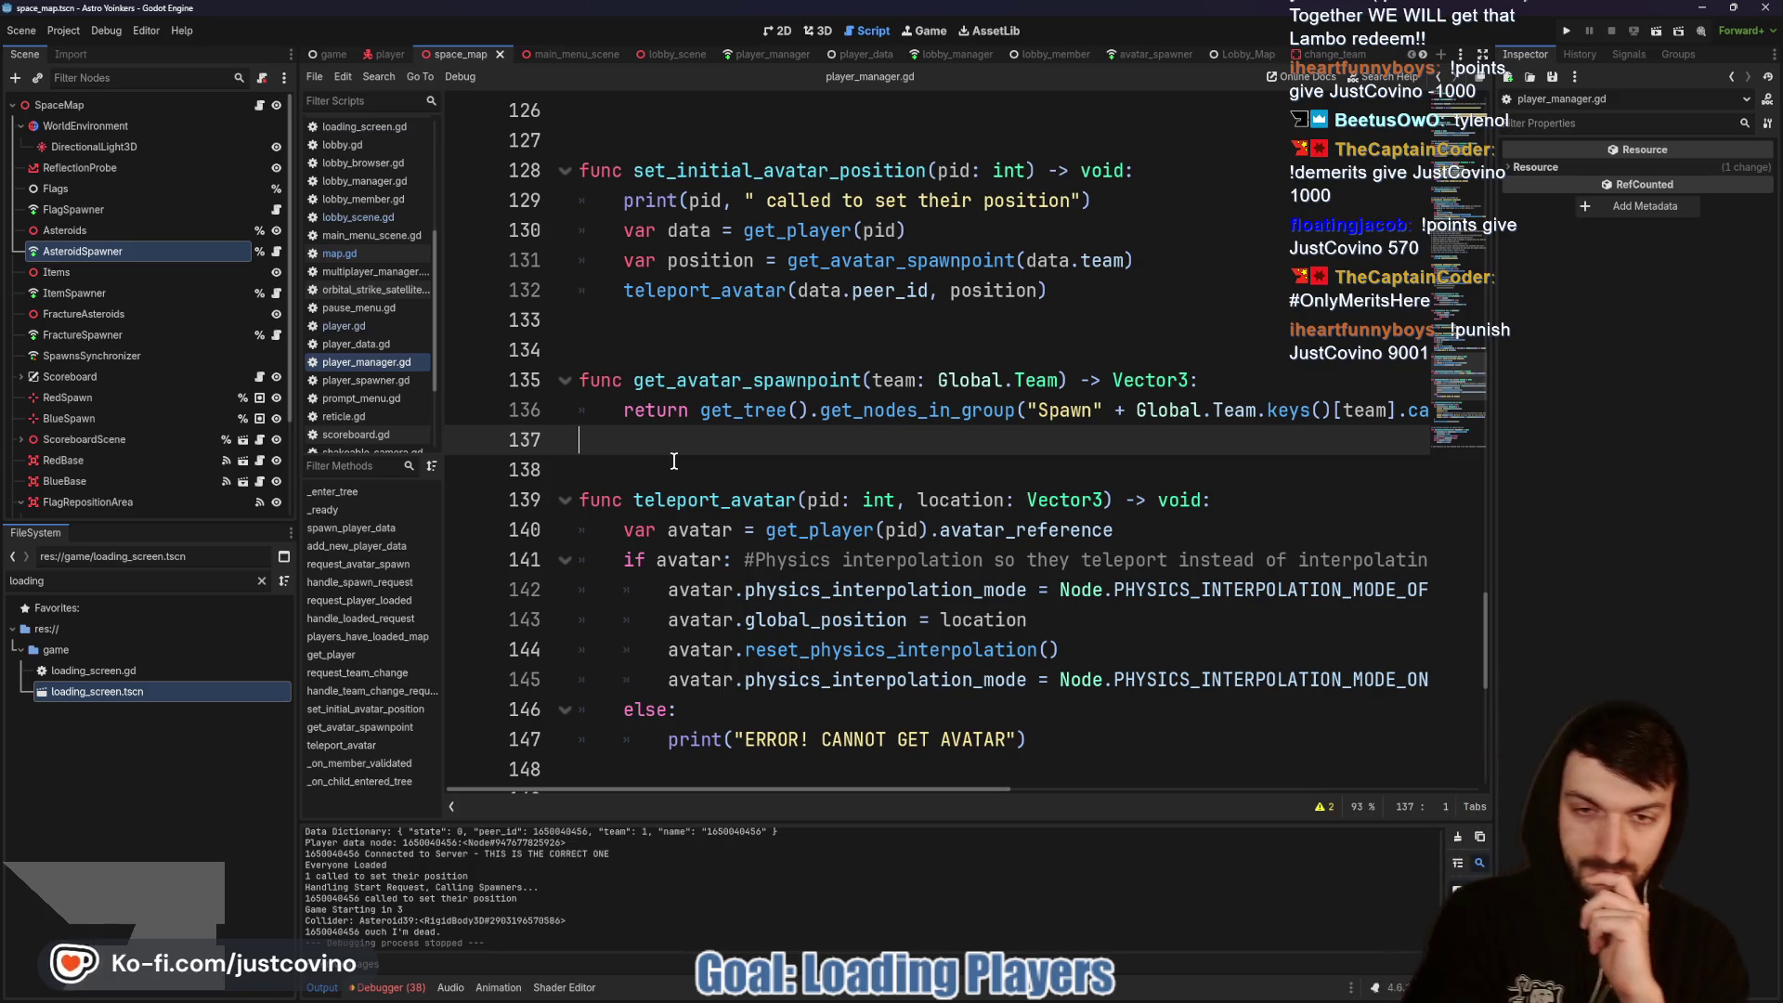
Step: Review player_manager.gd's loading TODO notes, then open map.gd and select the set_initial_avatar_position call
scroll(769, 372, up, 10)
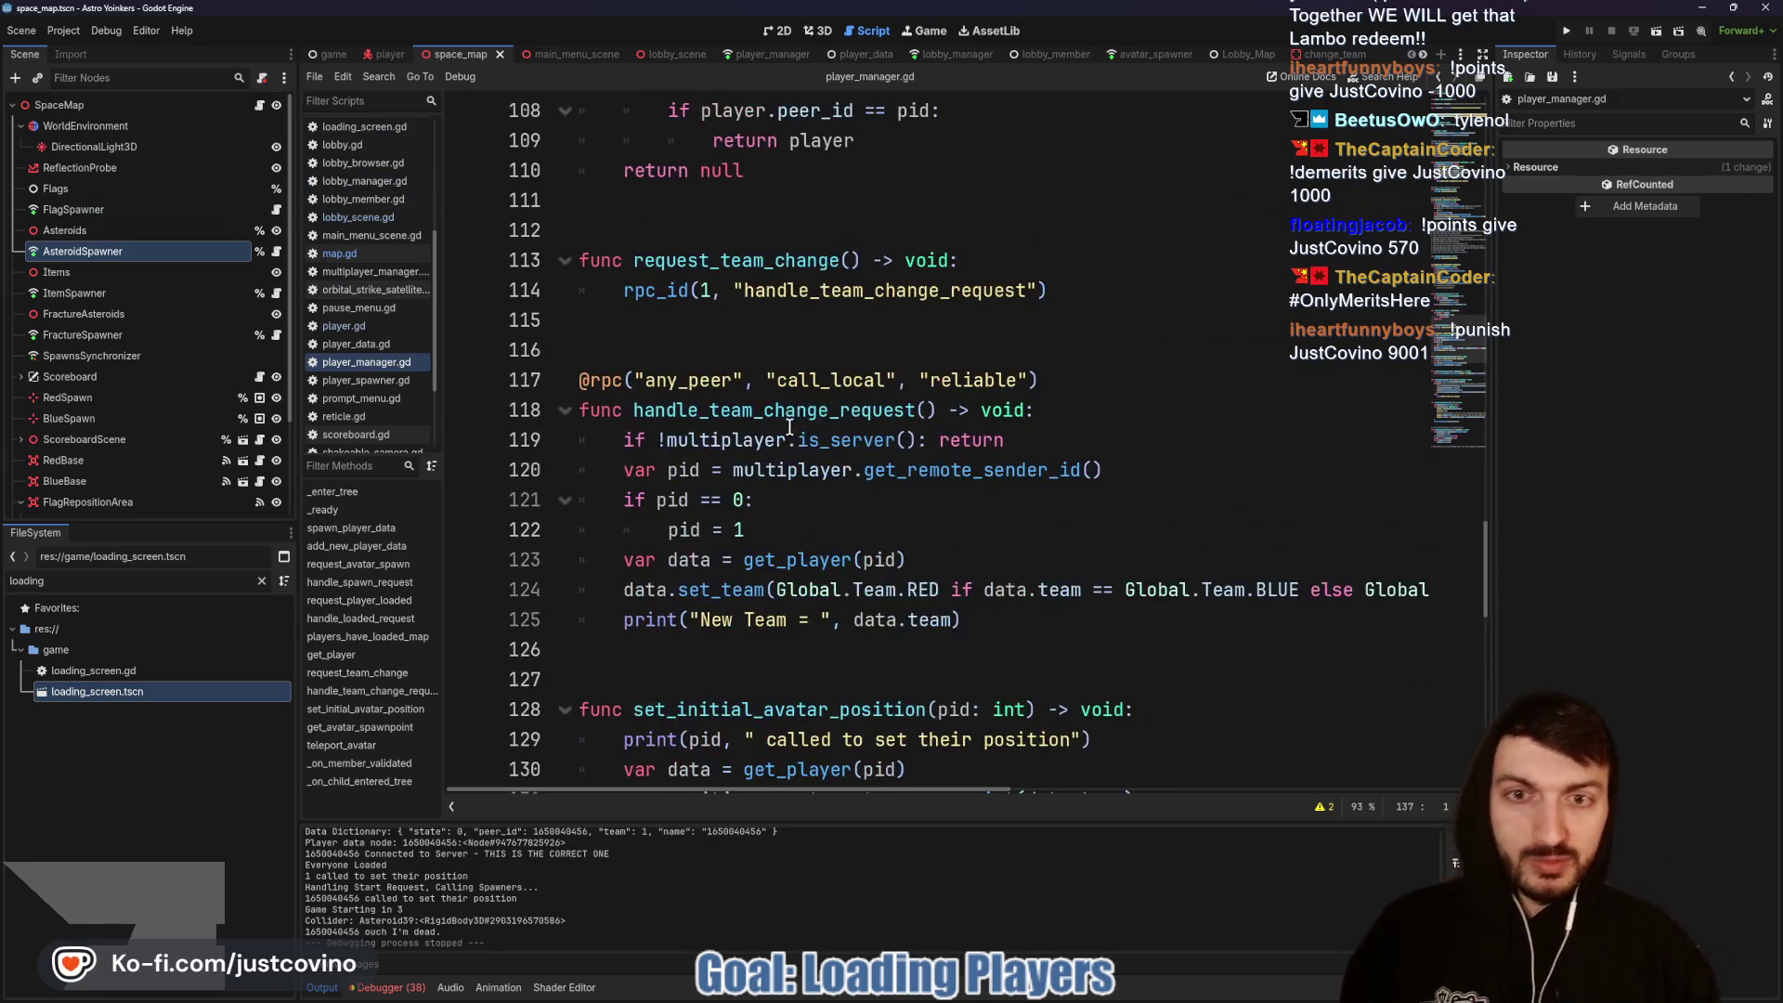
scroll(708, 421, up, 1)
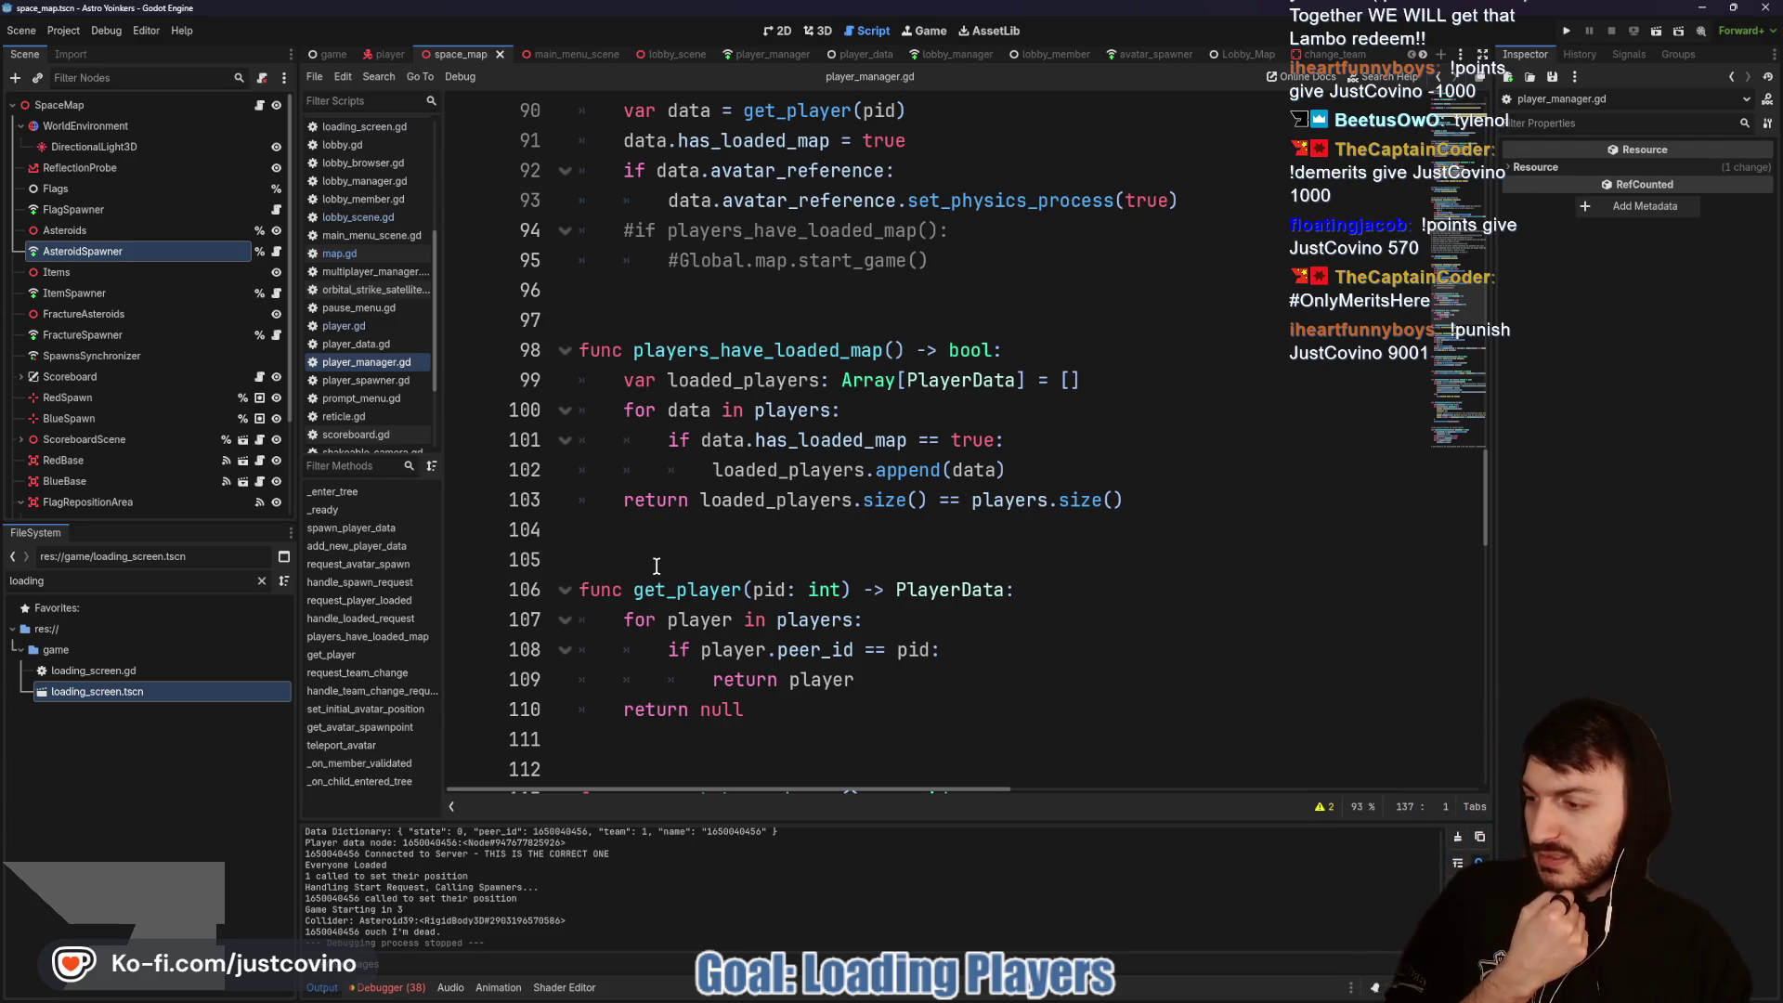
scroll(656, 566, up, 9)
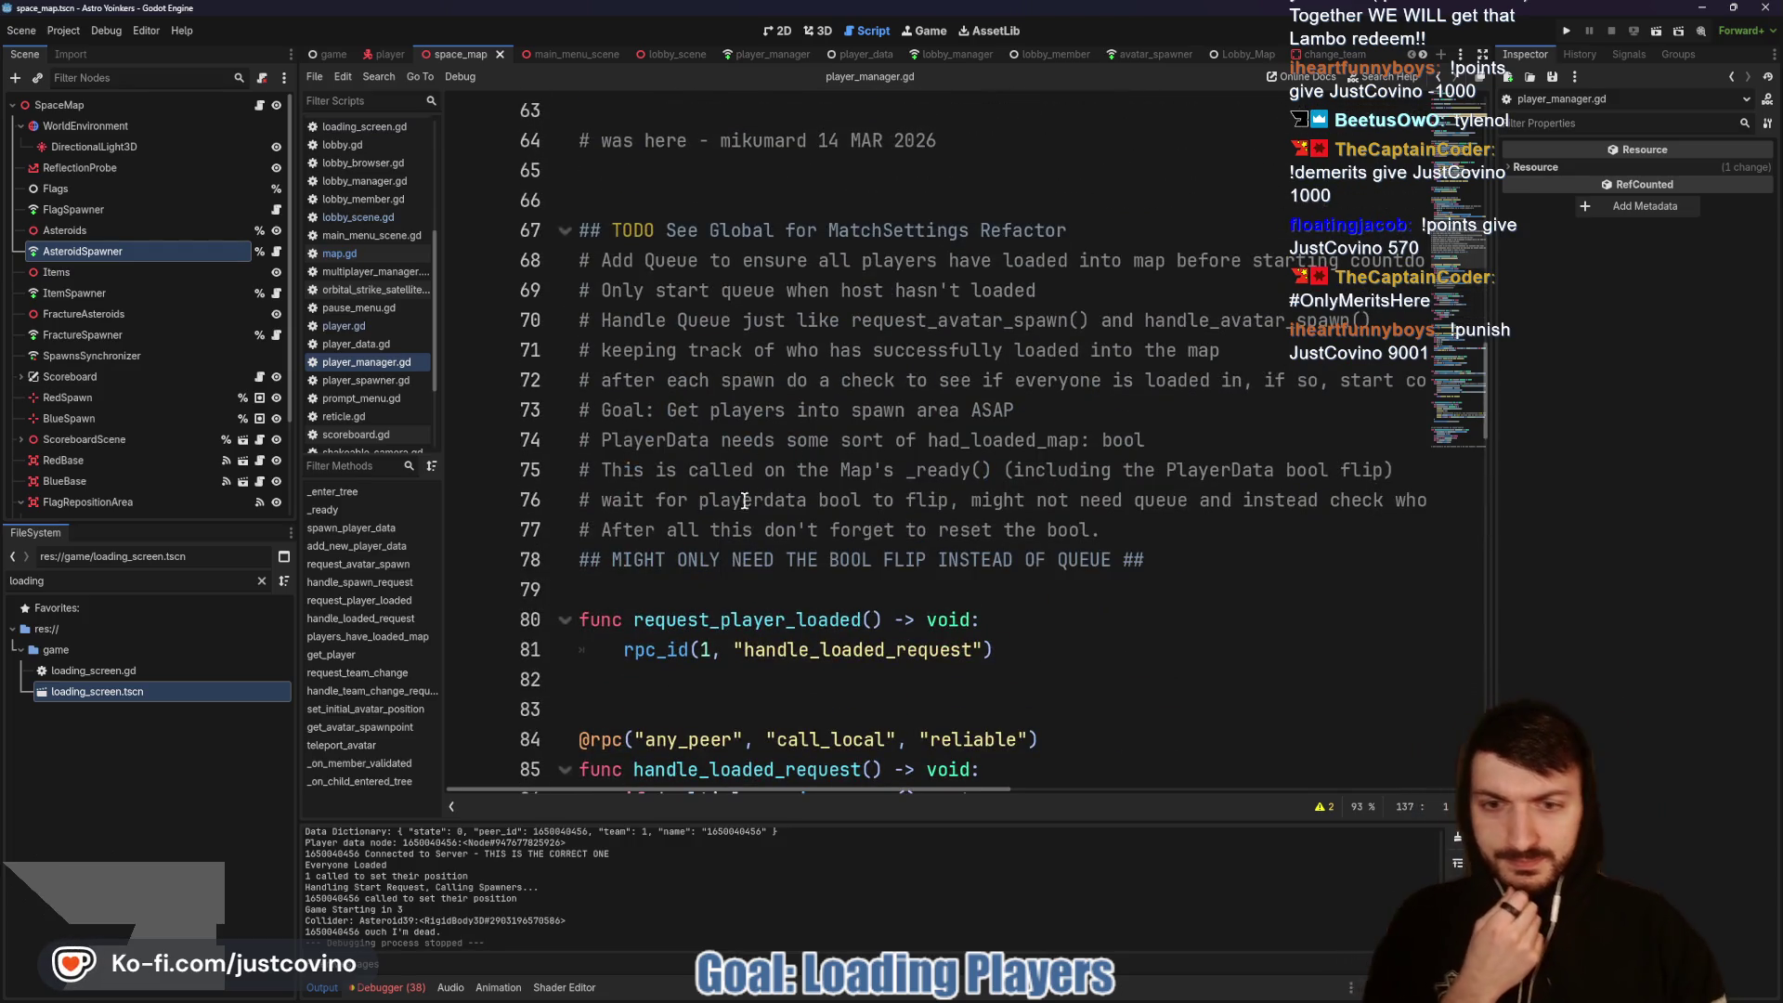
click(259, 105)
double_click(907, 470)
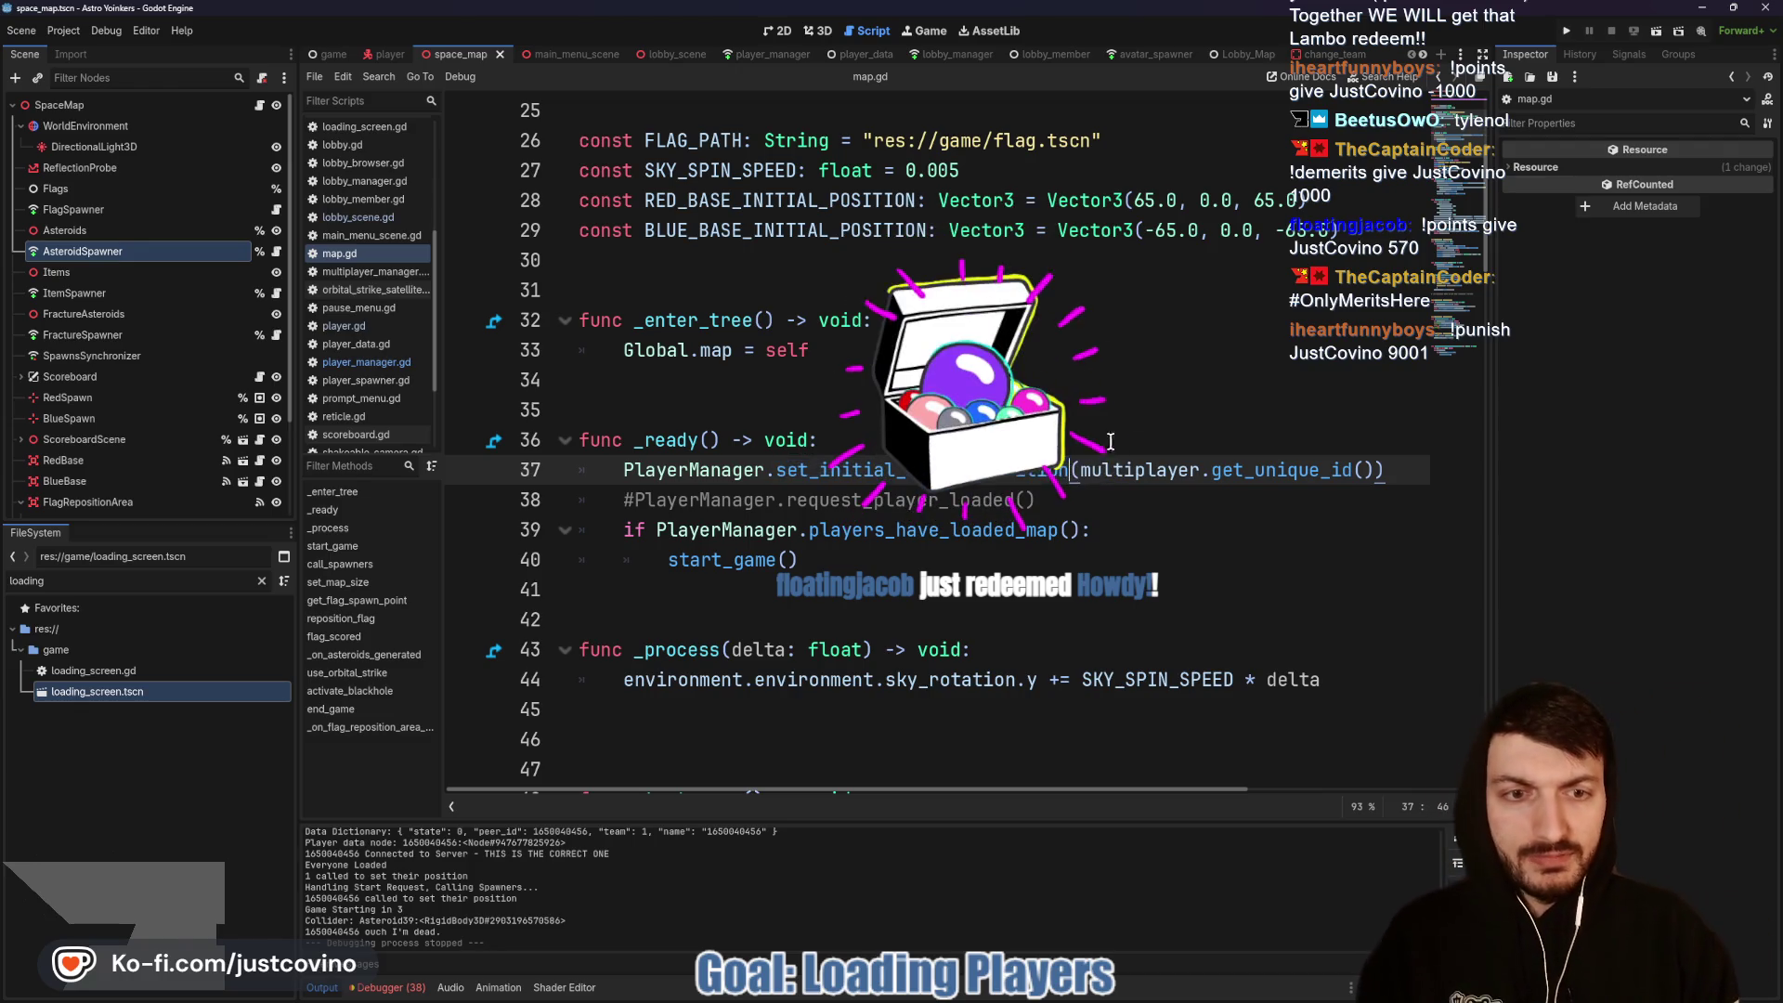
Step: Change line 37 to set_initial_avatar_position.rpc_id(multiplayer.get_unique_id(), multiplayer.get_unique_id())
text(.rpc_id)
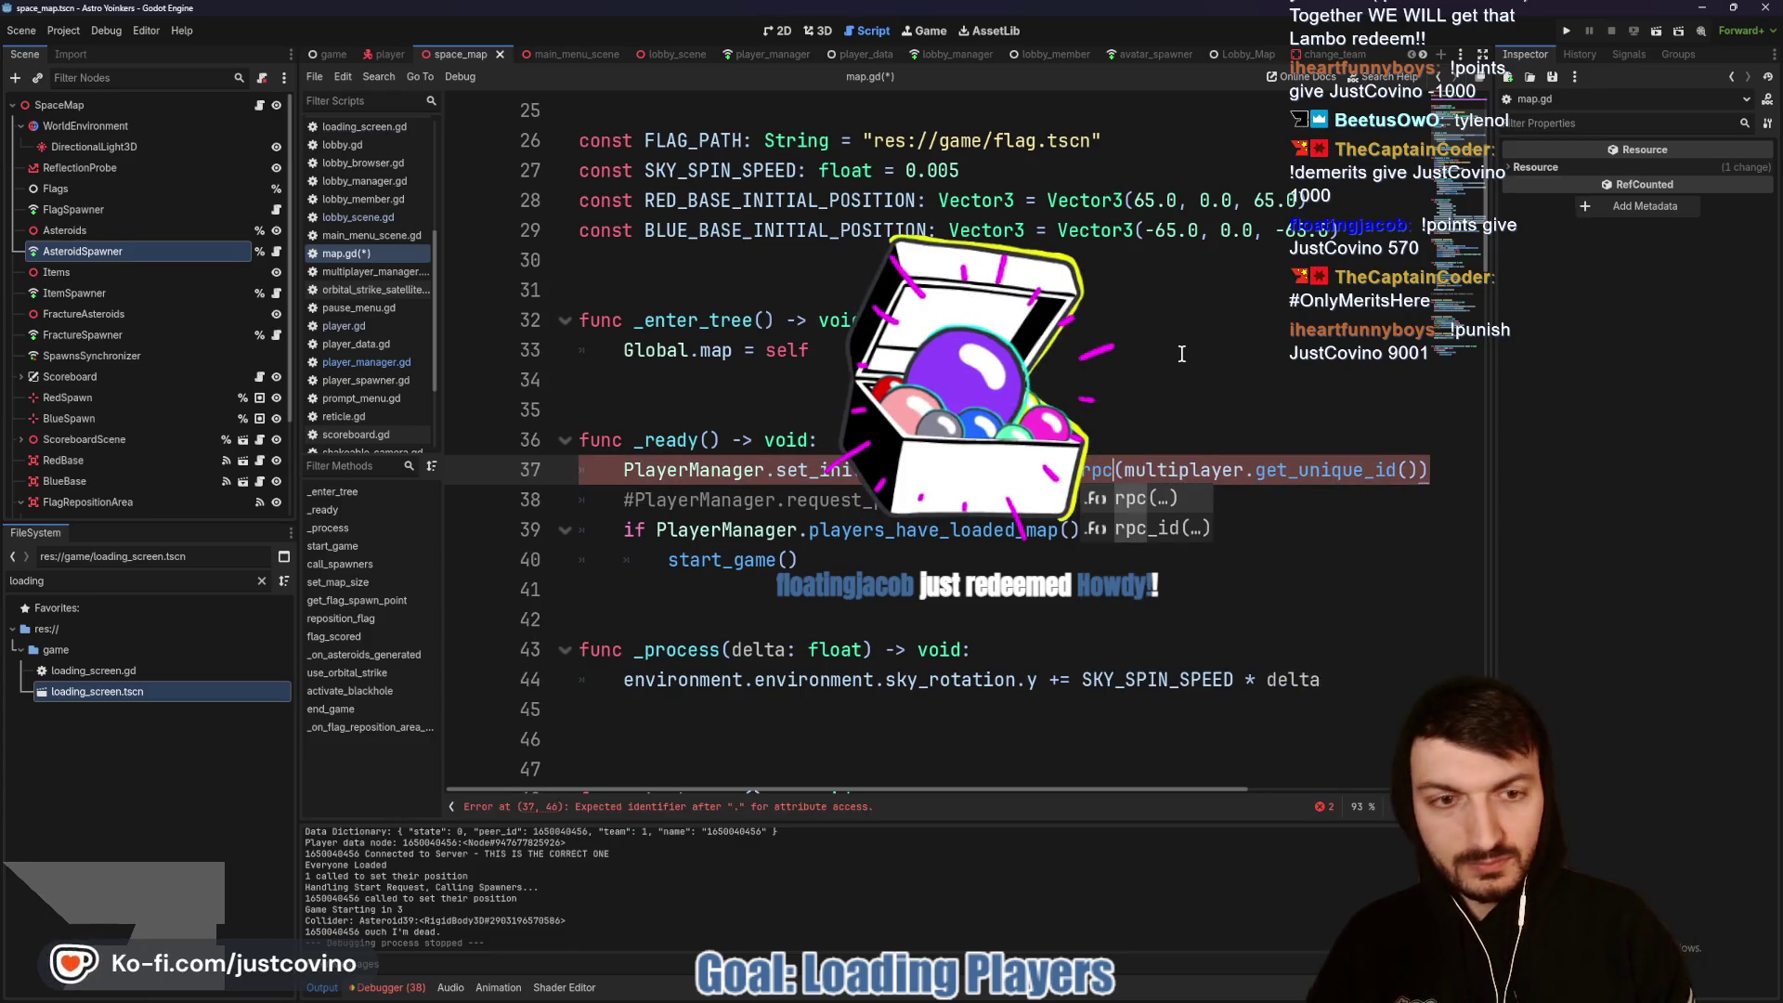
key(End)
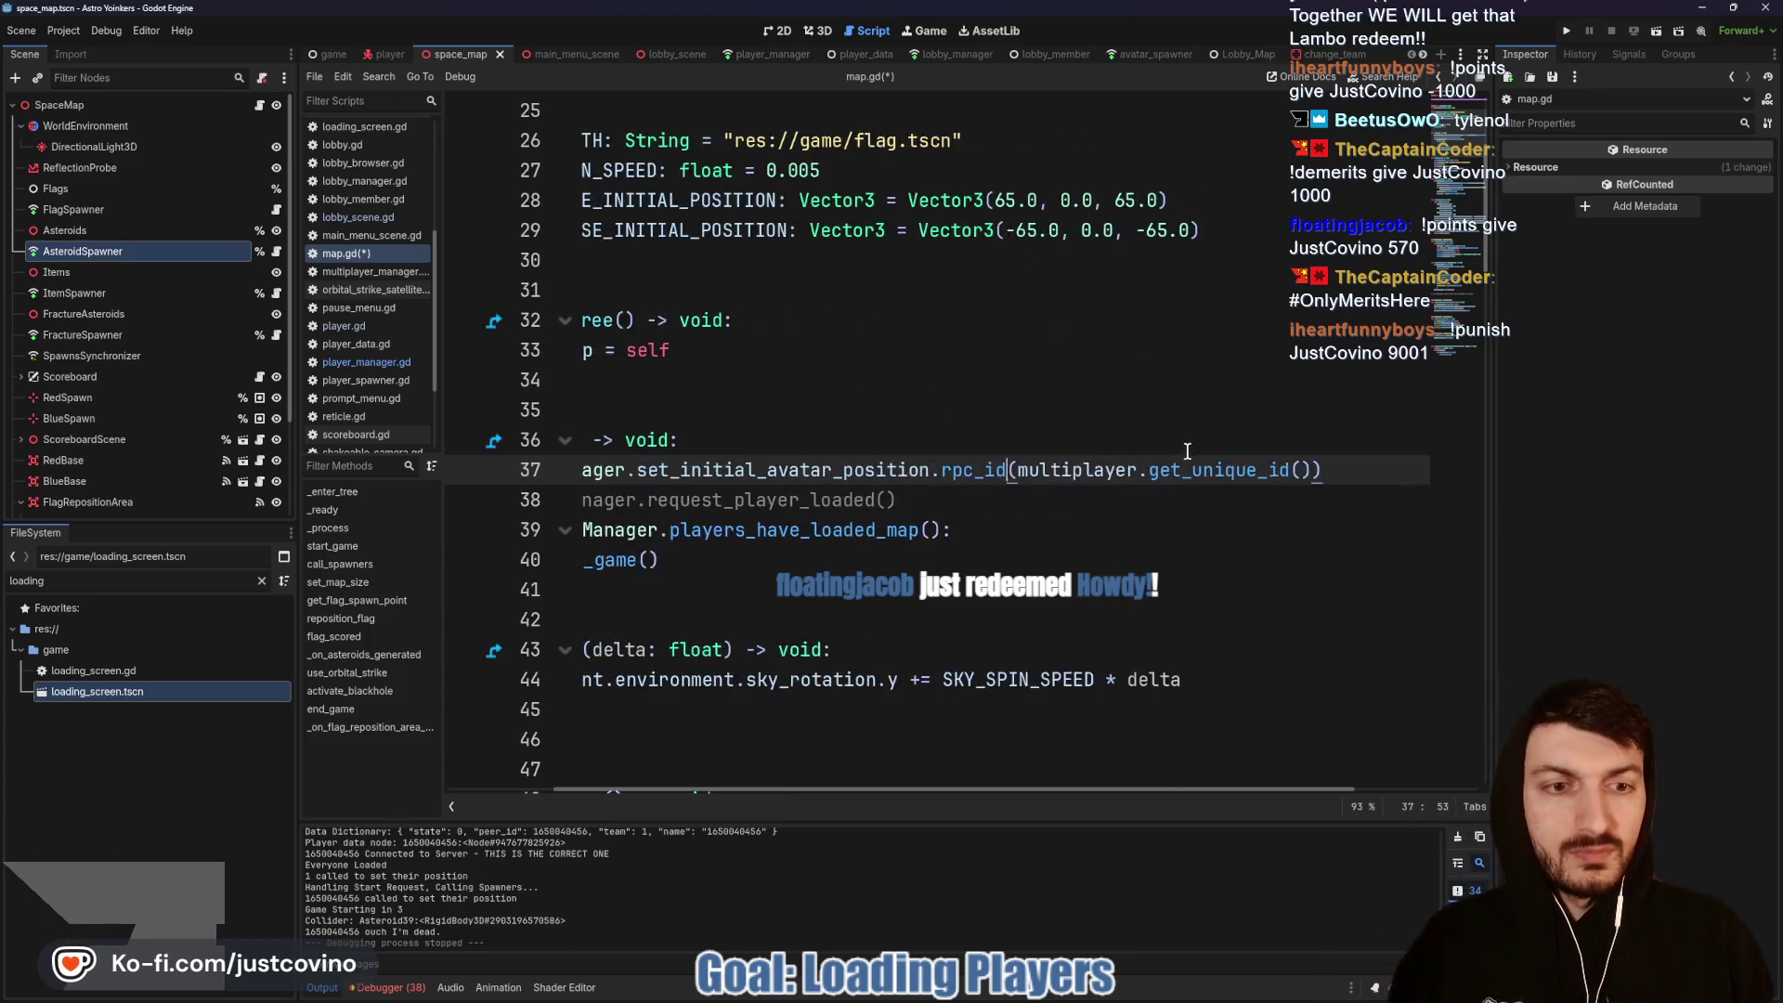
drag(1237, 470, 944, 467)
key(ctrl+c)
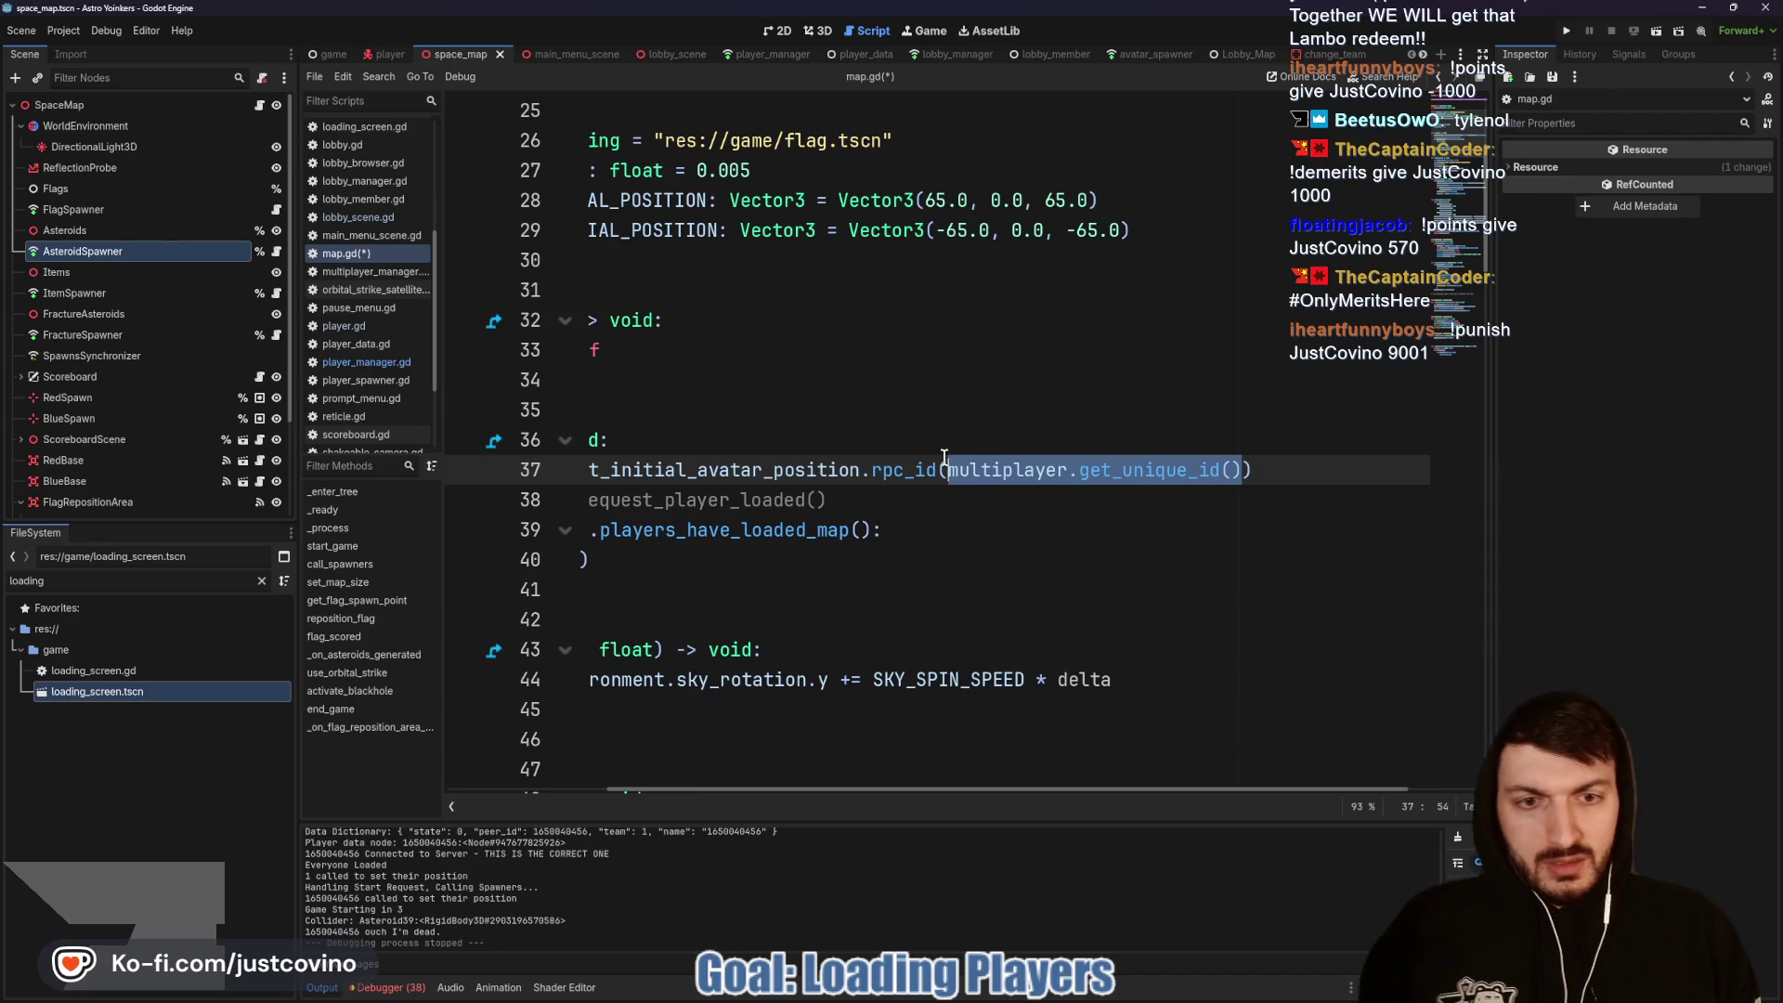
click(1241, 469)
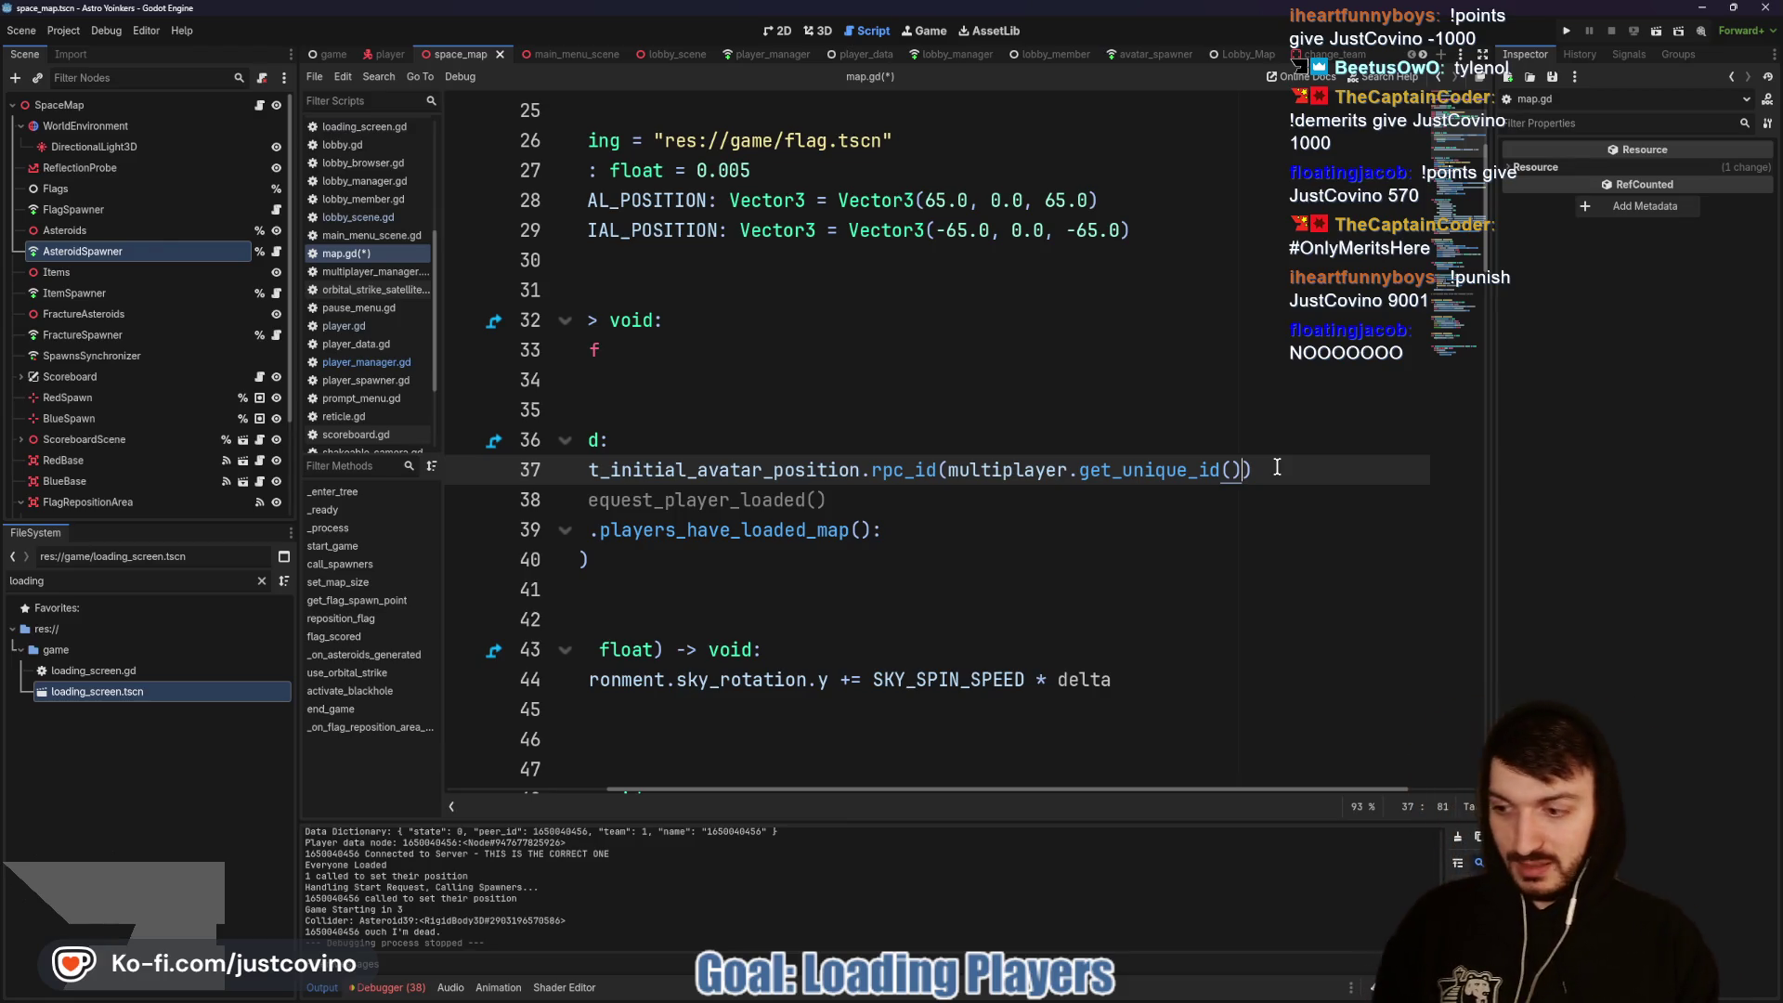
text(,)
key(ctrl+v)
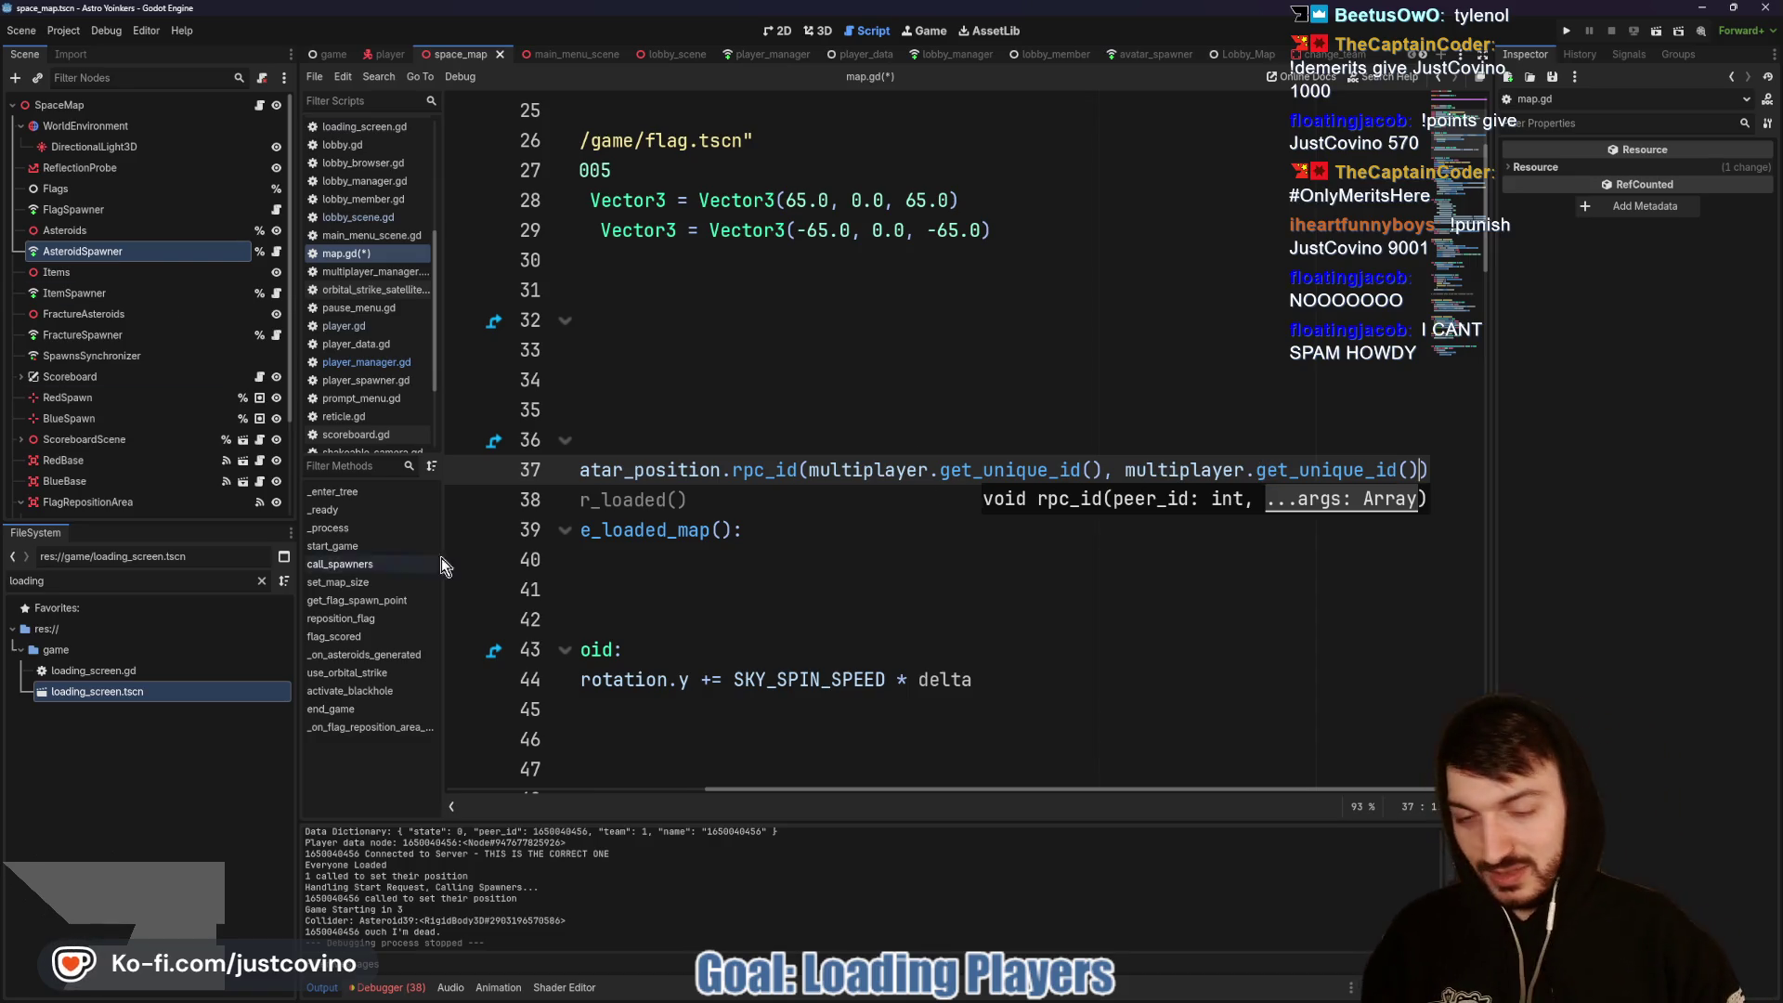
Step: Jump to set_initial_avatar_position's definition in player_manager.gd
click(899, 506)
scroll(891, 511, left, 3)
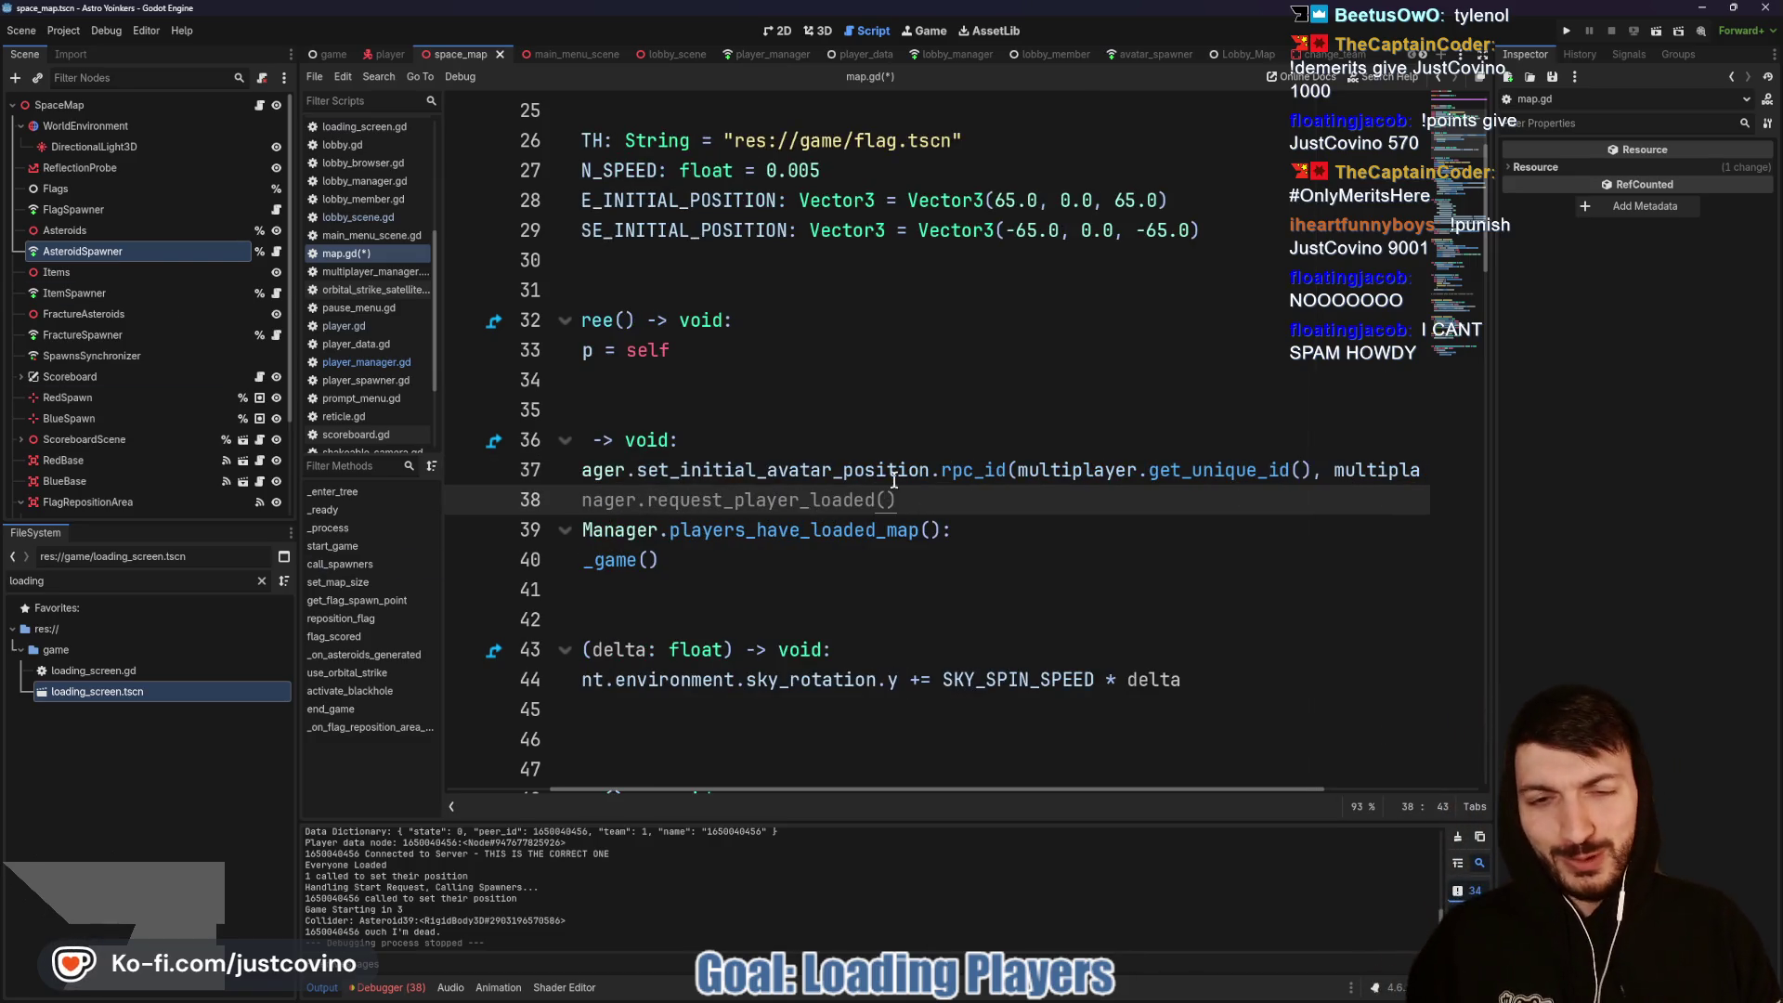
ctrl+click(894, 471)
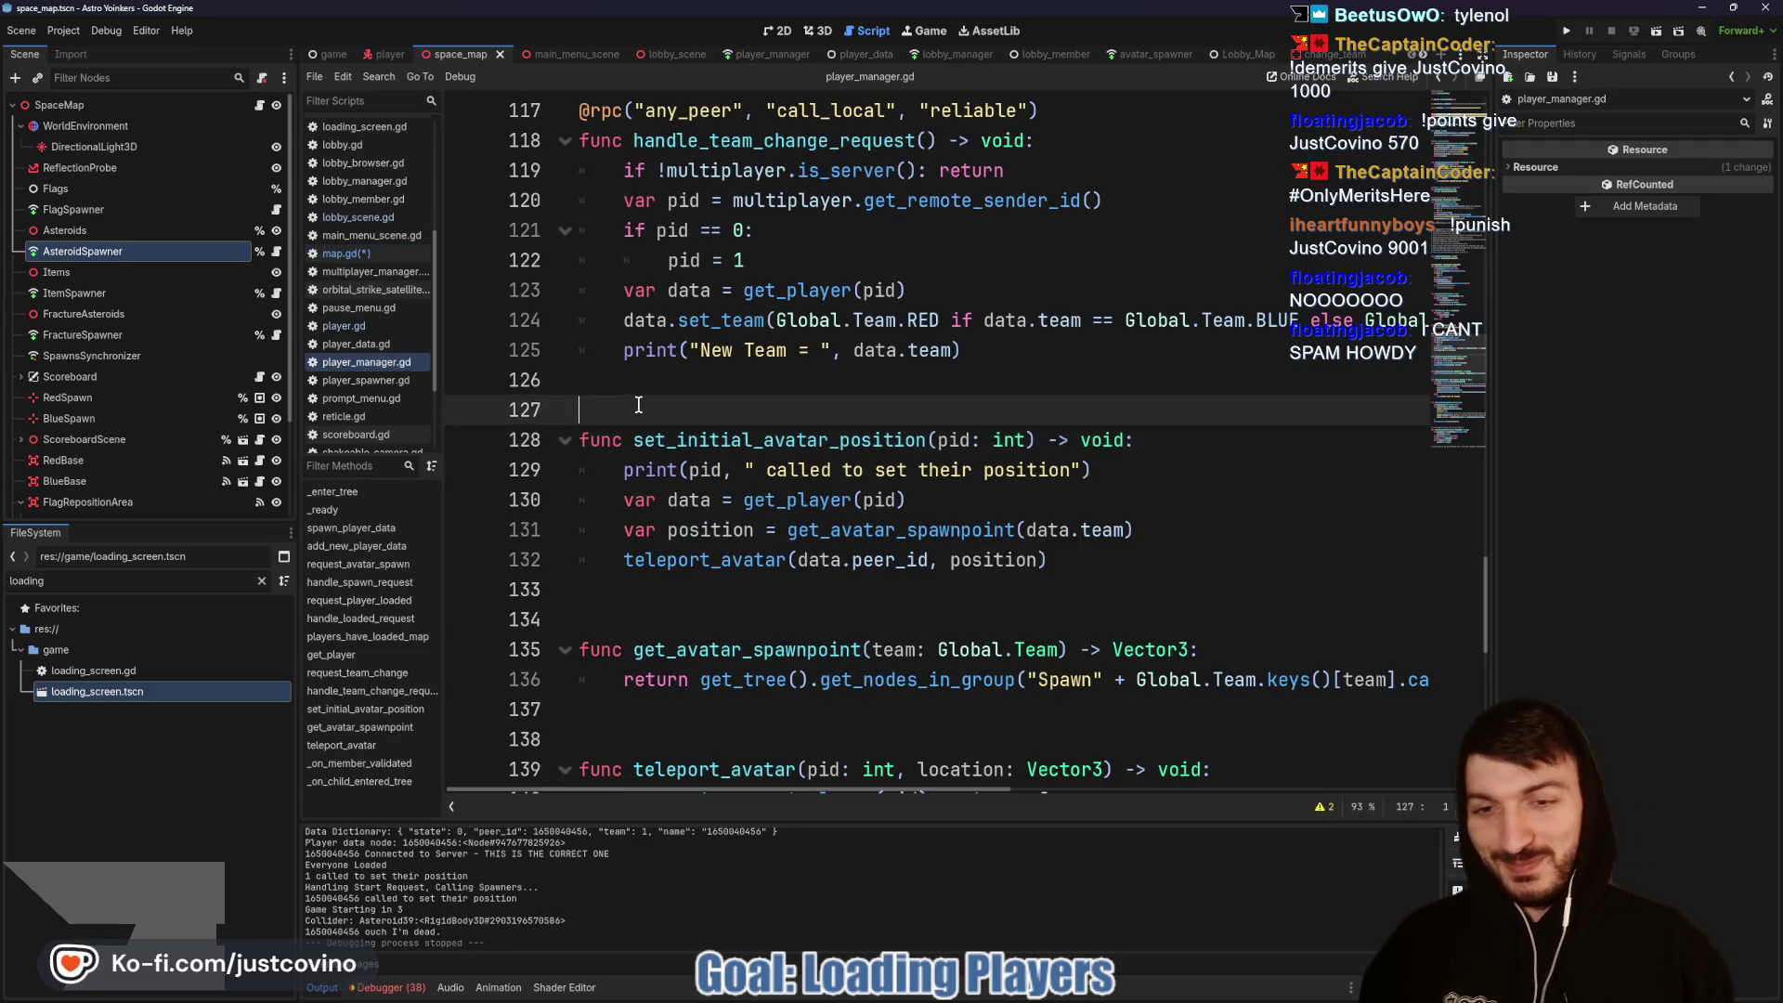
key(Return)
key(Up)
text(@)
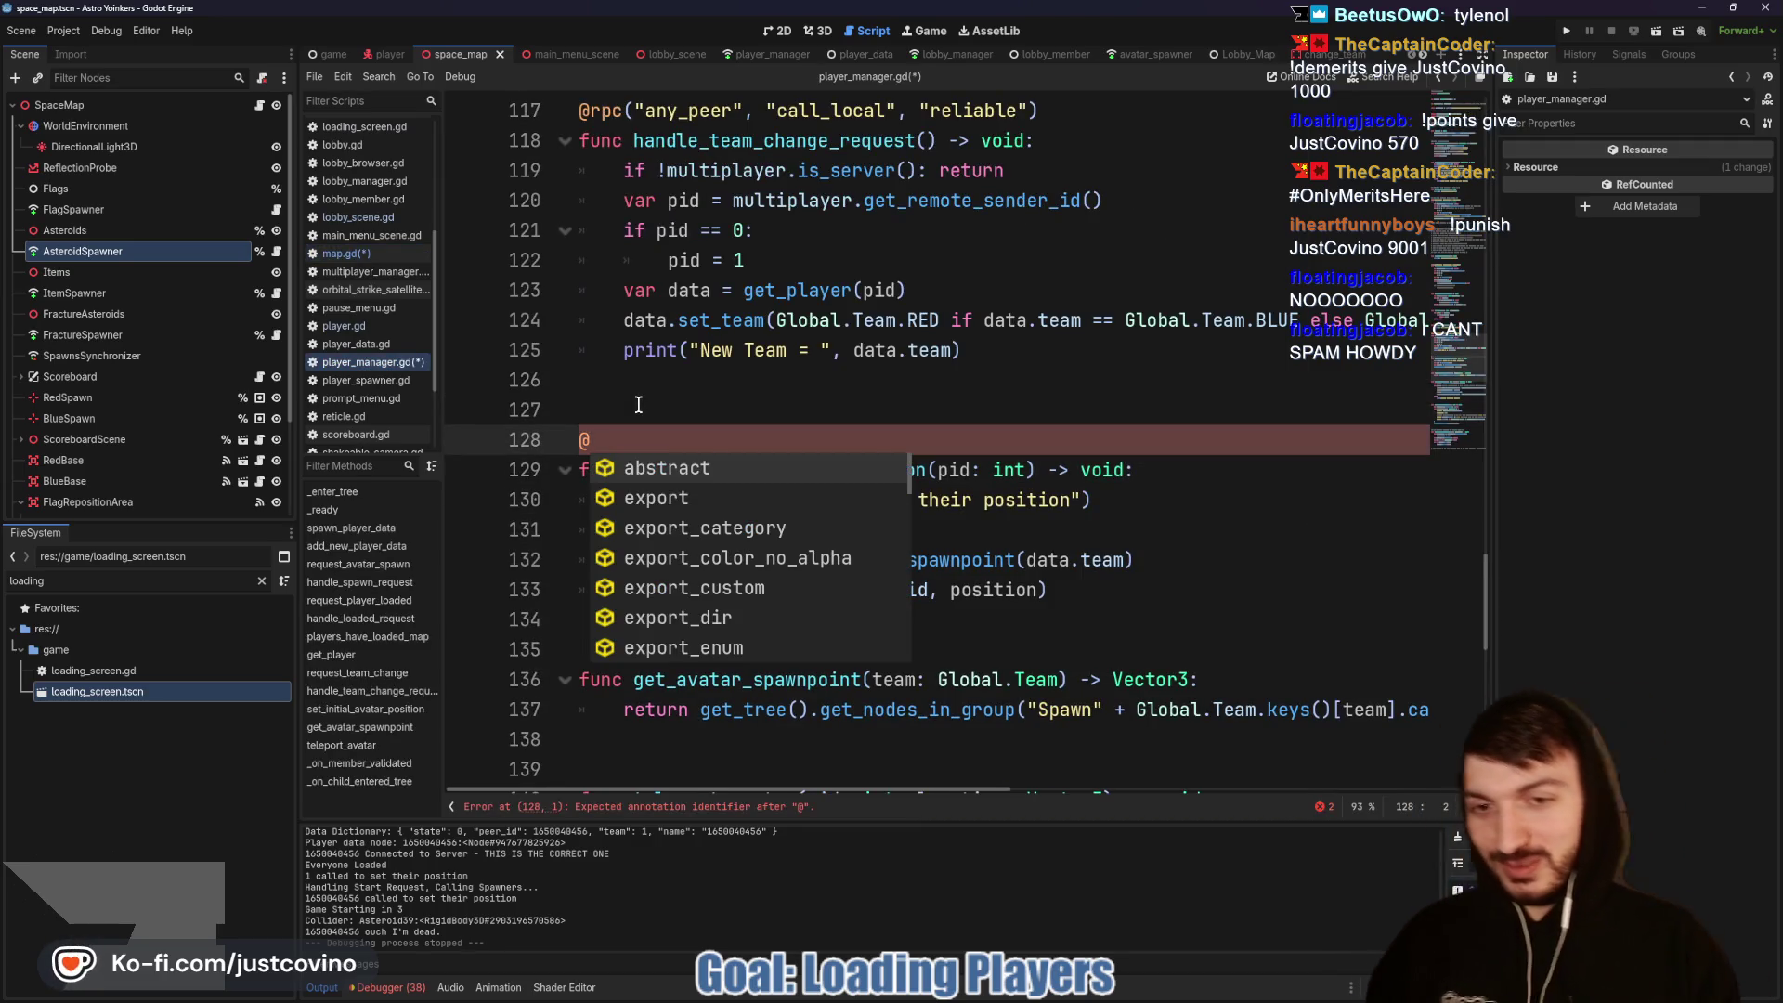
text(rpc()
key(Return)
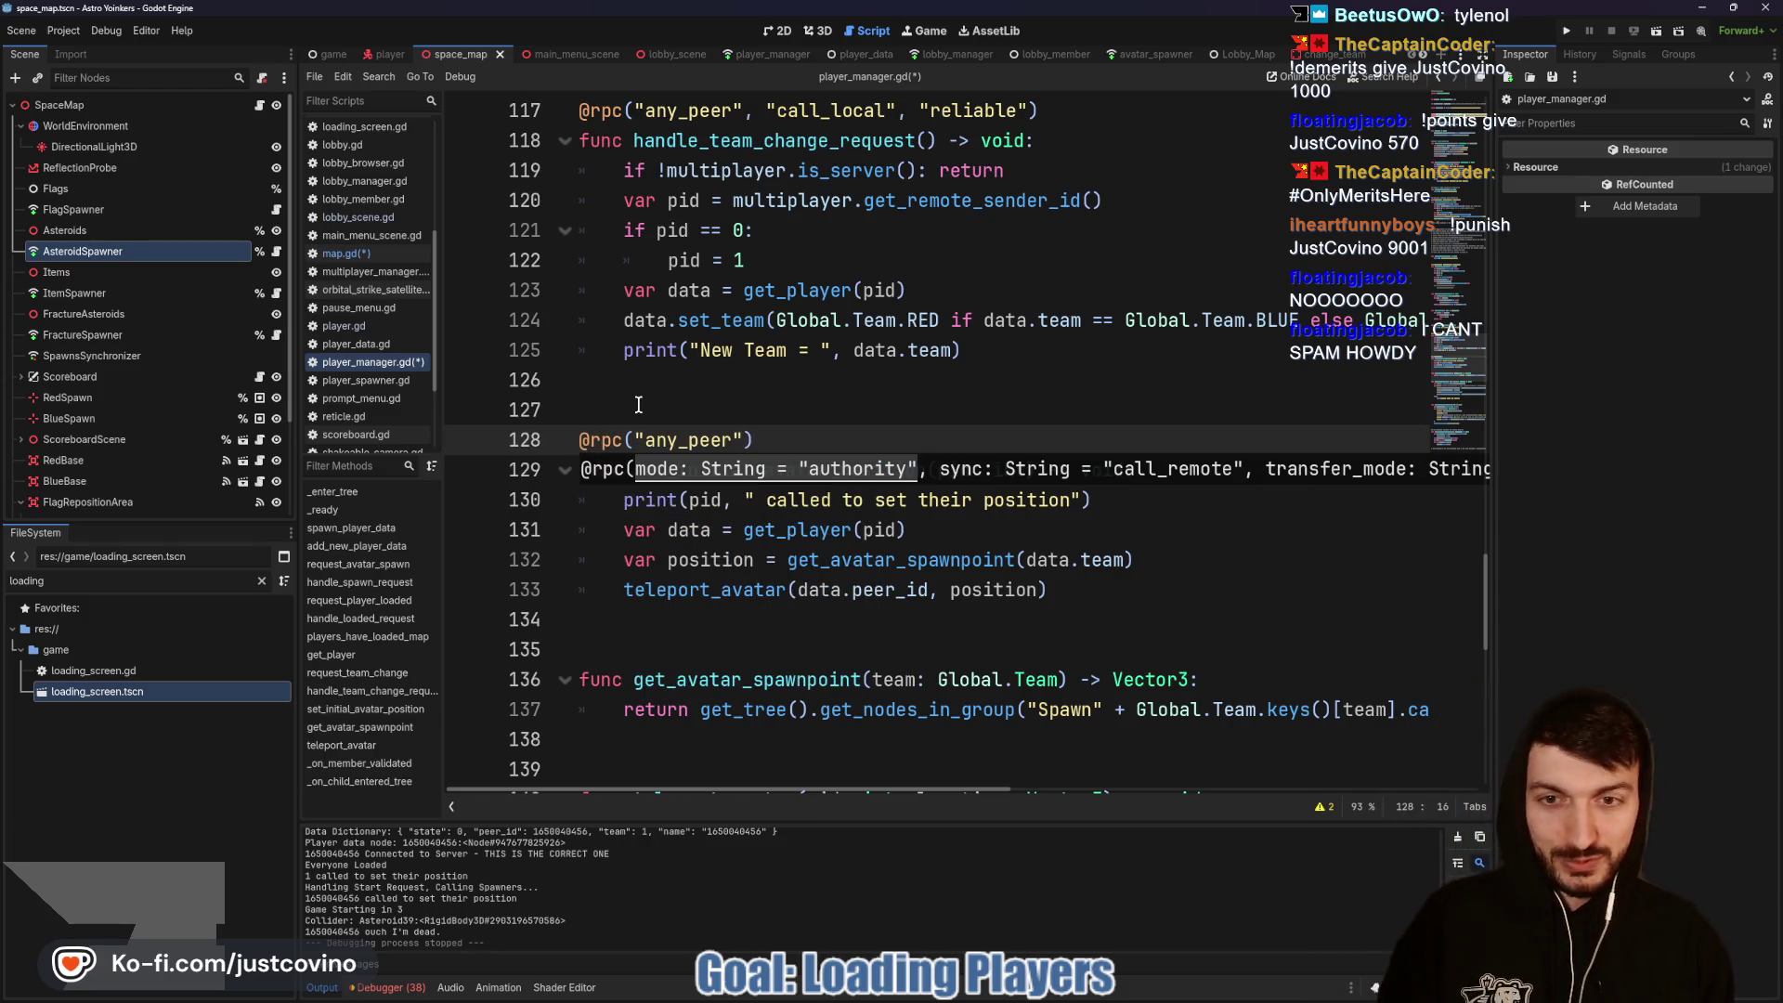
text(,)
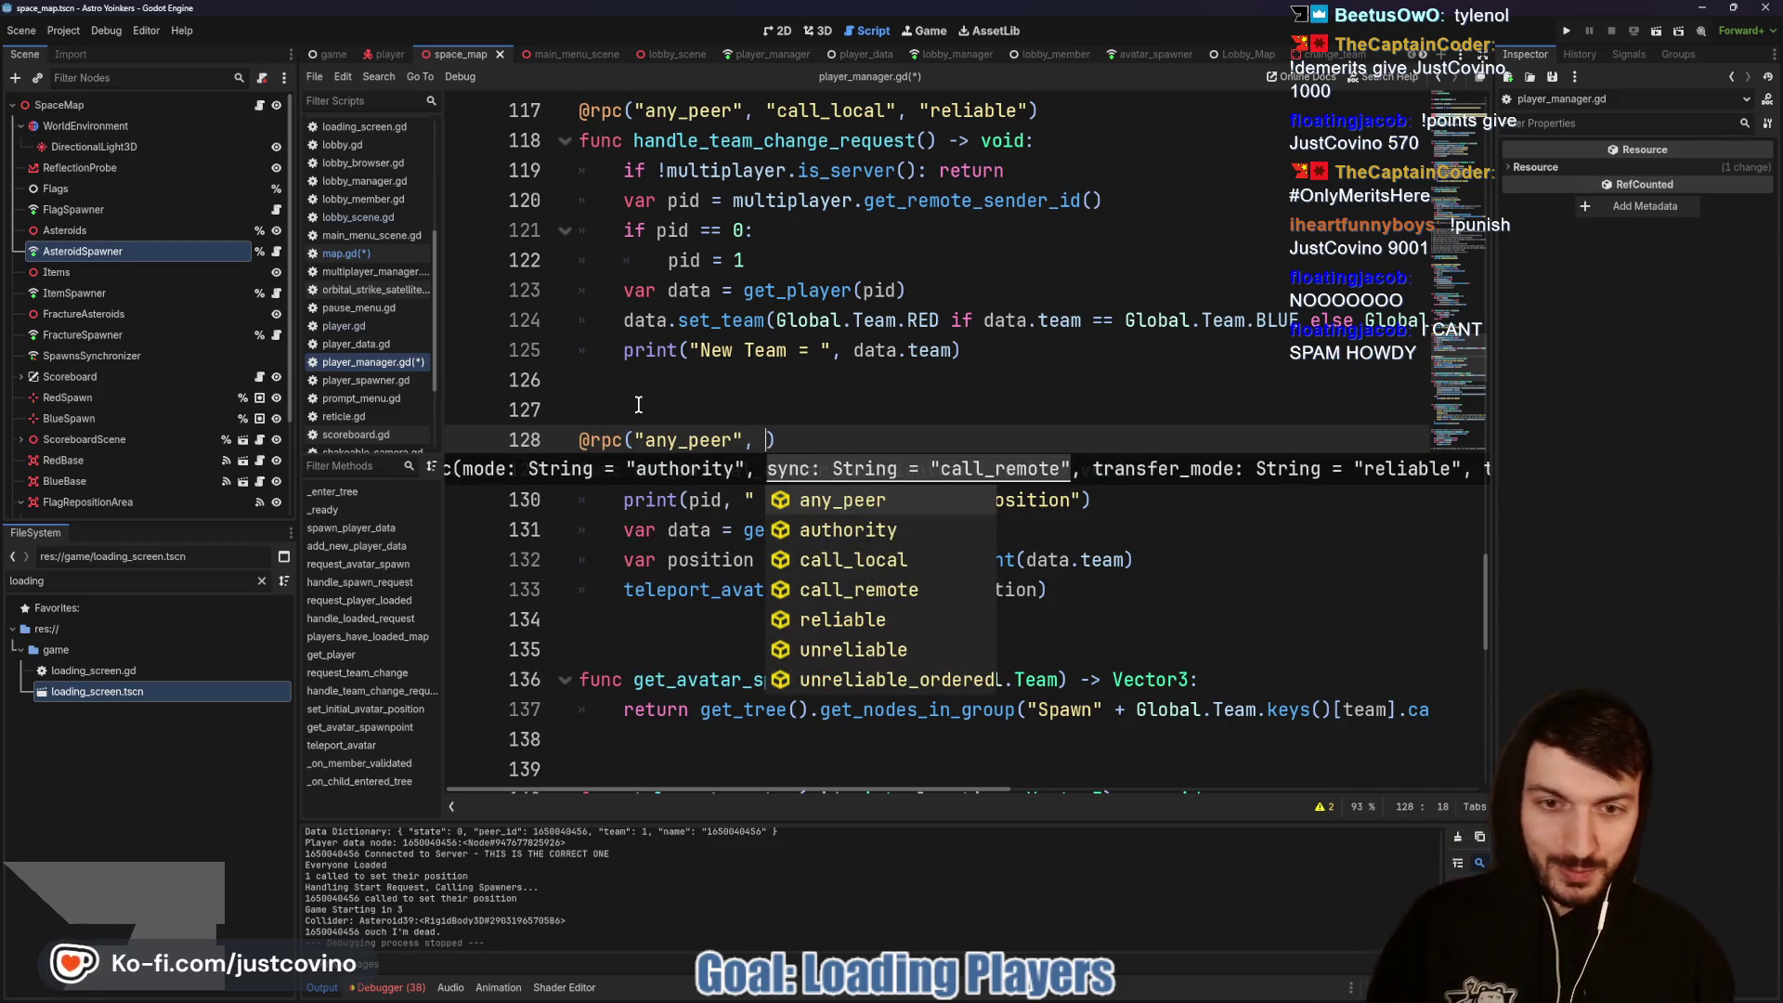
key(Down)
key(Down)
key(Return)
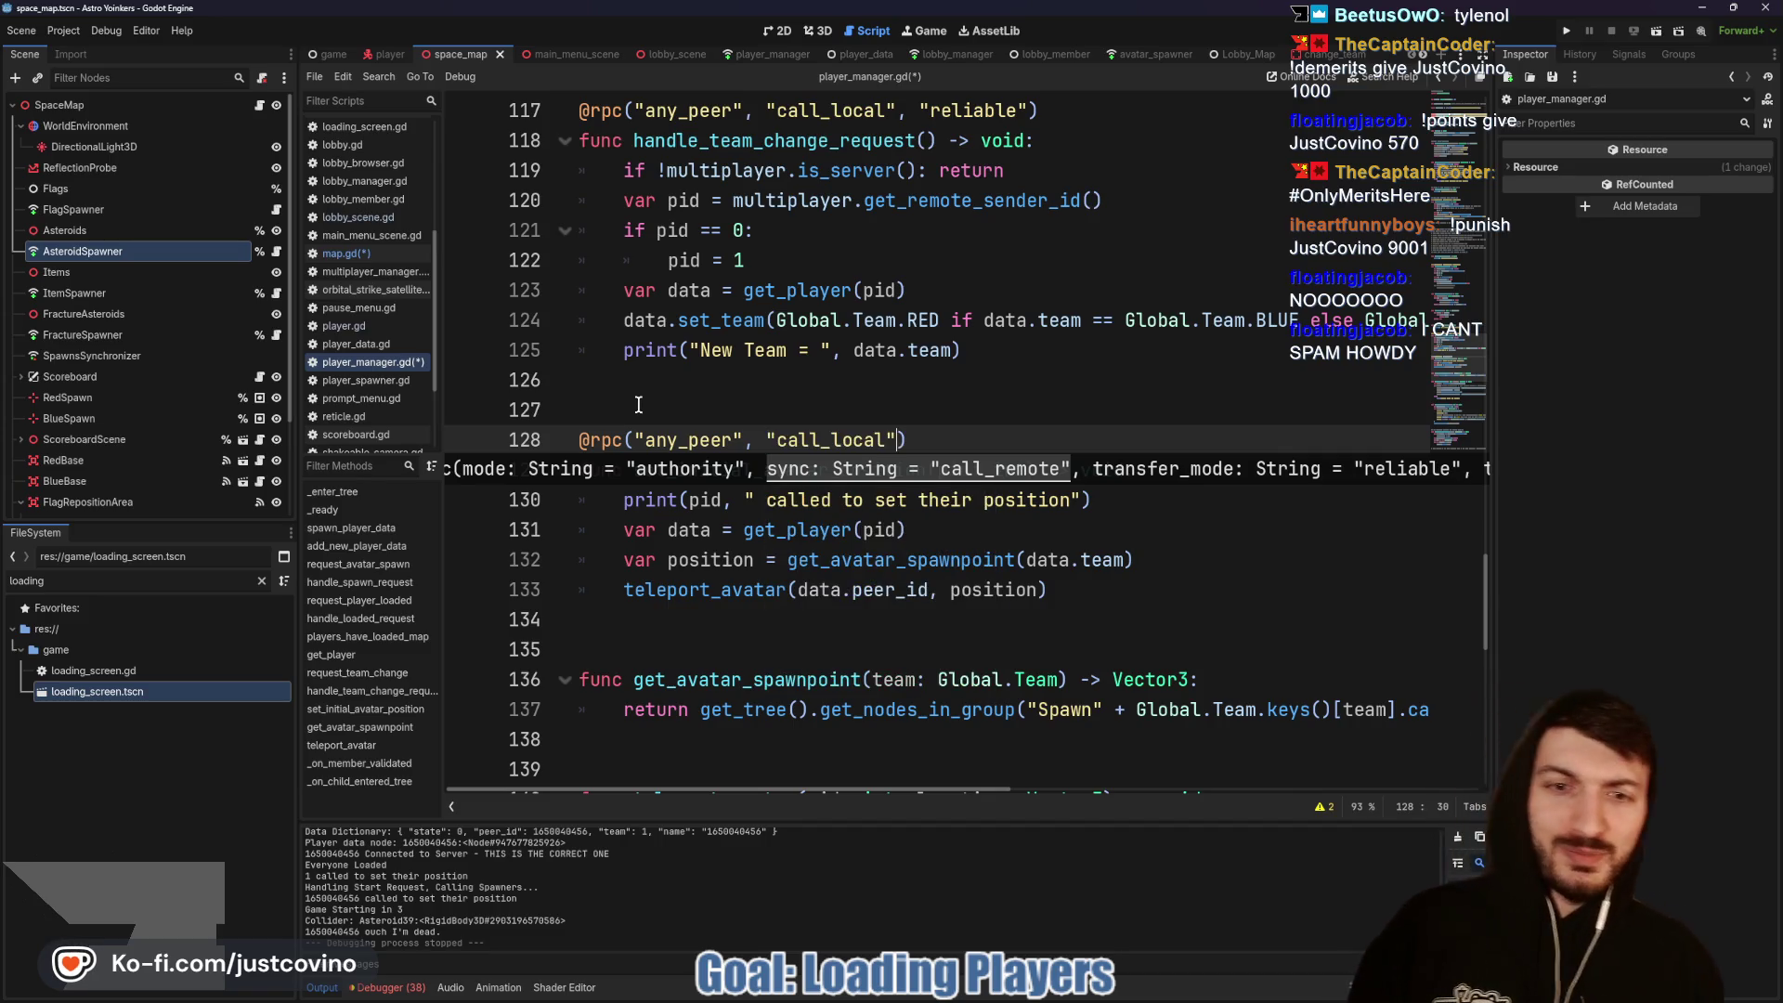
Step: Save player_manager.gd and run the project with two debug instances
click(971, 419)
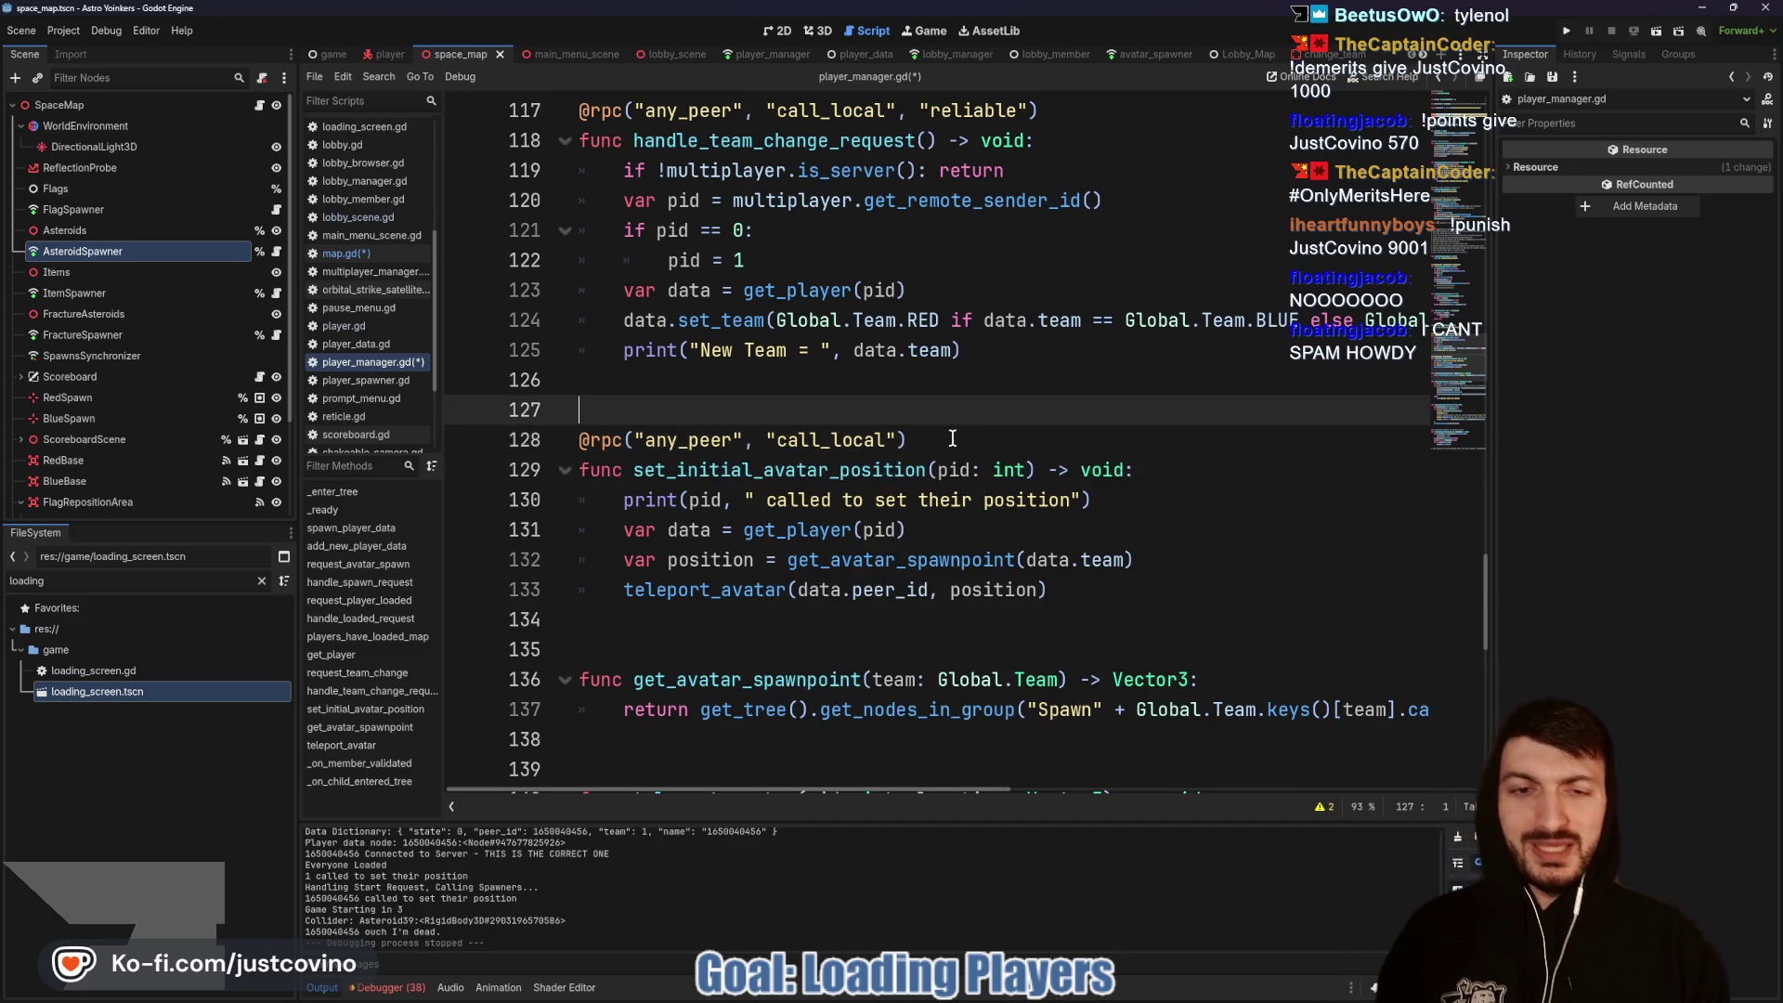
key(ctrl+s)
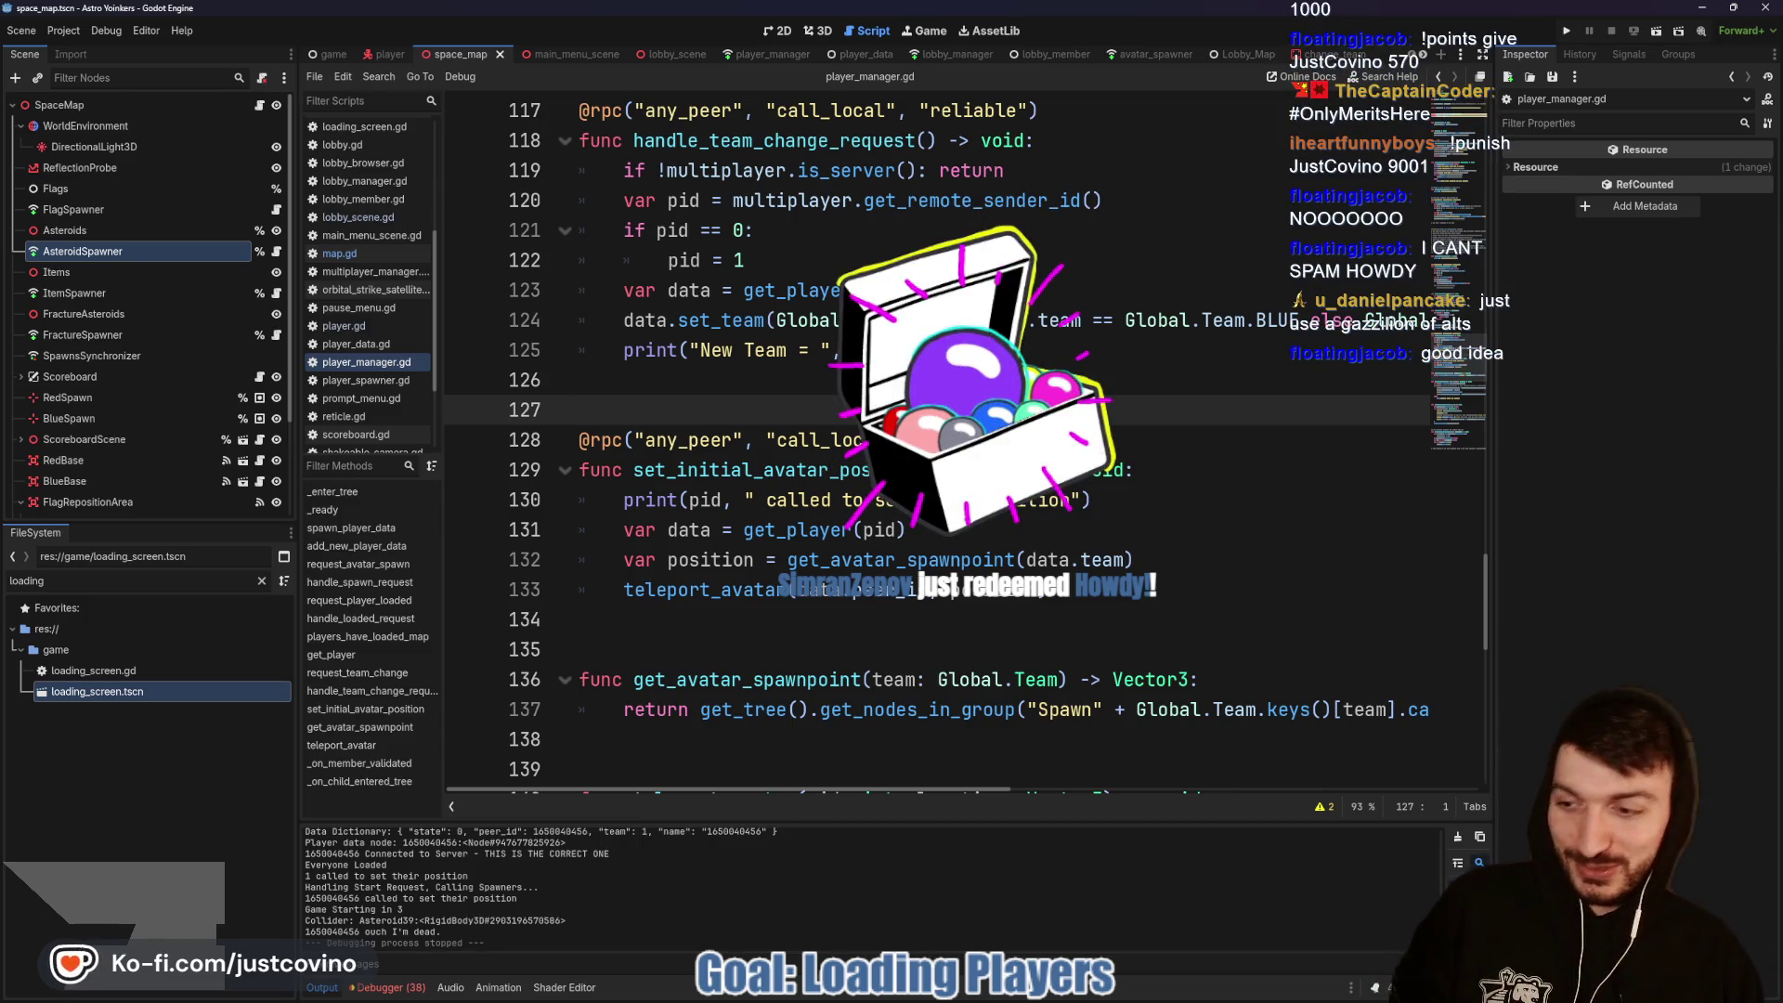
click(1562, 34)
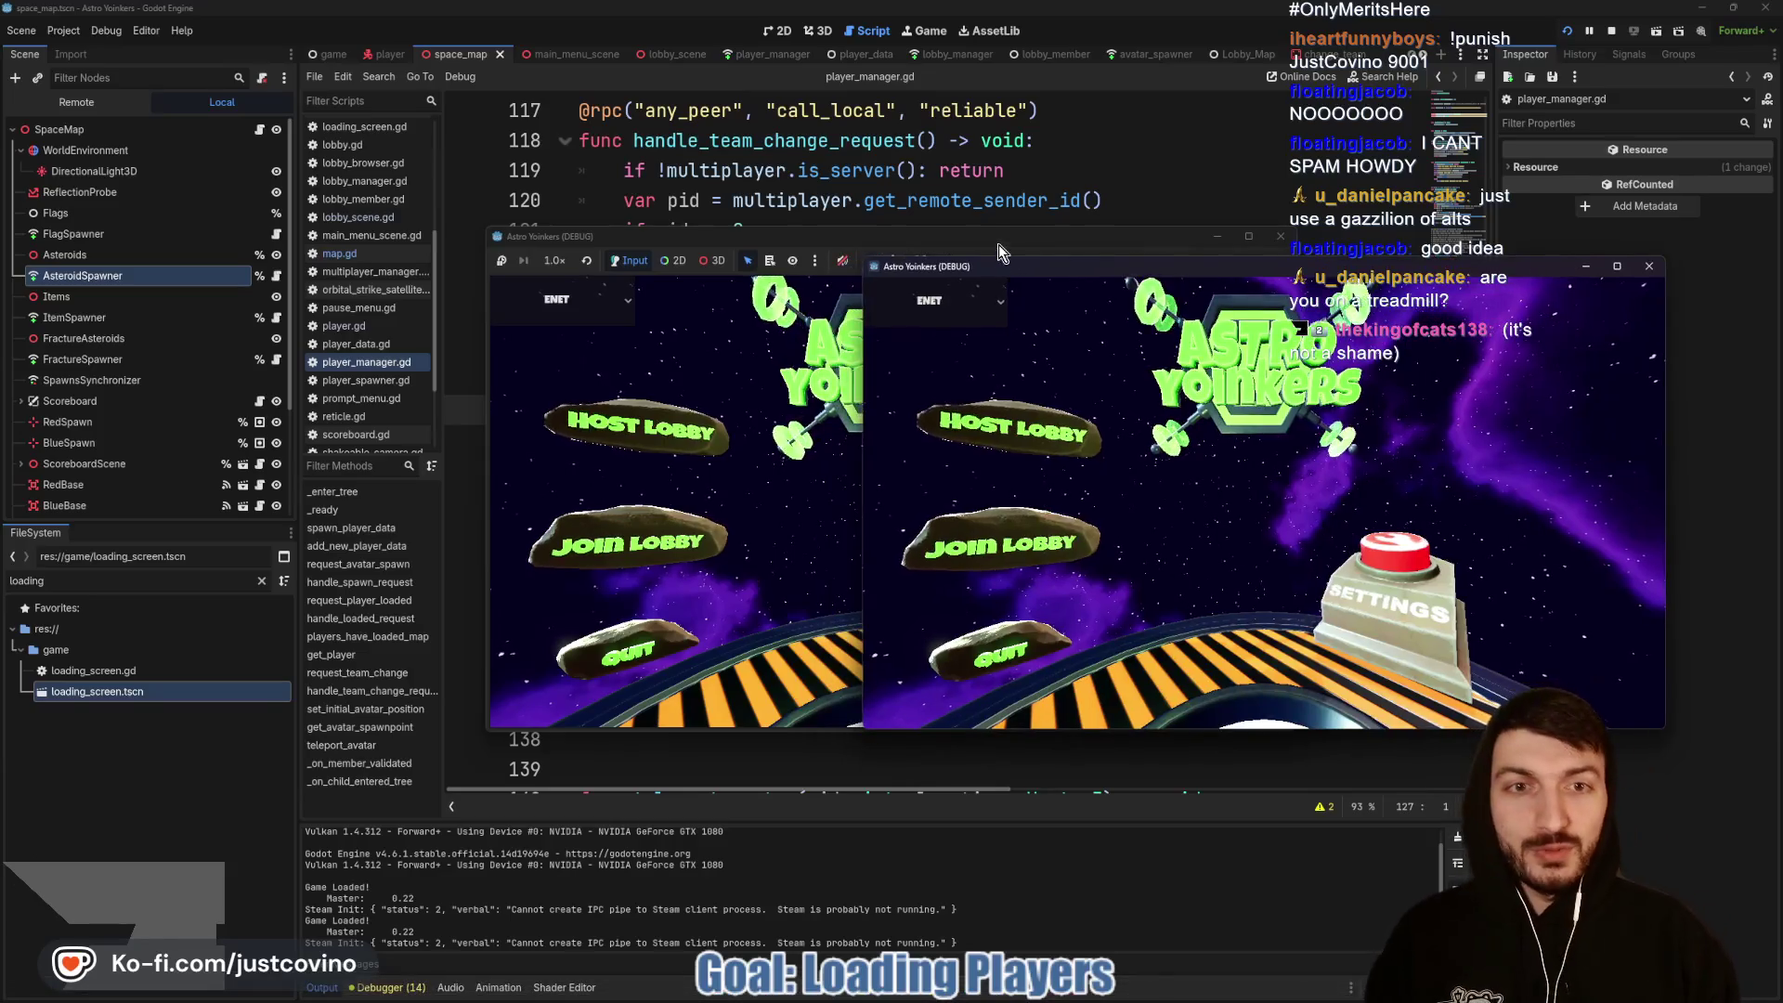
Step: Host a lobby in the first game window and join it from the second window
click(185, 429)
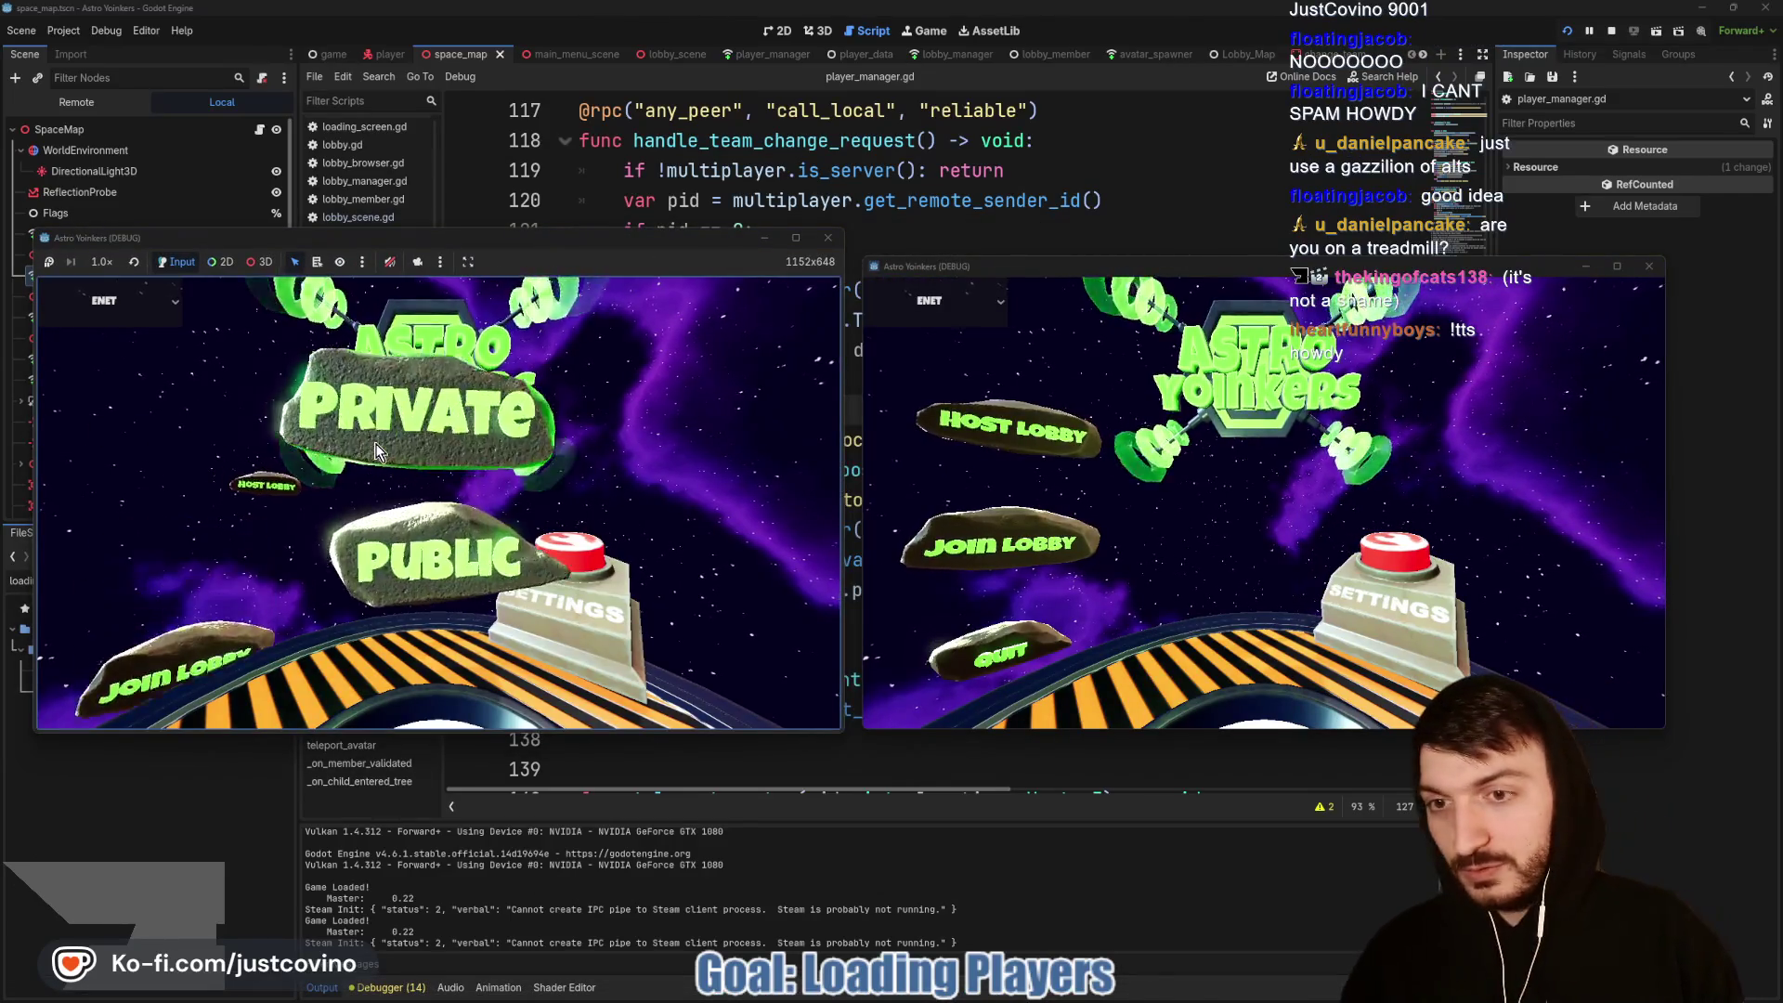
click(381, 431)
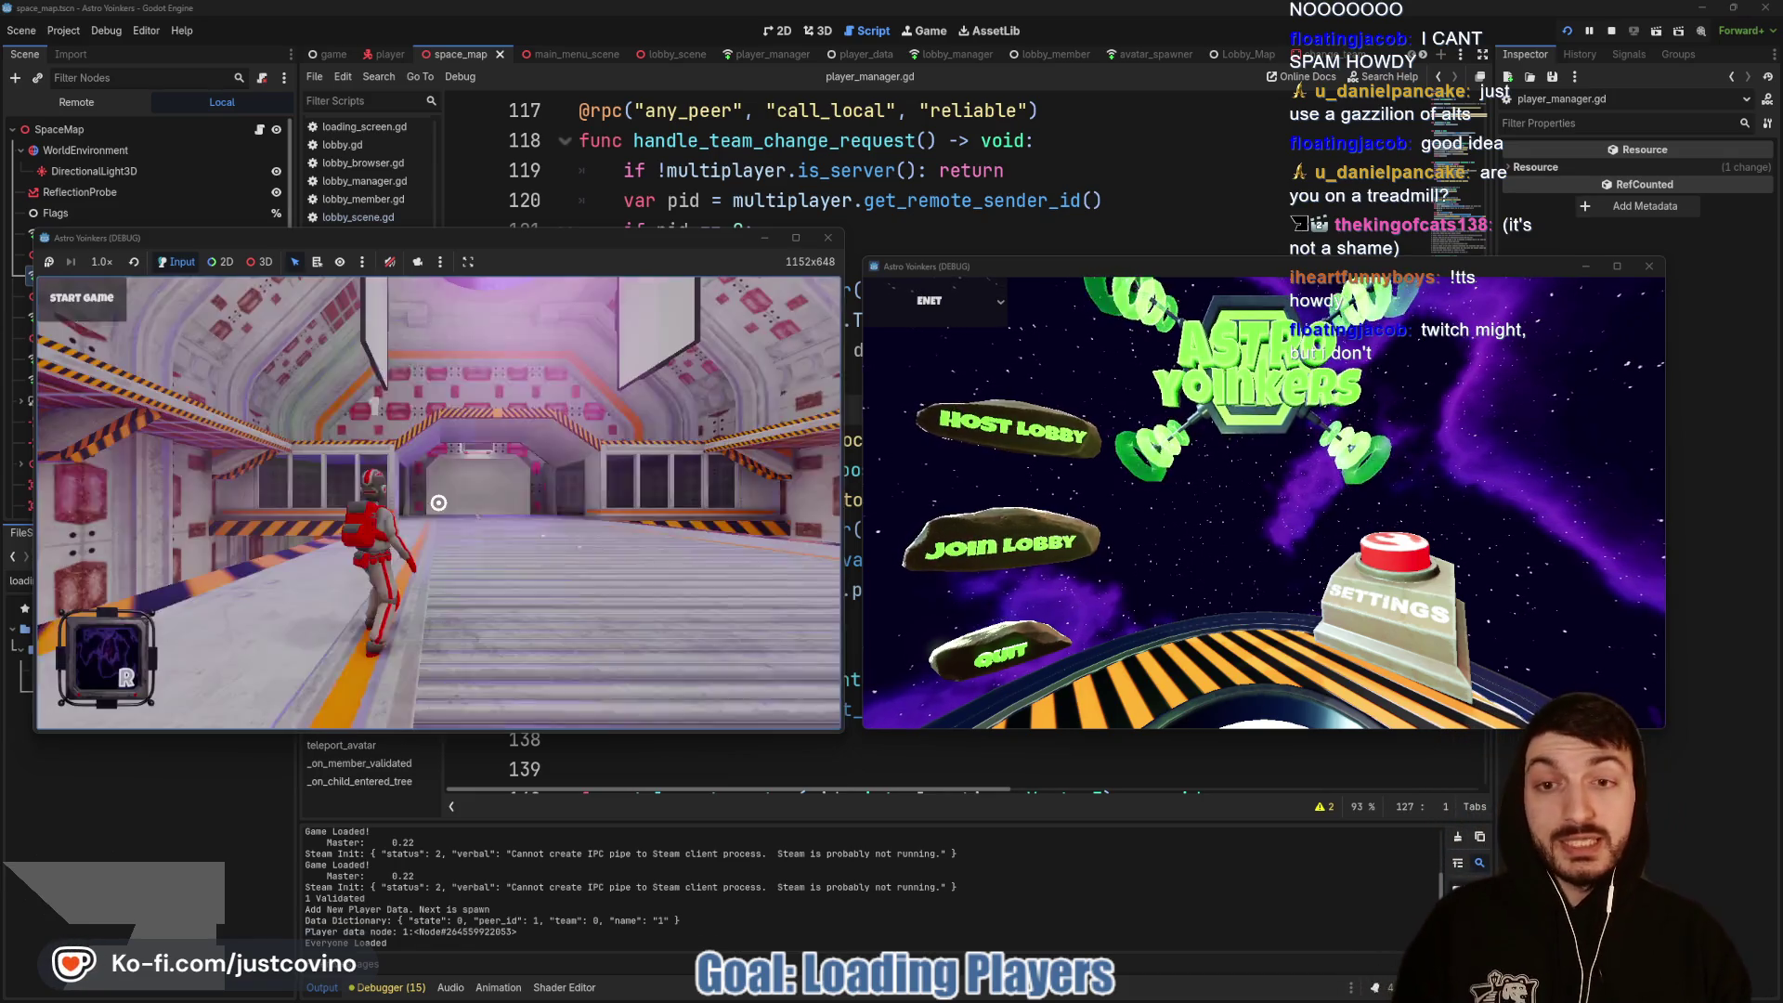
click(967, 552)
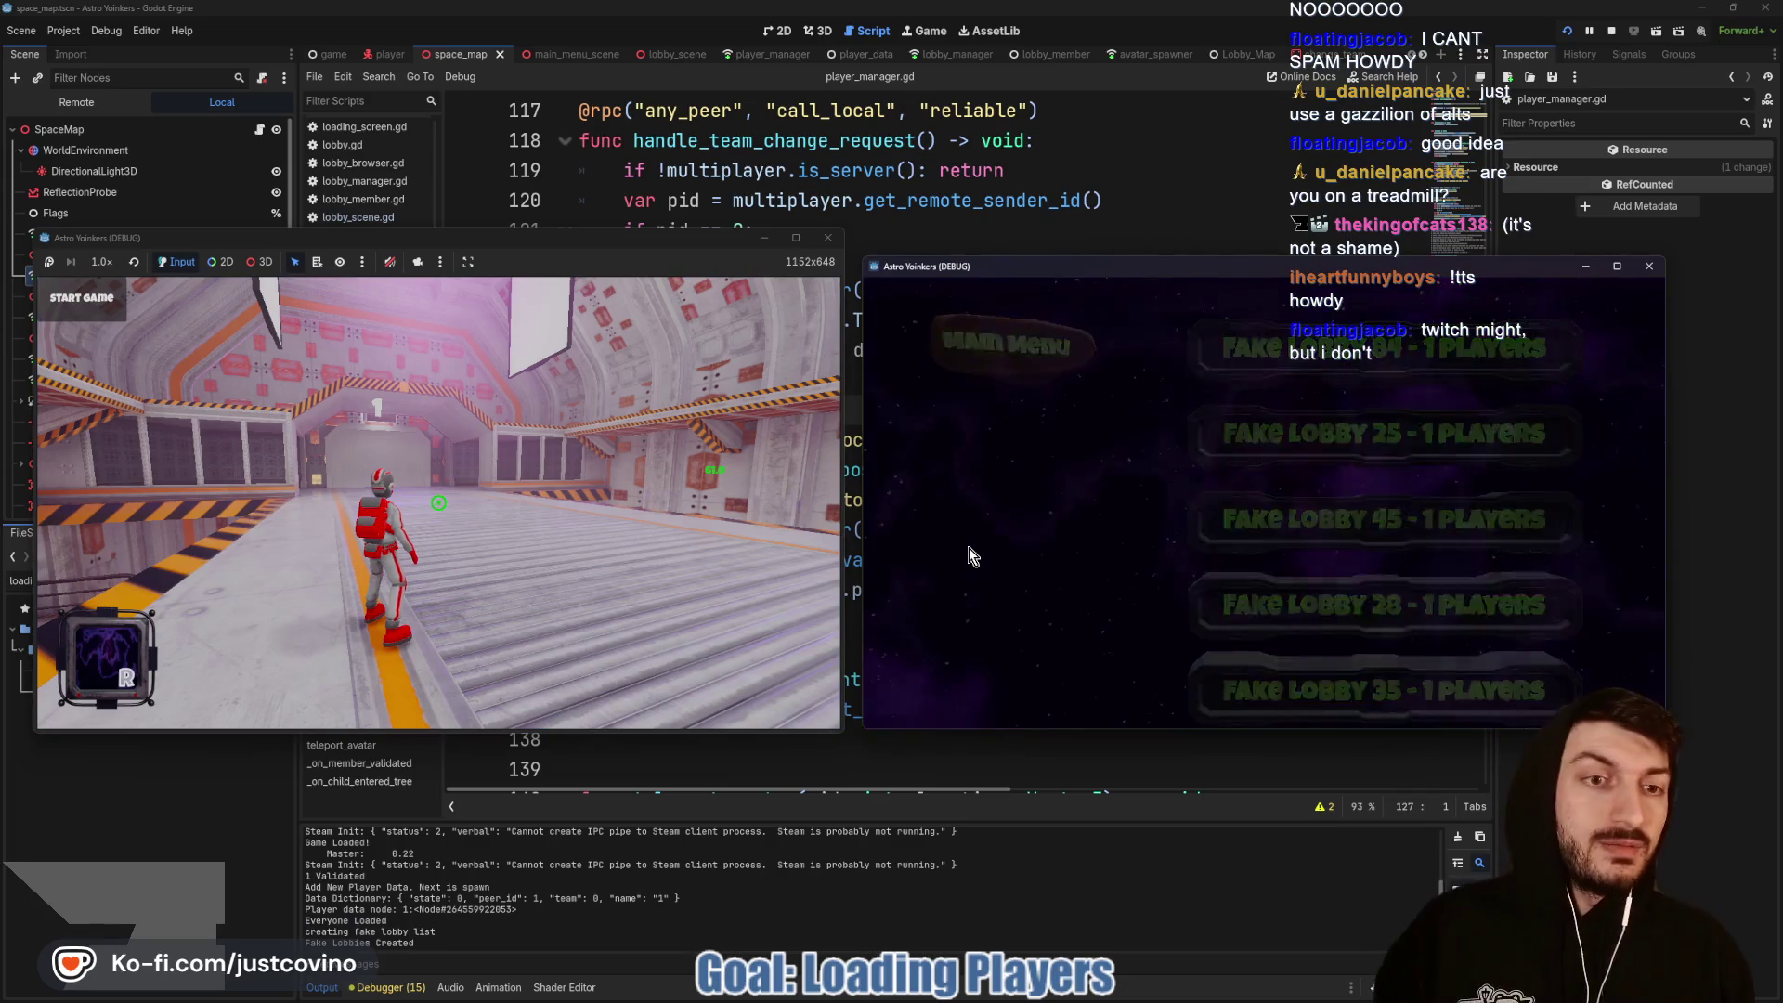
click(1257, 498)
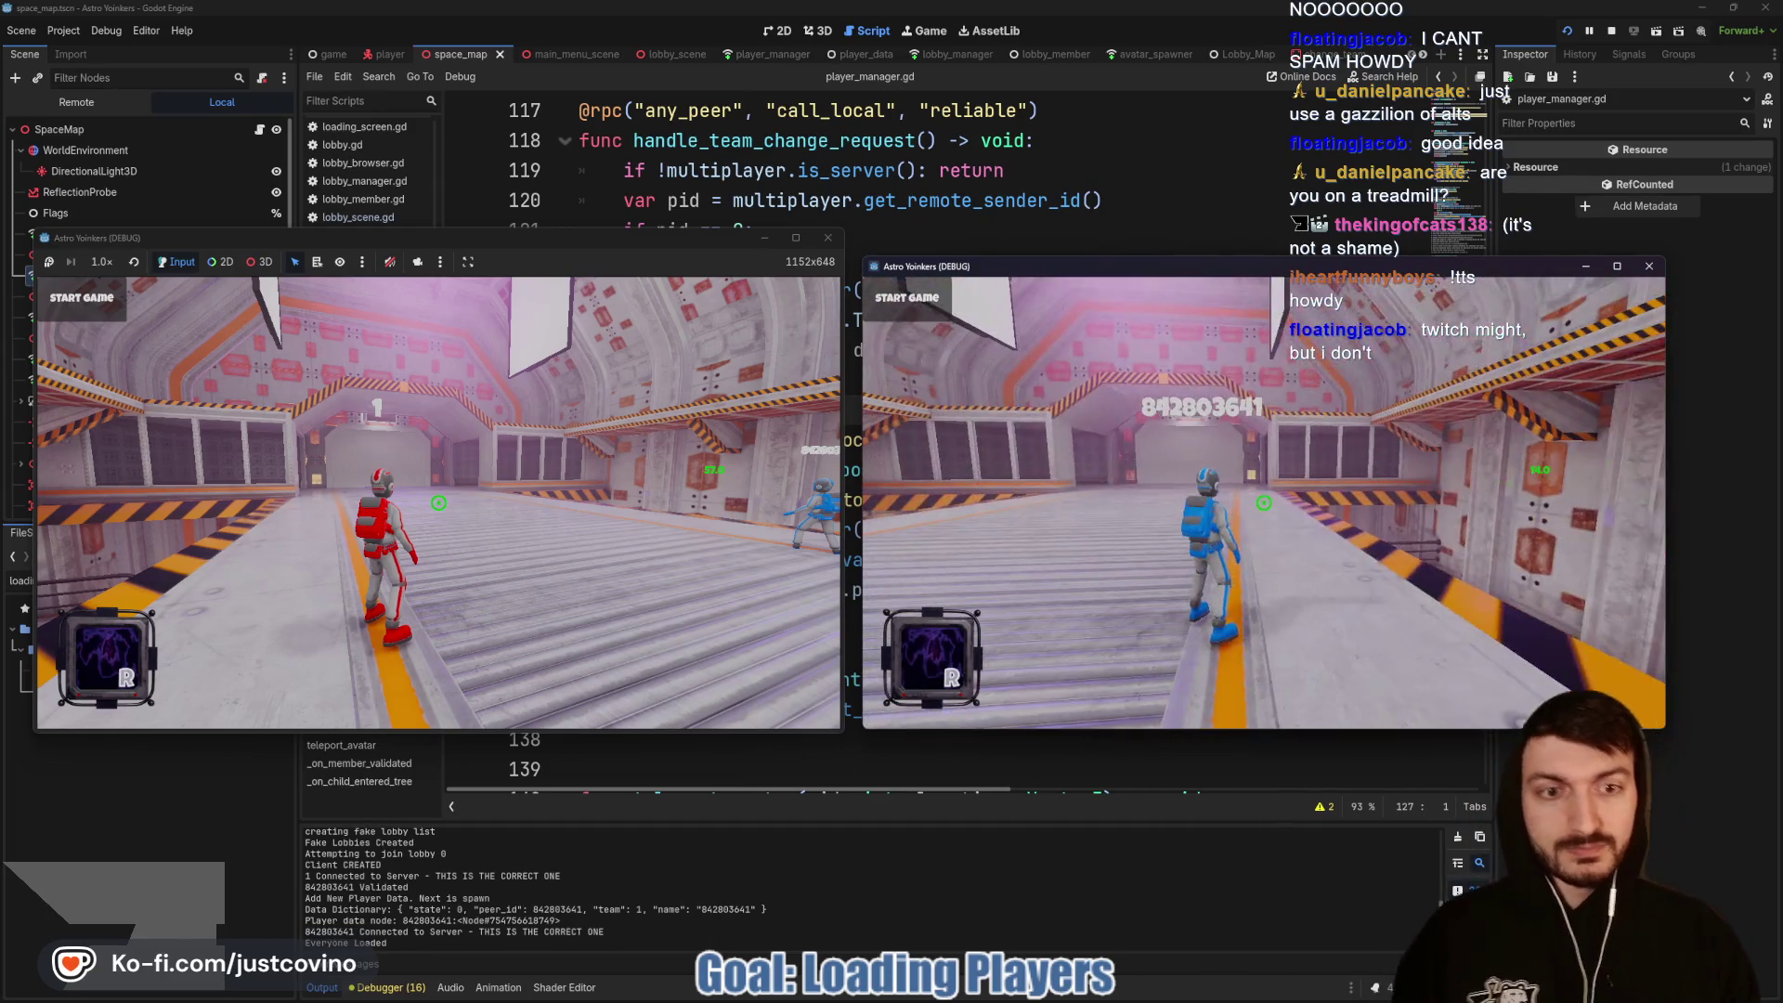
Step: Start the match from the host window, fly the host forward, then stop the game
click(438, 502)
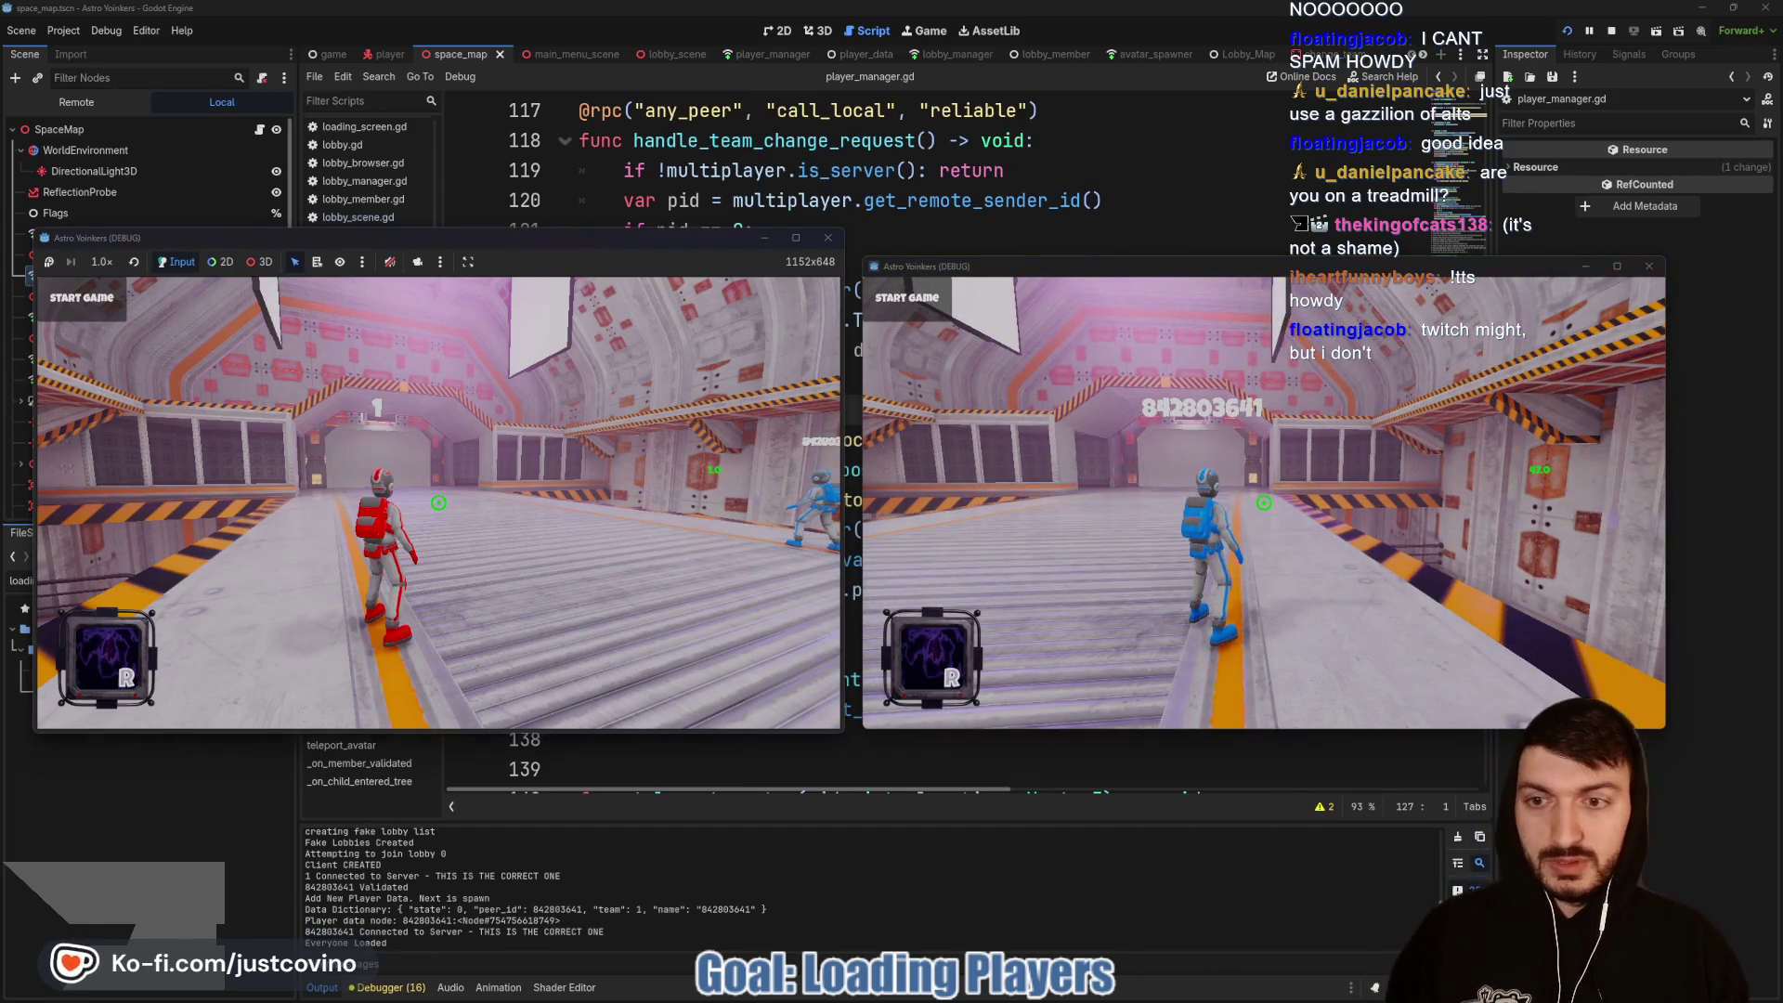
click(100, 322)
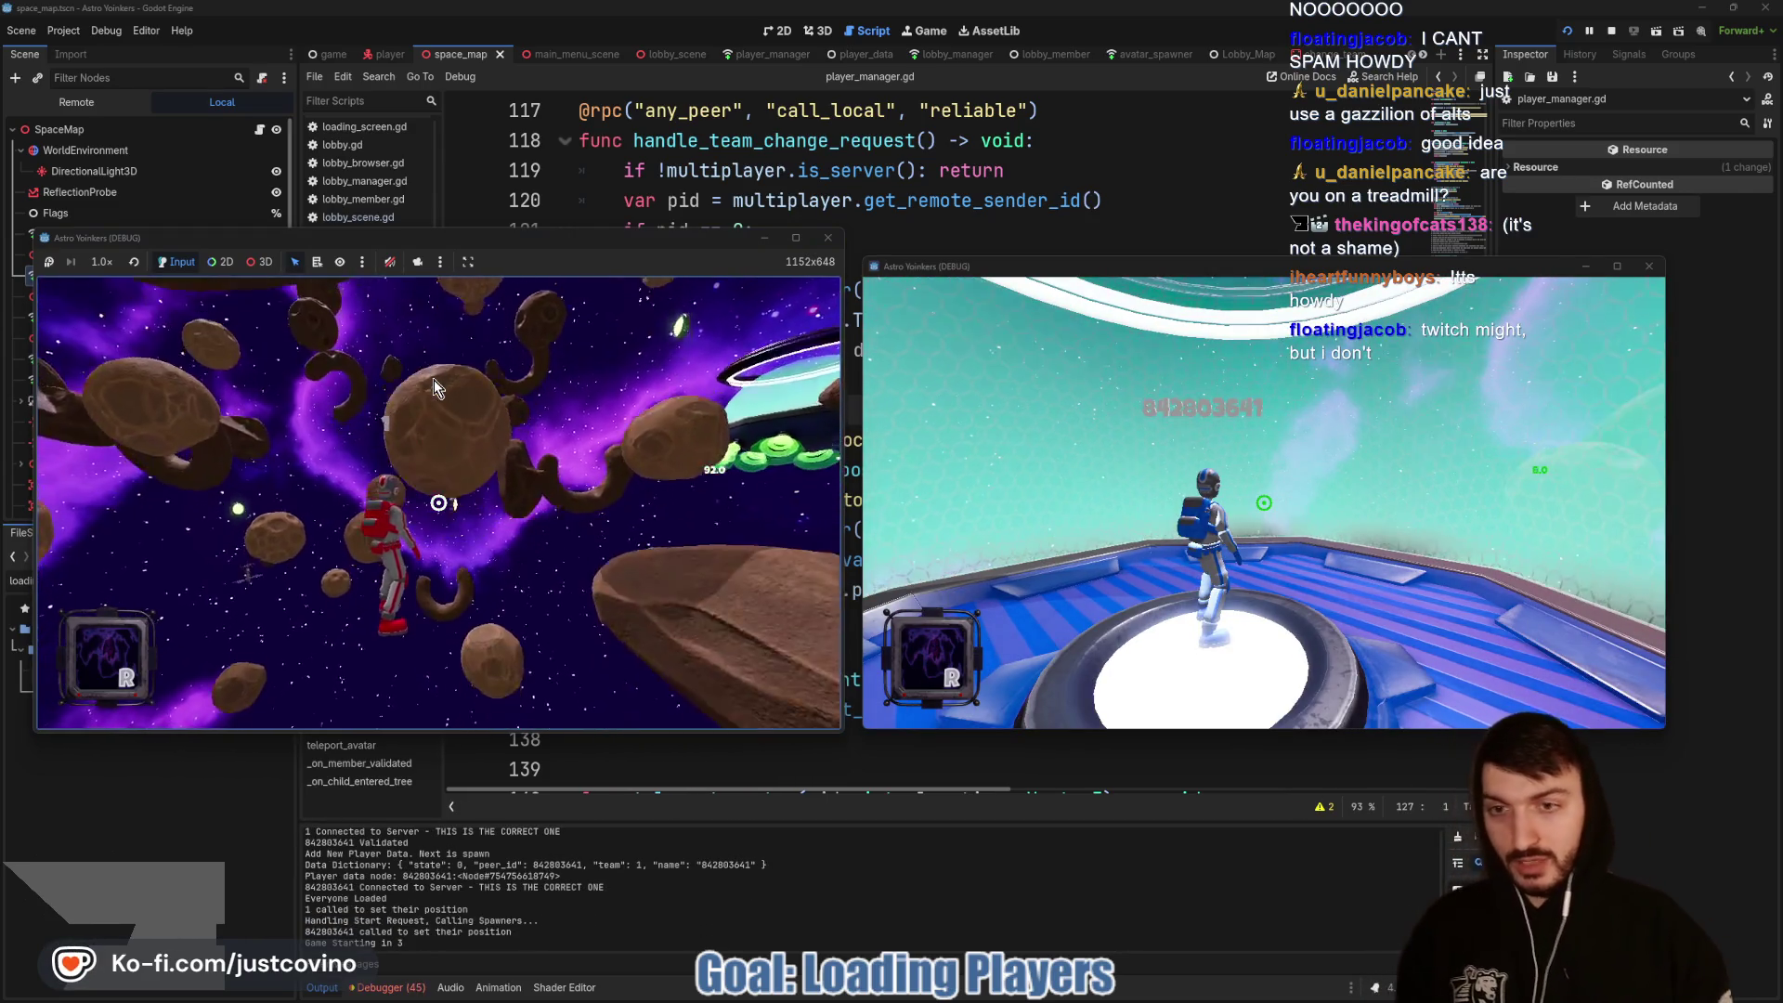
key(w)
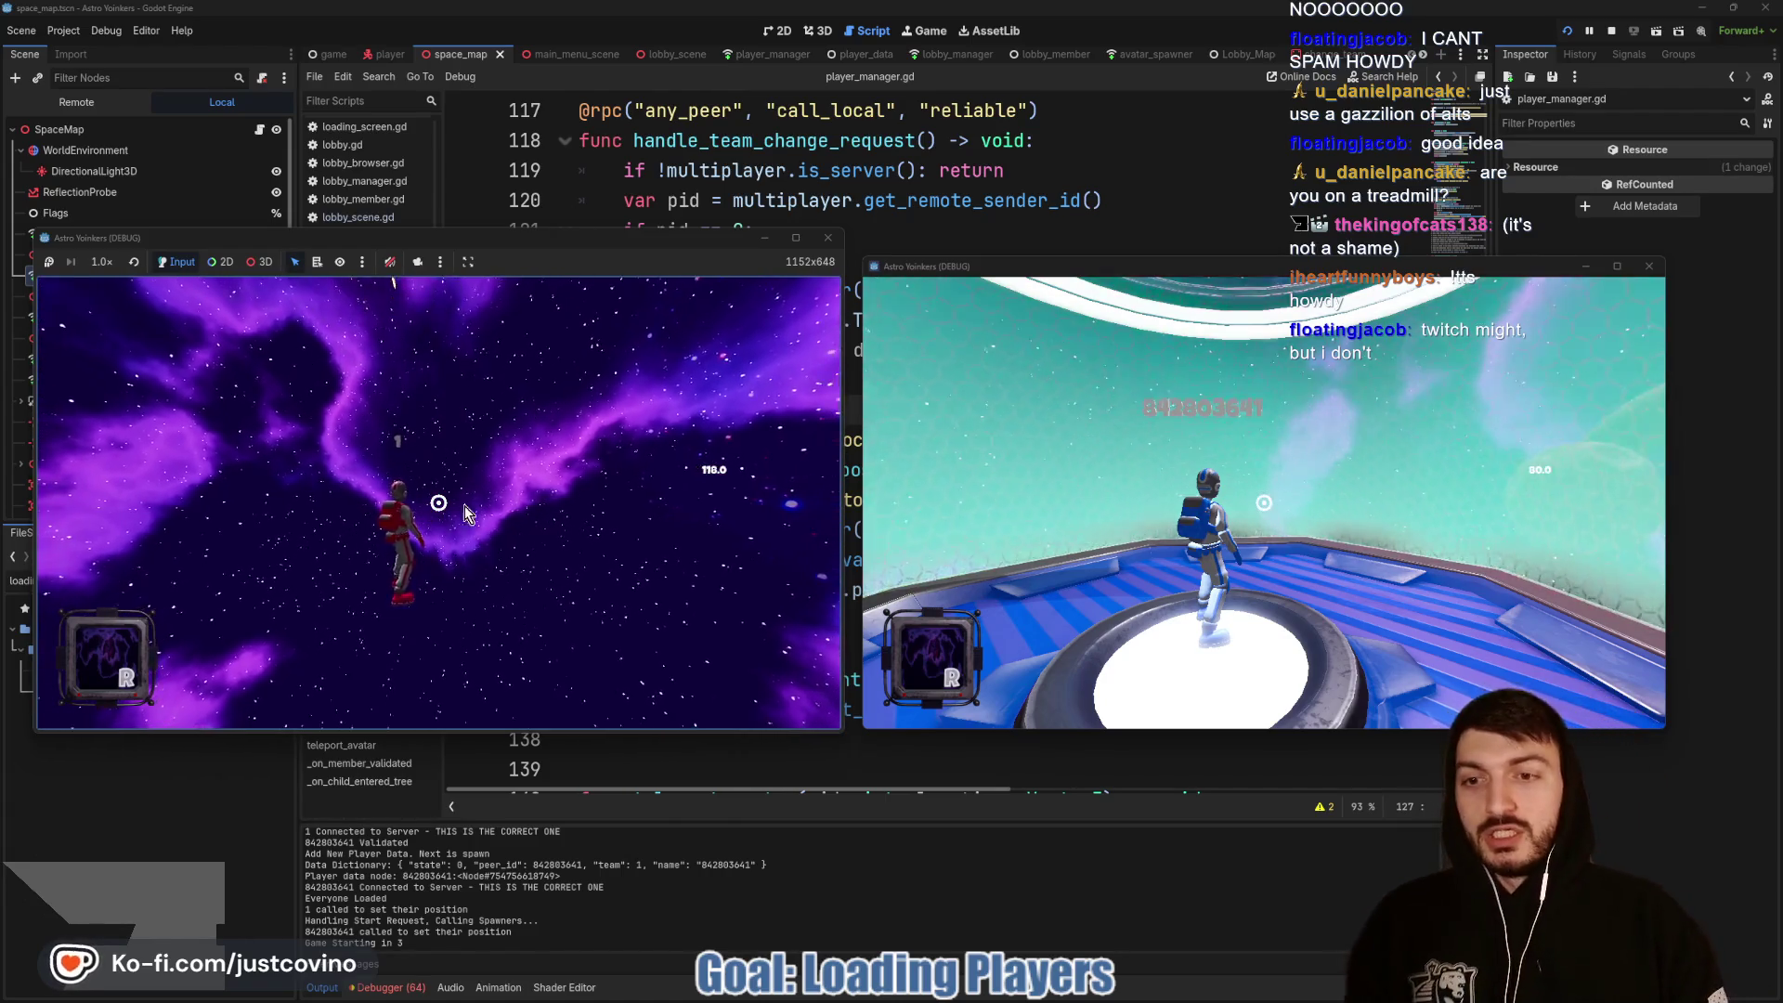
key(F8)
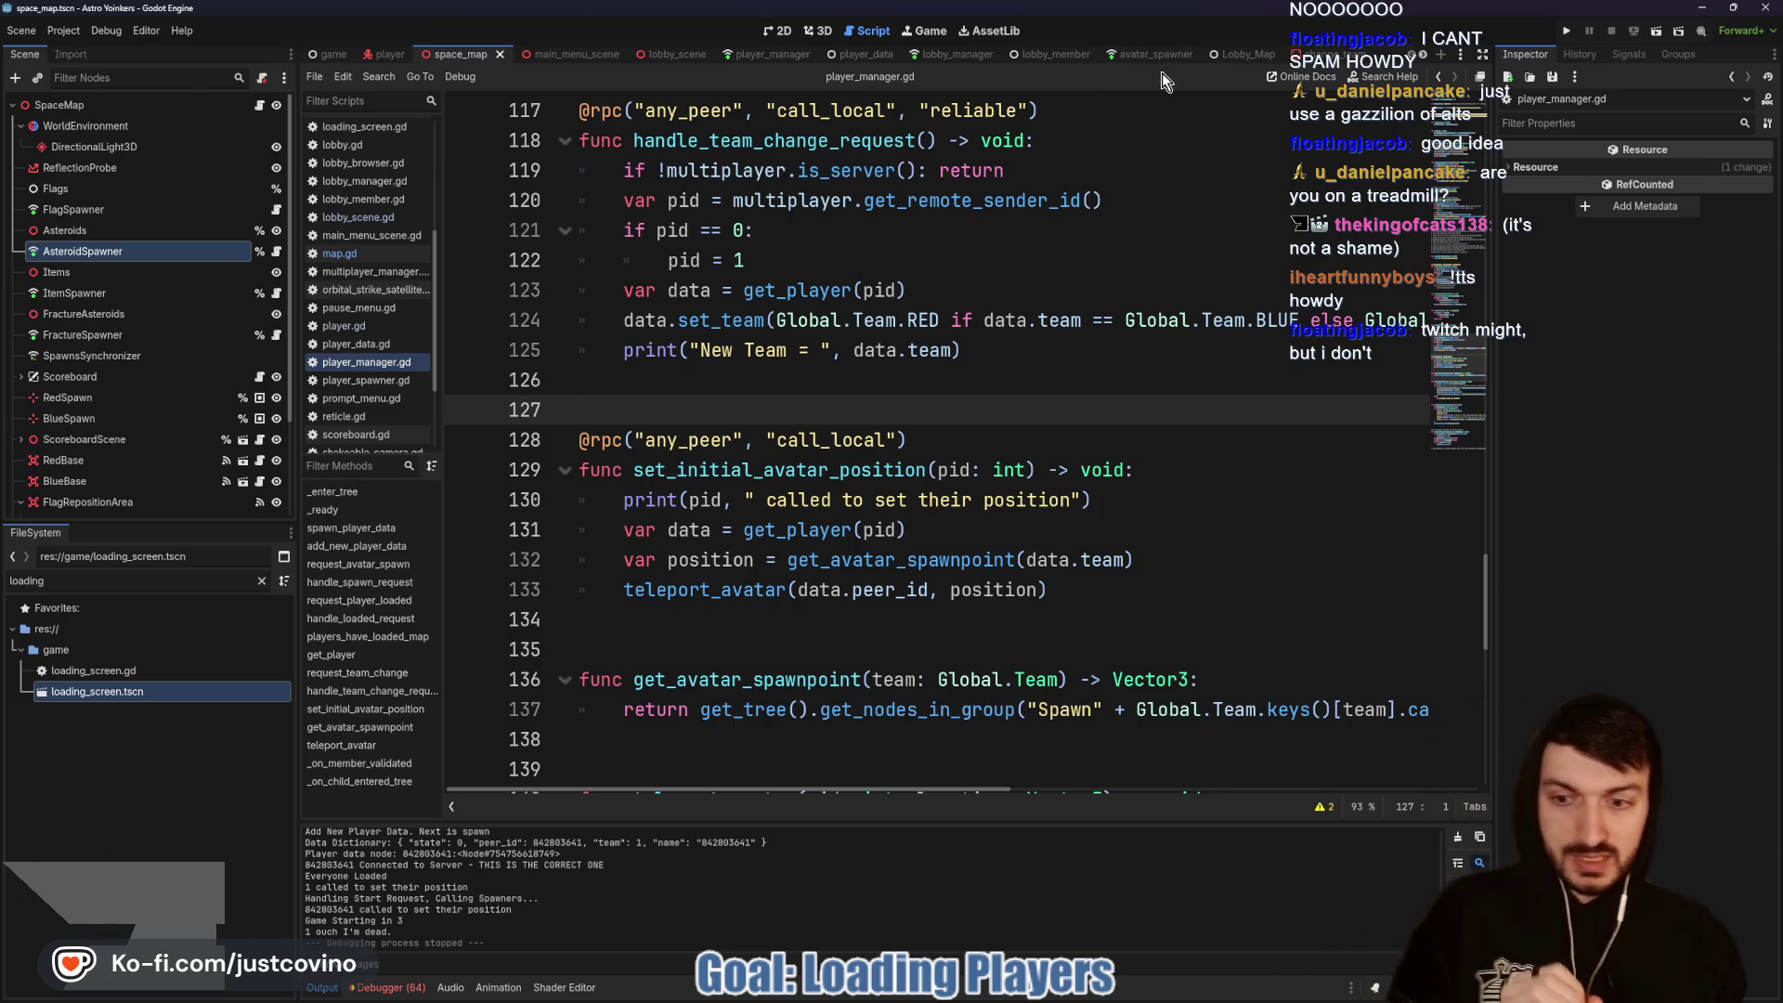
Step: In player_manager.gd, add 'if pid == 0: pid = 1' at the start of the function body
click(771, 56)
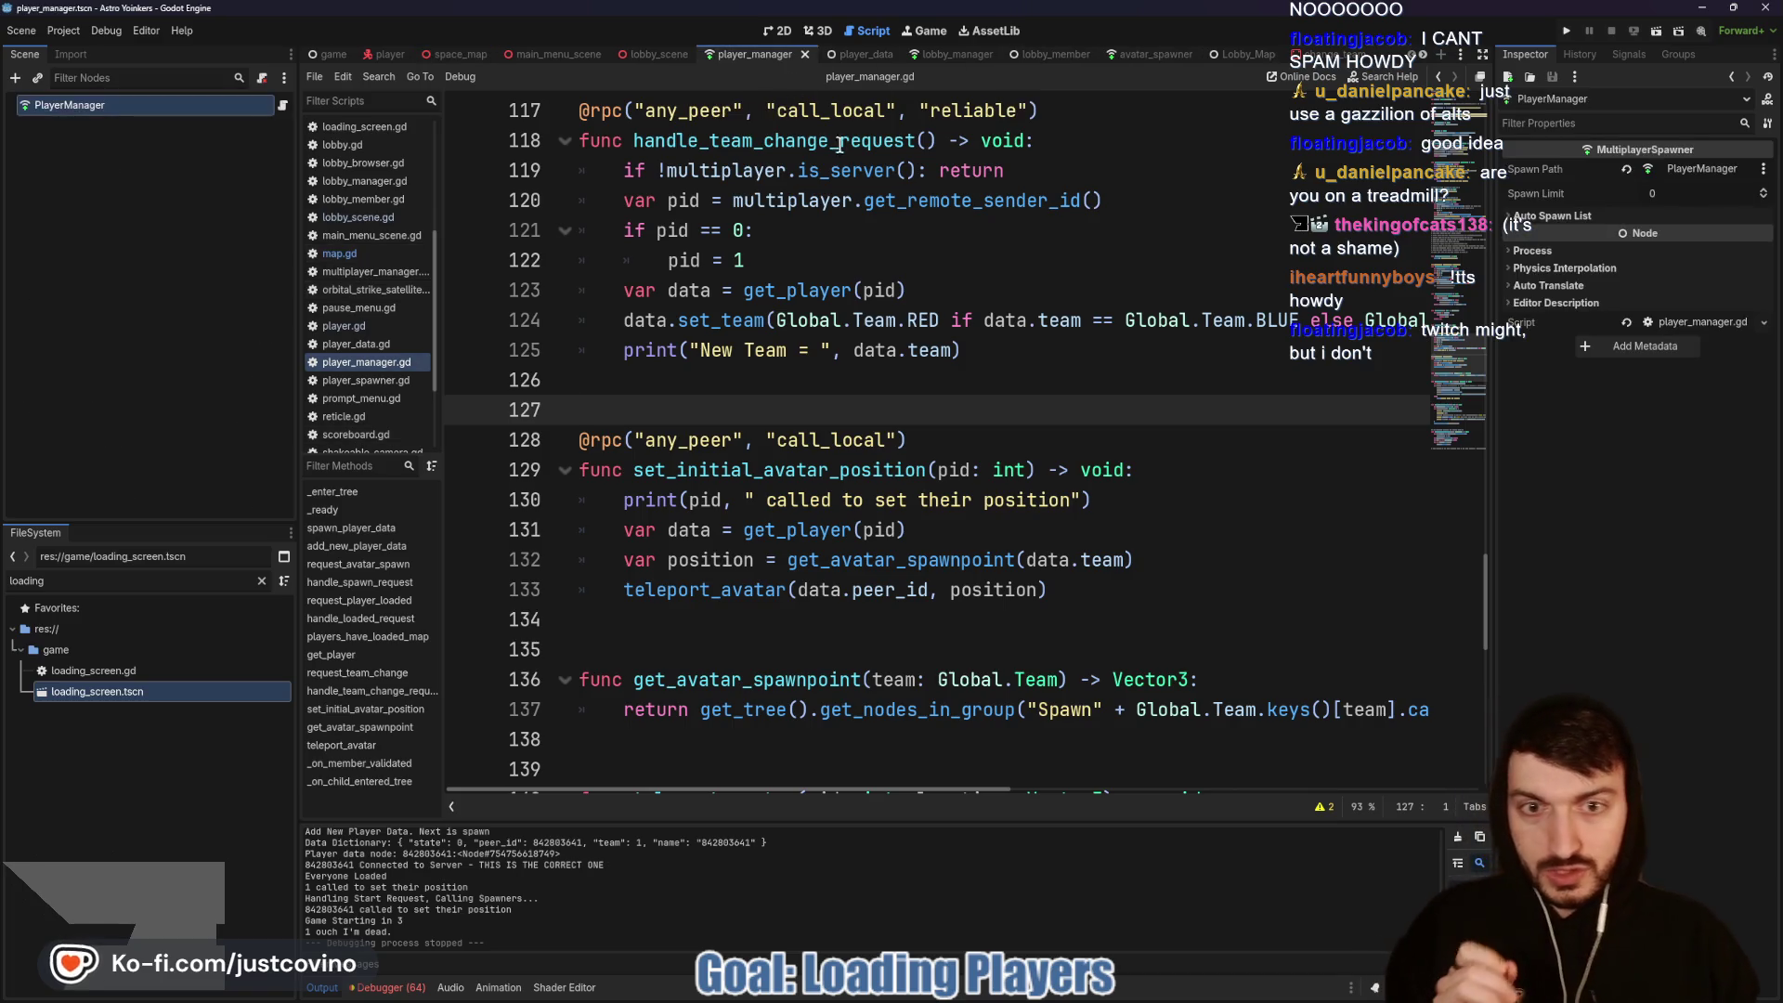
scroll(1207, 372, down, 1)
click(1234, 382)
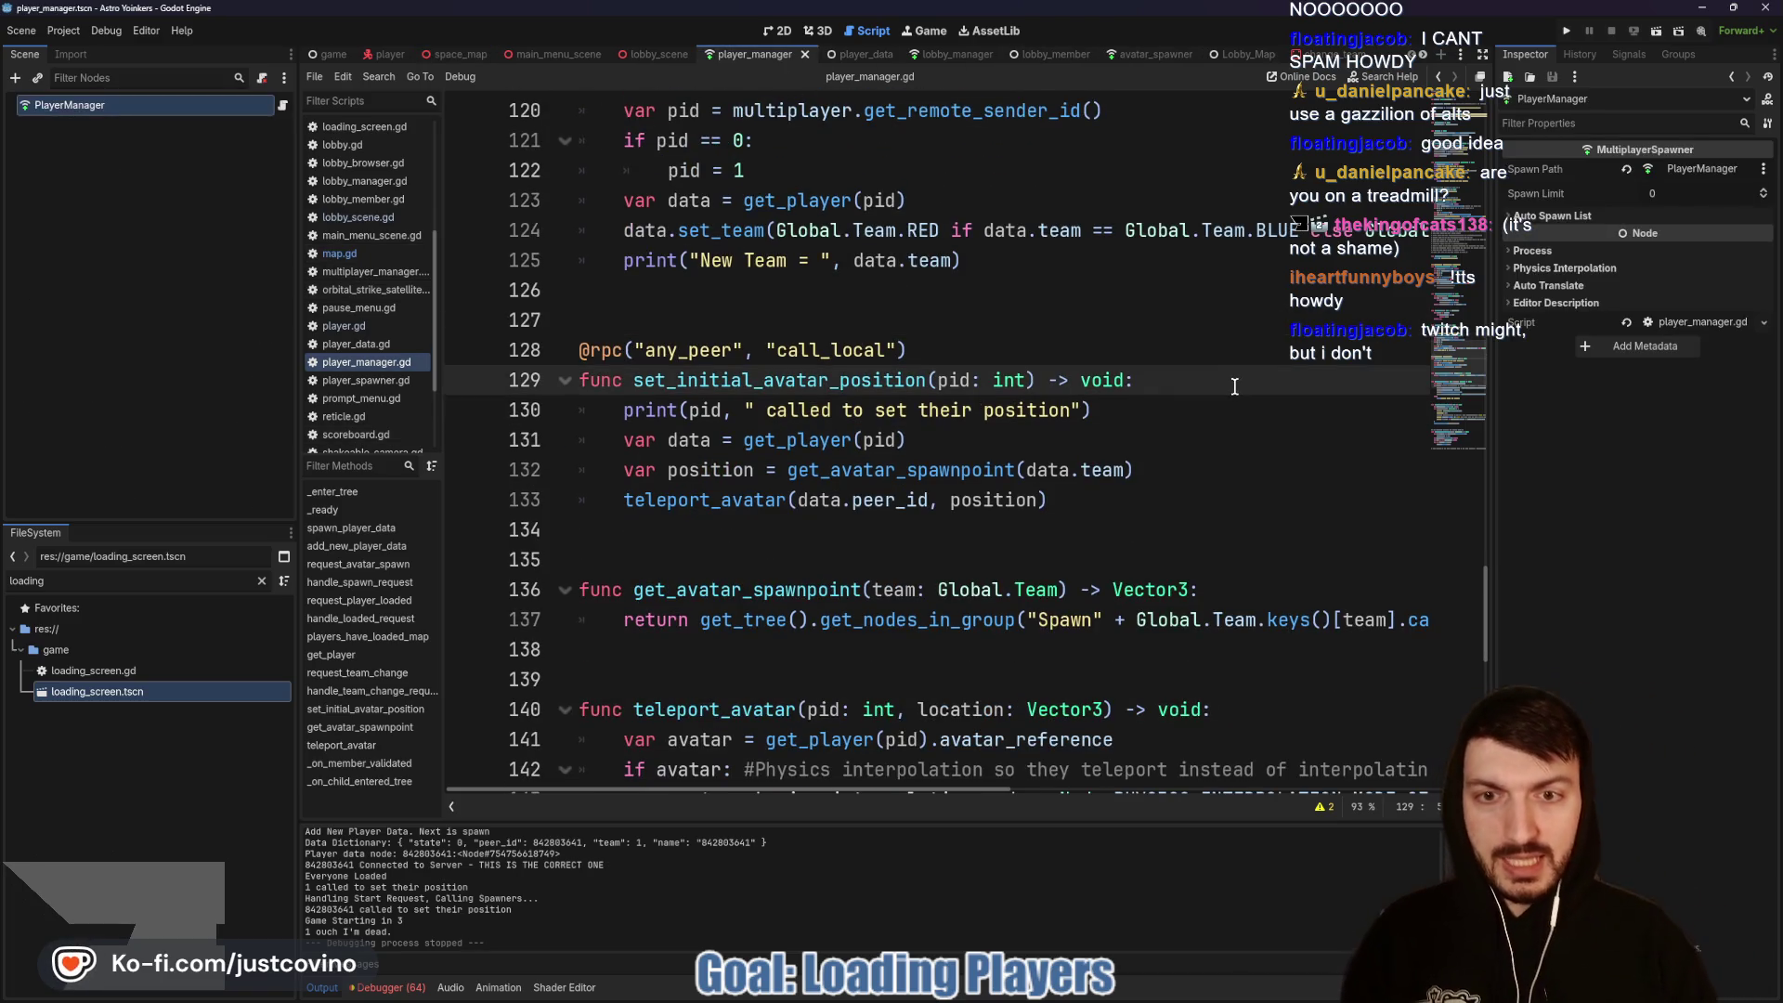
key(Return)
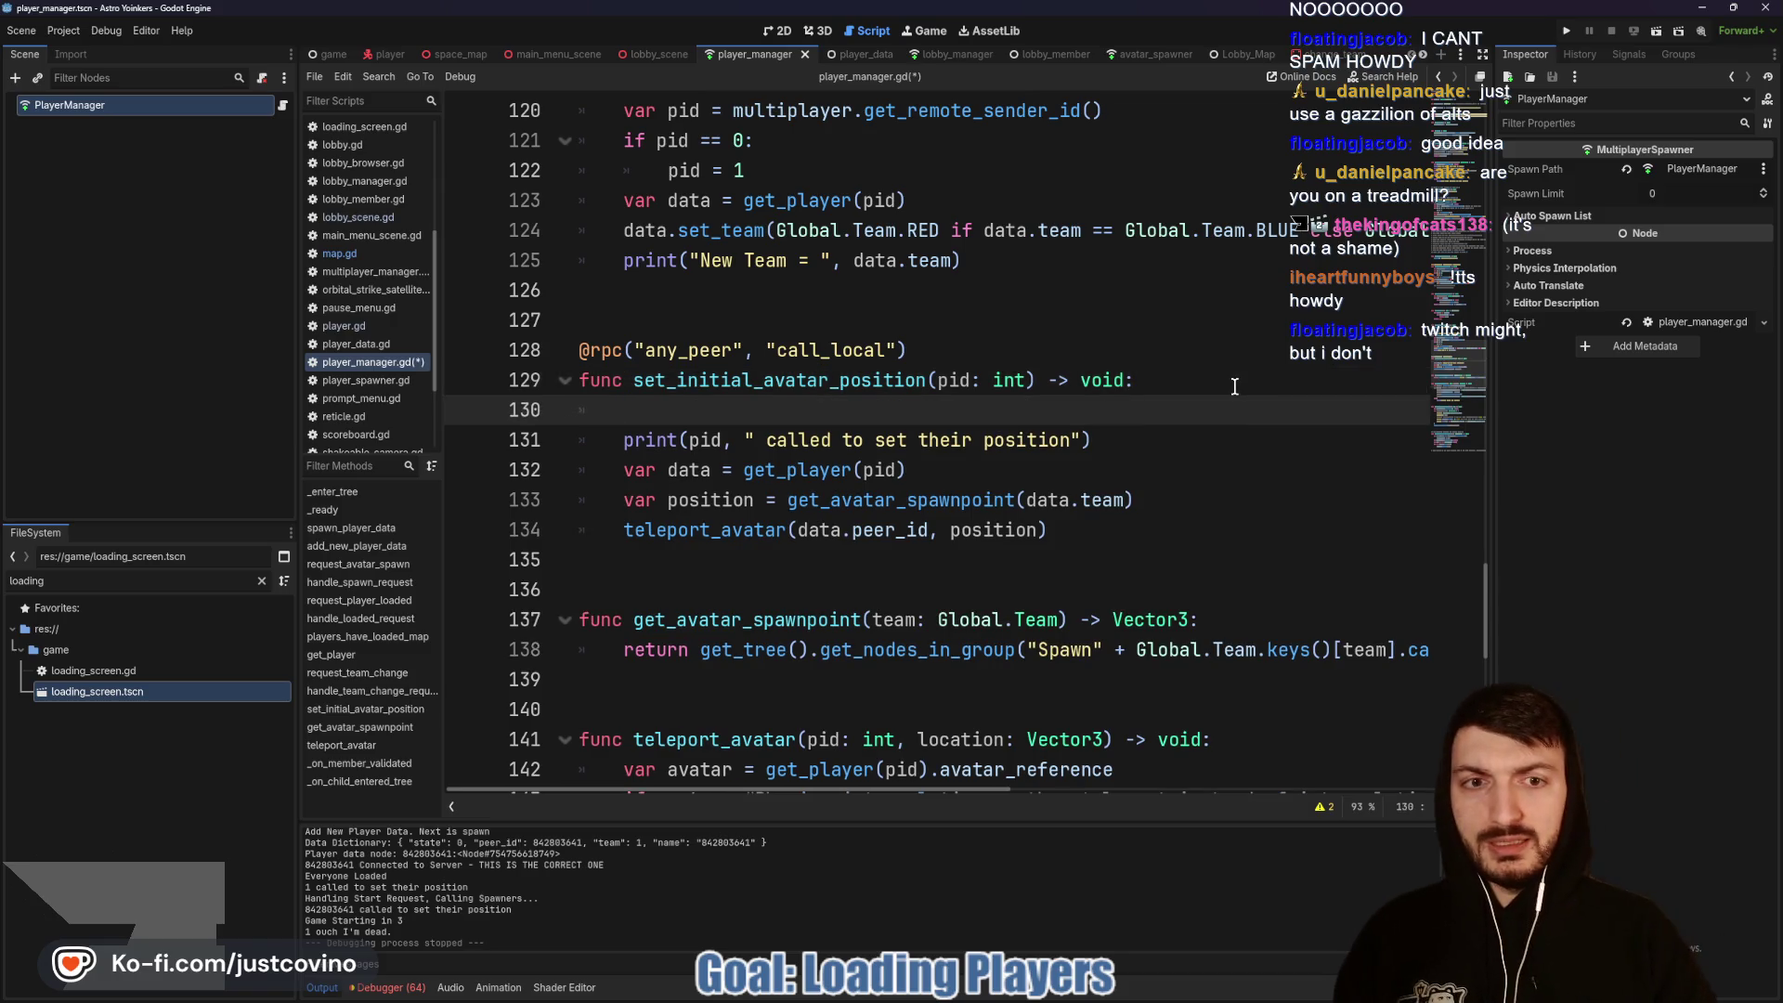
text(if pid == 0:)
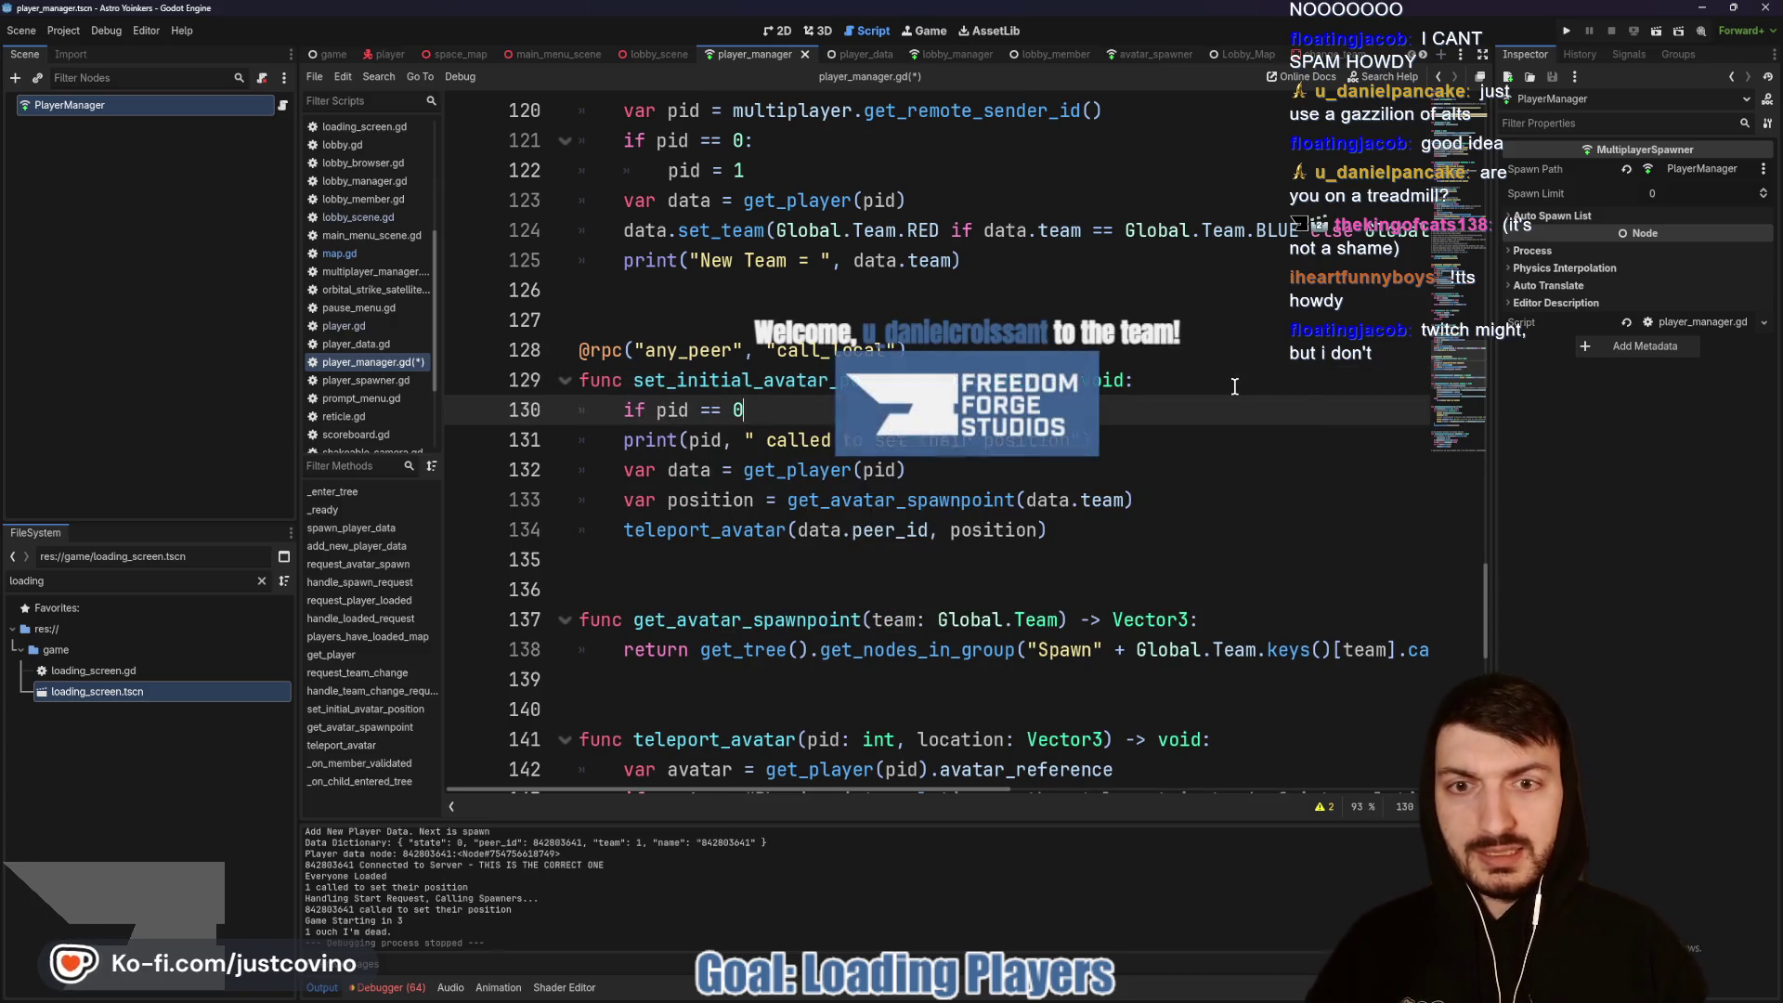
key(Return)
text(pid = 1)
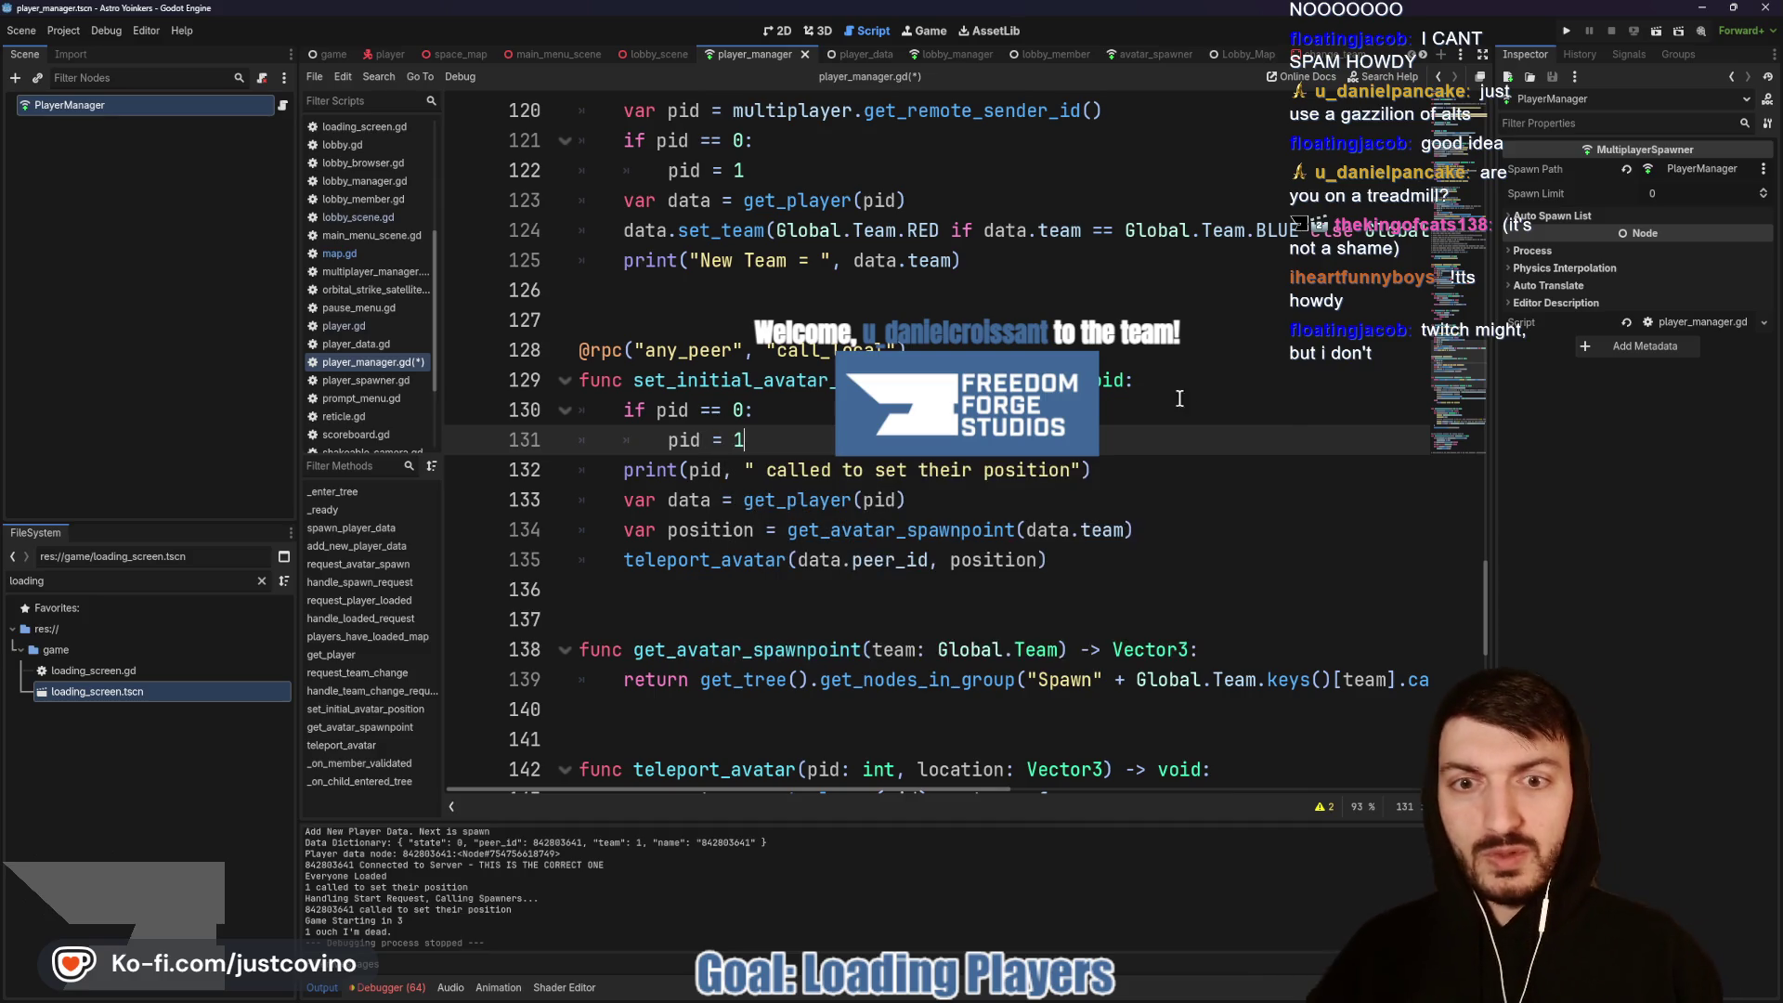
Step: Save player_manager.gd and run the project again with two debug windows
key(ctrl+s)
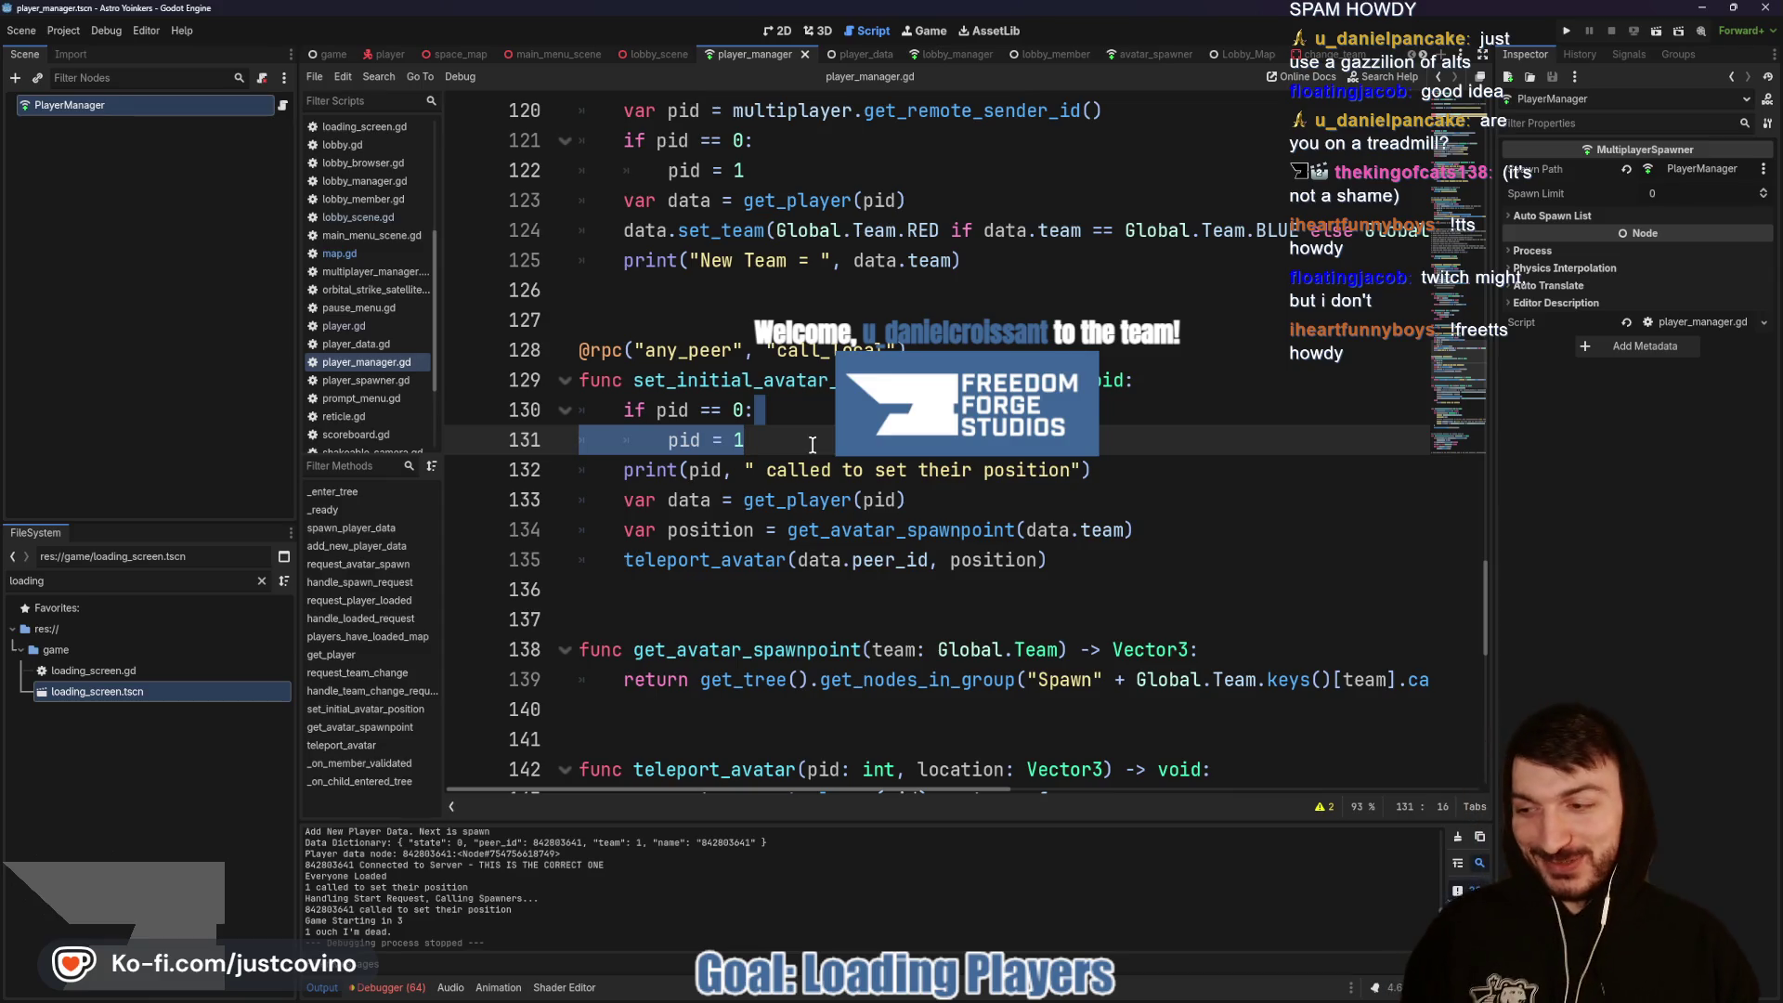
click(812, 446)
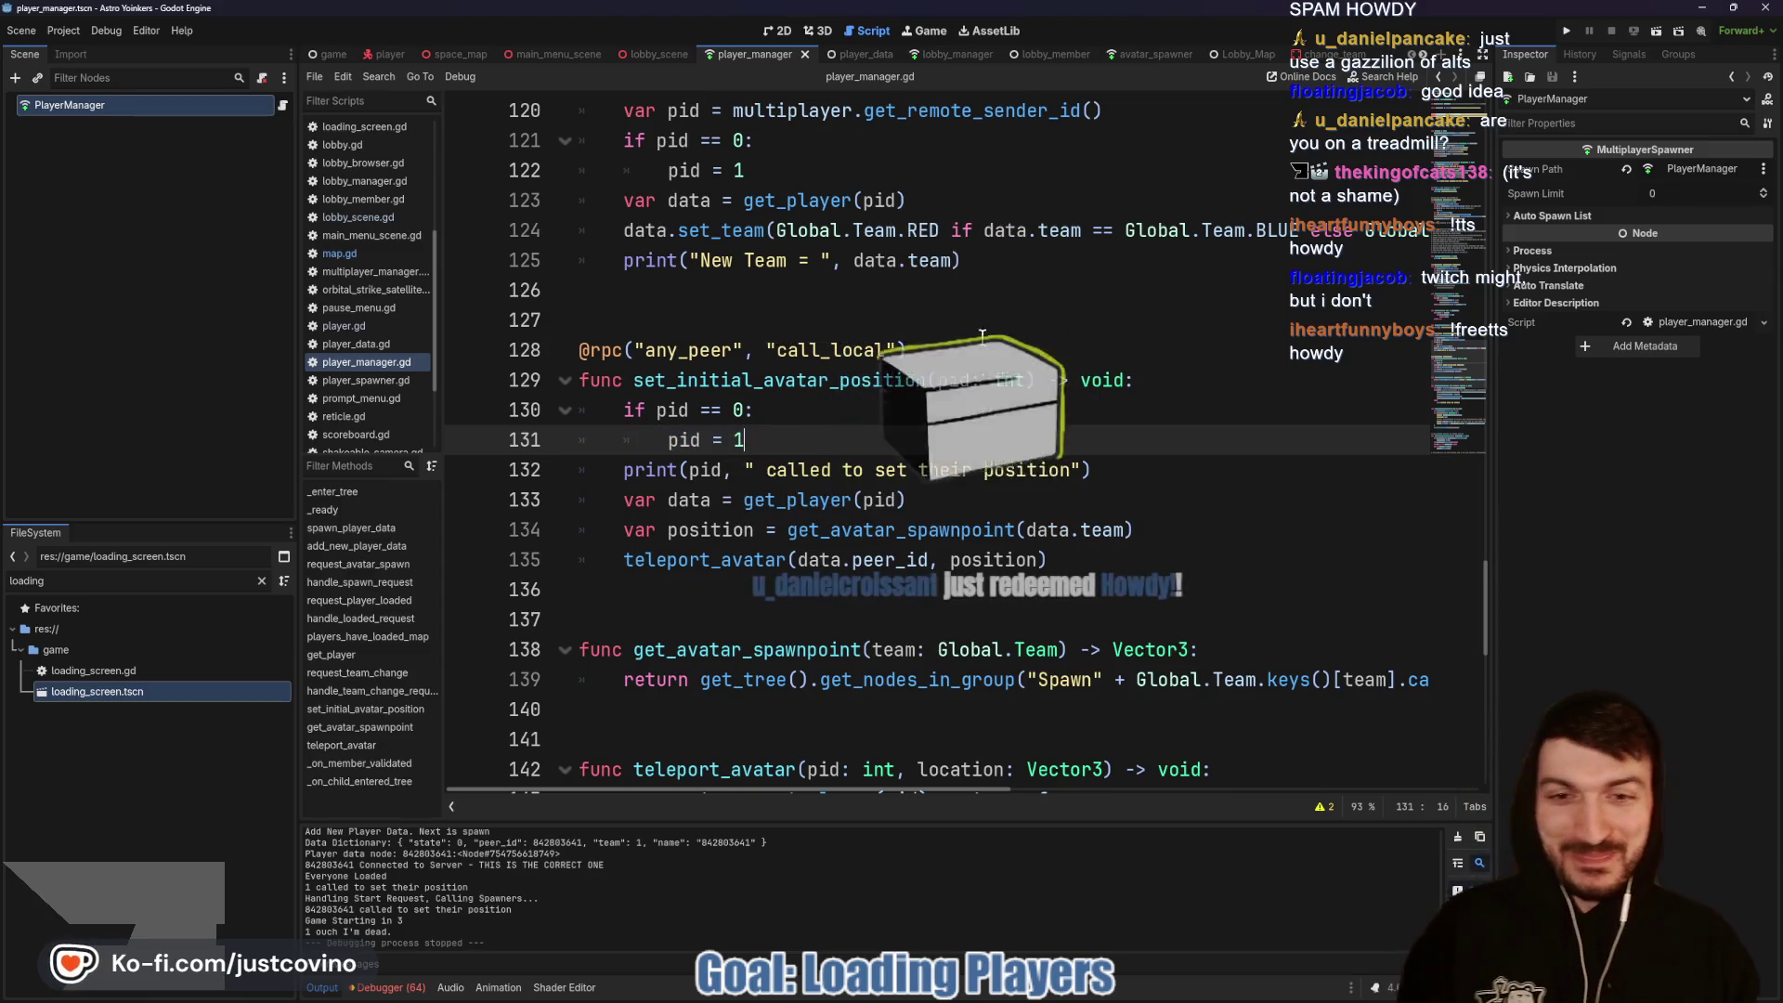
click(1565, 30)
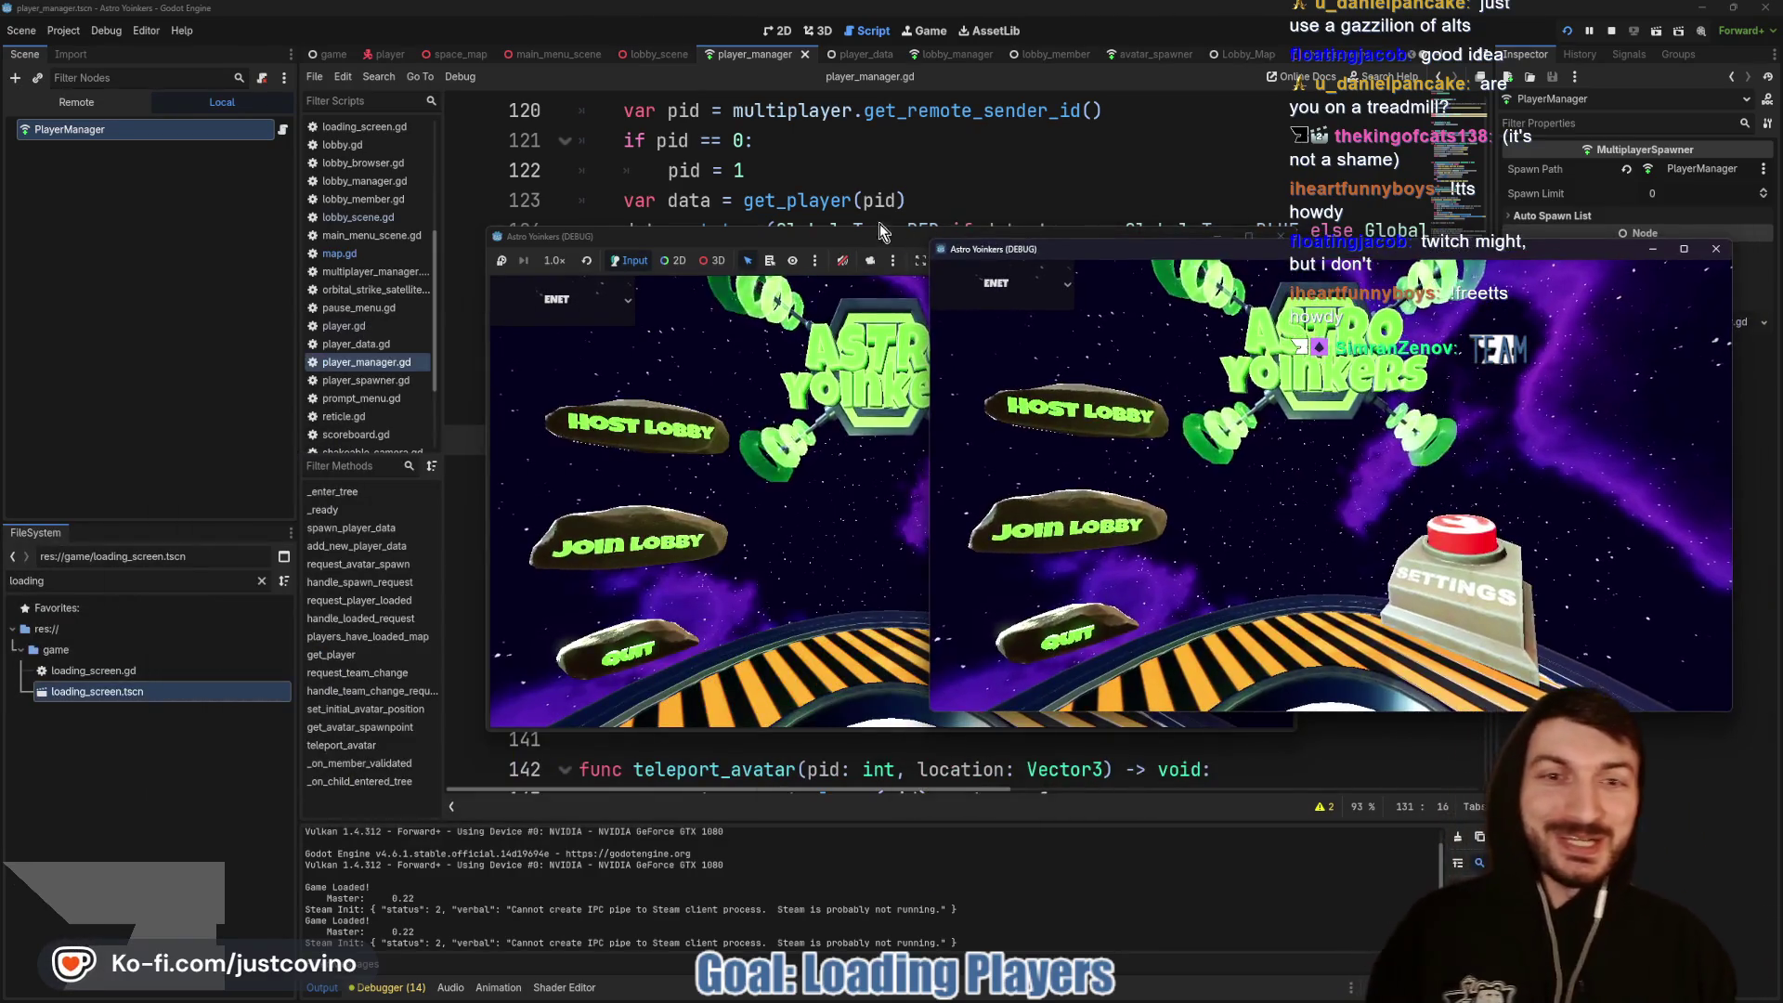
Step: Host a private lobby in the left game window and join the first listed lobby from the other
drag(659, 228, 319, 226)
click(284, 416)
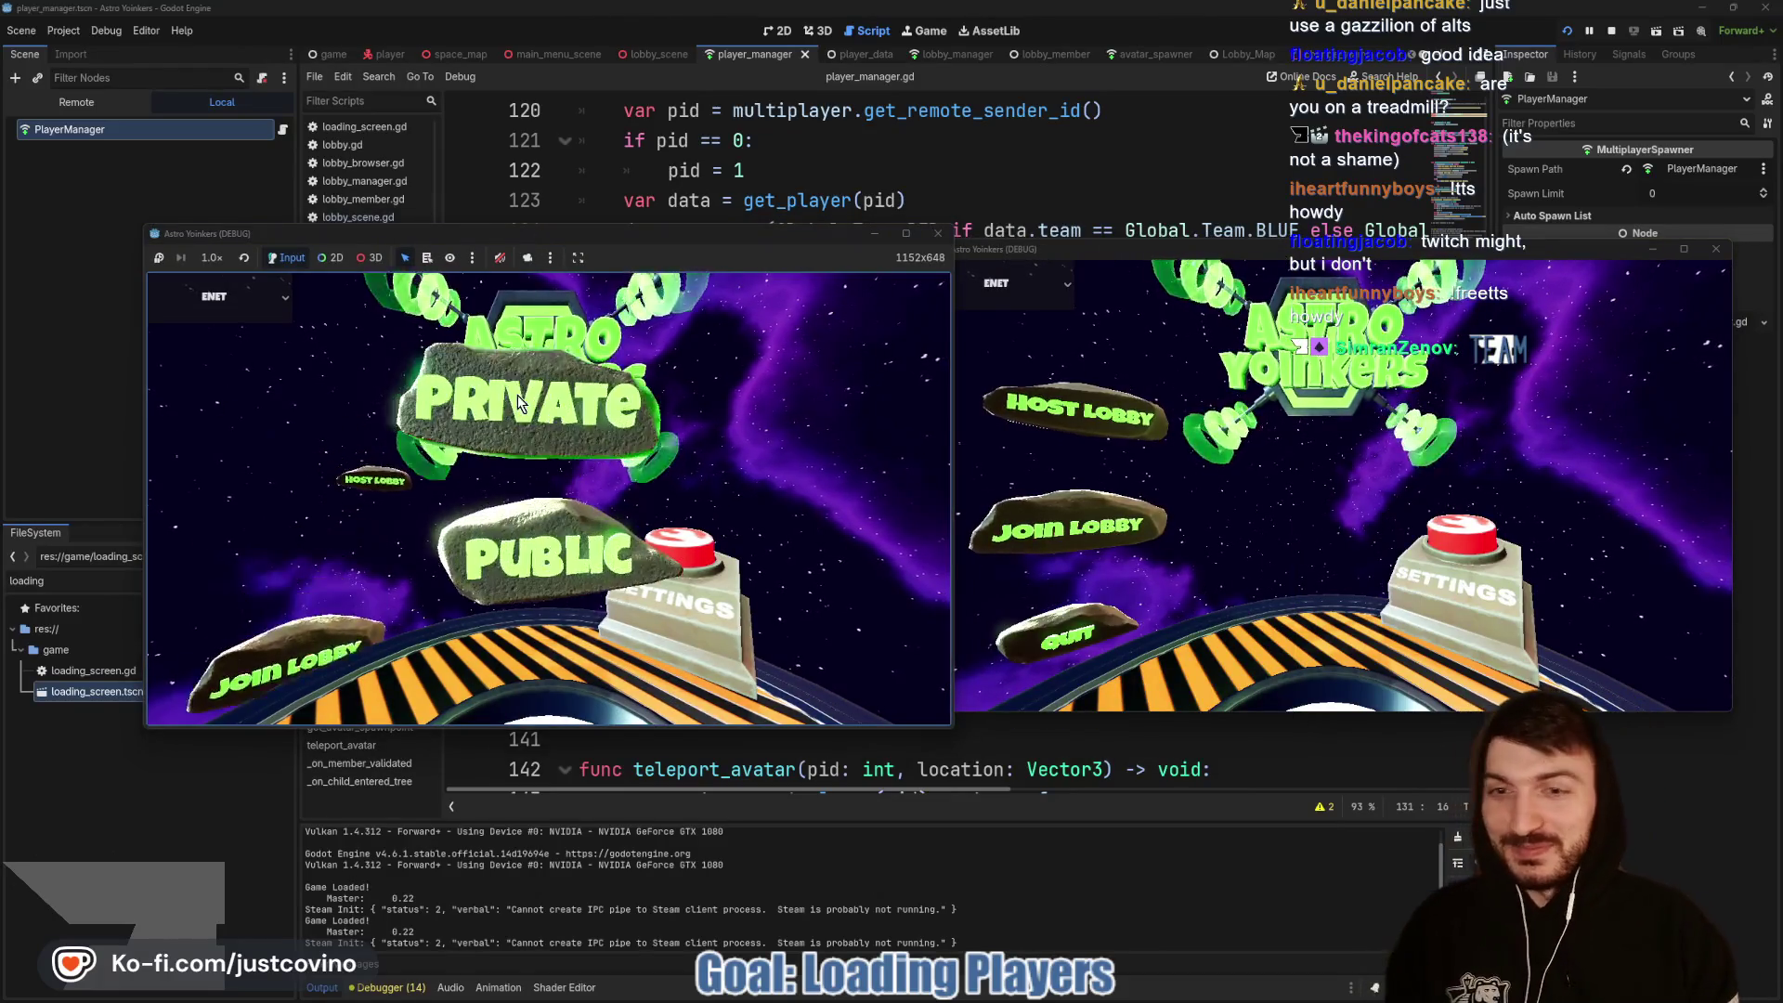
click(520, 402)
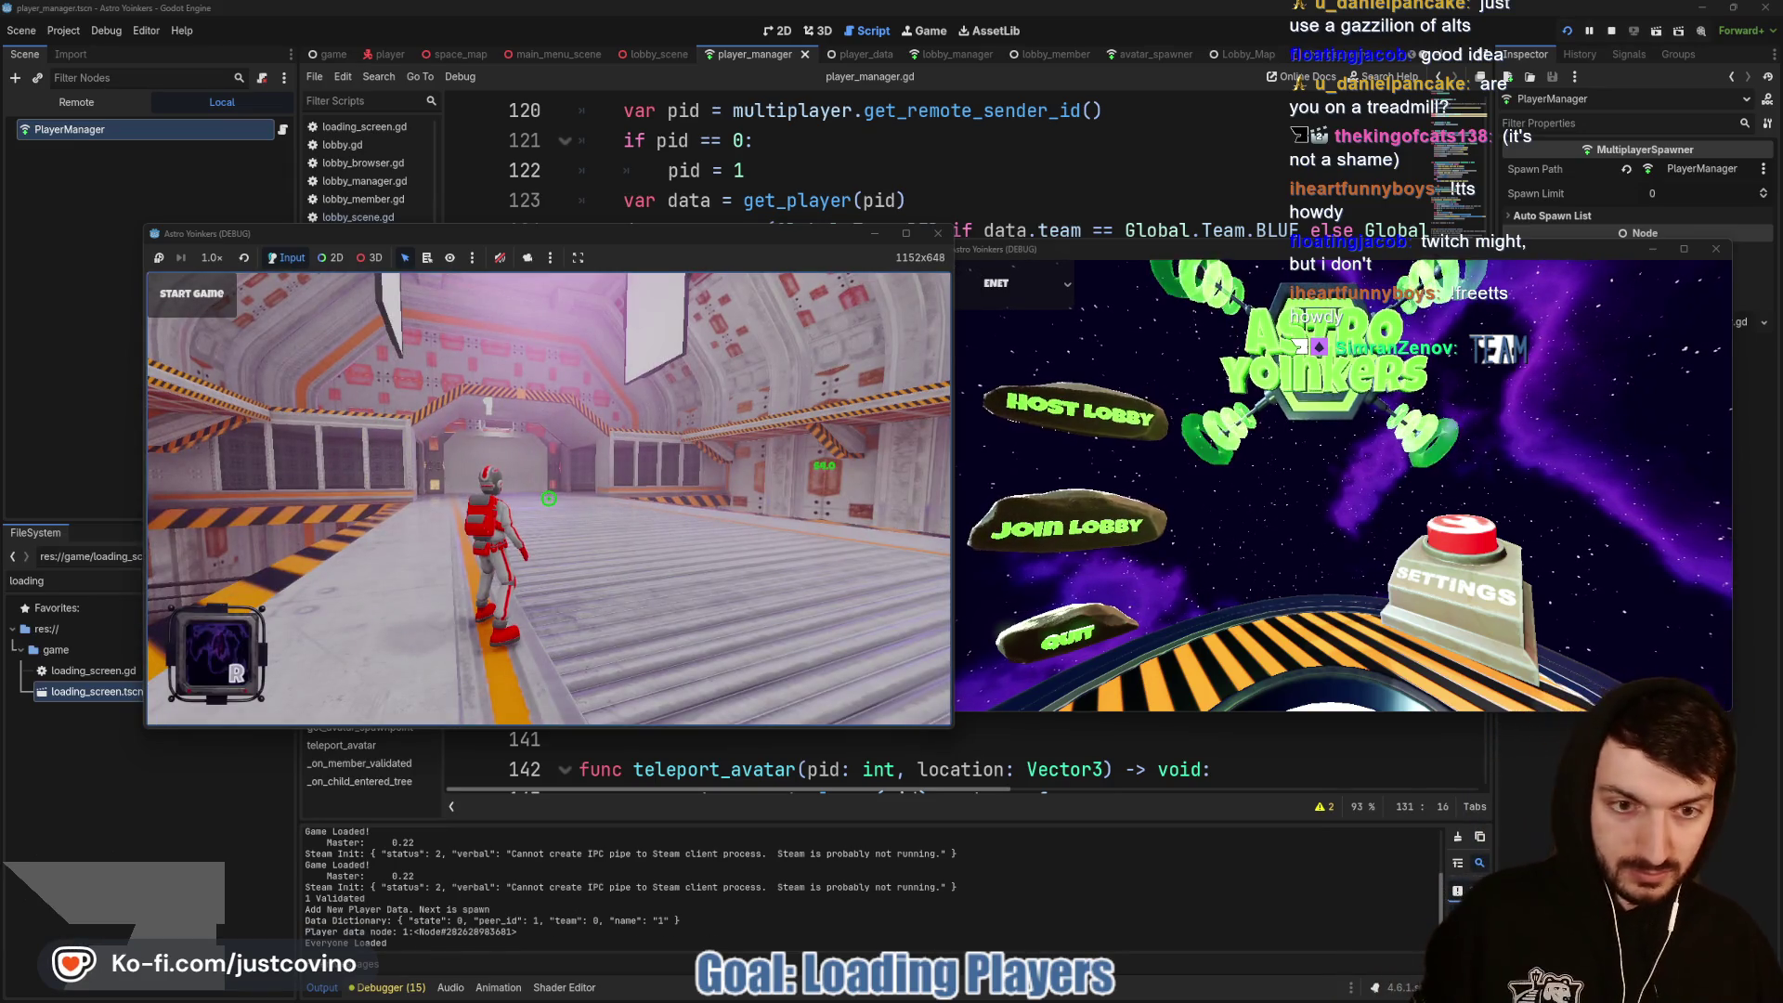
click(1068, 527)
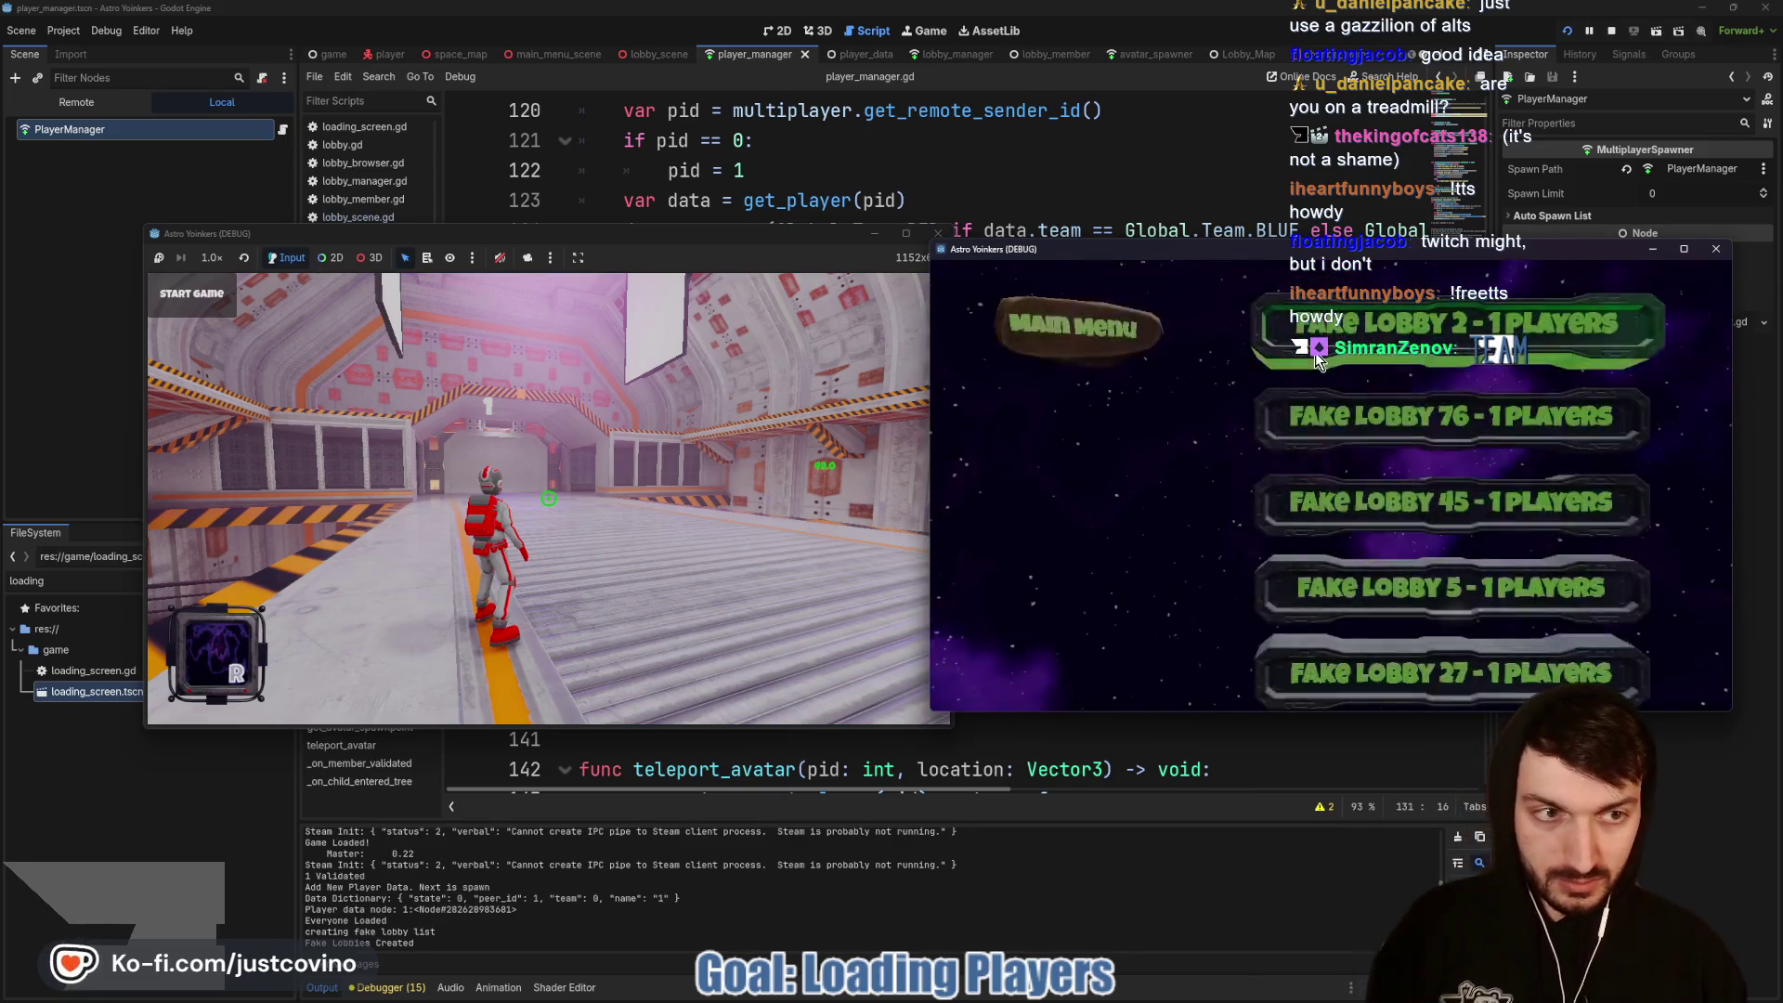
click(1318, 359)
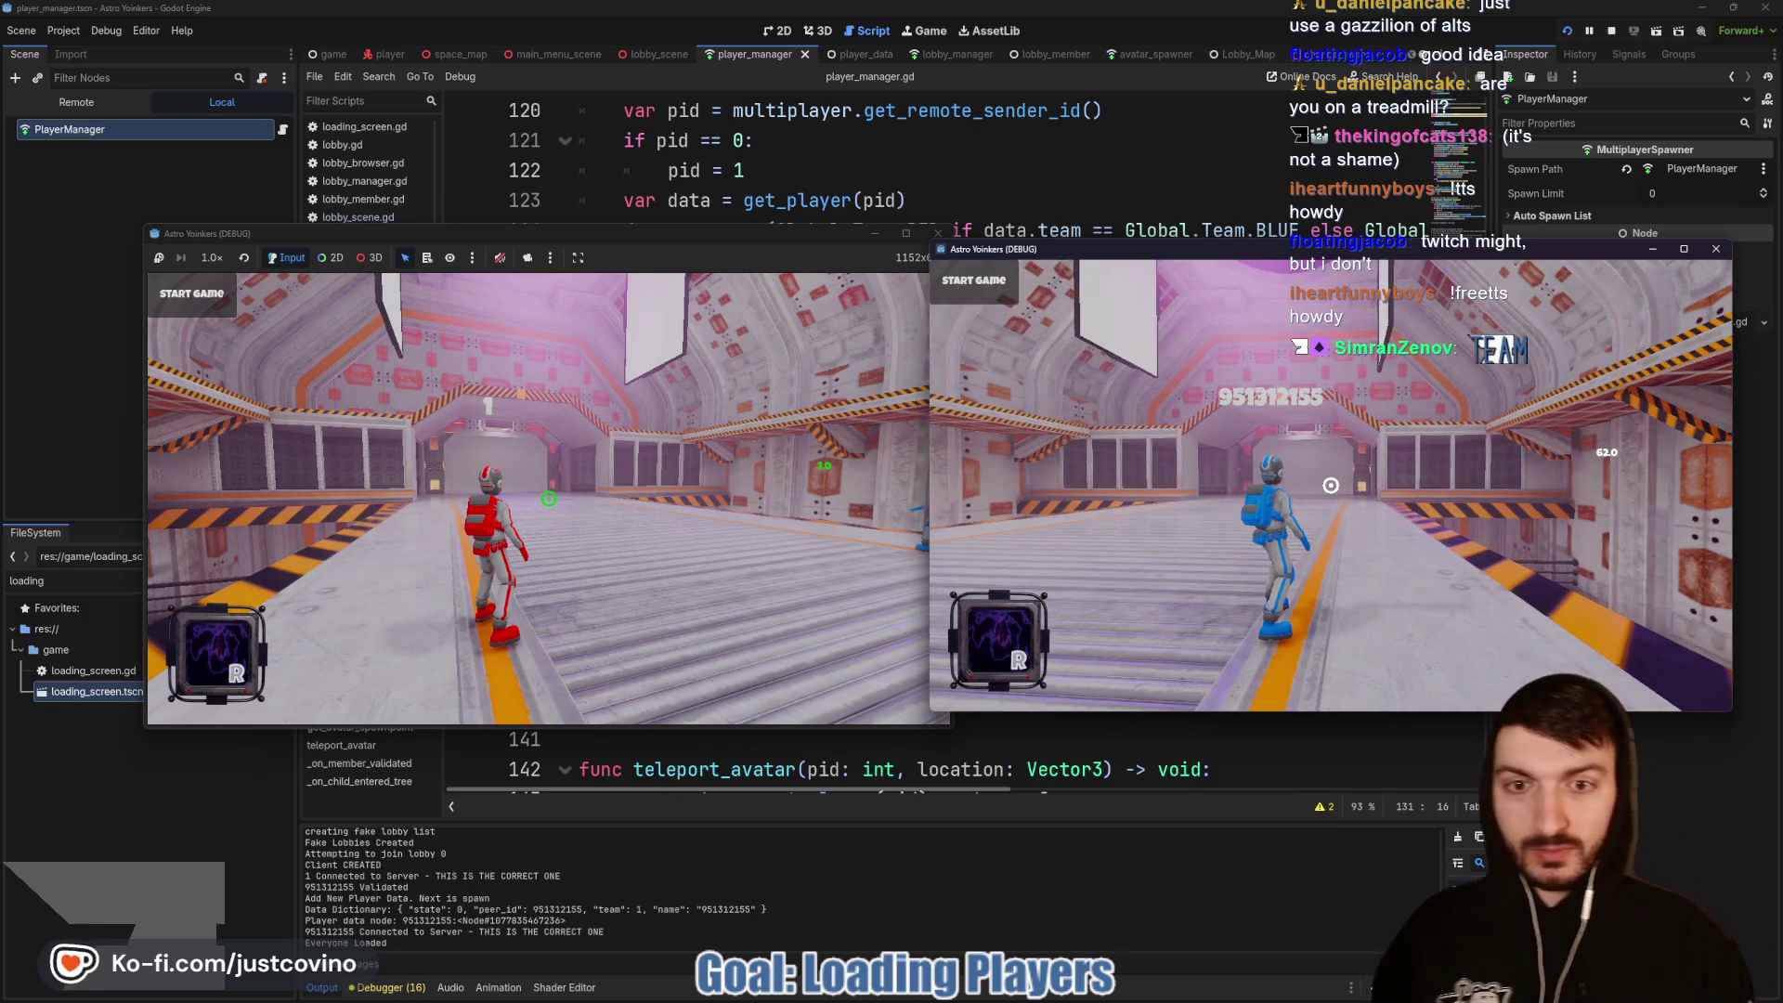
Step: Start the match from the host window so players spawn at their bases, then stop with F8
click(613, 249)
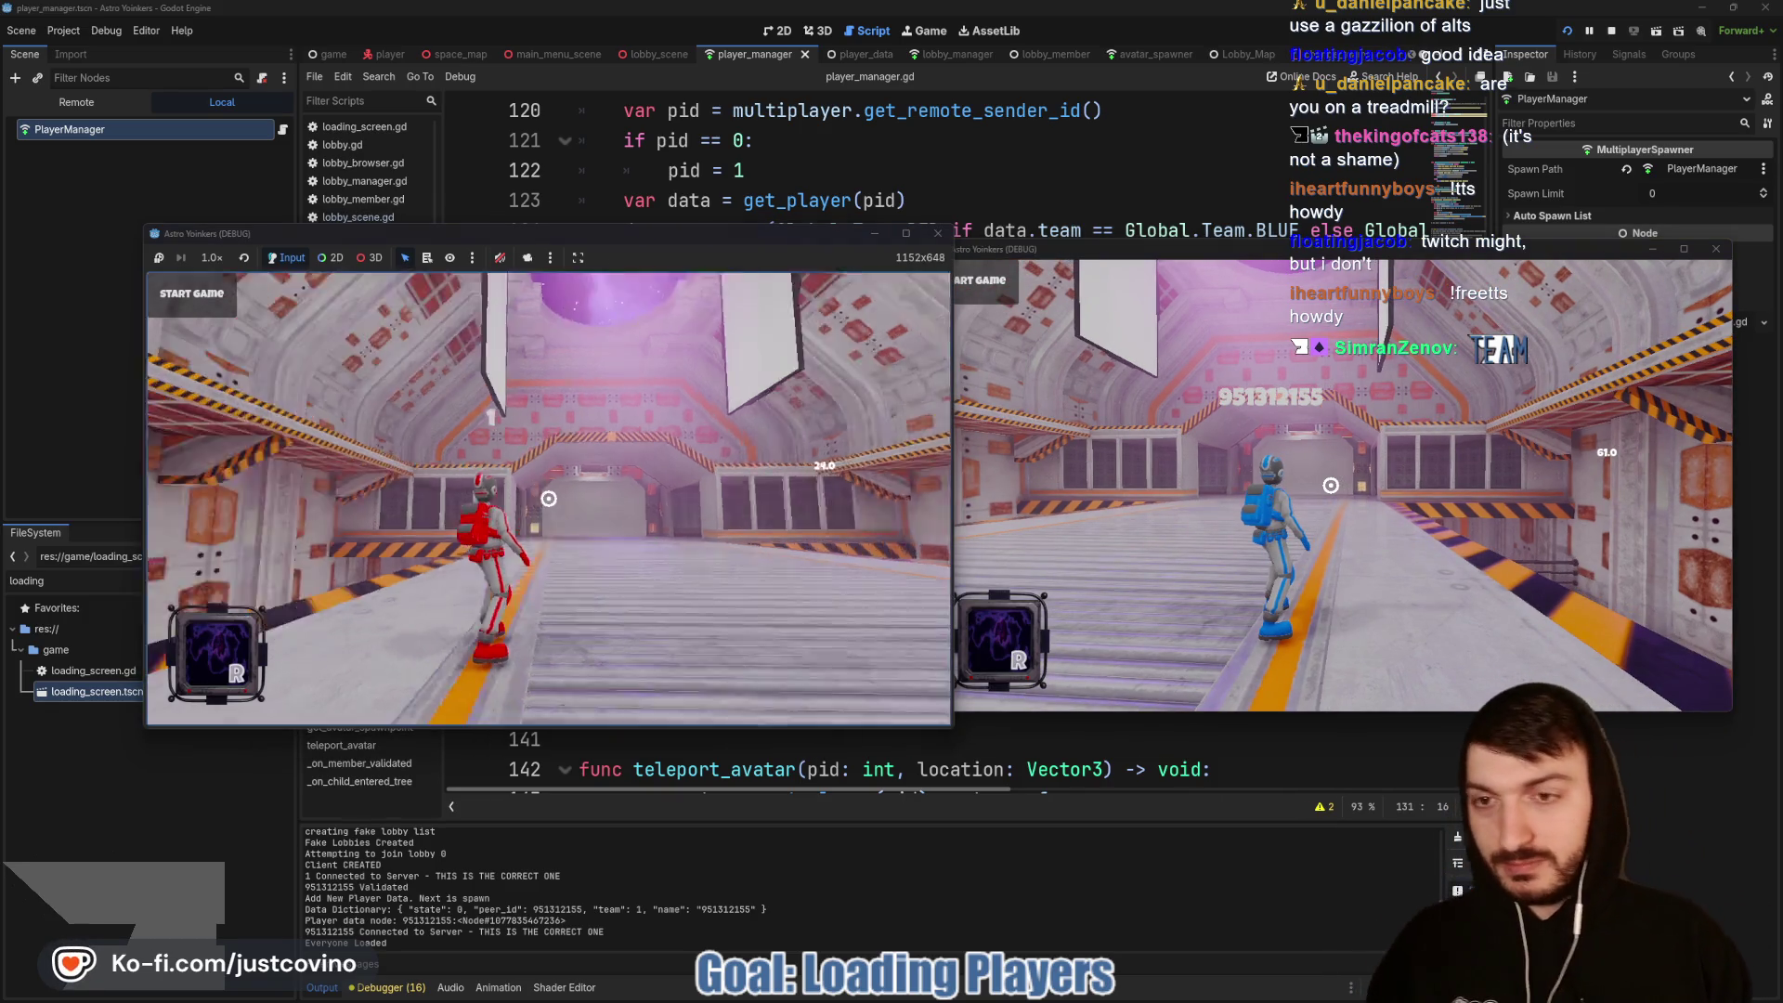
click(216, 303)
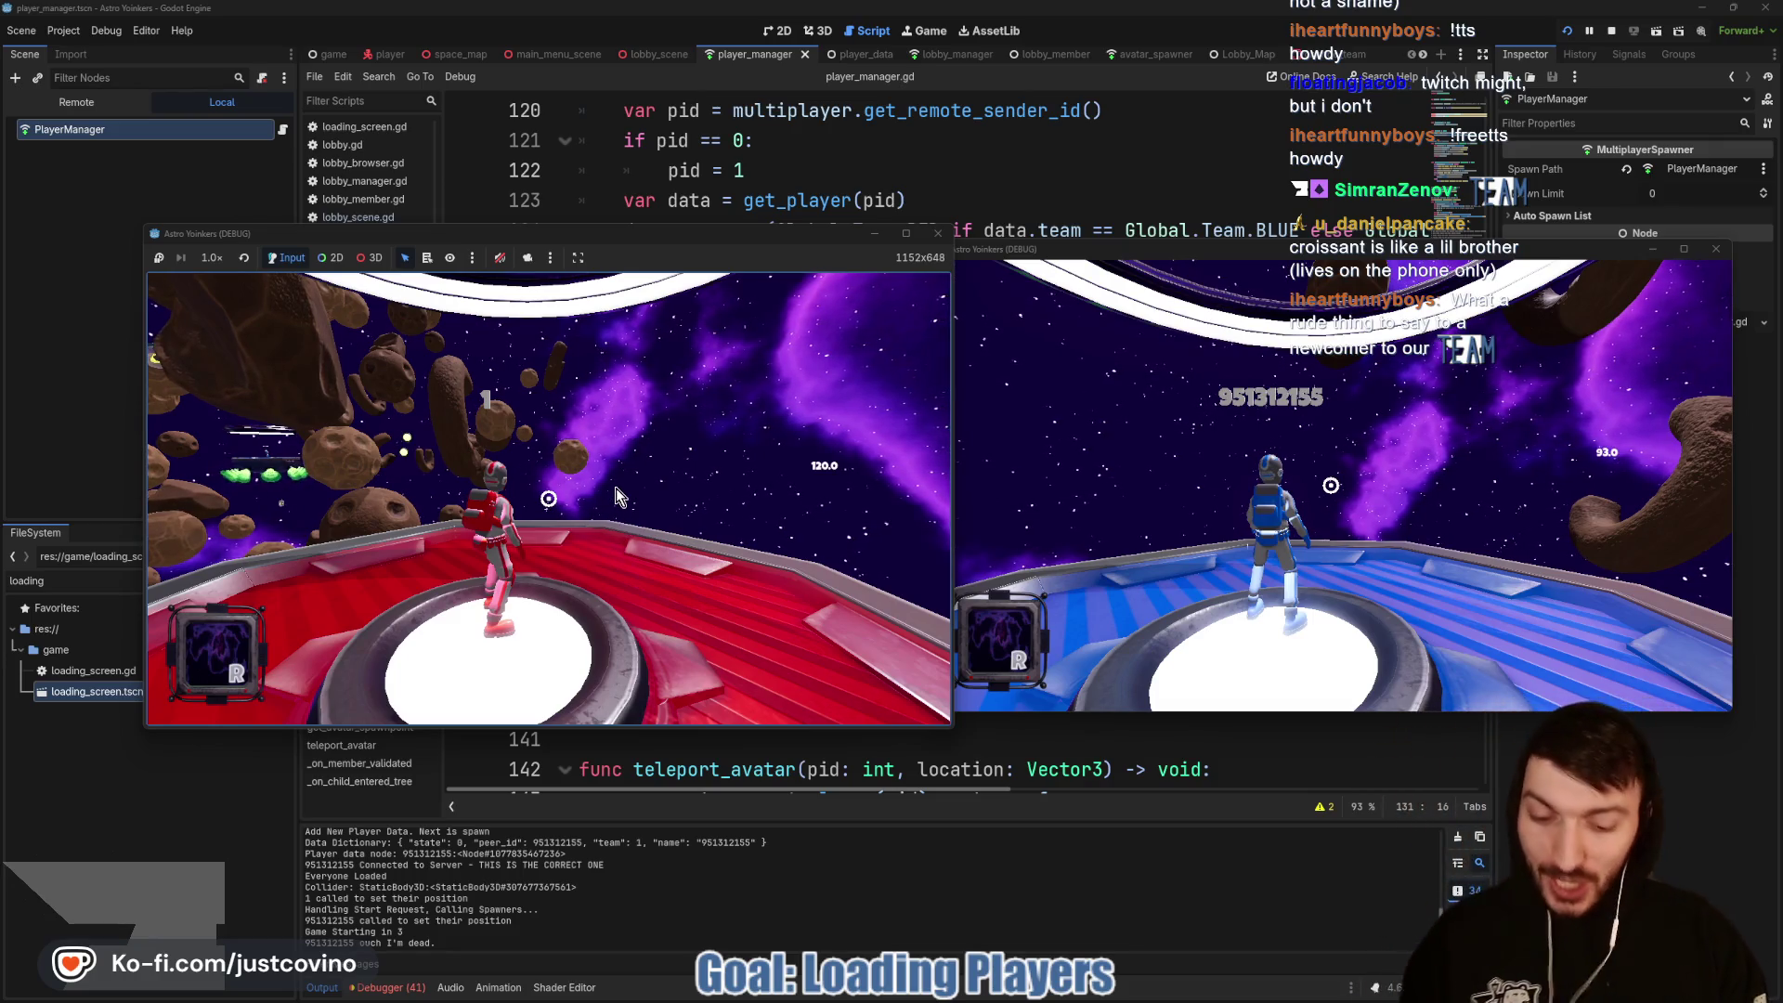
key(F8)
key(ctrl+s)
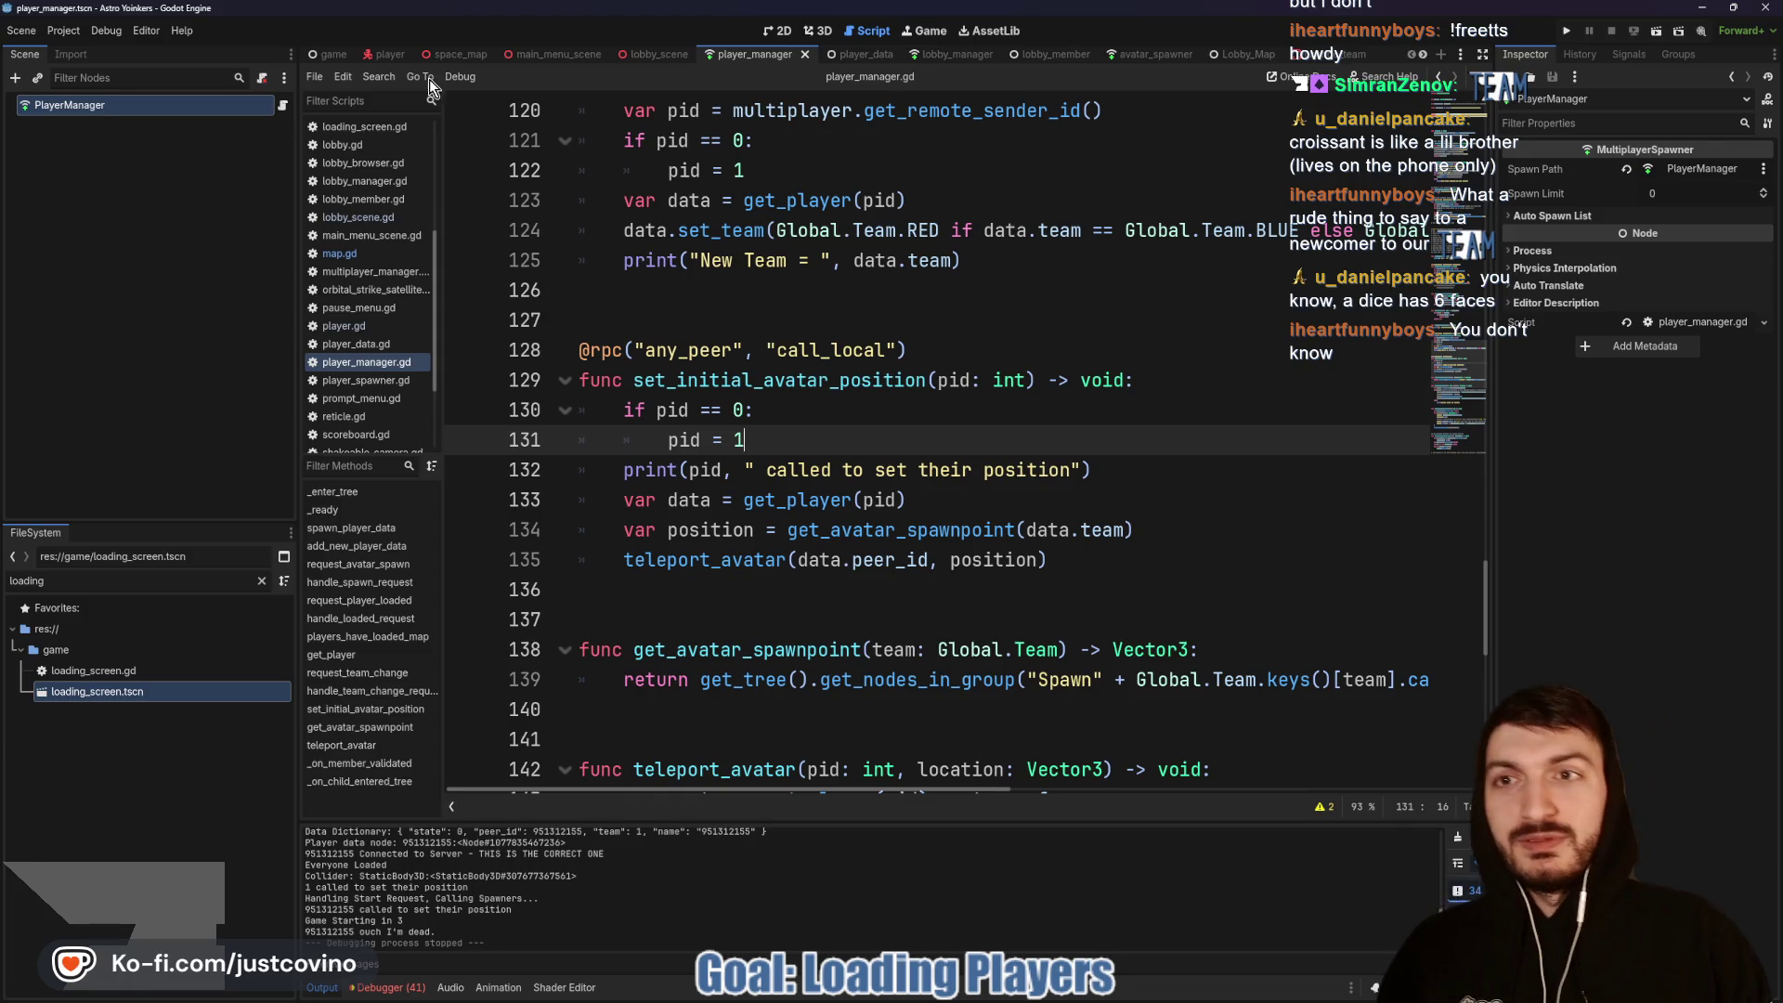
Step: Switch from the player scene to the space_map scene and place the cursor after func _ready in map.gd
click(409, 57)
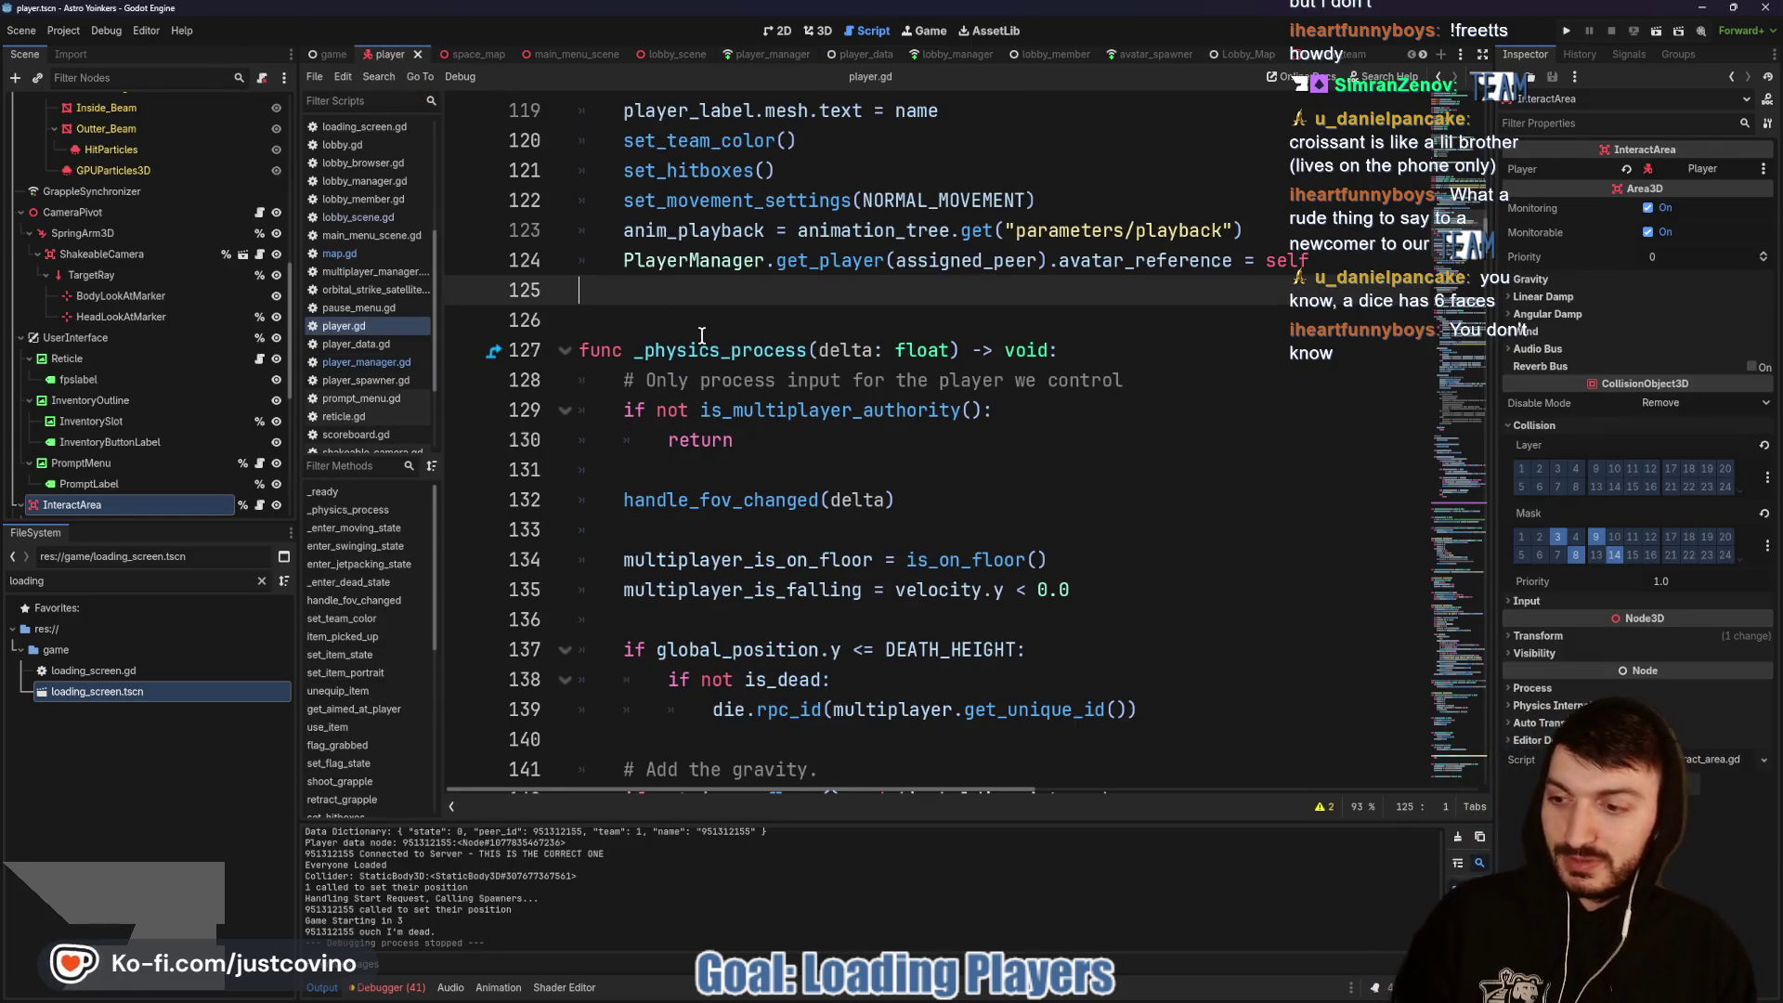
scroll(895, 401, up, 10)
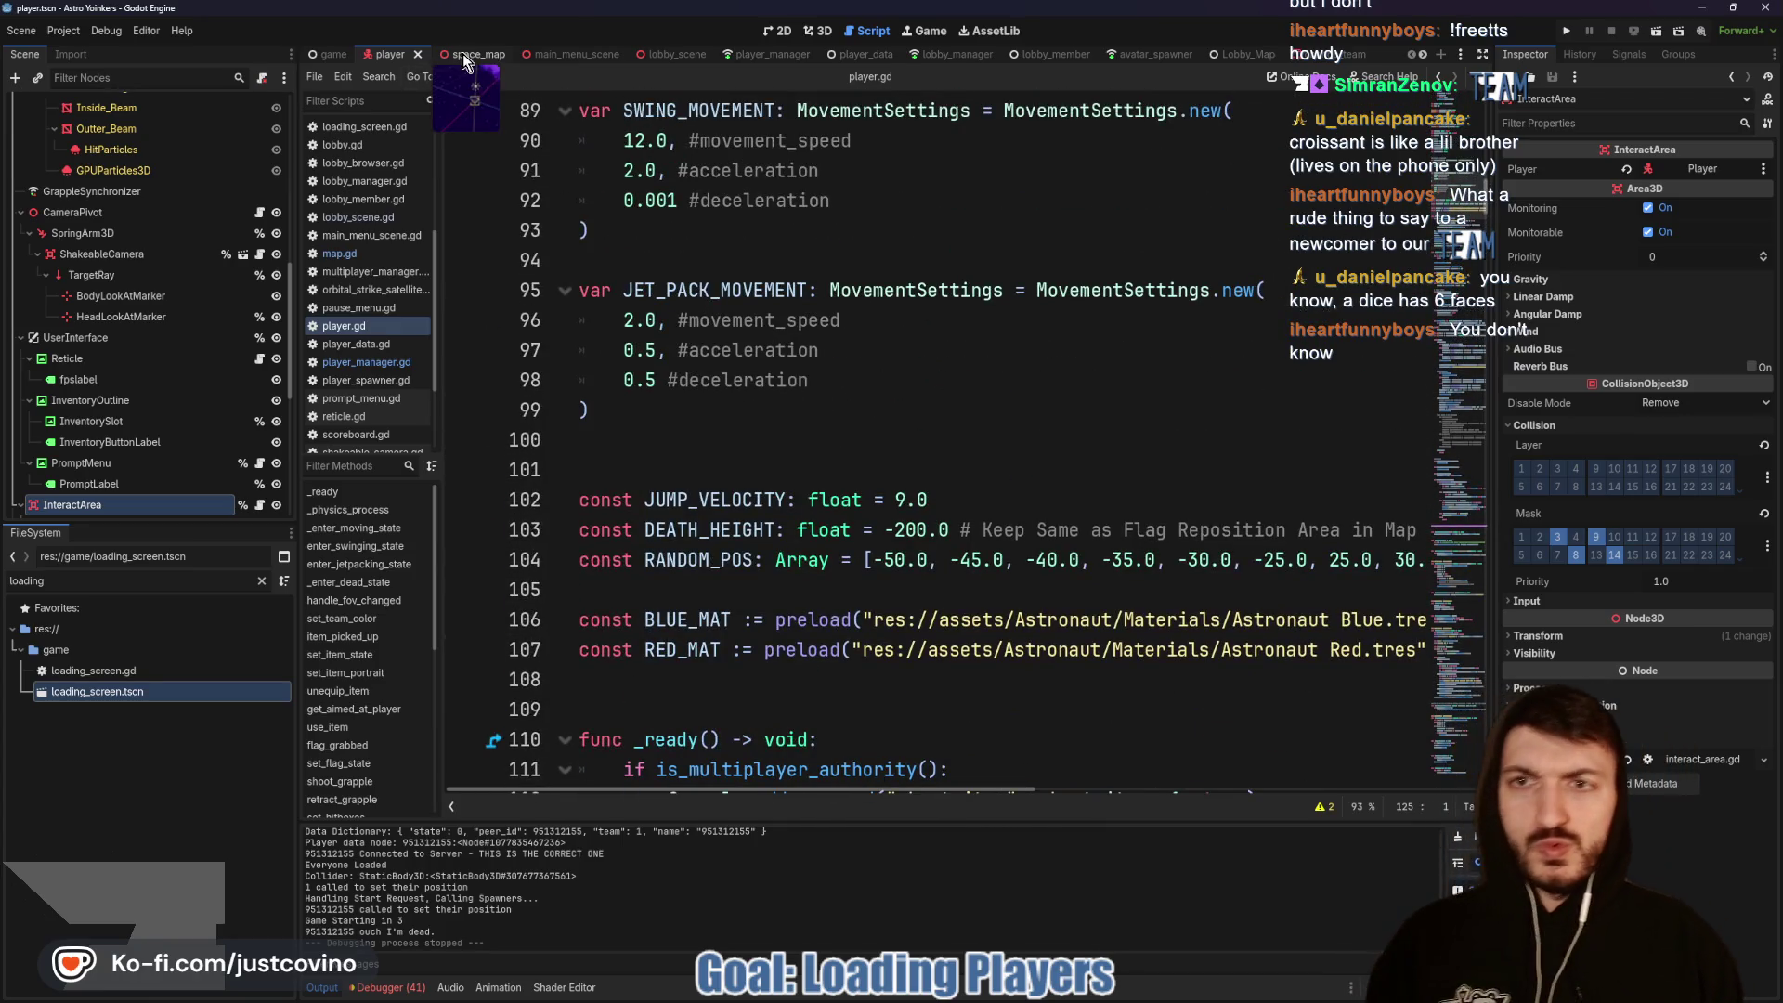
click(472, 57)
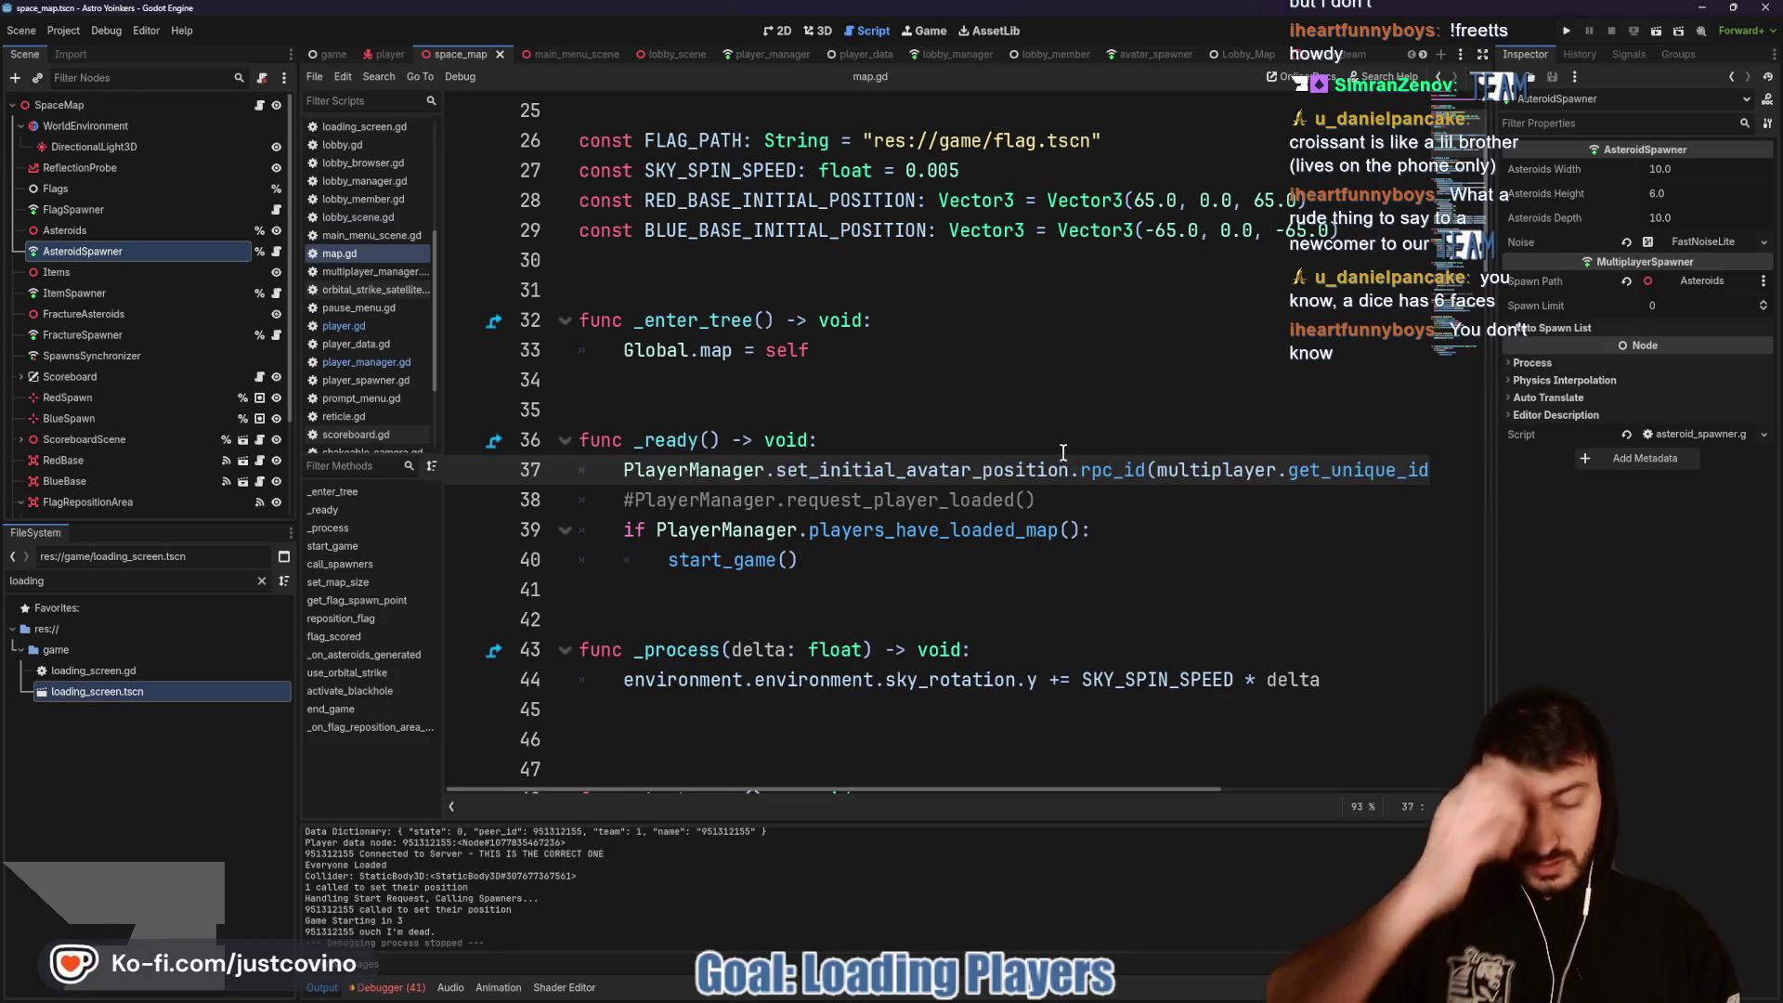
click(876, 436)
Step: Add 'var id = multiplayer.get_unique_id()' and 'if id == 0: id = 1' at the top of _ready
key(Return)
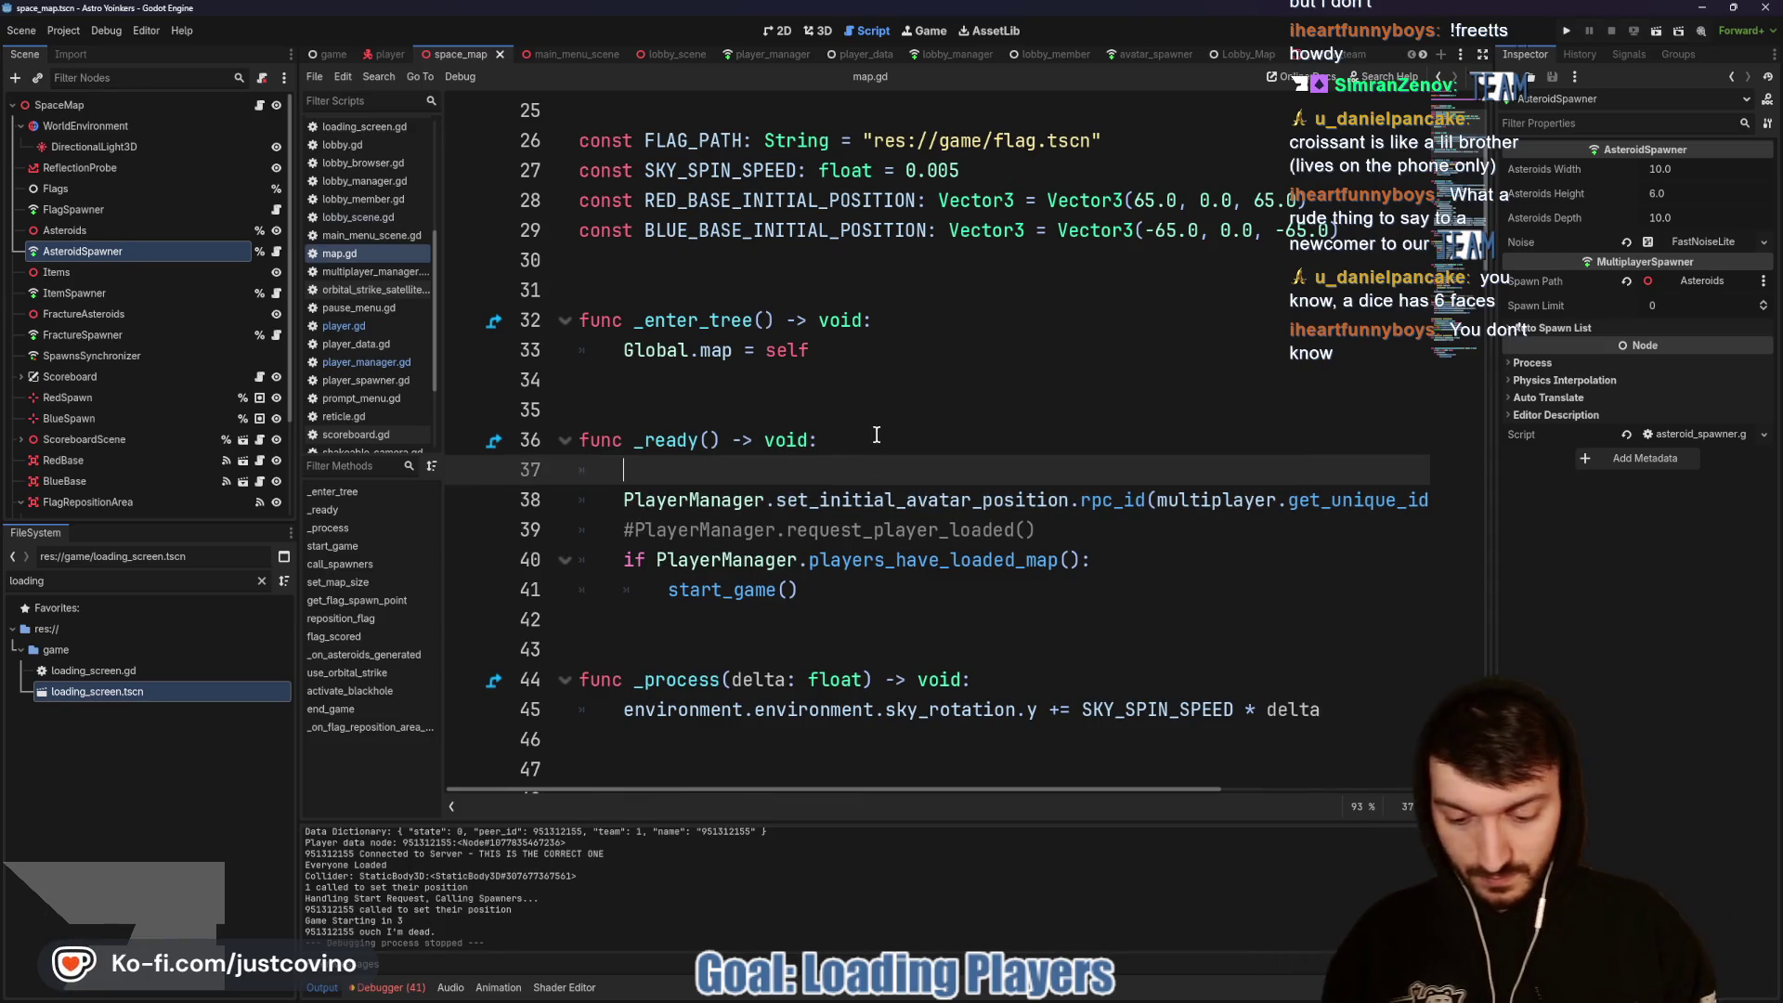
text(var id = multi)
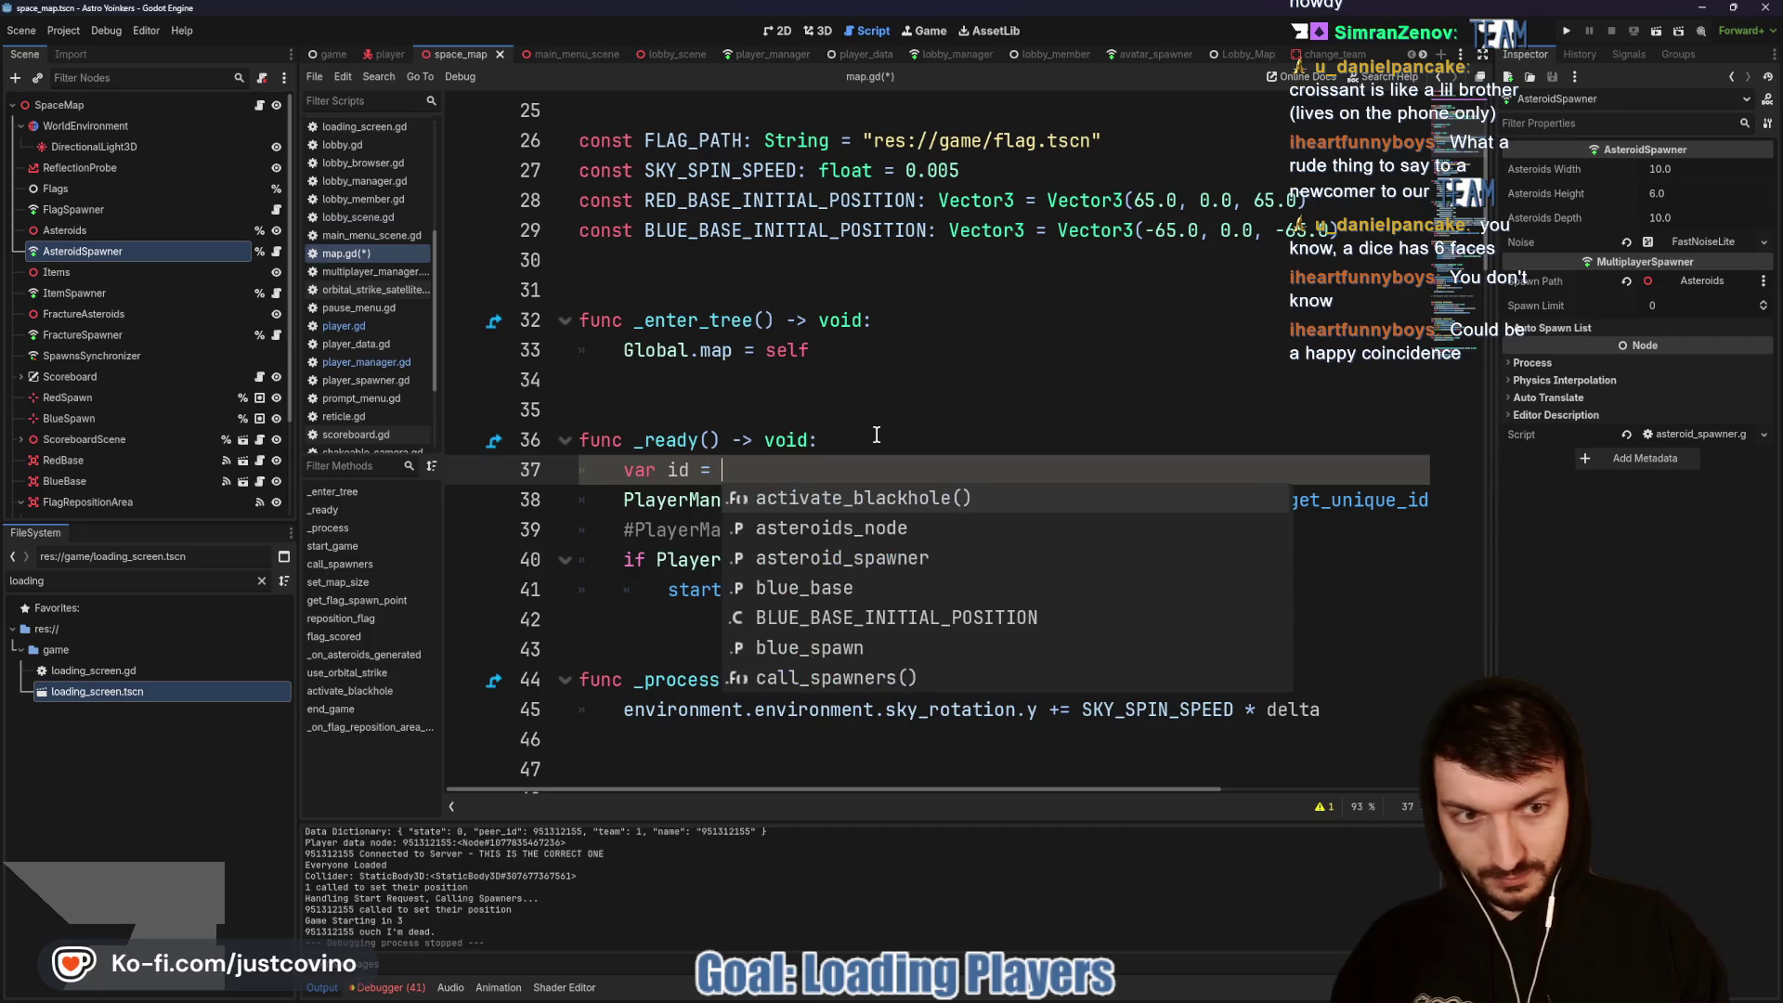
text(player.)
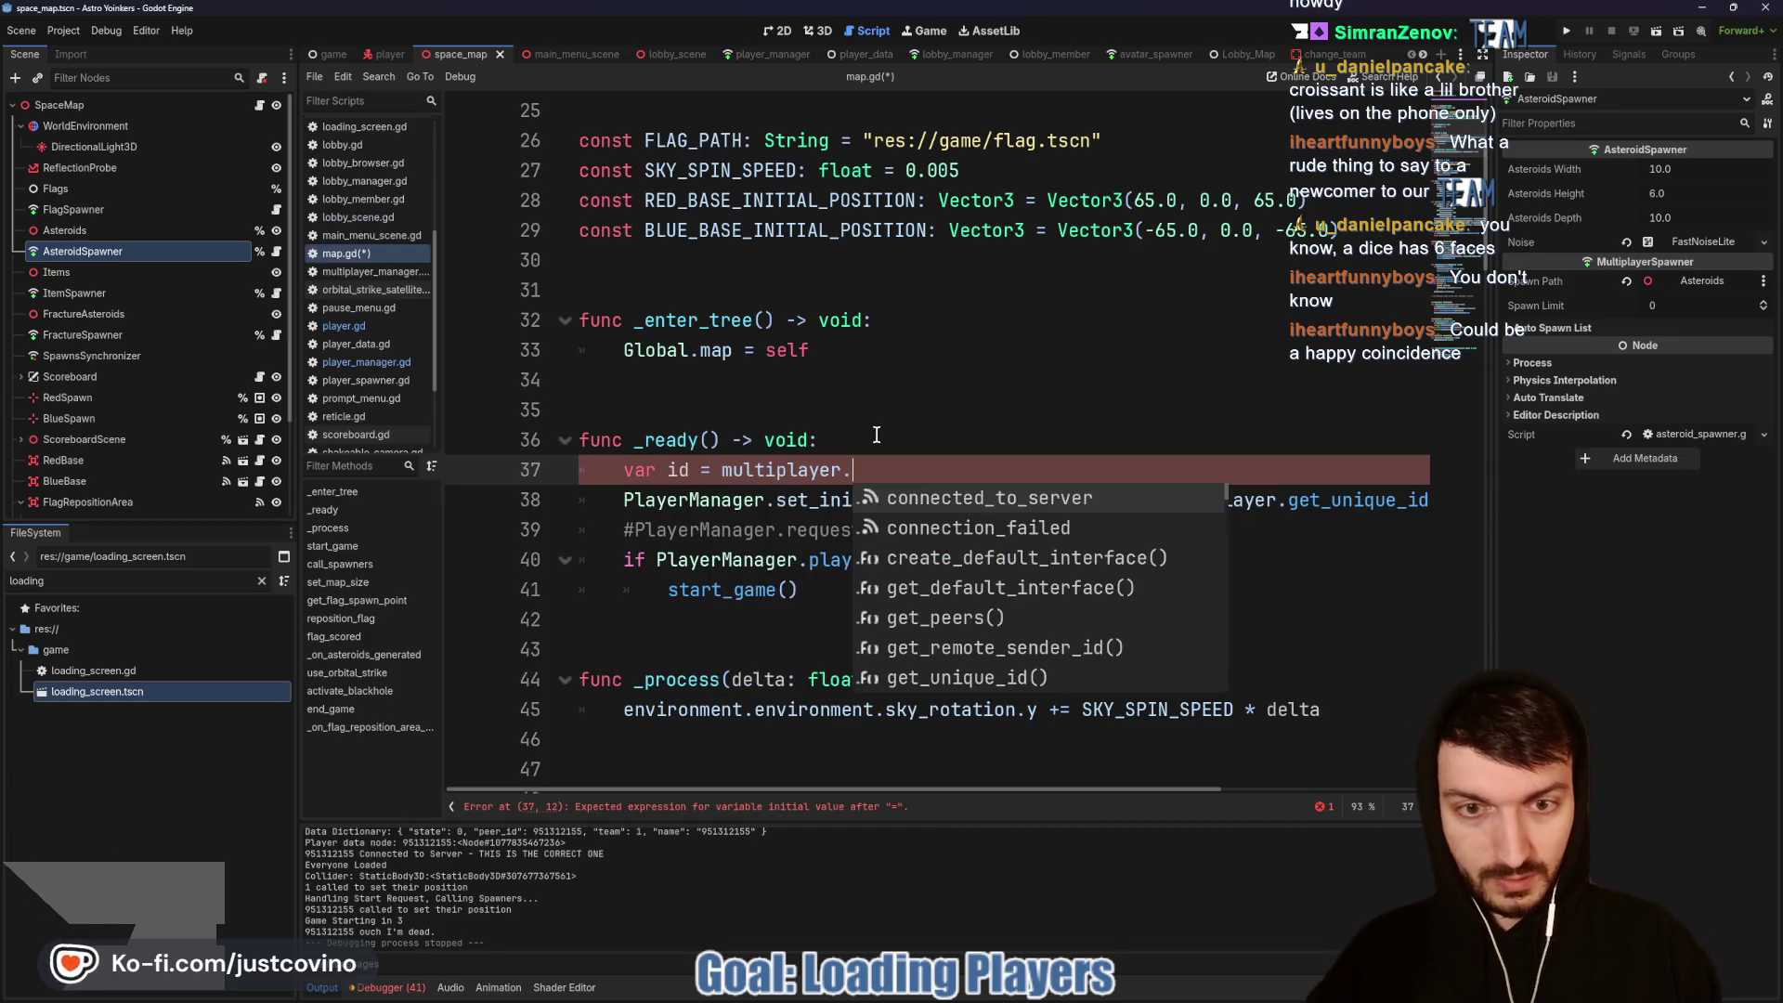
text(get_uni)
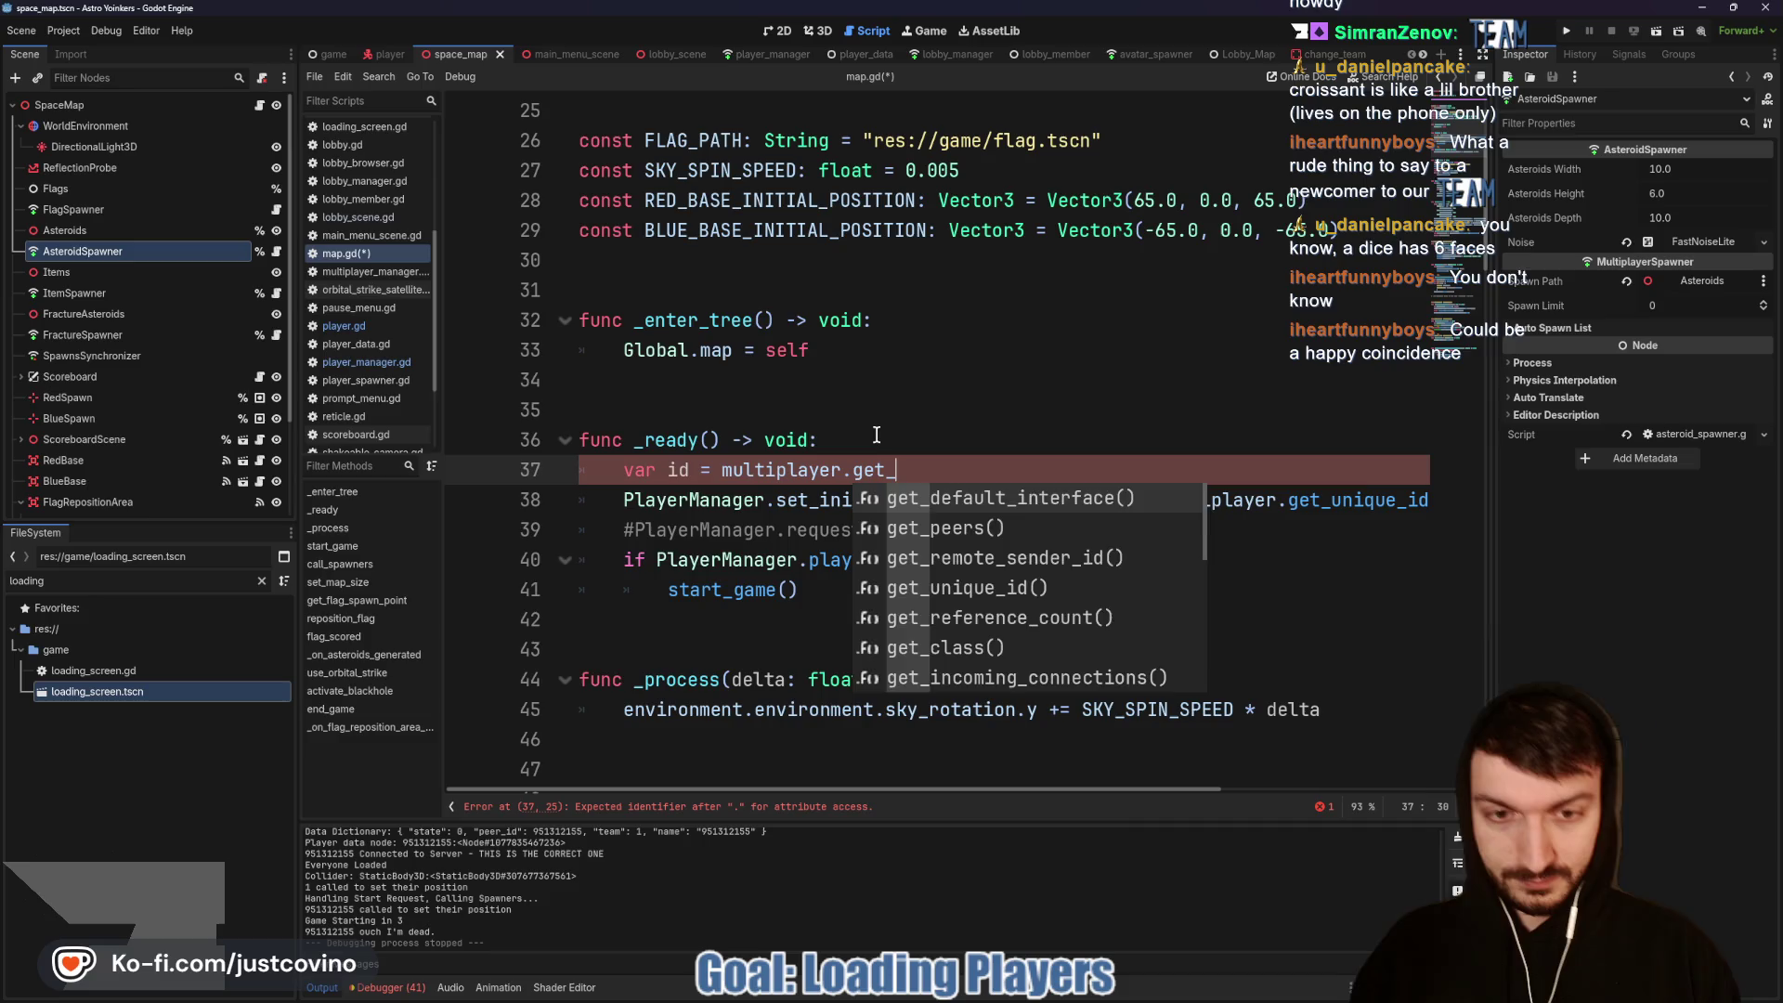
key(Return)
key(Return)
text(if id ==-)
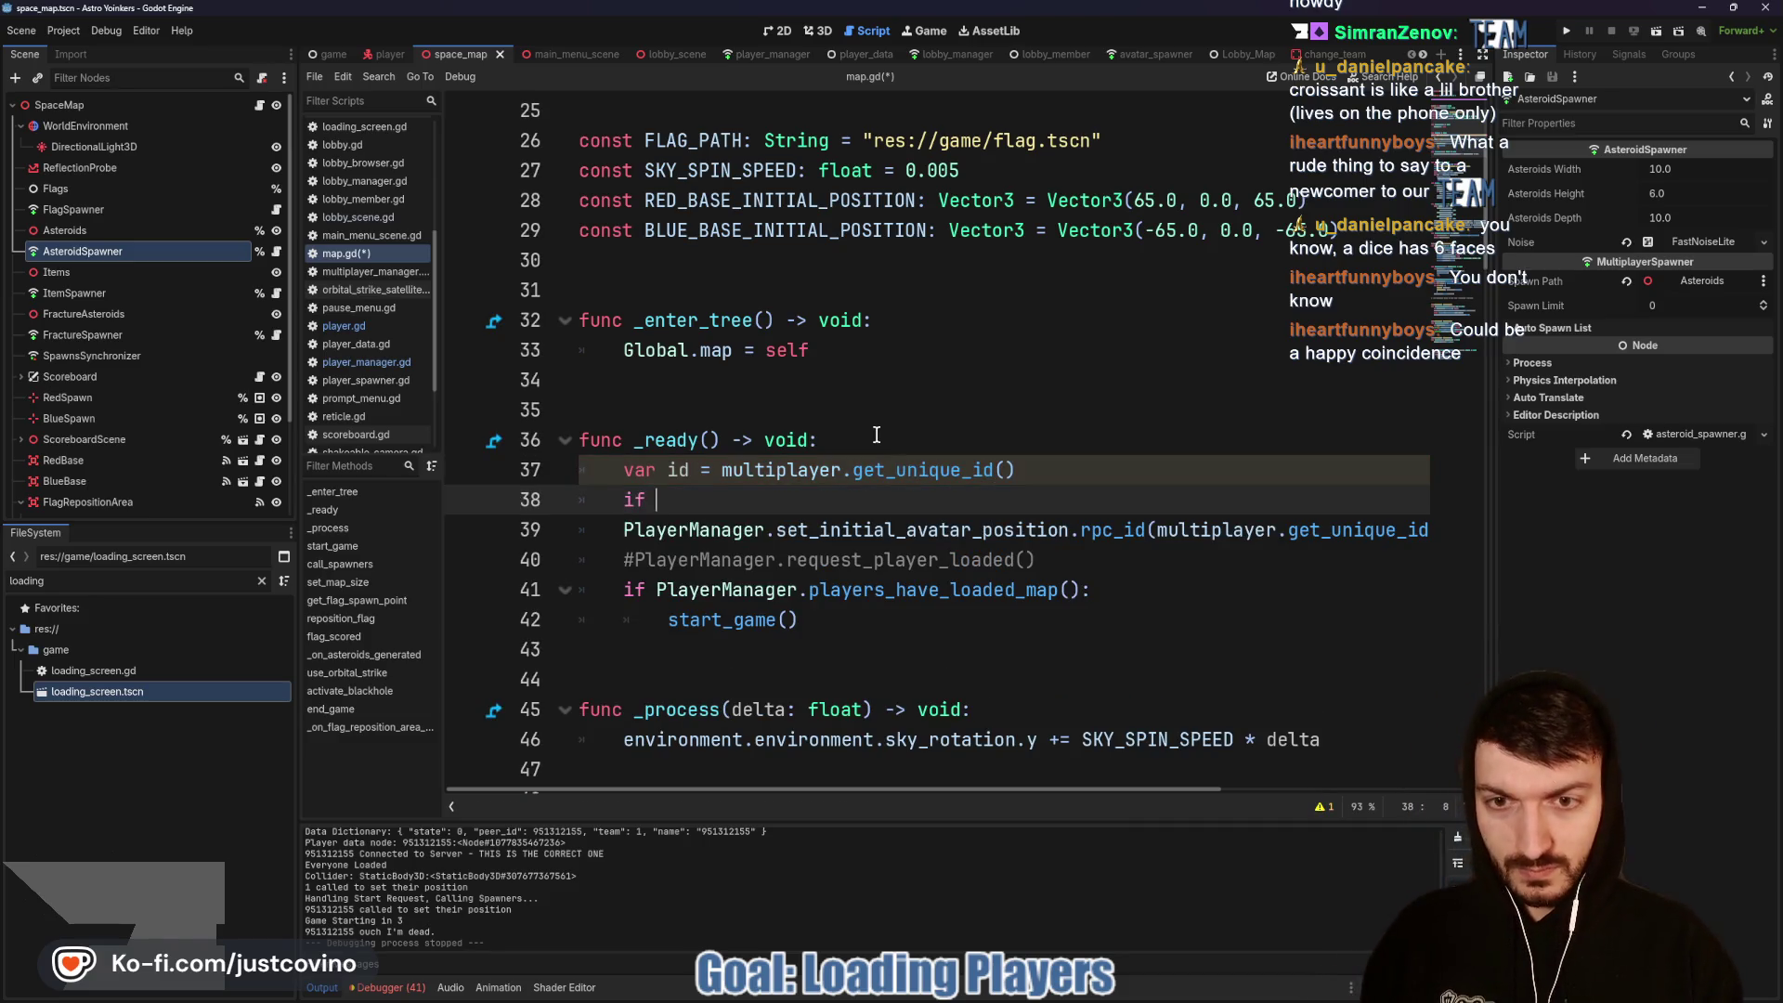
key(BackSpace)
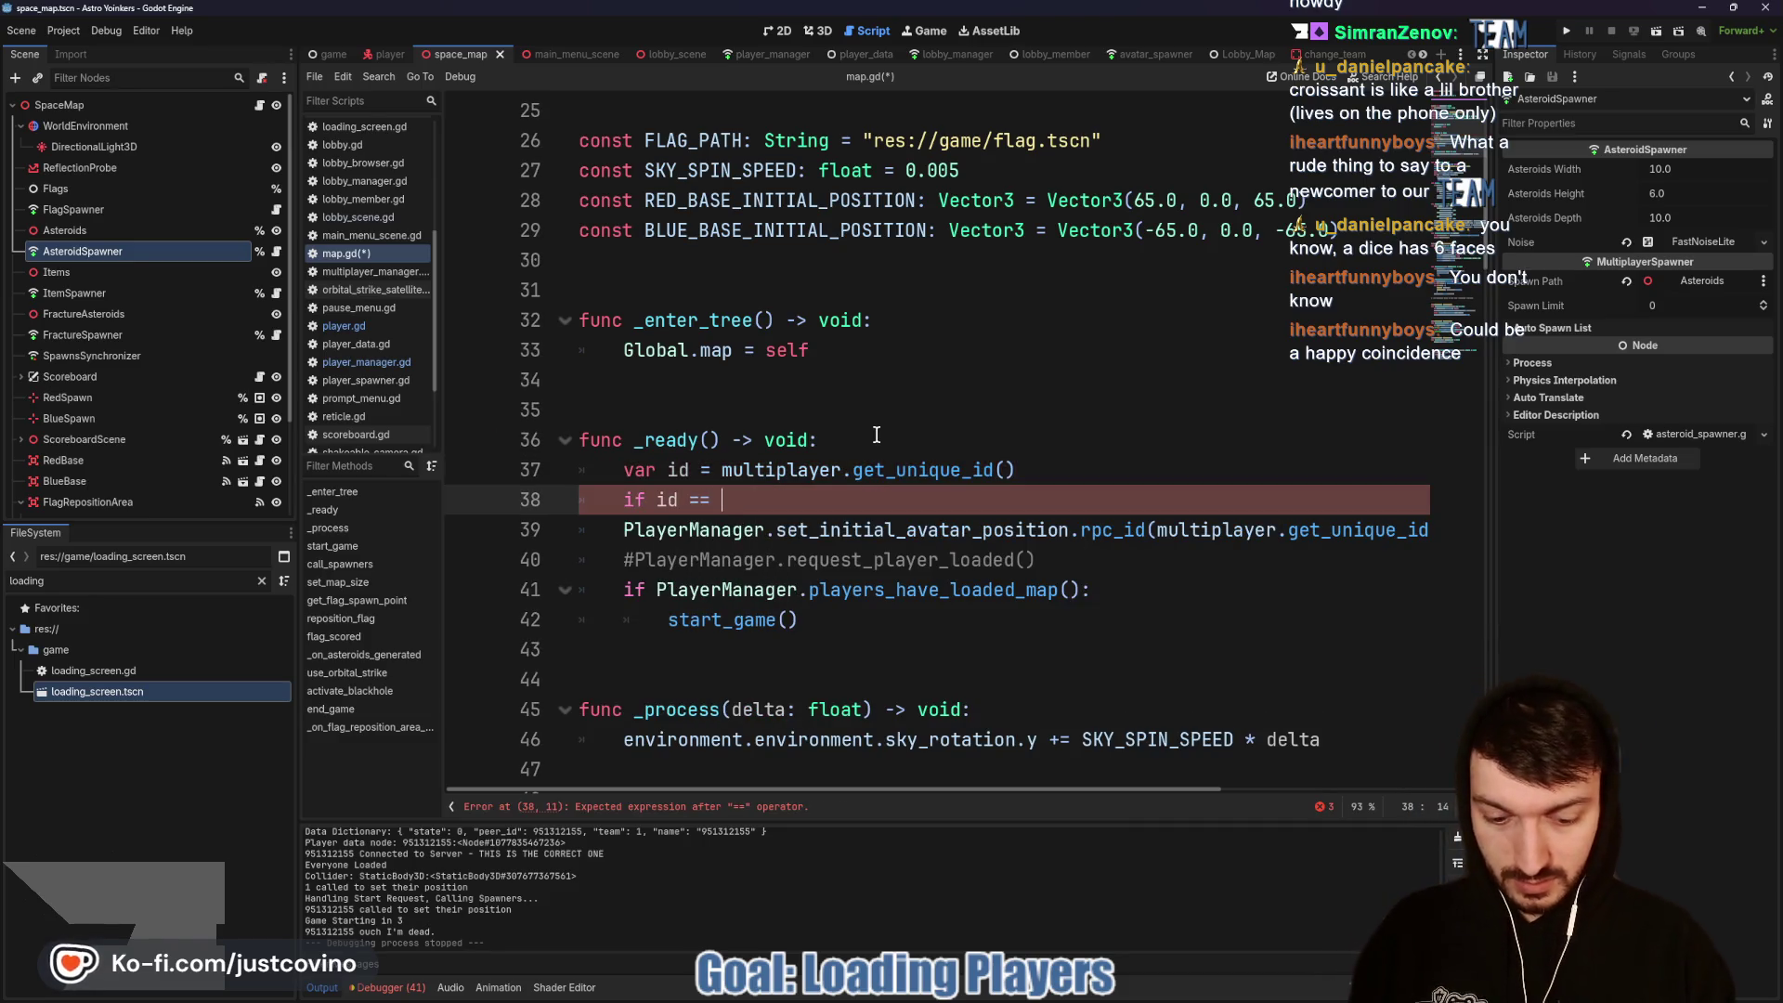
key(Return)
text(id )
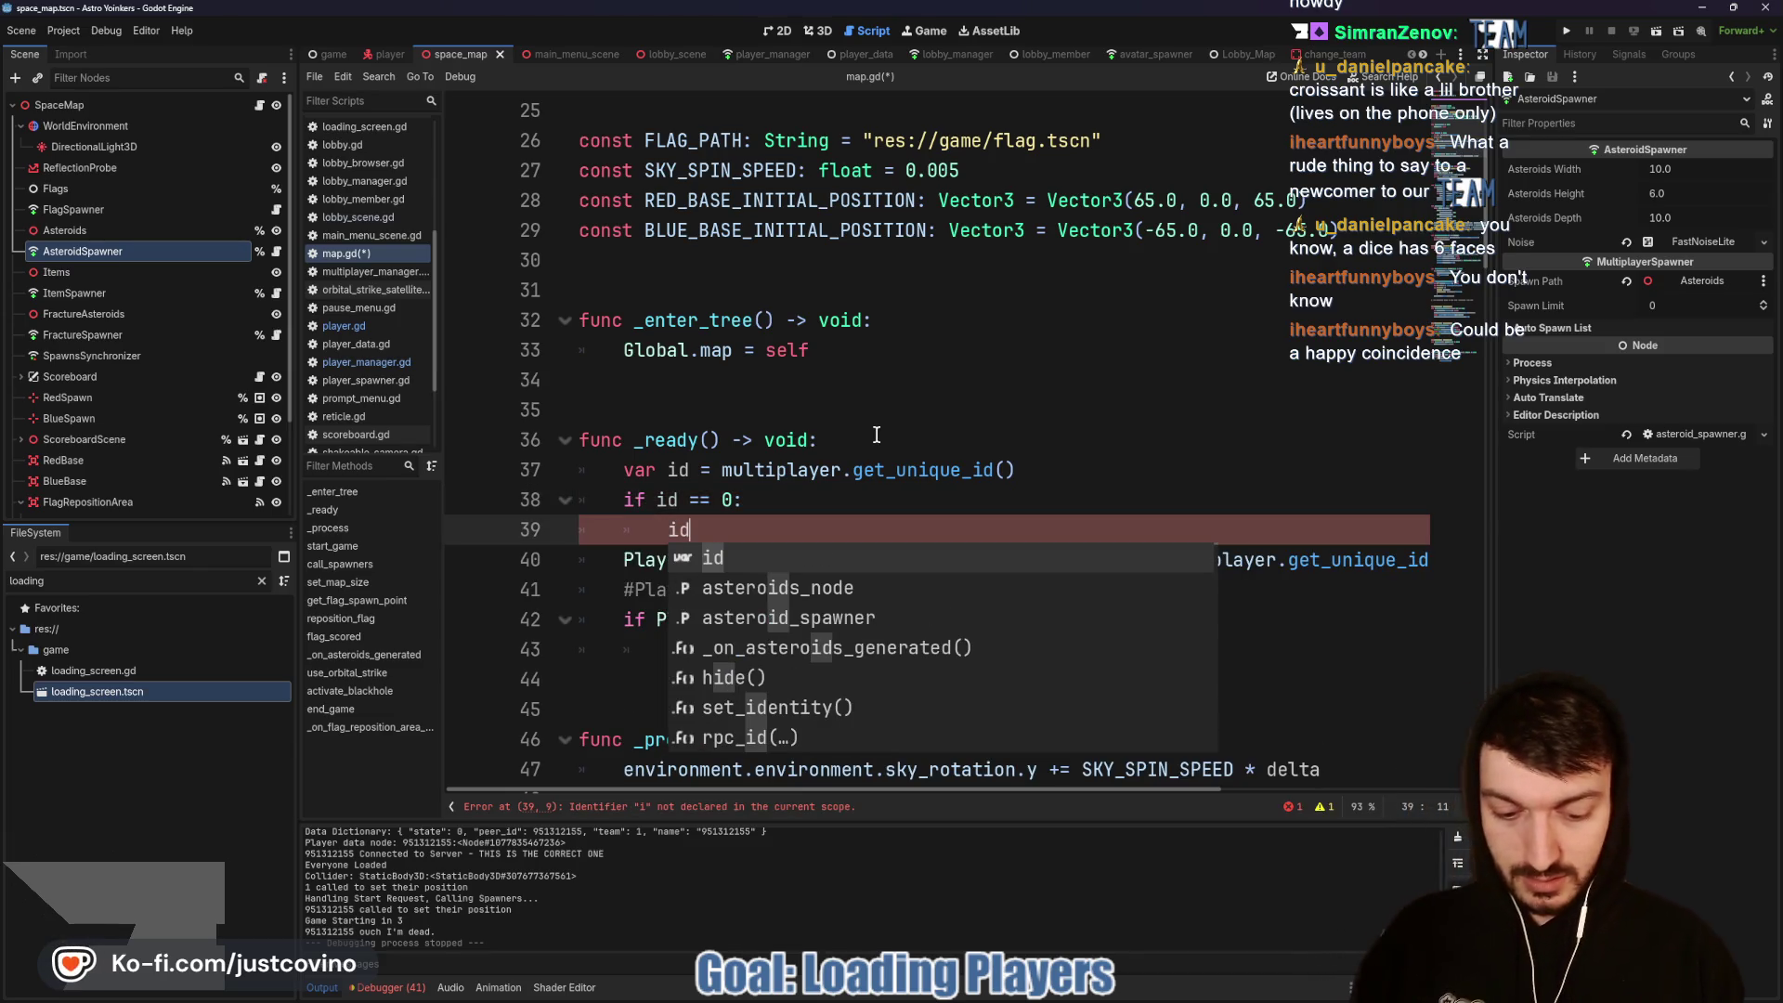
text(= 1)
Step: Replace the rpc_id arguments with 'id, id', save map.gd, and rerun the project
drag(1154, 559, 1399, 550)
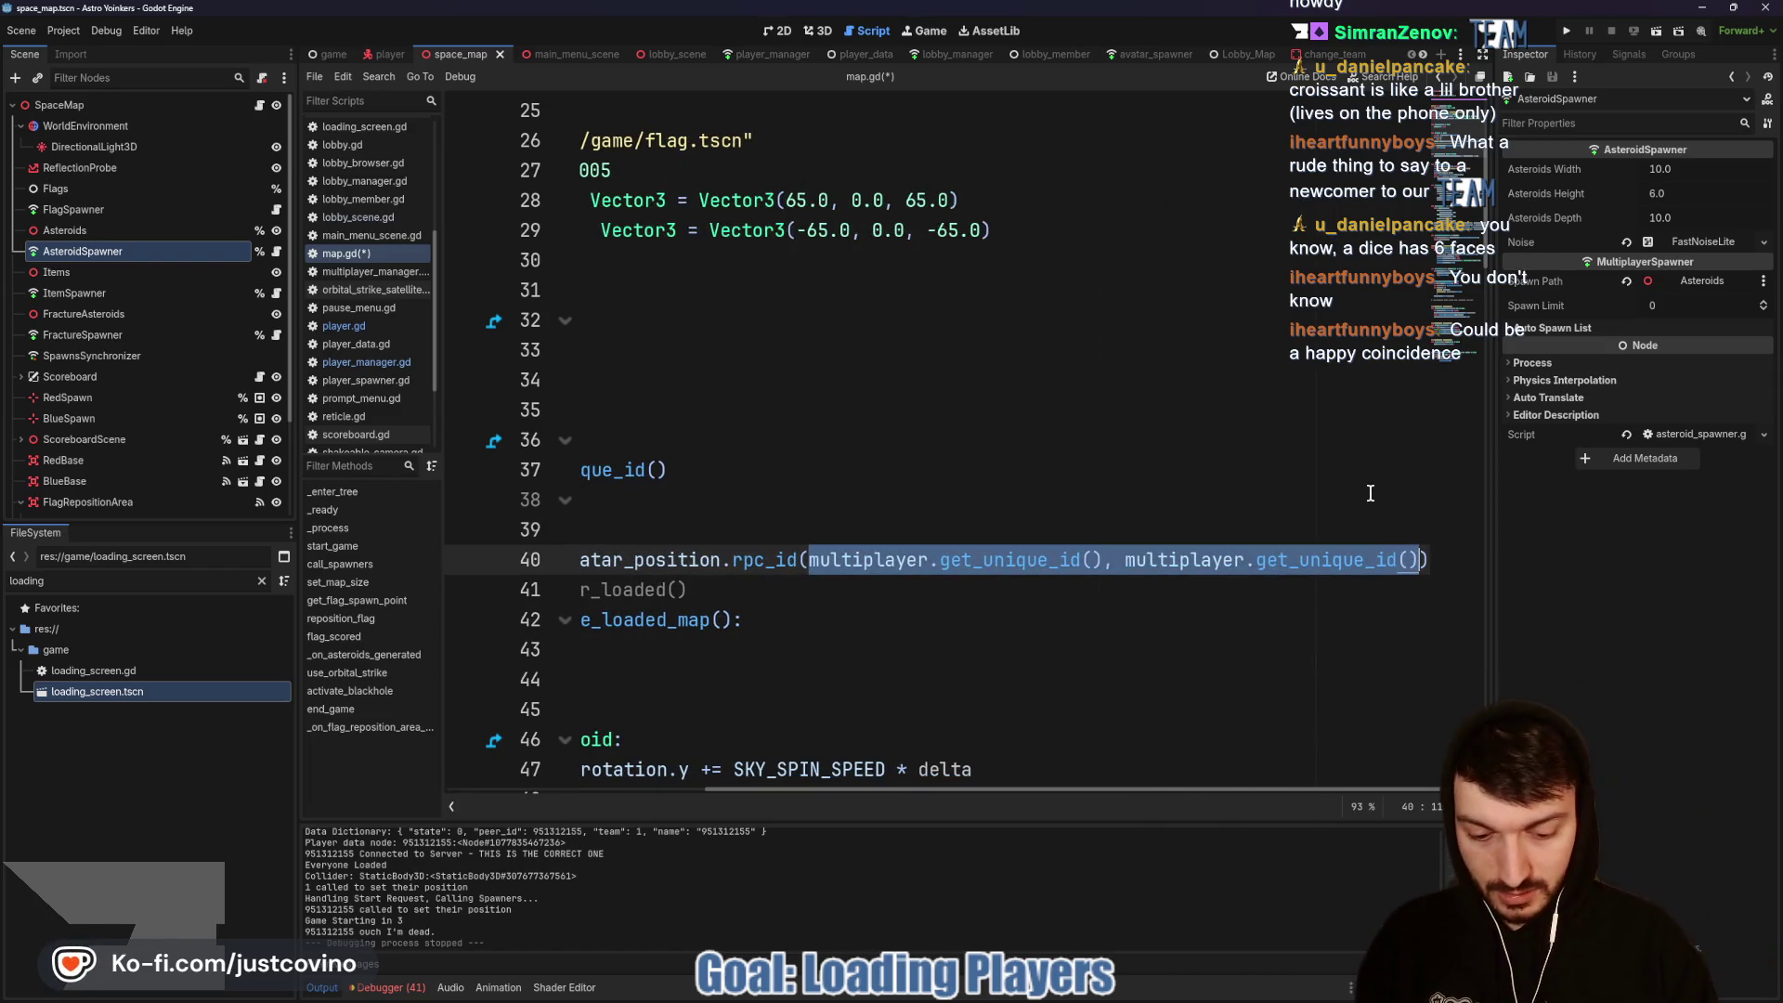
text(id, id))
key(ctrl+s)
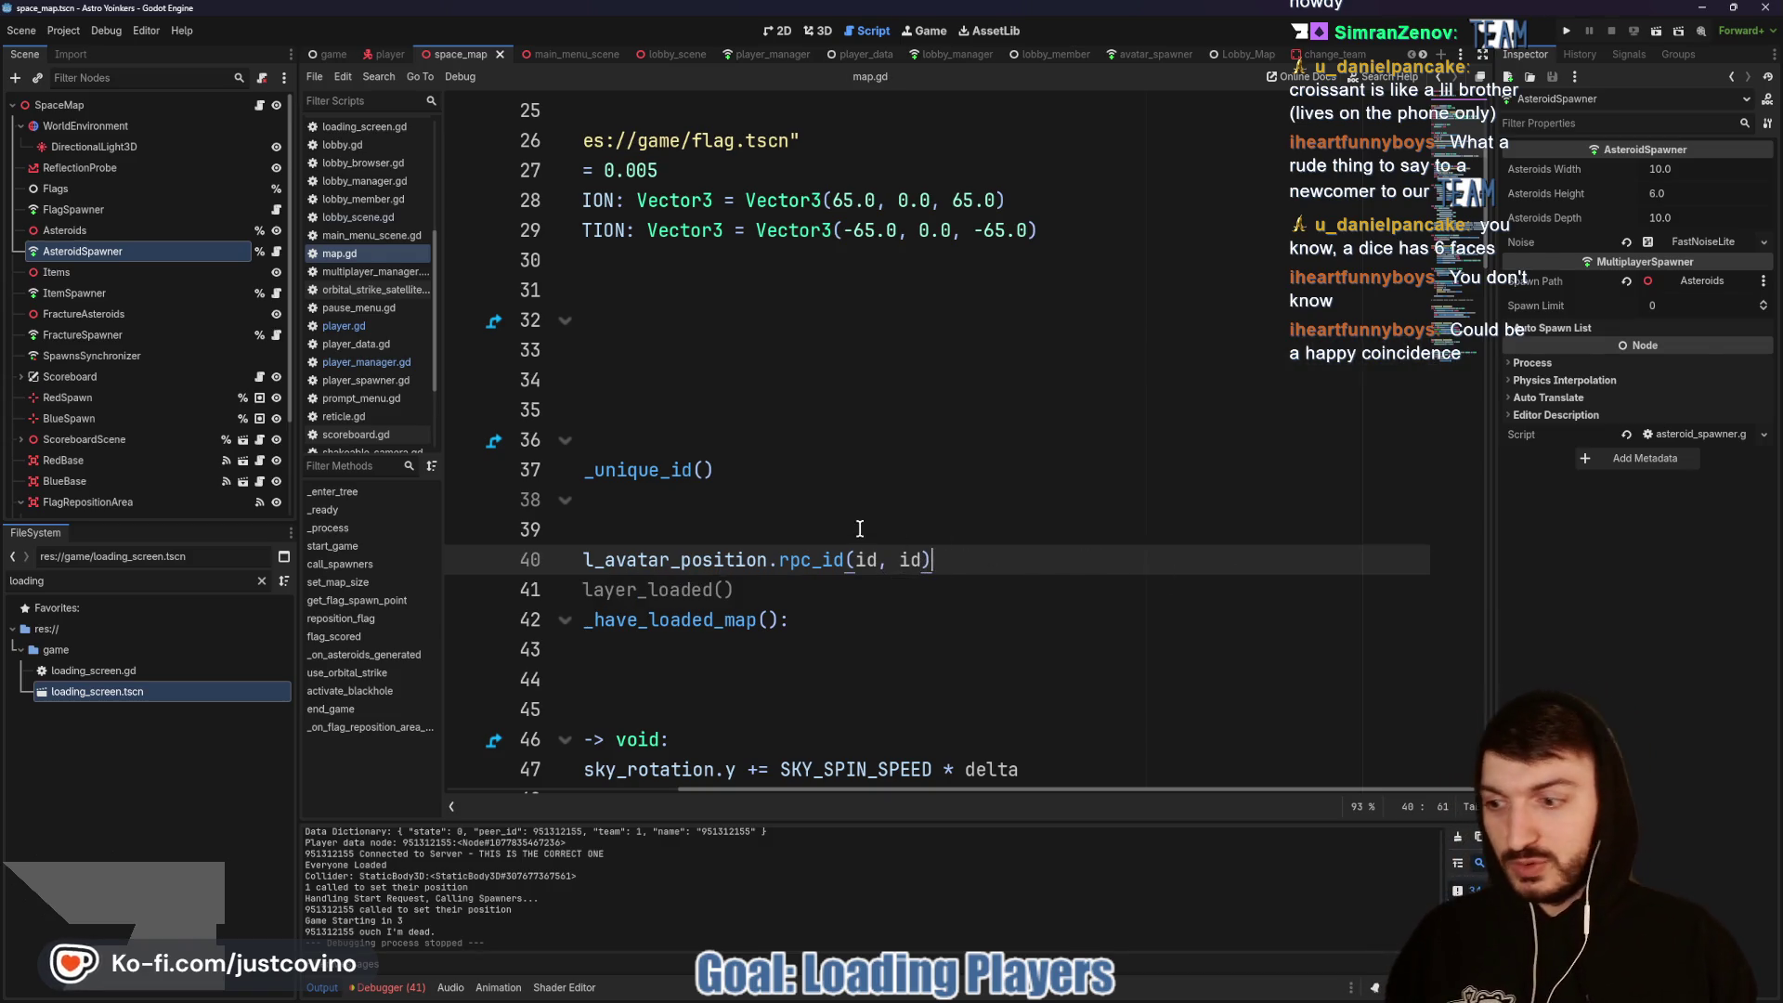
scroll(1074, 555, left, 5)
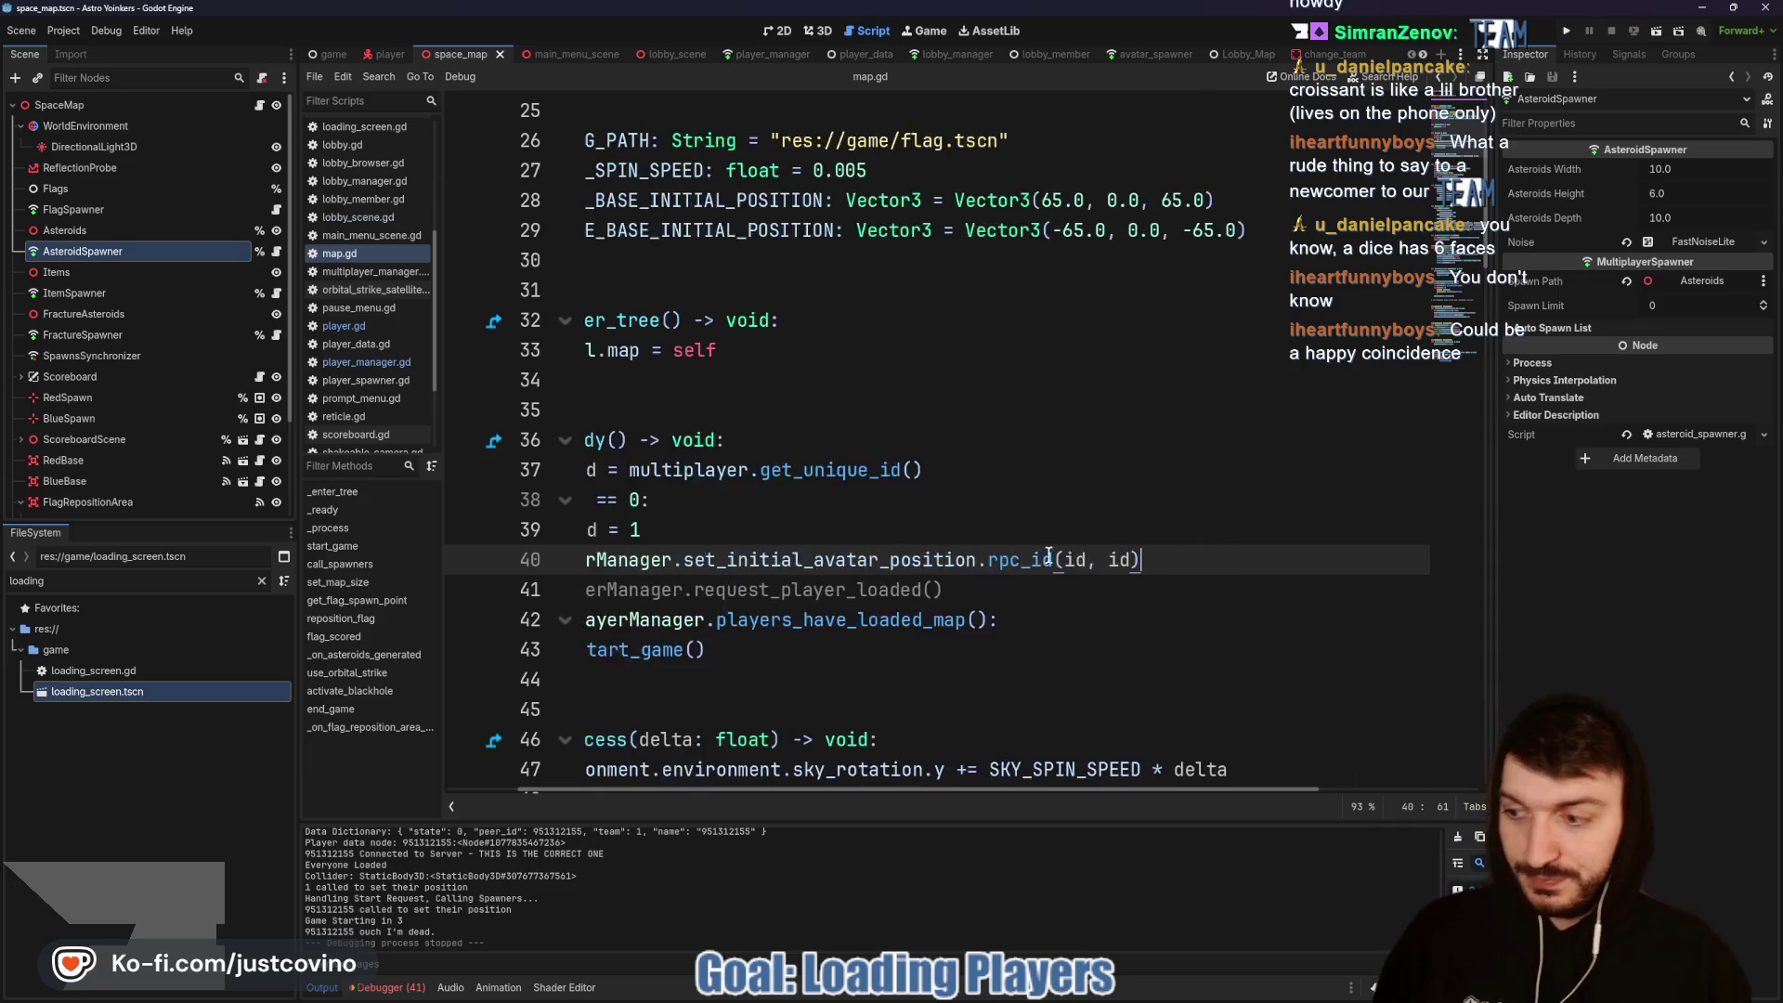
click(1562, 30)
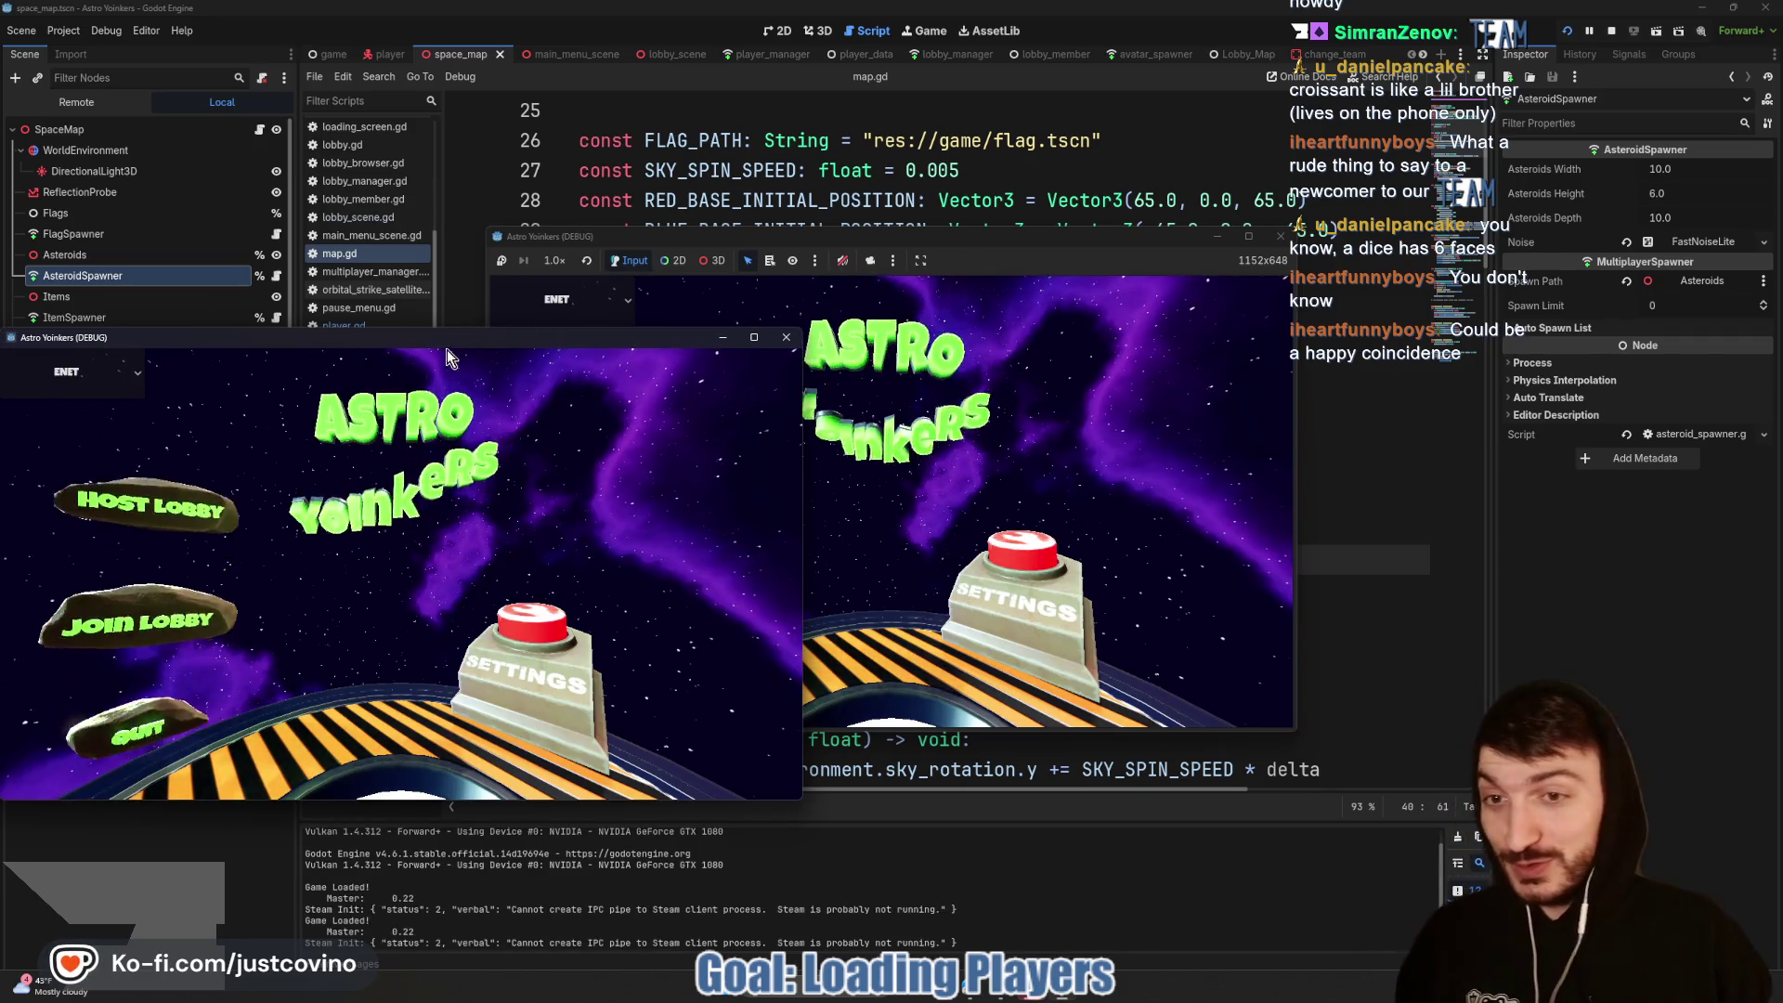
Step: Arrange the game windows side by side, host a private lobby in the left, and join it from the right
drag(452, 344, 1228, 311)
mouse_move(1020, 234)
mouse_down()
mouse_move(688, 269)
mouse_move(616, 246)
mouse_move(570, 266)
mouse_up()
click(182, 454)
click(478, 451)
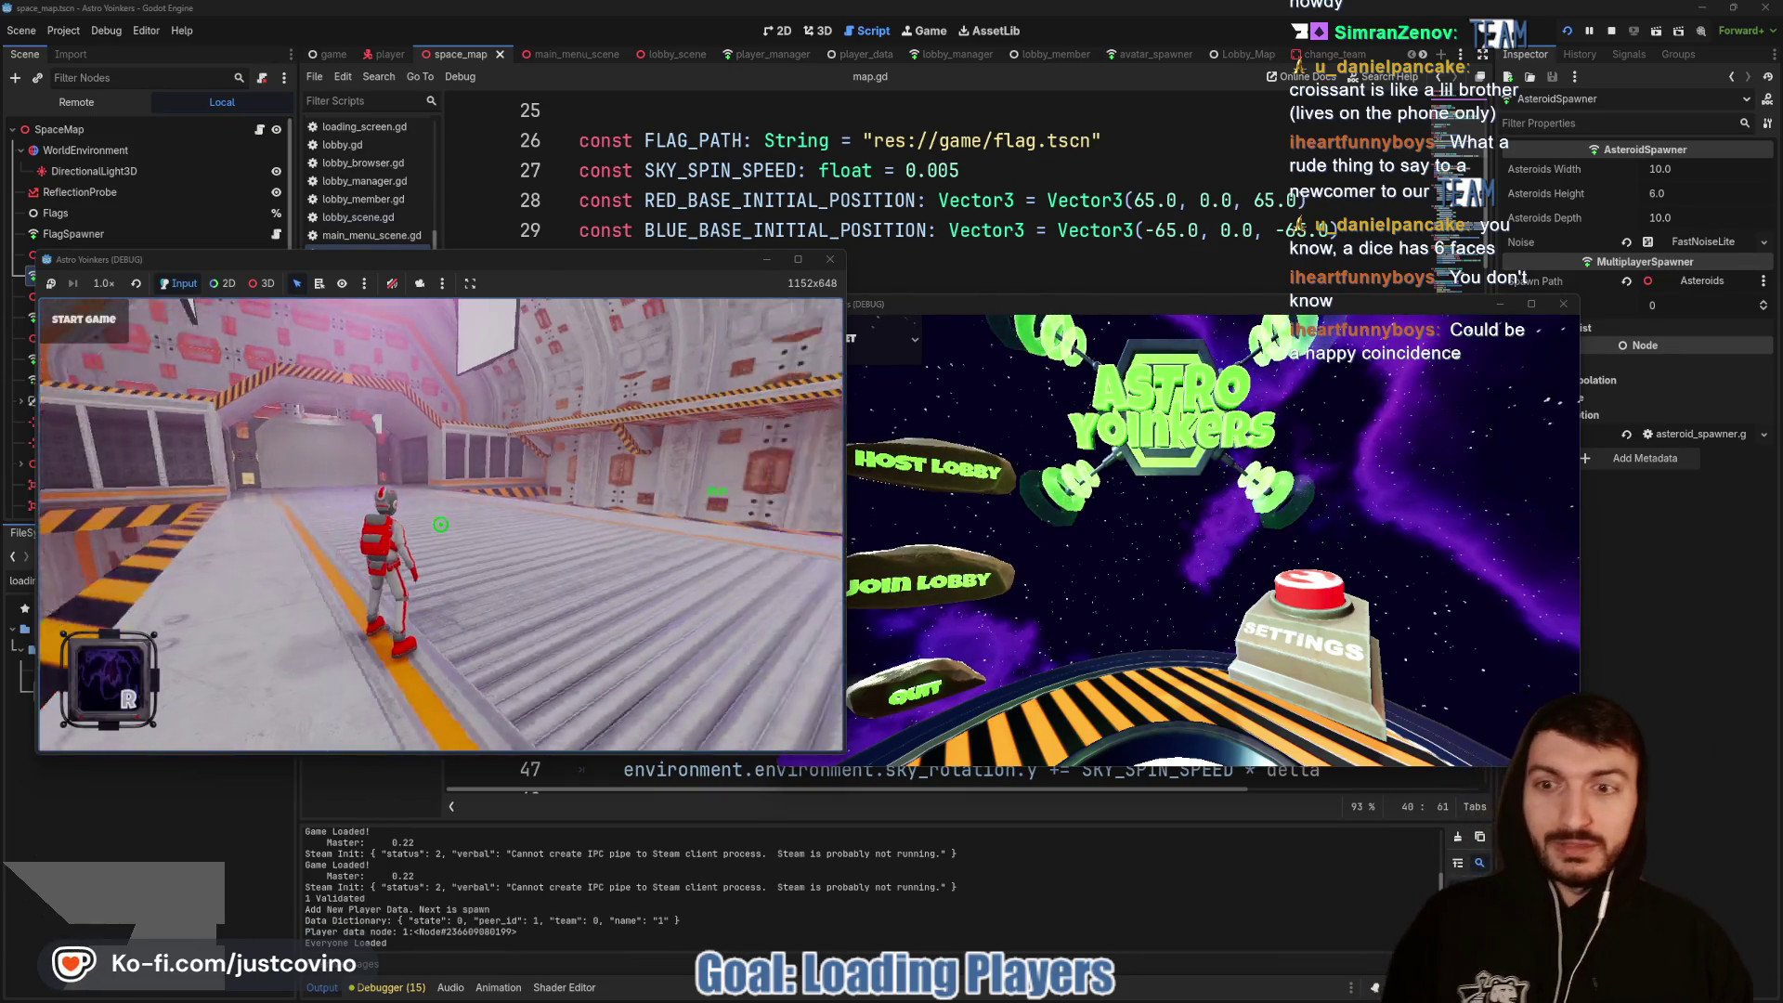
drag(1010, 303, 1124, 260)
click(1021, 542)
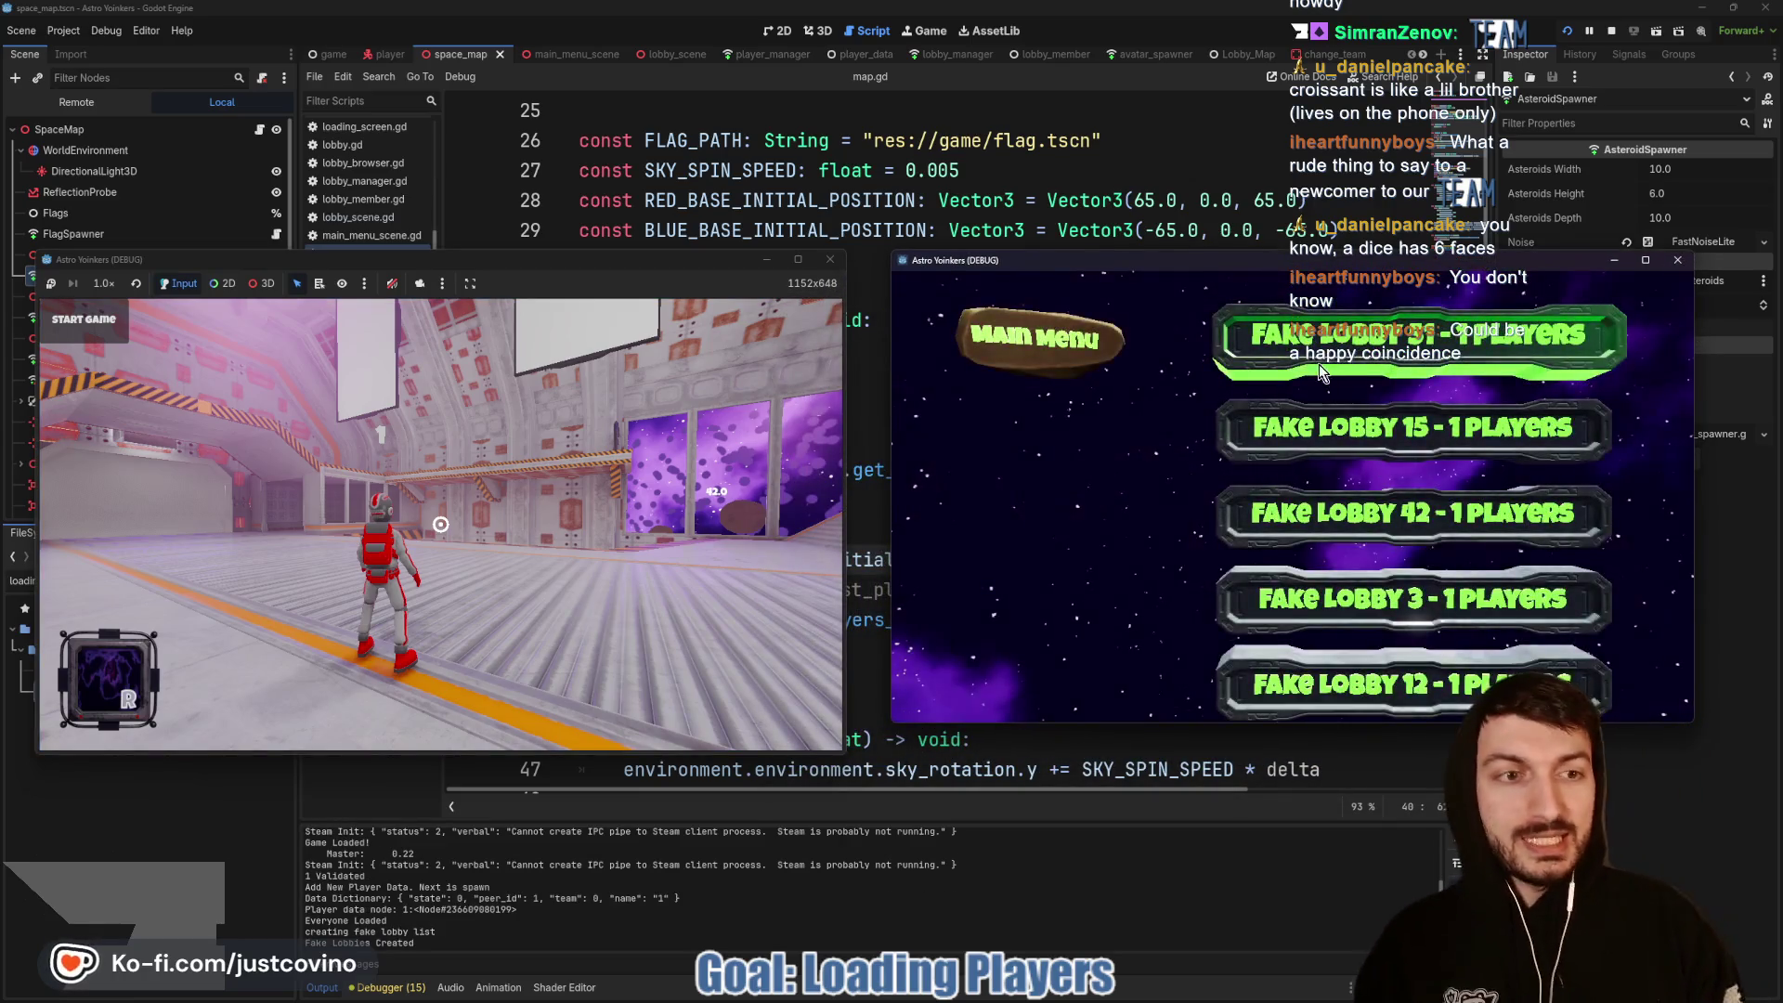
click(1324, 370)
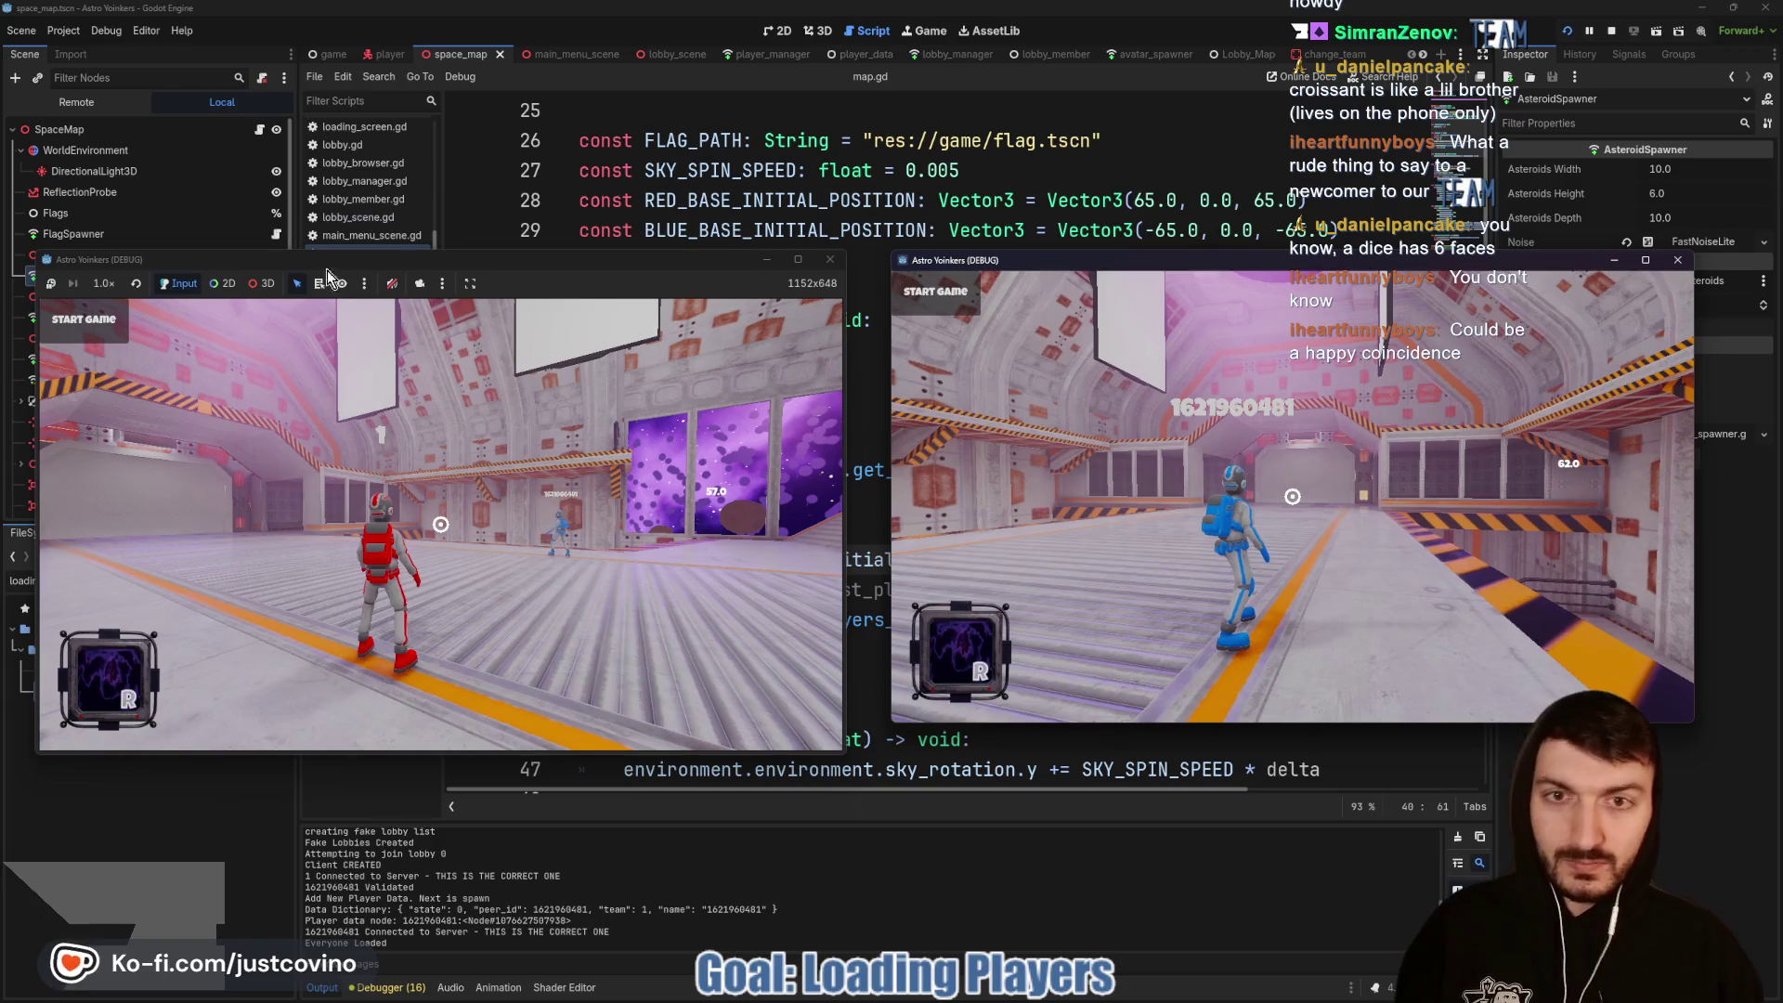
Step: Start the match from the host window, stop it with F8, then run the project once more
click(557, 418)
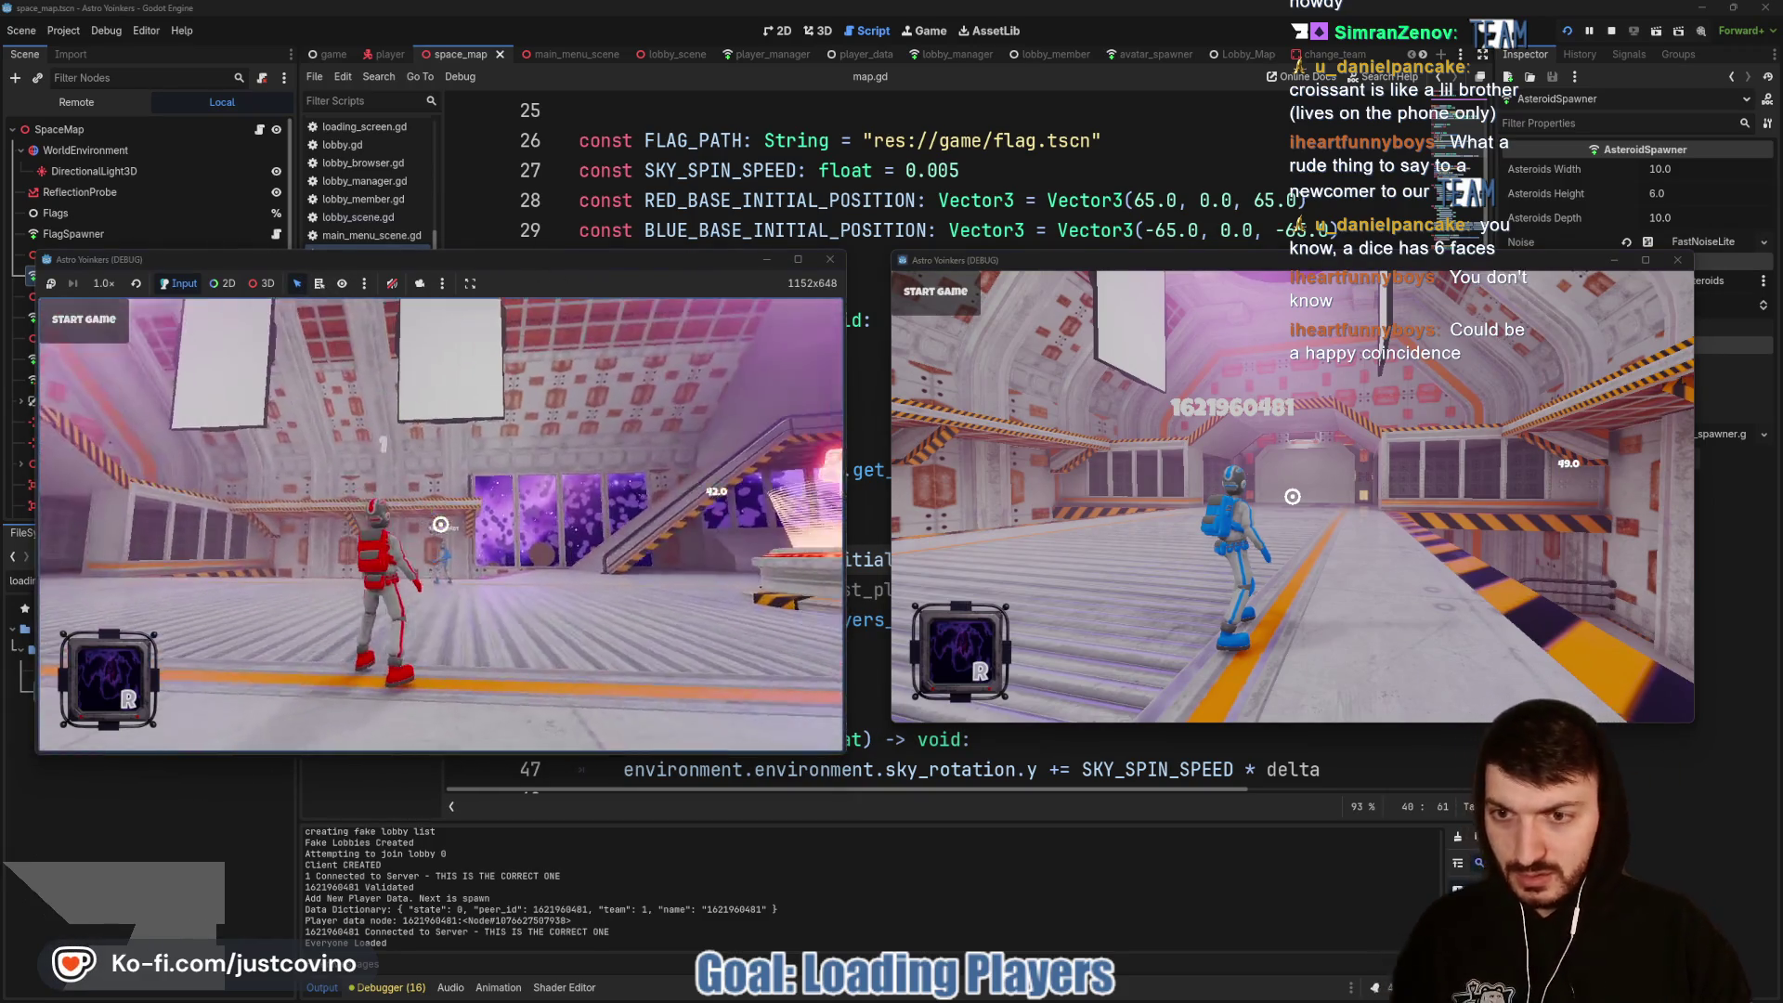
click(104, 333)
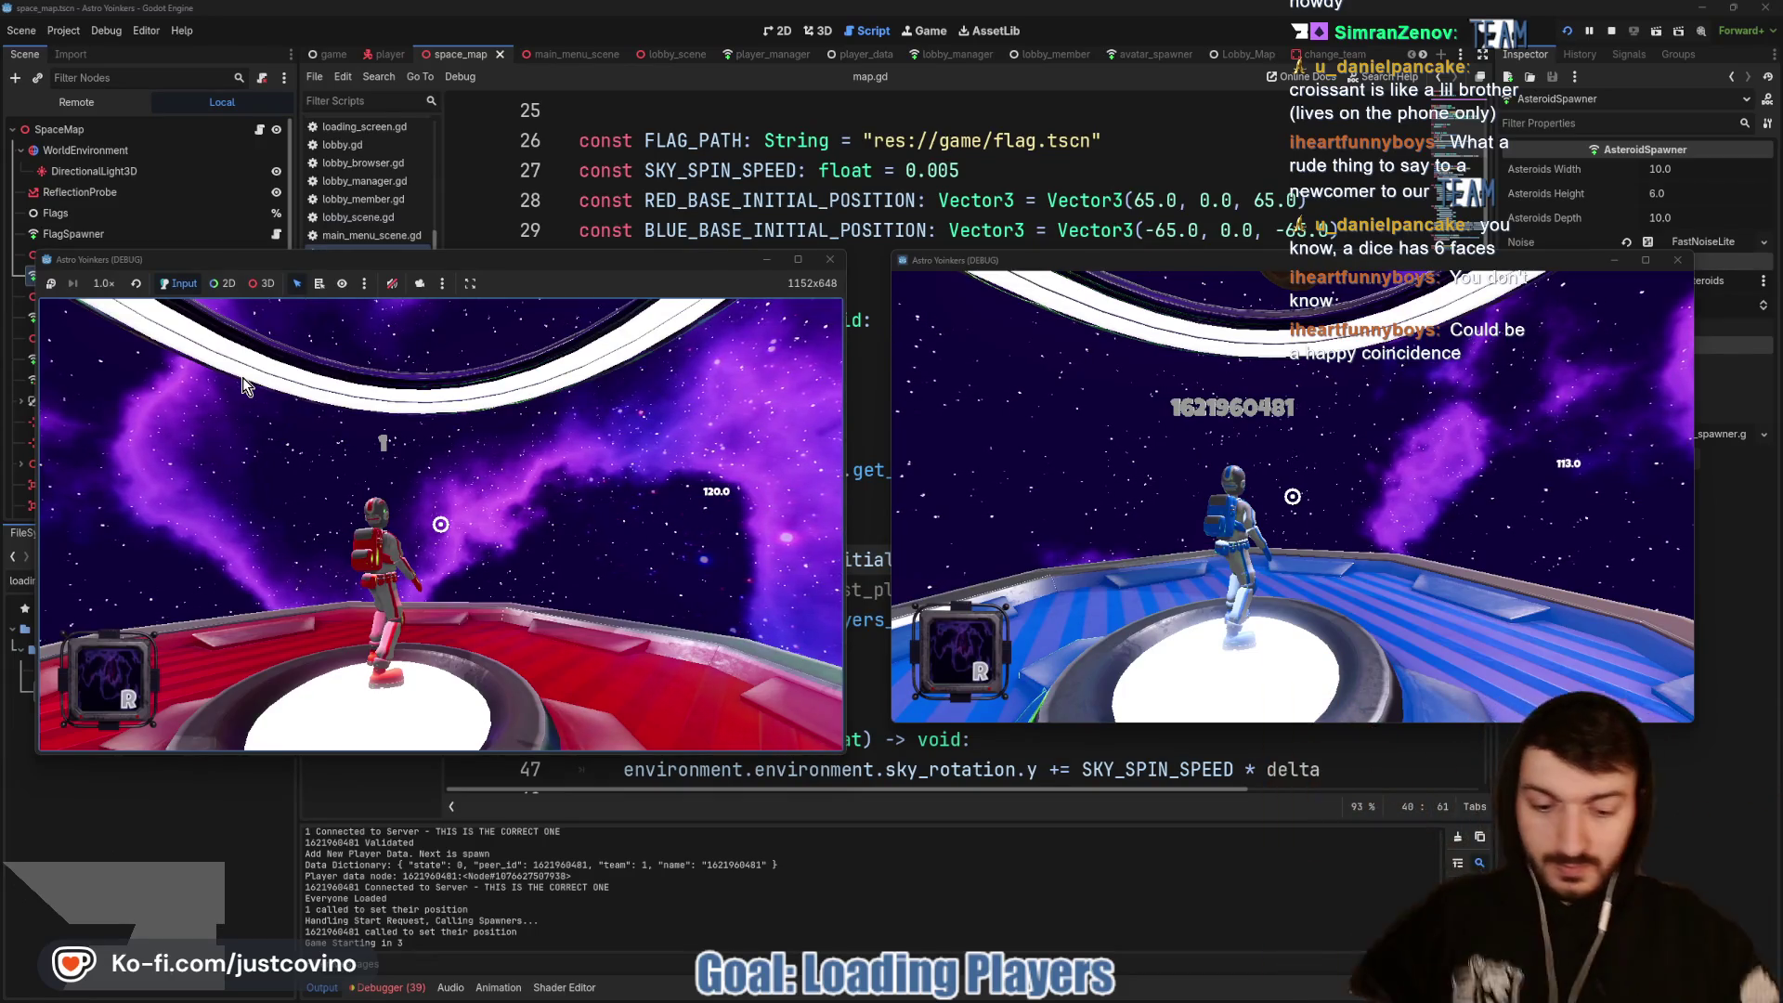
key(F8)
click(1568, 35)
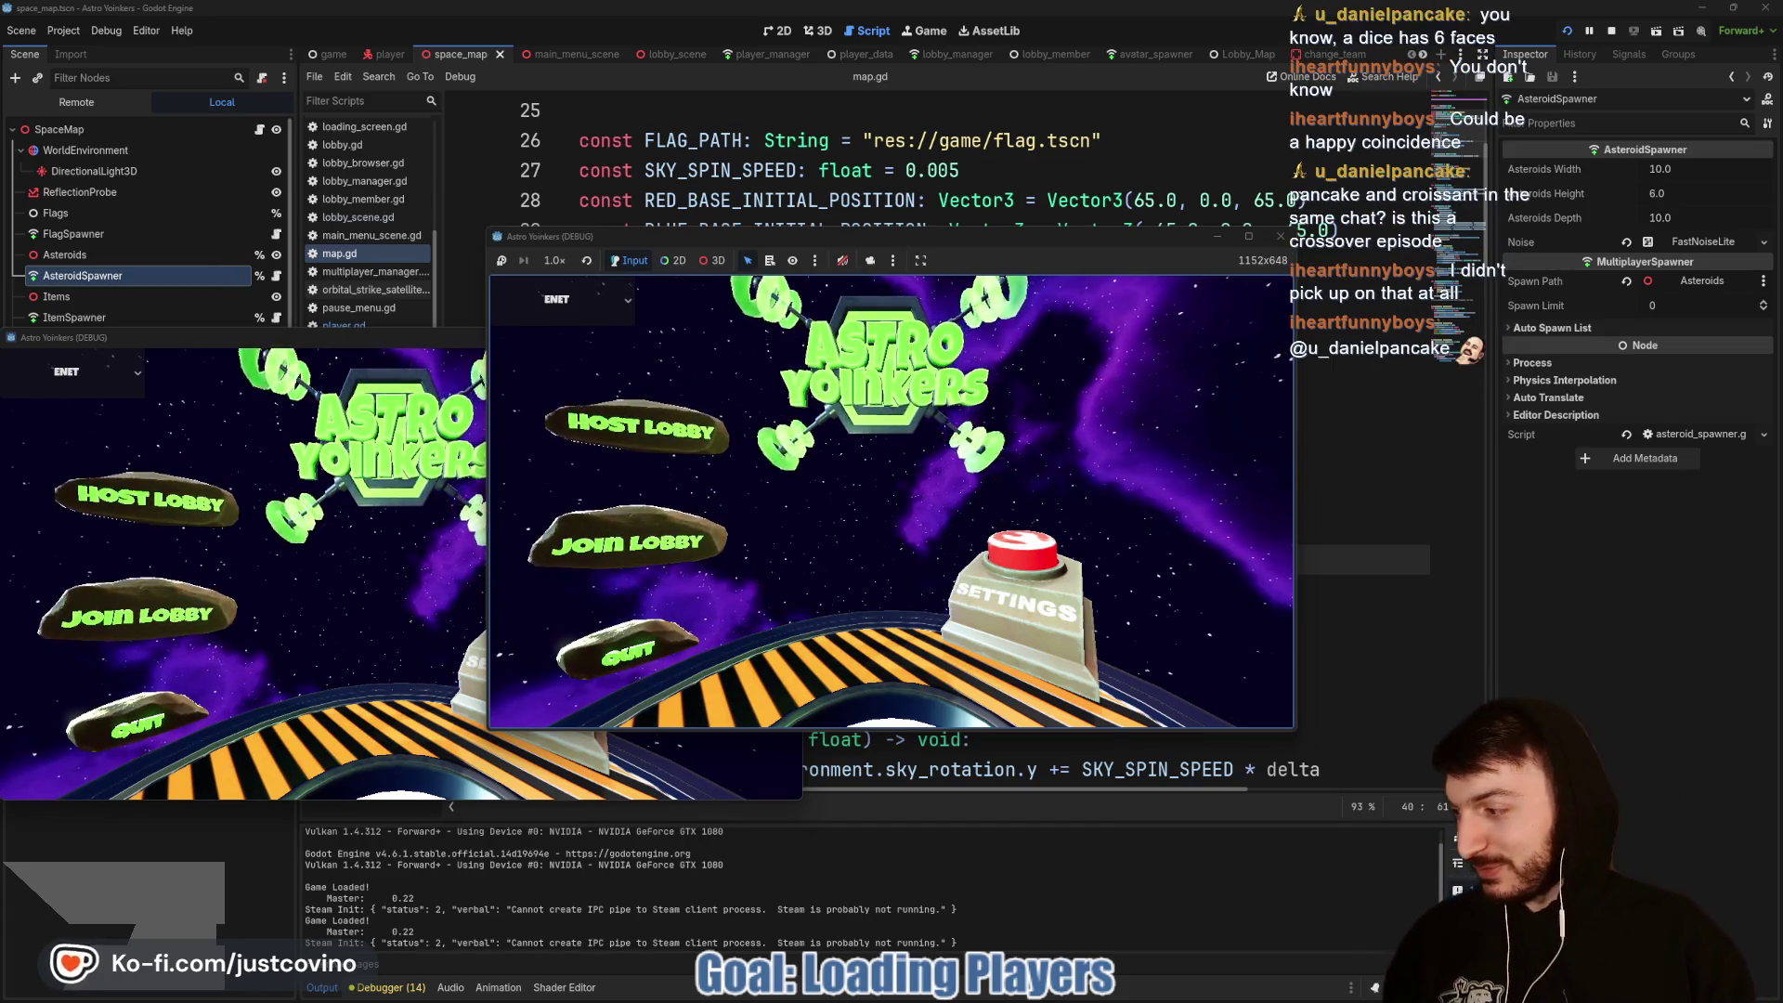
Step: Close the activity feed window and arrange the two game windows side by side
drag(250, 418, 488, 301)
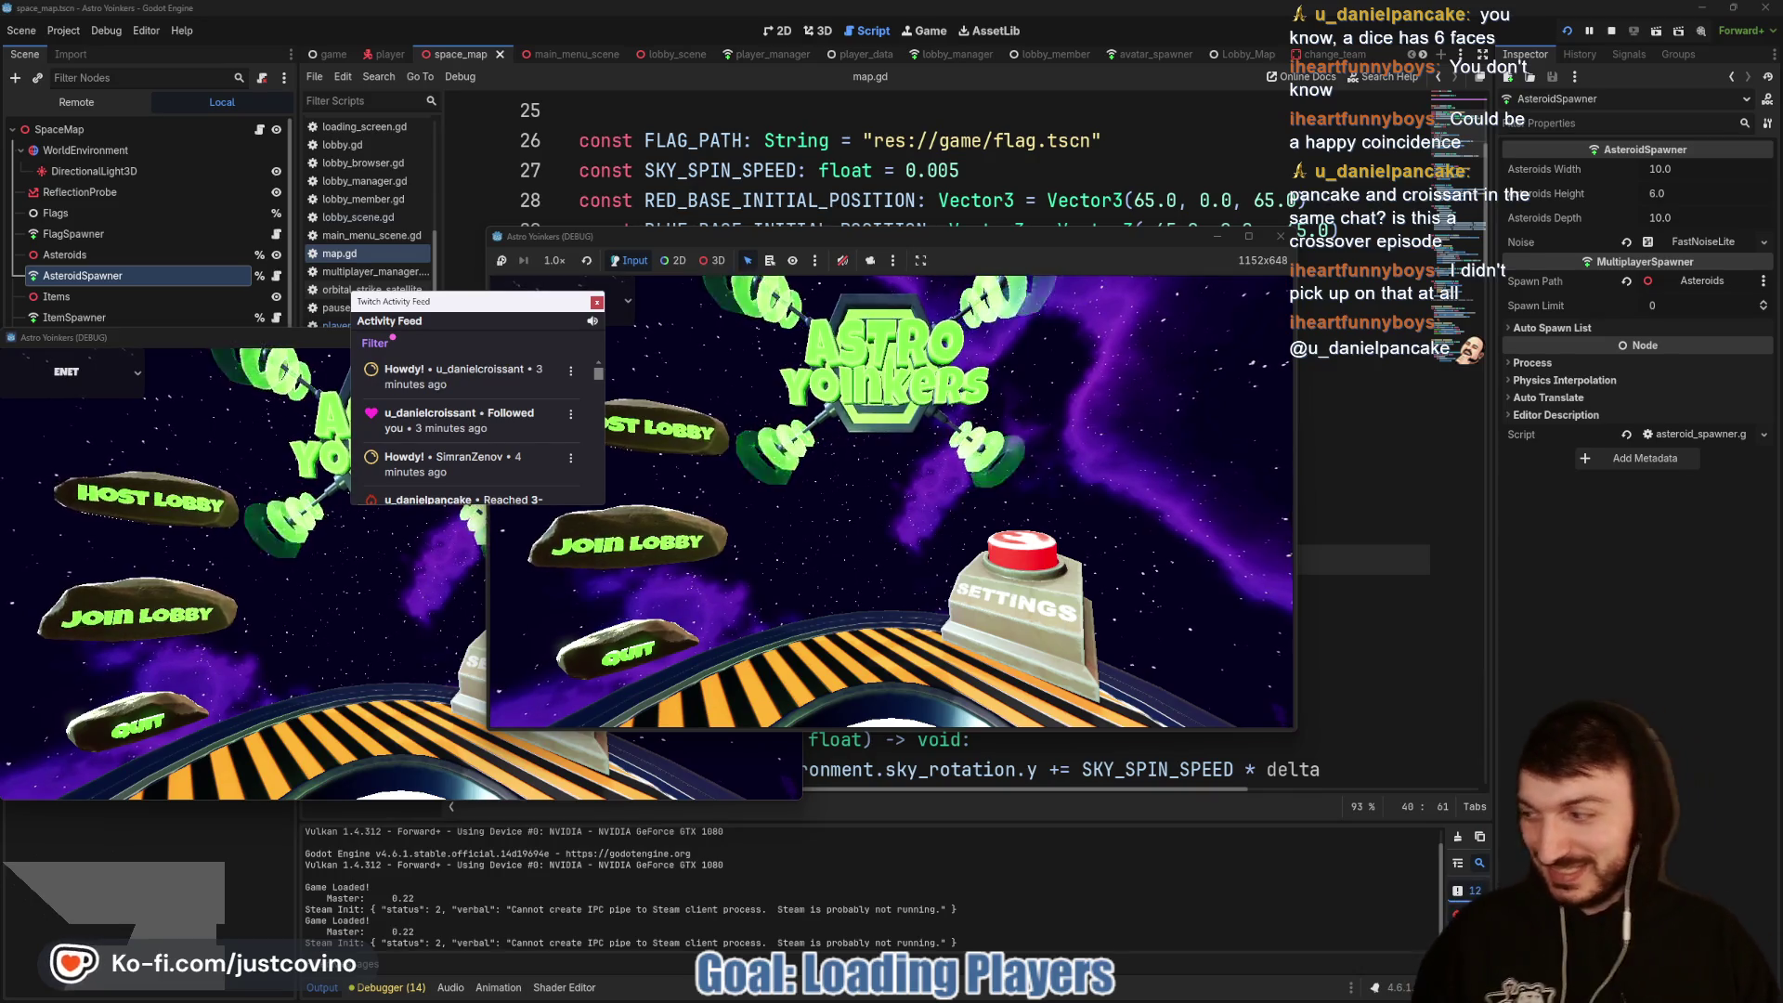
drag(459, 301, 518, 314)
click(654, 313)
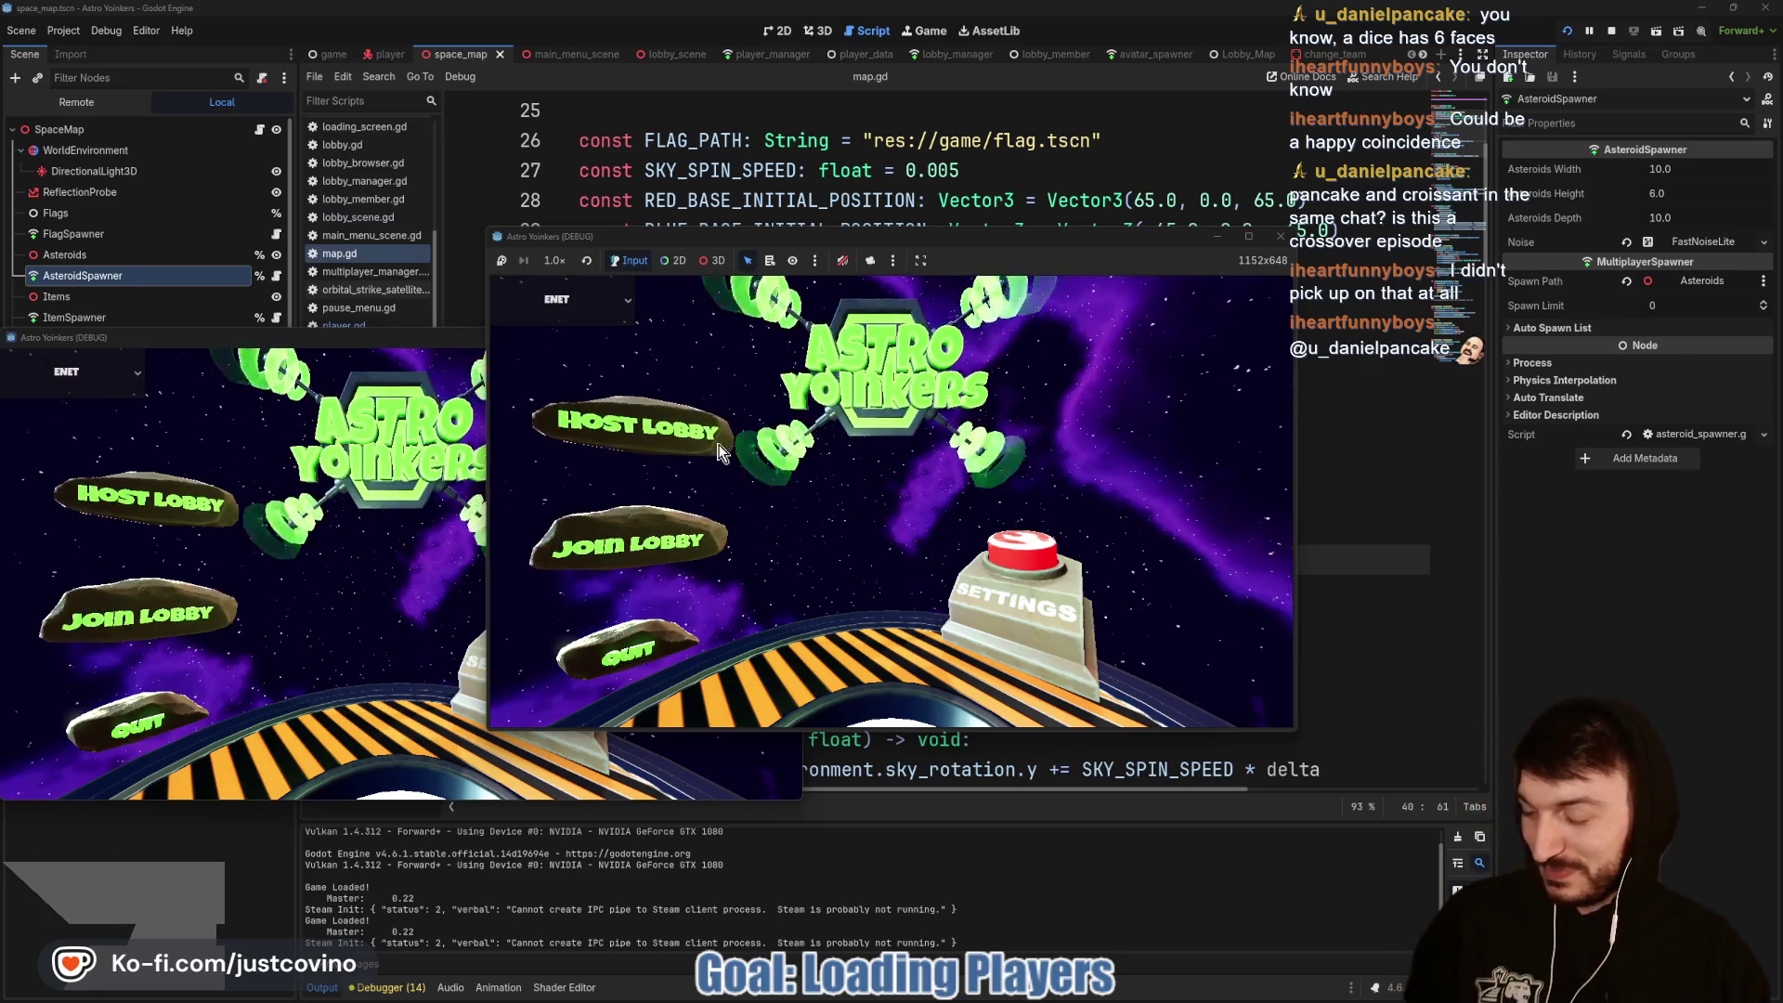
key(alt+Tab)
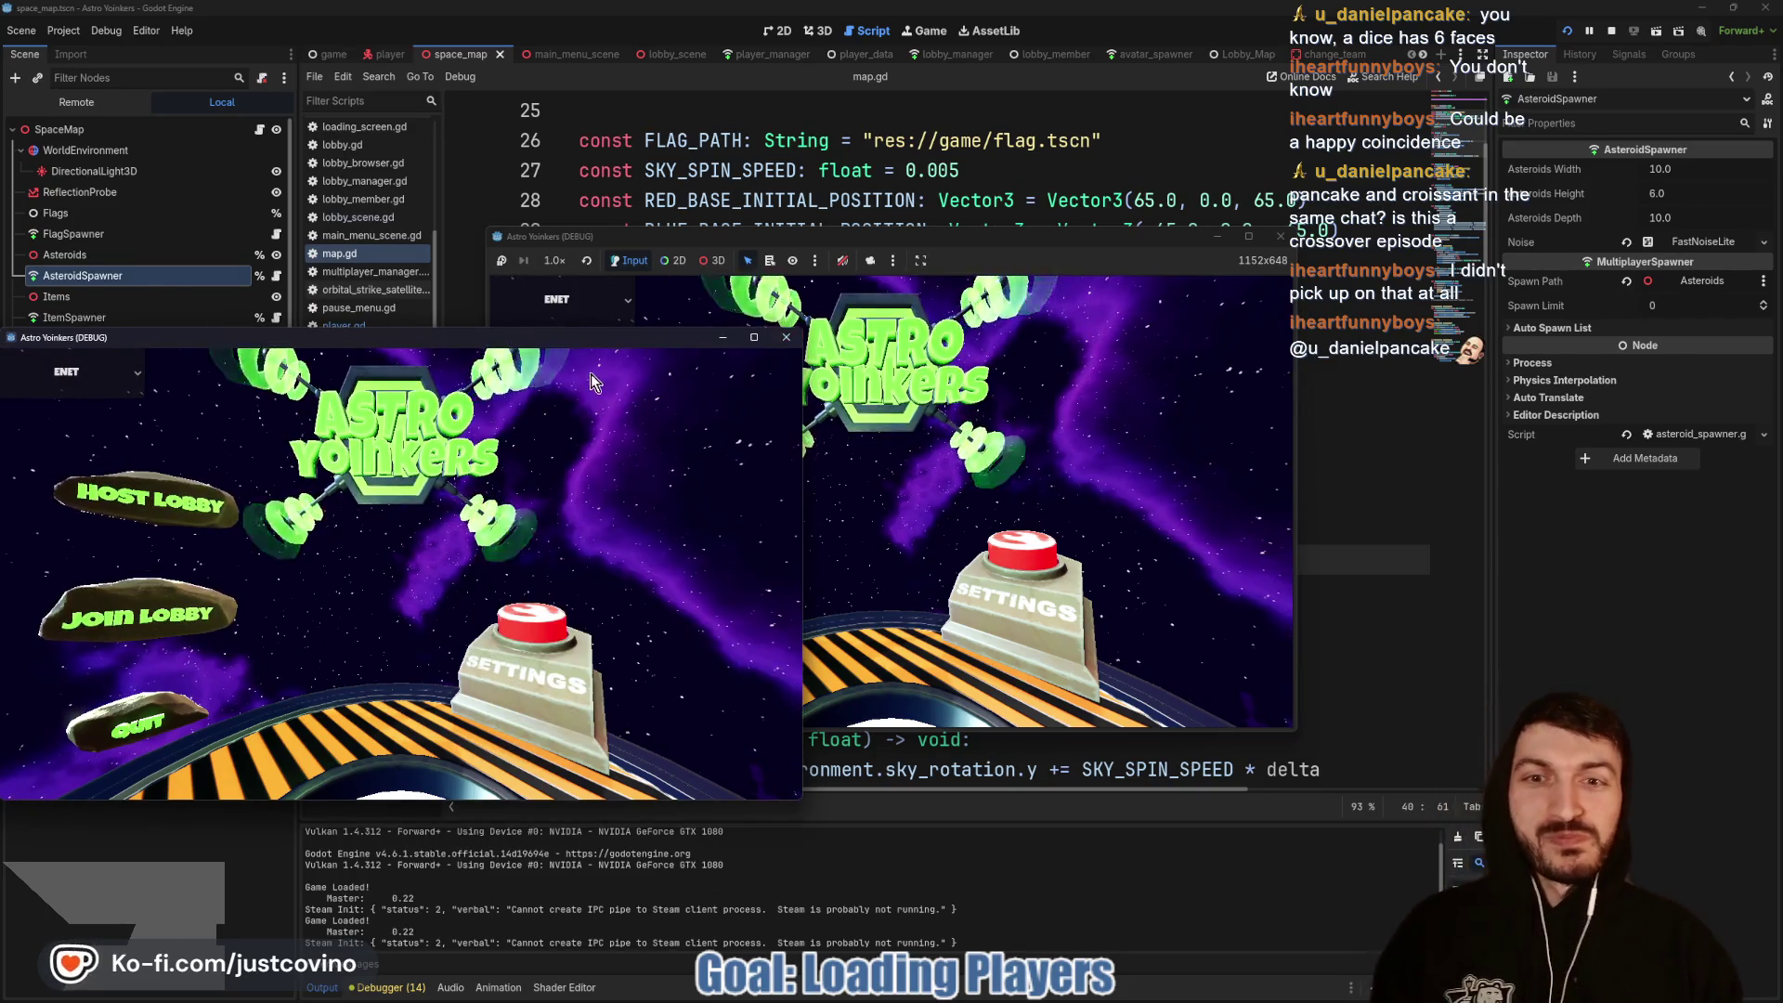
drag(592, 337, 1429, 296)
drag(1068, 241, 648, 284)
drag(1115, 296, 1171, 273)
Step: Host a lobby in the first window, join it from the second, start the match, then stop with F8
click(174, 473)
click(470, 587)
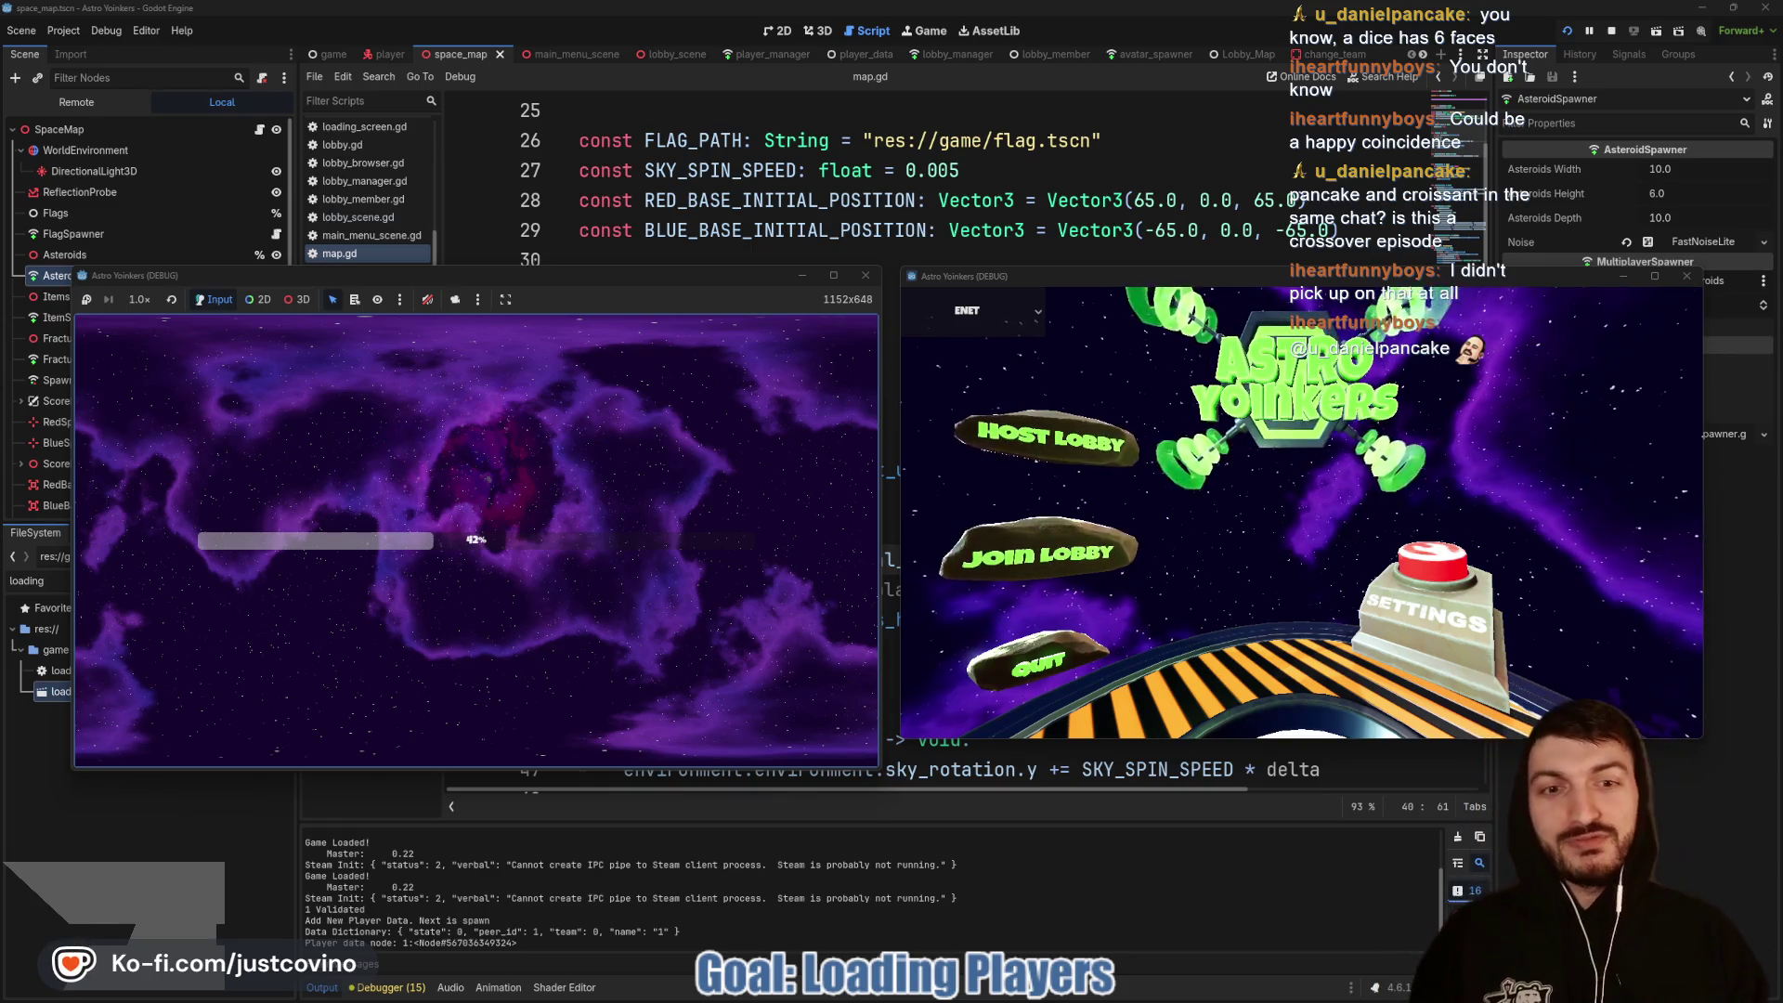
click(1027, 571)
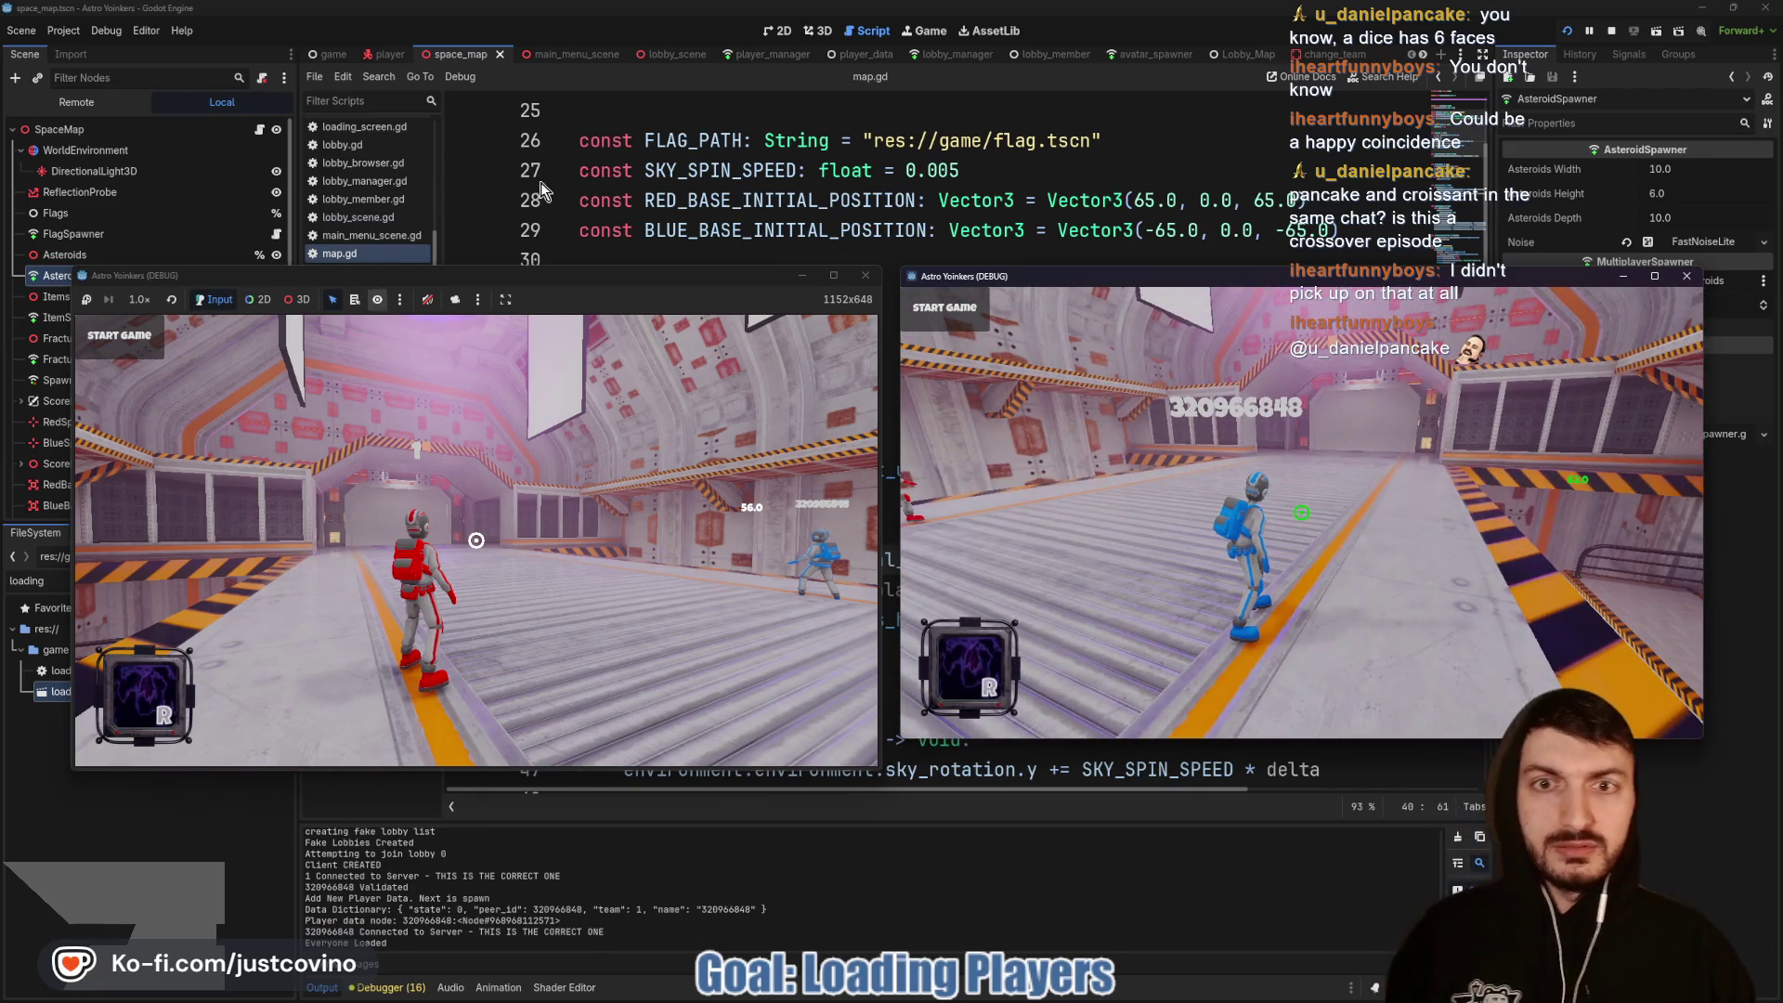
click(464, 445)
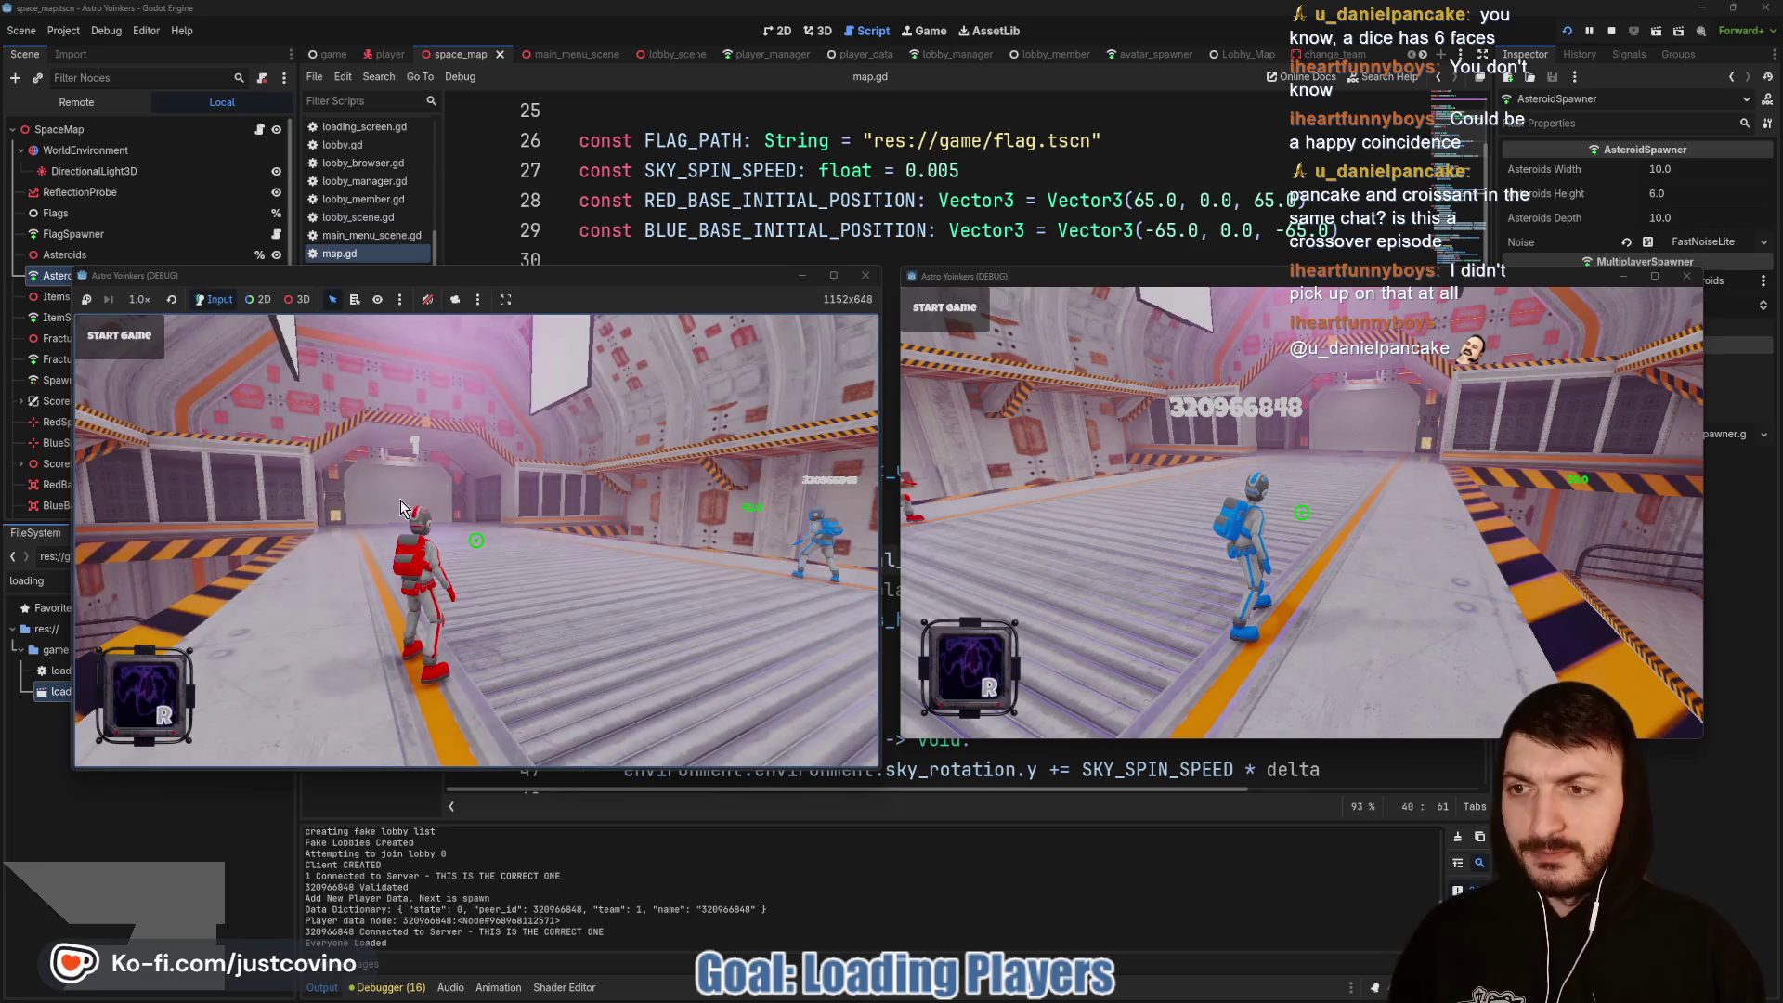
click(136, 341)
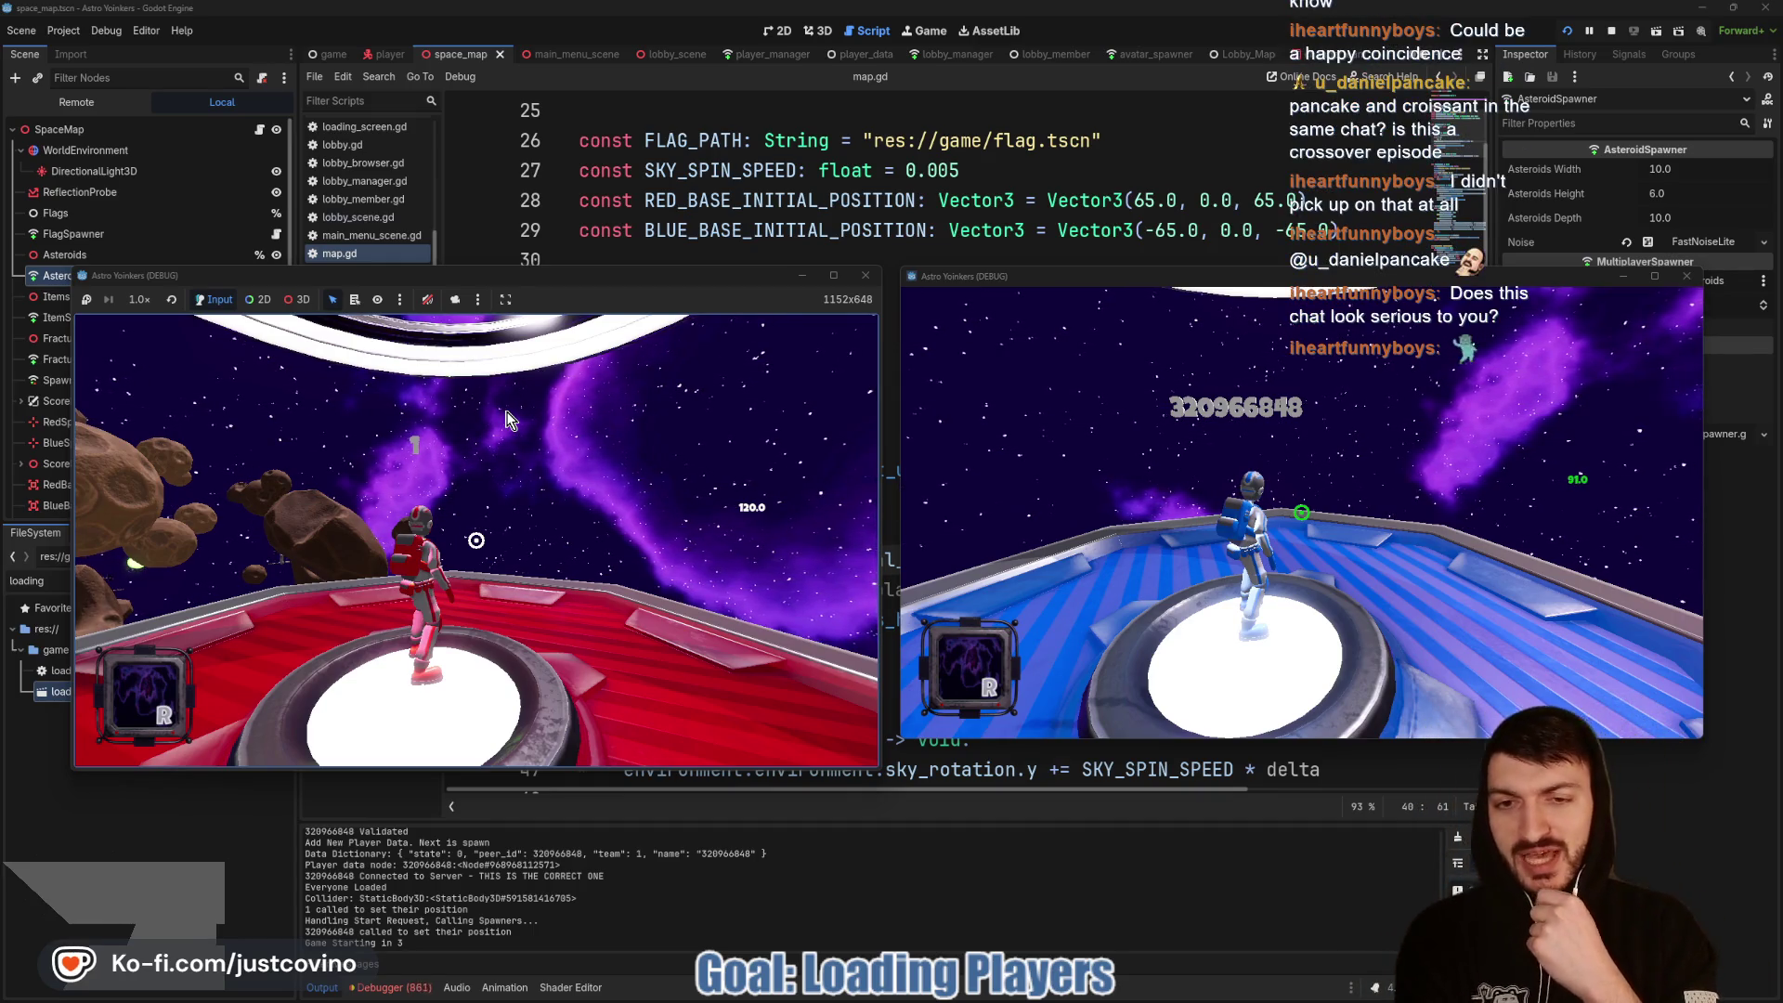
key(F8)
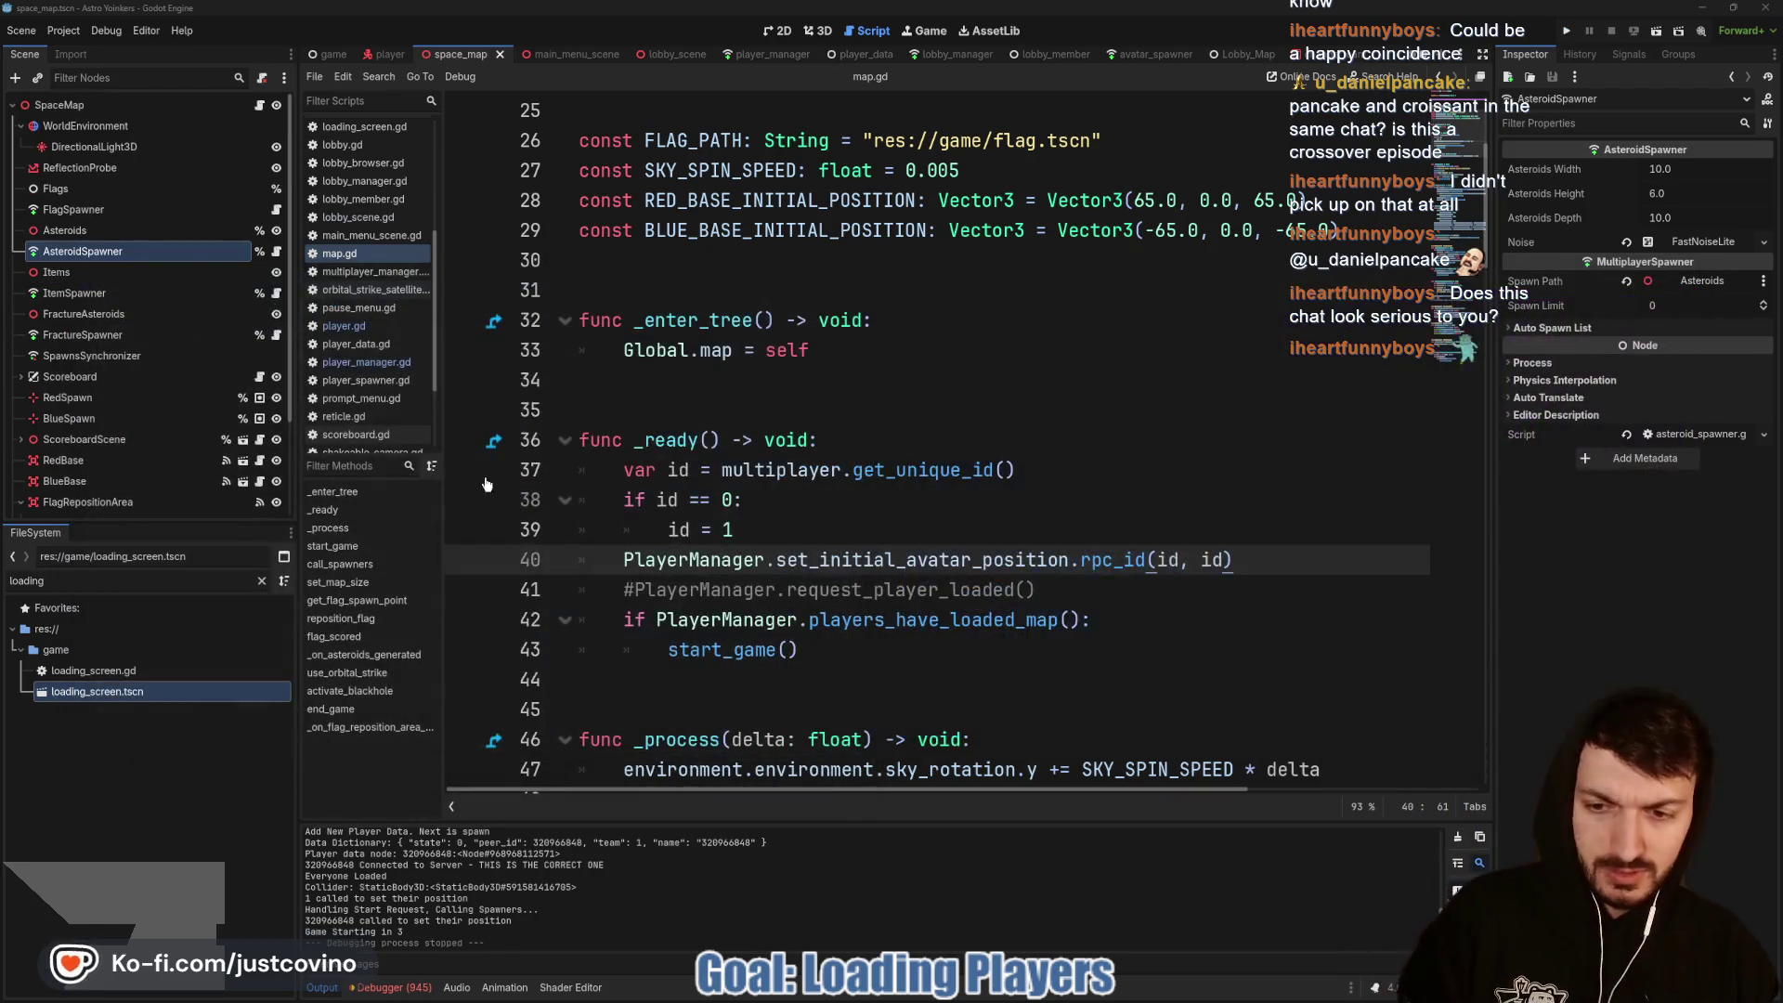
Step: Enlarge the debugger panel, read through the replication errors, and clear Session 2's error list
click(407, 990)
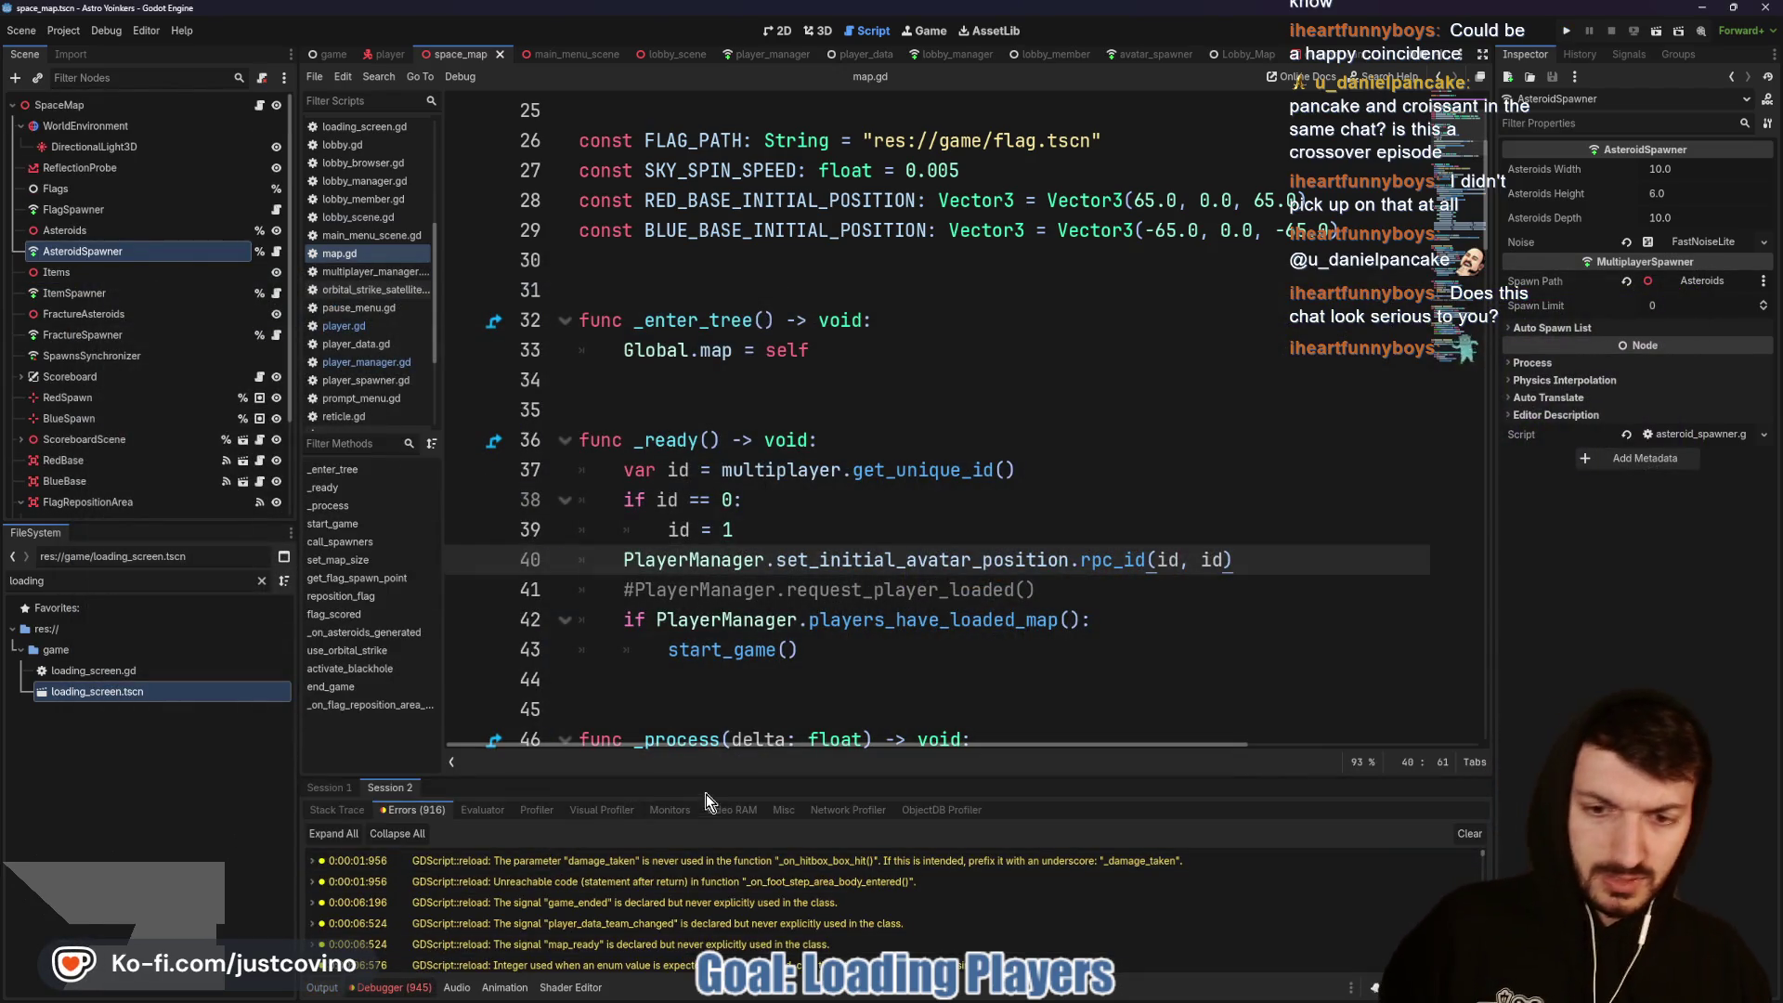
drag(694, 778, 692, 328)
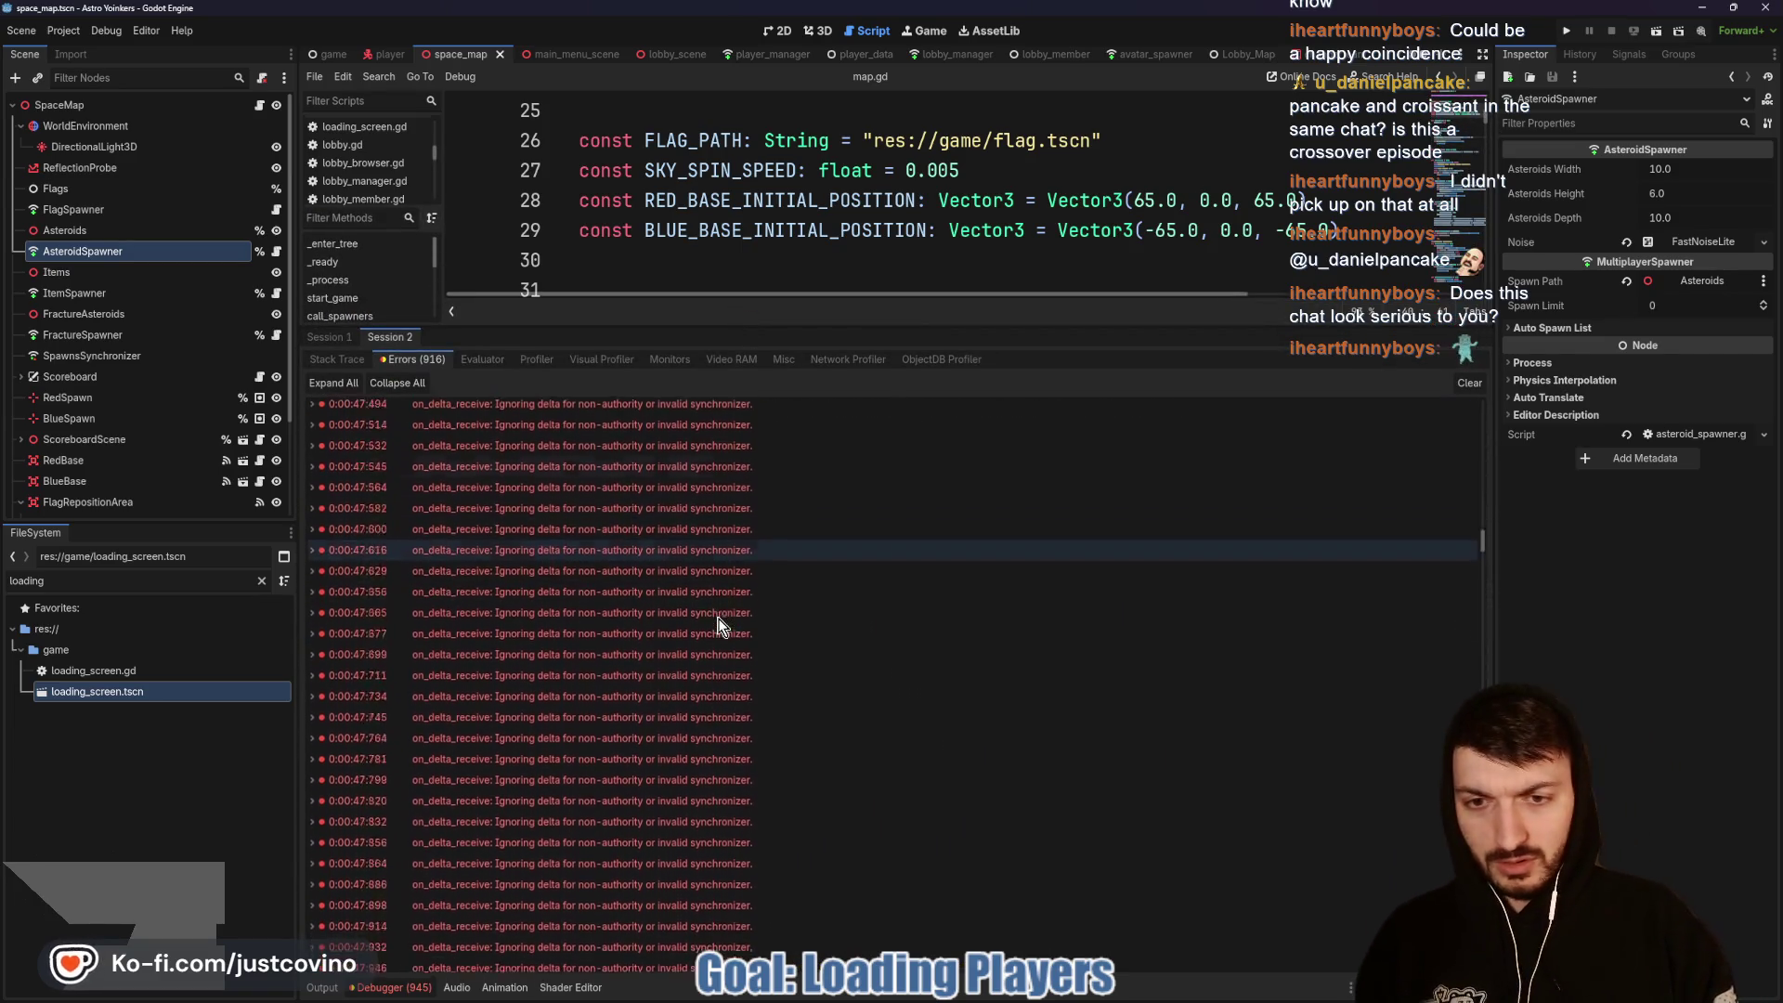
scroll(733, 626, down, 10)
scroll(738, 633, down, 5)
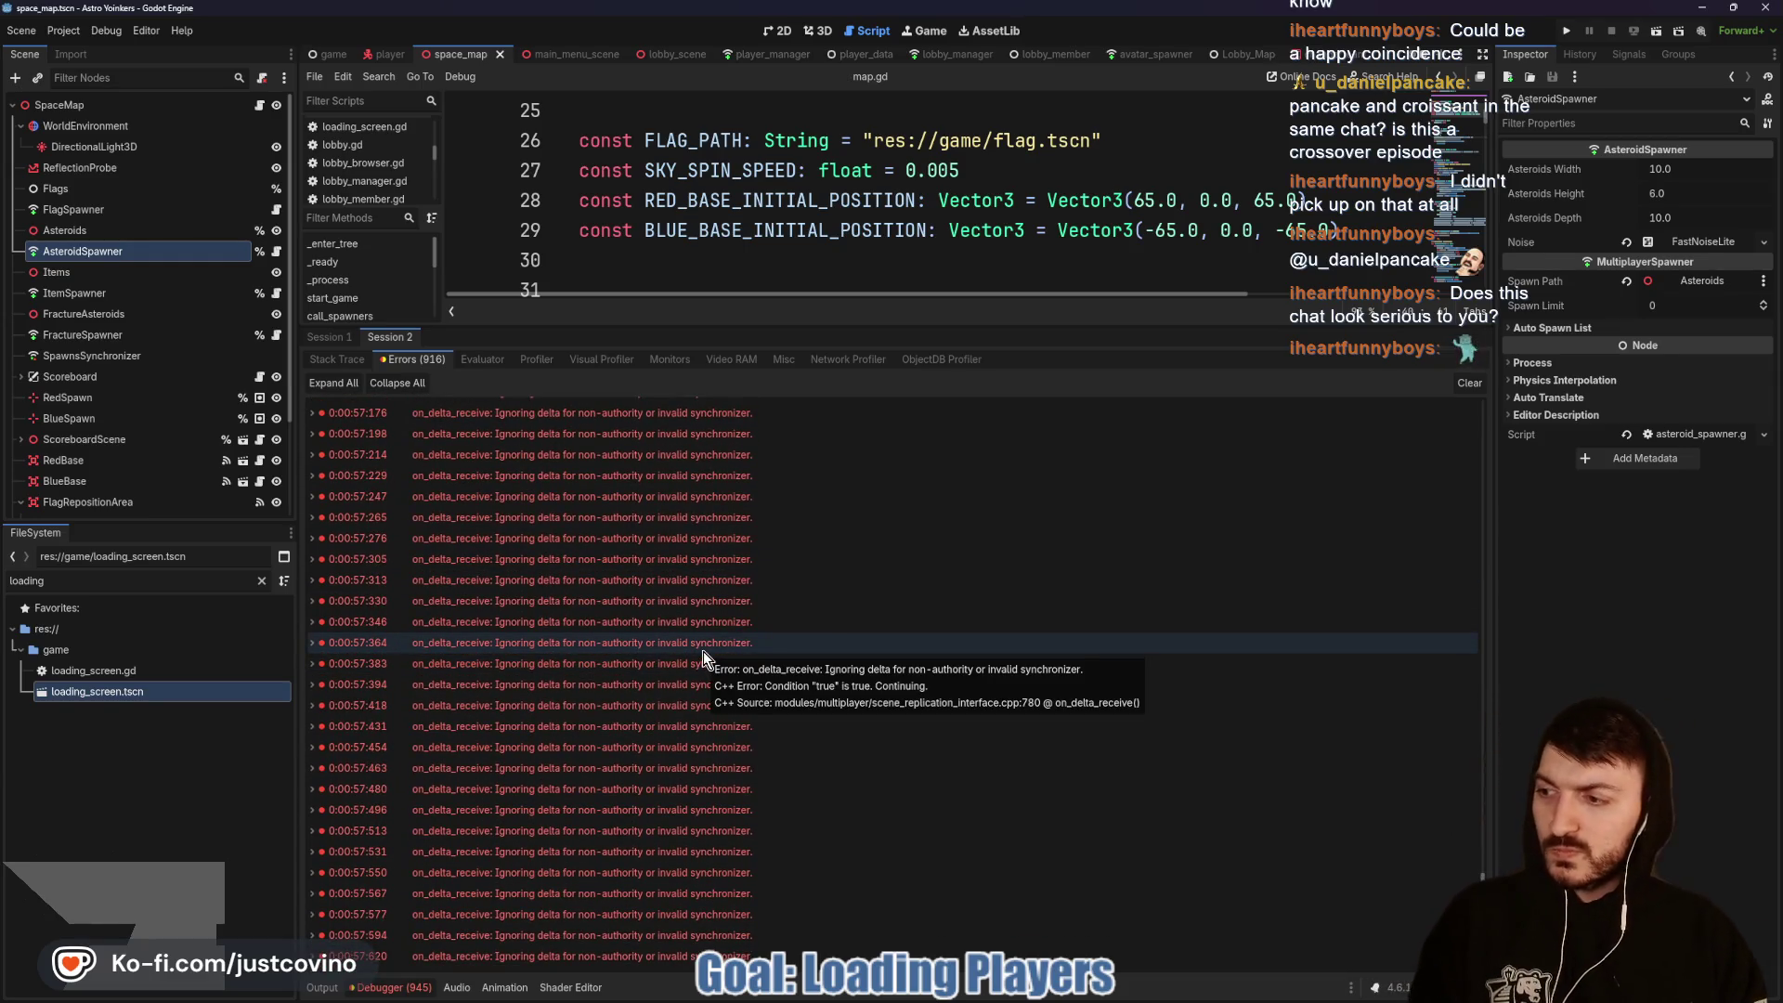
scroll(764, 656, up, 10)
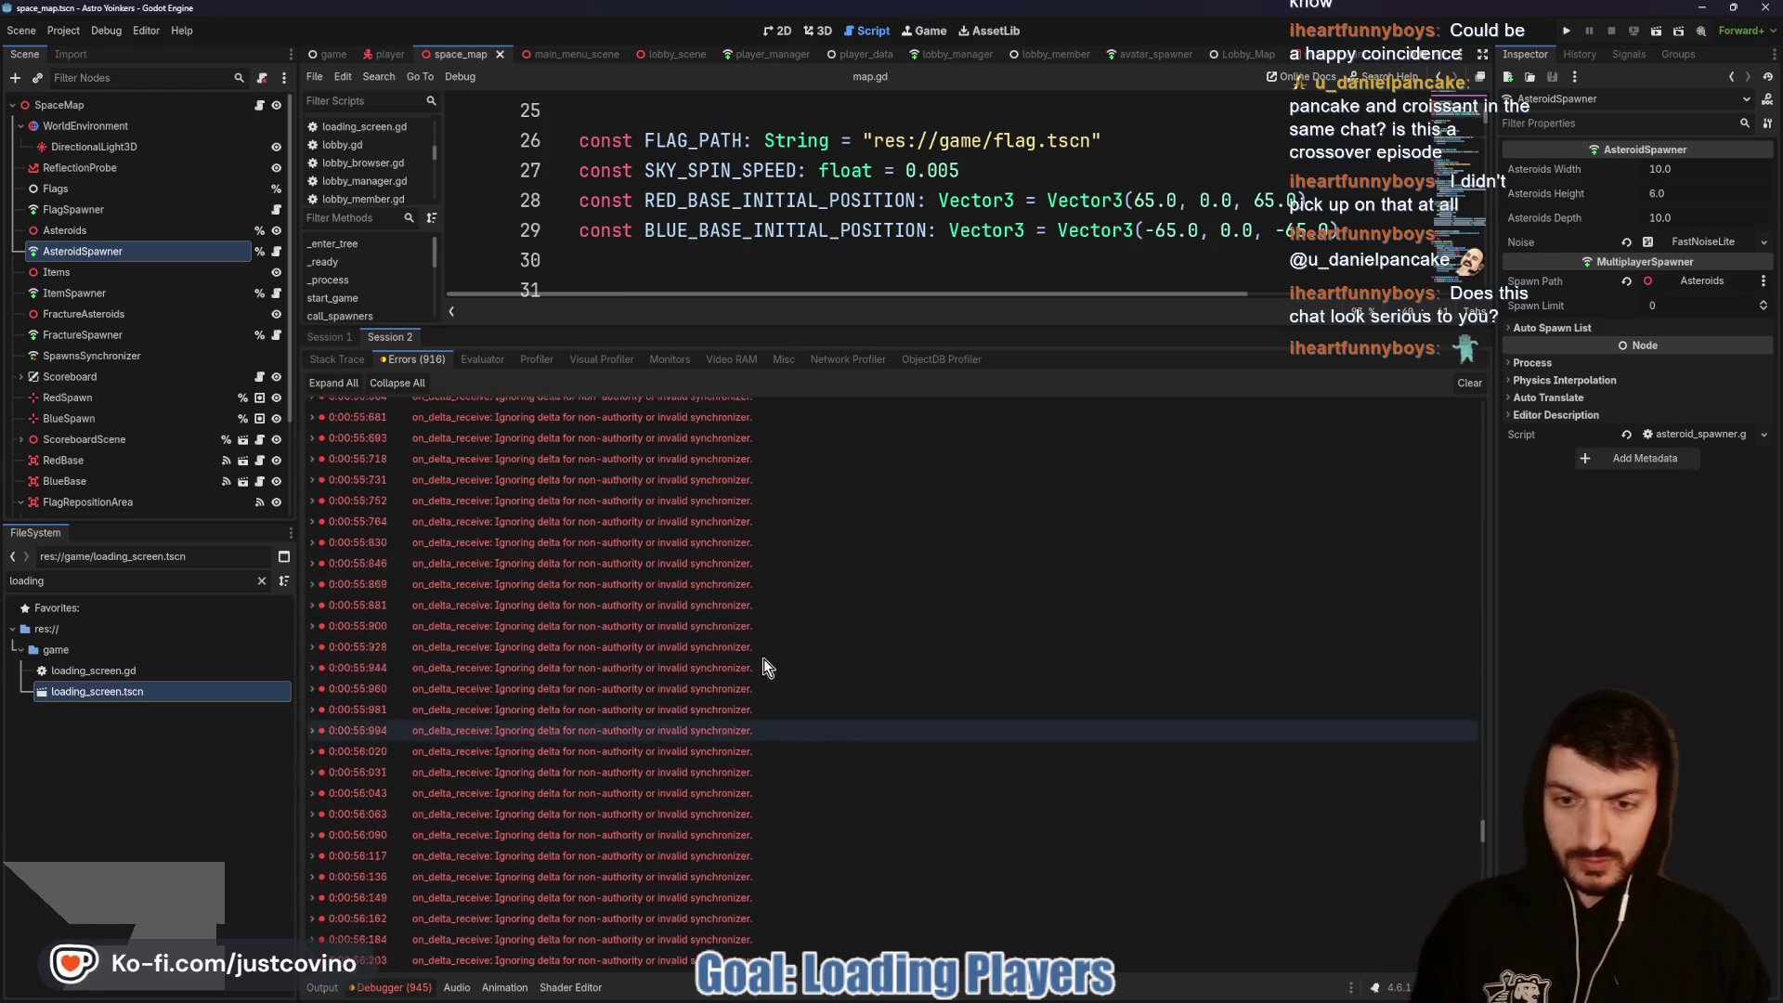
scroll(767, 660, up, 15)
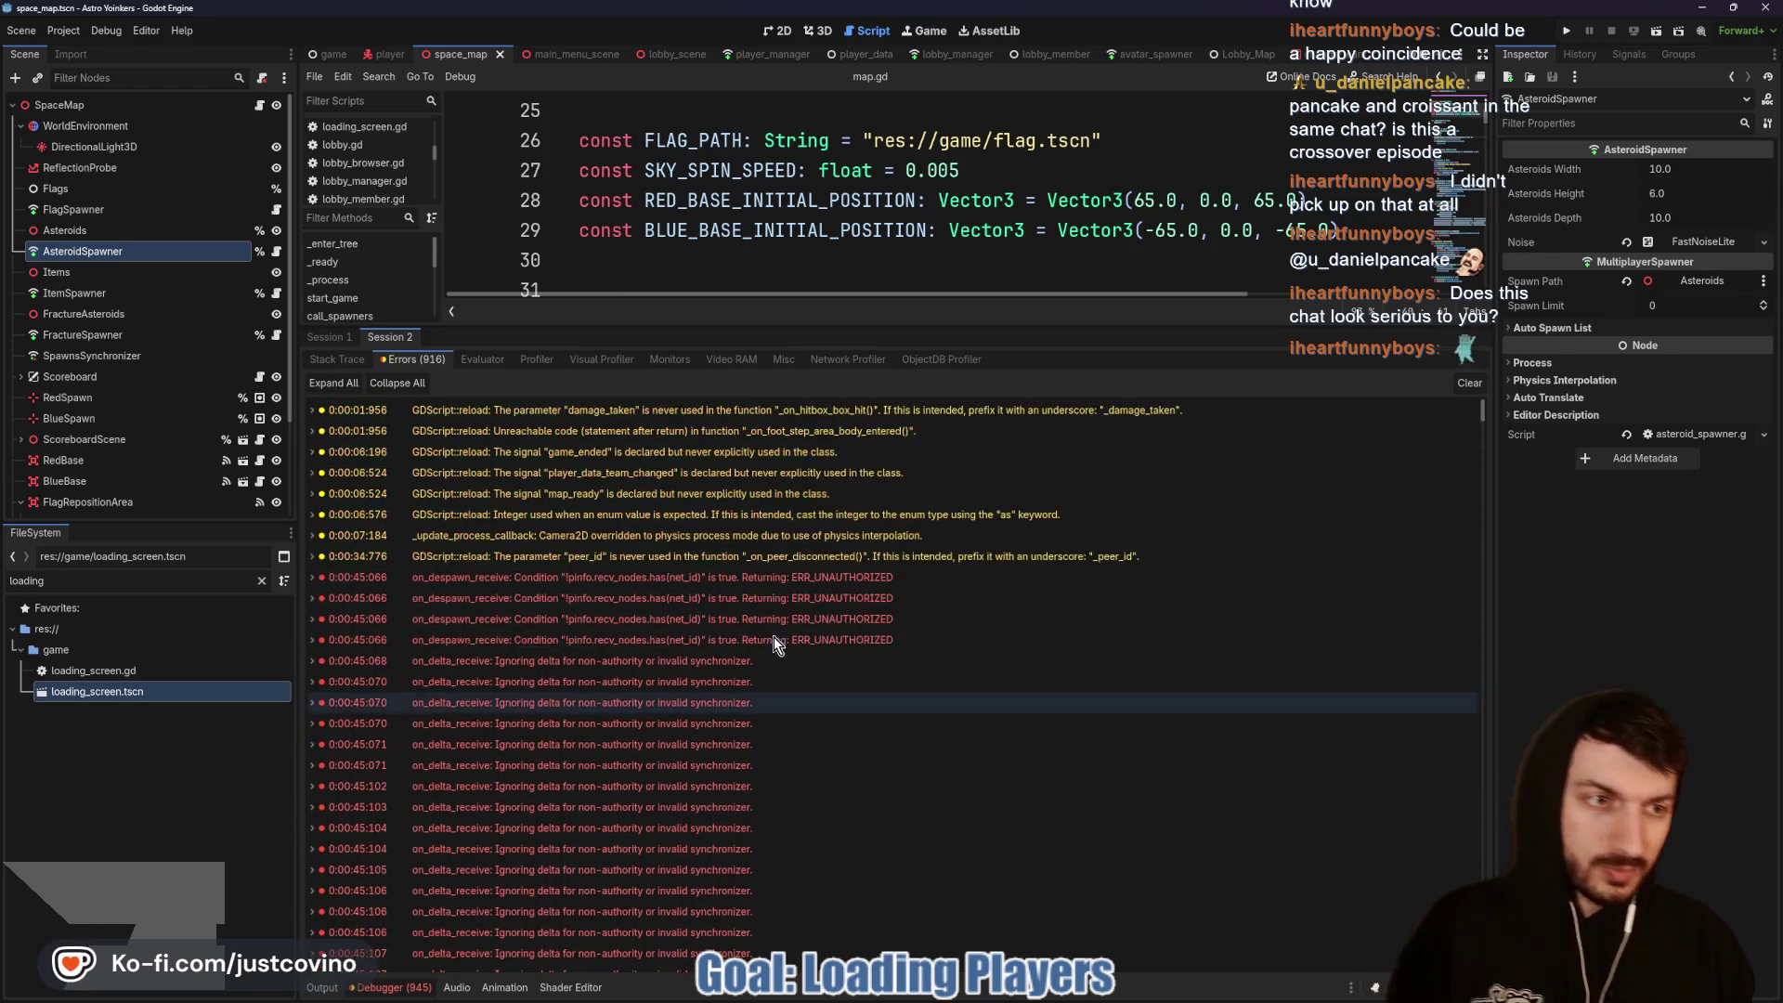
click(1467, 385)
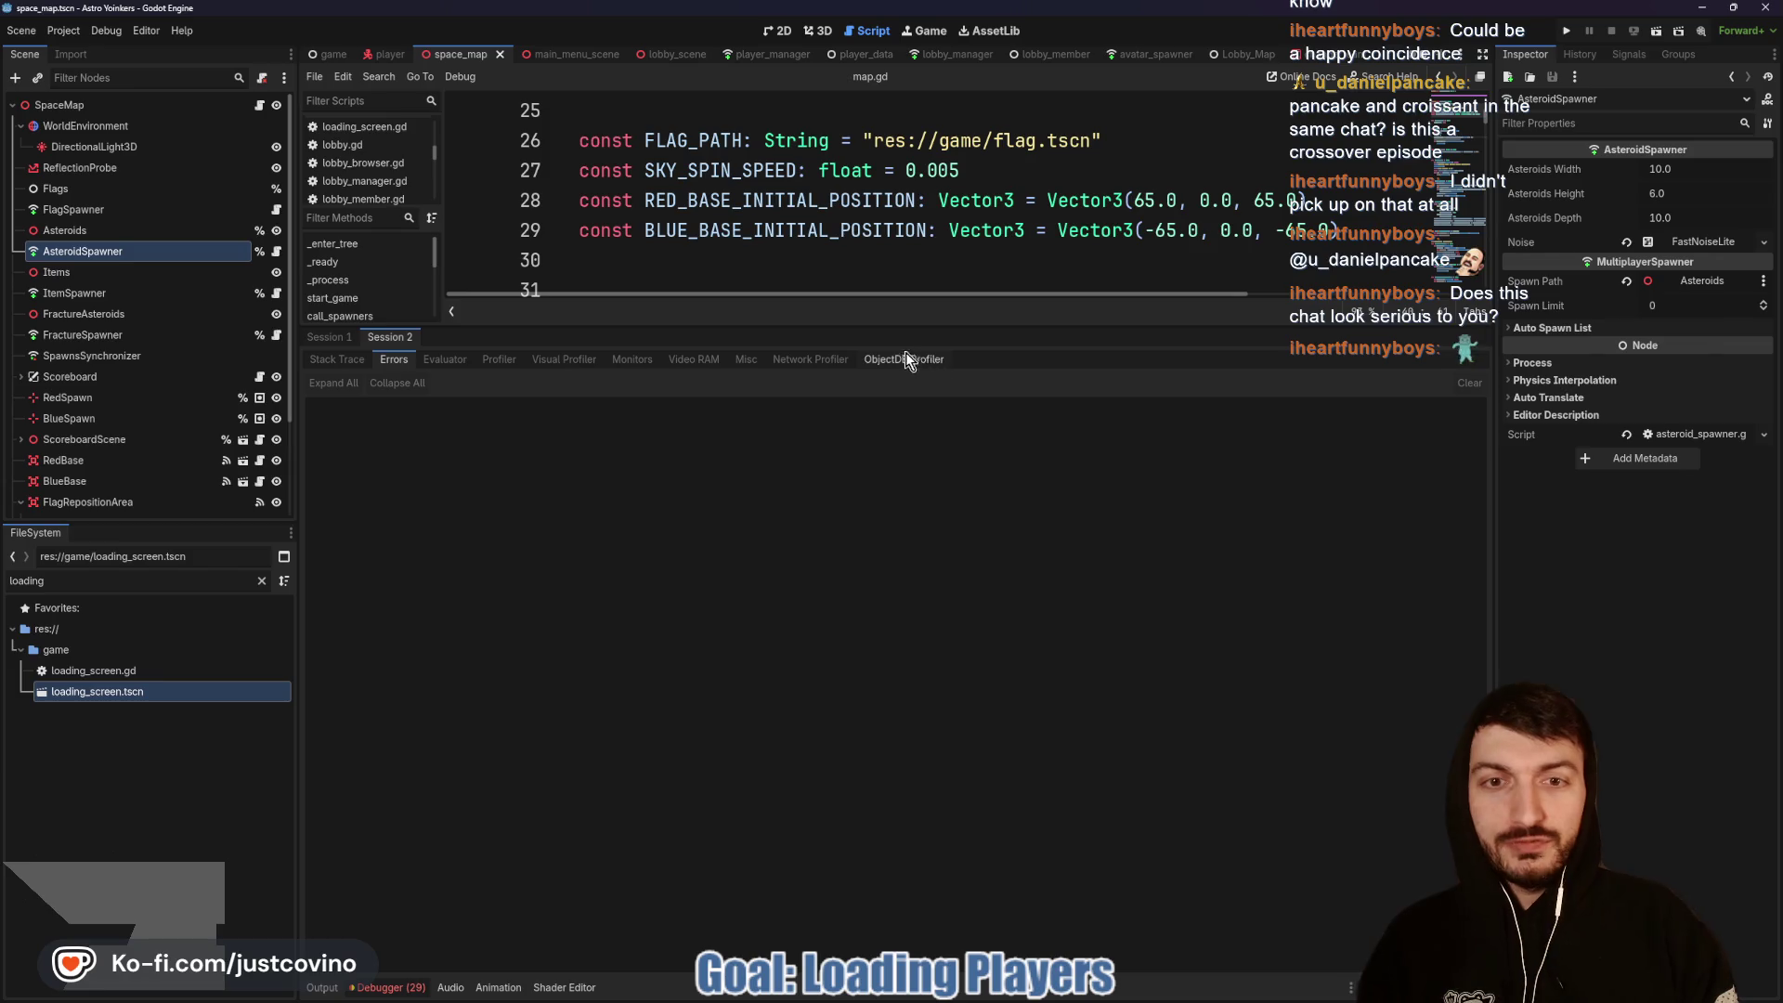
Step: Show Session 1's errors, shrink the debugger back down, and save map.gd
click(326, 338)
click(416, 356)
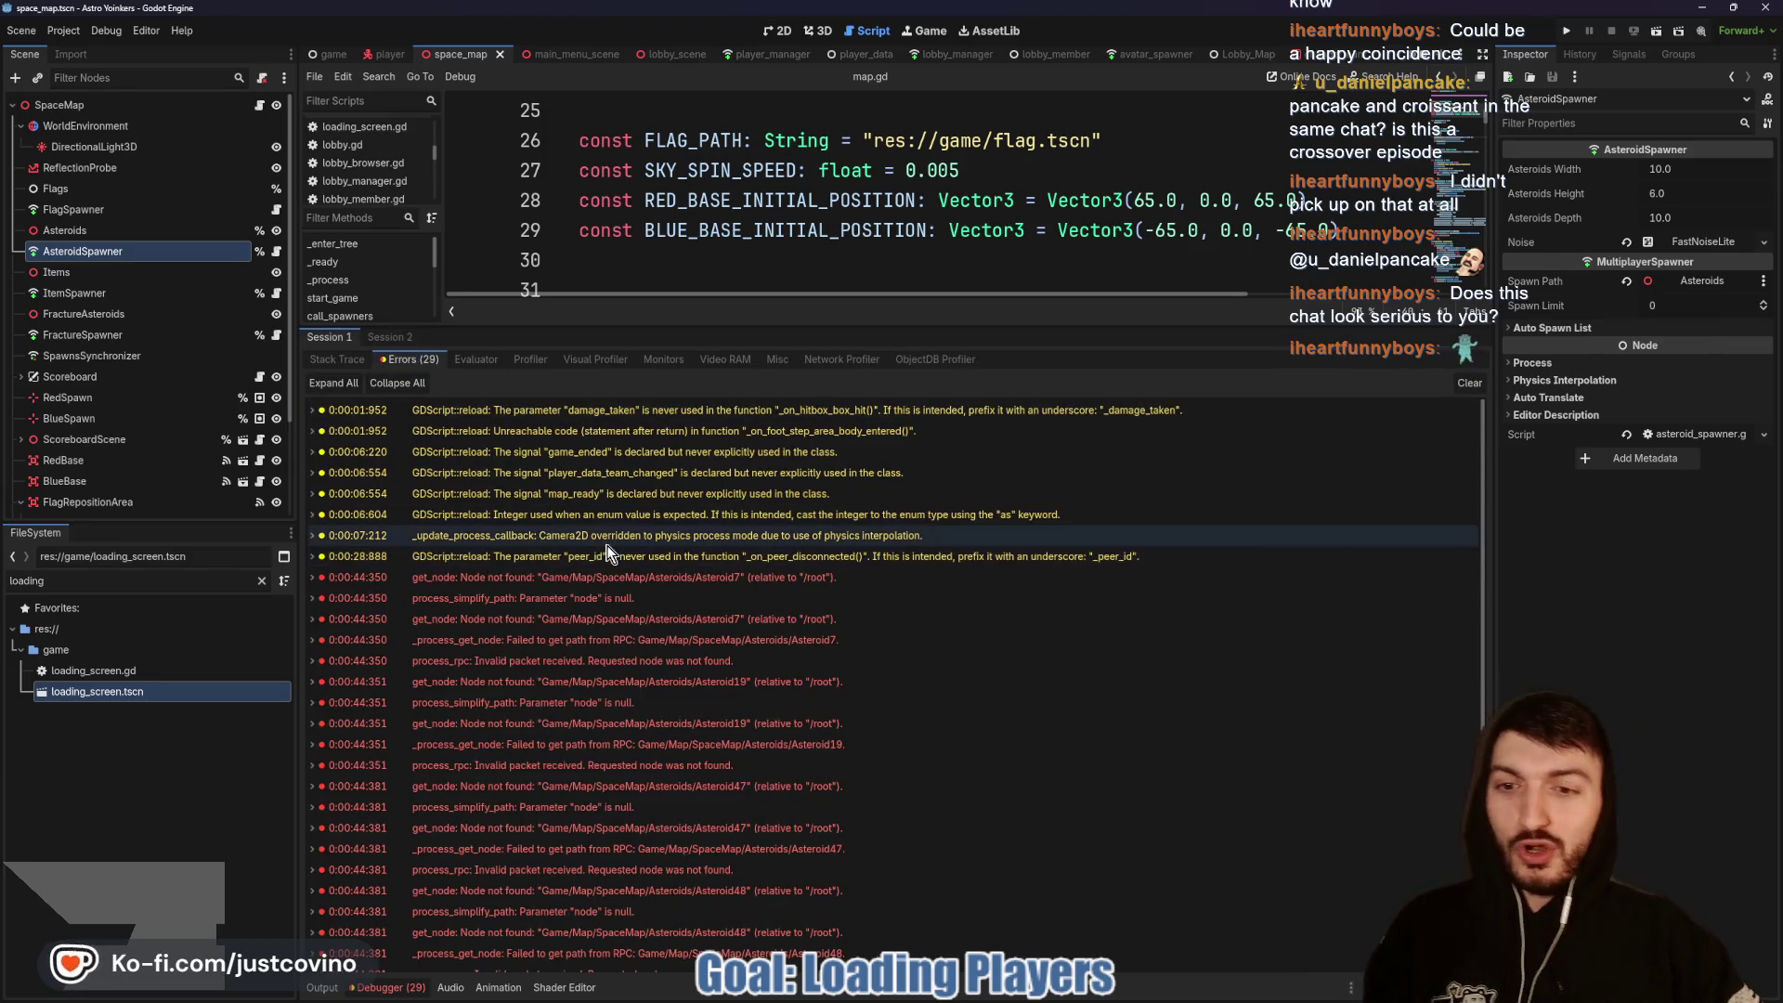
drag(974, 326, 946, 795)
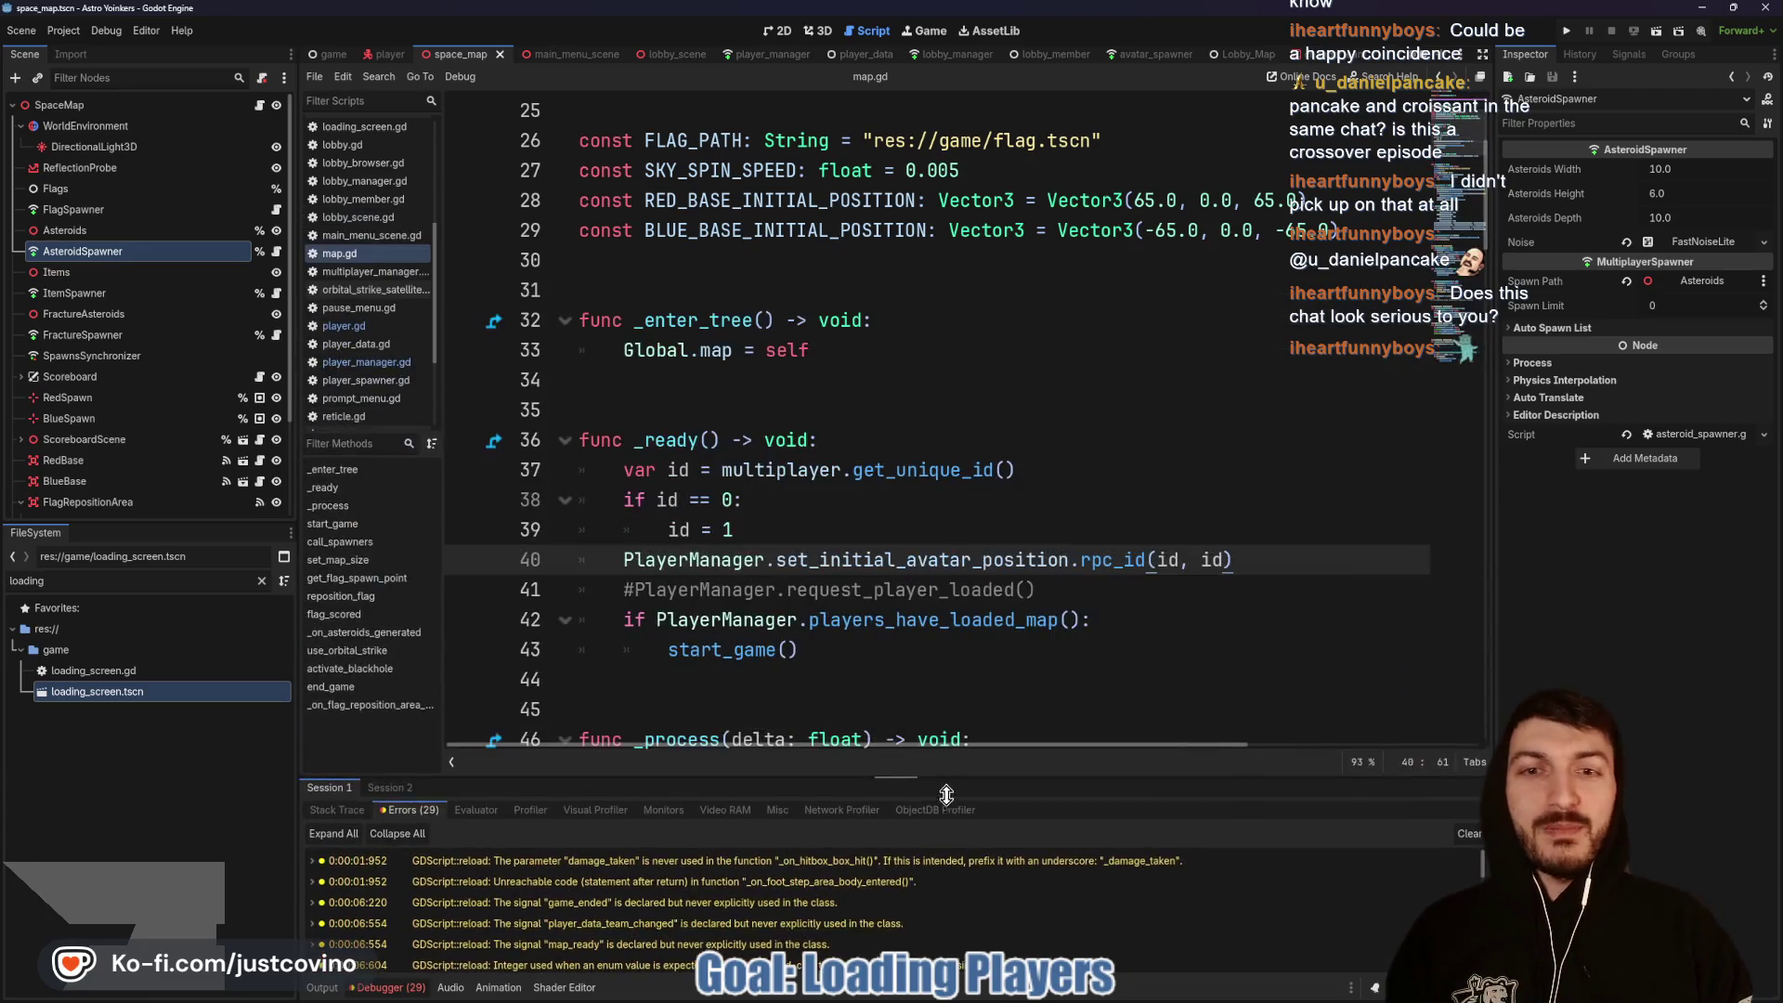
click(711, 399)
key(ctrl+s)
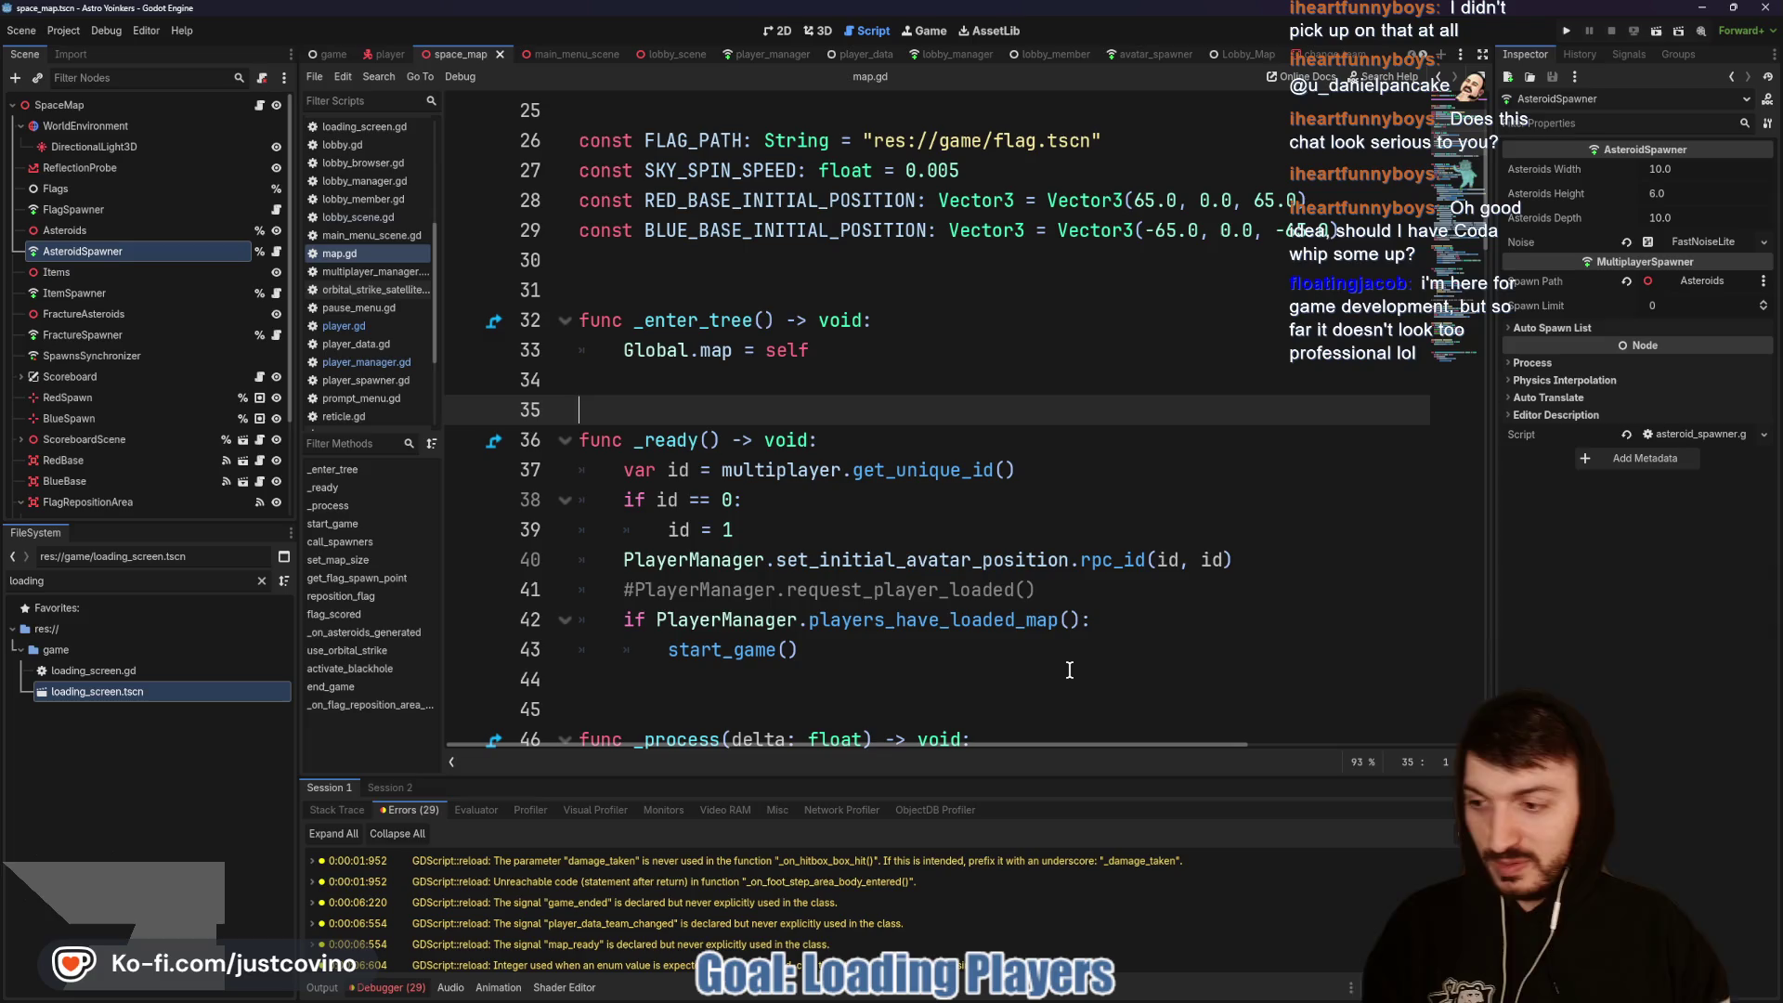
Step: Save map.gd and relaunch the game as two debug instances
click(866, 502)
key(ctrl+s)
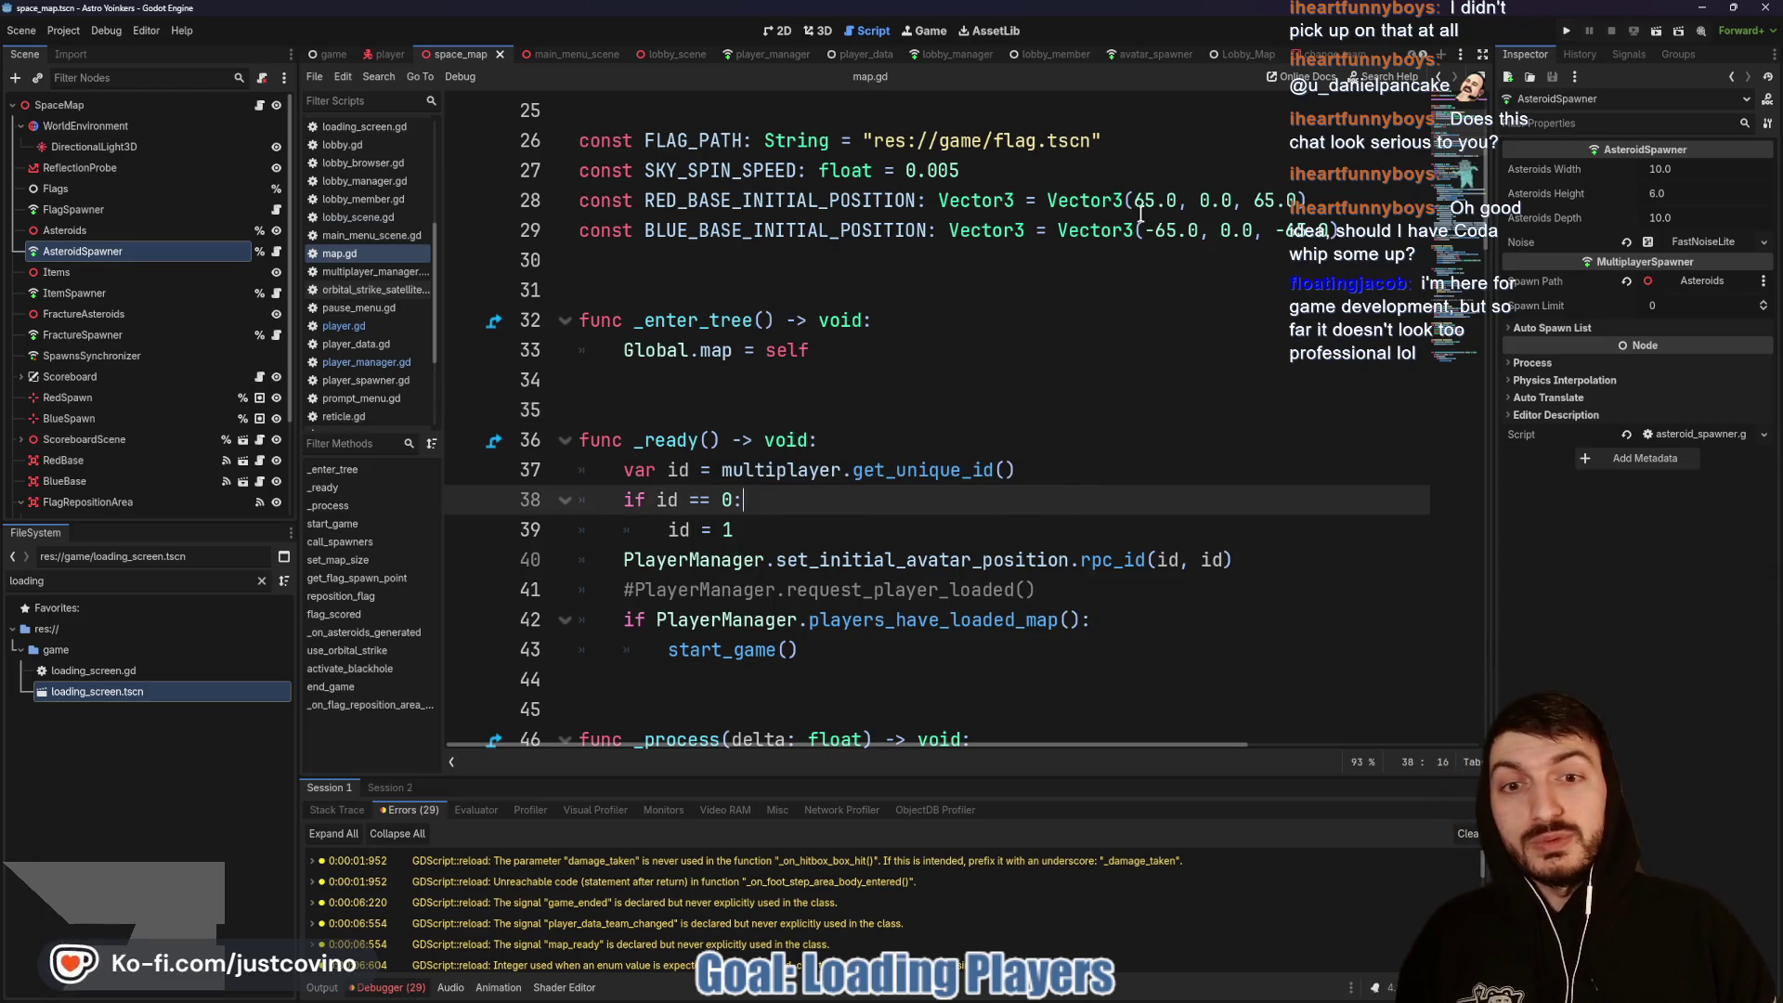
click(1564, 28)
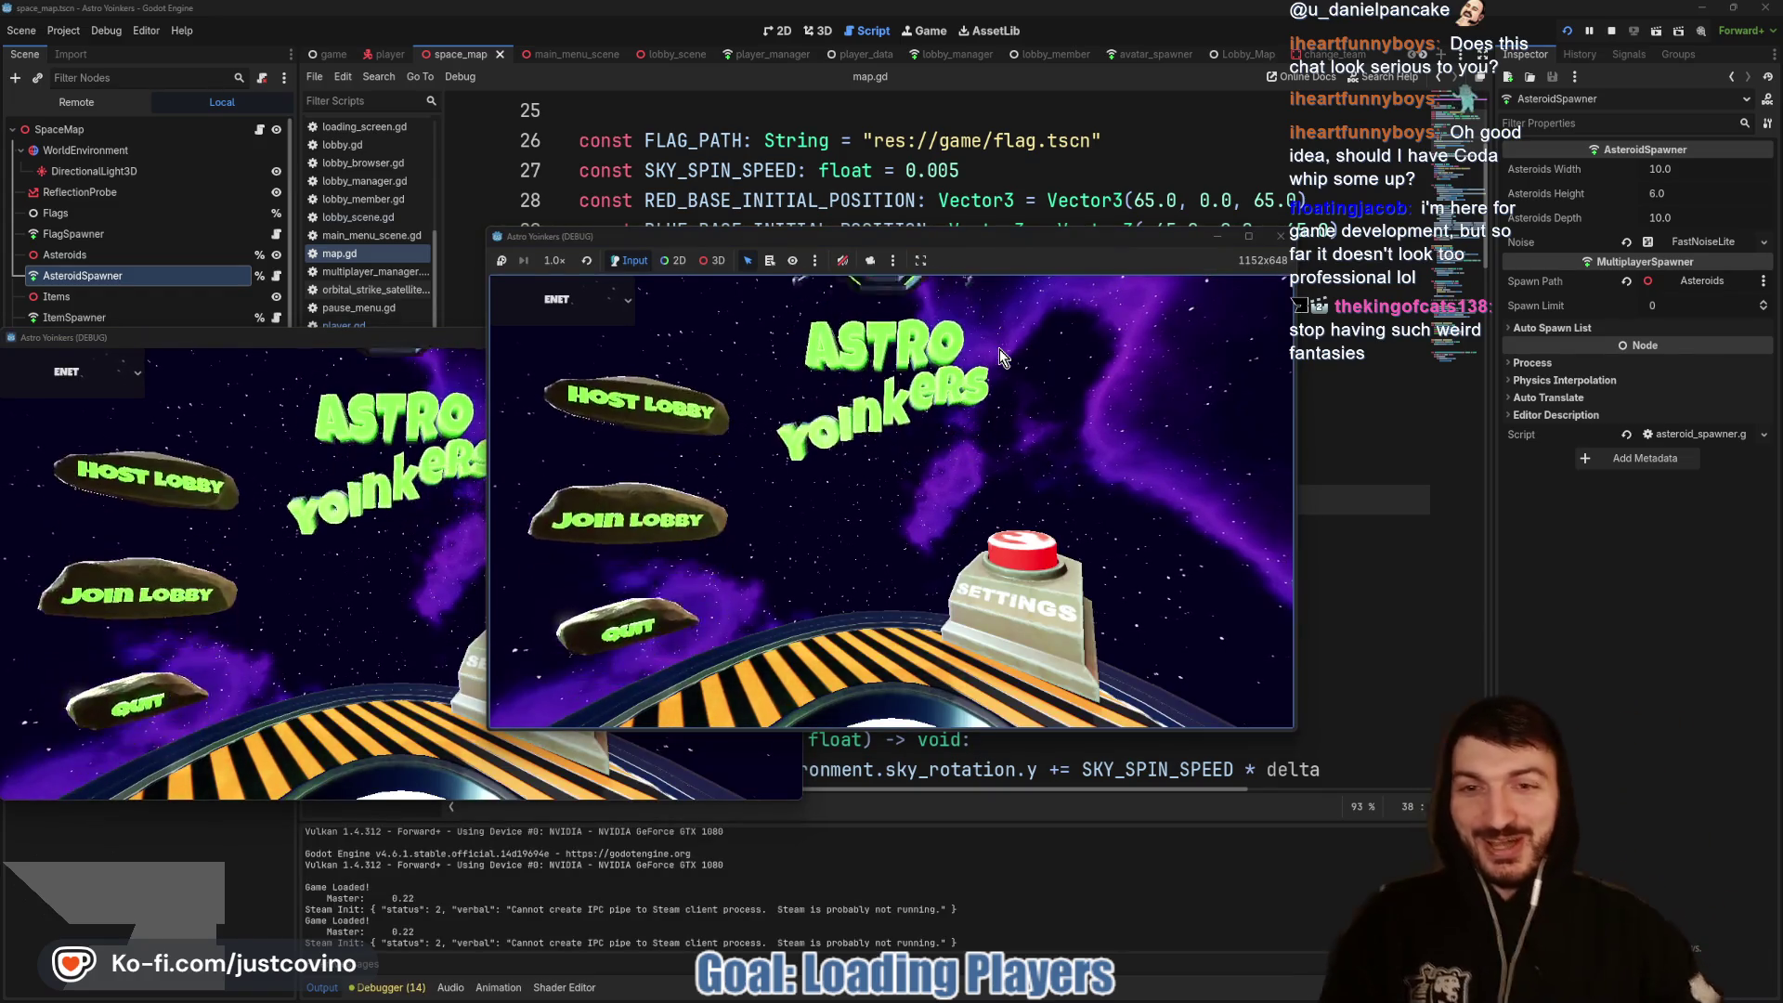
Step: Place the game windows side by side, host a lobby on the left, and join it on the right
mouse_move(299, 340)
mouse_down()
mouse_move(1130, 252)
mouse_move(1182, 312)
mouse_up()
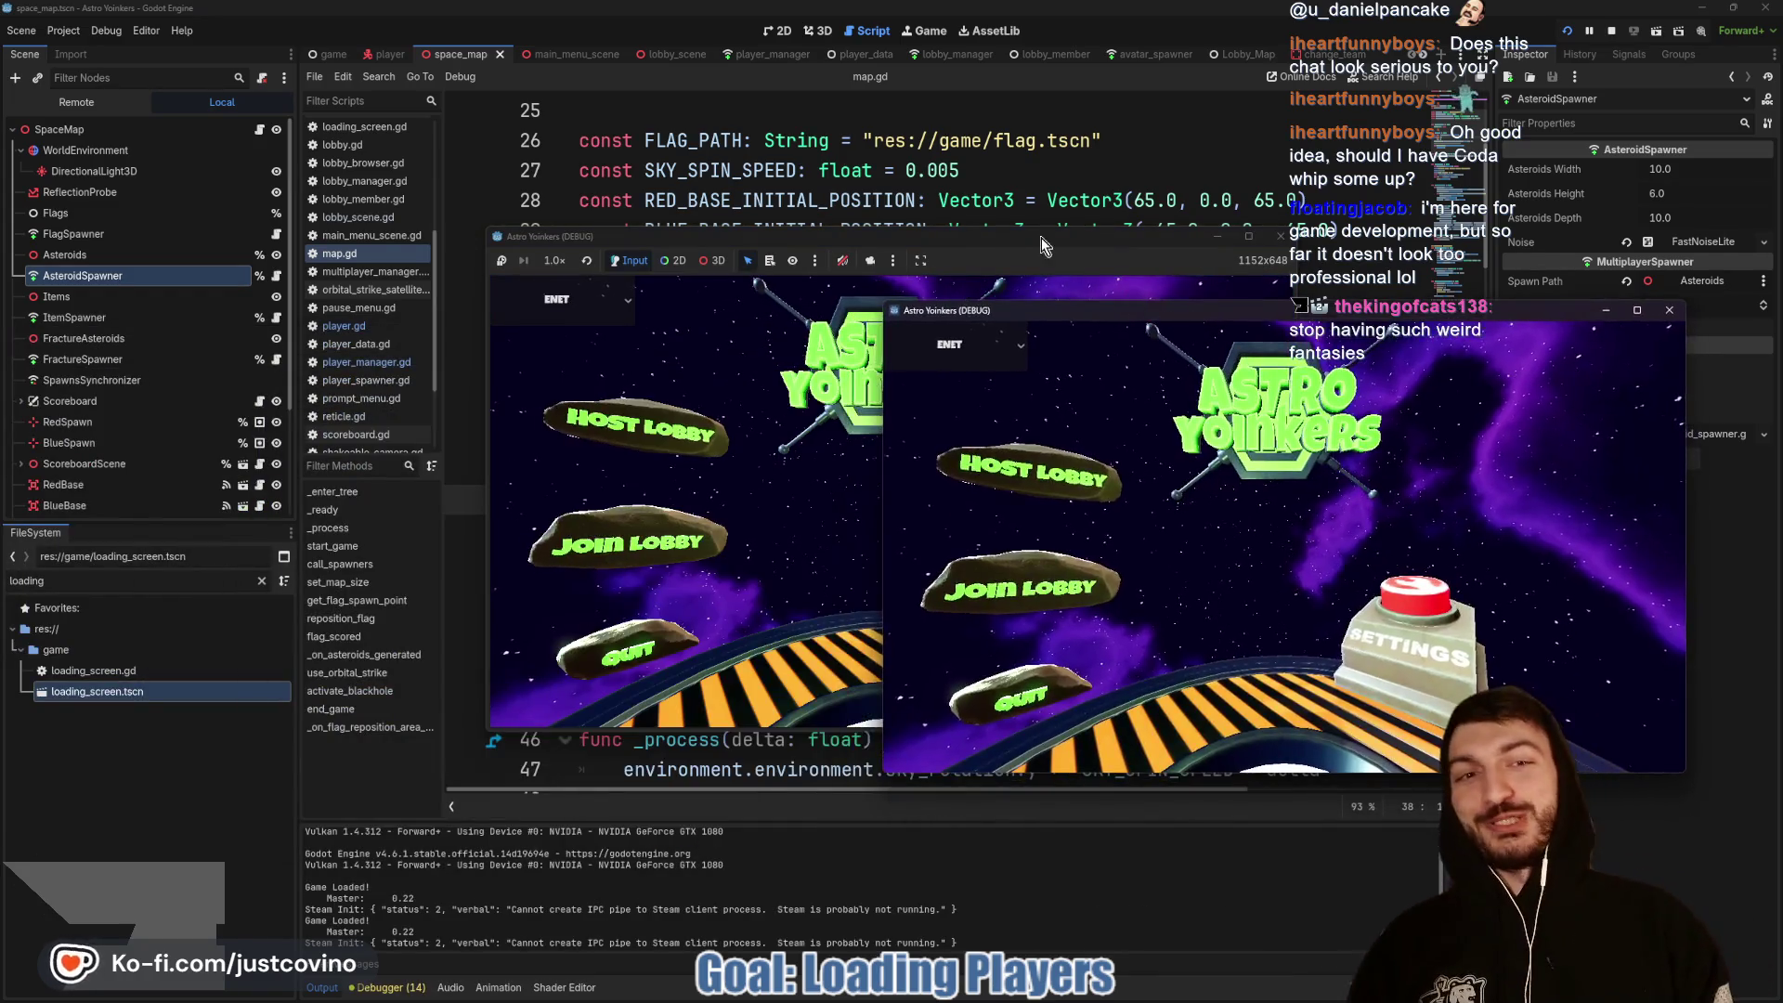
drag(716, 240, 297, 275)
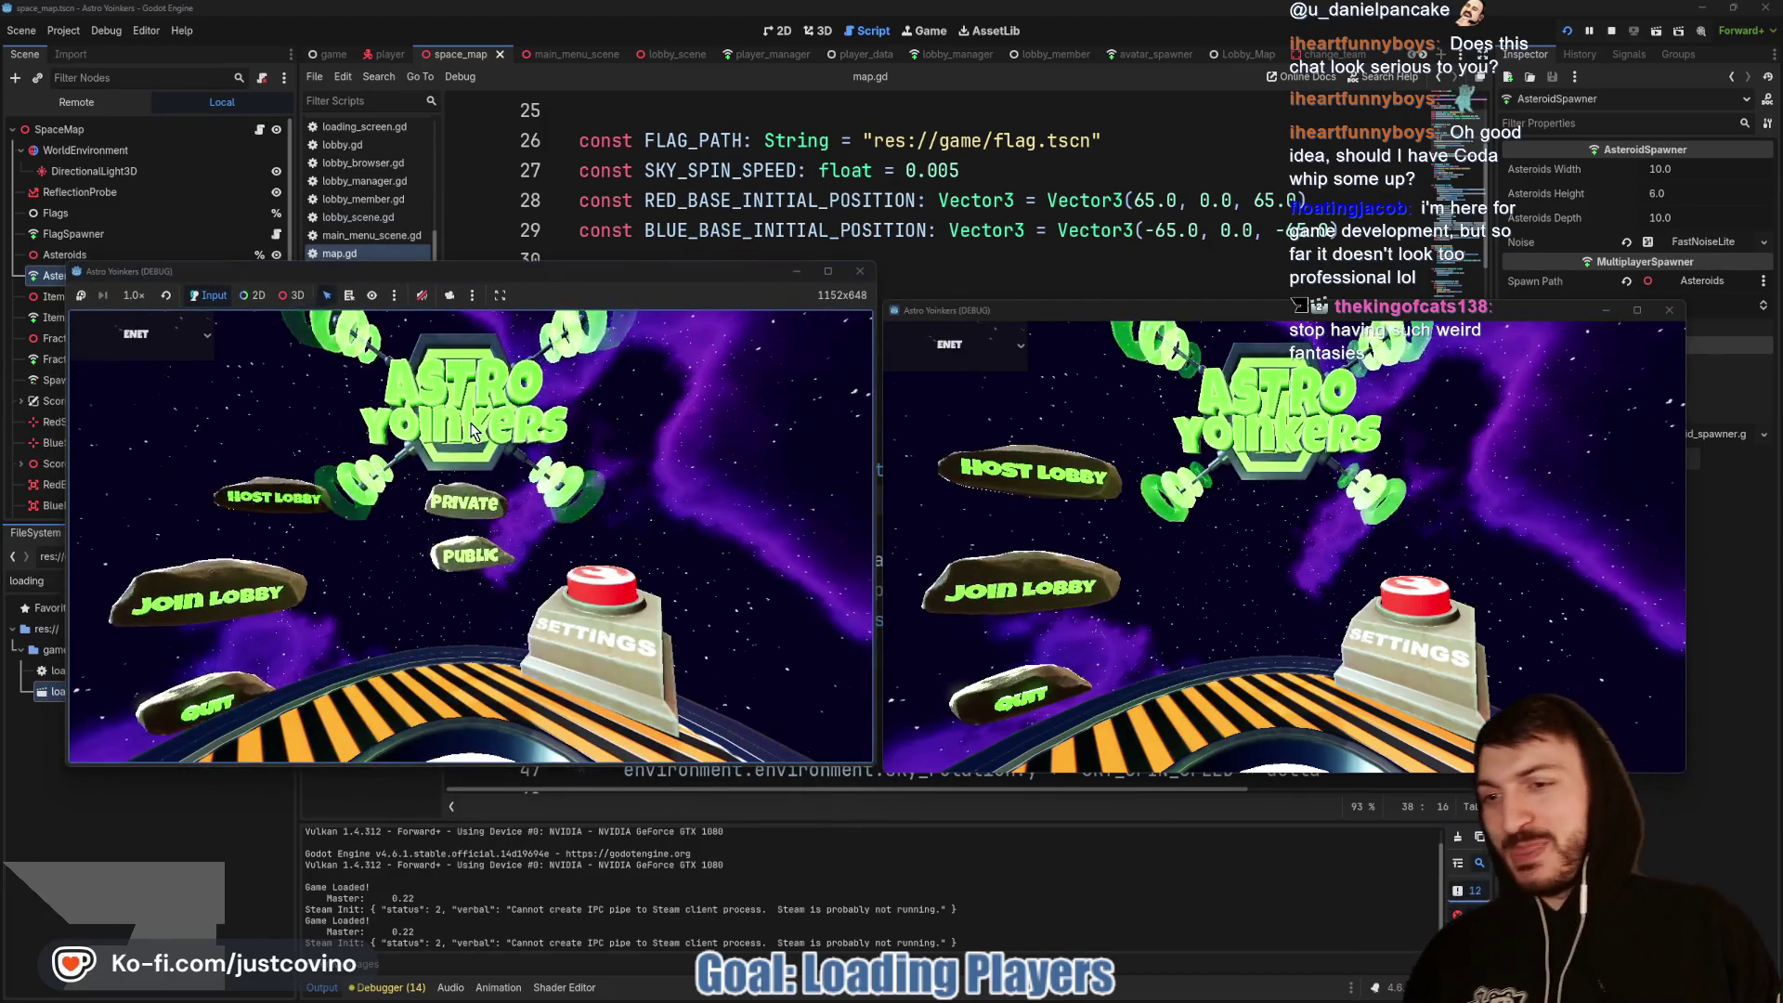
click(465, 501)
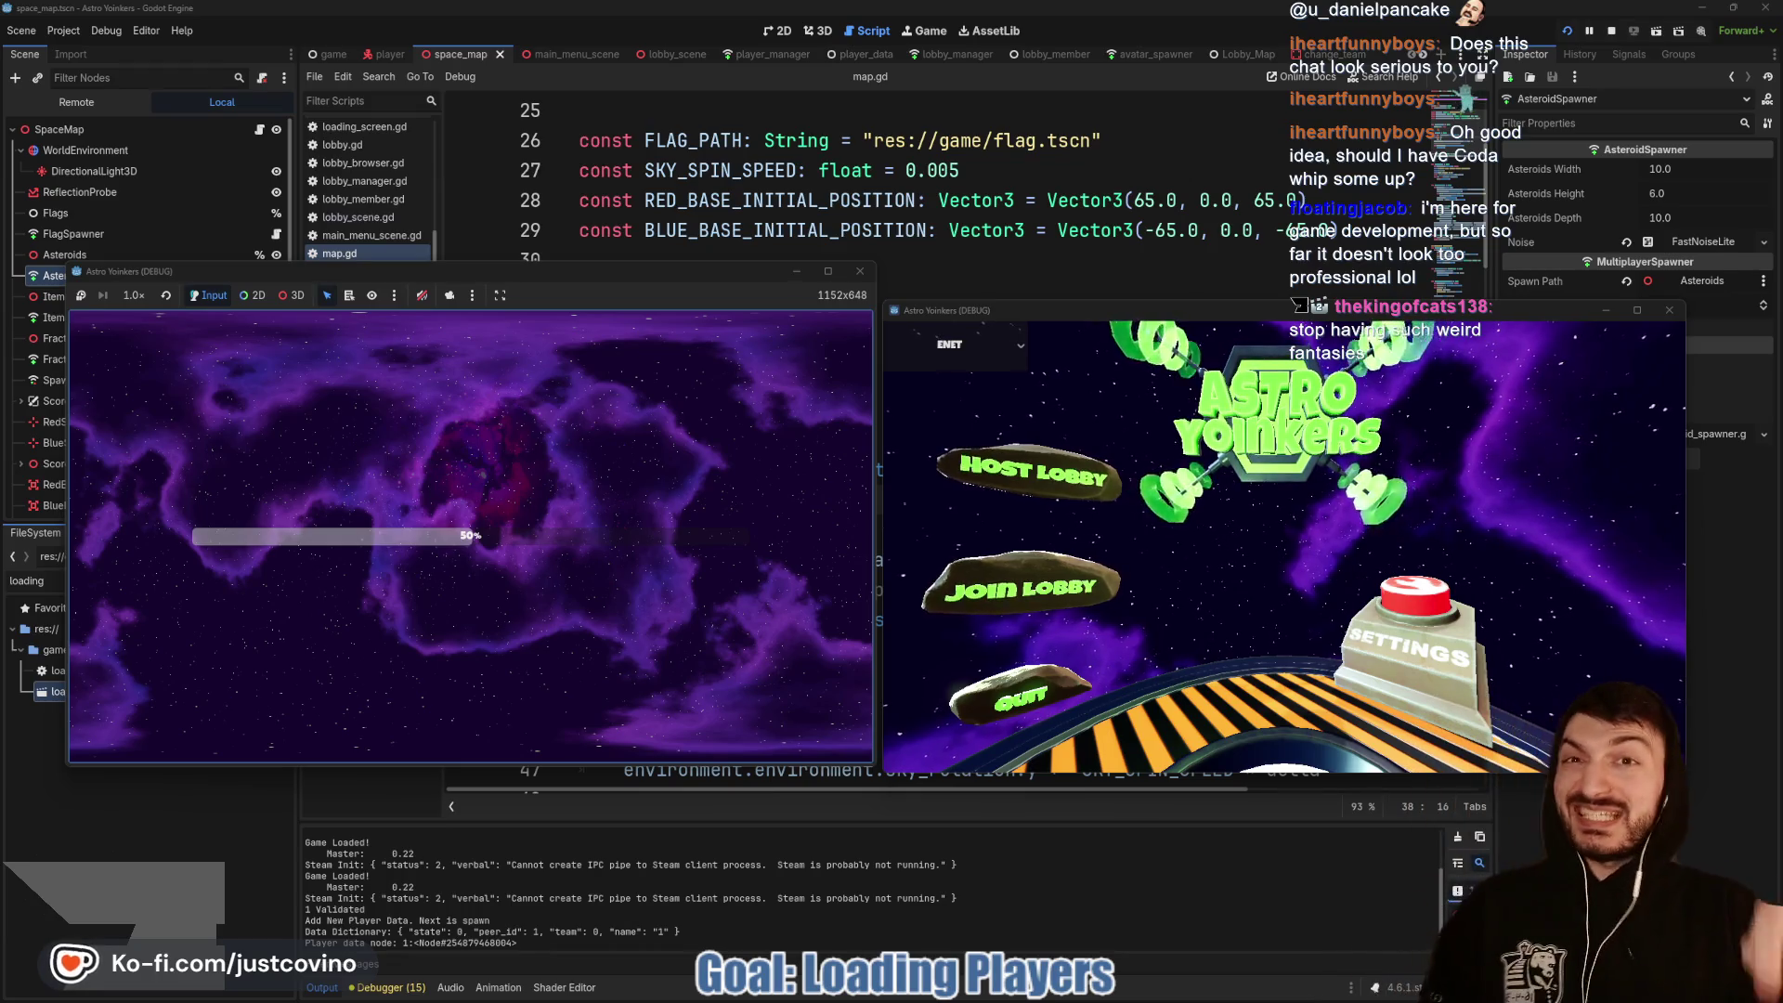
click(1037, 597)
click(1255, 397)
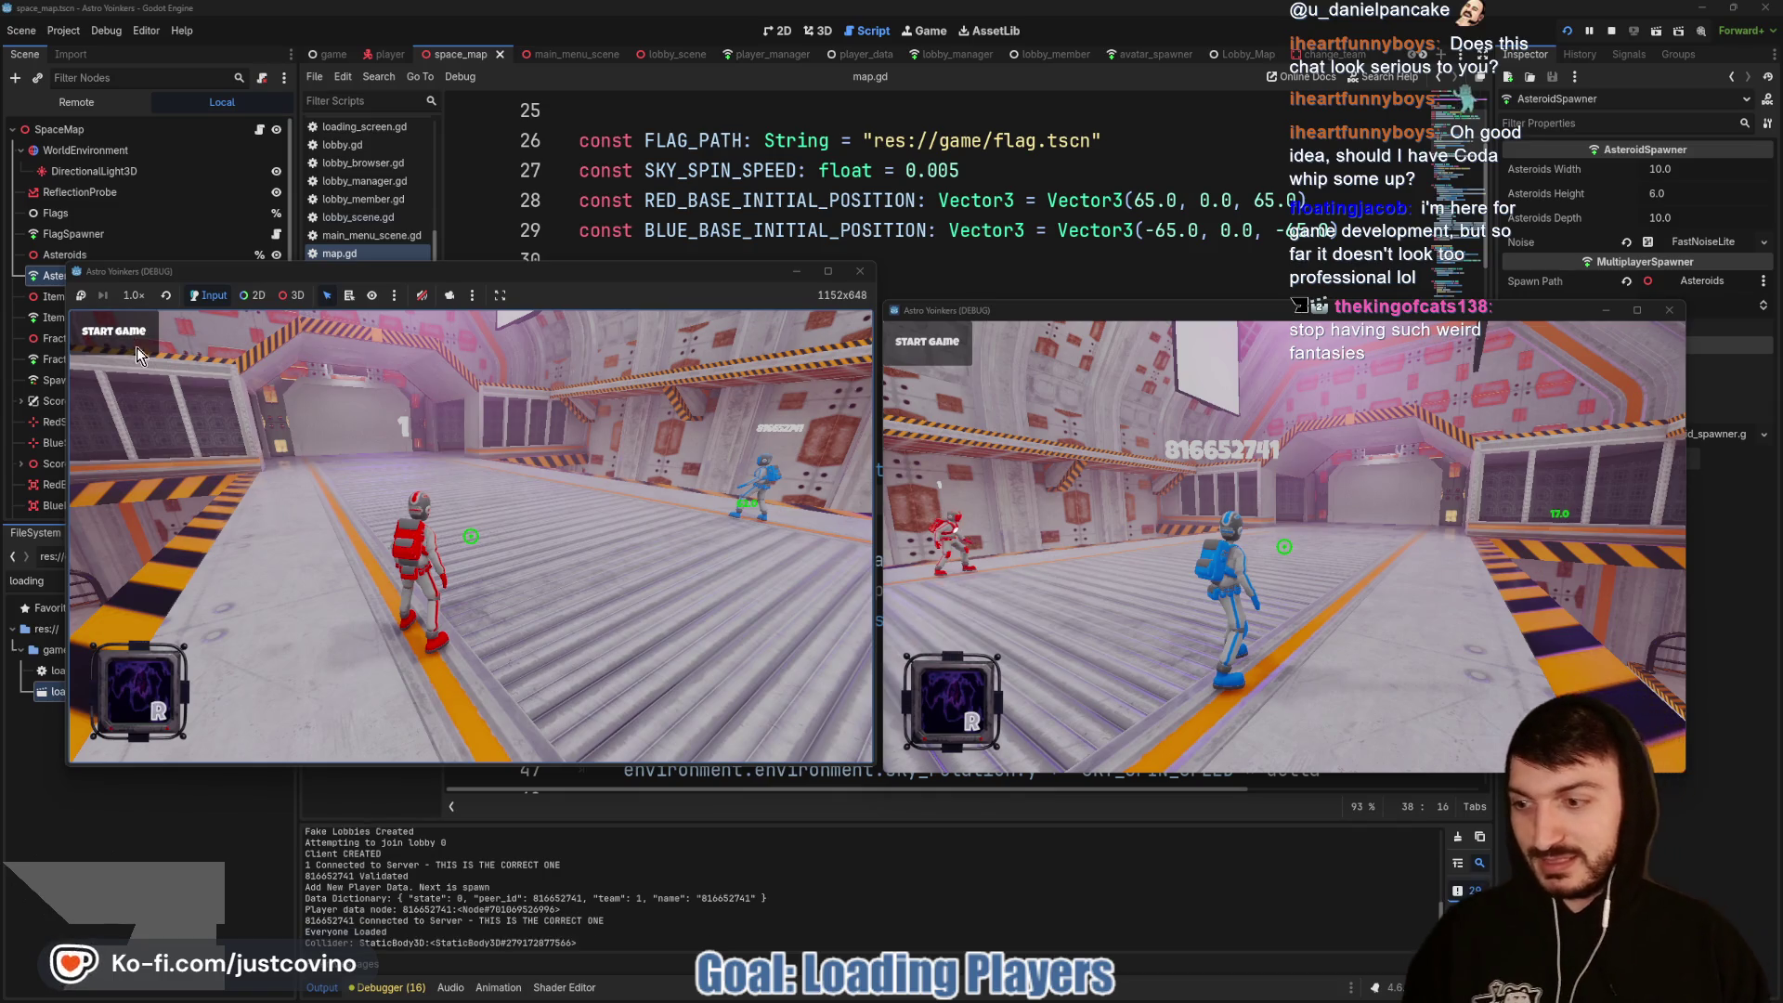
Step: Start the match, move the red player and fire its beam, then stop the game with F8
click(114, 330)
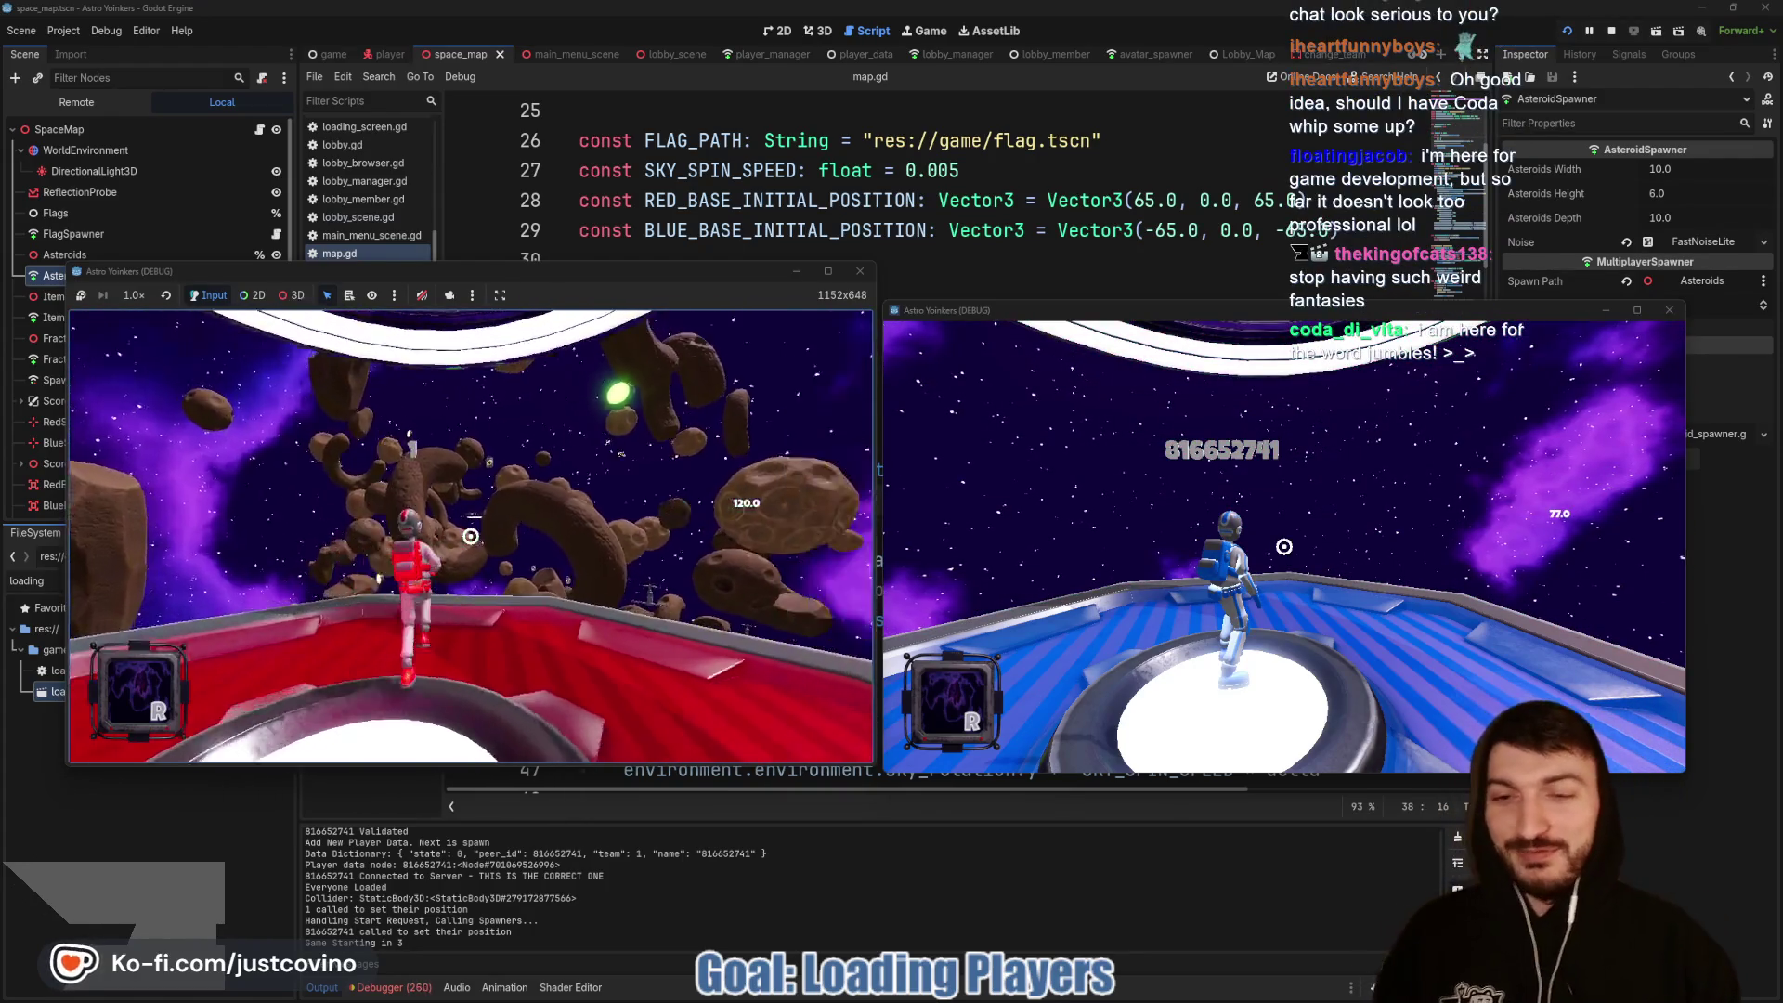
key(w)
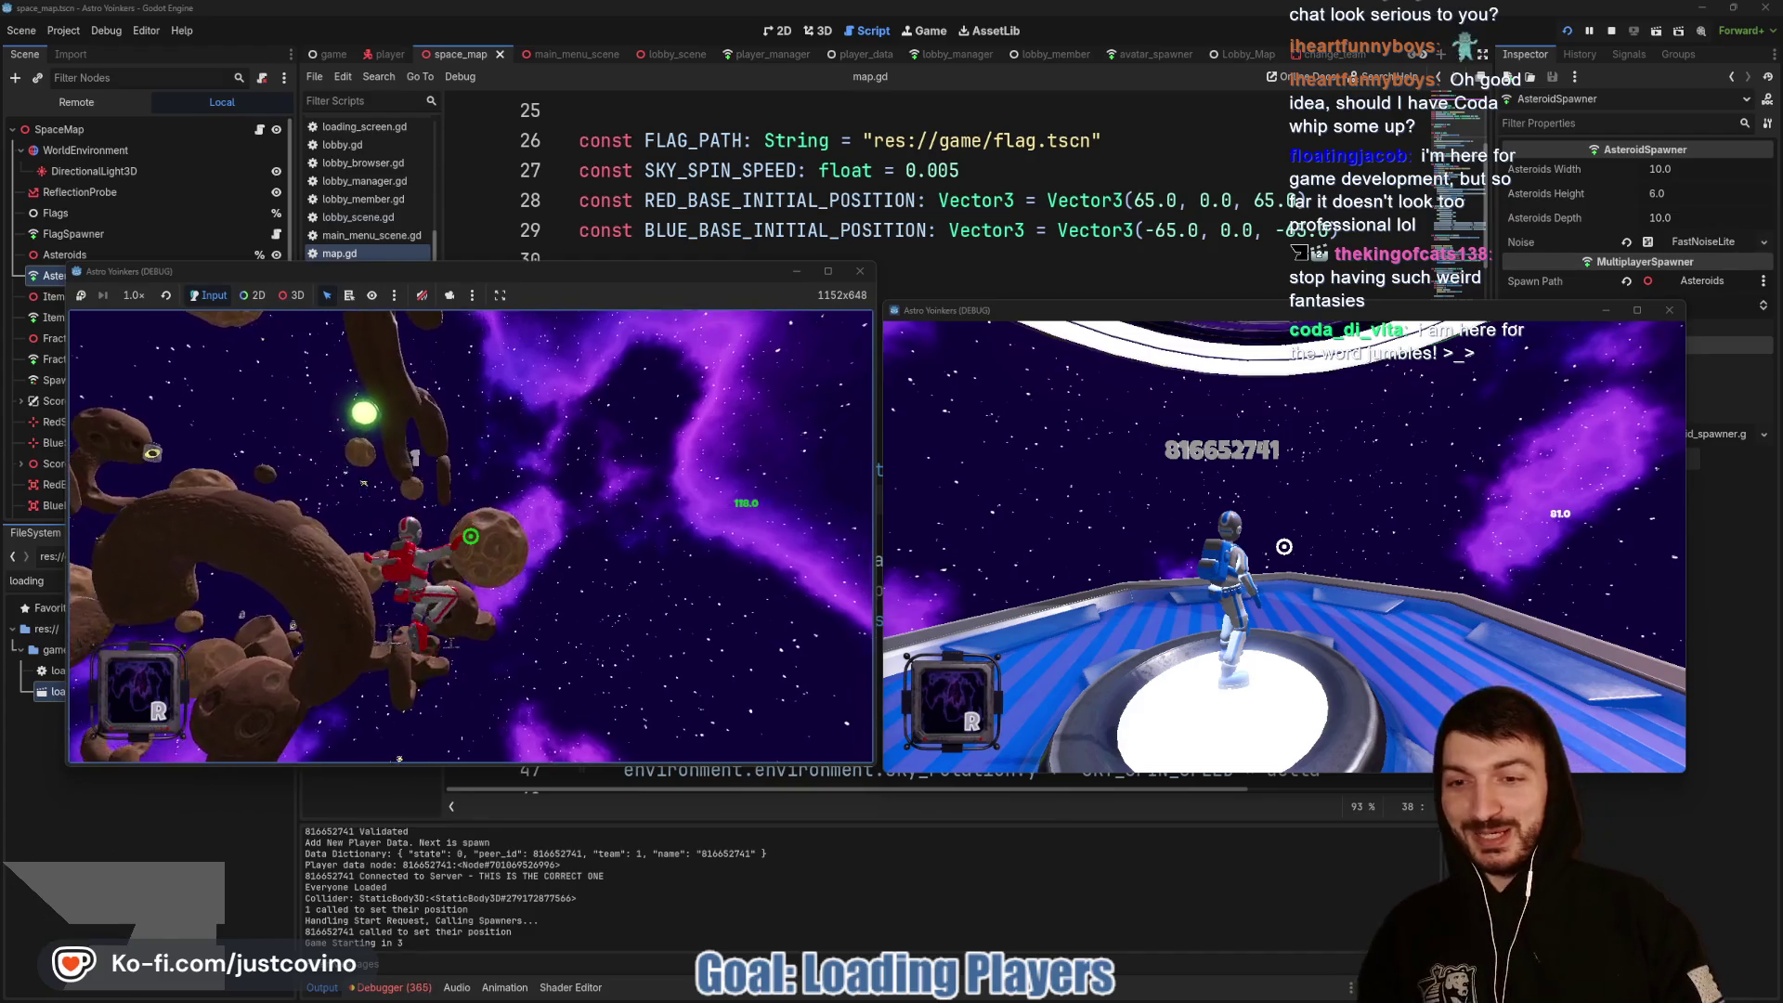
click(471, 536)
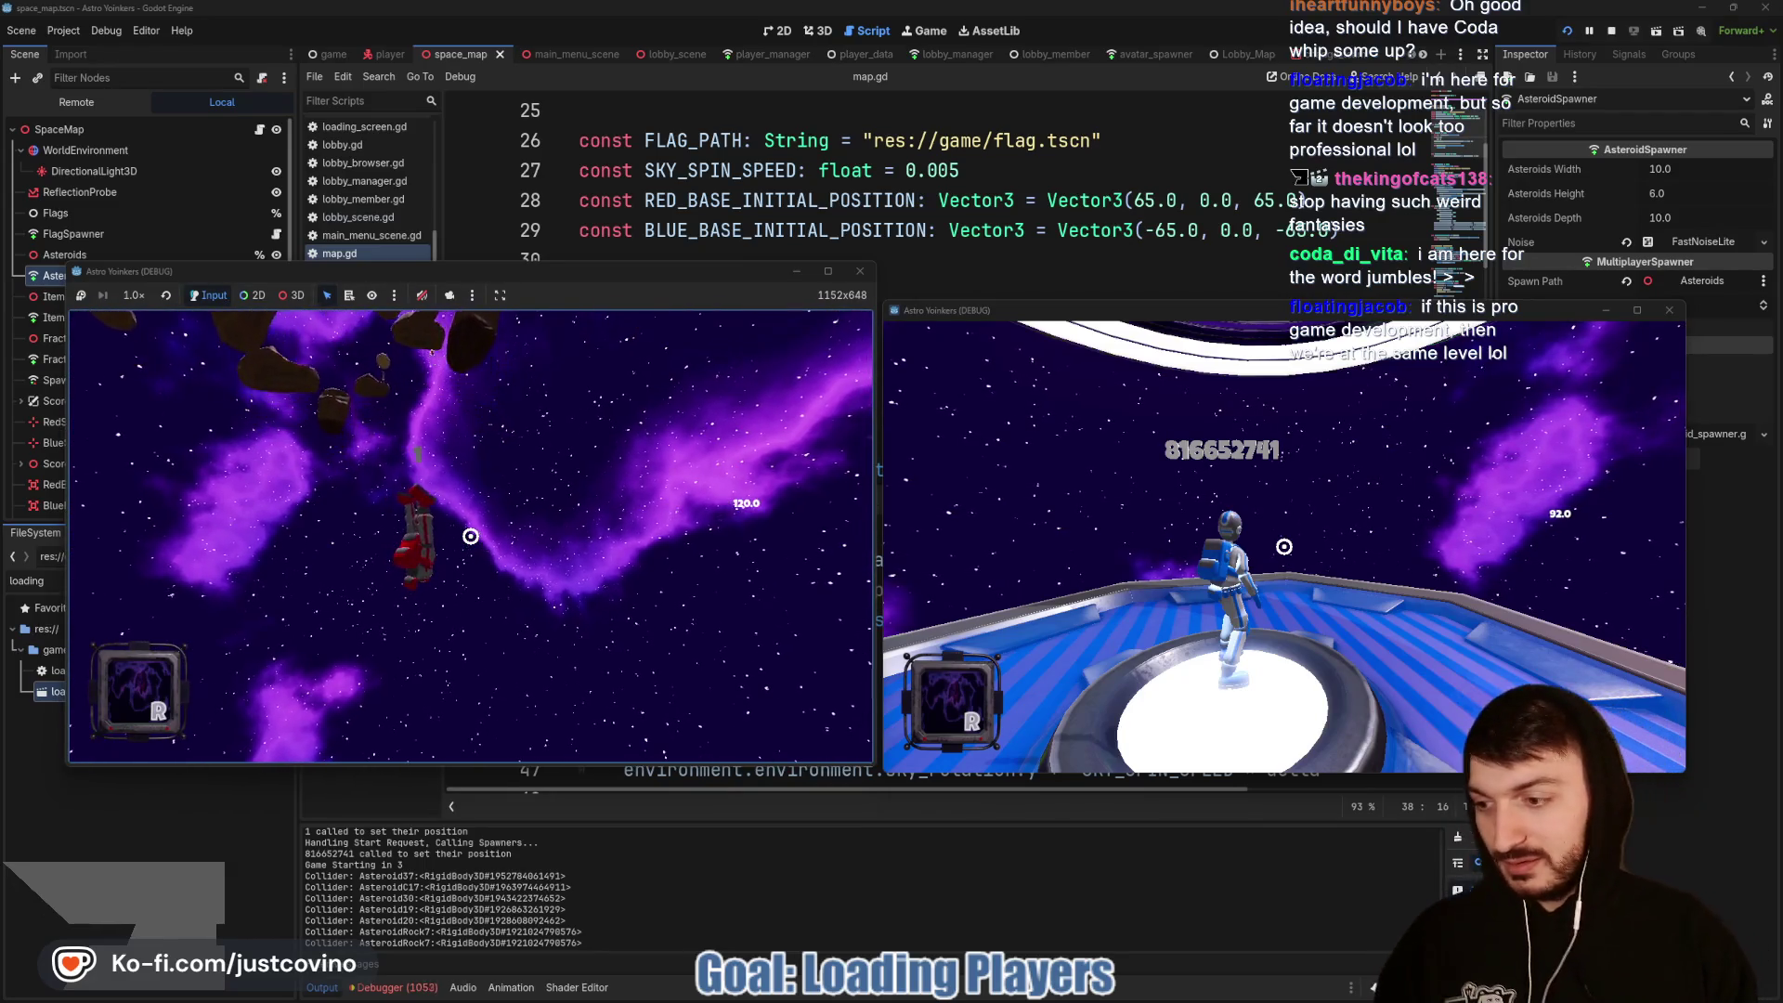
key(F8)
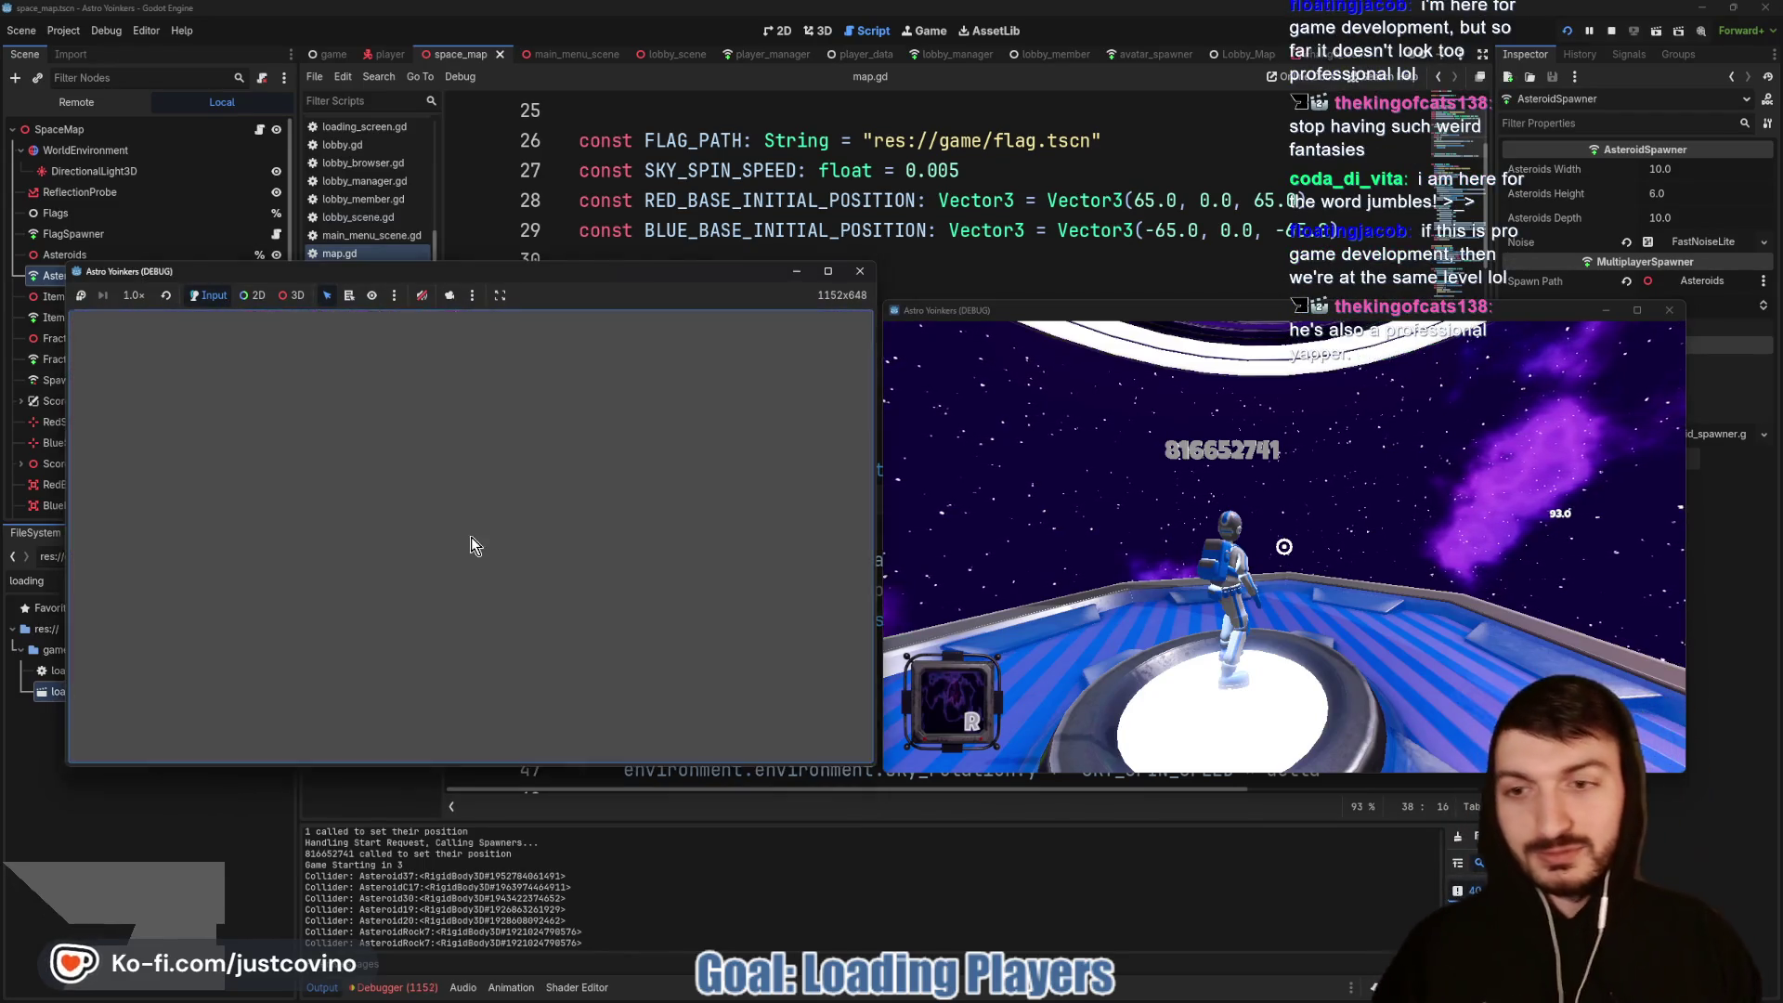
Step: Enlarge the debugger, select Session 2's Errors, and clear all 1138 of them
click(422, 986)
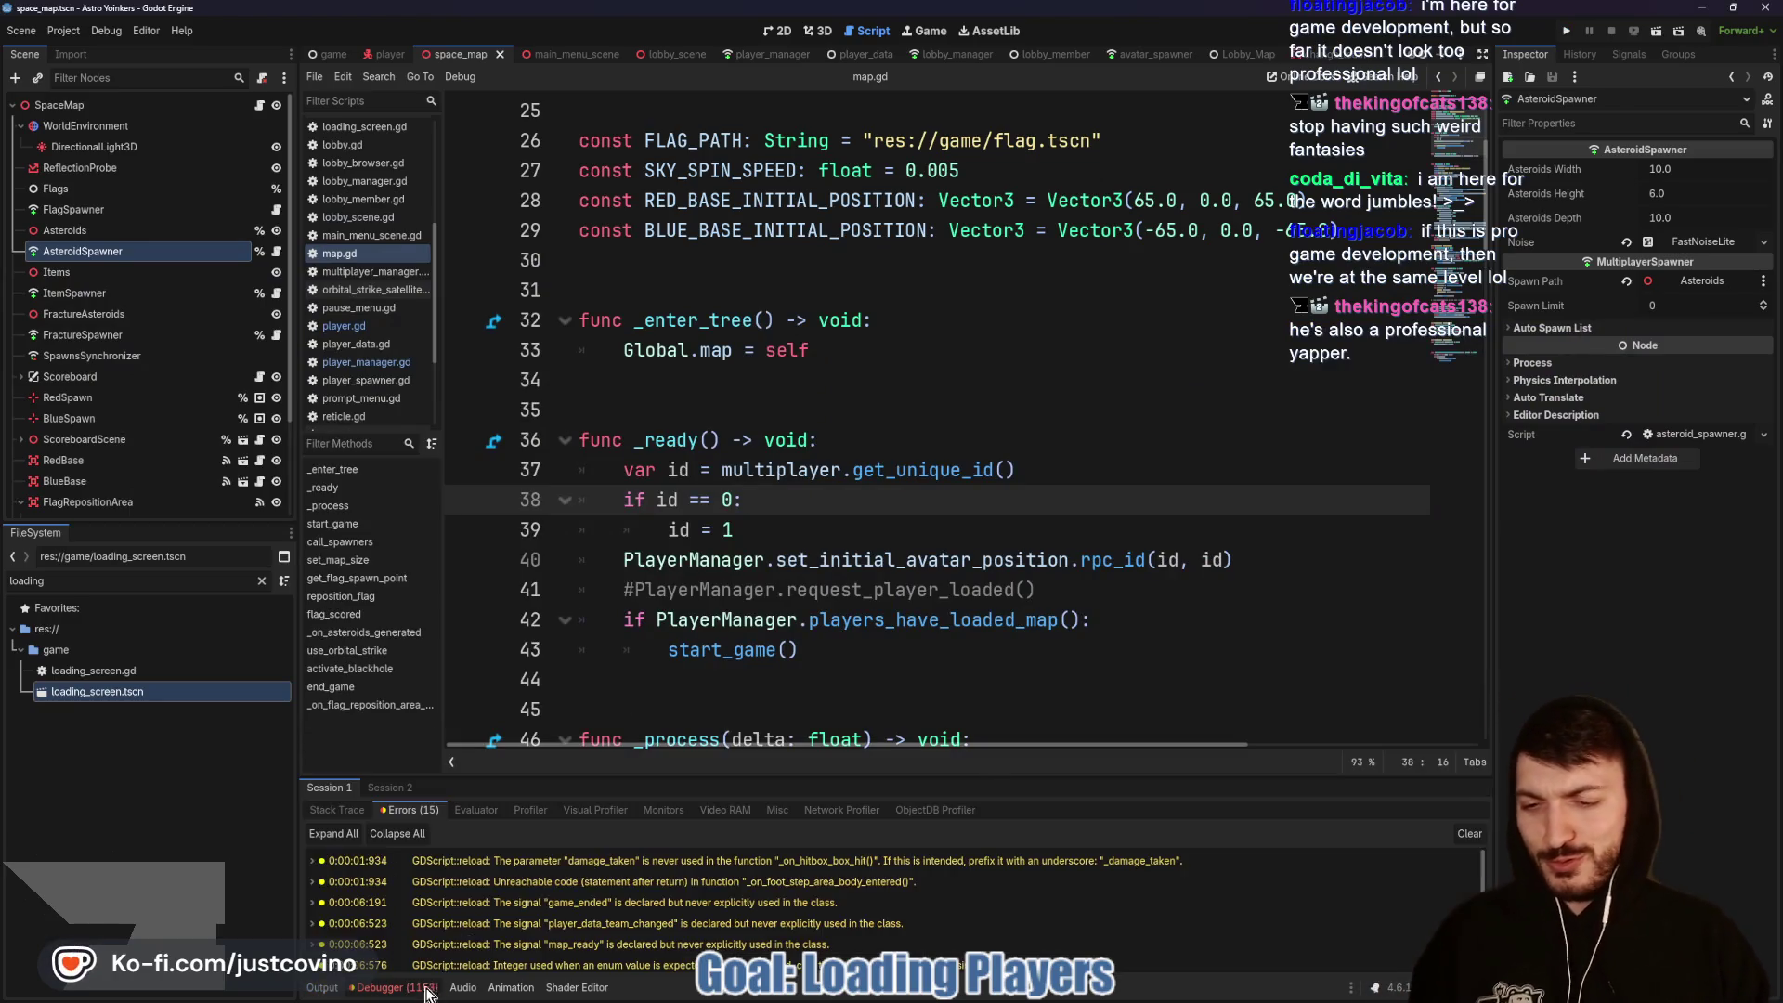
mouse_move(762, 776)
mouse_down()
mouse_move(604, 557)
mouse_move(399, 390)
mouse_up()
click(390, 401)
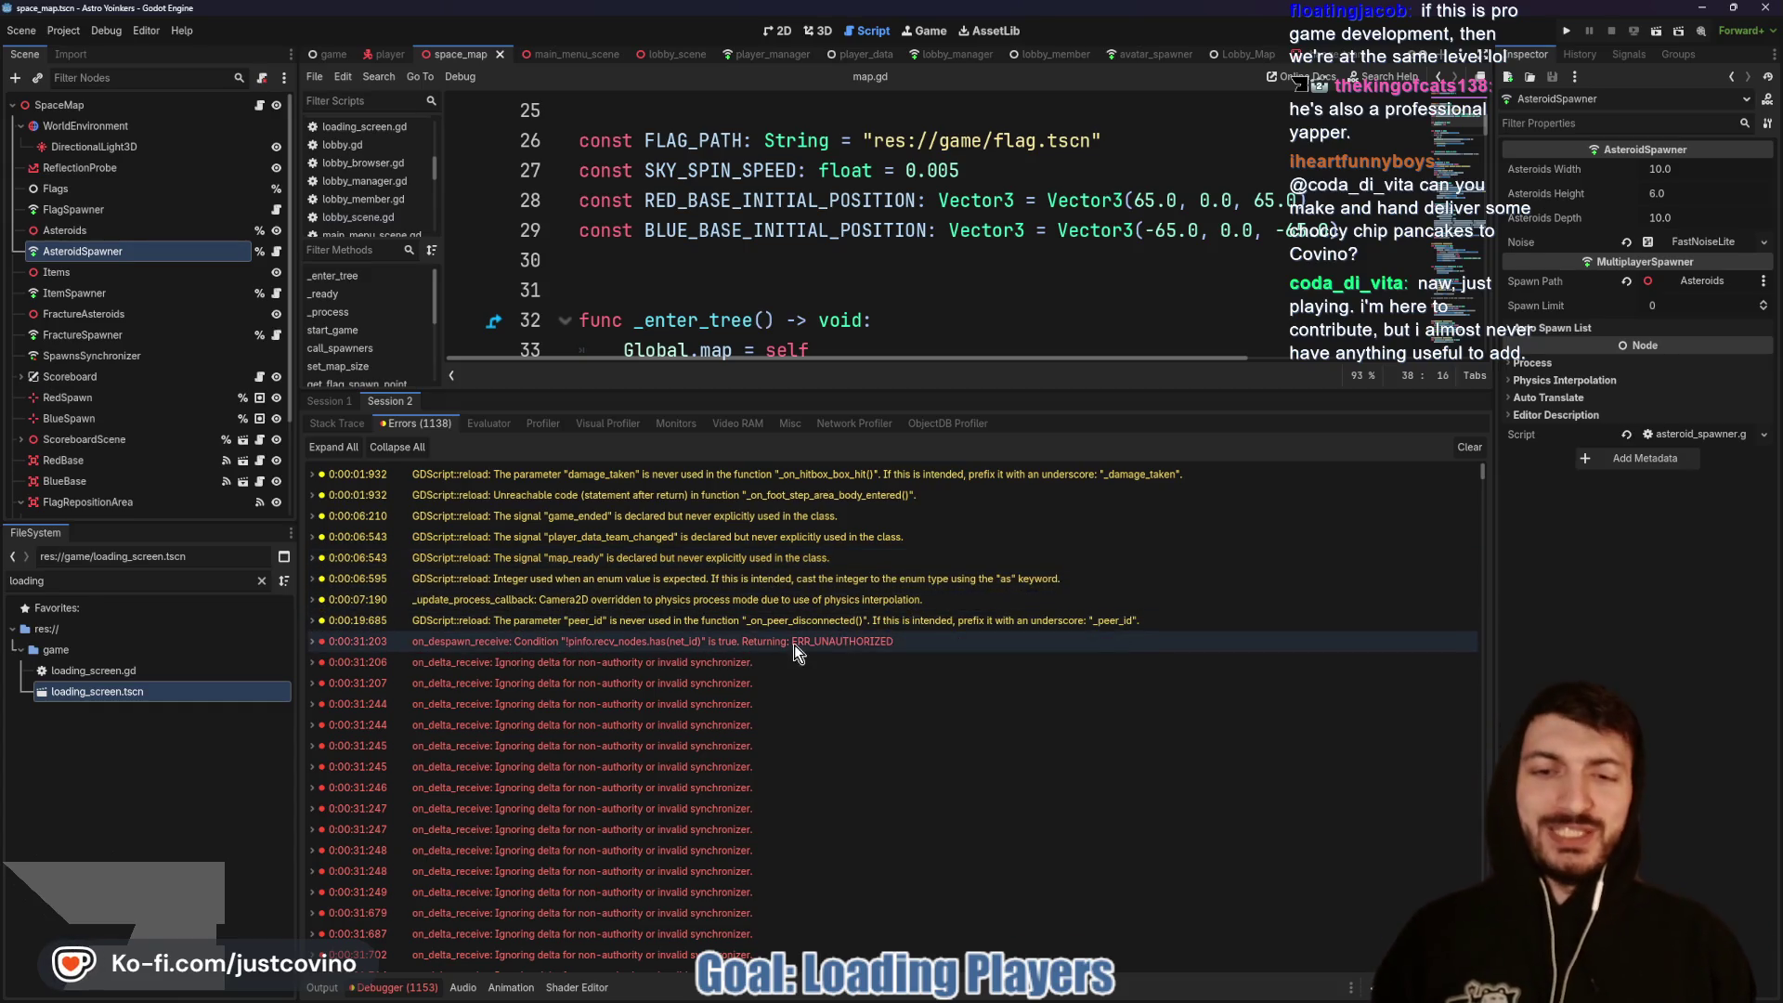
click(1465, 445)
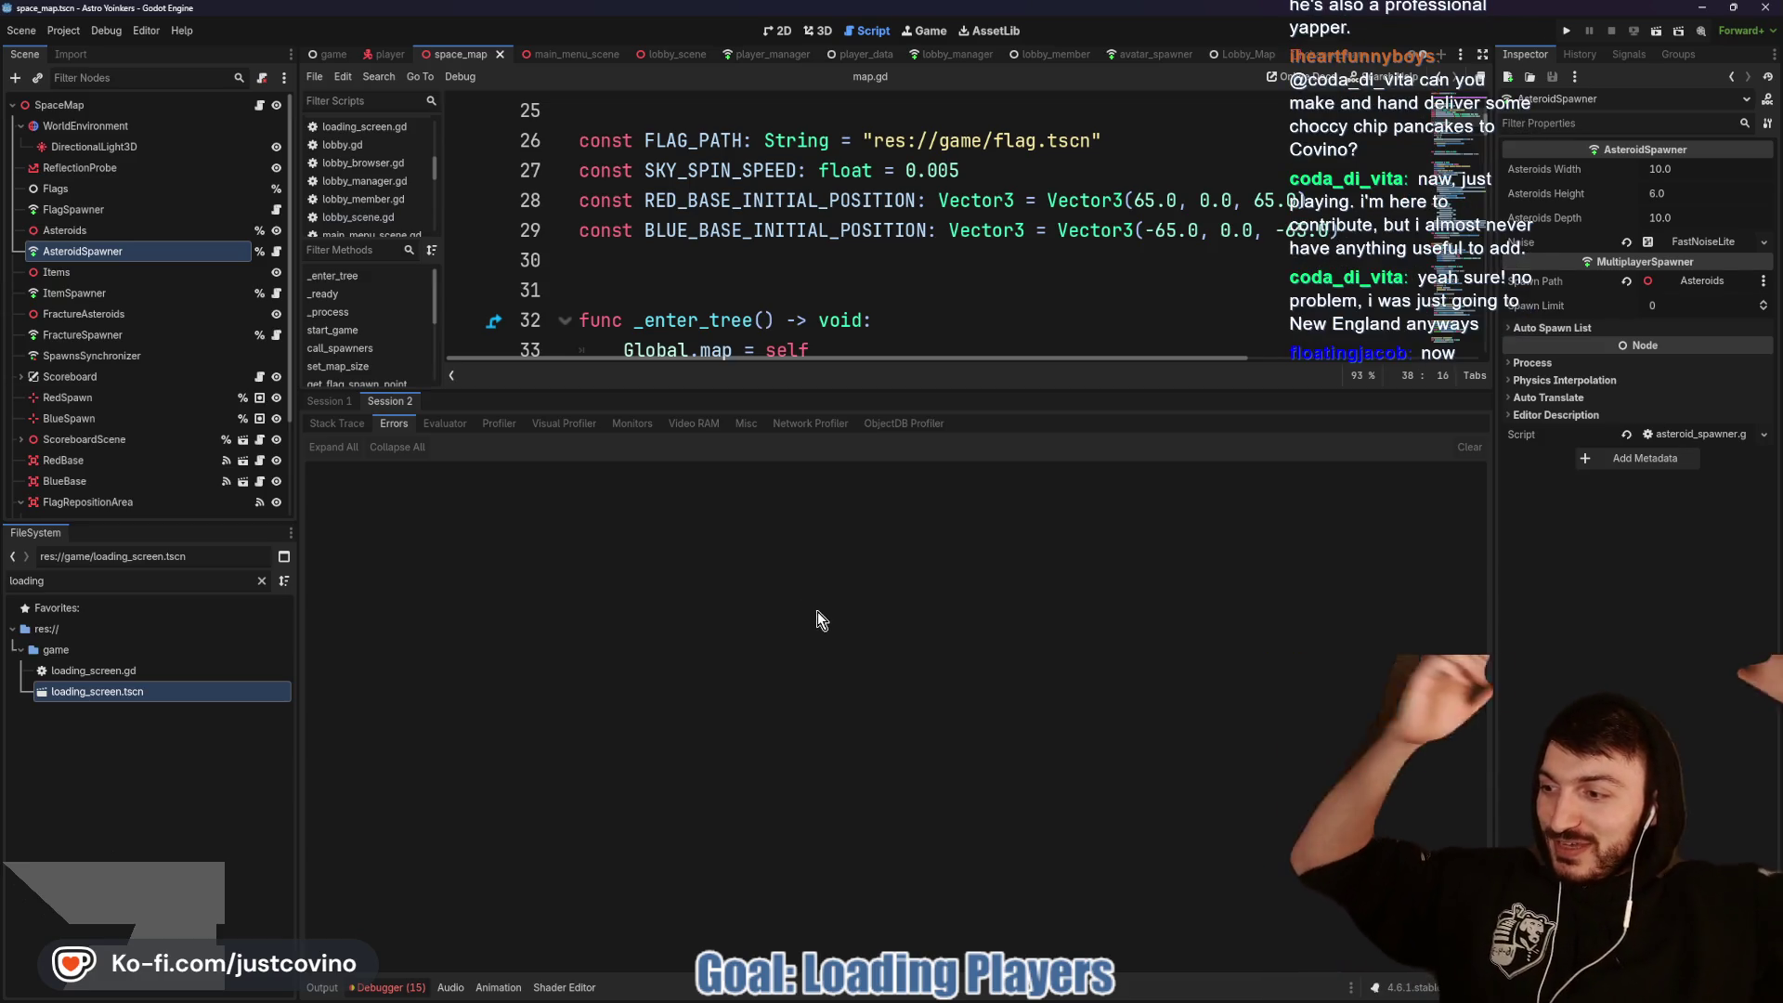
Step: Shrink the debugger and insert a blank line above the start_game function
drag(836, 390, 835, 676)
click(676, 421)
key(Return)
text(@rp)
key(Return)
key(Return)
text(,)
key(Down)
key(Down)
key(Return)
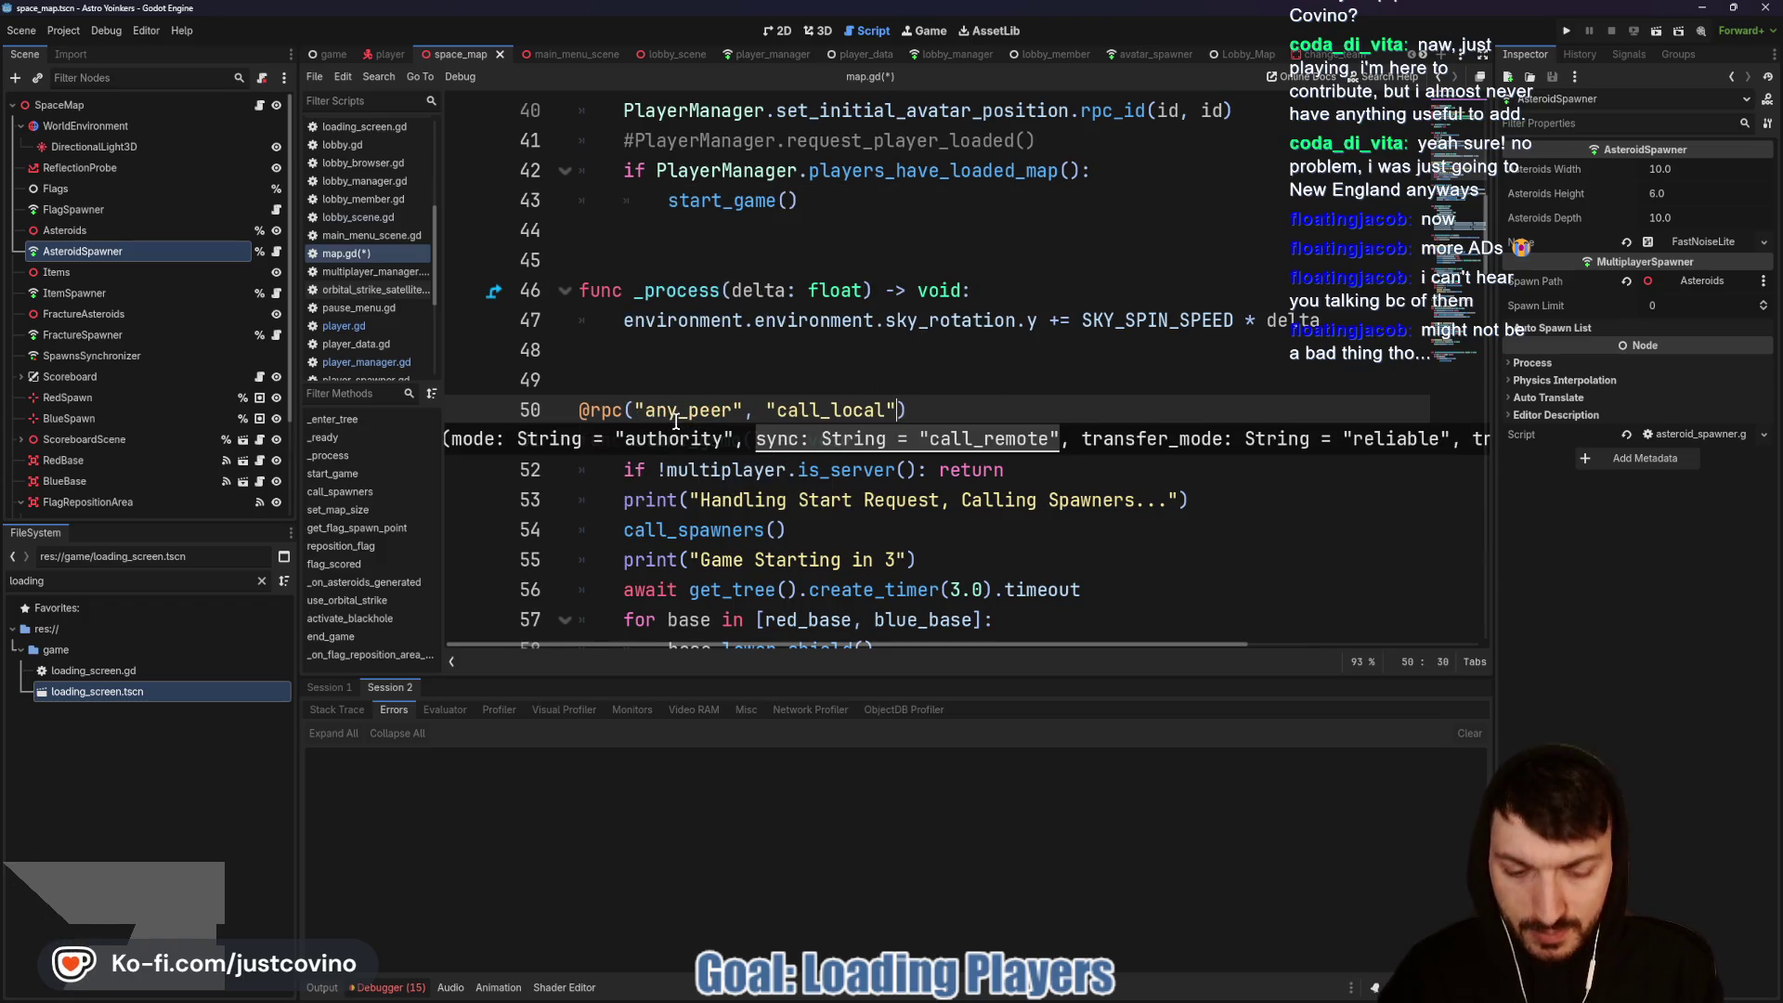
key(Down)
key(Down)
key(Return)
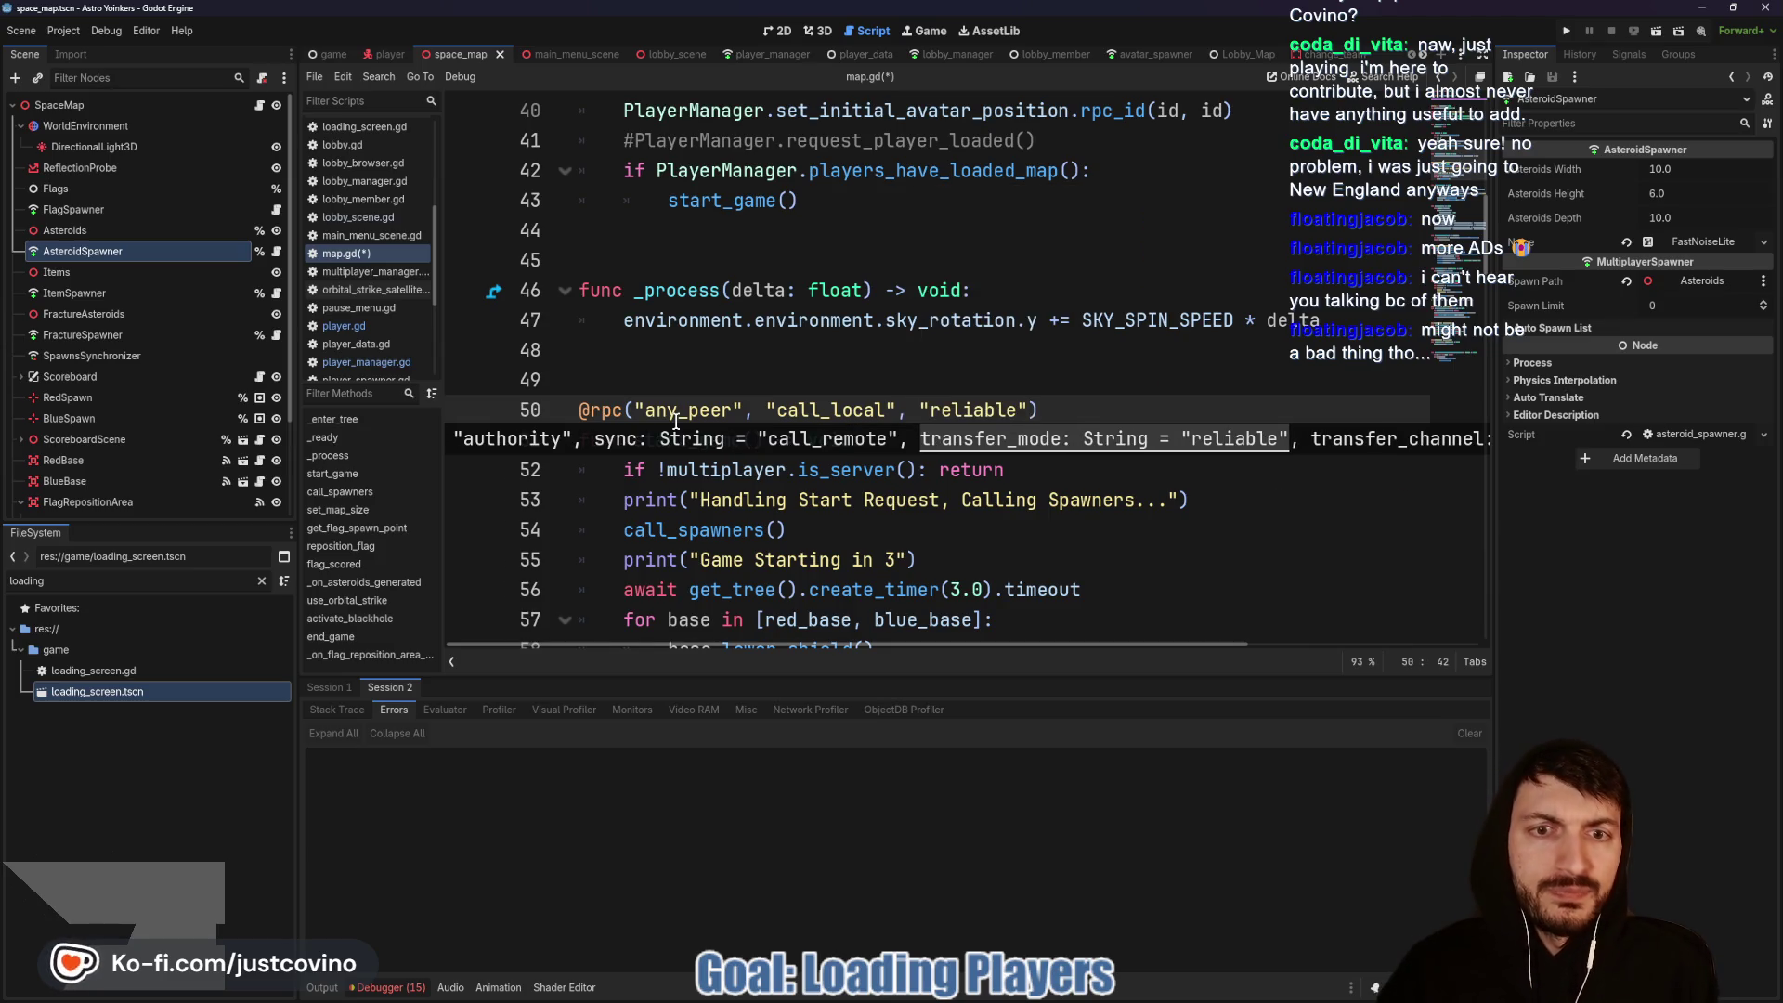
click(1093, 417)
key(ctrl+s)
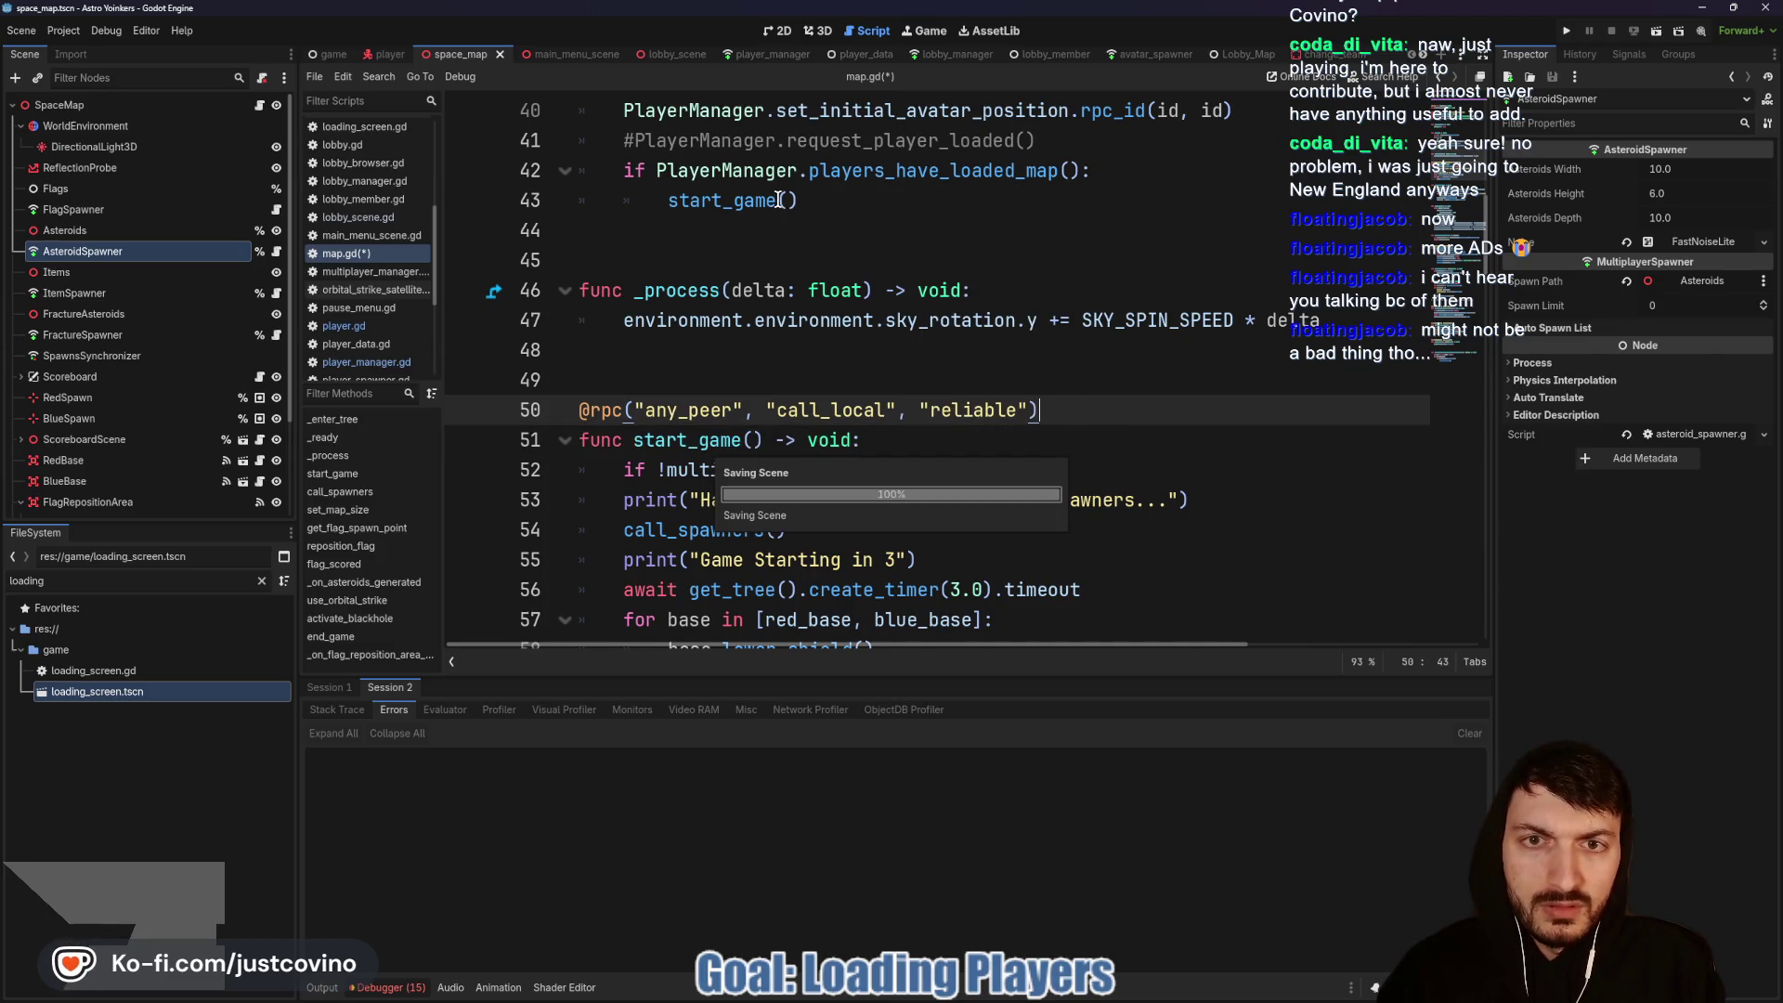
Step: Change the line 43 call to start_game.rpc(), save, and run two debug instances
click(778, 201)
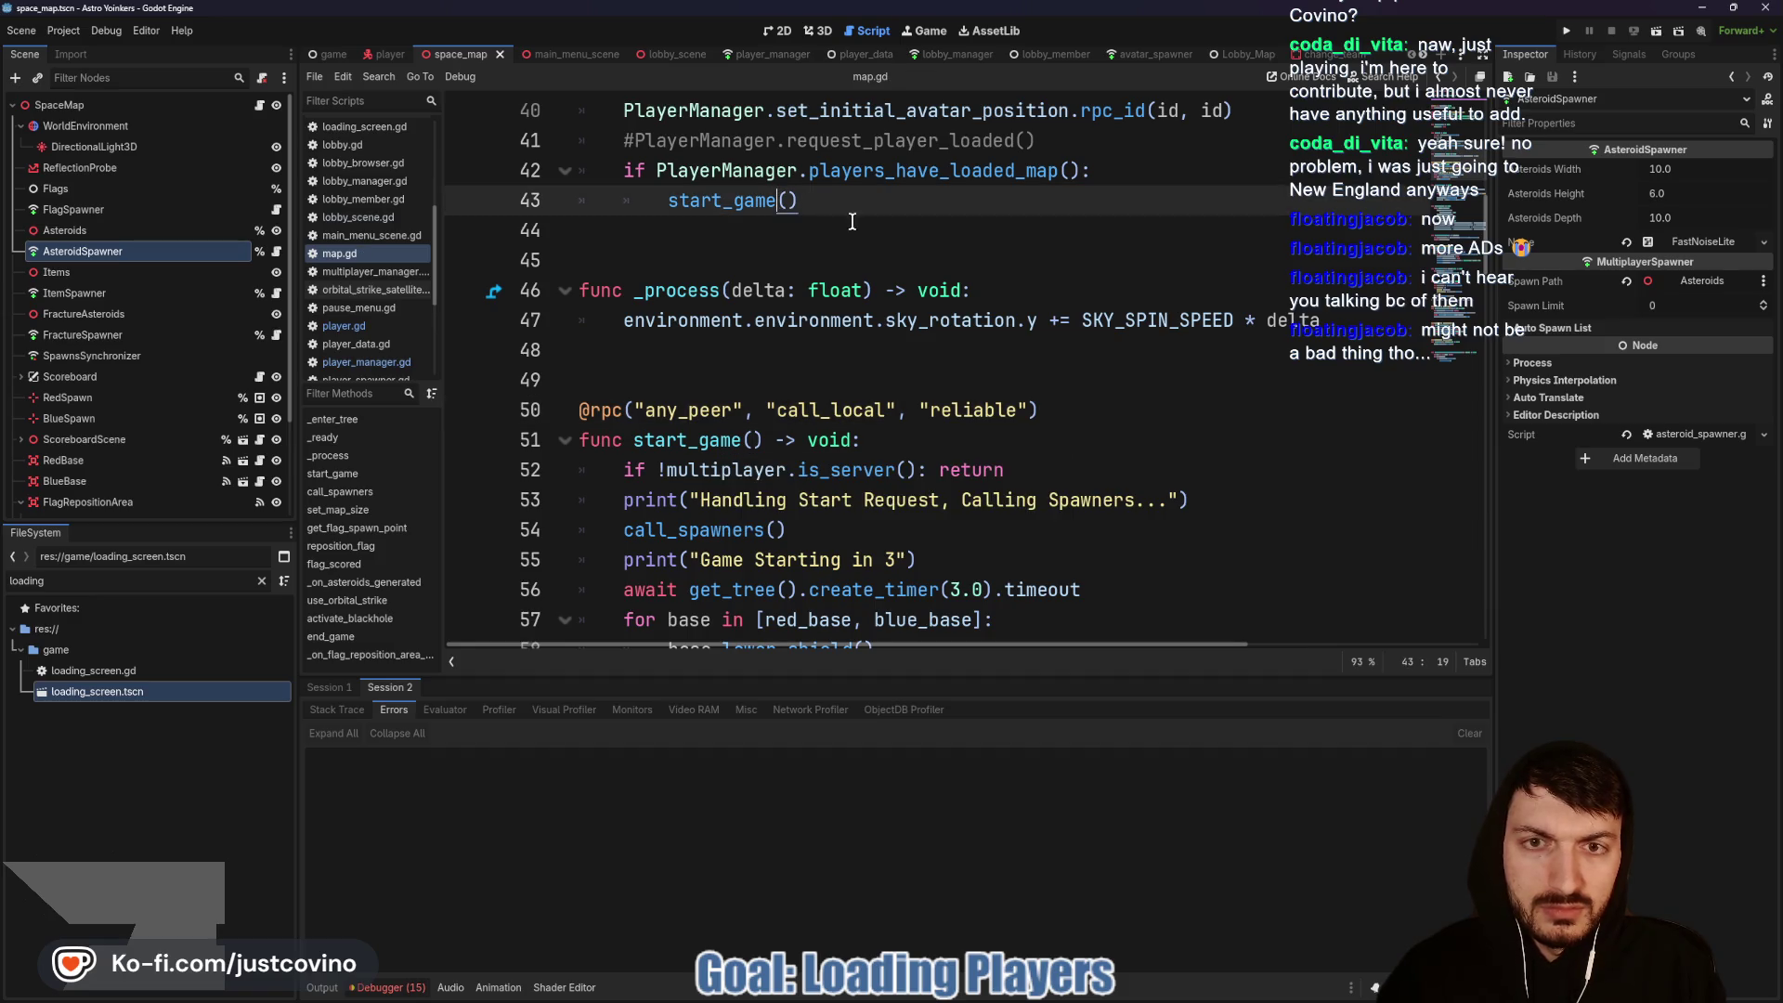
text(.rpc)
click(972, 247)
key(ctrl+s)
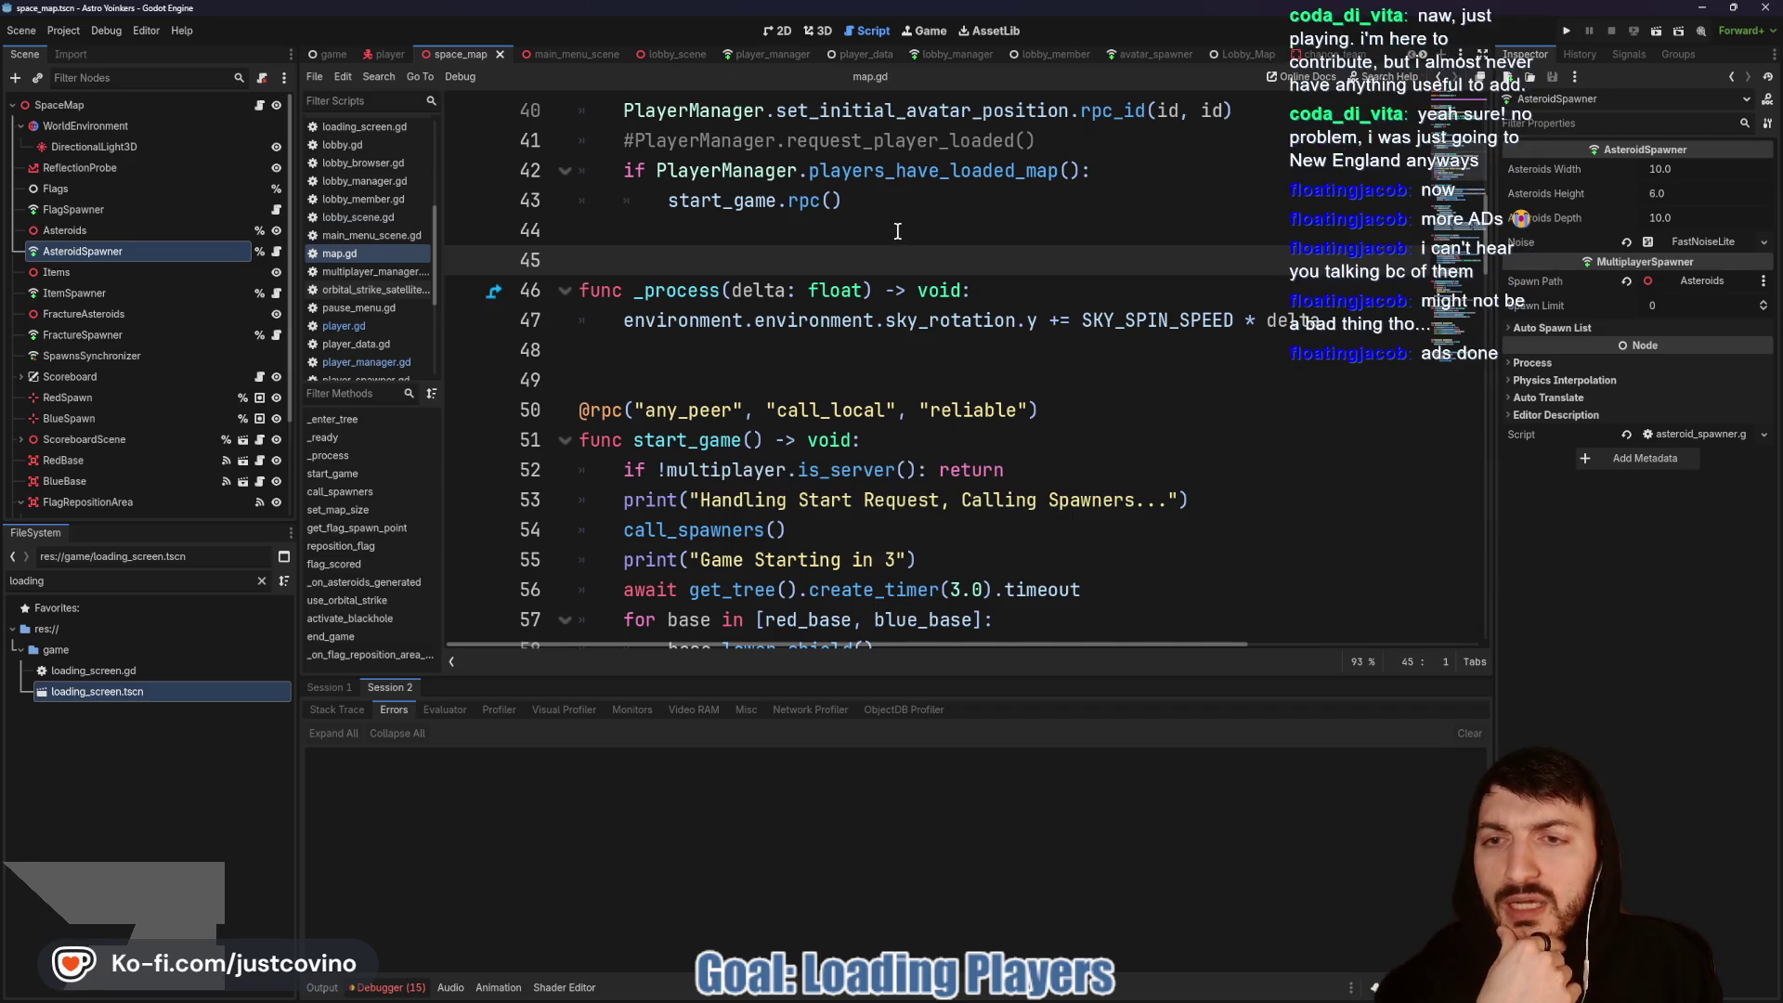
click(1567, 34)
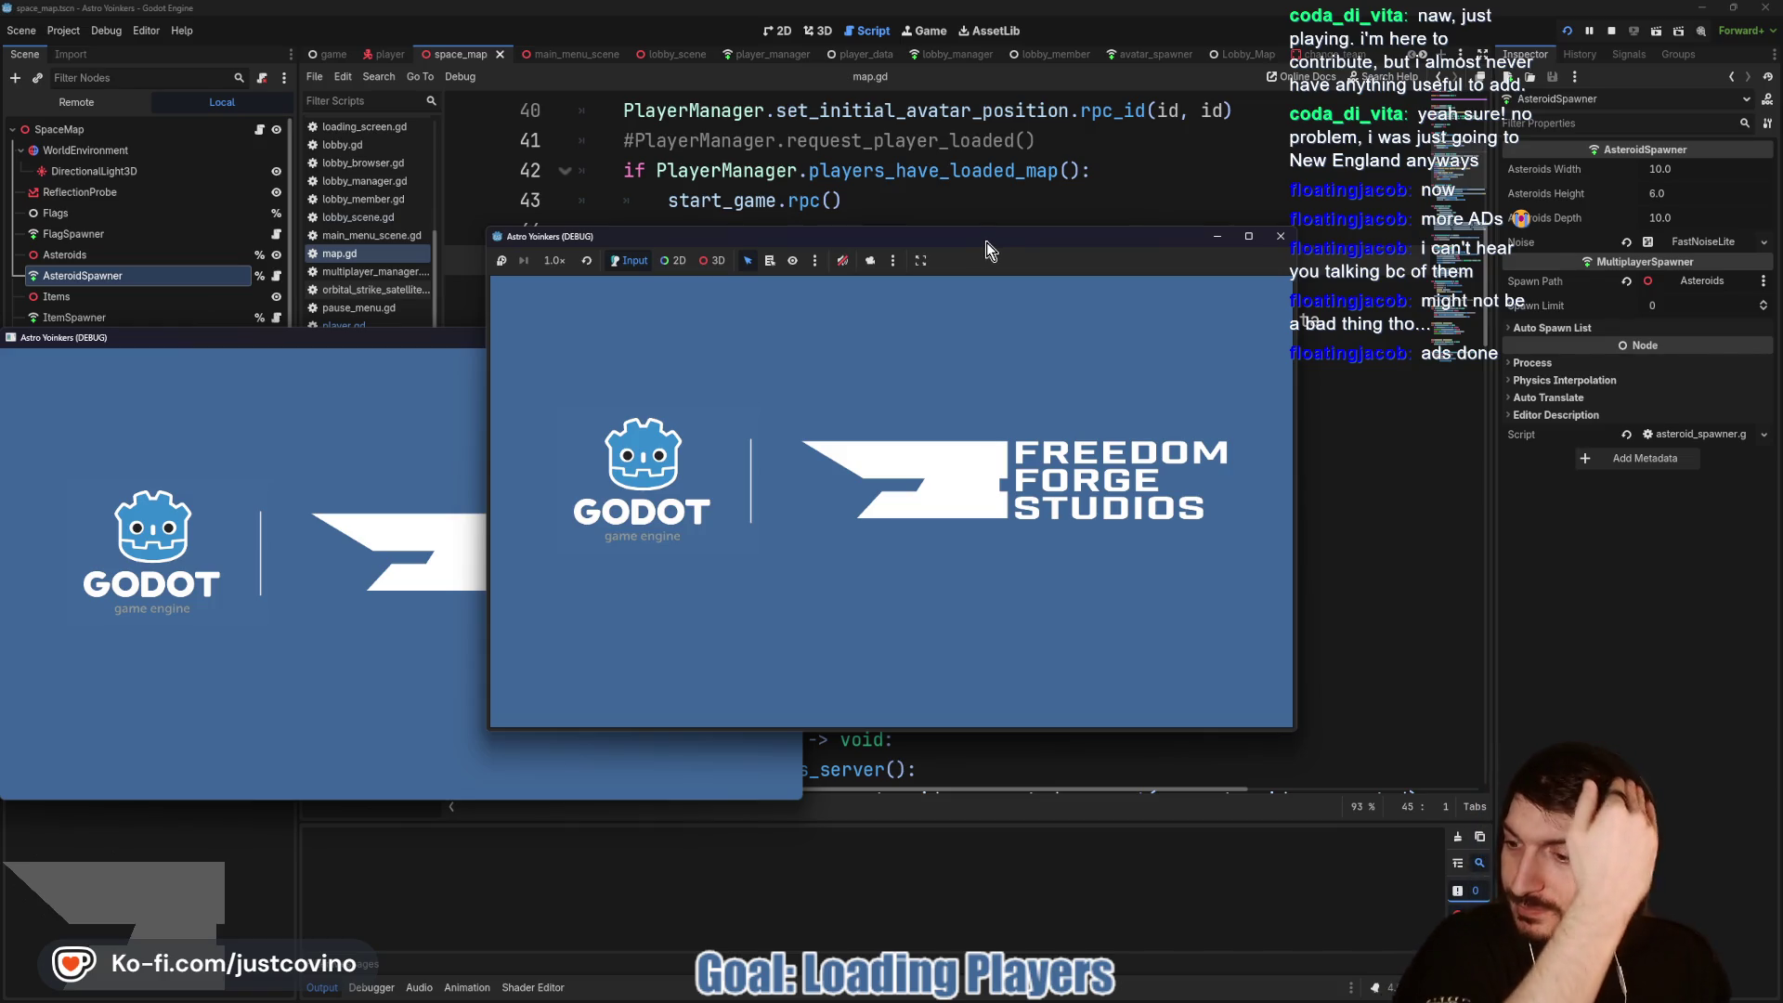
Step: Arrange the game windows side by side, host a private lobby on the left, and join from the right
drag(361, 331, 1247, 298)
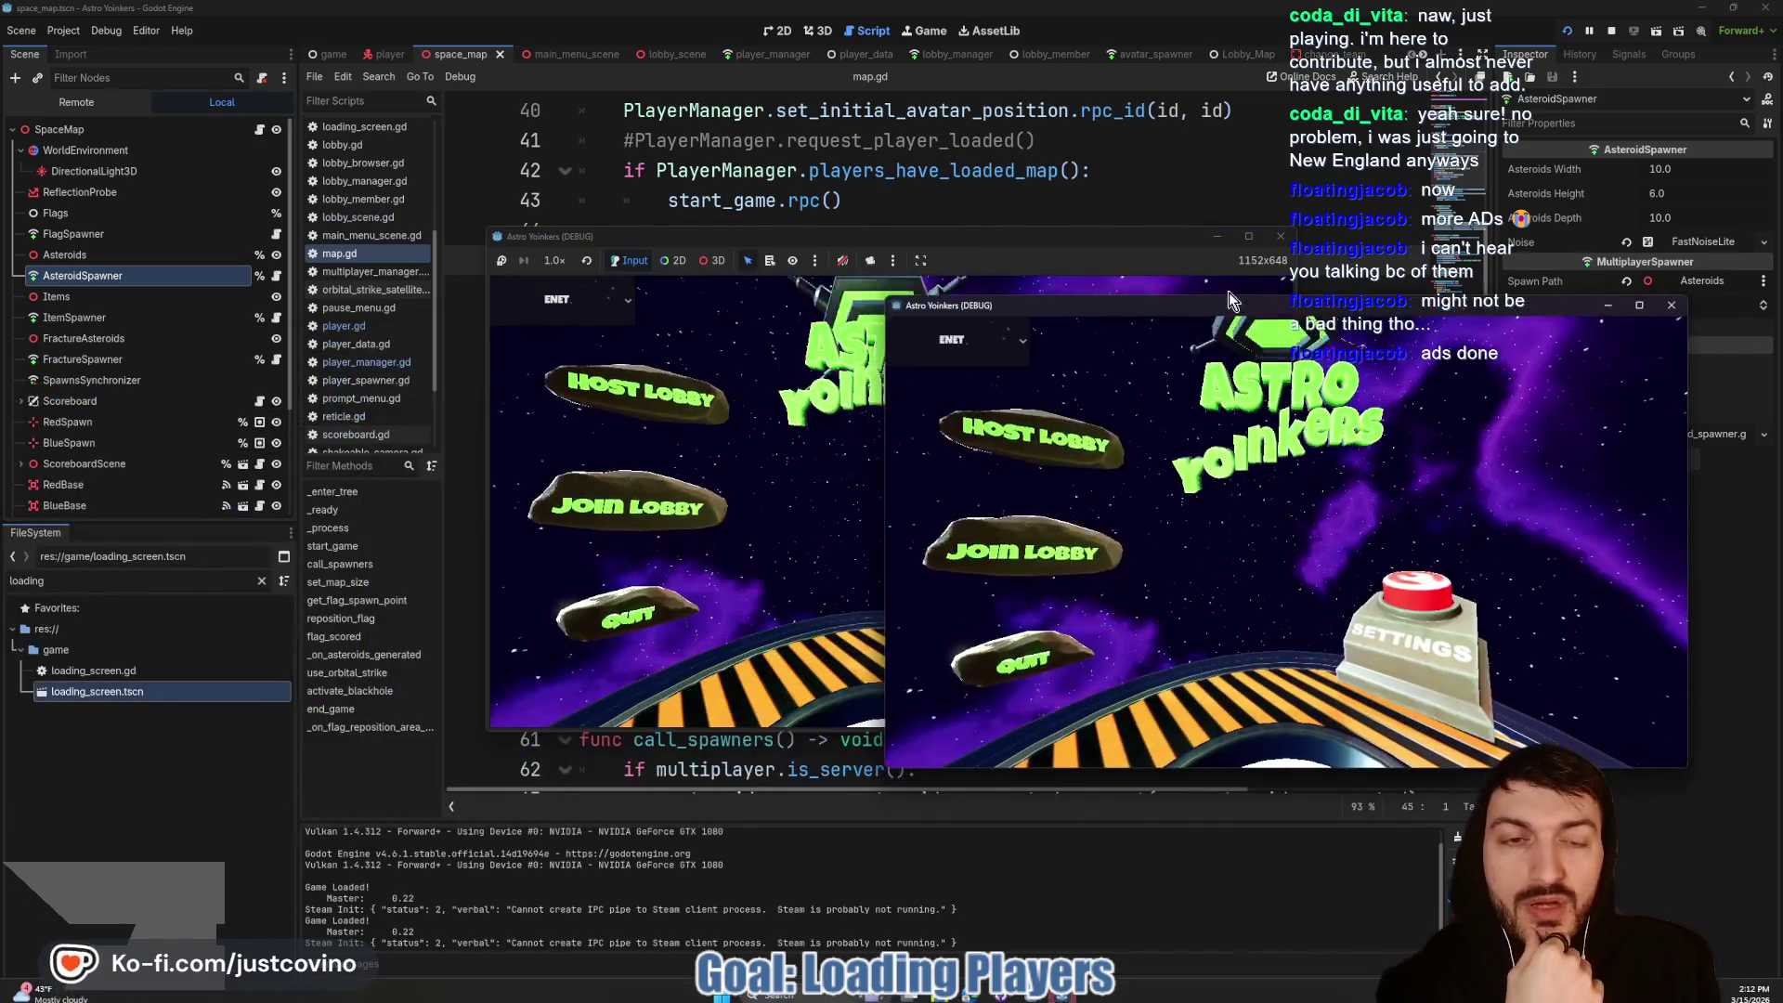
drag(1023, 236, 578, 260)
click(177, 432)
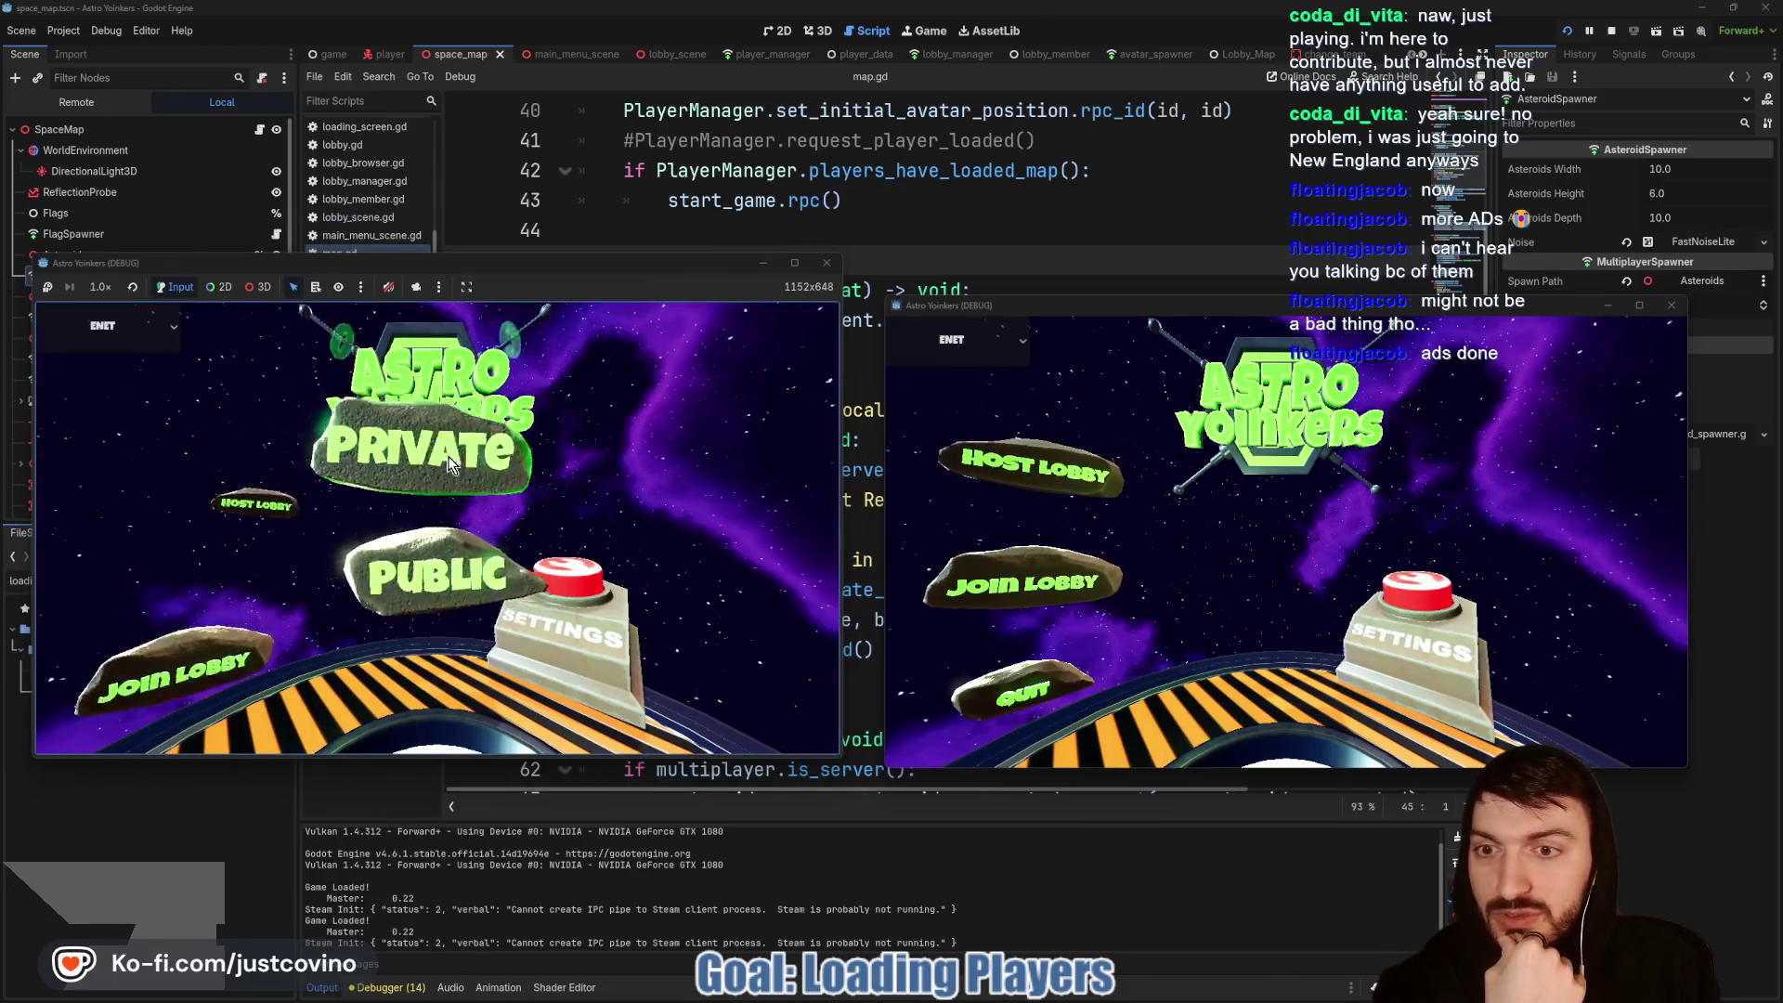
click(449, 464)
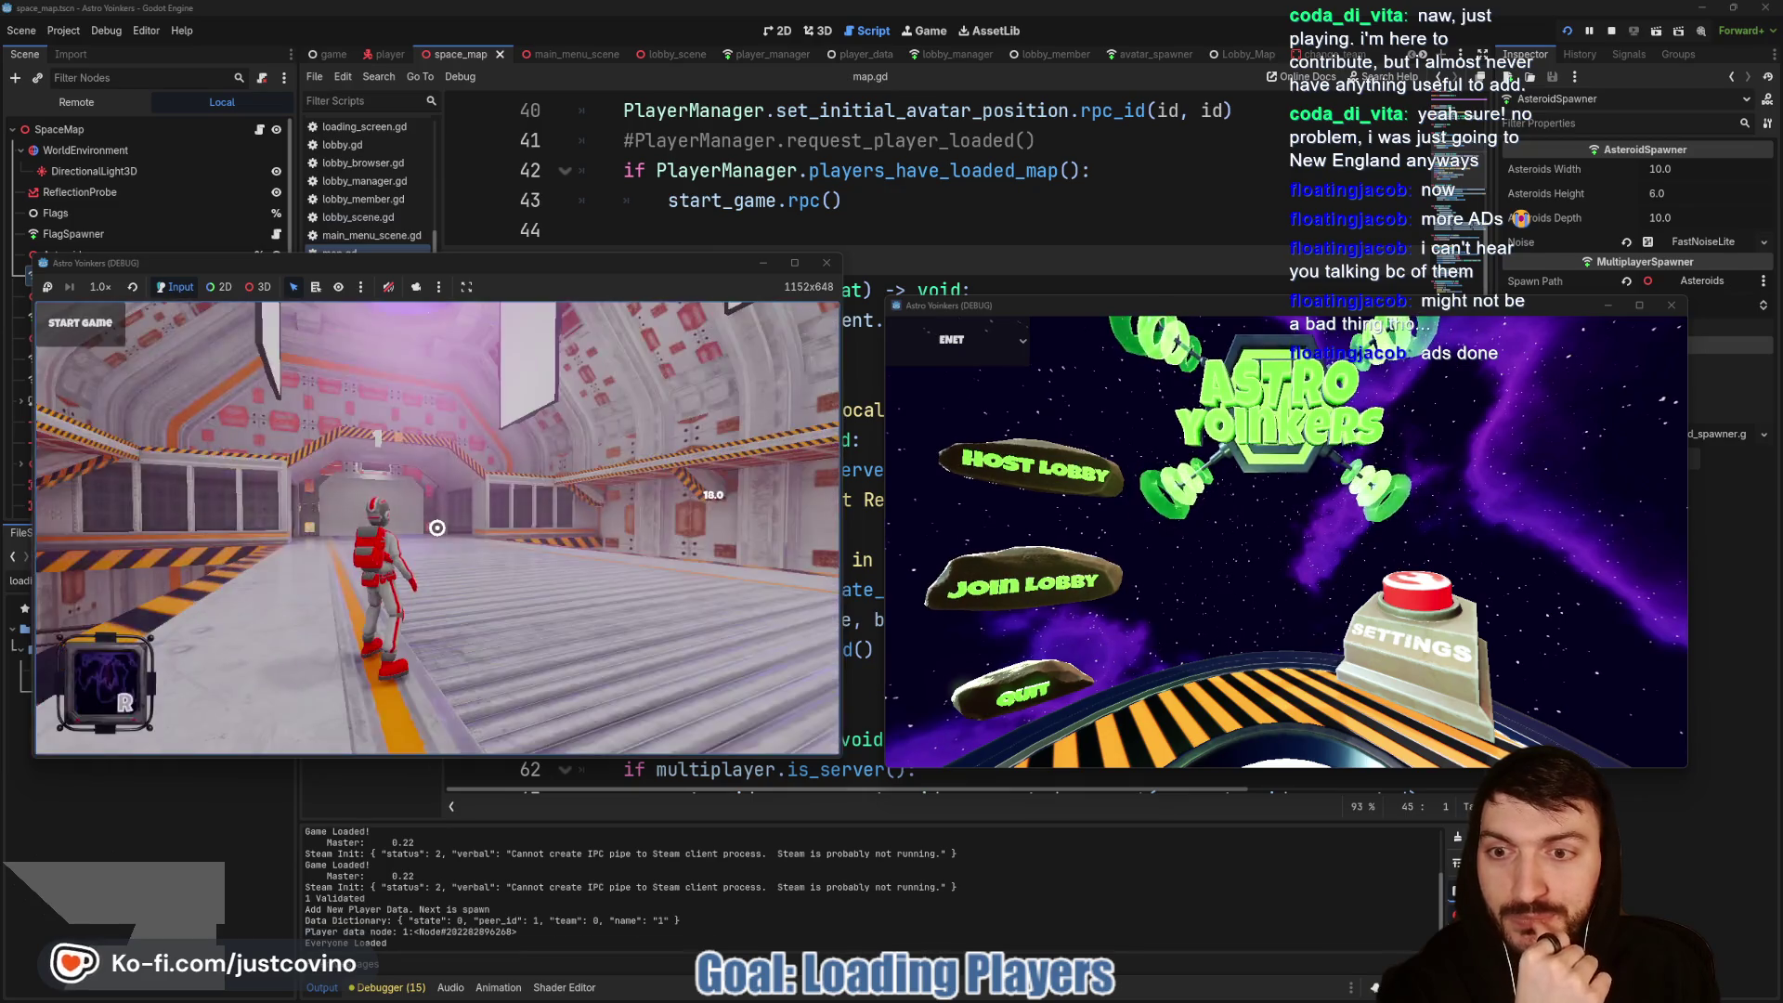
click(1018, 573)
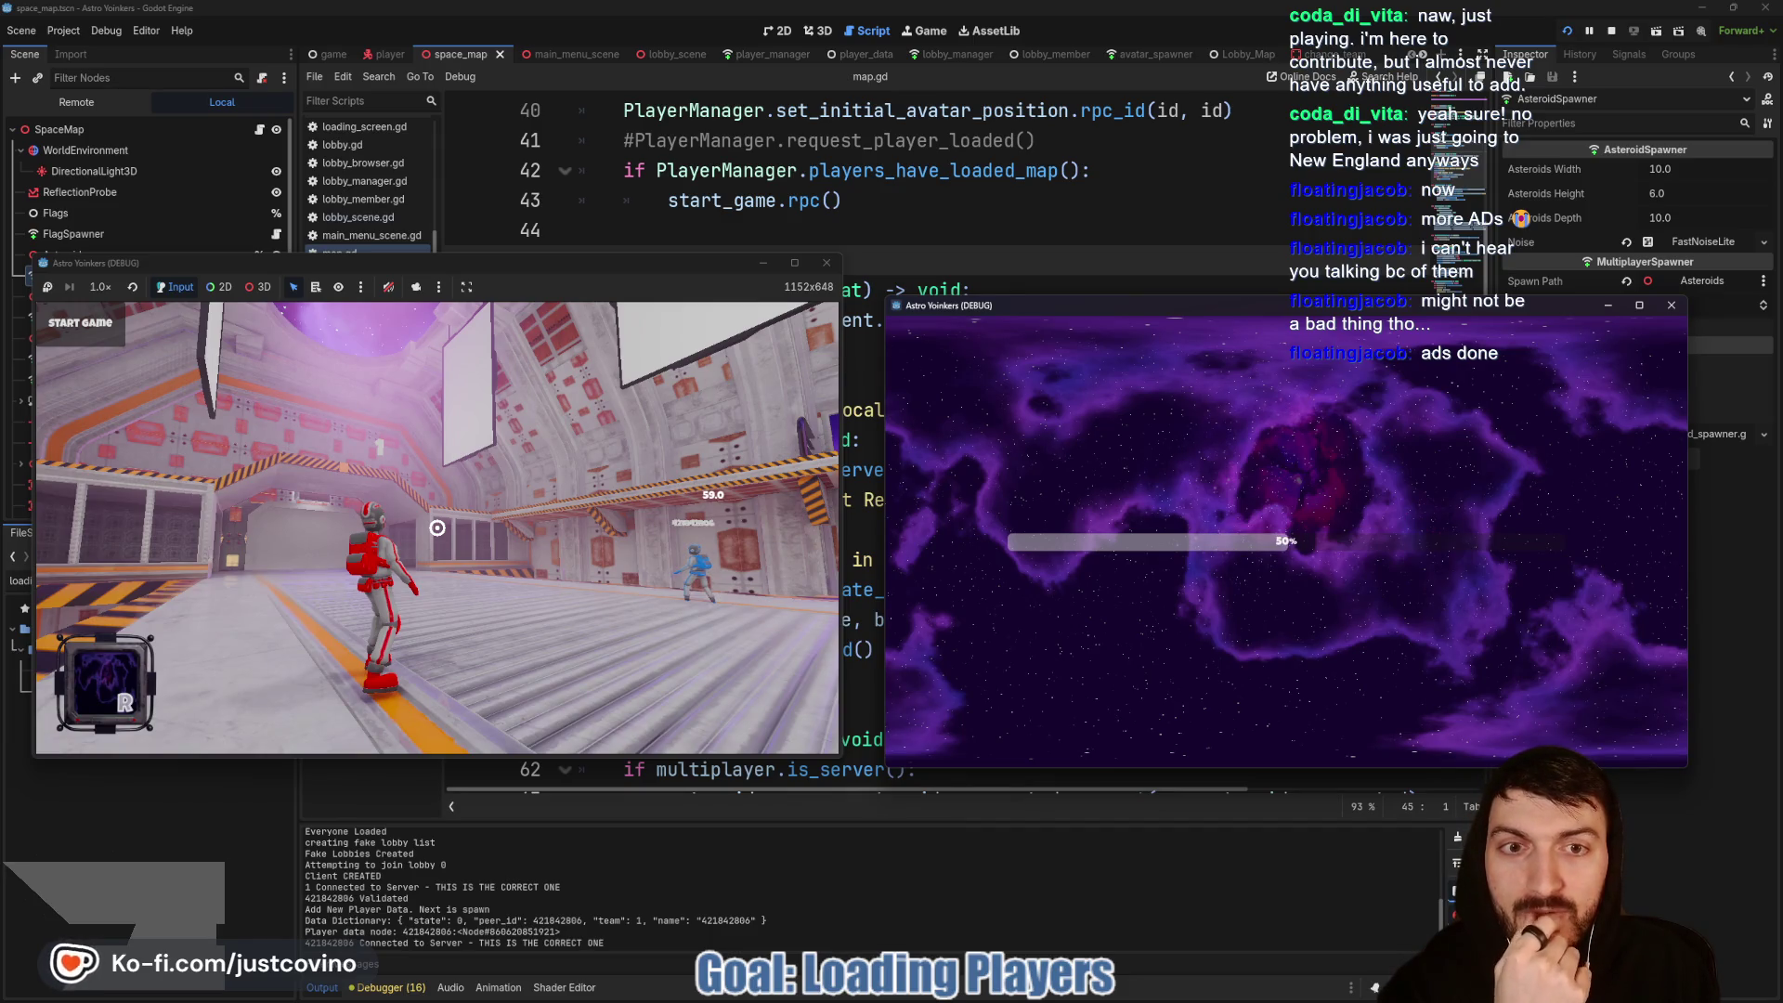
Step: Start the match with players on the red and blue bases, then stop it and open Debugger Errors
key(a)
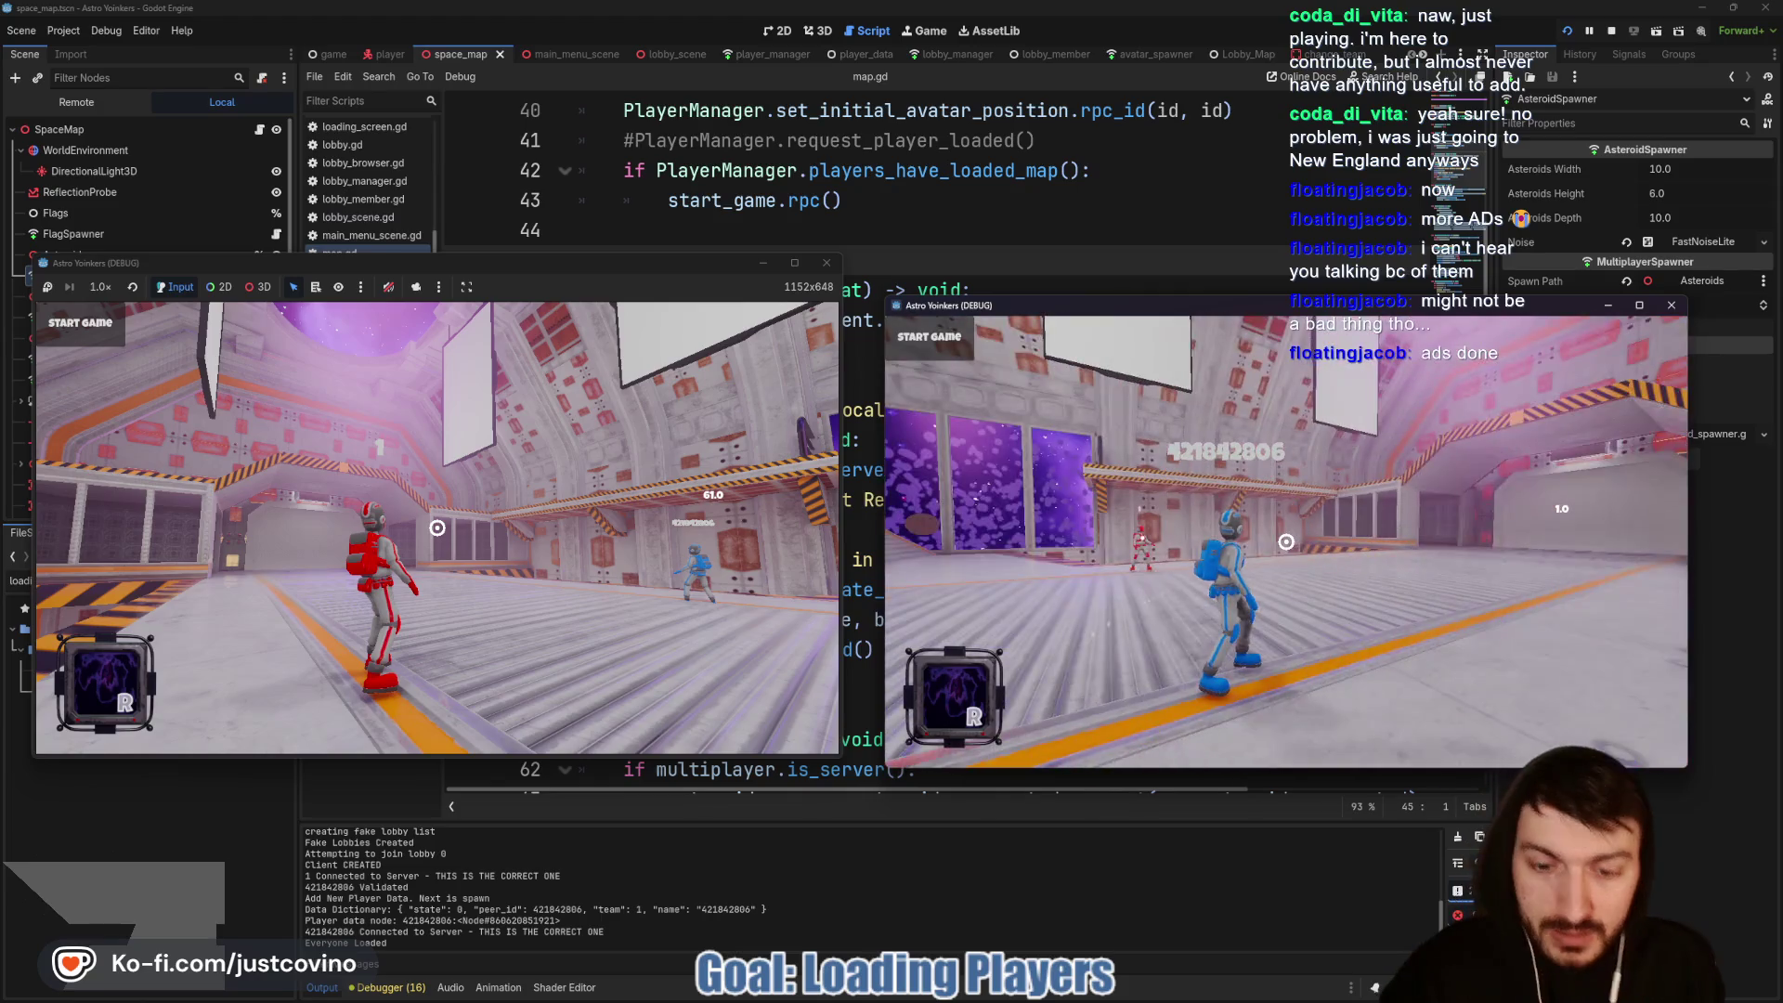
click(616, 271)
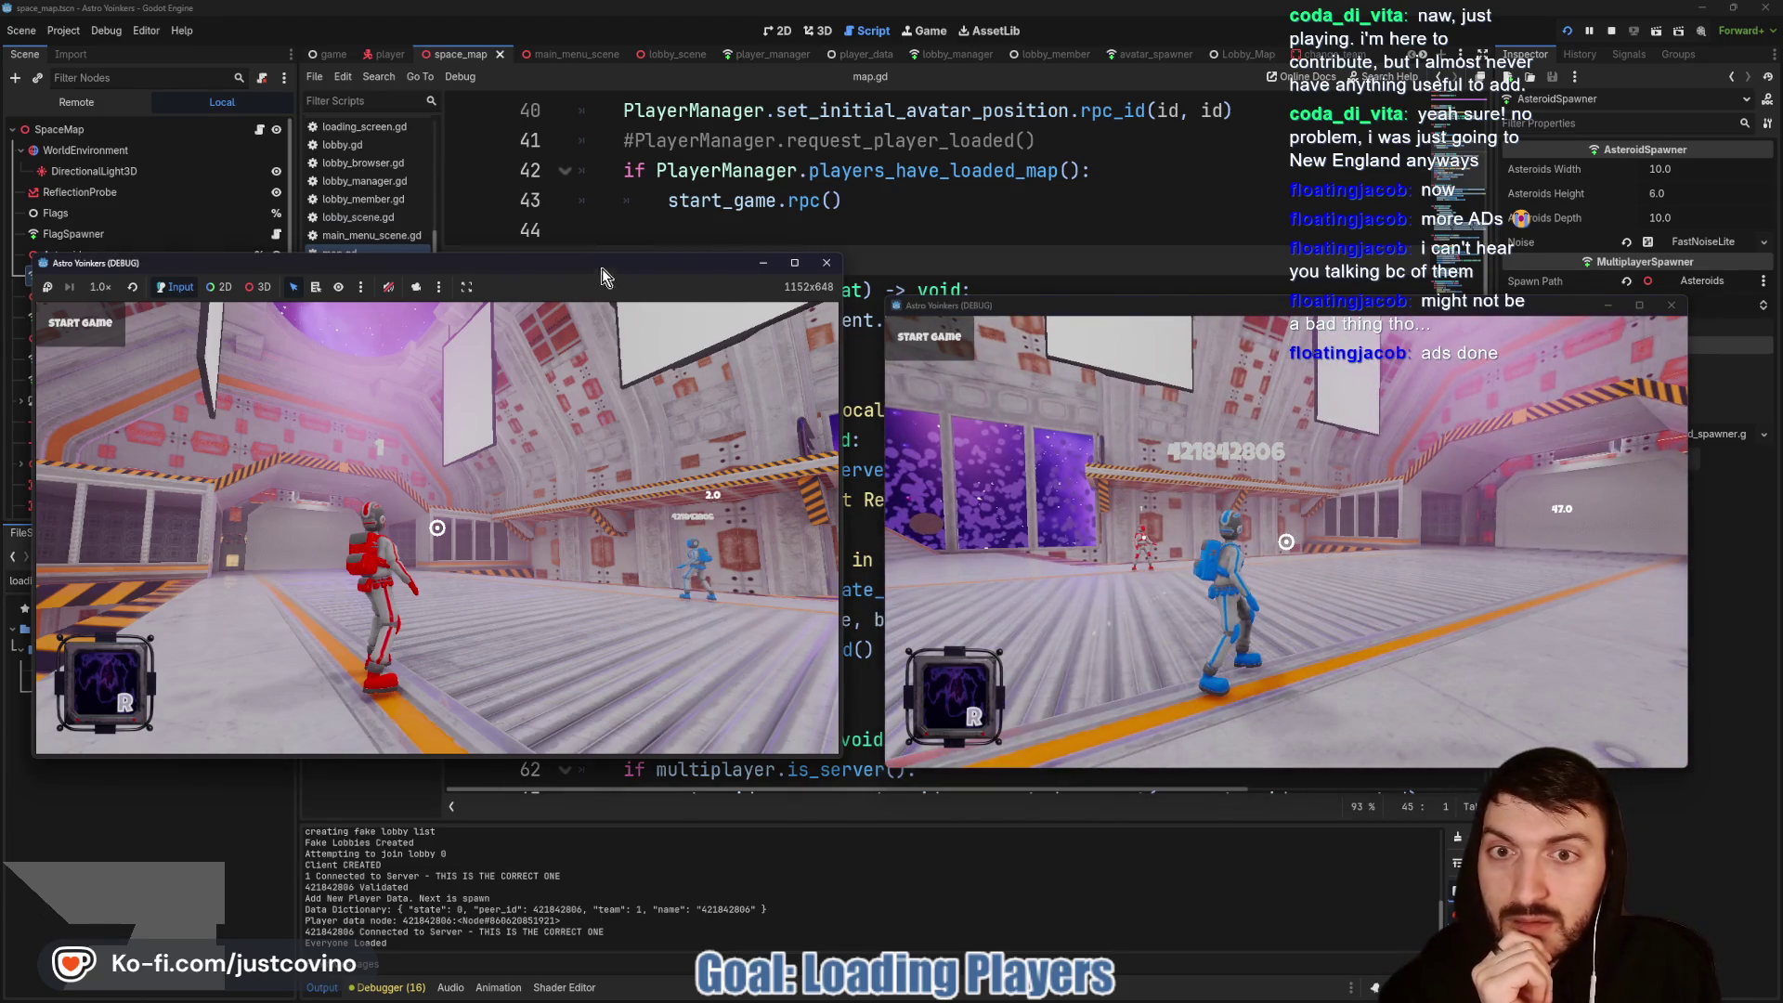
click(80, 322)
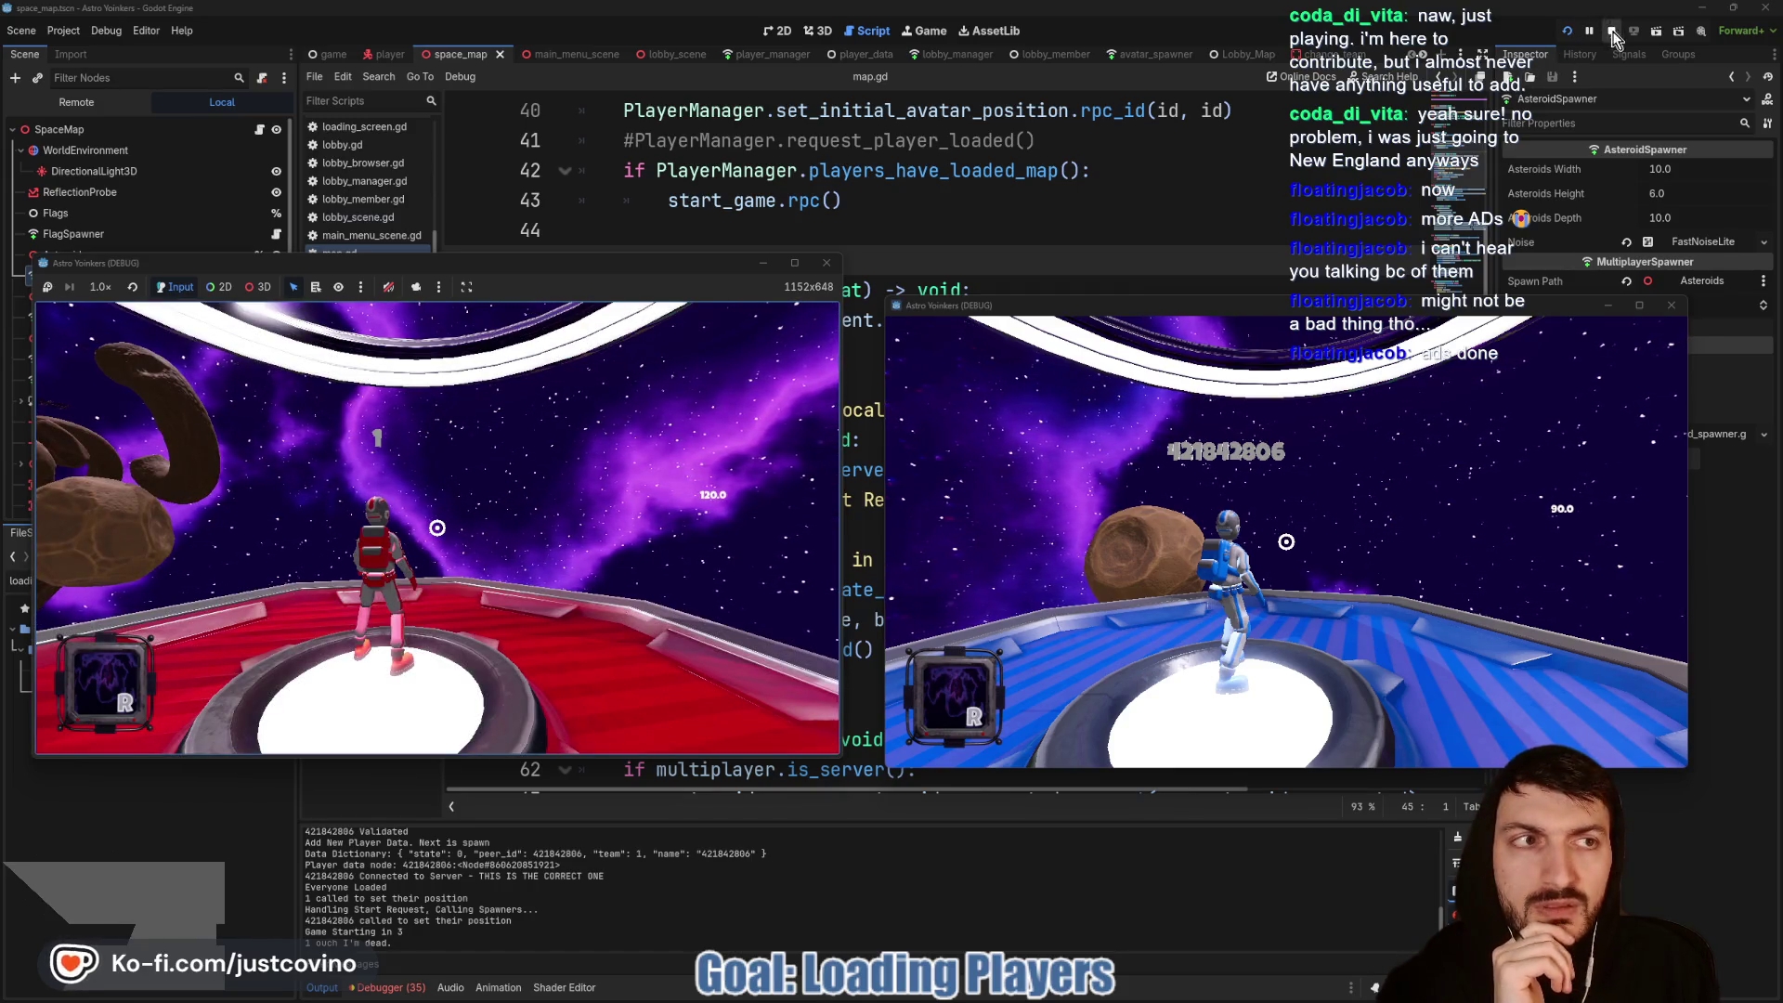
key(F8)
click(390, 988)
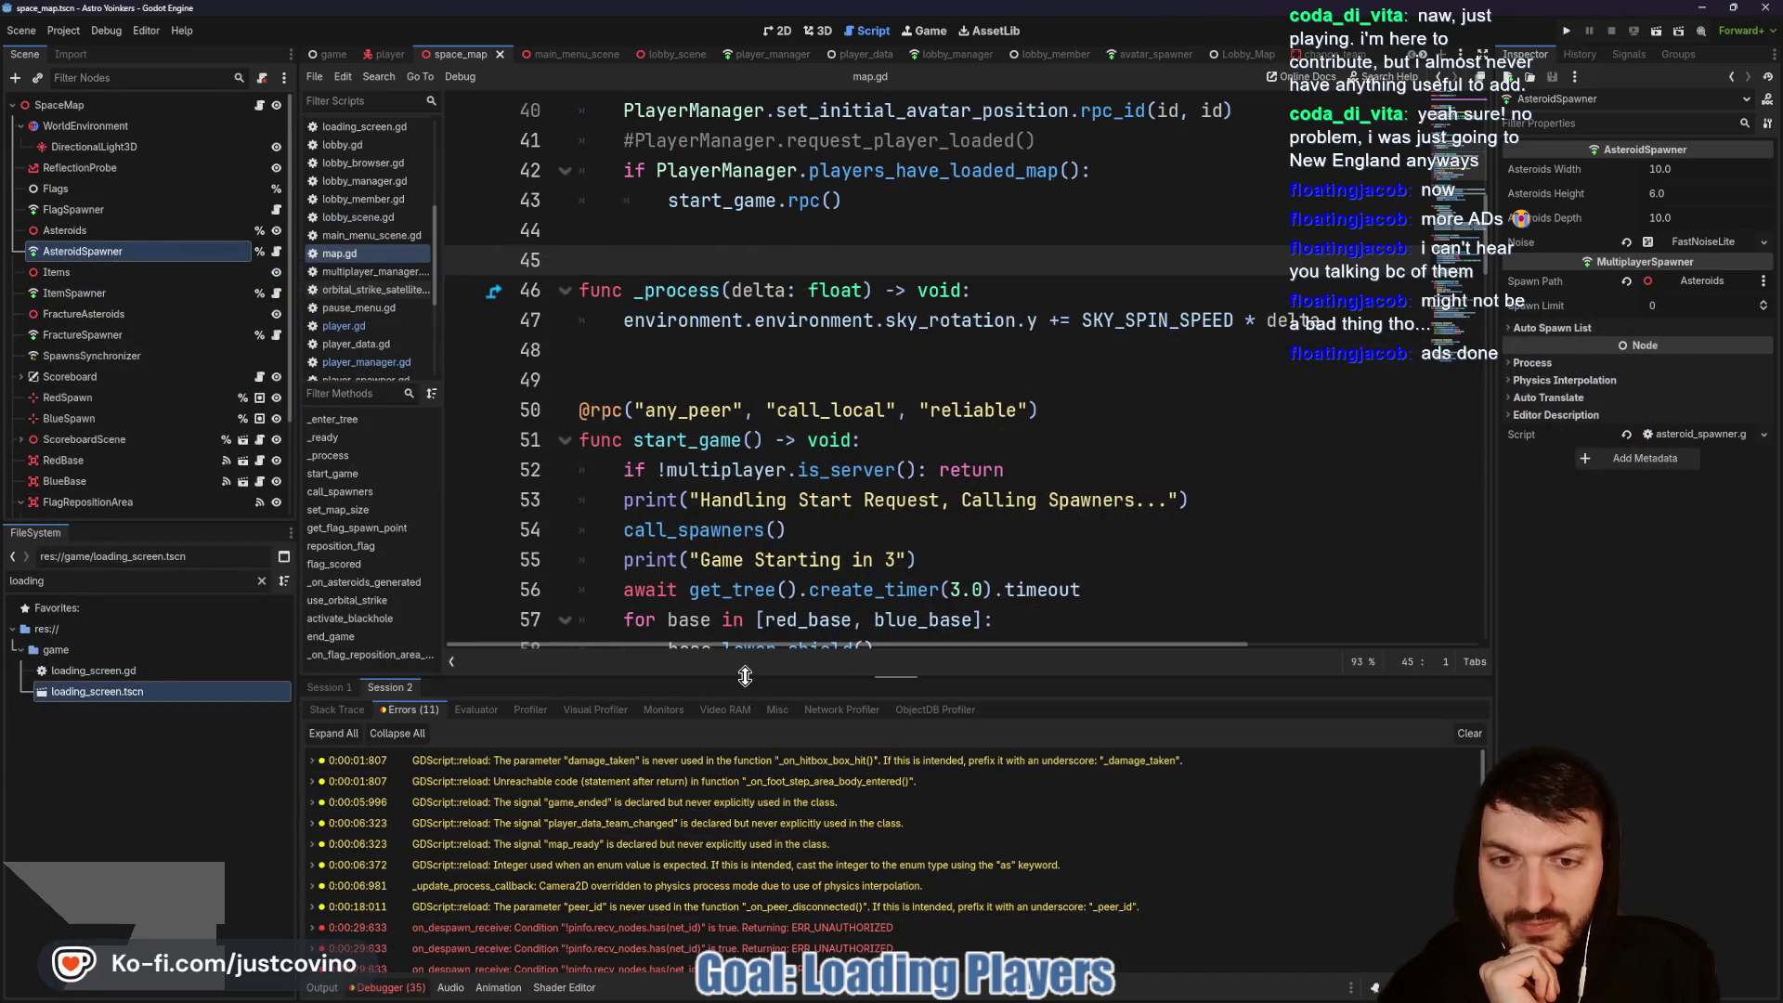
Step: Enlarge the debugger to read Session 1's asteroid get_node errors, then shrink it back down
drag(745, 675, 632, 223)
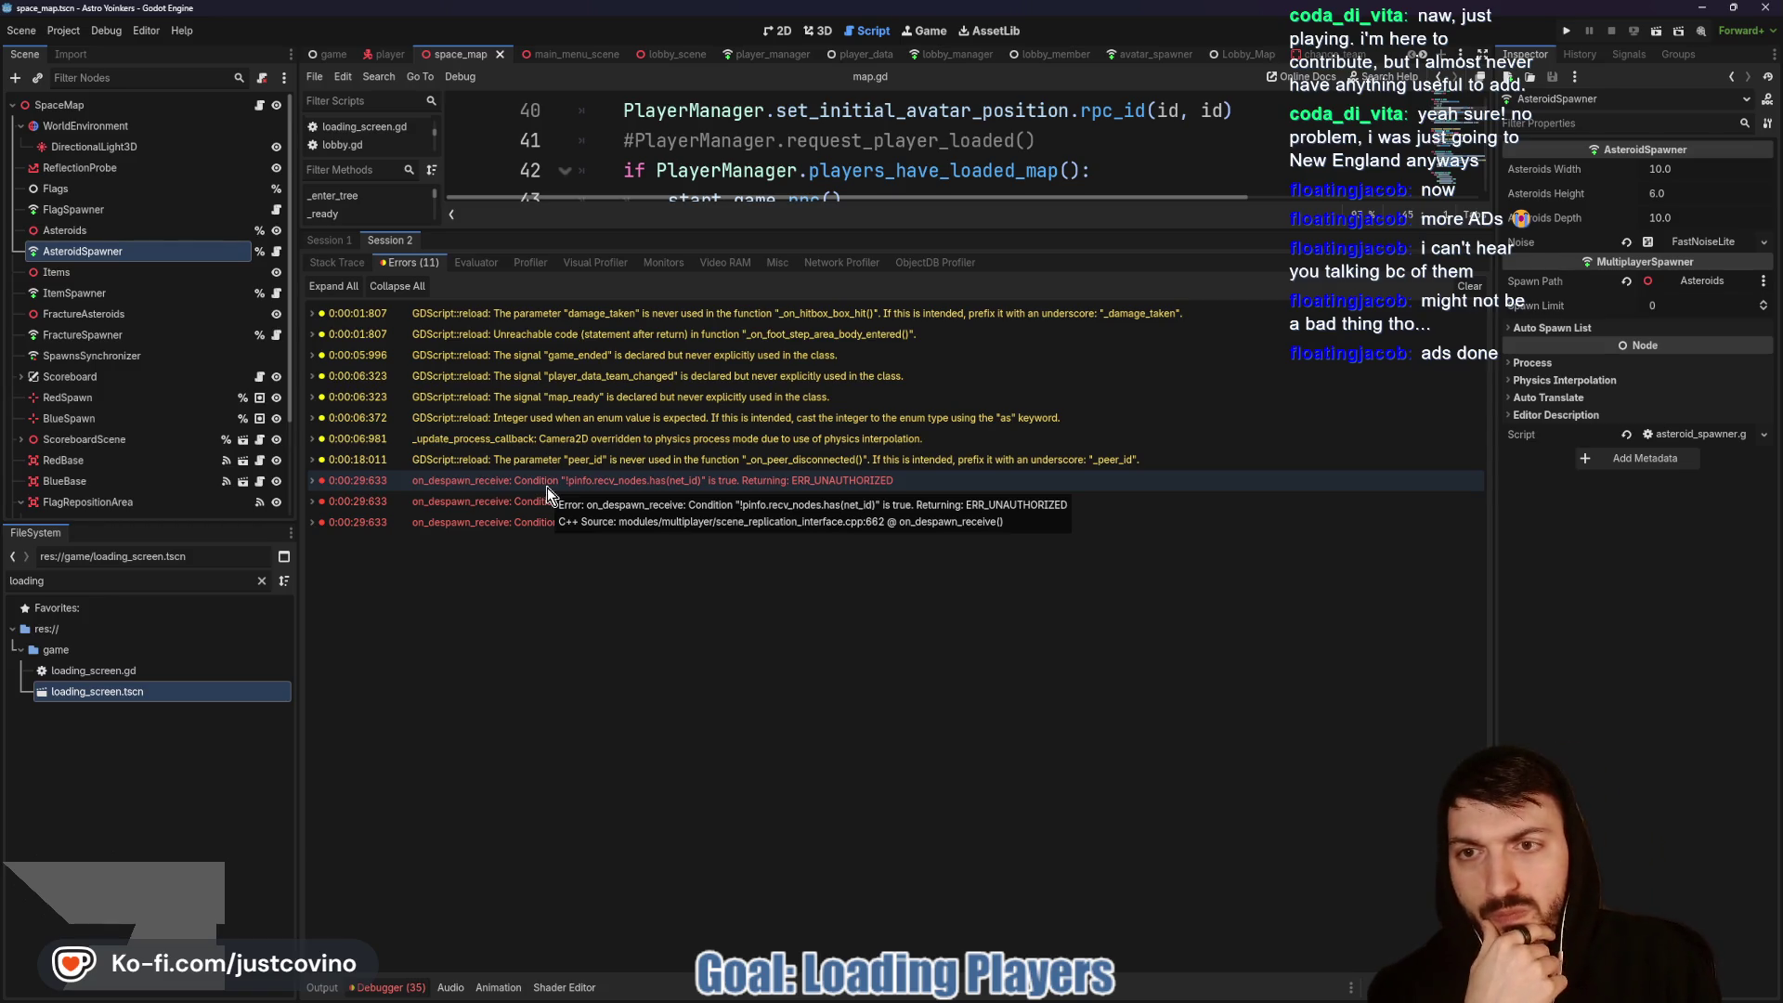
click(329, 239)
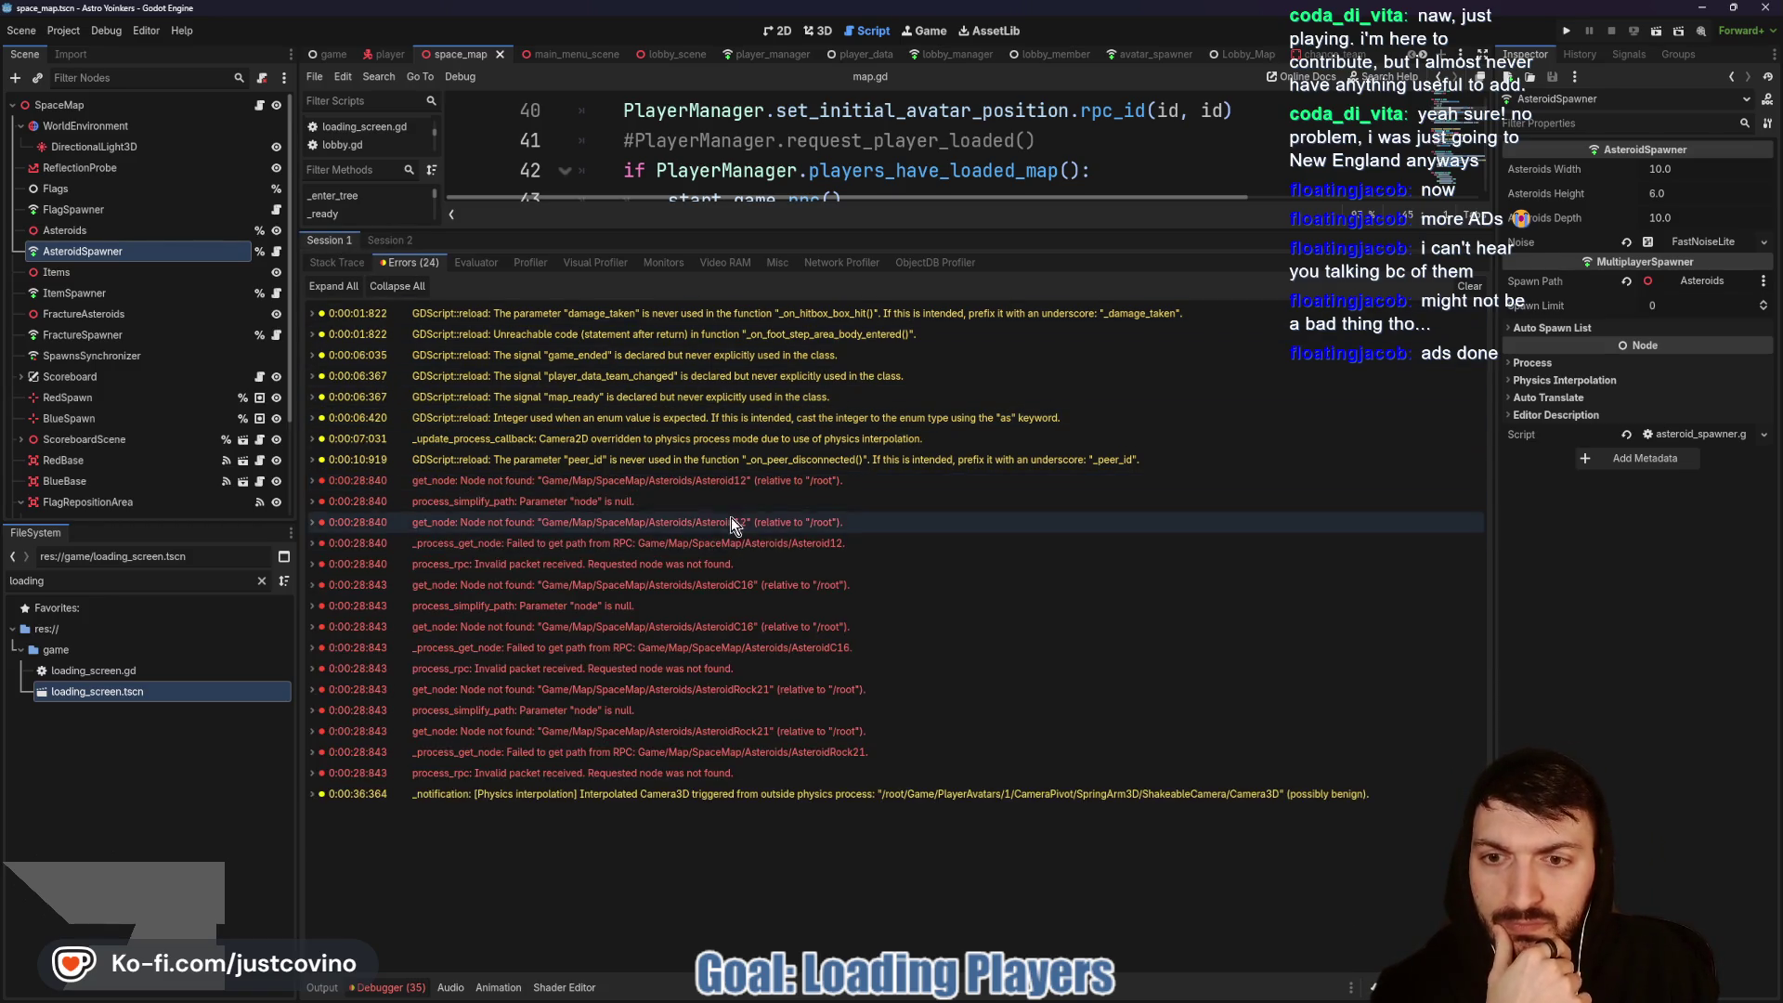
mouse_move(688, 492)
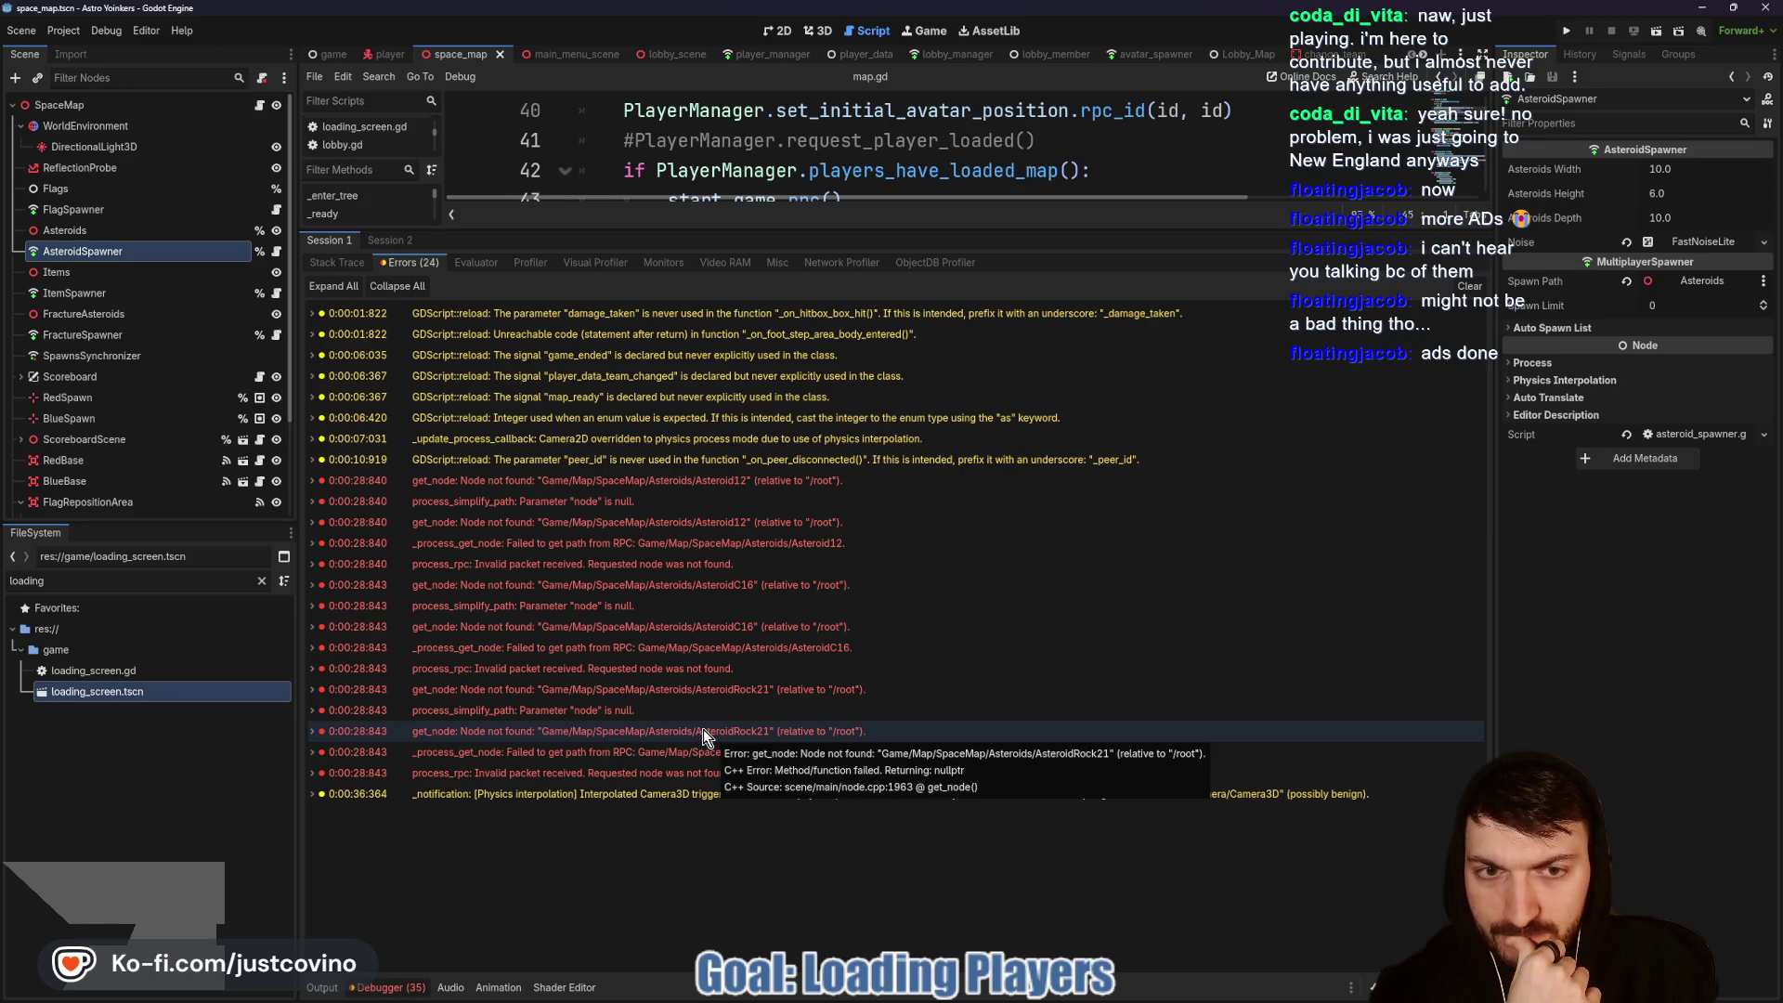
drag(1109, 228, 1105, 775)
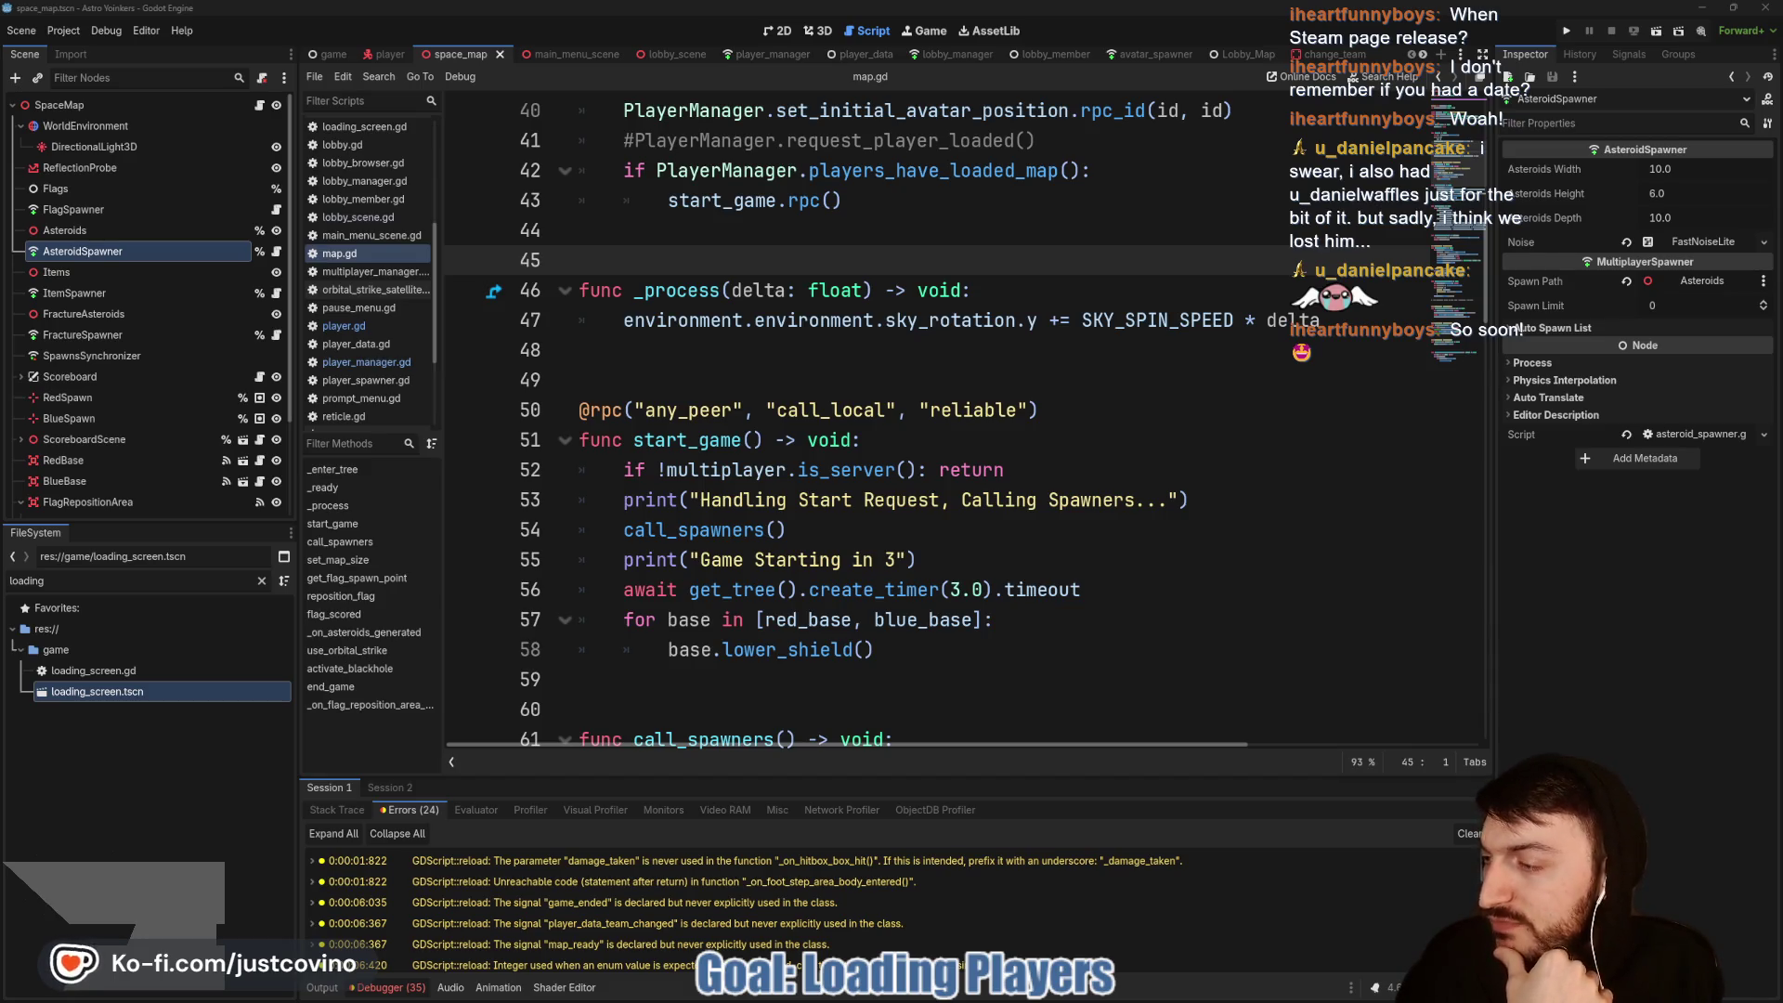
Step: Drag the Astro Yoinkers Steam store page over the editor and enlarge its window
mouse_move(0, 185)
mouse_down()
mouse_move(620, 188)
mouse_move(500, 147)
mouse_up()
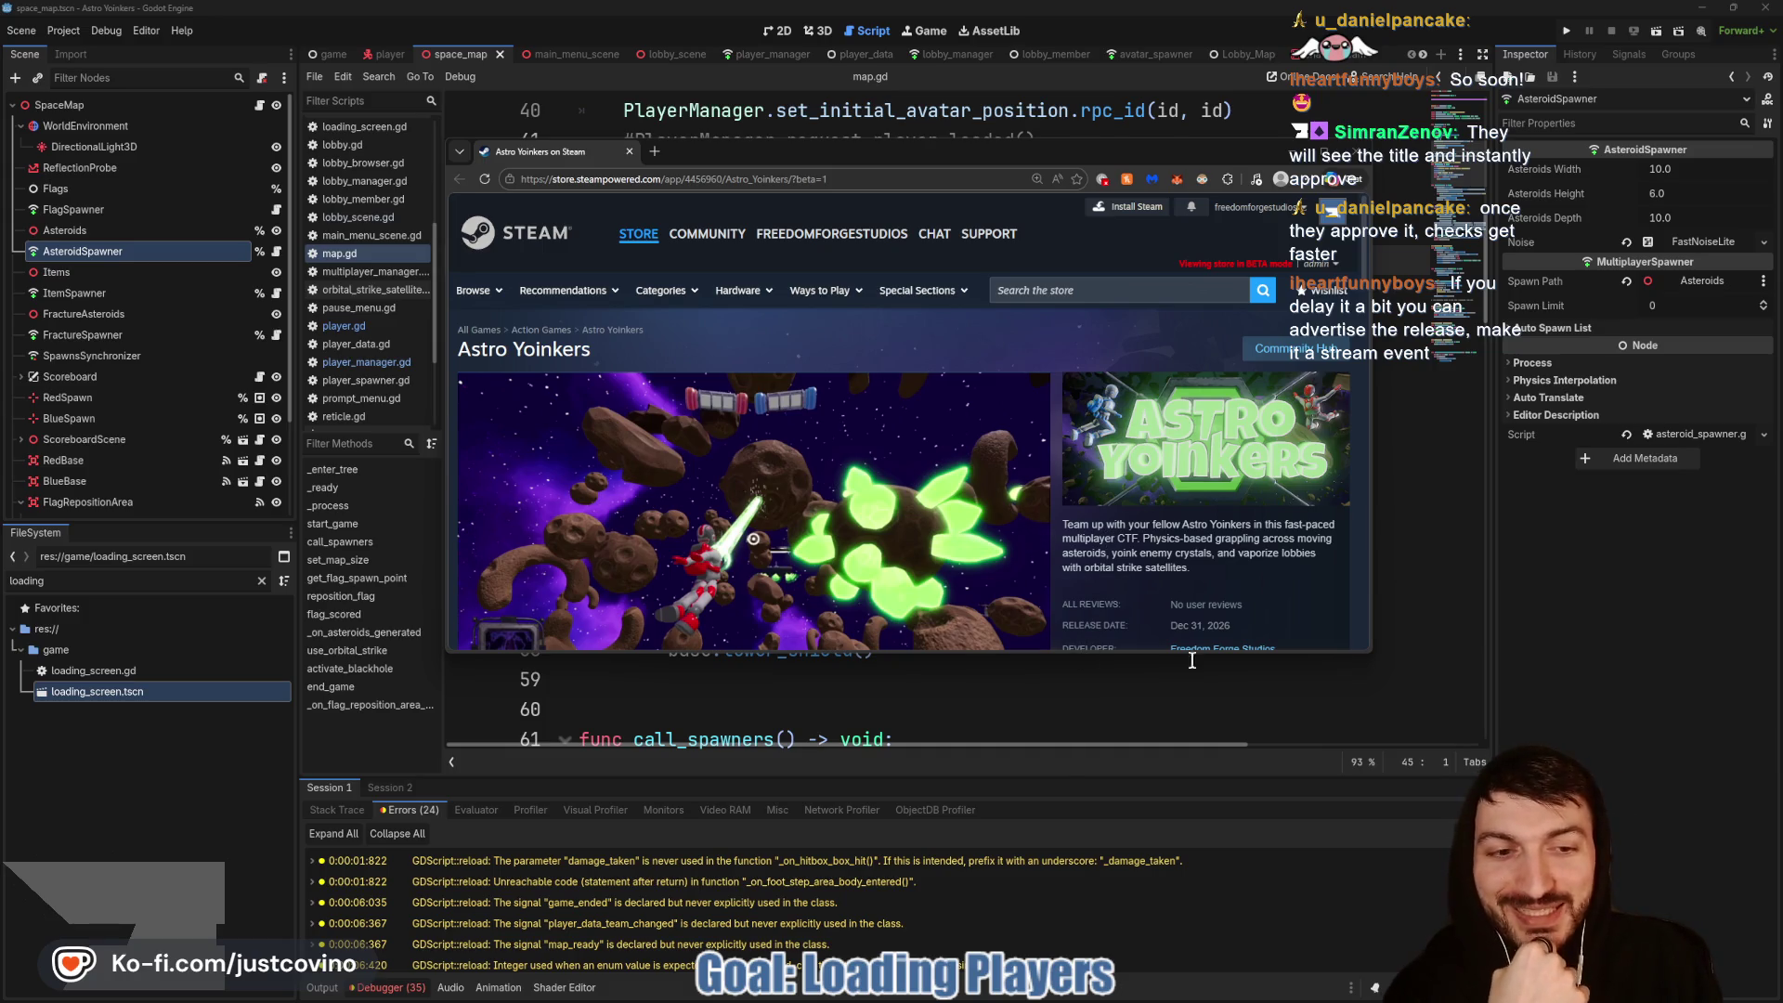
drag(1364, 663, 1604, 921)
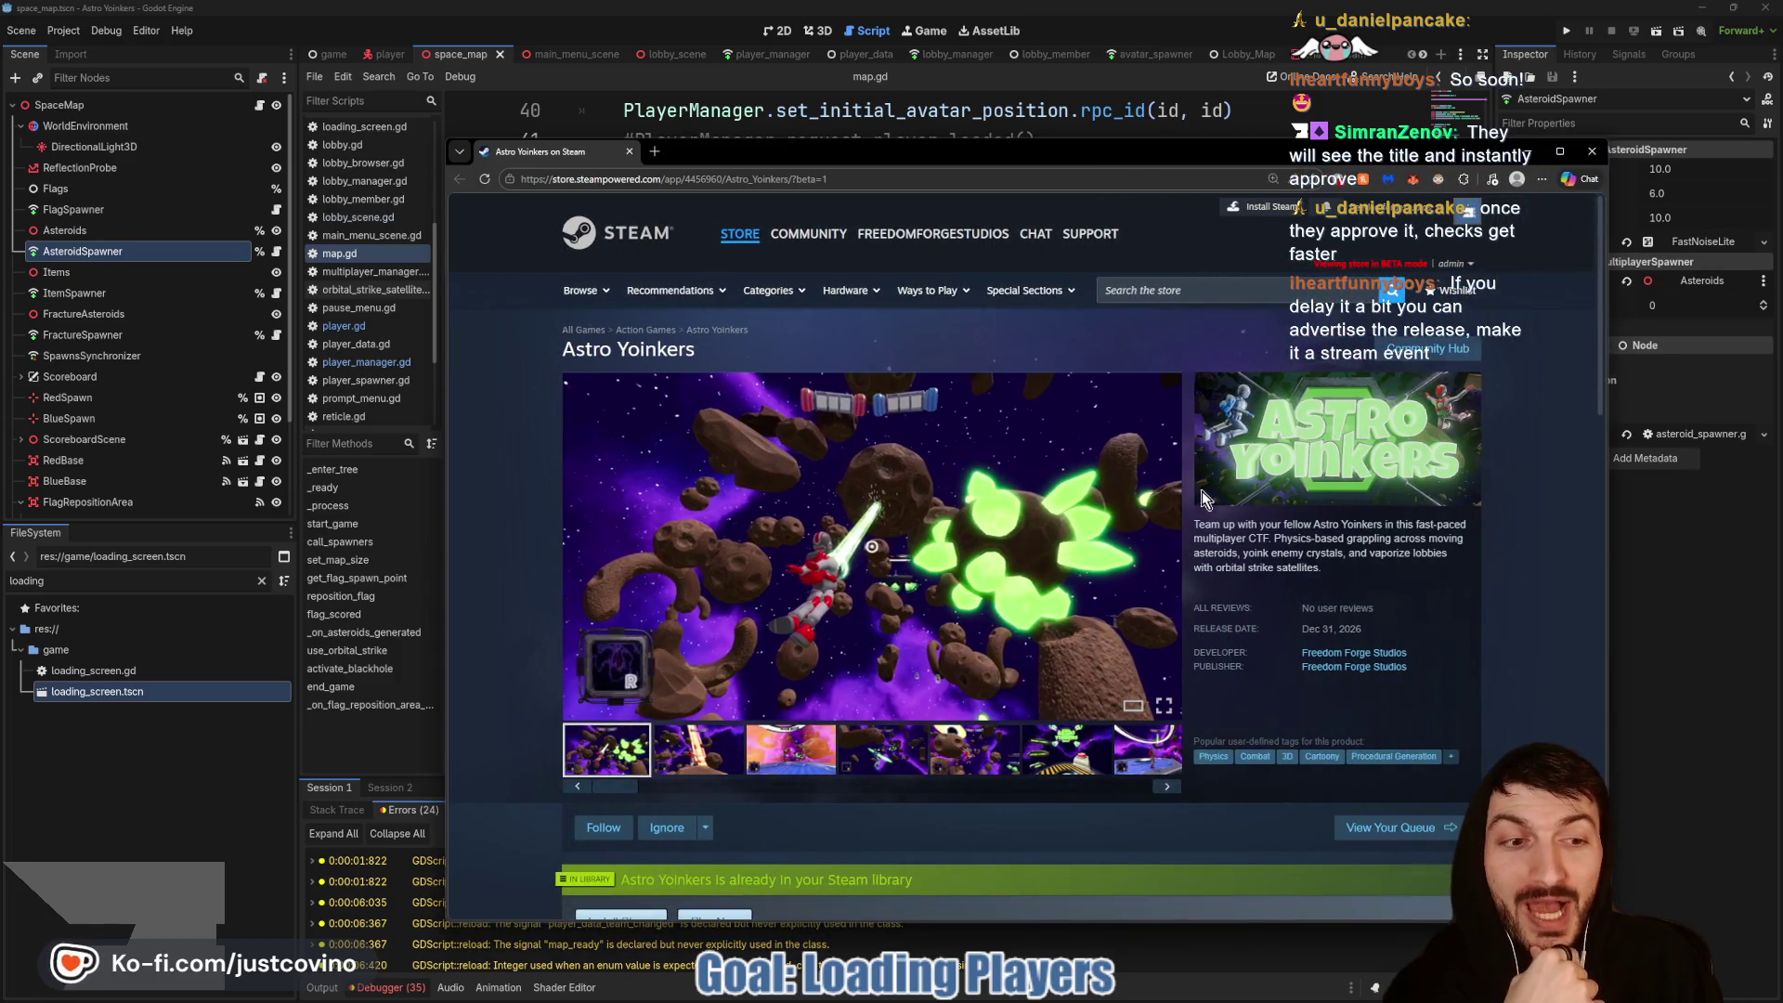
Step: Widen the browser and scroll the Astro Yoinkers page, expanding the full About This Game description
mouse_move(1166, 160)
mouse_down()
mouse_move(977, 148)
mouse_move(943, 116)
mouse_up()
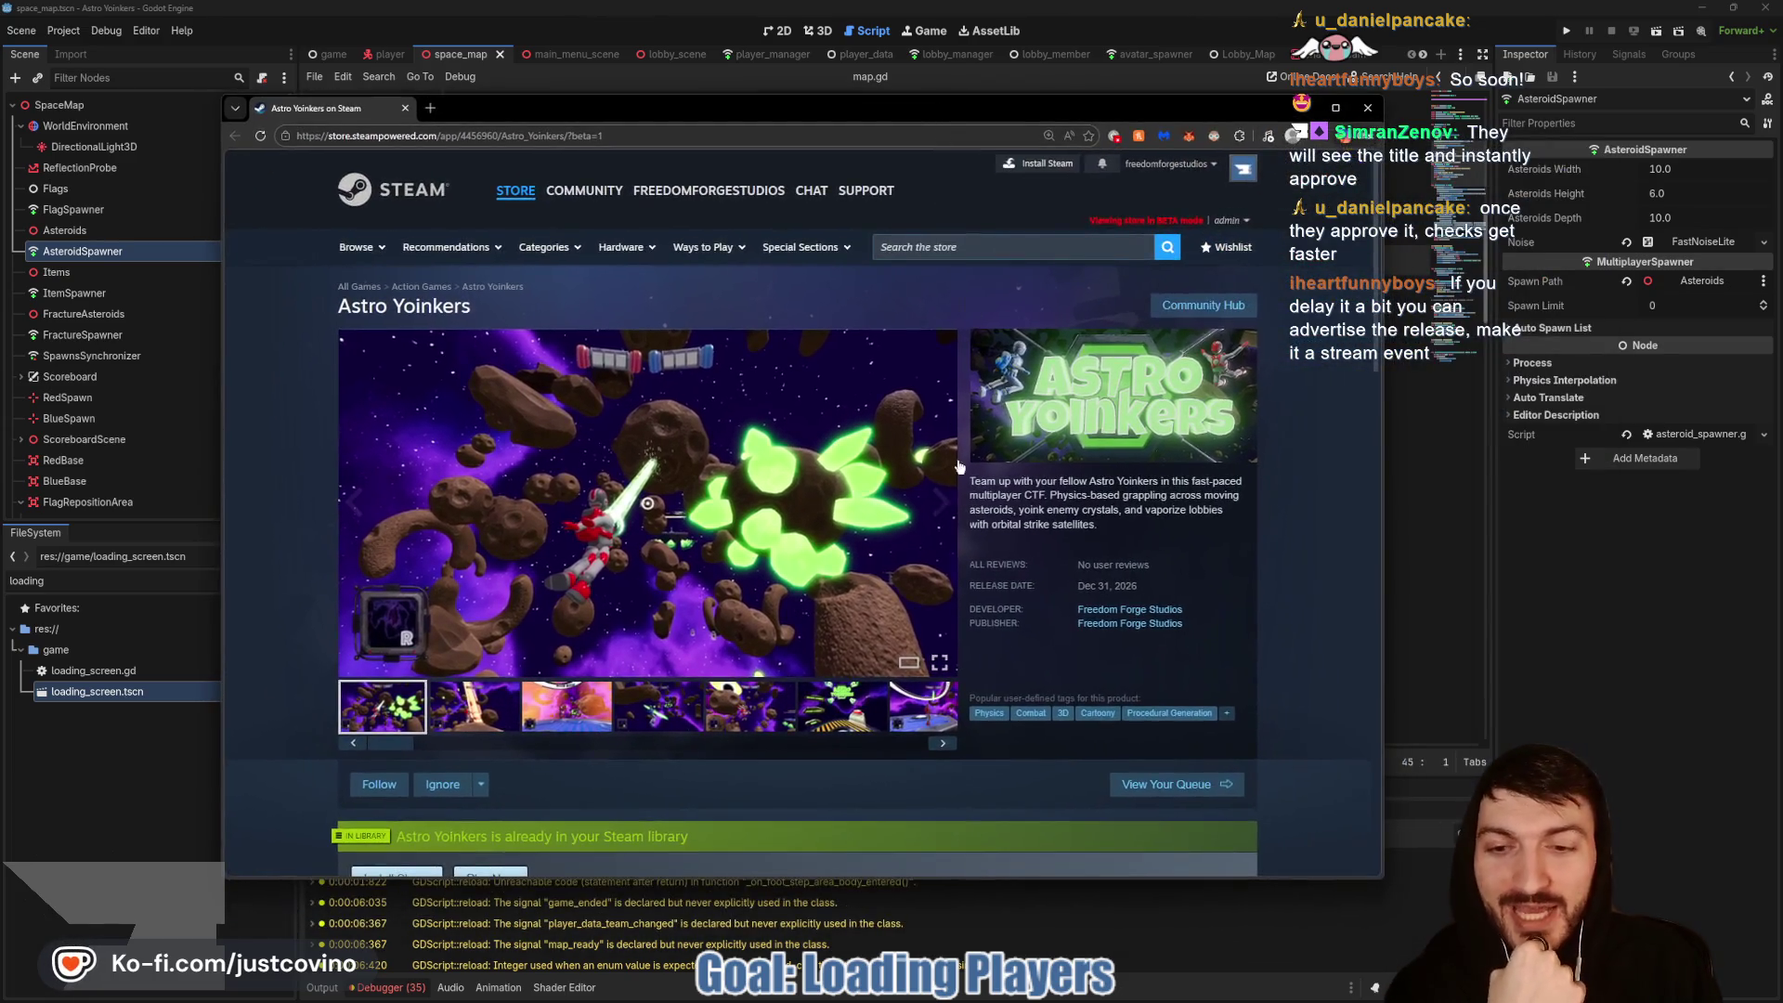
scroll(961, 469, down, 10)
scroll(961, 469, up, 4)
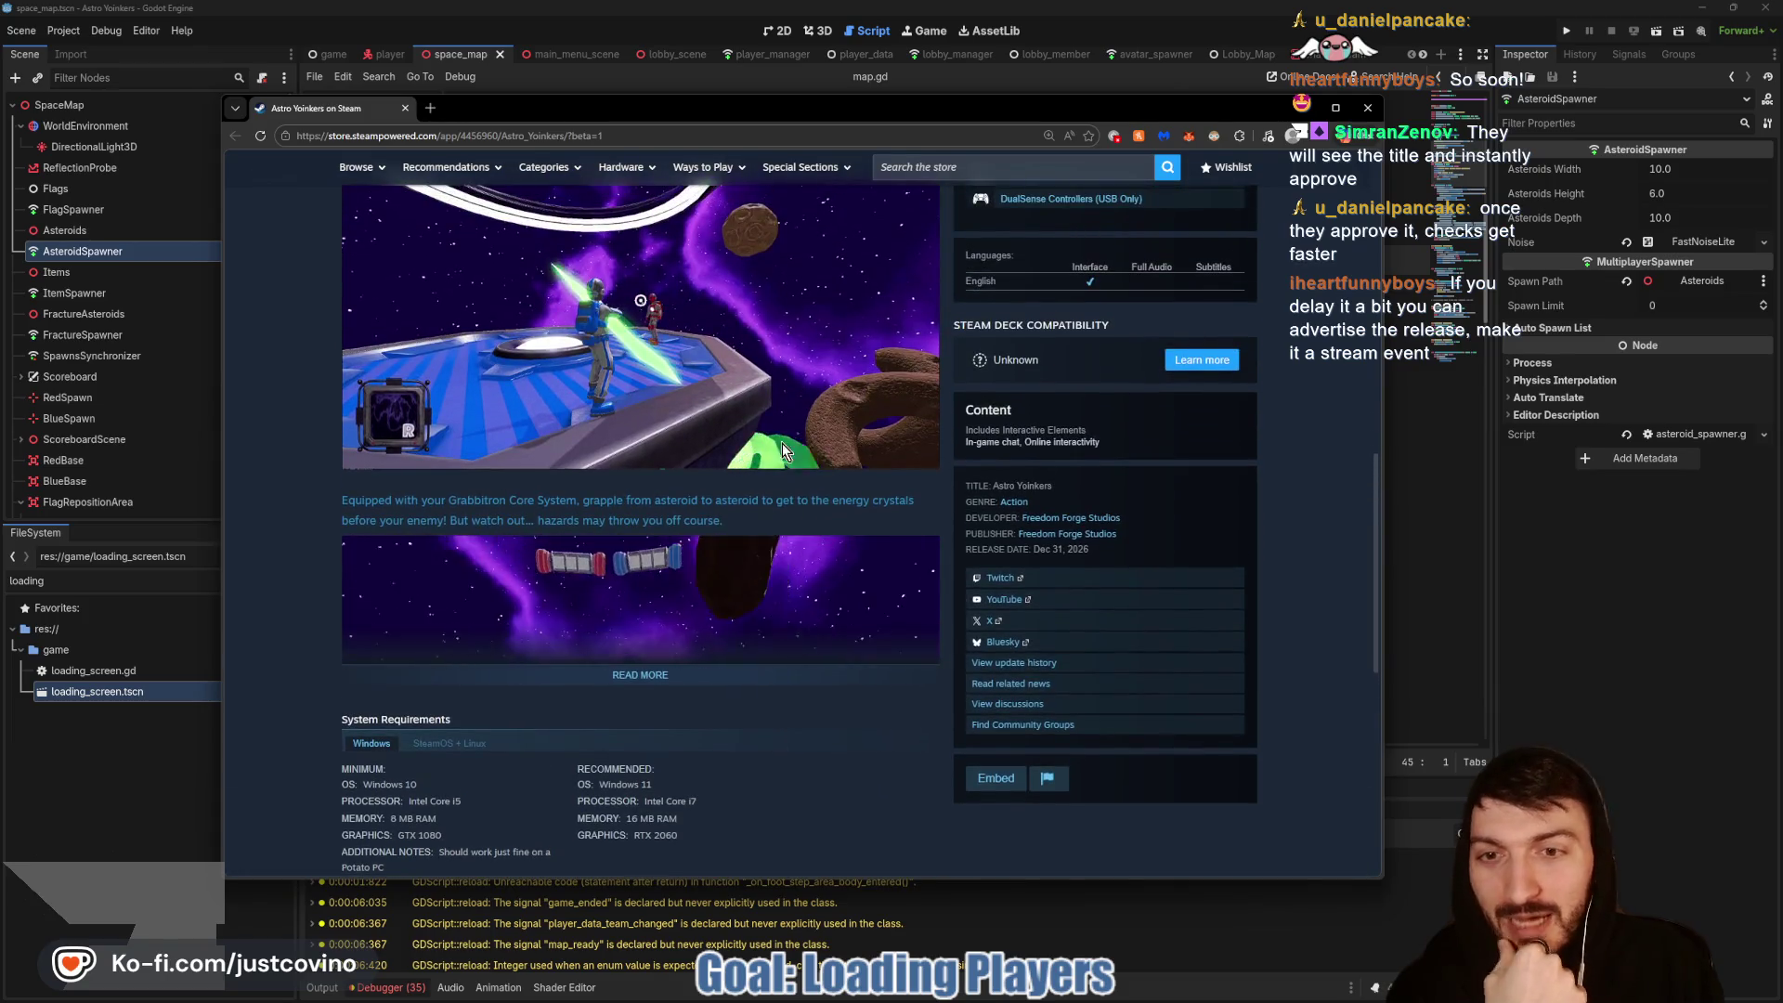
scroll(512, 375, up, 1)
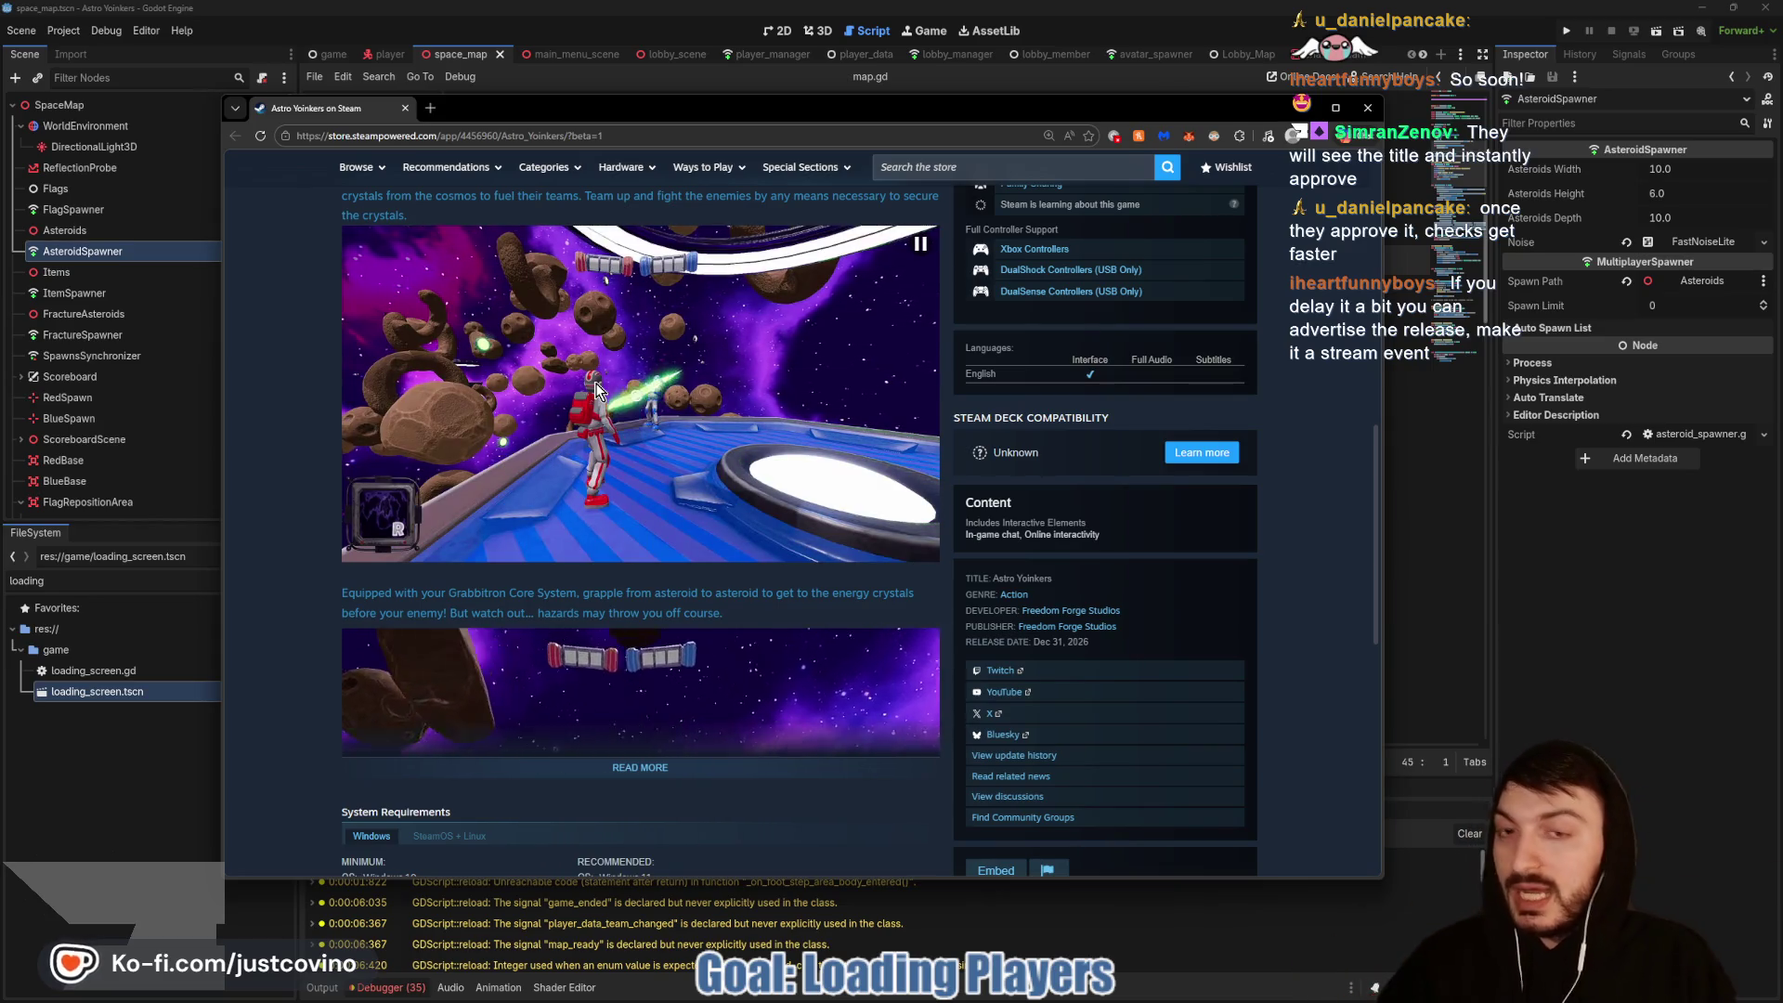
scroll(654, 410, down, 3)
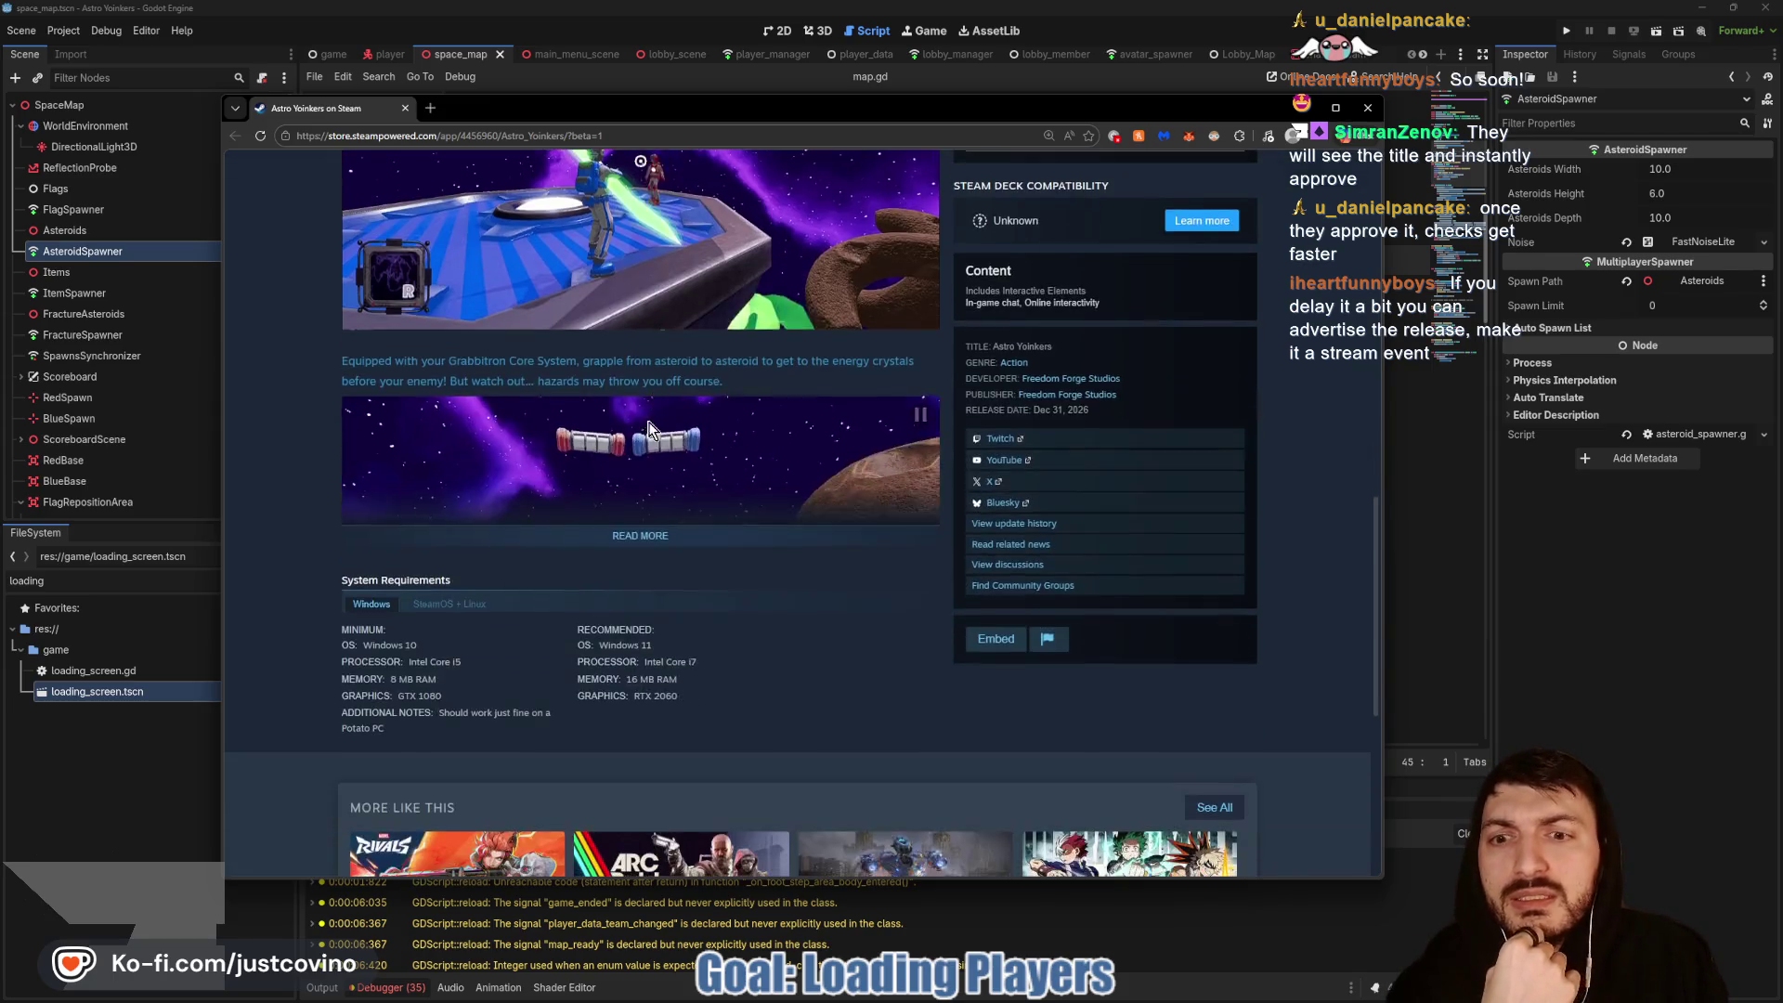
click(654, 538)
scroll(713, 411, down, 5)
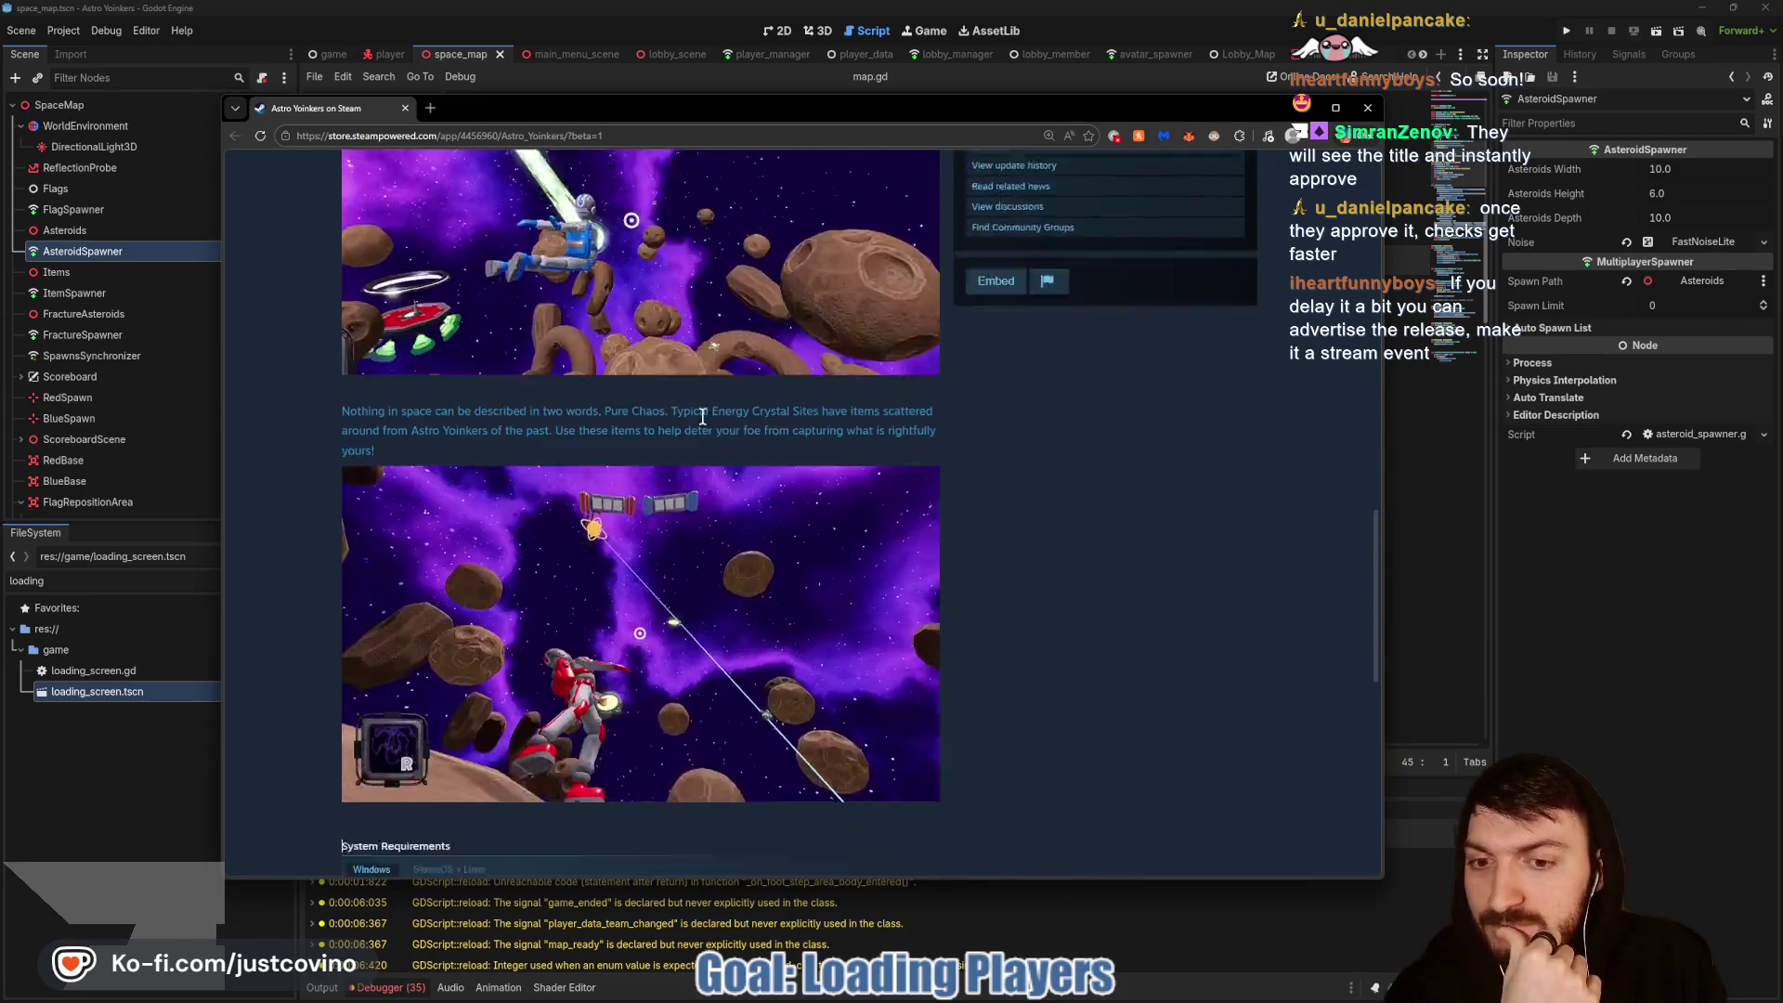
scroll(699, 429, up, 7)
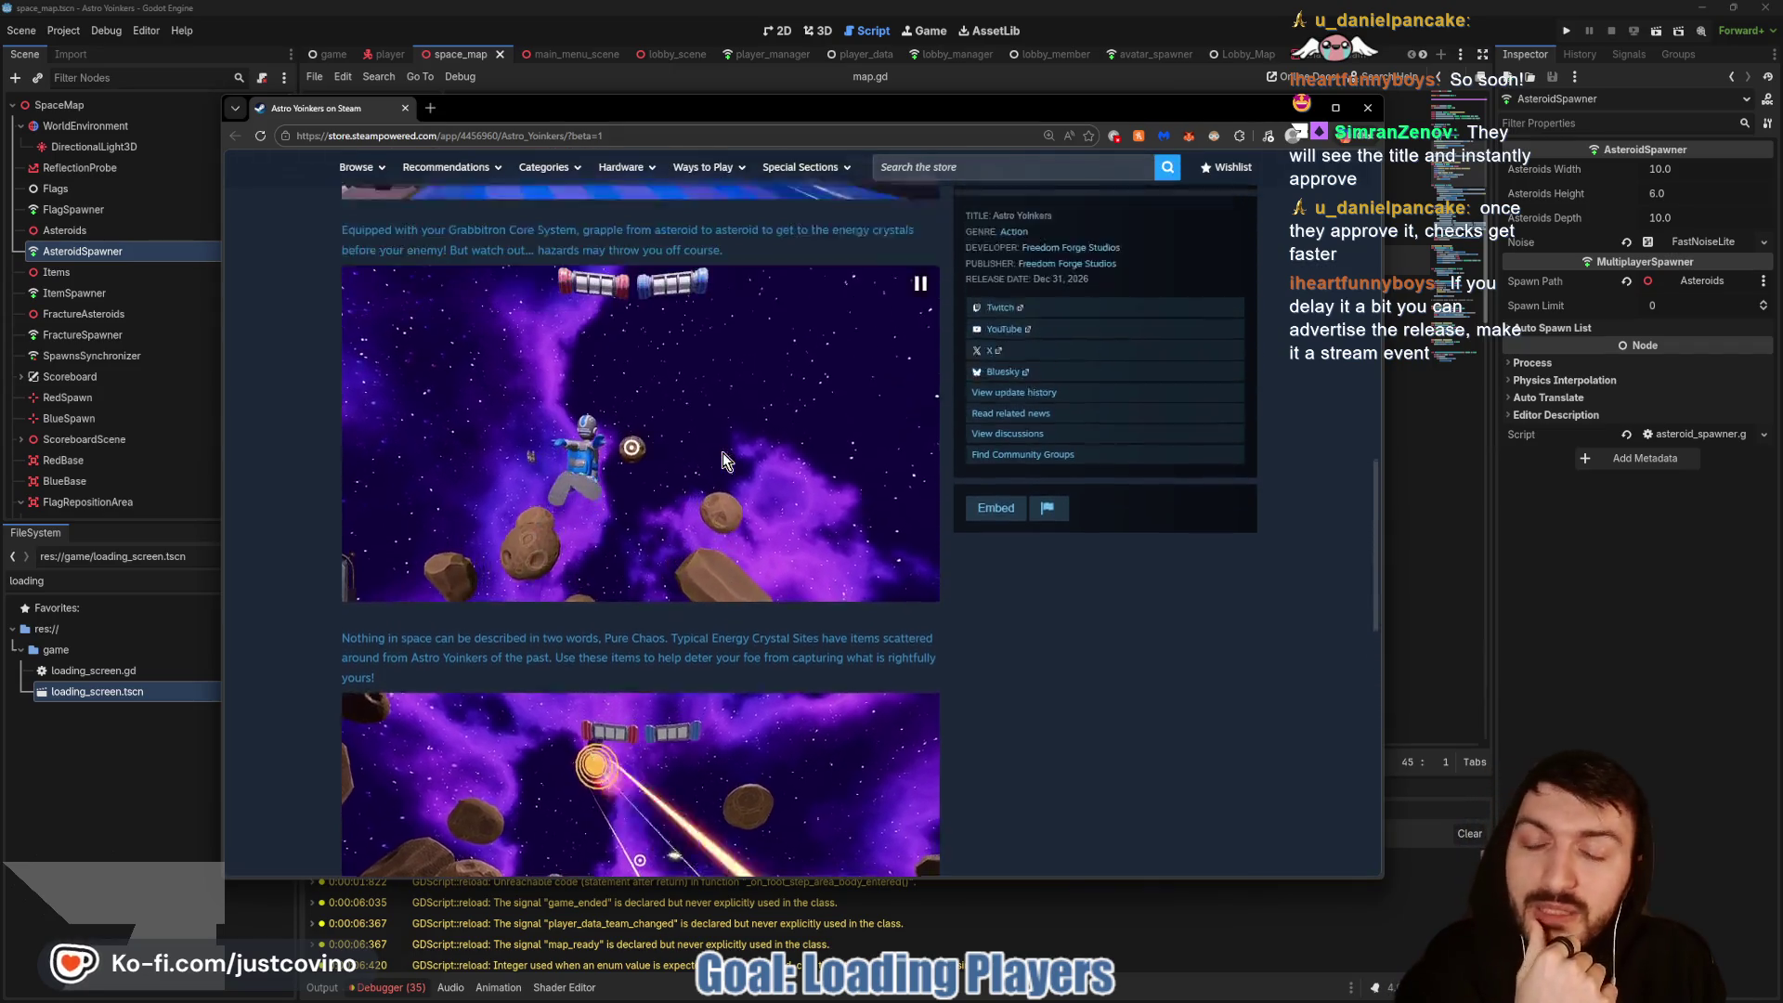
scroll(722, 455, up, 5)
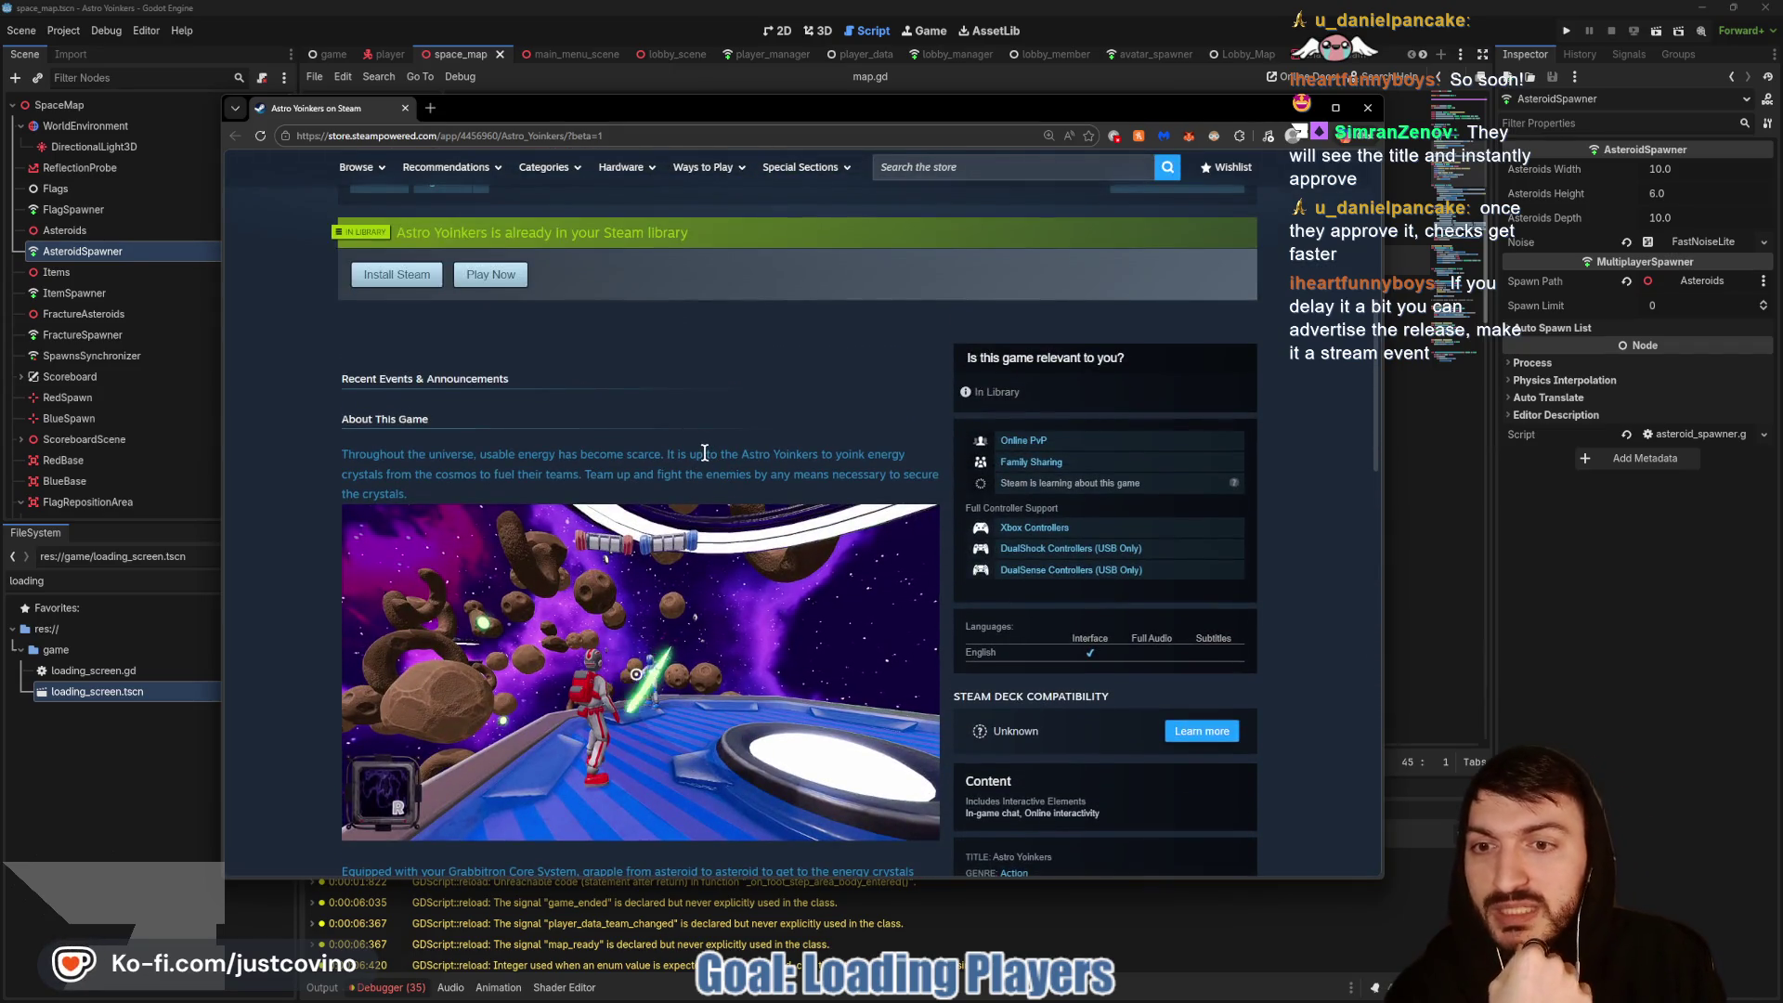
Step: Scroll the store page, then bring the ToDo notes window forward and move it aside
scroll(705, 452, up, 3)
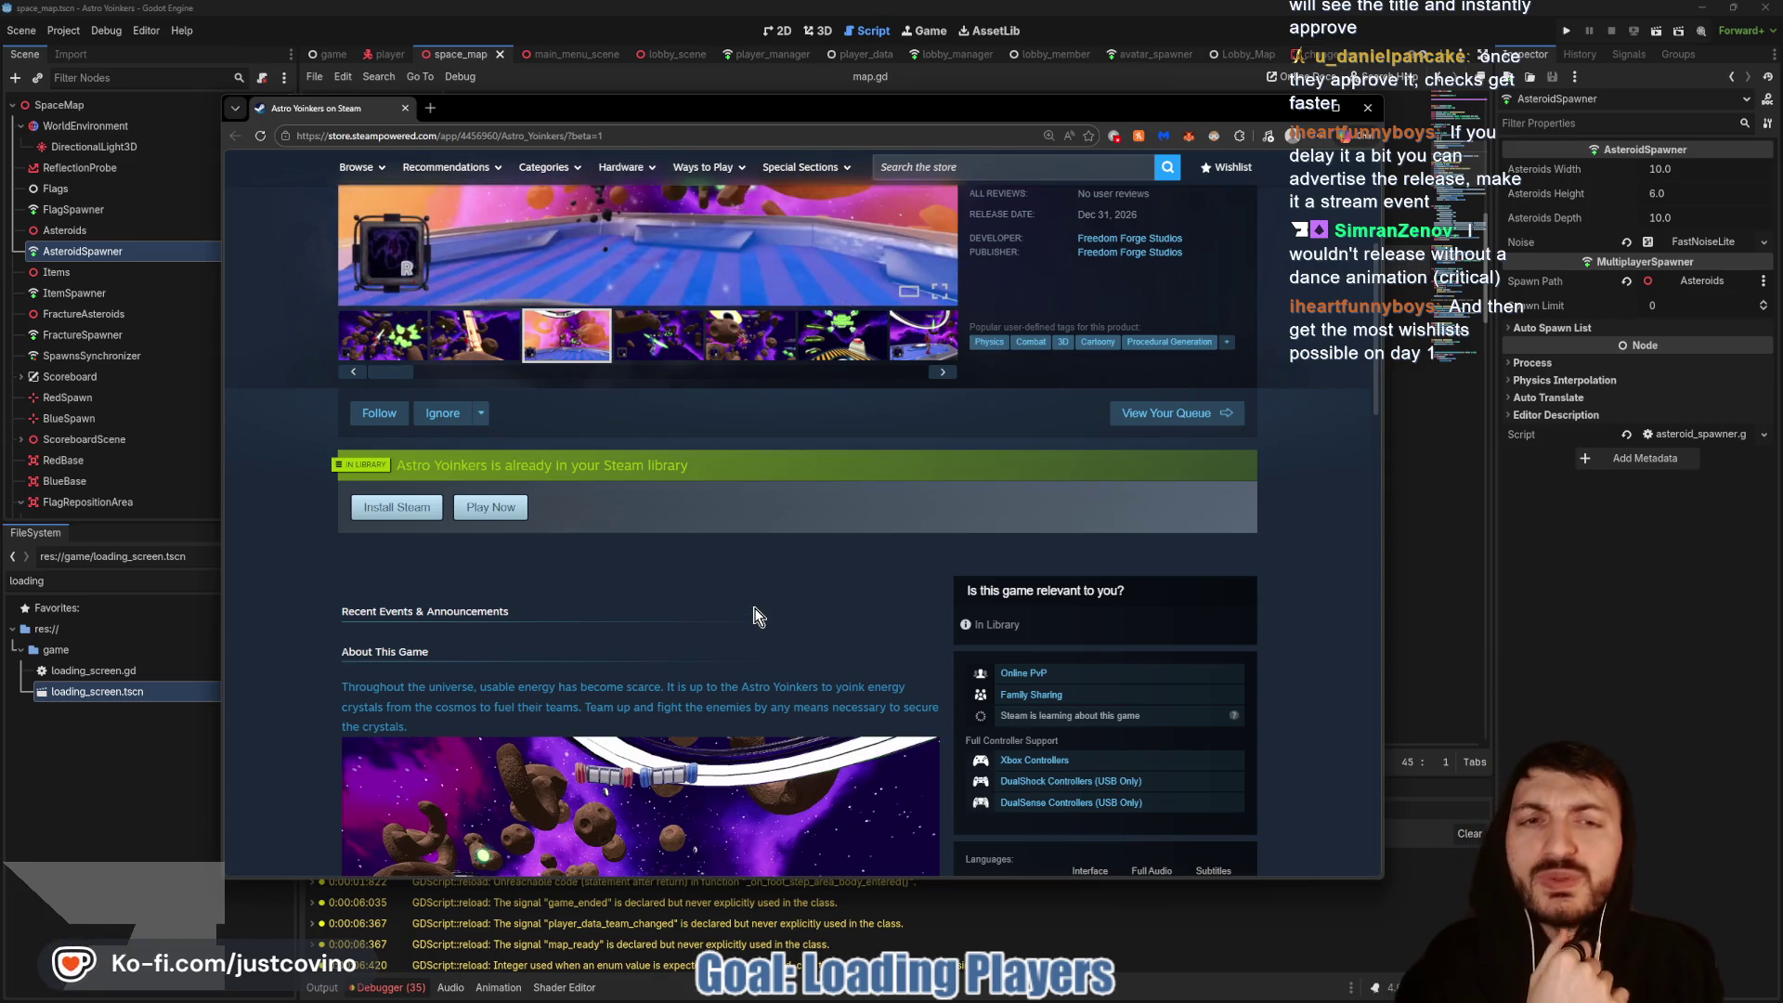
scroll(752, 613, up, 2)
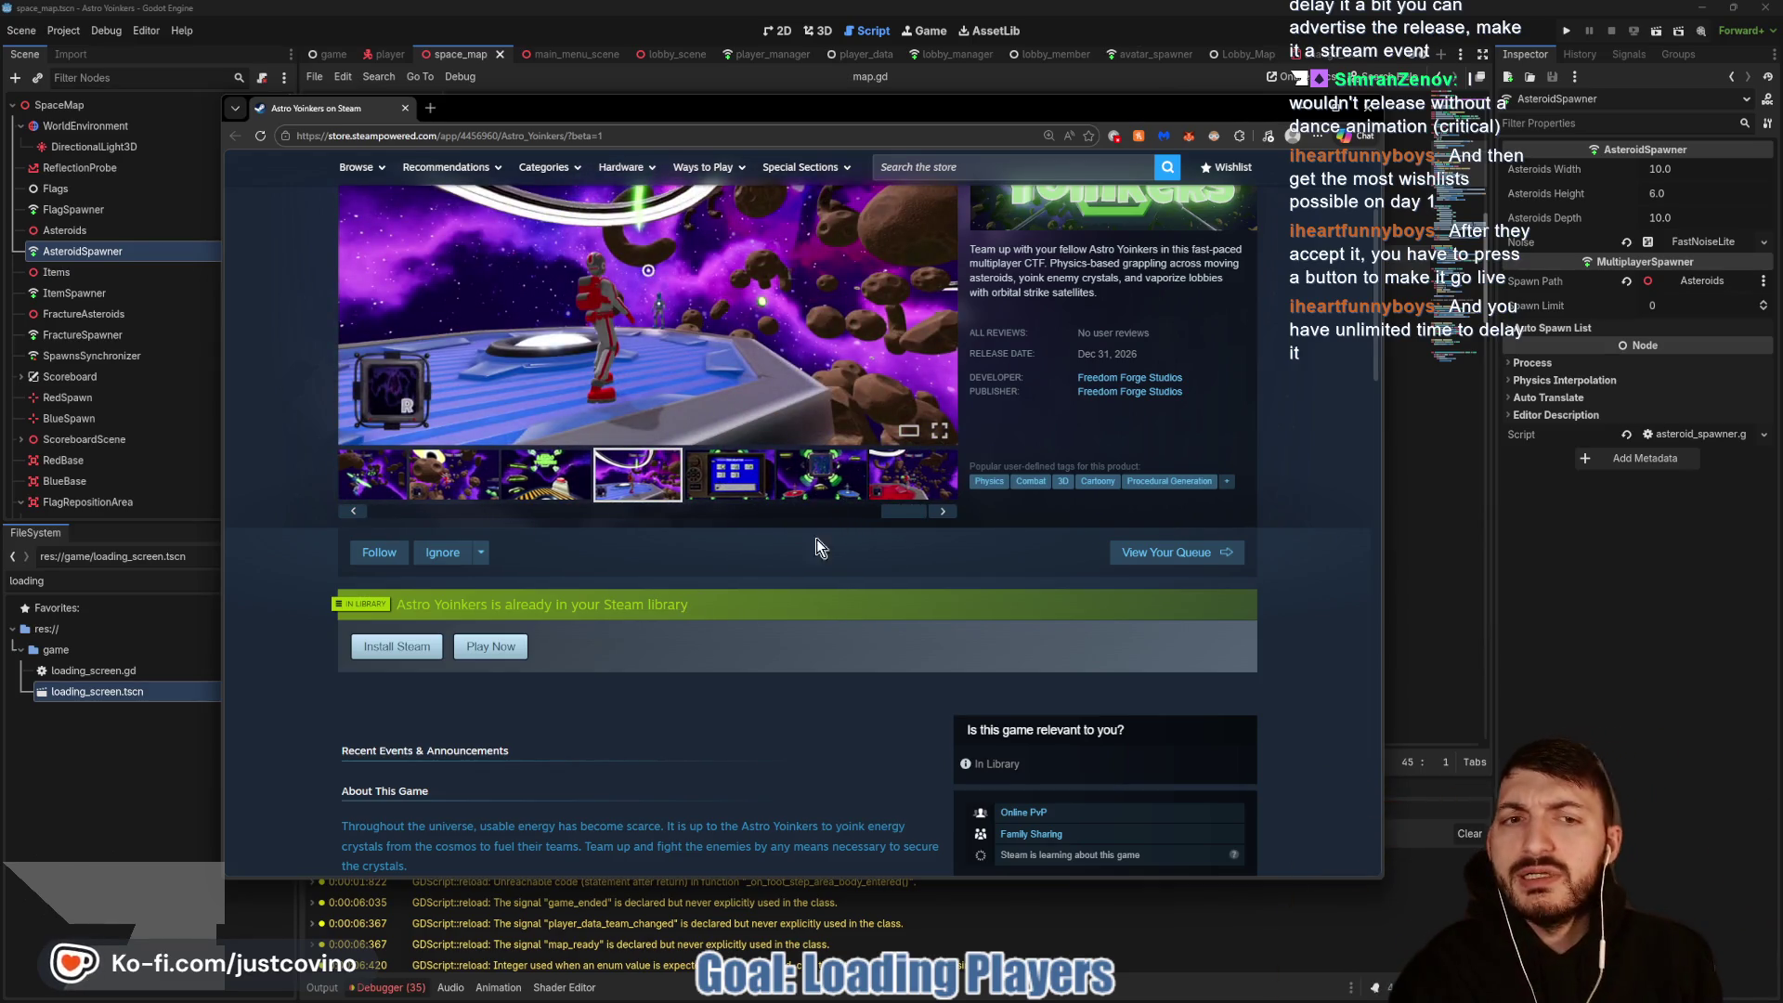
scroll(824, 536, up, 3)
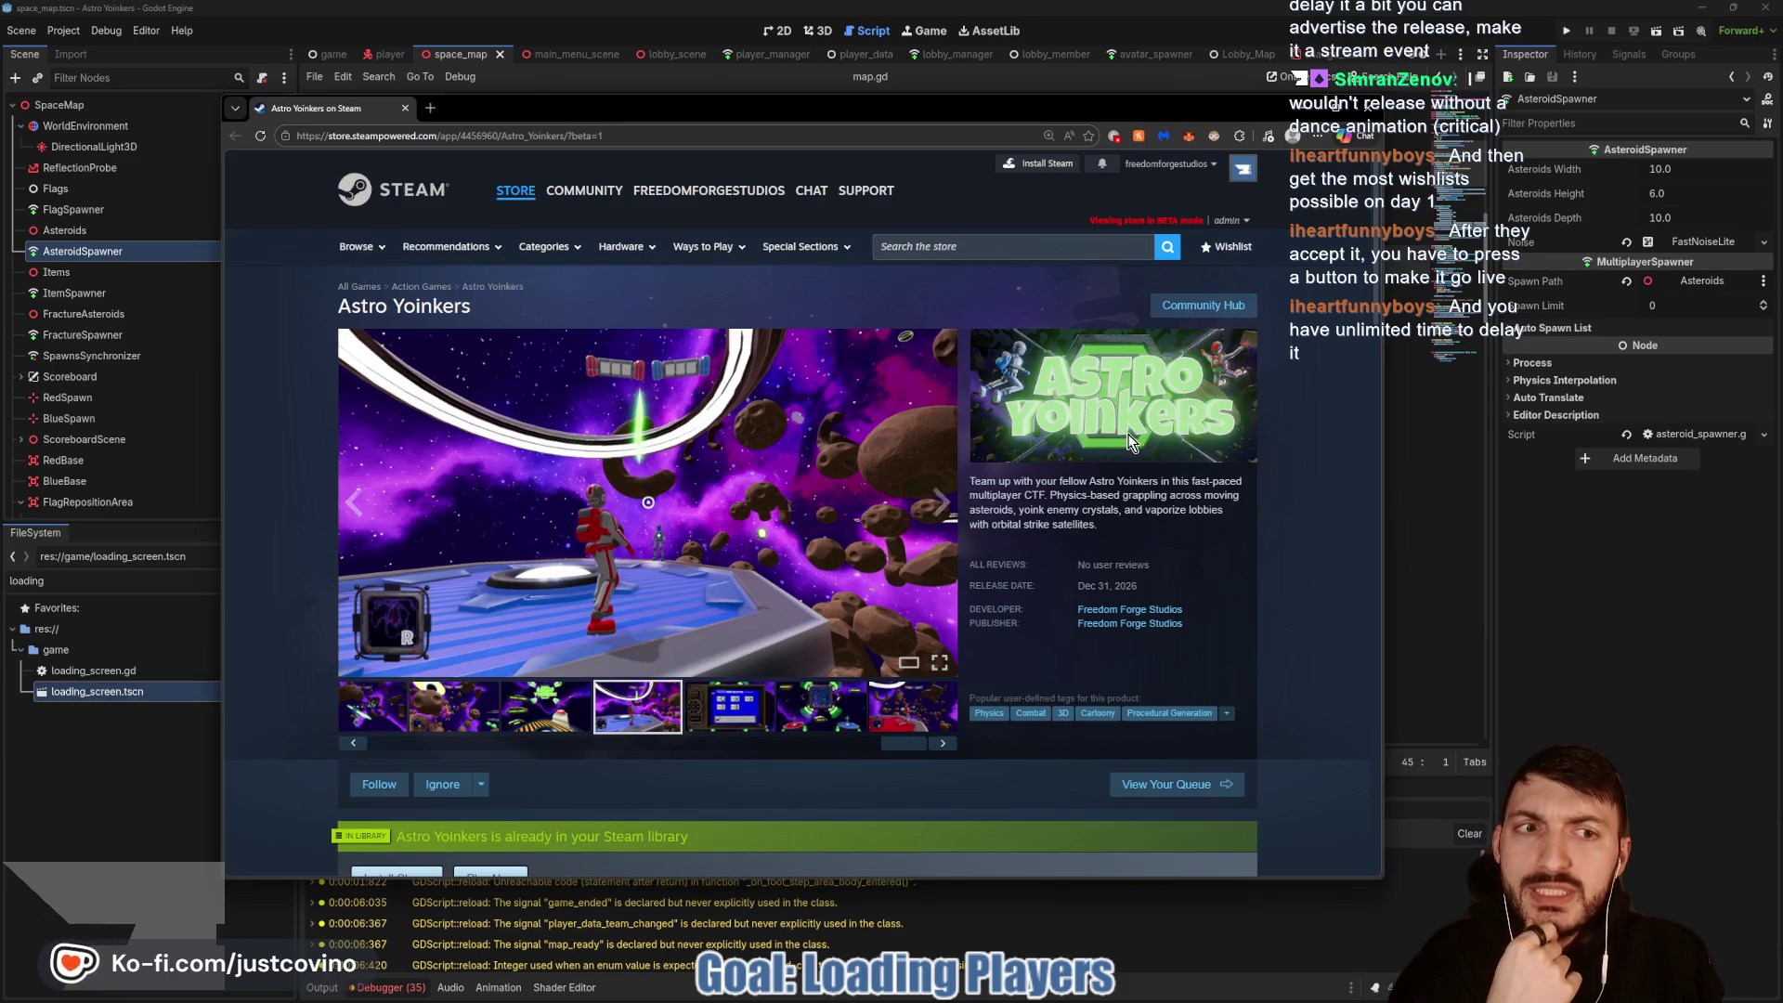
scroll(941, 502, down, 1)
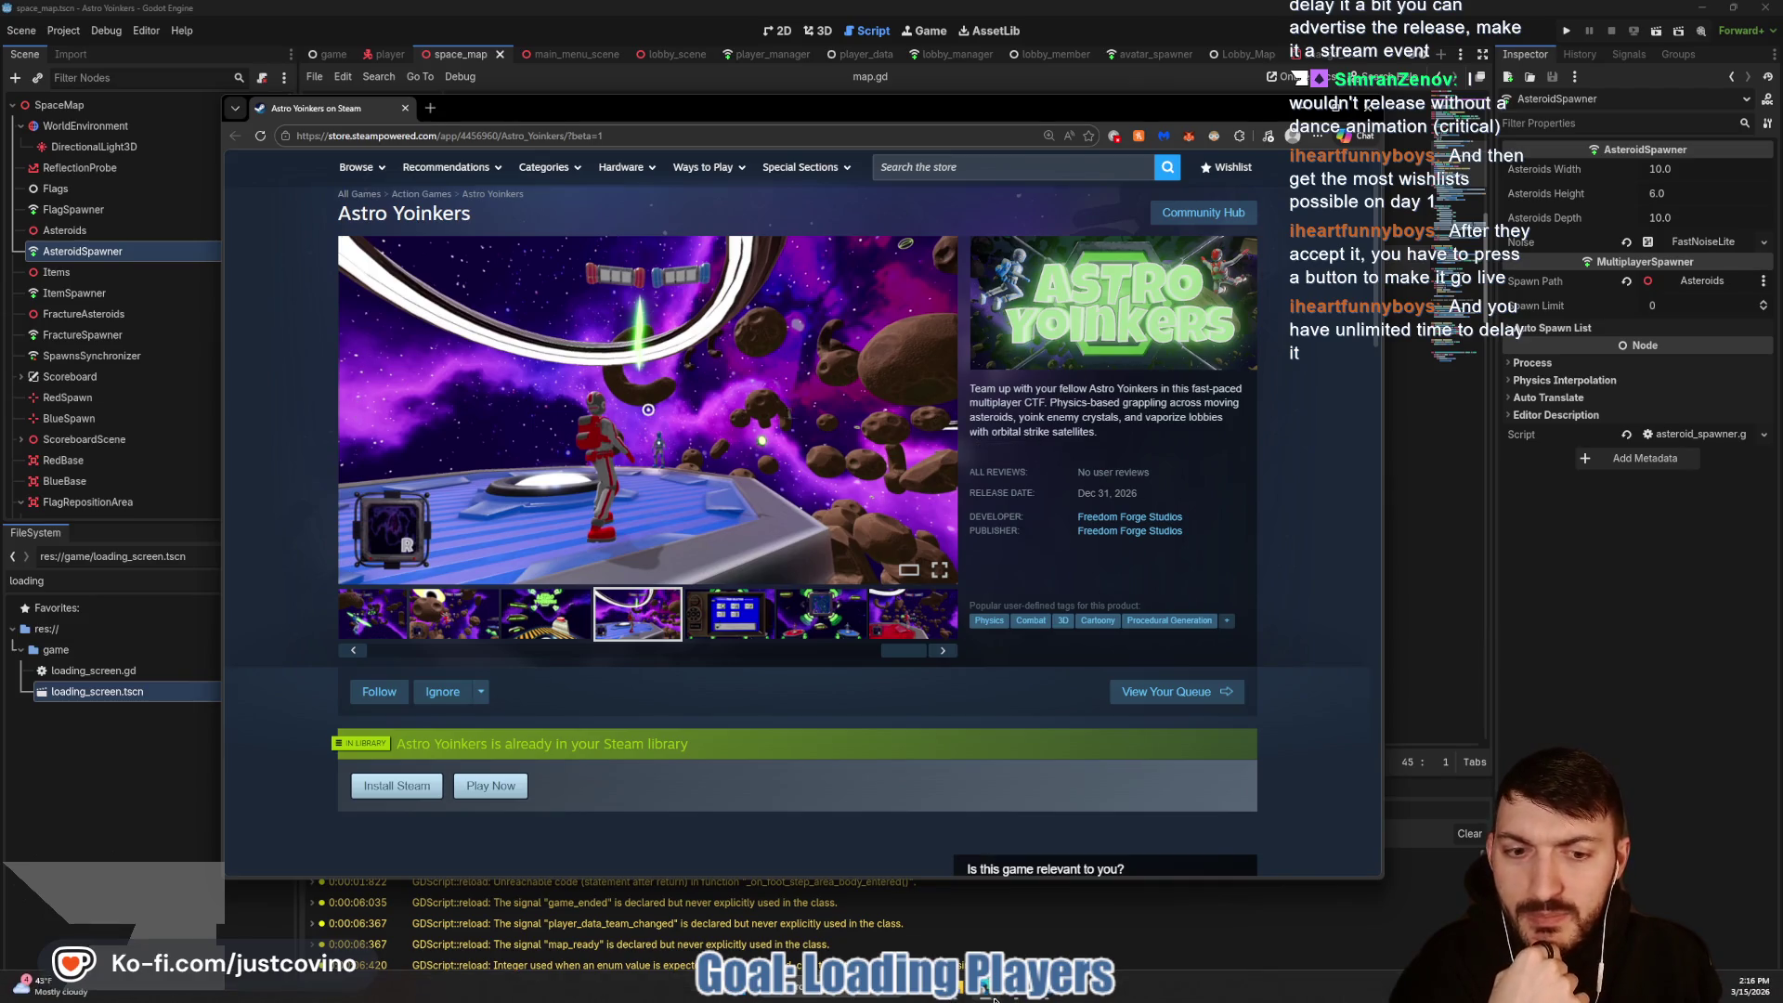
mouse_move(986, 995)
click(924, 915)
mouse_move(479, 65)
mouse_down()
mouse_move(542, 265)
mouse_move(509, 144)
mouse_move(323, 100)
mouse_move(325, 139)
mouse_up()
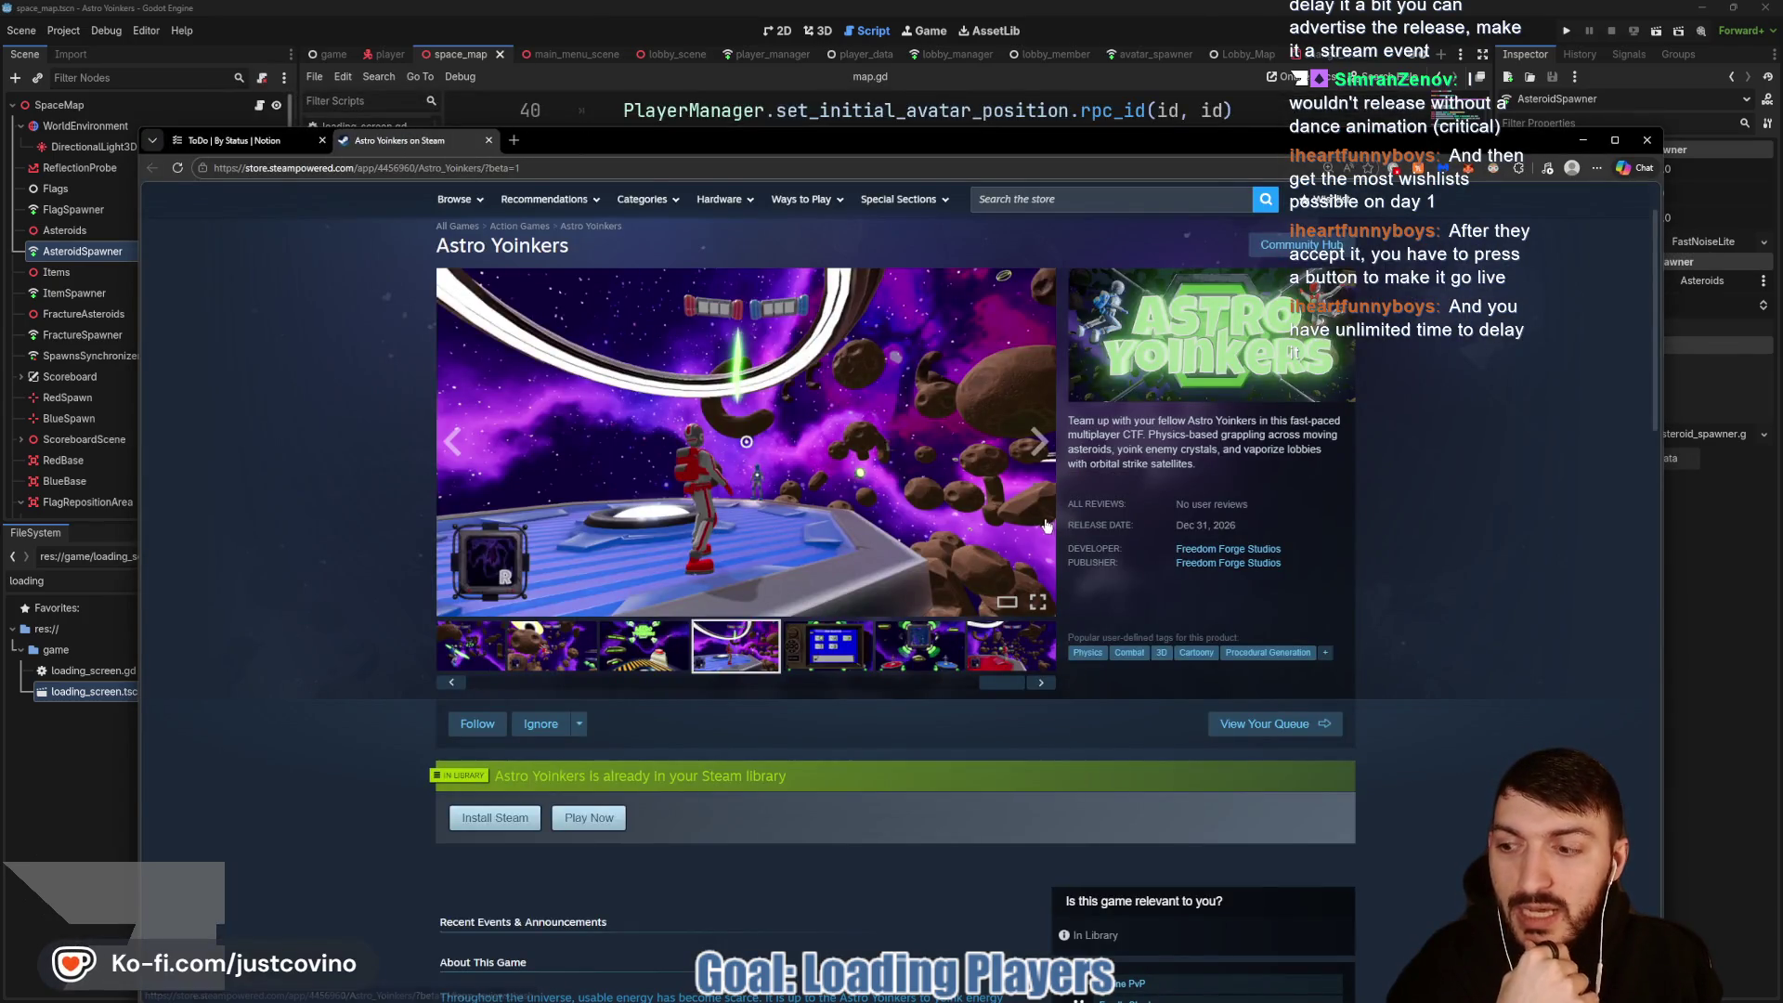
Step: Shrink and reposition the store page window, then bring the map.gd script back to the front
scroll(943, 729, up, 1)
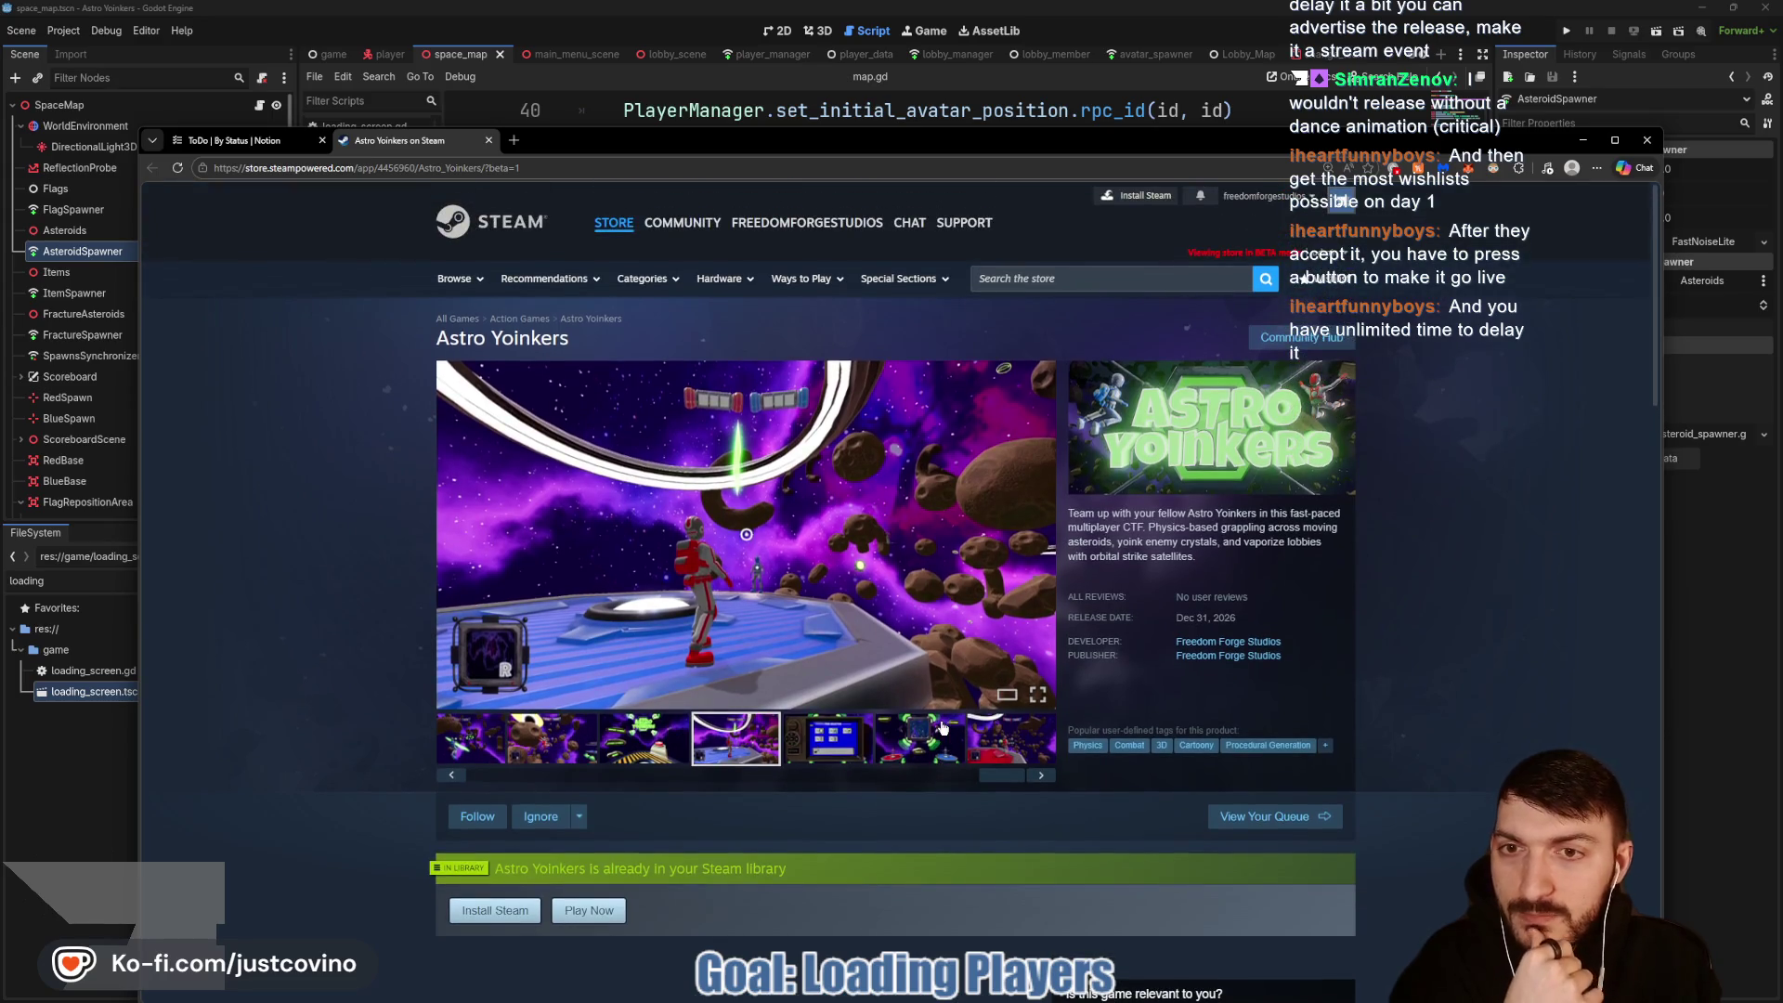
drag(1130, 141, 1102, 75)
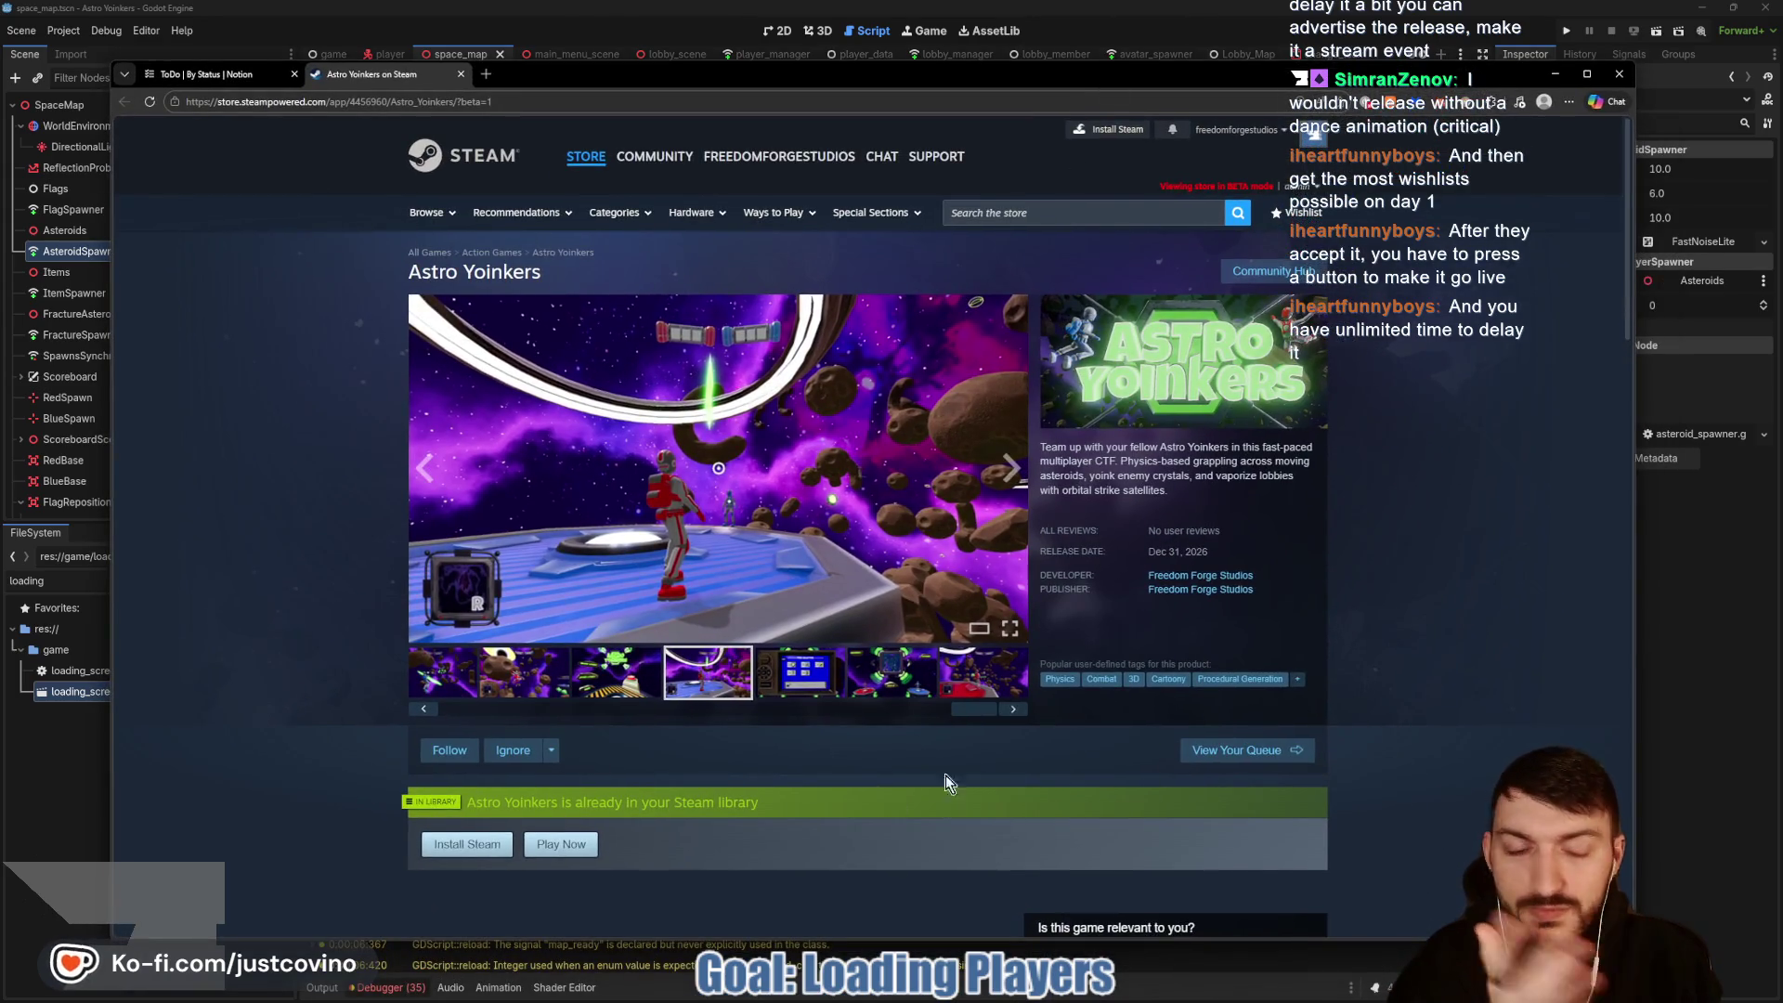
mouse_move(1632, 984)
mouse_down()
mouse_move(1241, 637)
mouse_move(1483, 790)
mouse_up()
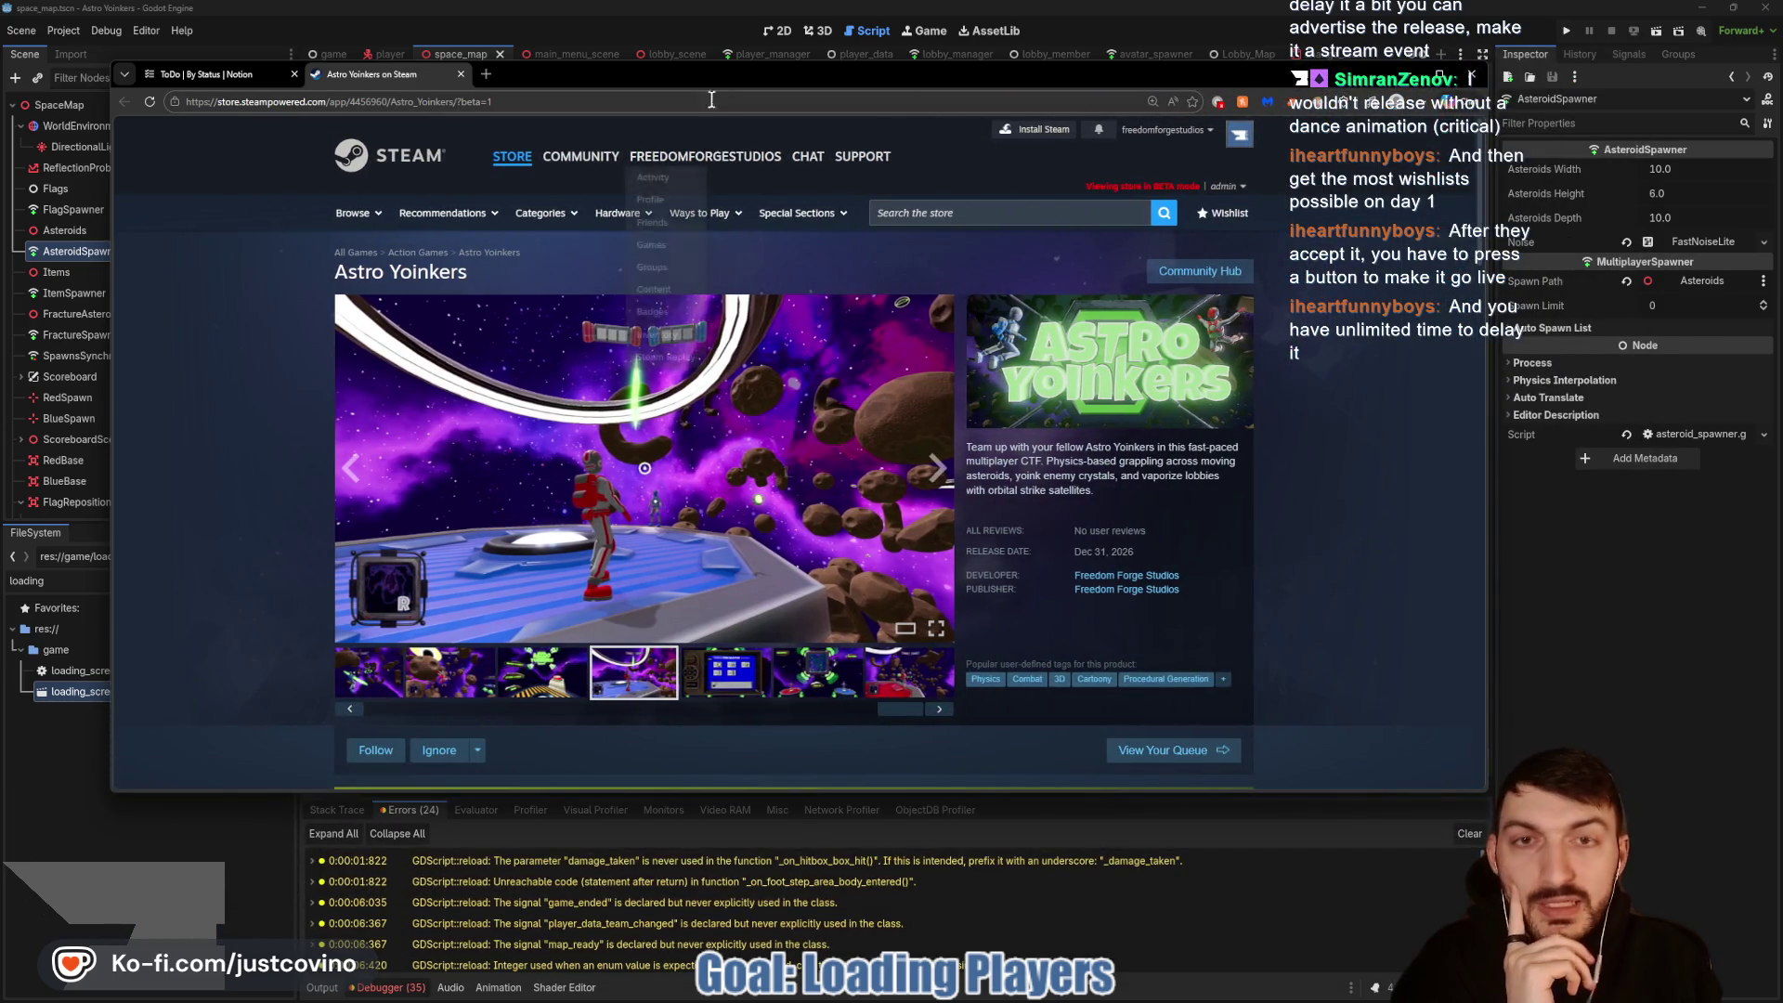
drag(704, 73, 767, 85)
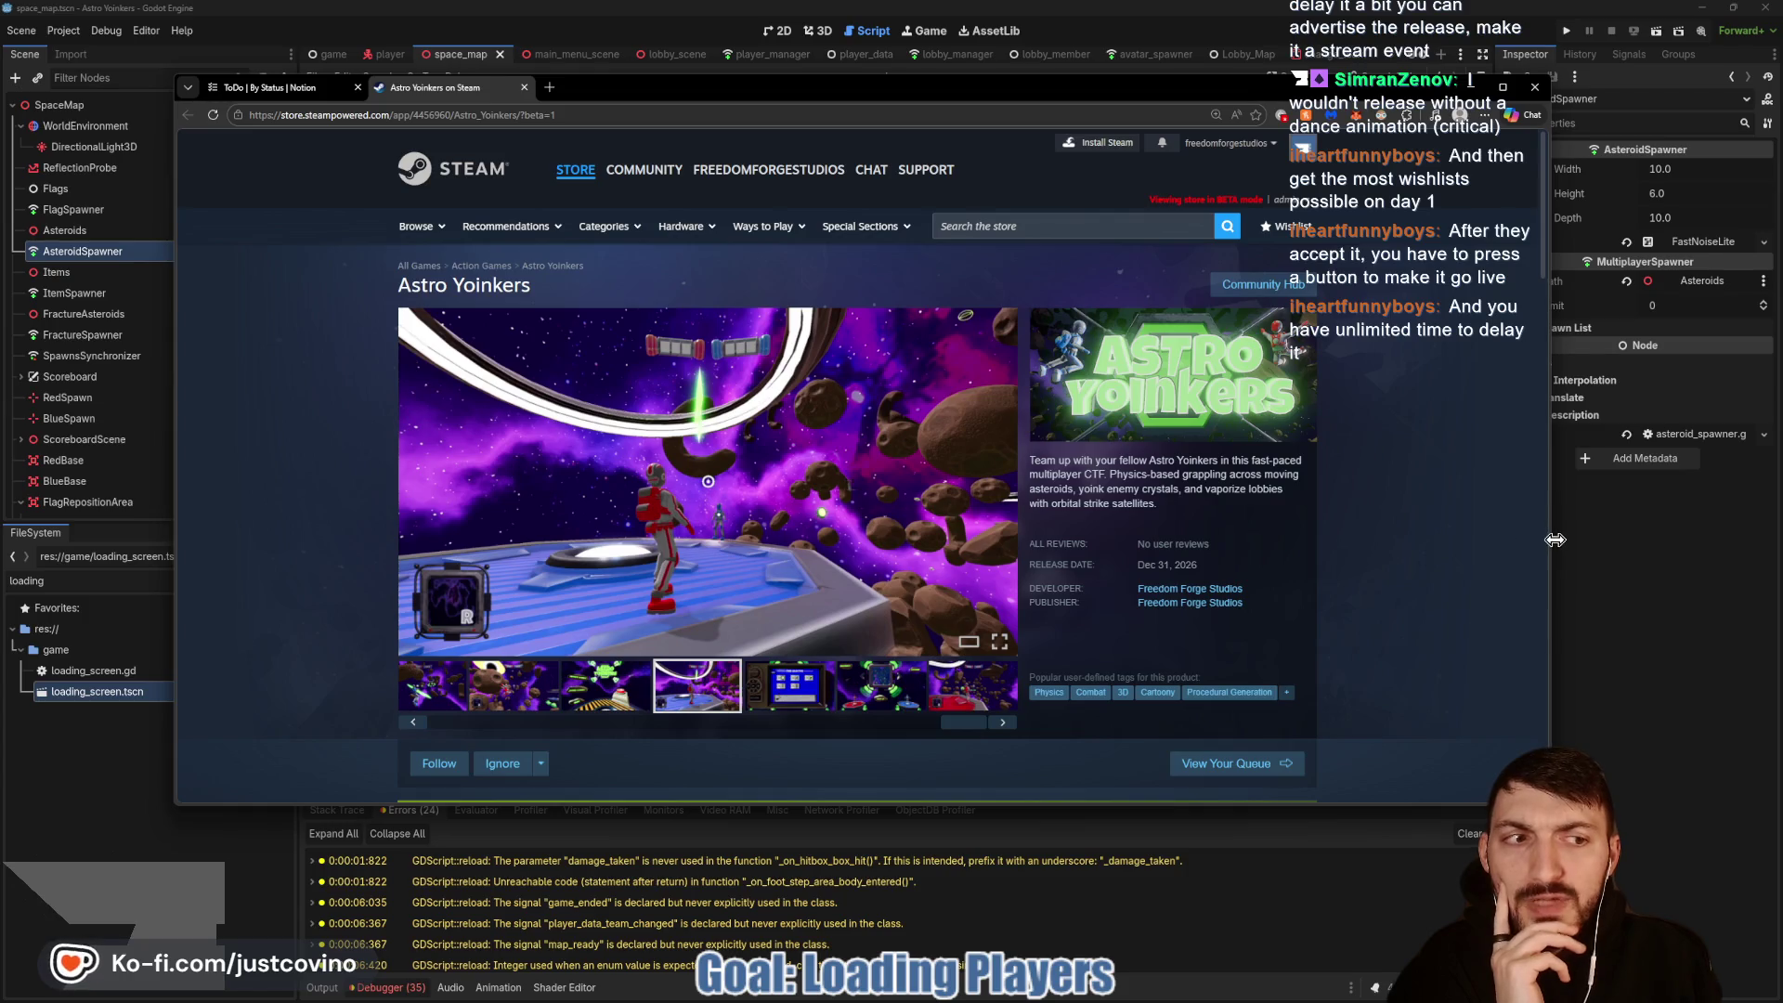
drag(1548, 544, 1482, 558)
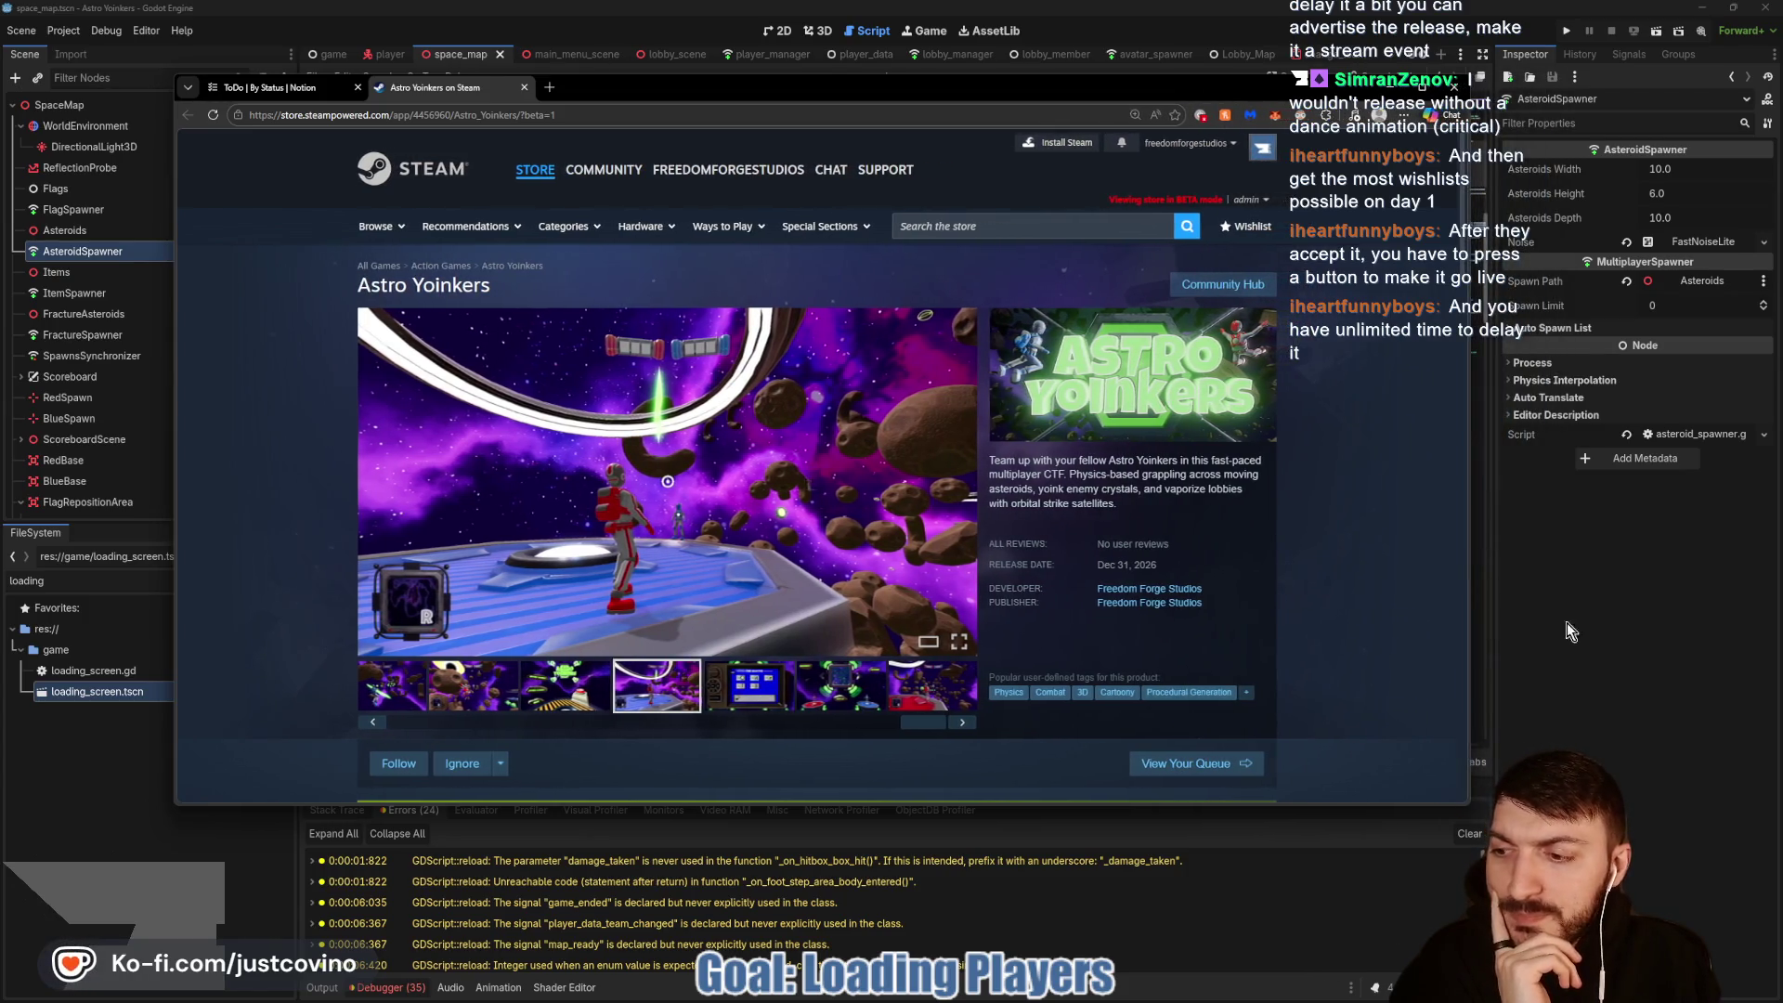
click(1597, 655)
click(814, 388)
scroll(874, 462, down, 1)
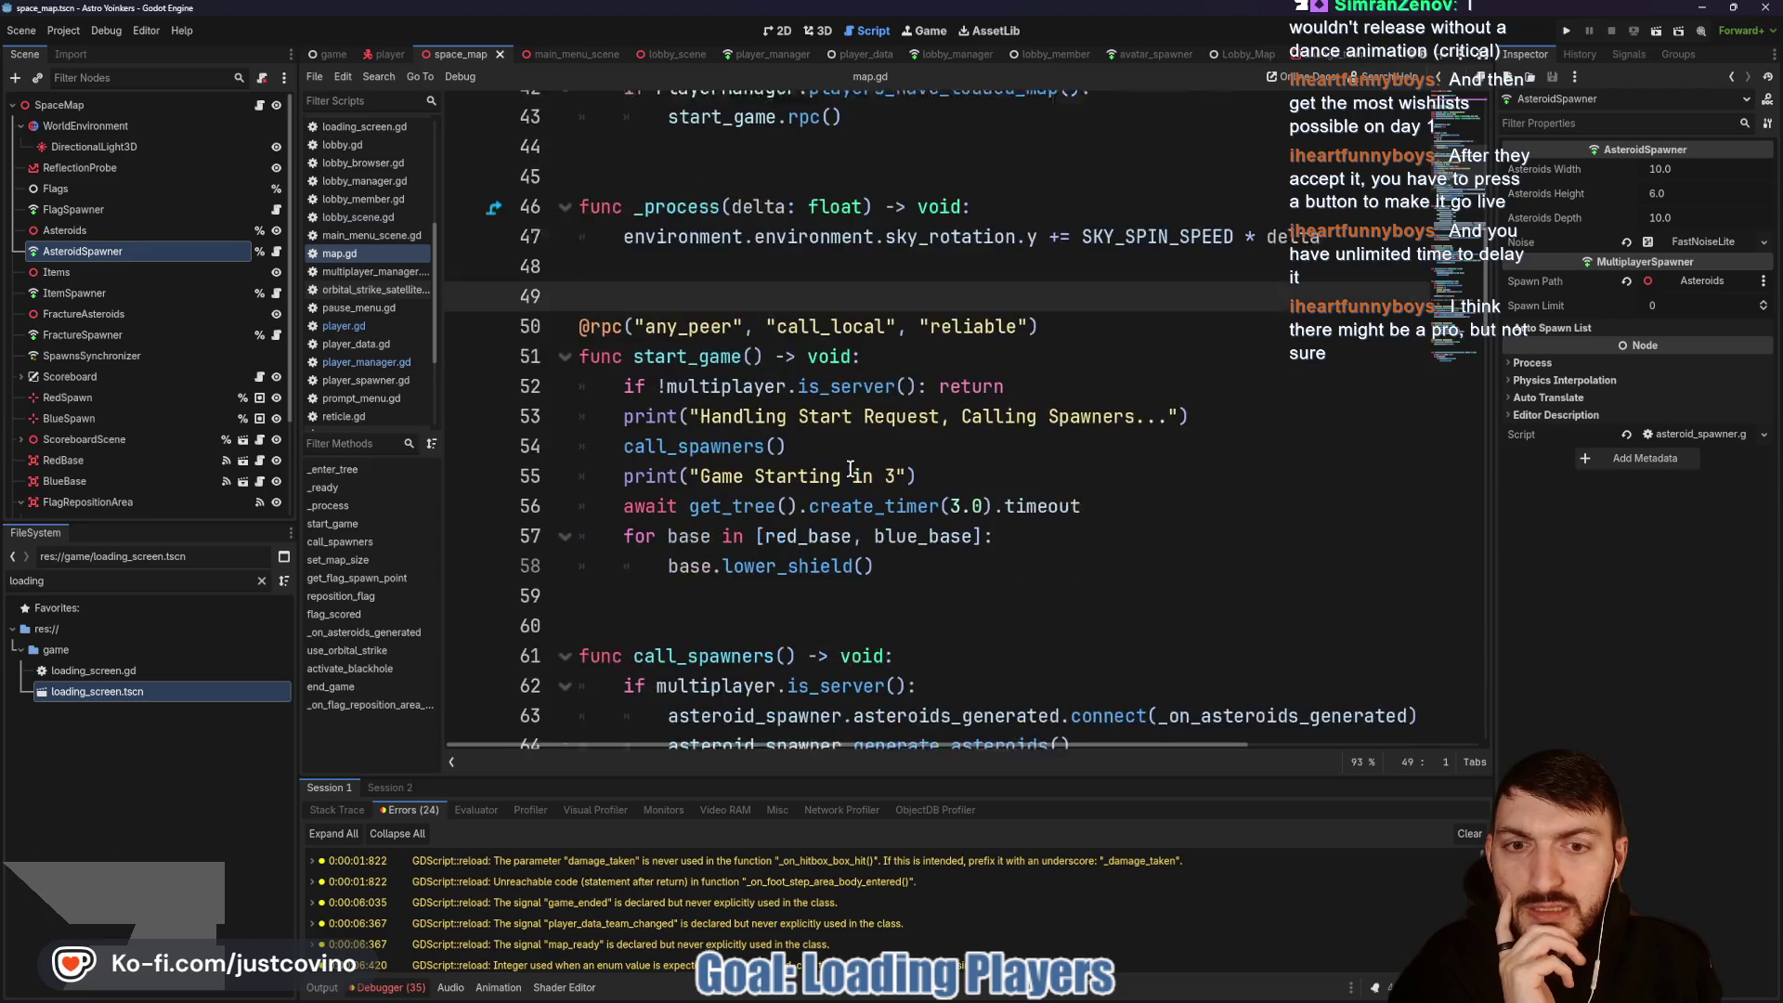
scroll(840, 524, up, 2)
scroll(826, 612, down, 1)
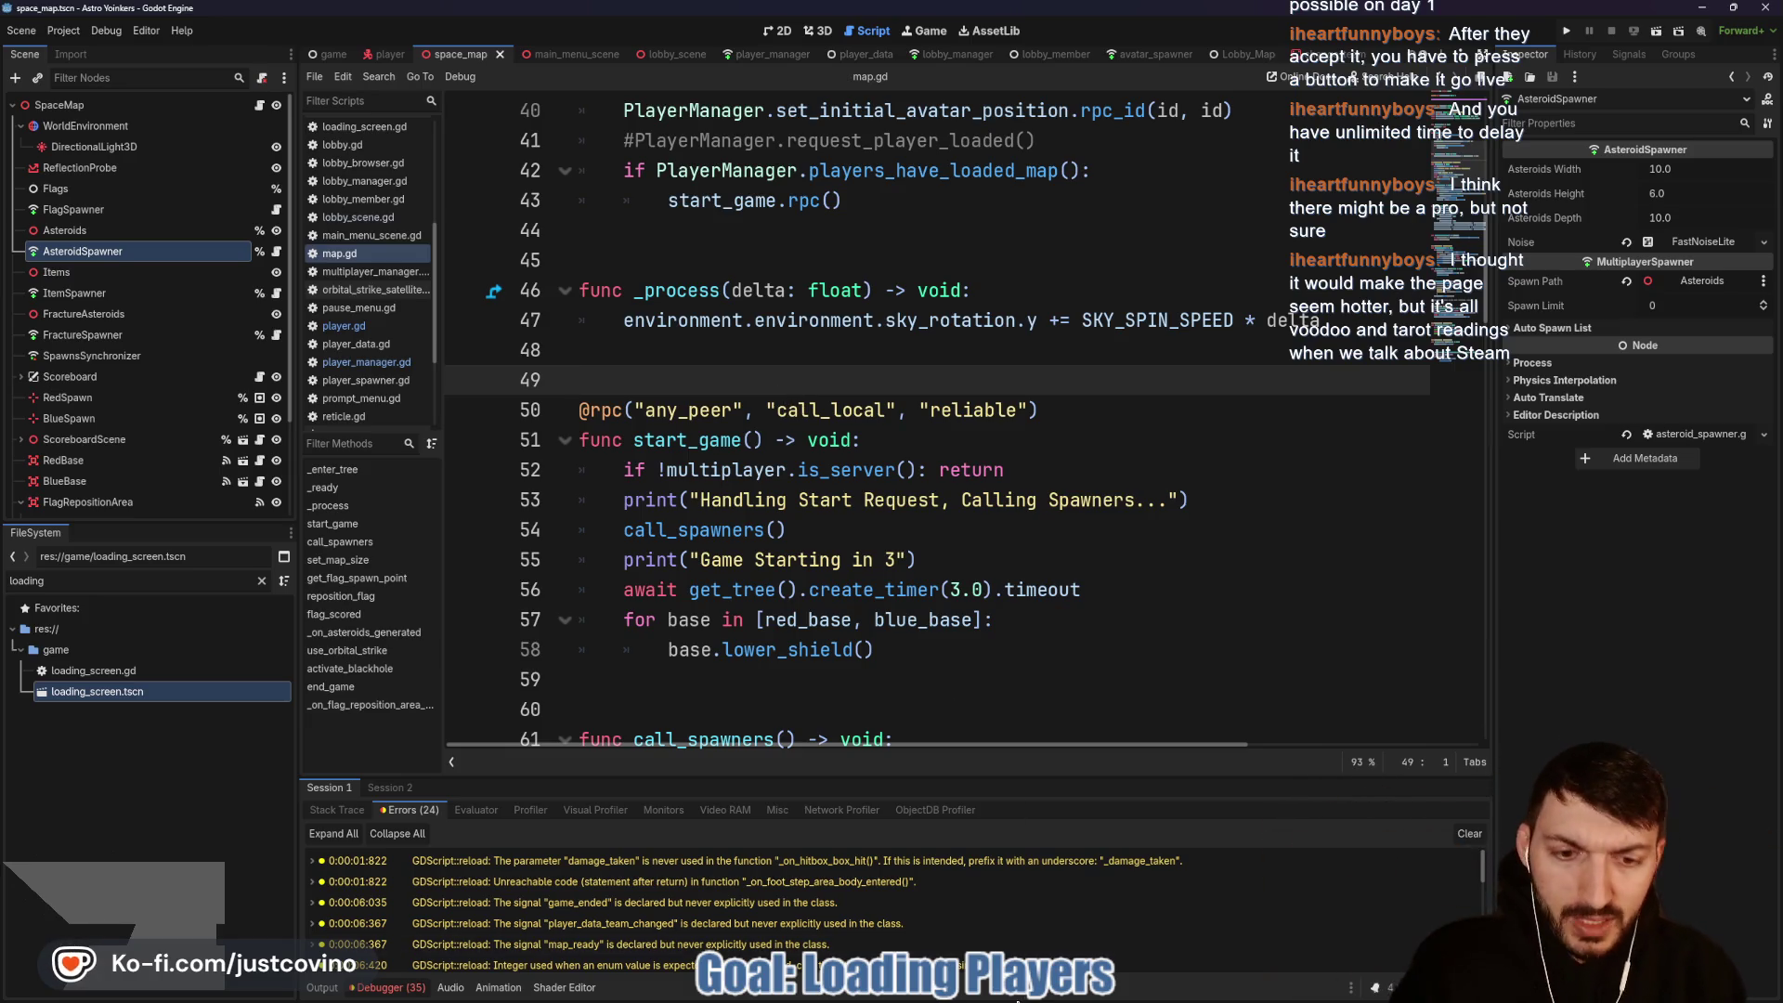
Step: Launch Steam from the Start menu search and sign in with the saved account
key(super)
text(steam)
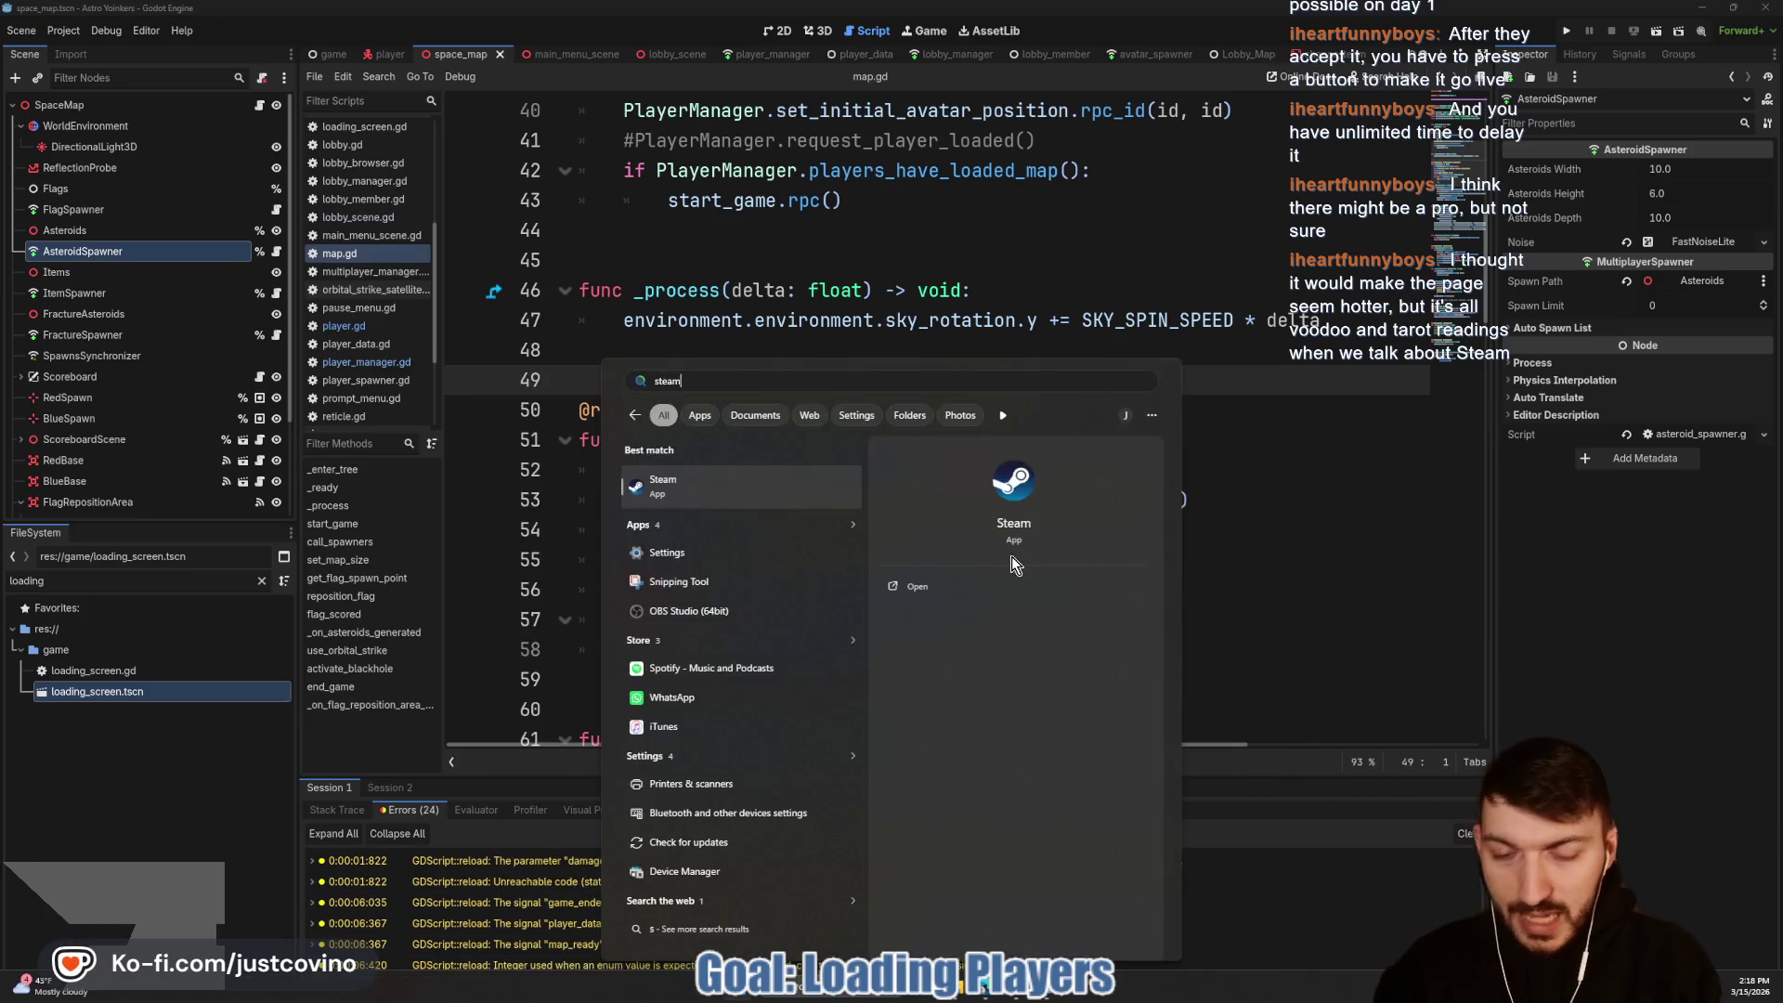
click(949, 517)
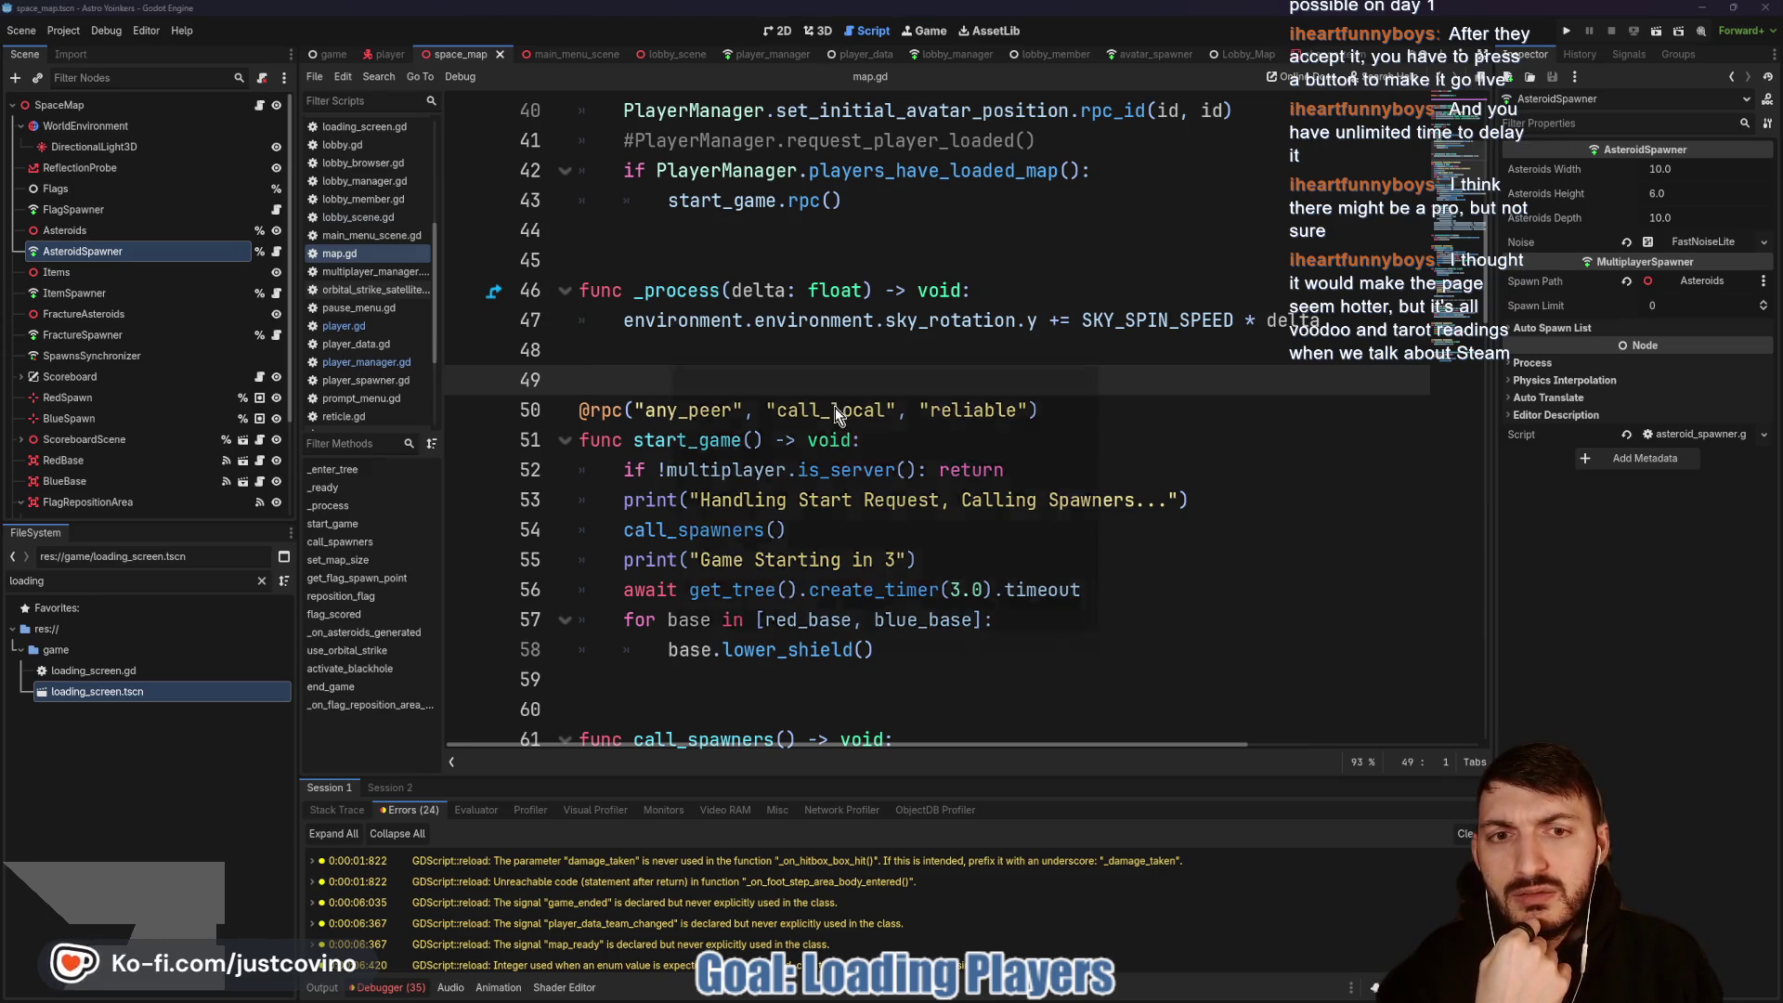
click(761, 502)
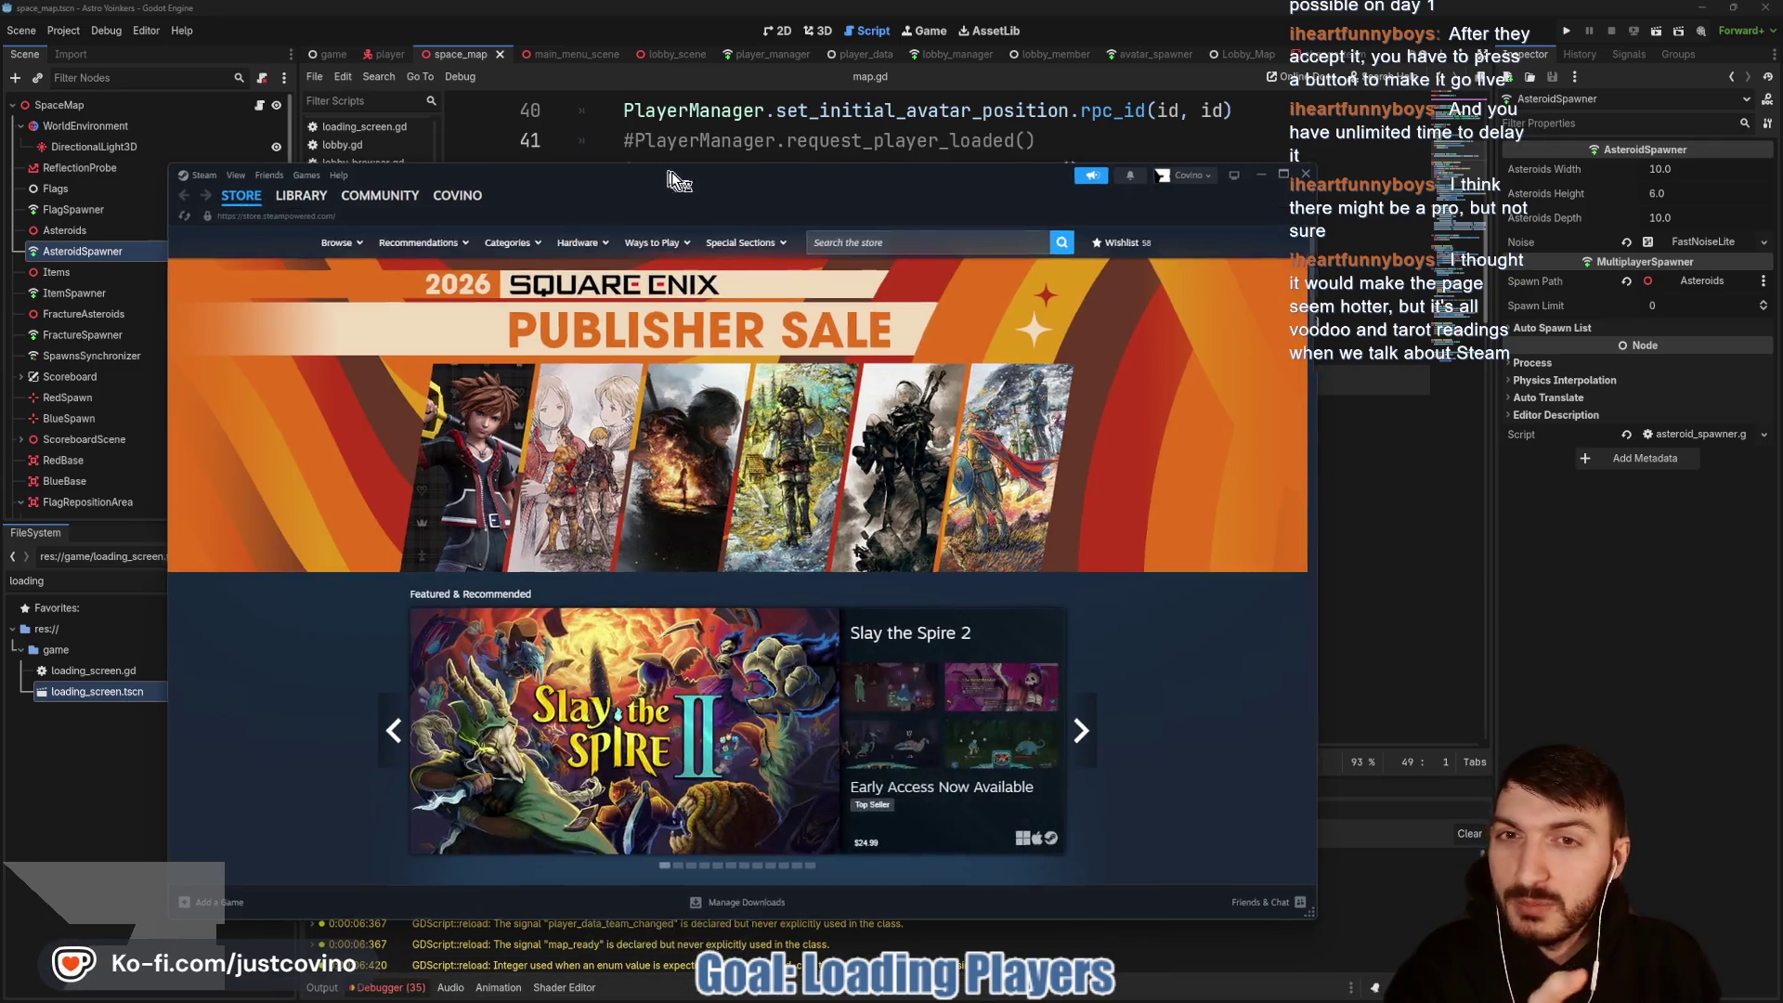
Step: Reposition the Steam window and flip through the featured games carousel
drag(671, 170, 803, 135)
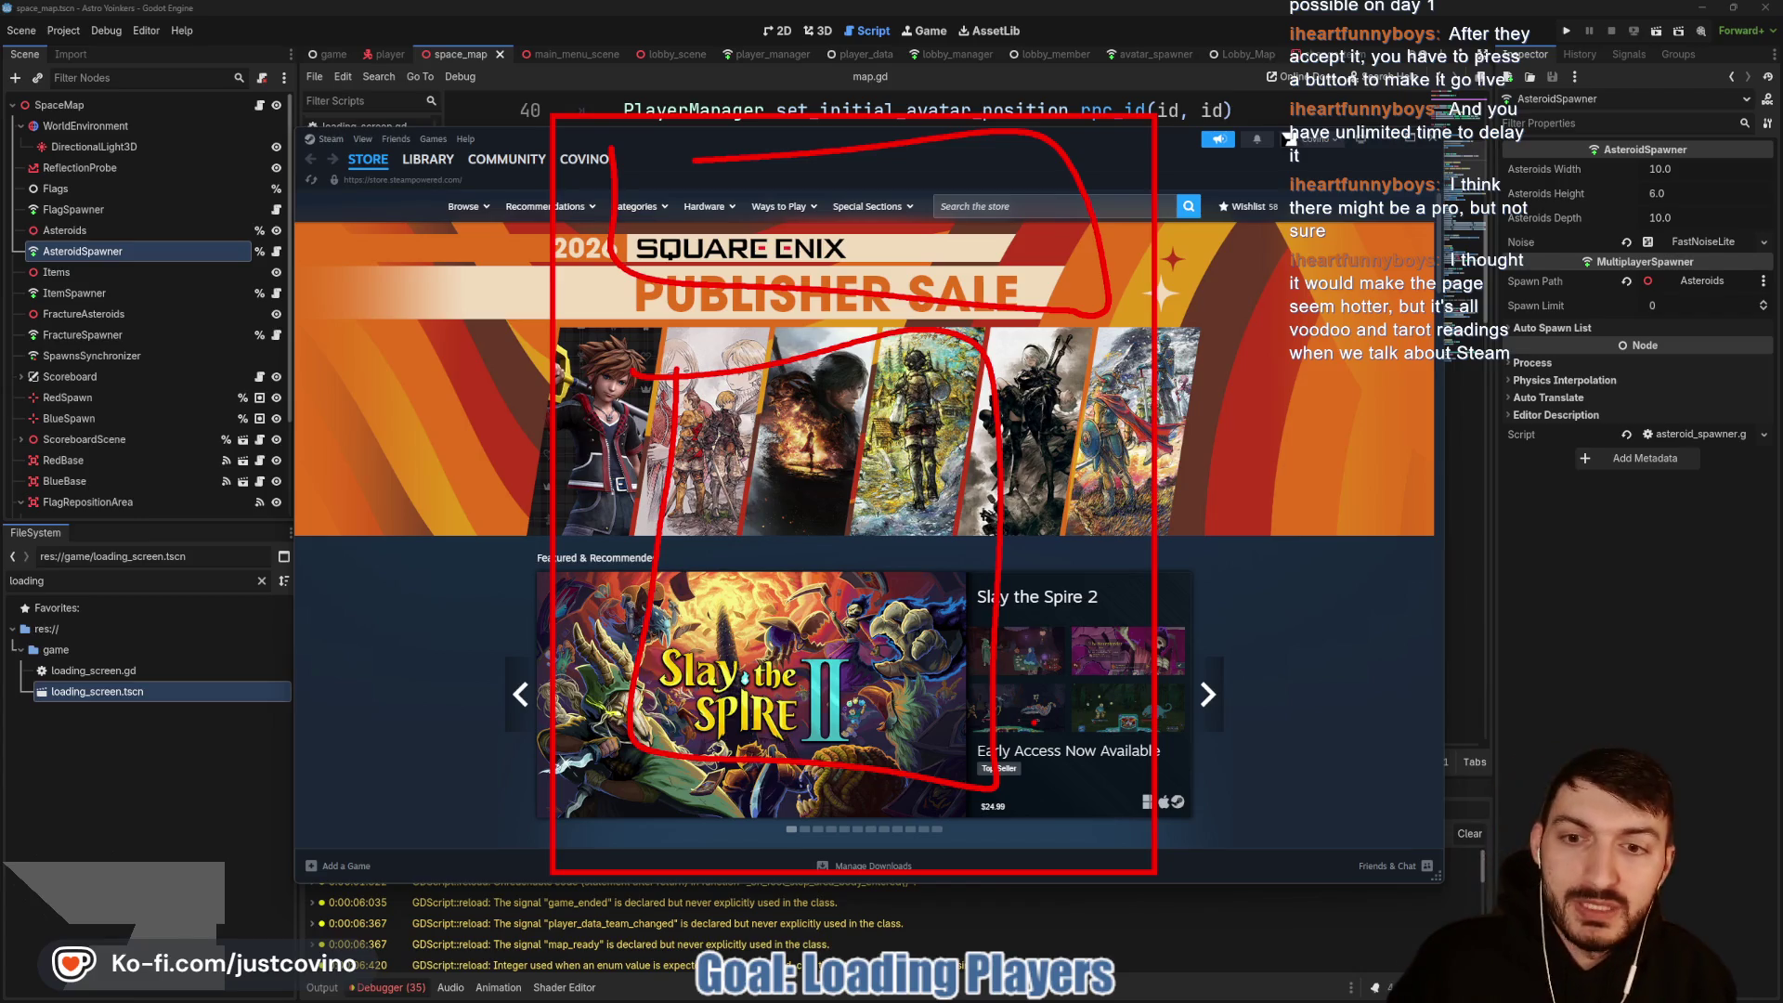
scroll(637, 367, down, 3)
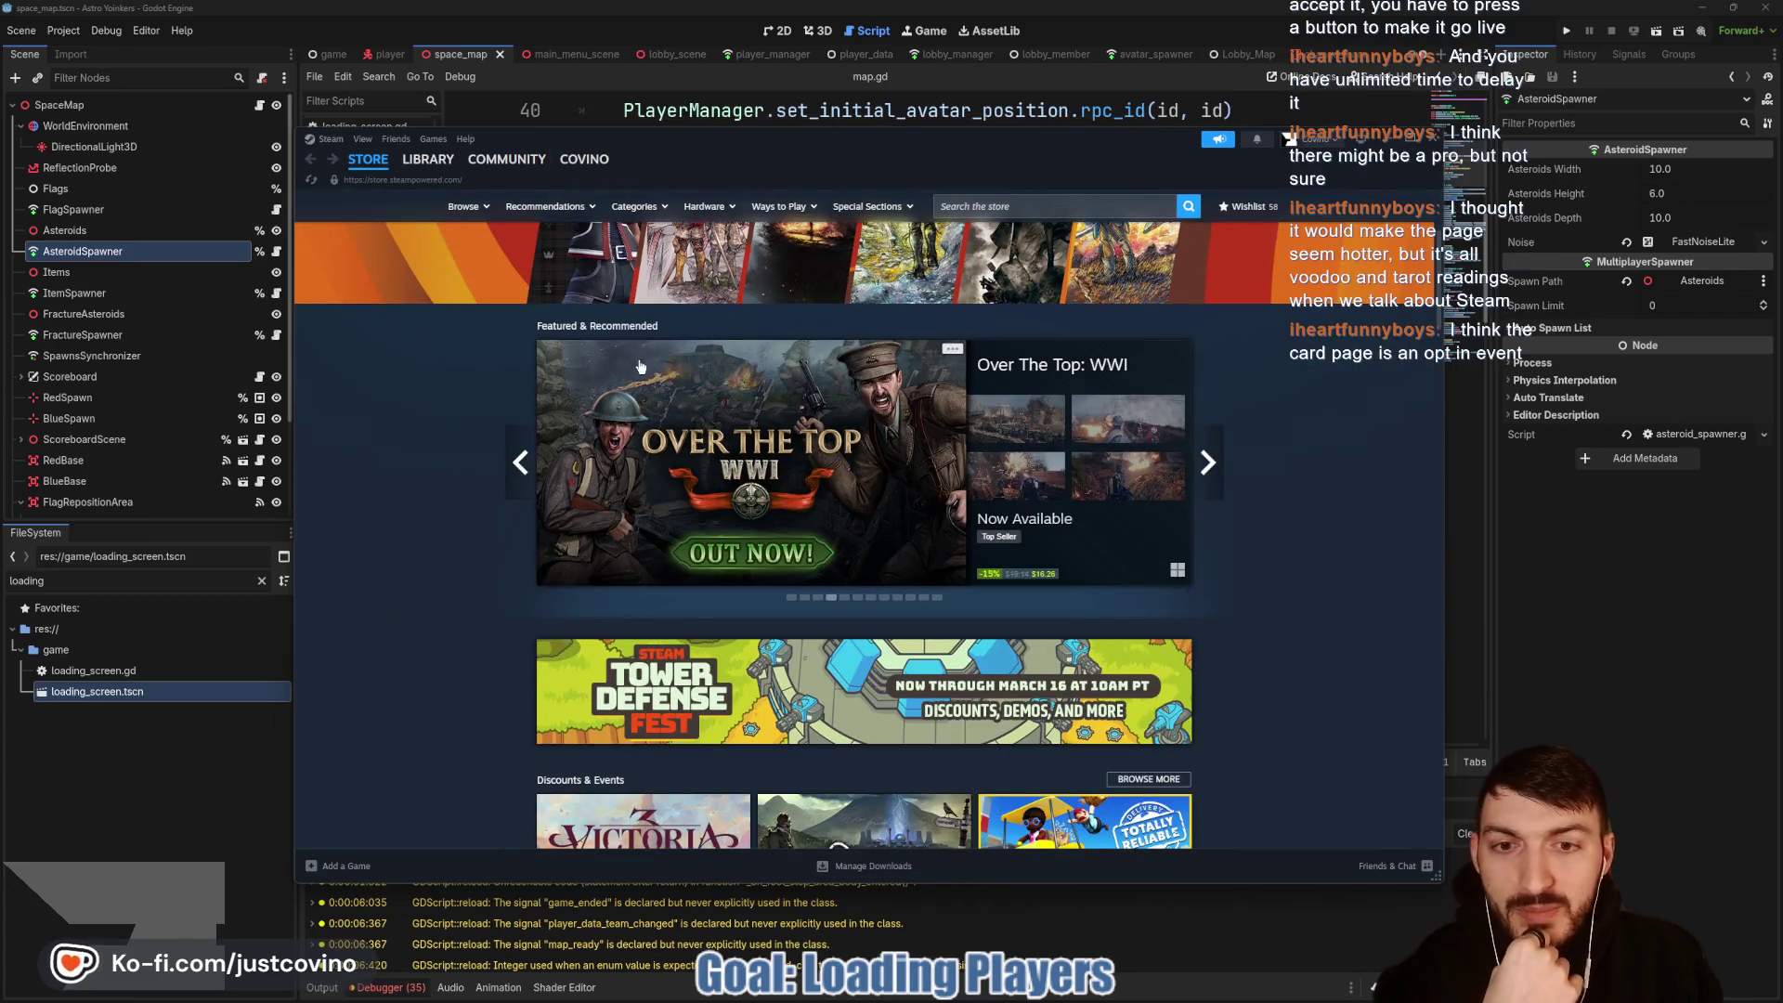
click(1208, 463)
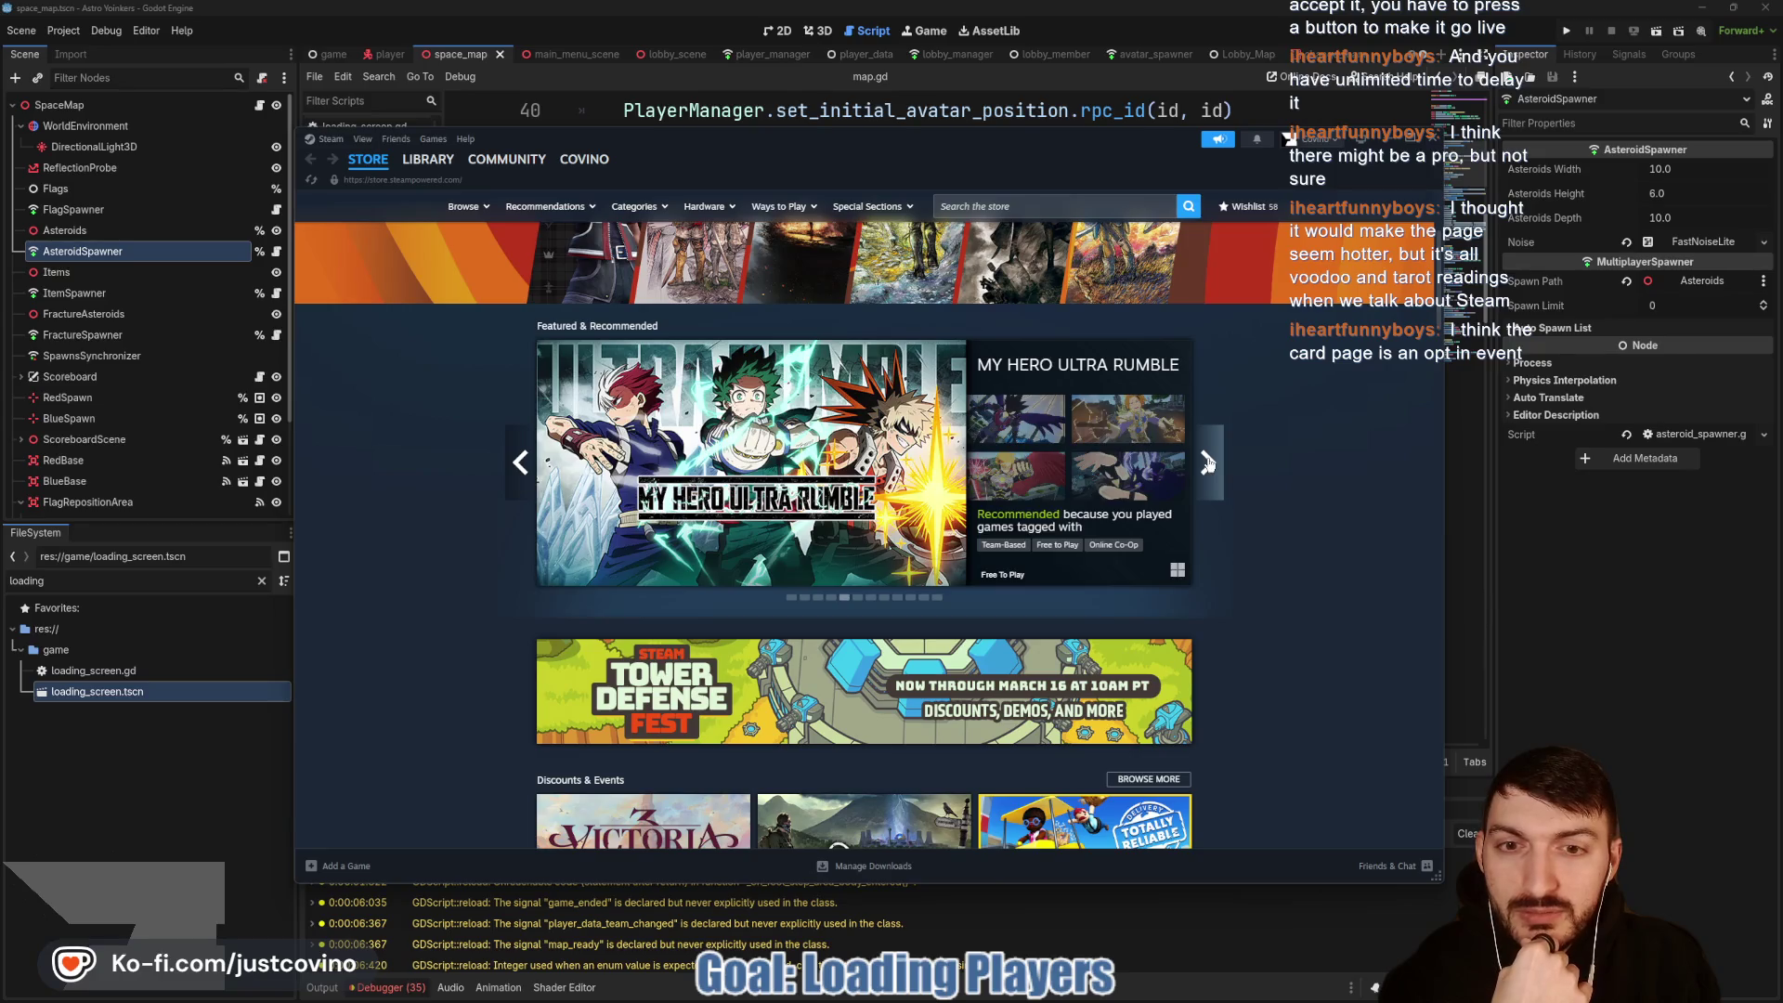
click(1207, 462)
click(1207, 463)
click(520, 462)
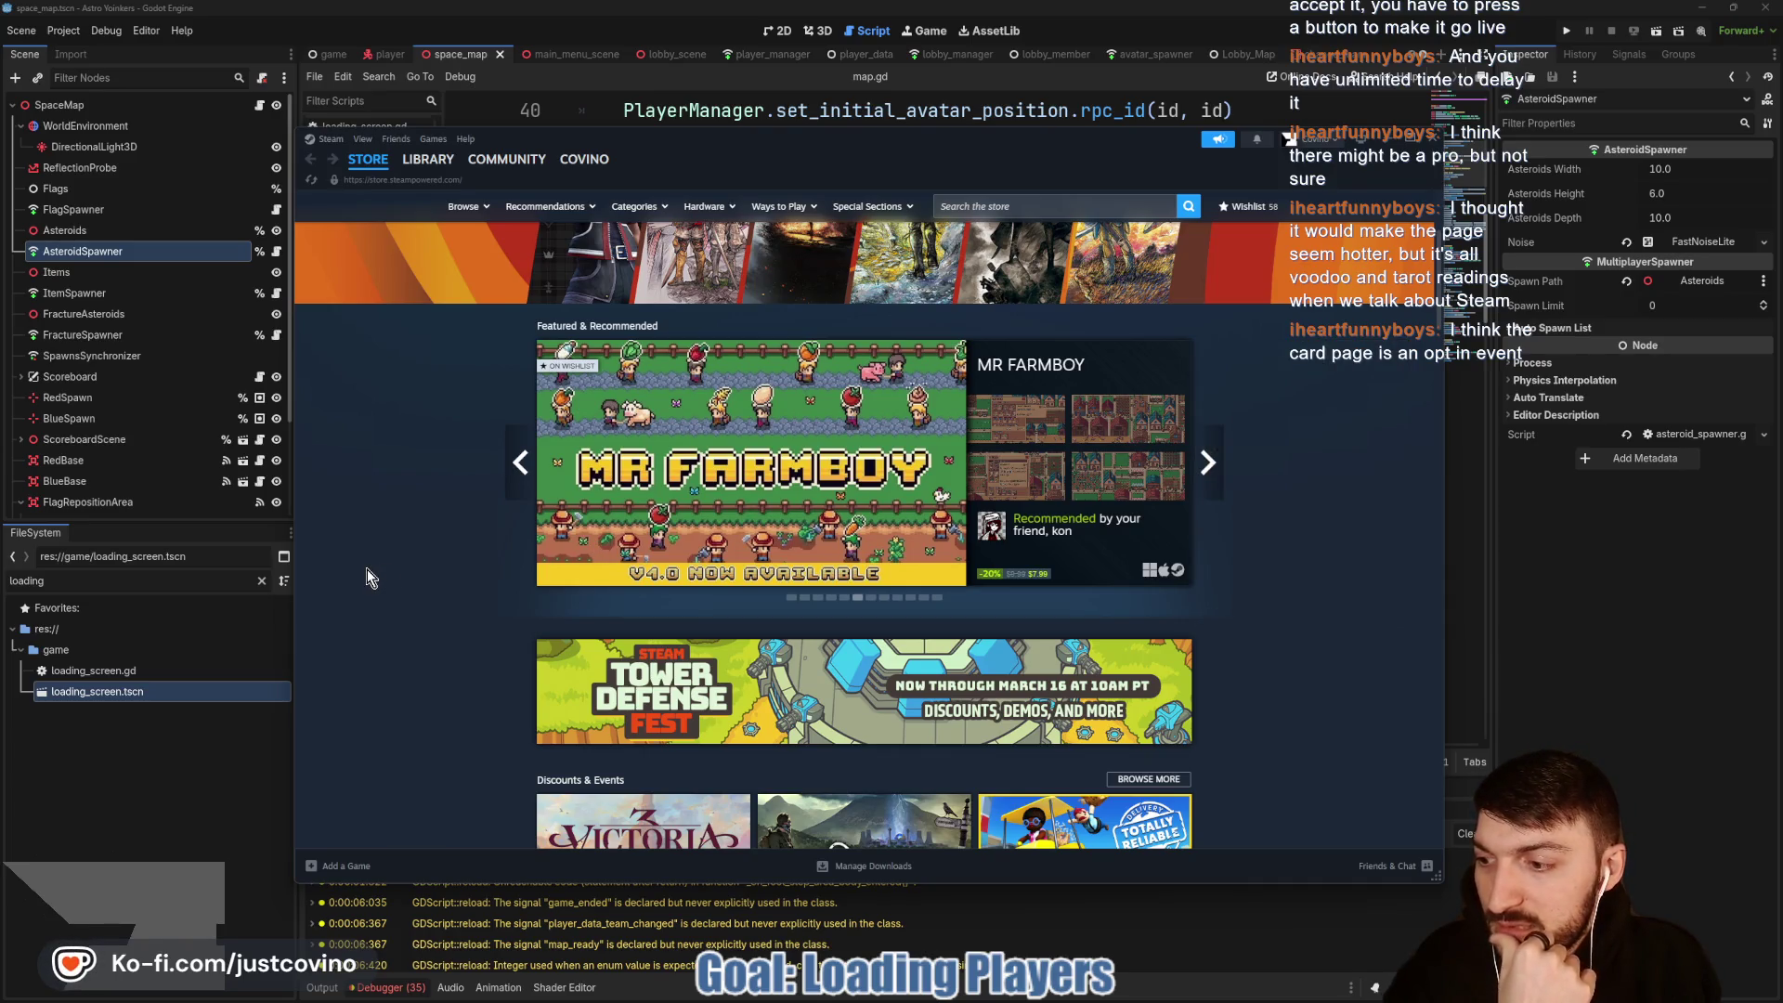
Step: Scroll through the Steam store front, then minimize Steam to reveal the script editor
scroll(371, 577, down, 2)
scroll(422, 581, down, 3)
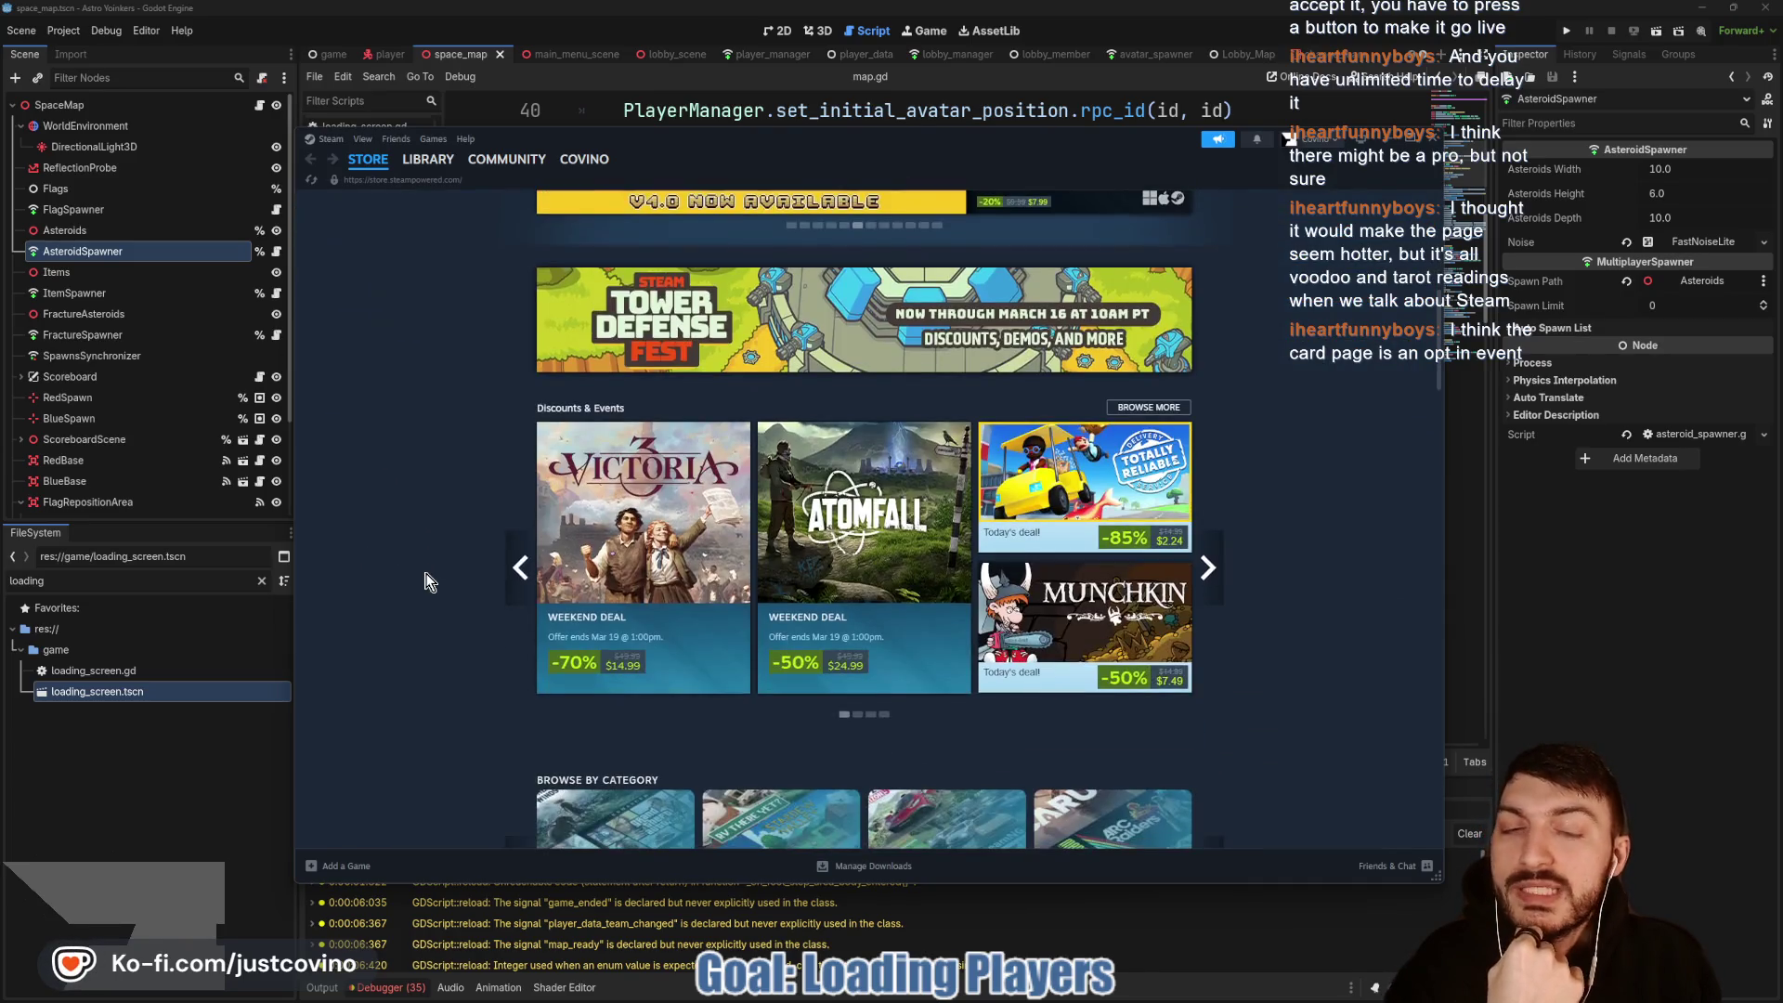
scroll(425, 581, up, 2)
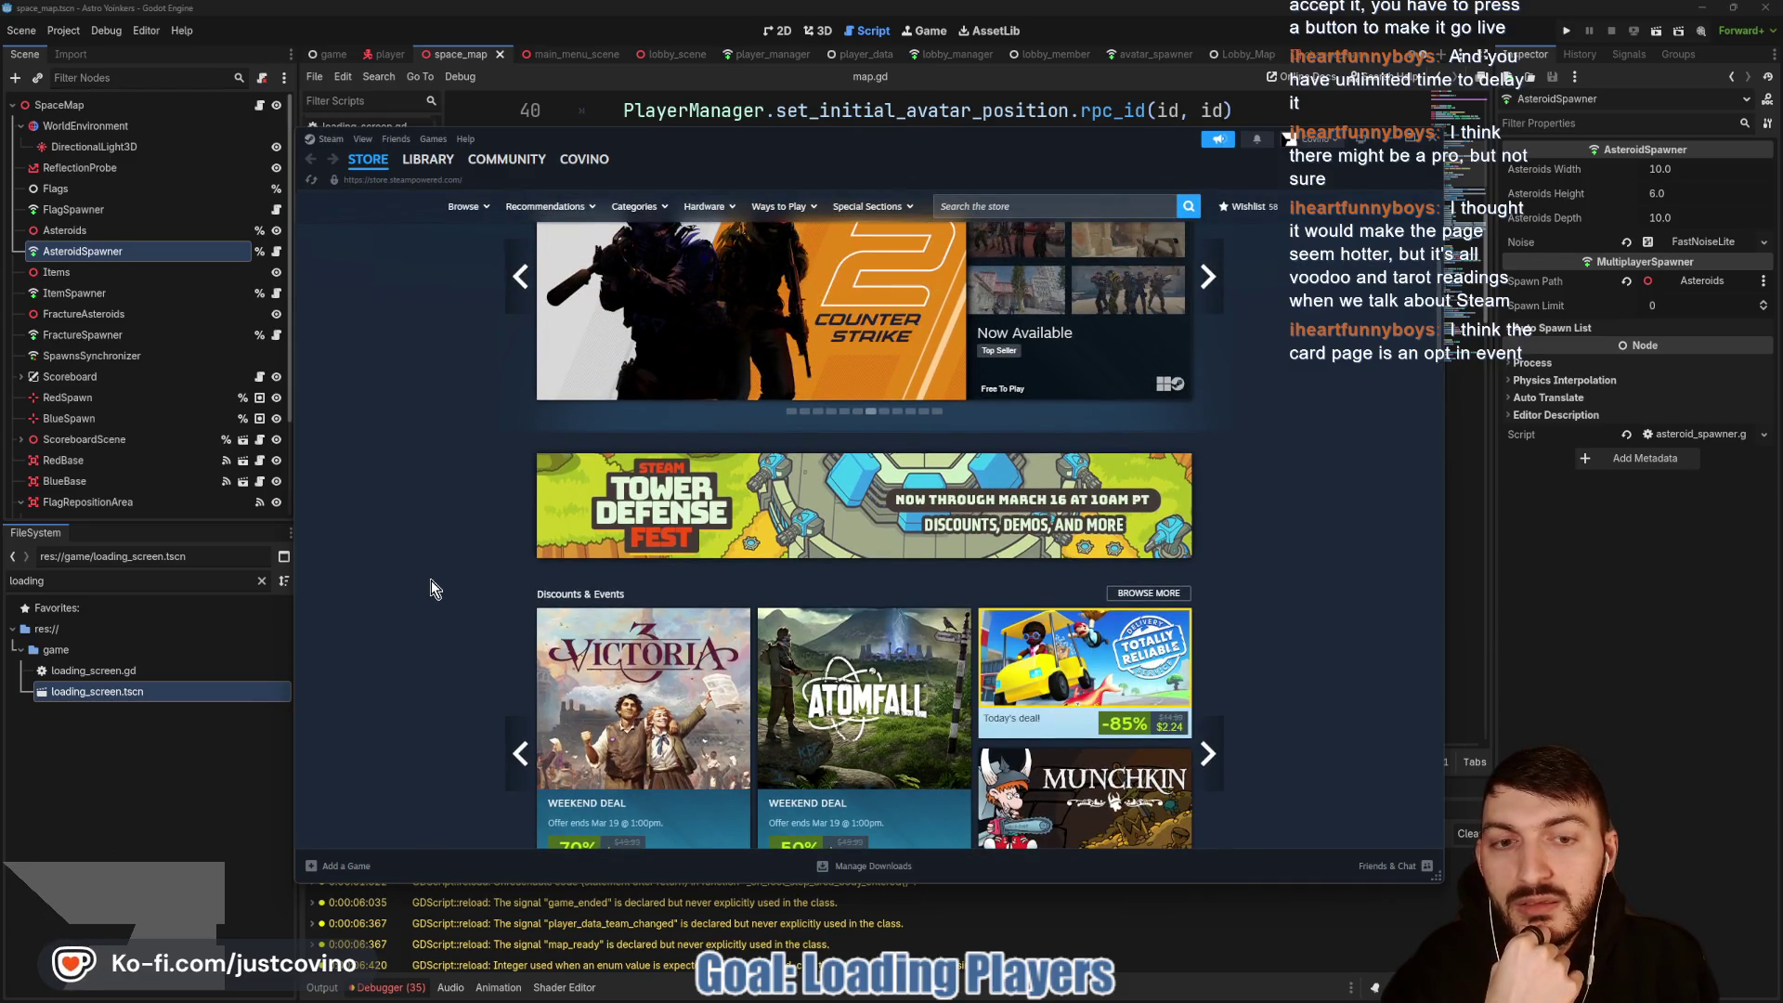
scroll(430, 581, up, 3)
scroll(438, 582, up, 2)
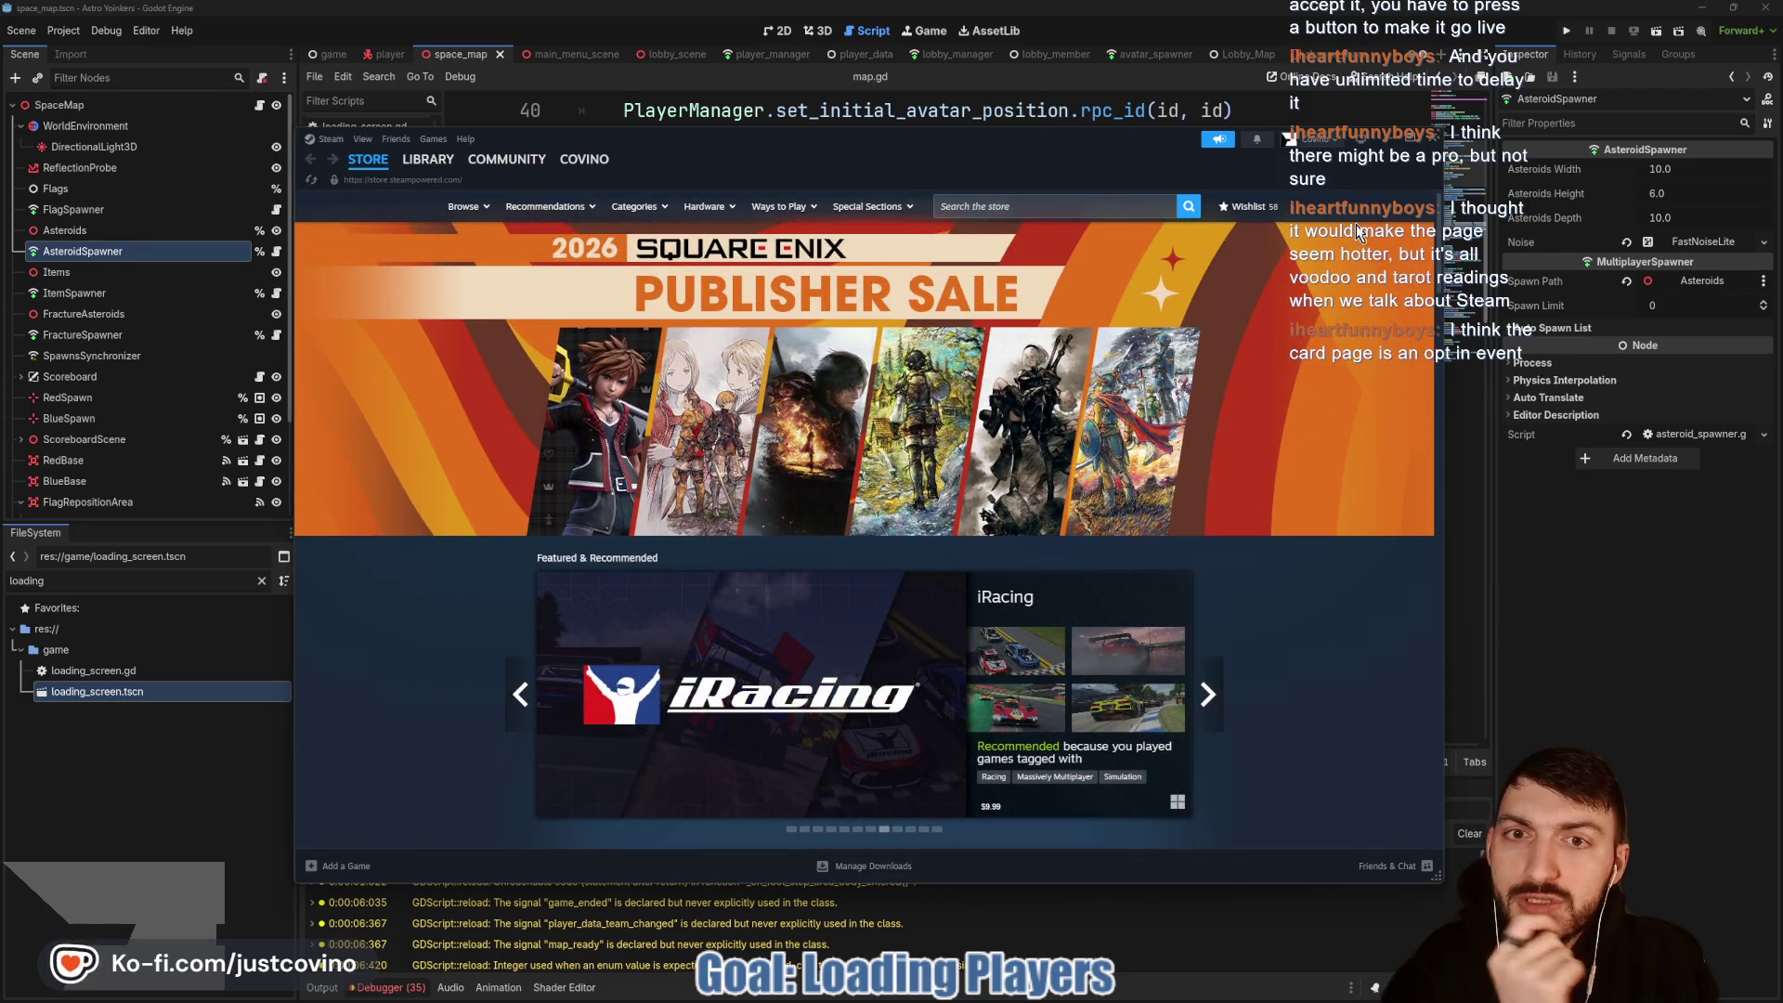
click(1390, 140)
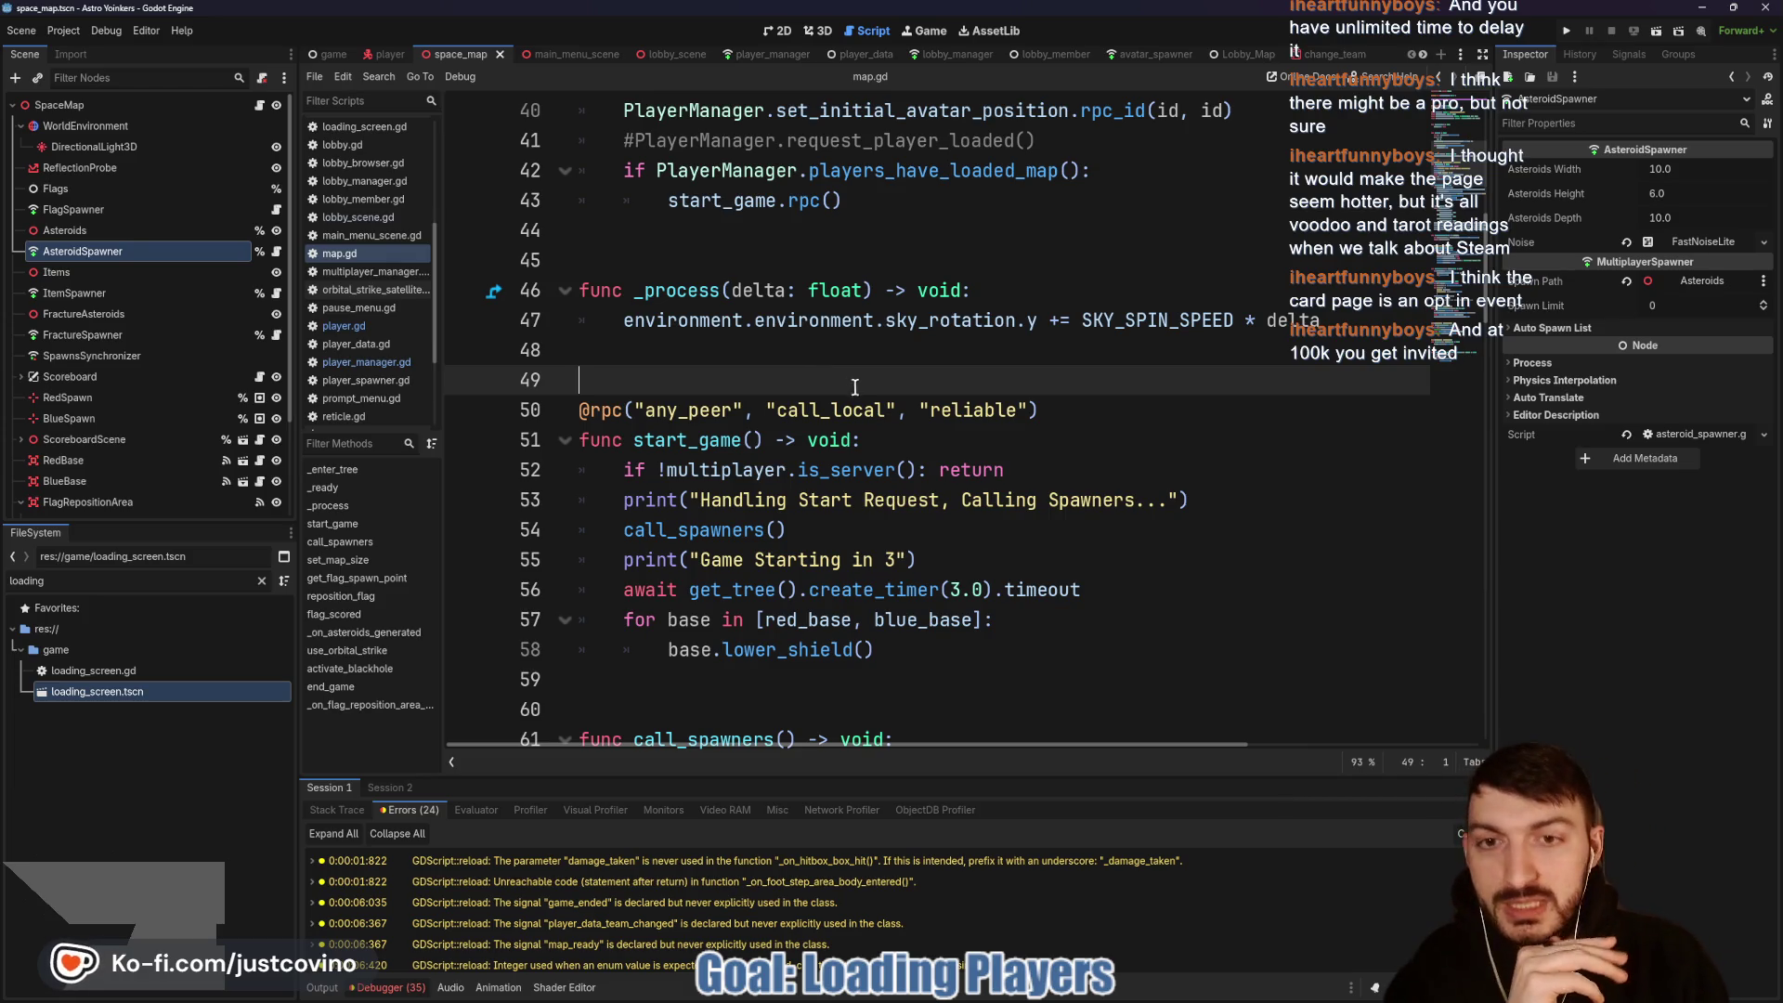
Step: Show the Output log, put the caret on line 44, and run the project in two debug instances
scroll(901, 442, down, 1)
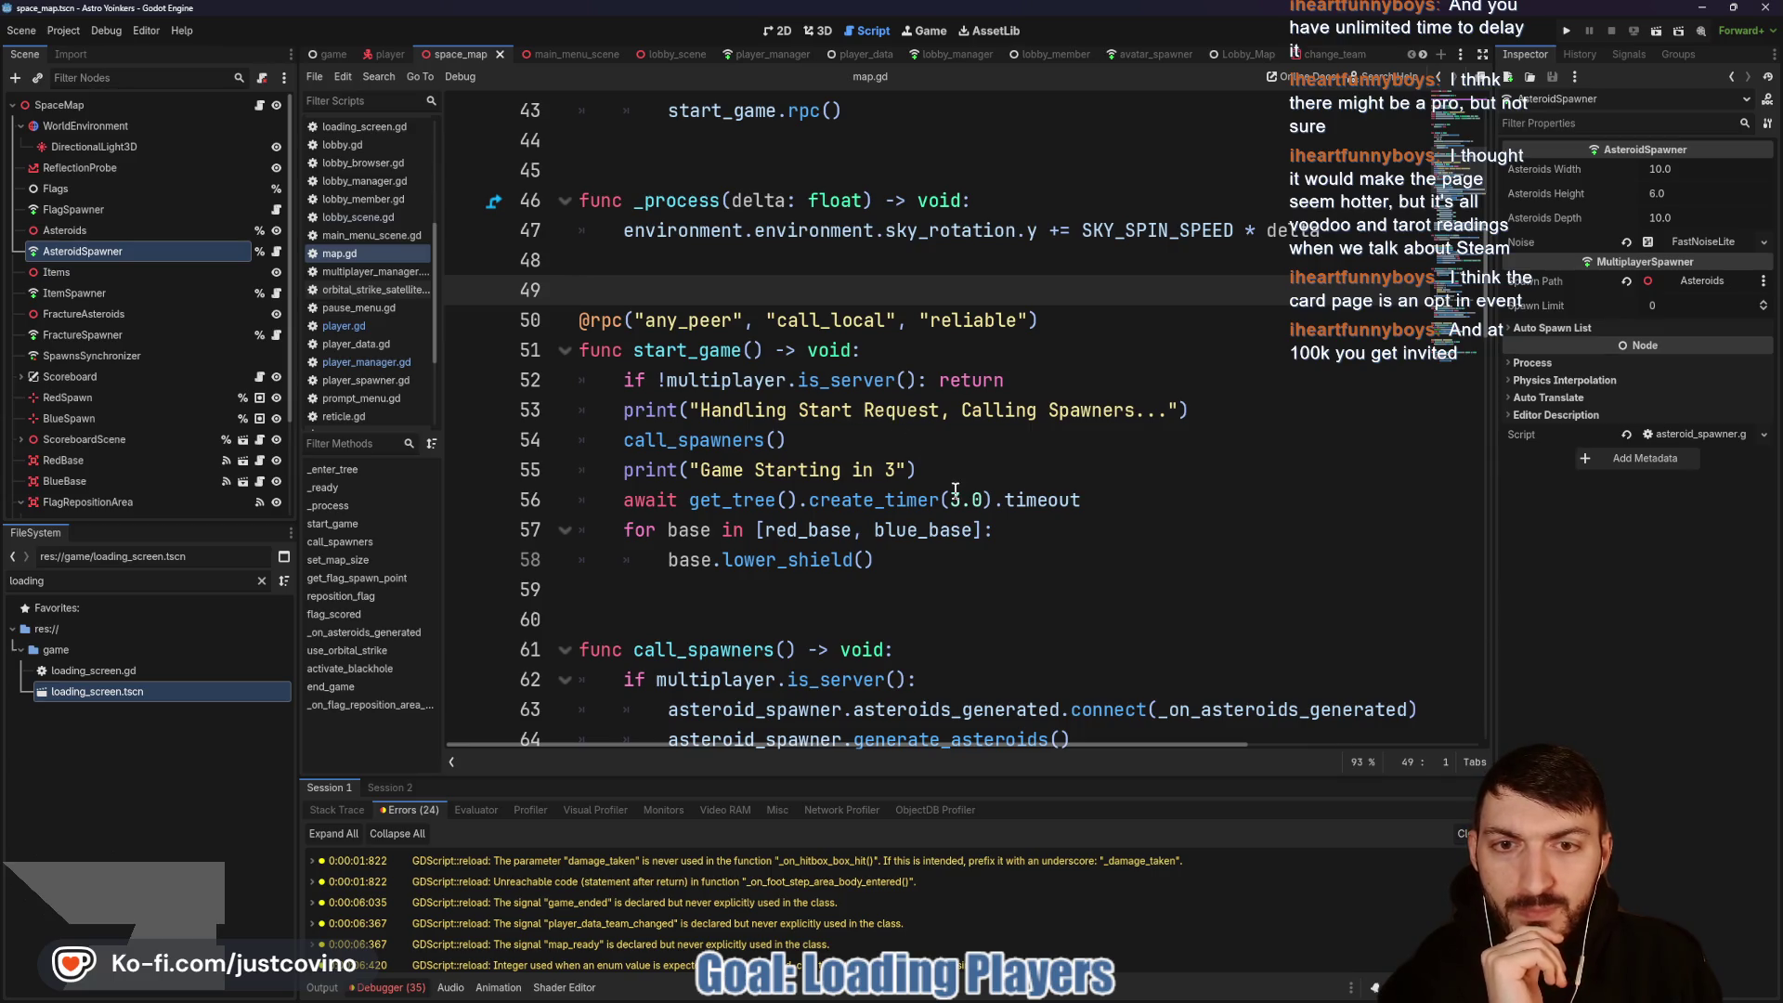
click(322, 987)
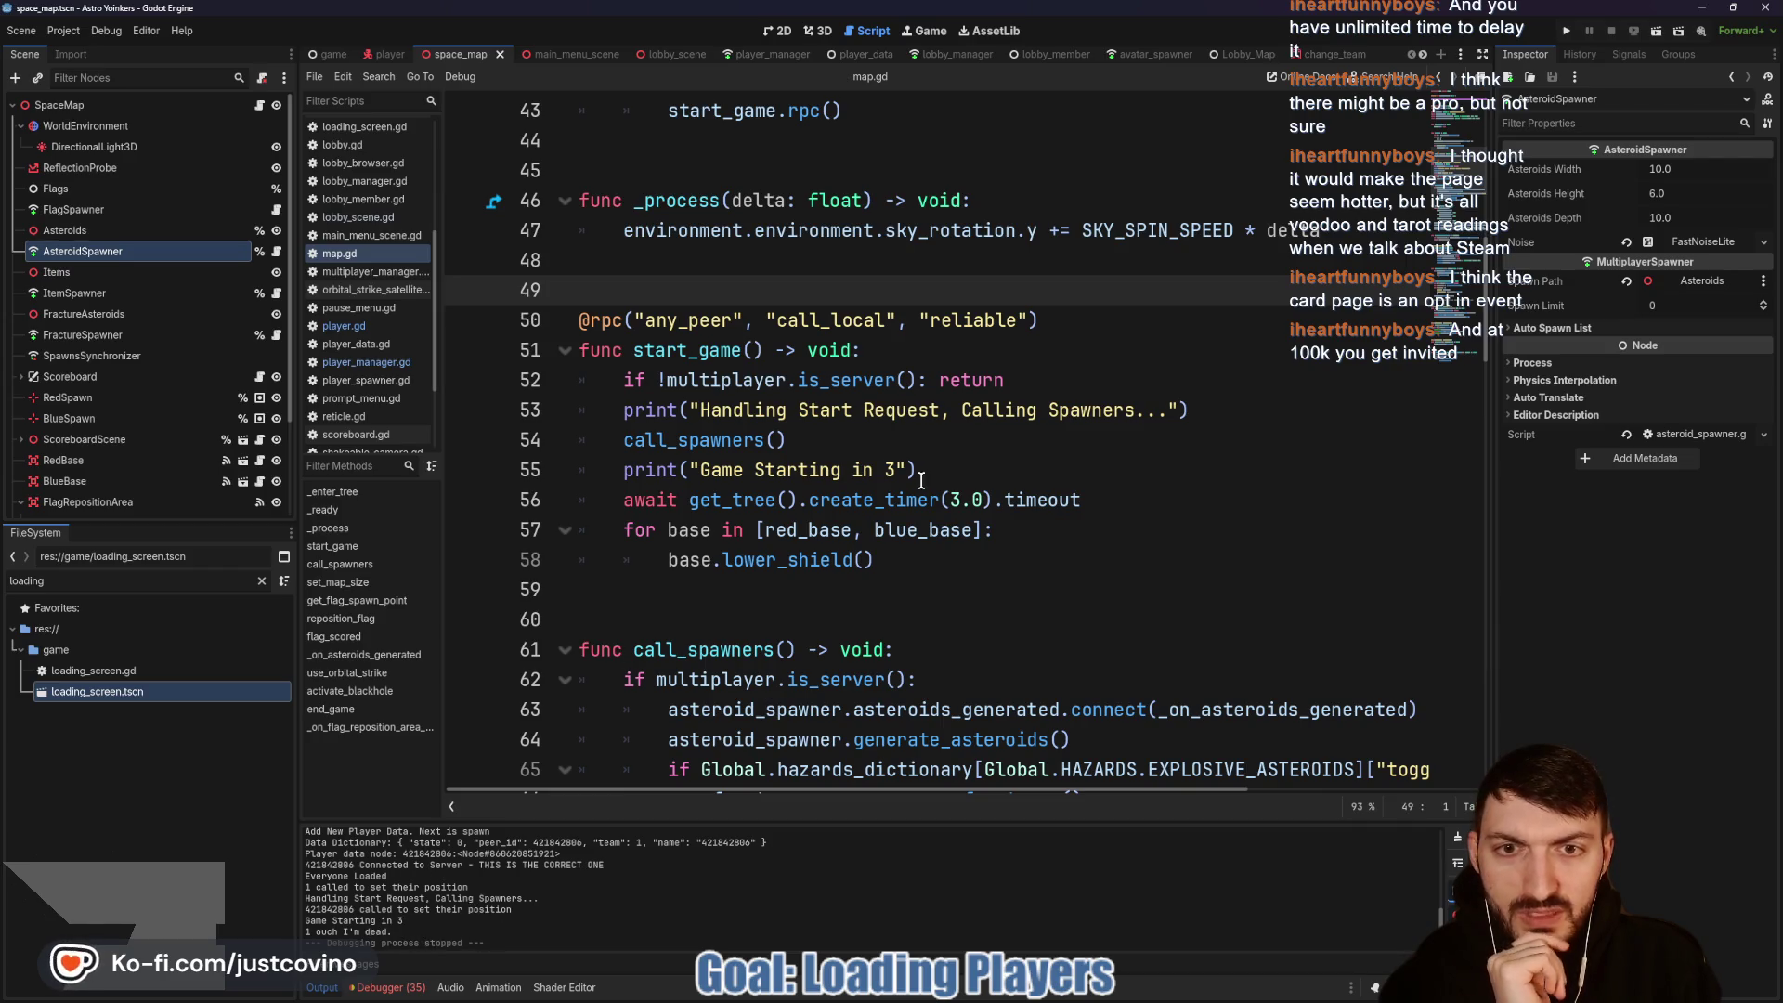
scroll(909, 502, up, 5)
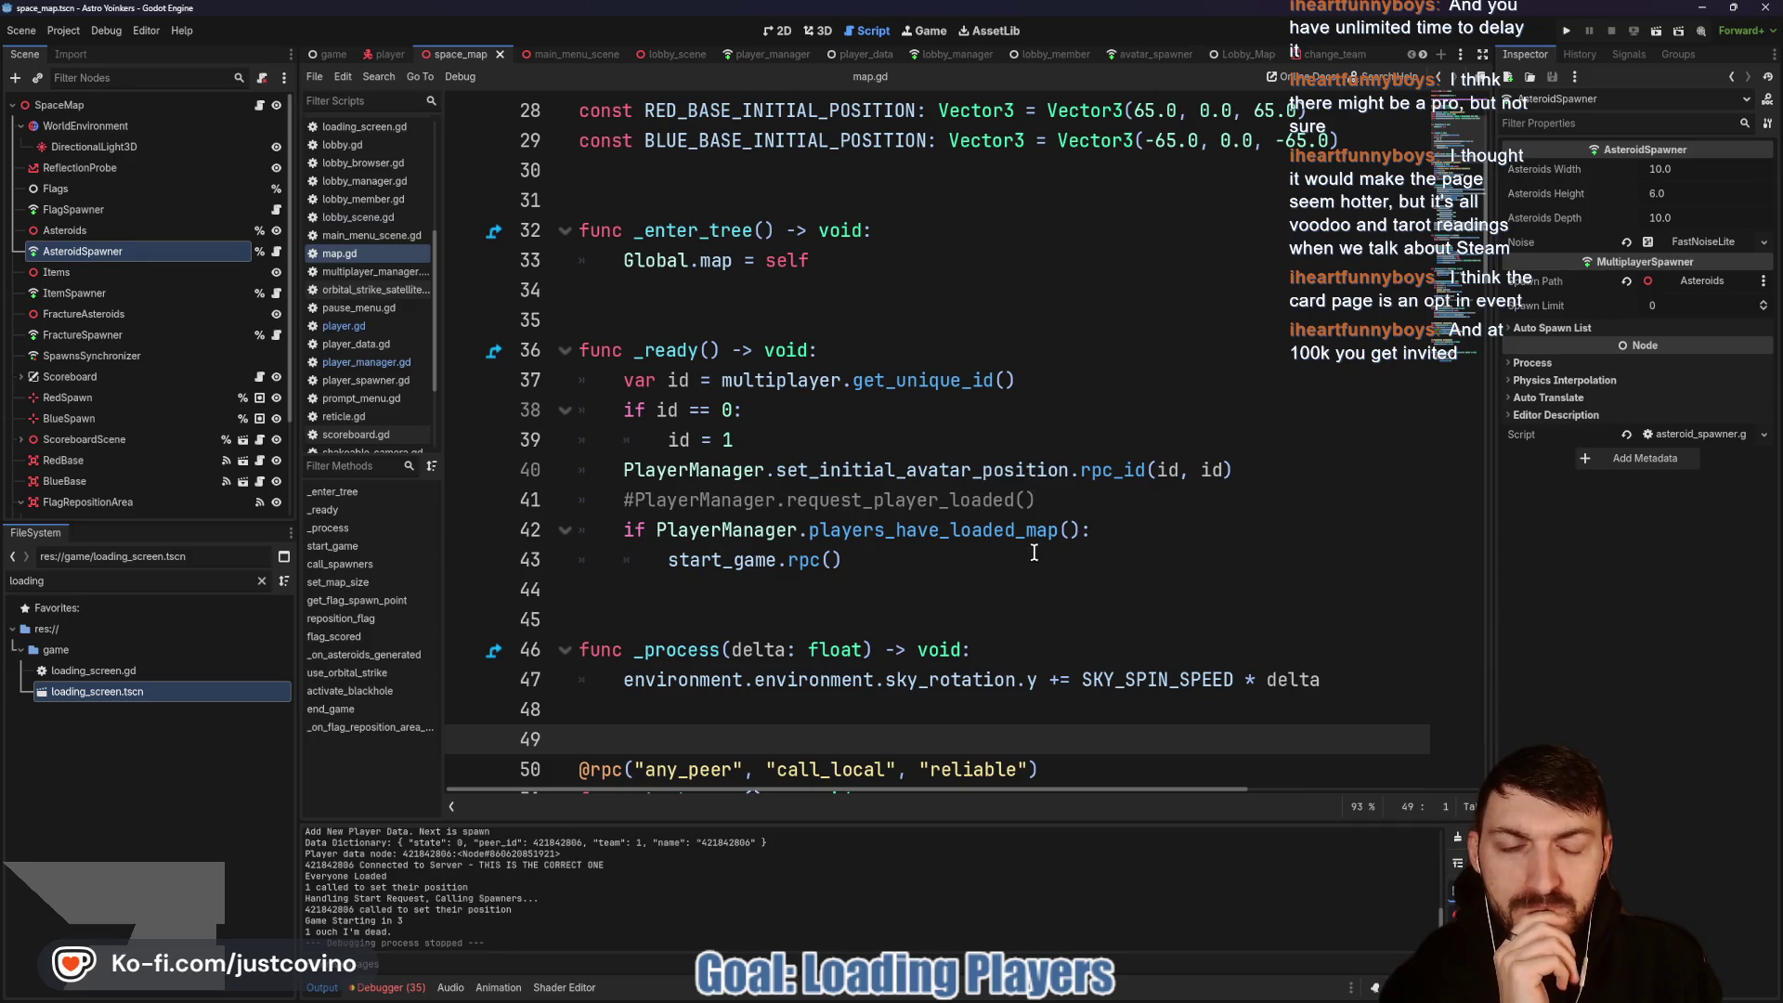
scroll(797, 560, down, 4)
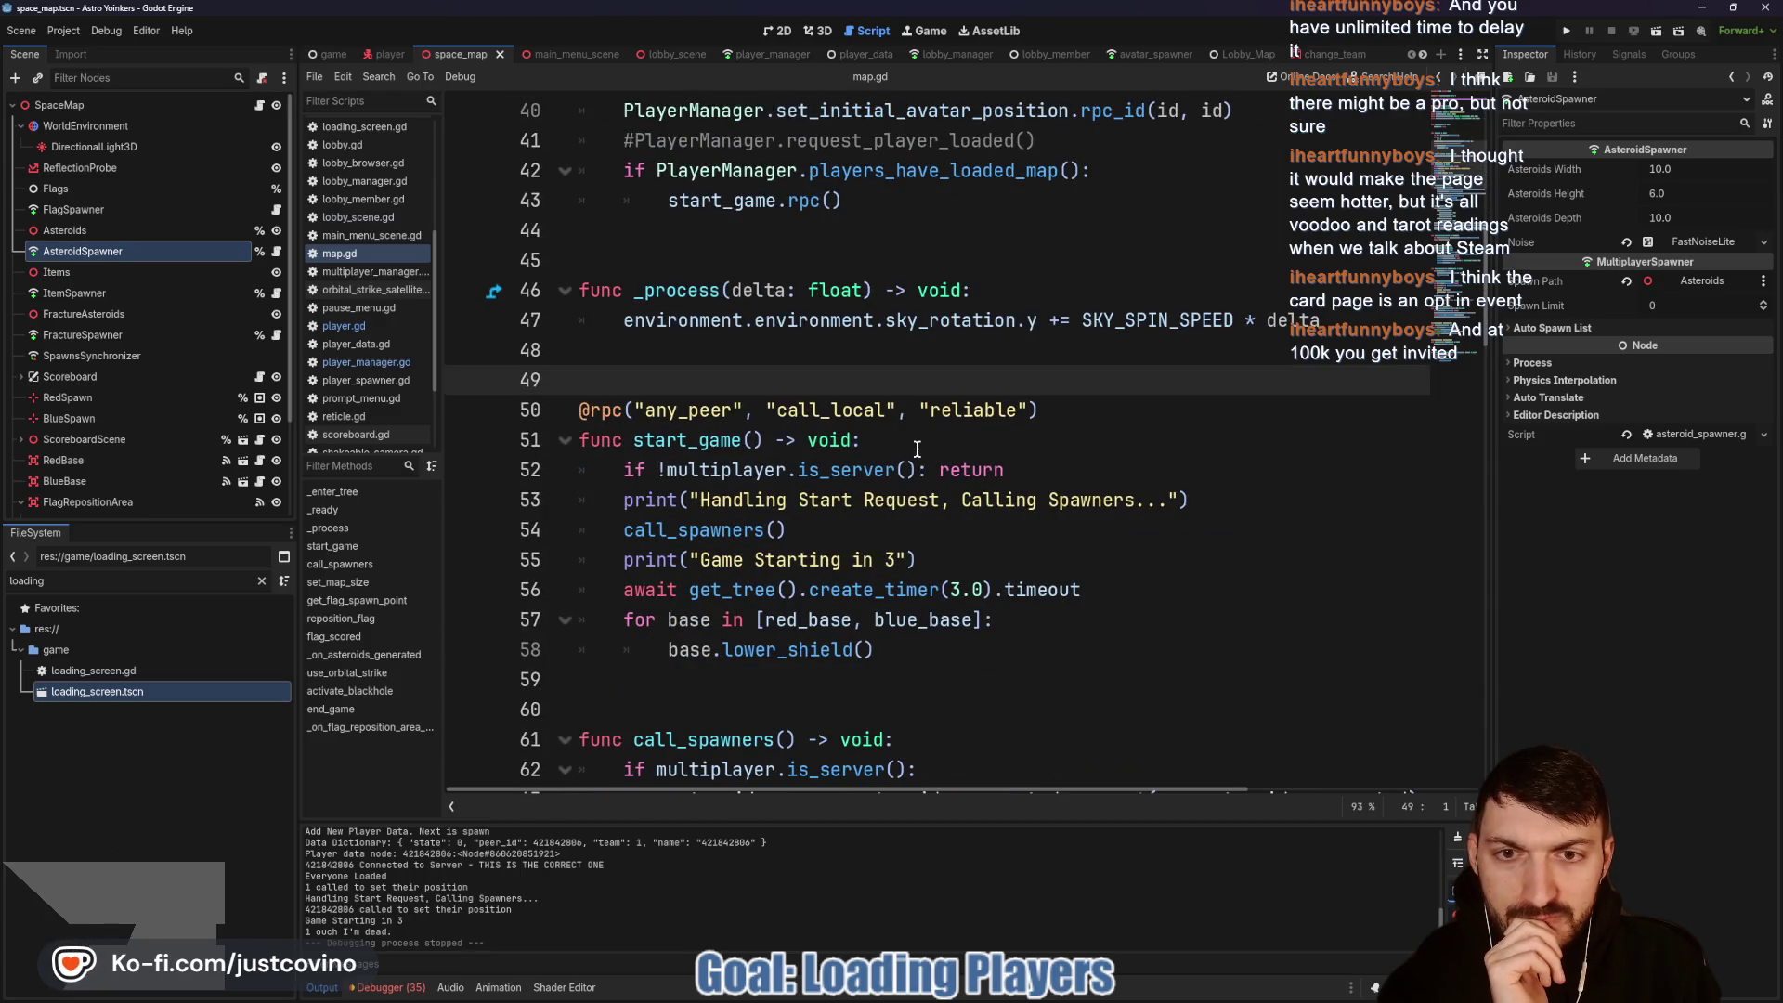
scroll(916, 449, up, 3)
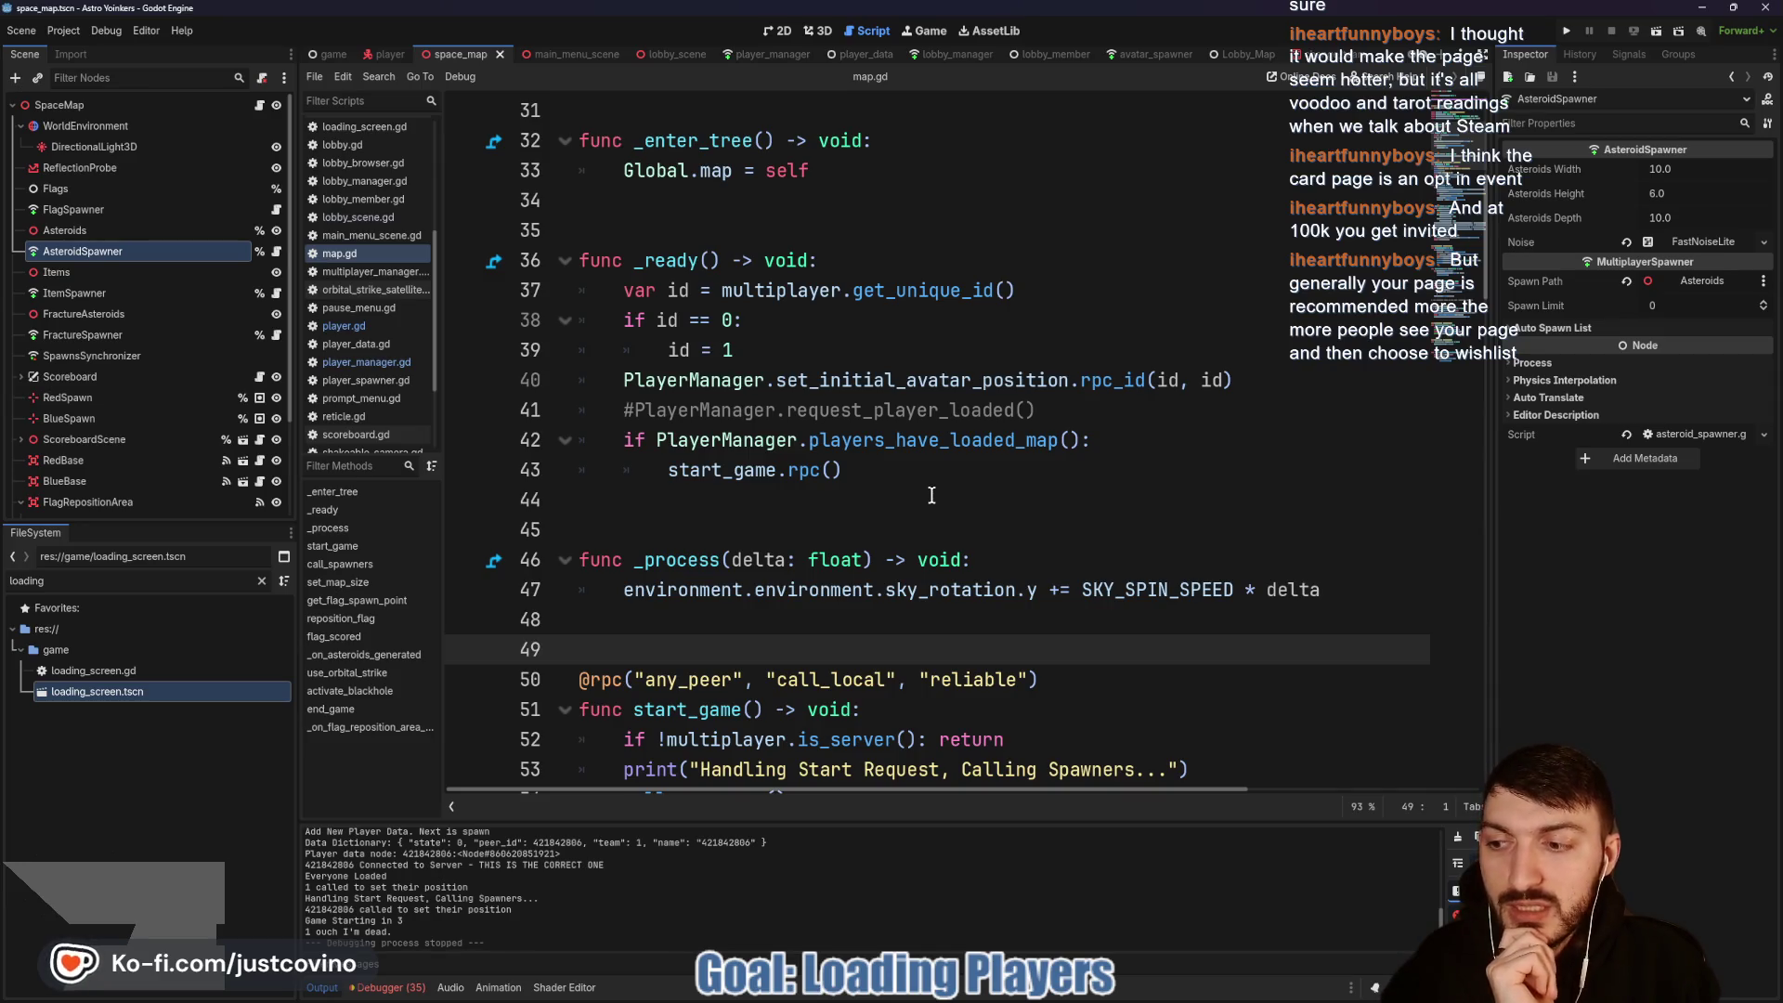
click(893, 496)
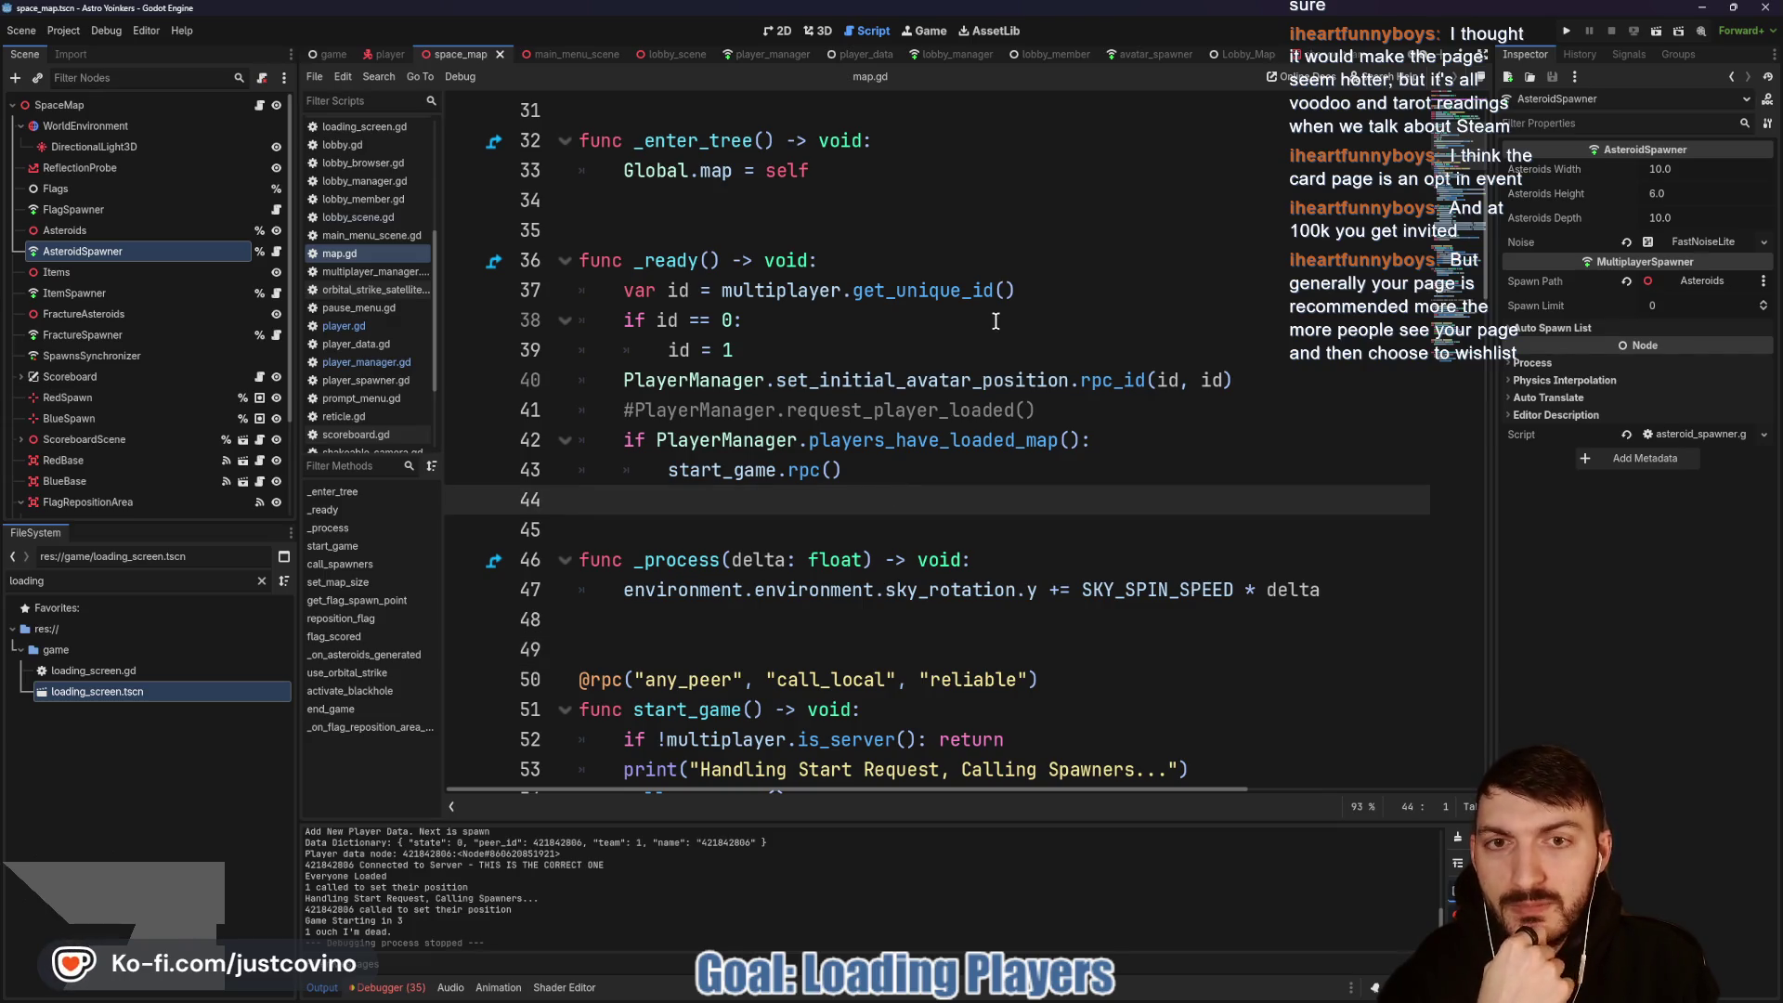
click(1566, 31)
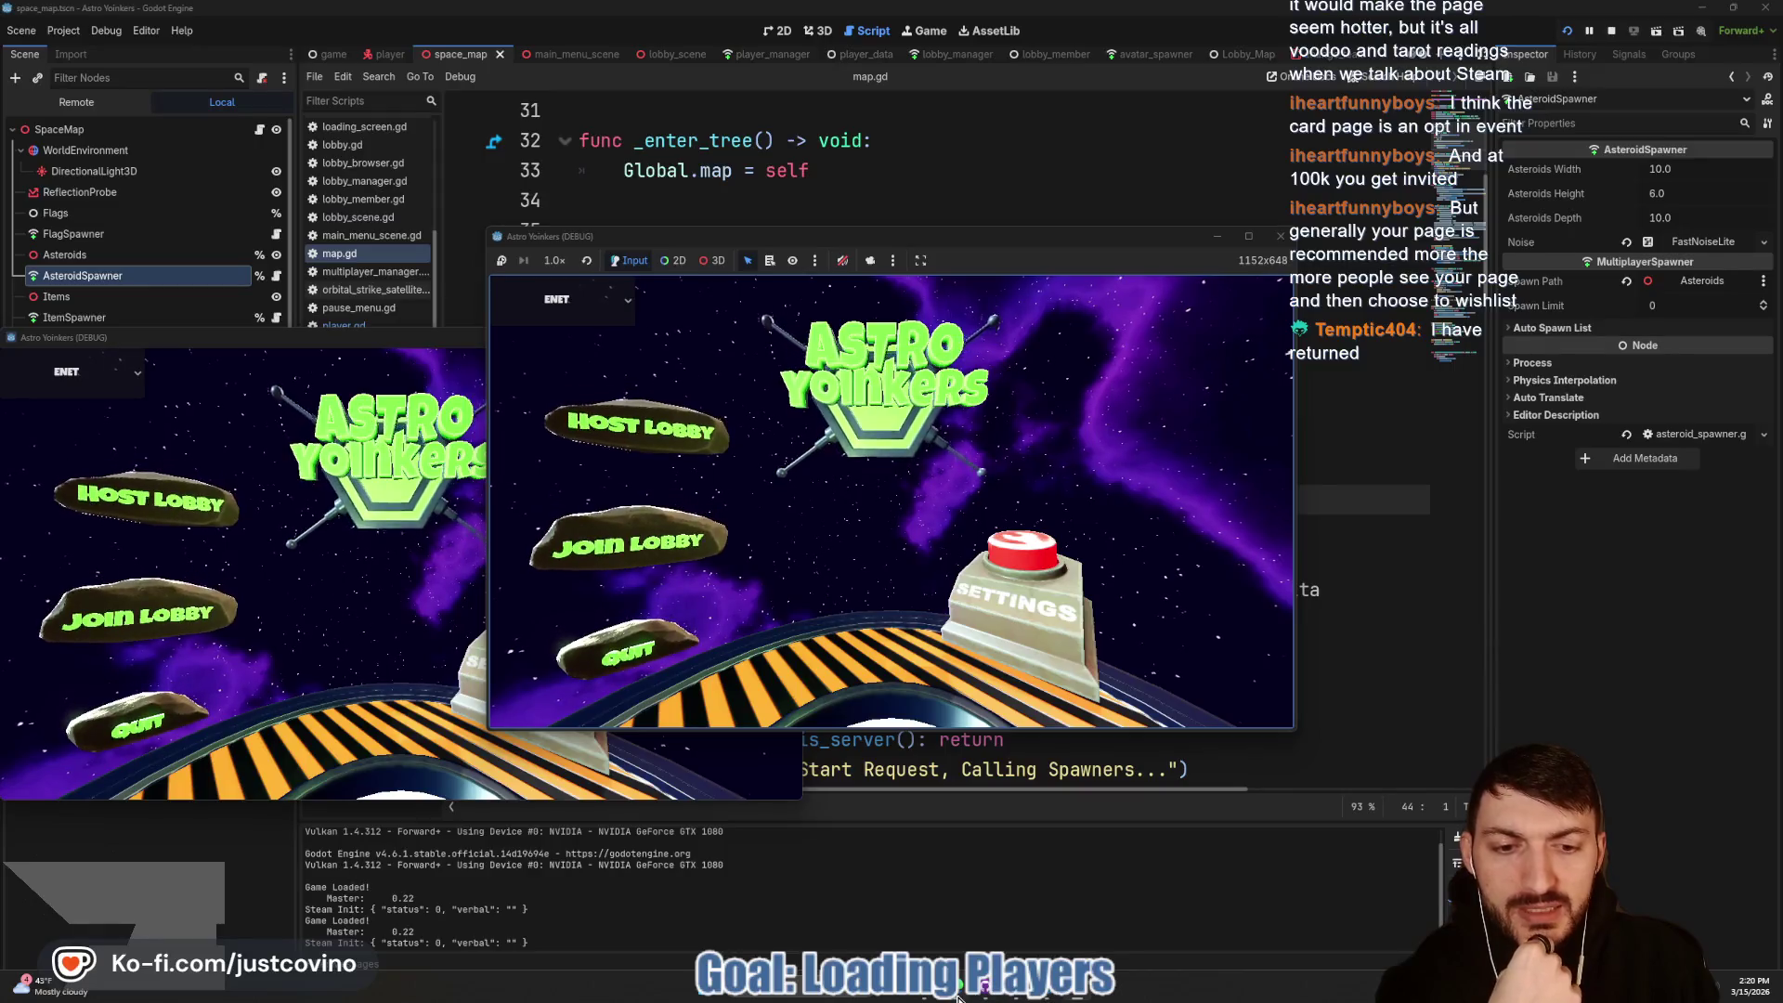
Step: Bring up the Astro Yoinkers store page and click through its screenshots, including Item Selection and lobby
key(alt+Tab)
scroll(853, 379, down, 2)
scroll(853, 379, down, 2)
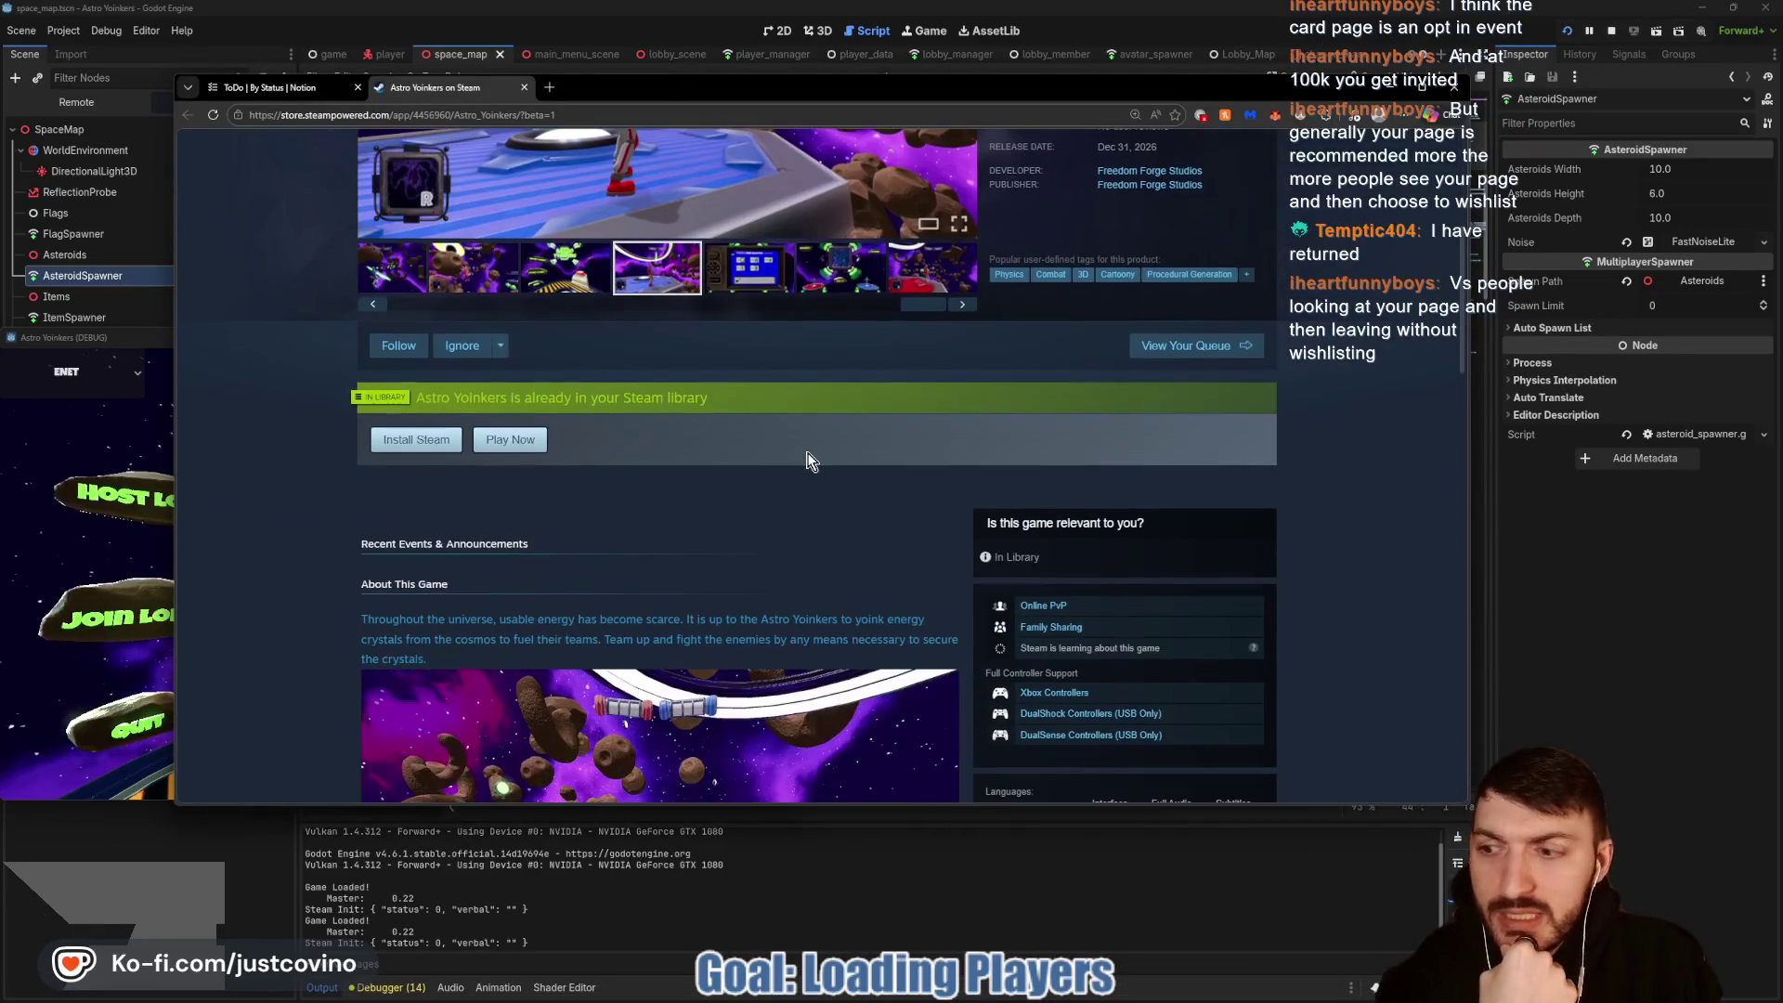
scroll(554, 362, up, 4)
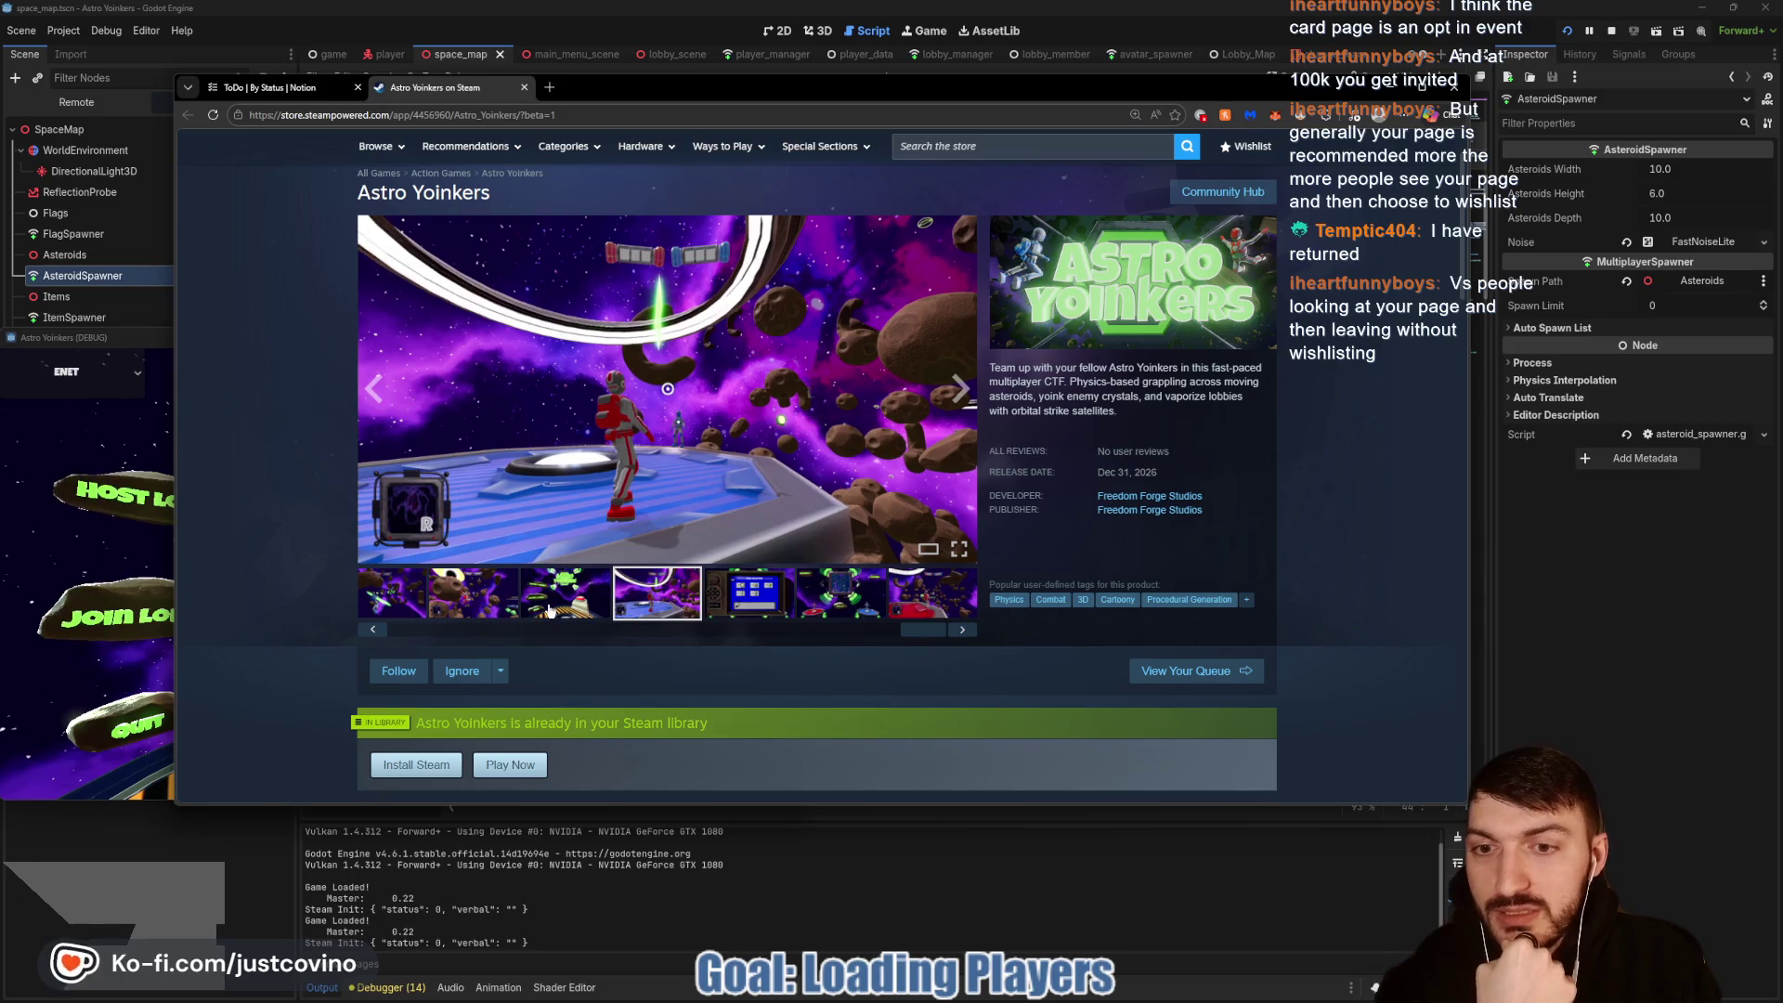
click(548, 610)
click(473, 594)
click(743, 602)
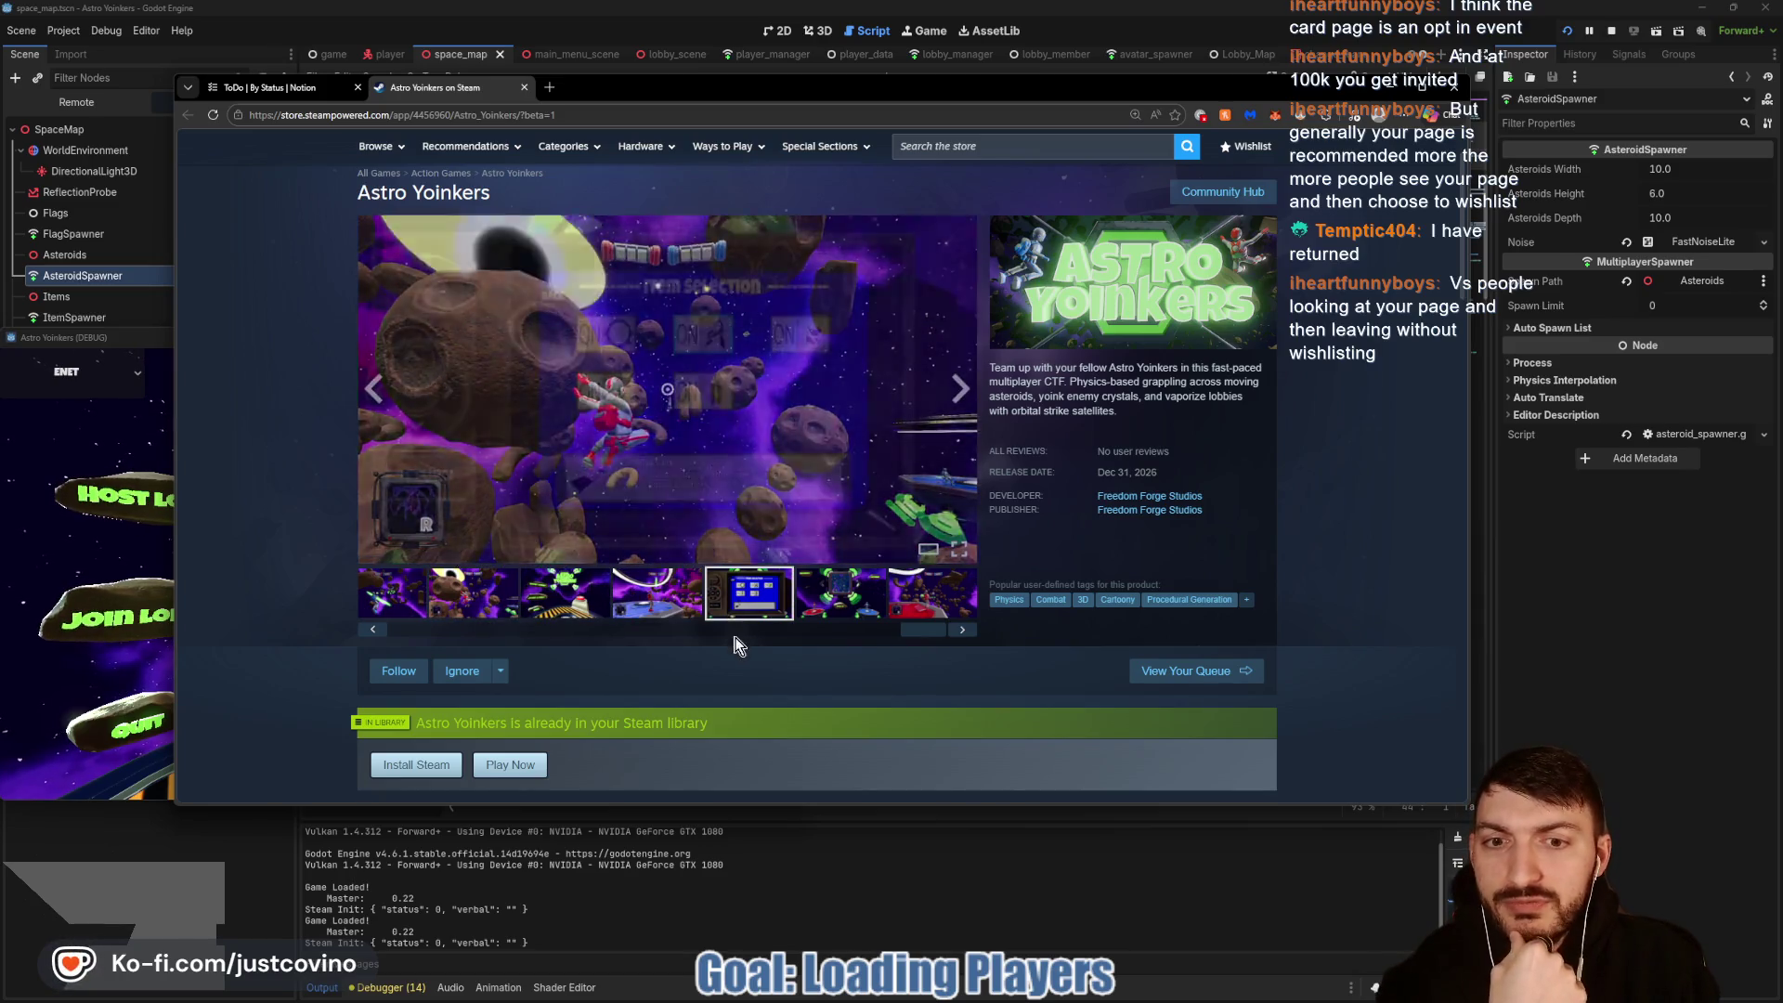
click(832, 604)
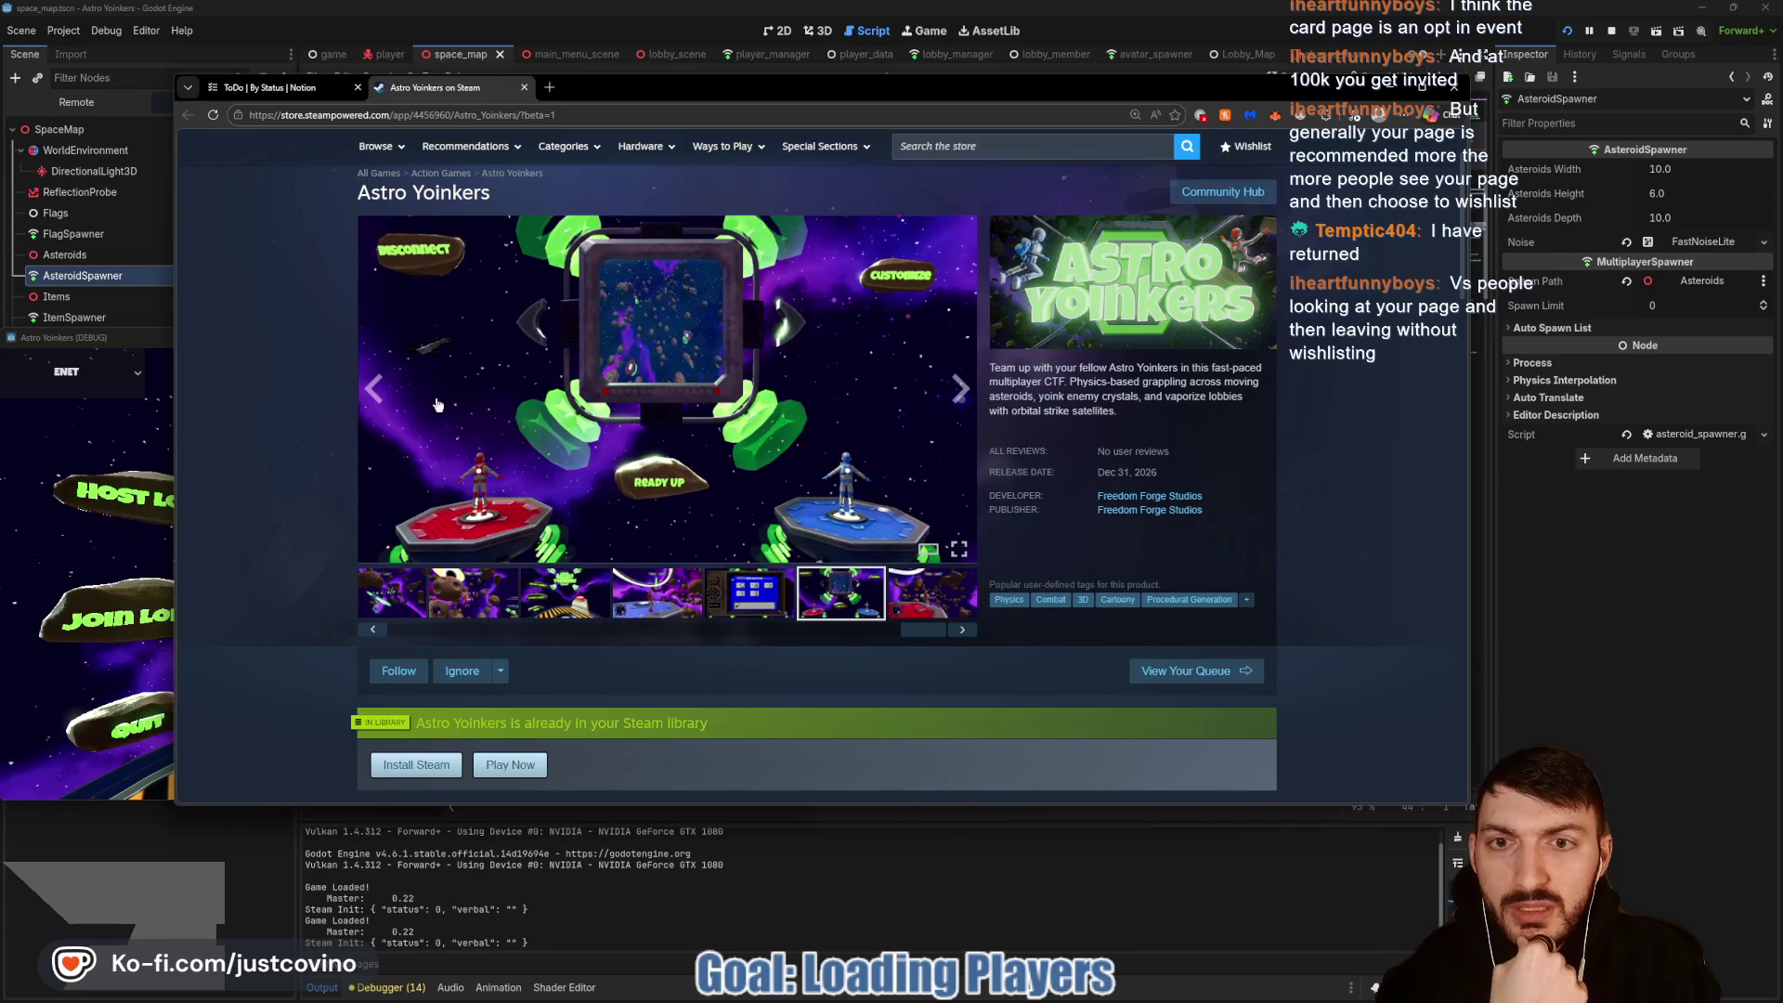
click(650, 601)
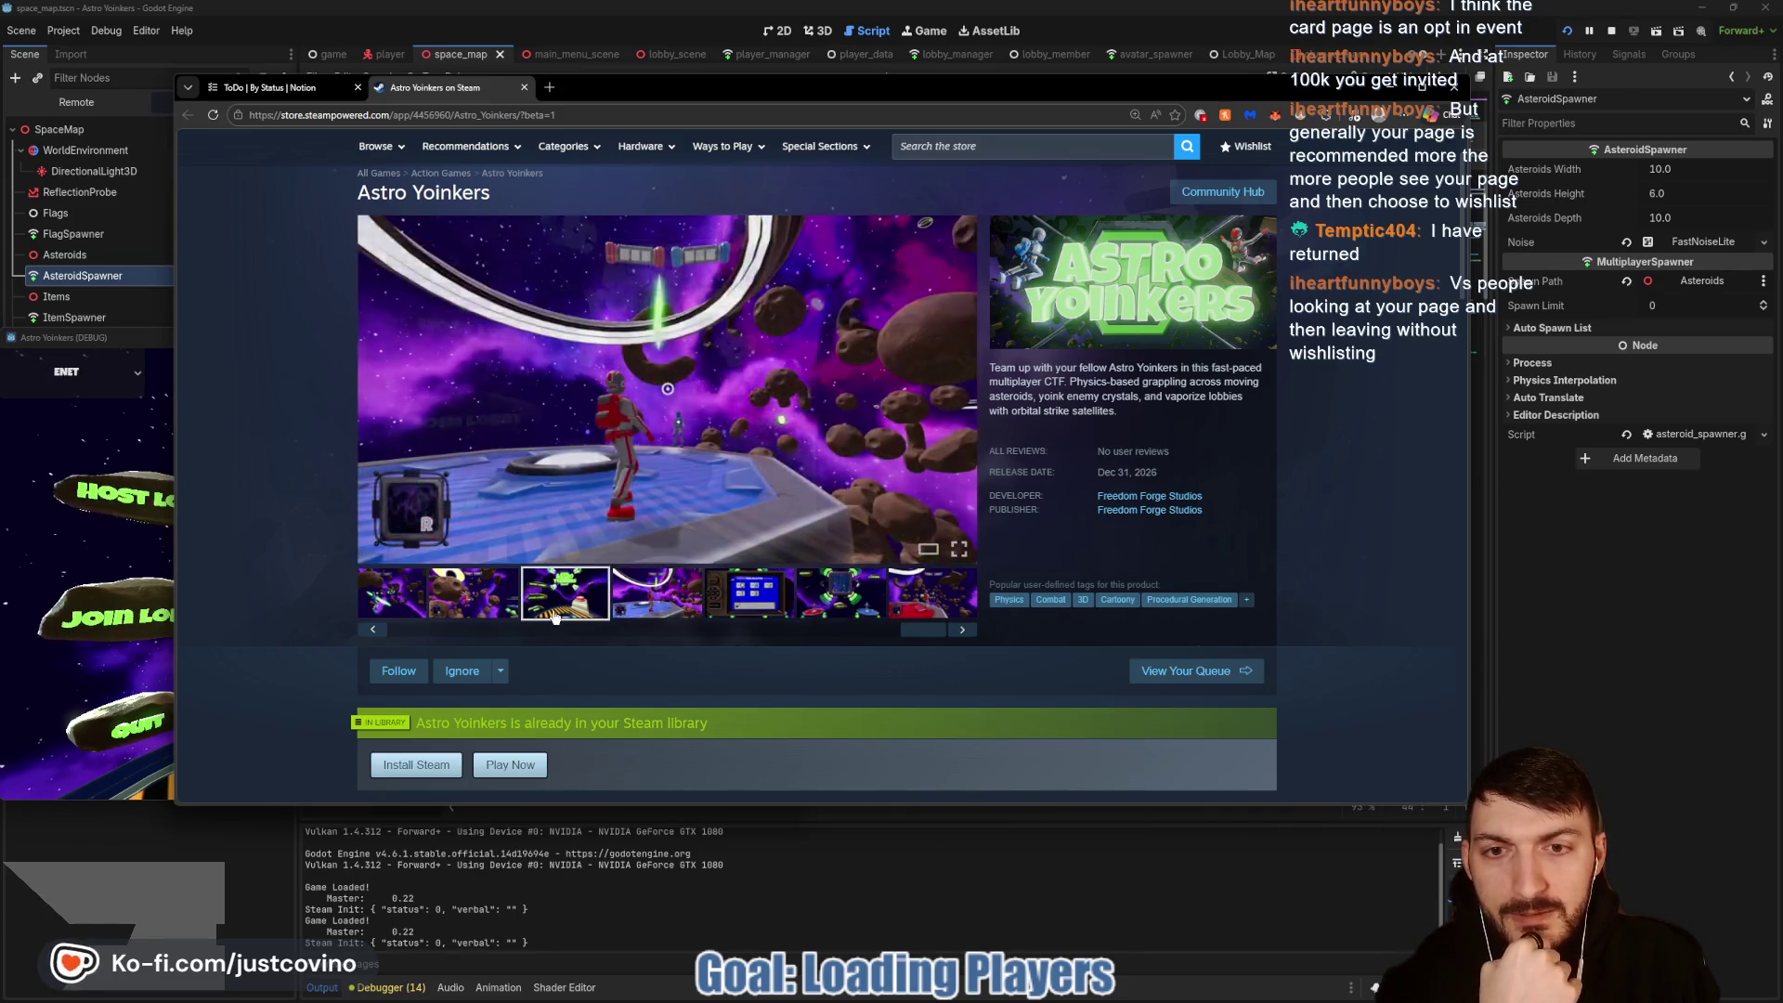
click(565, 595)
scroll(707, 488, down, 10)
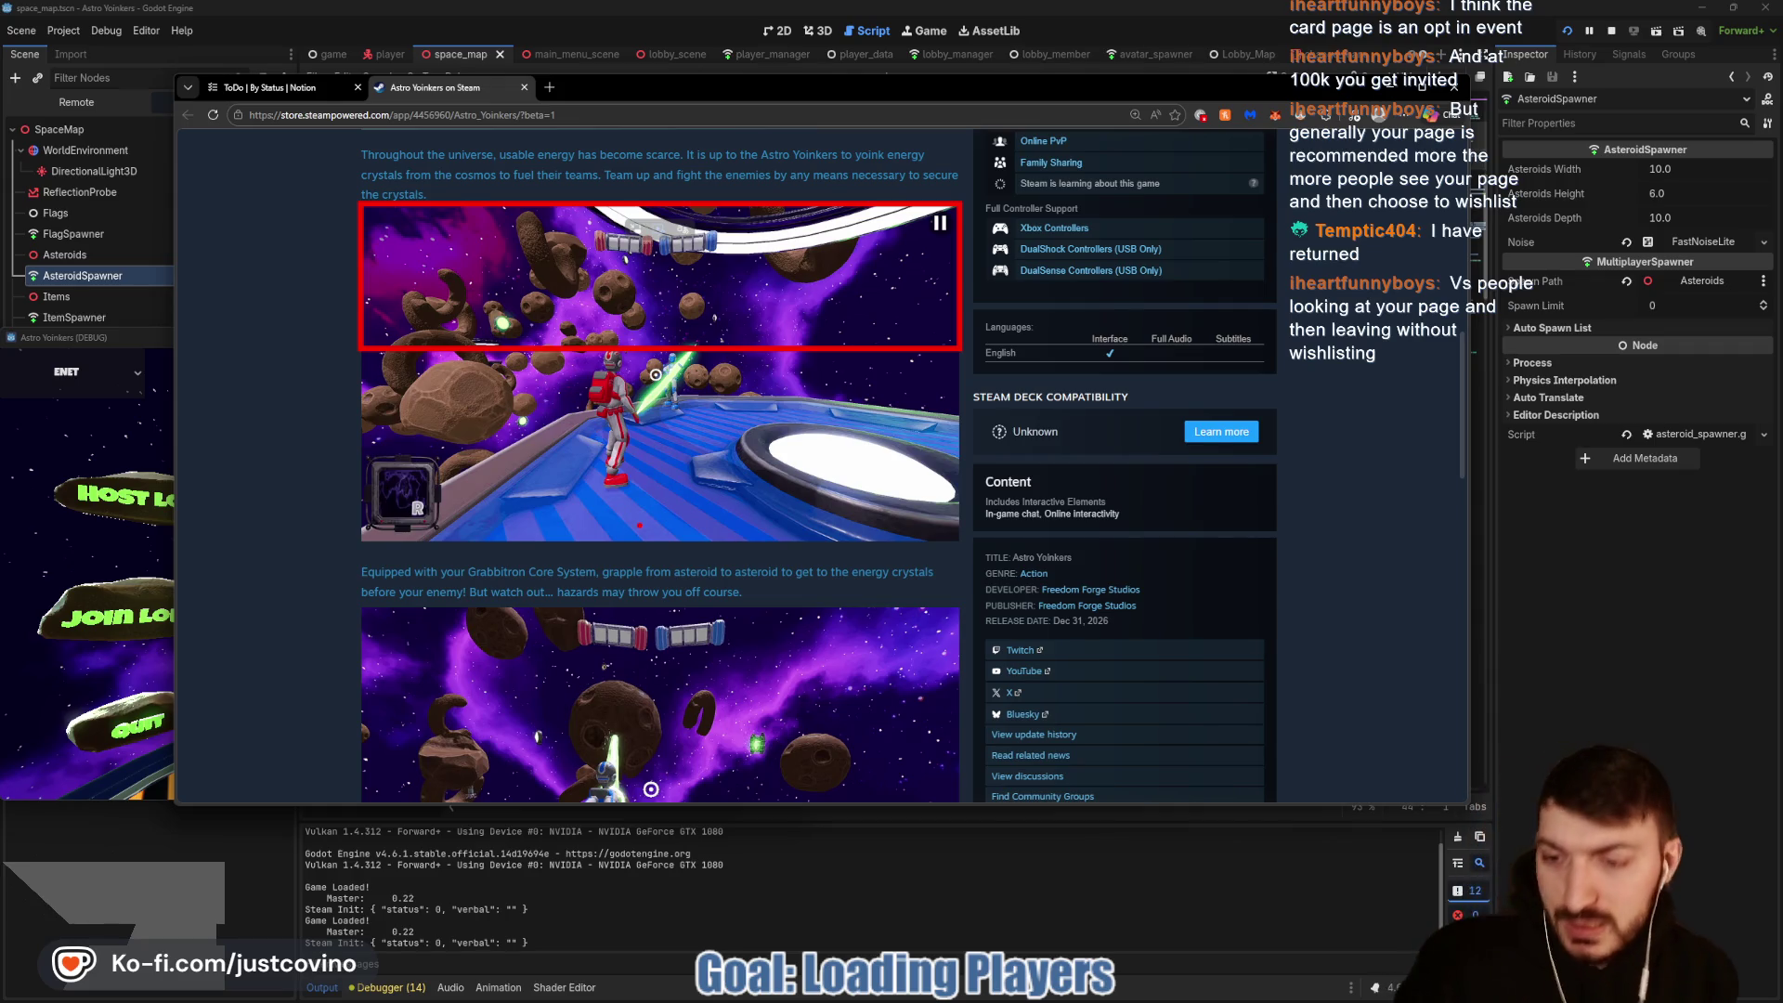
Step: Scroll through the Astro Yoinkers store description, selecting and then deselecting a paragraph
scroll(794, 479, down, 3)
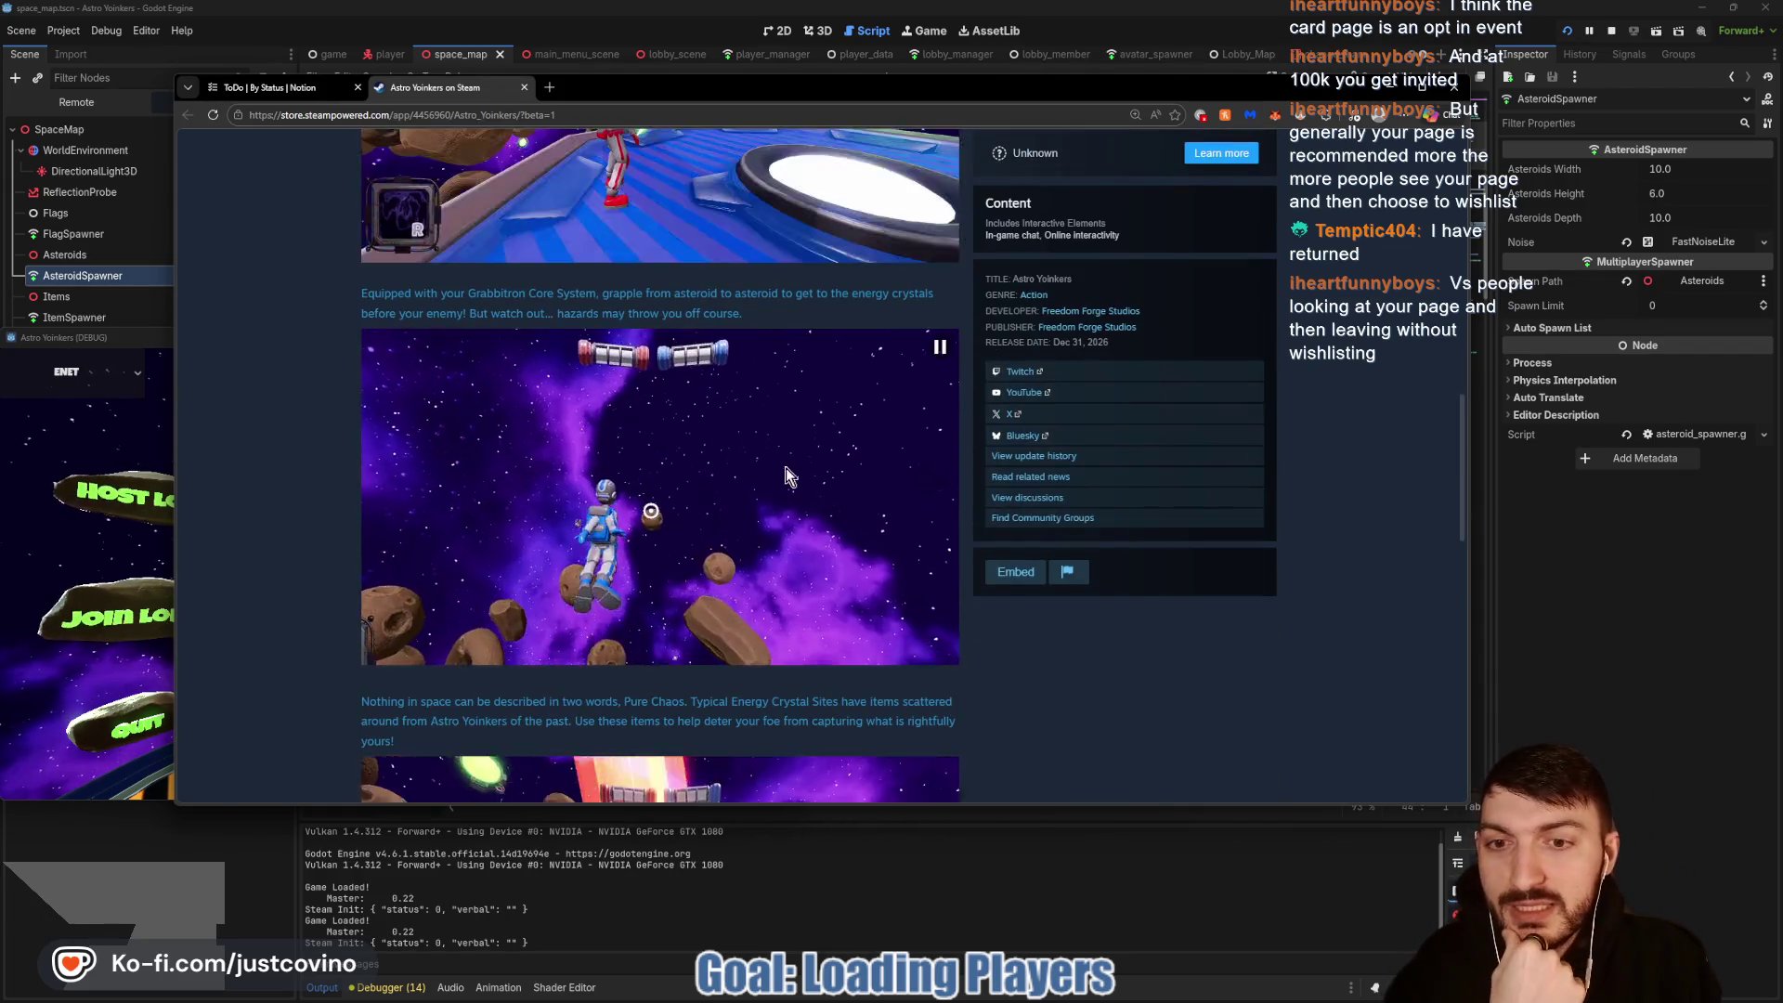
scroll(794, 479, down, 3)
drag(362, 423, 923, 465)
scroll(669, 471, up, 1)
scroll(533, 346, up, 3)
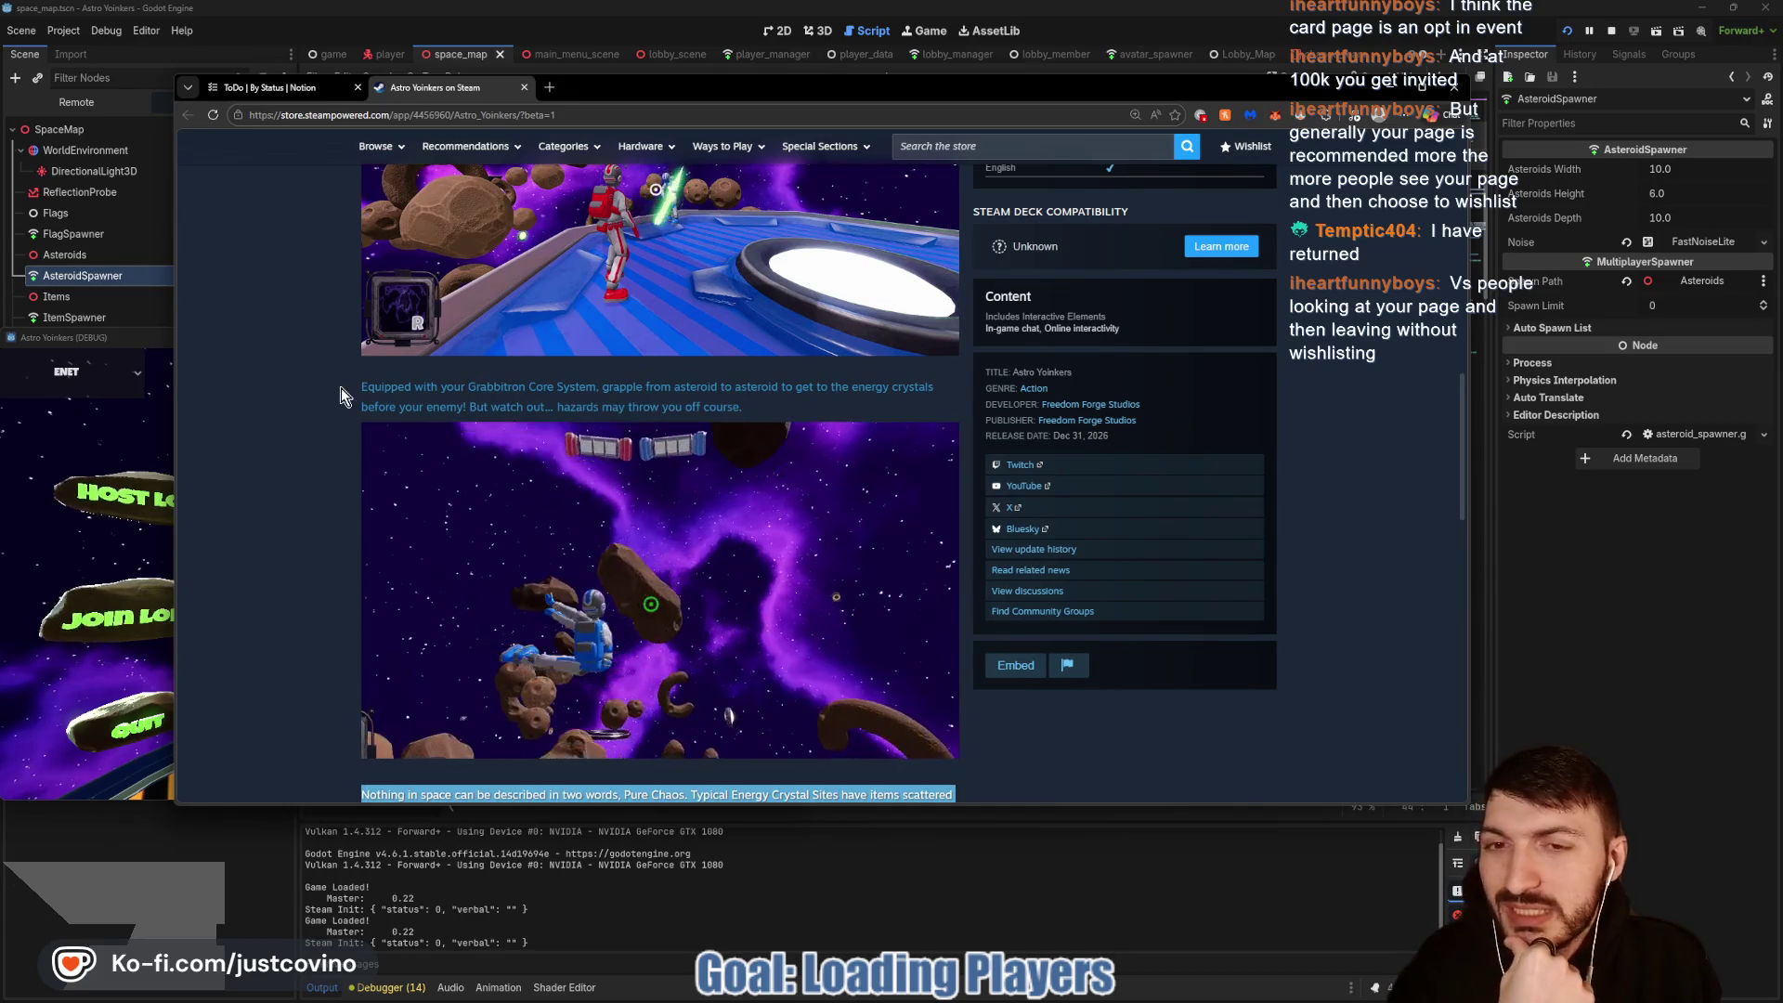
click(667, 406)
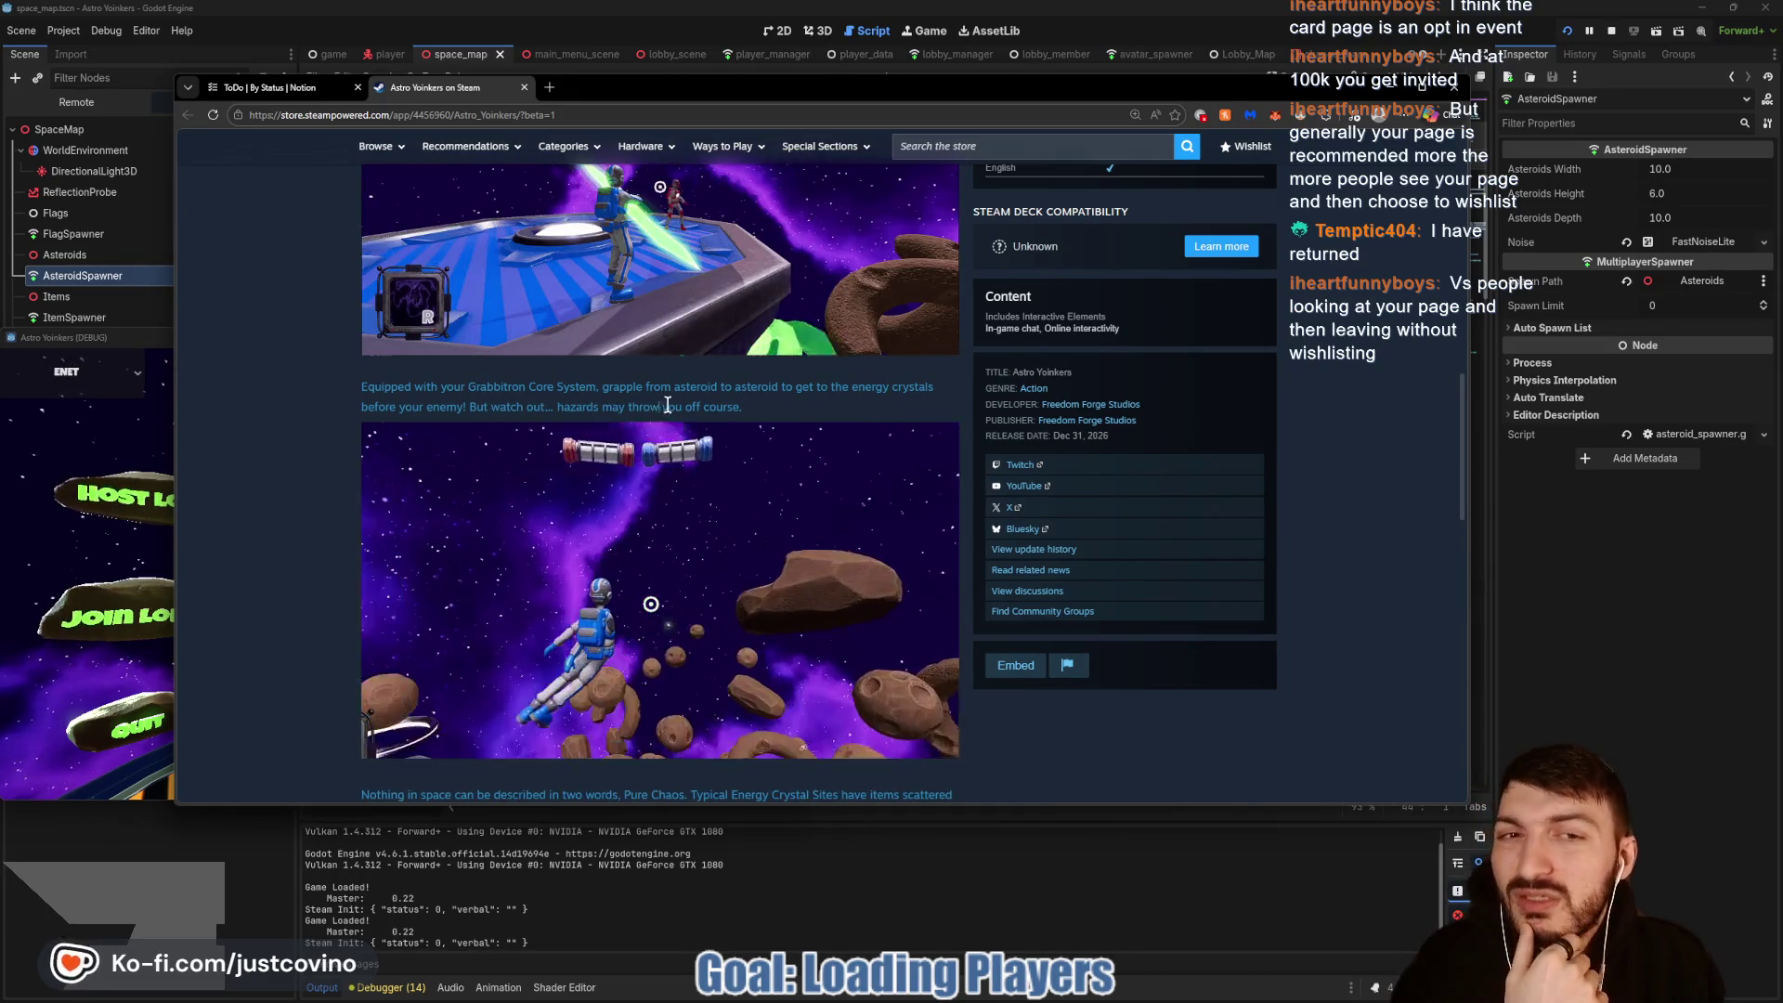
scroll(433, 533, up, 1)
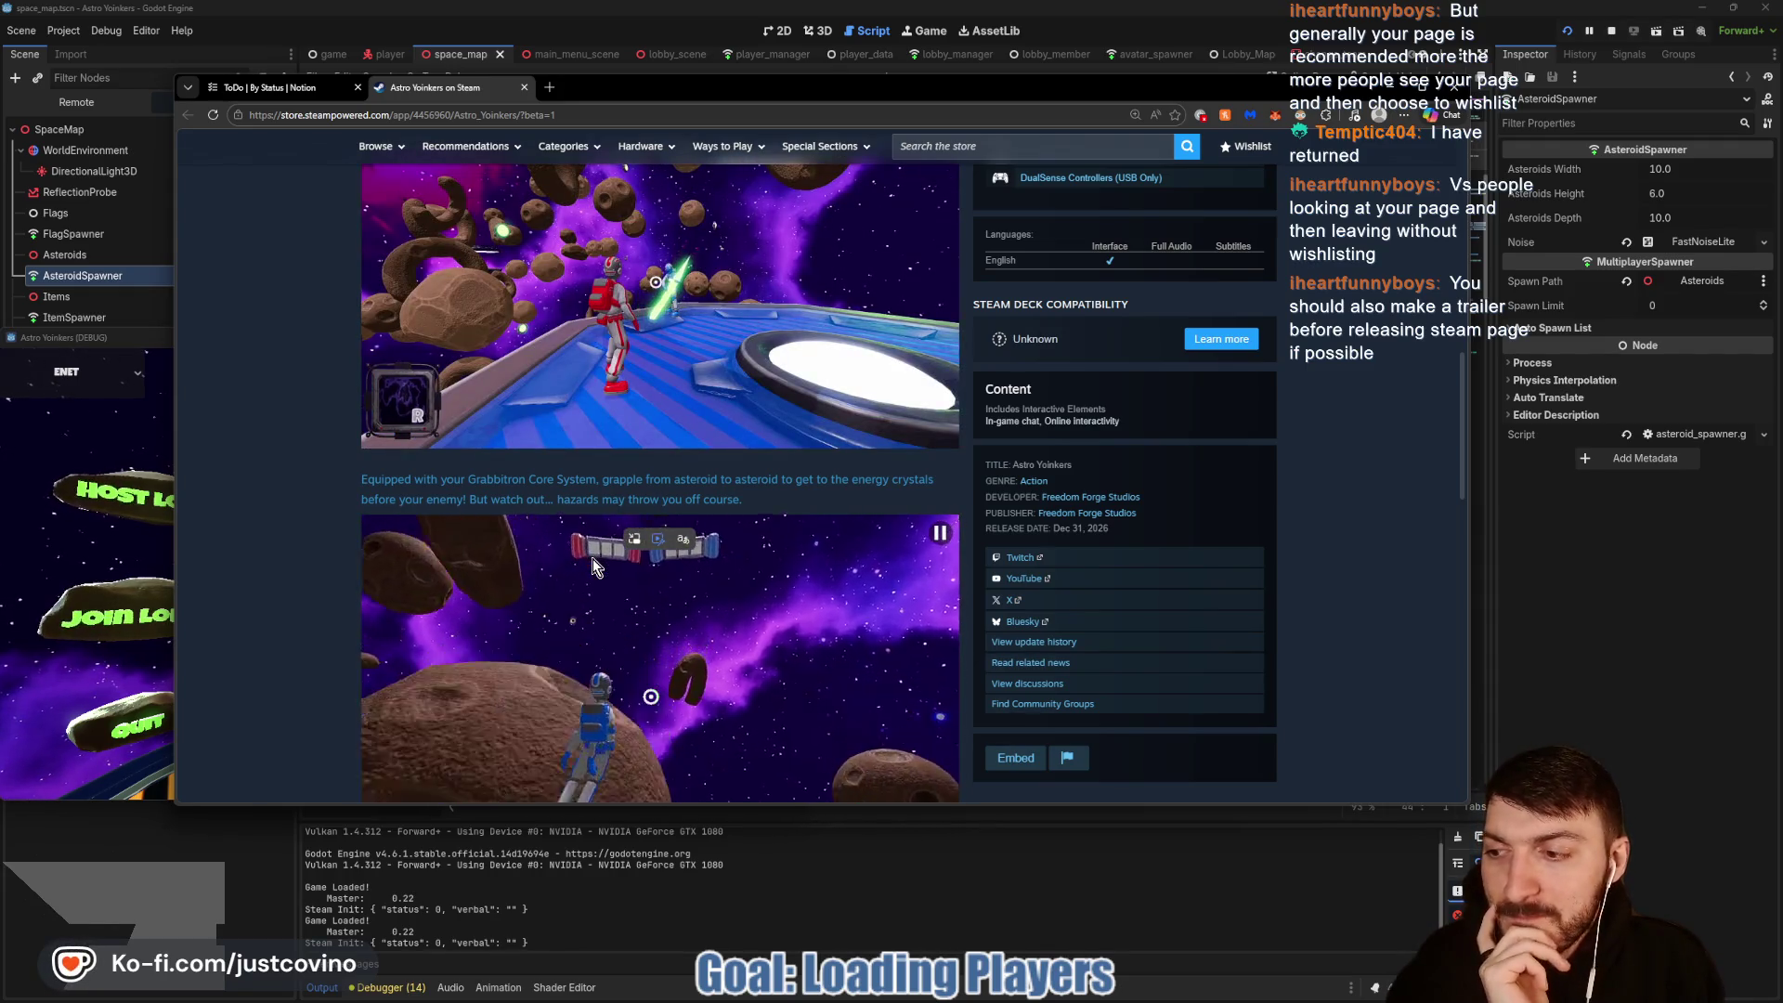
scroll(585, 599, up, 2)
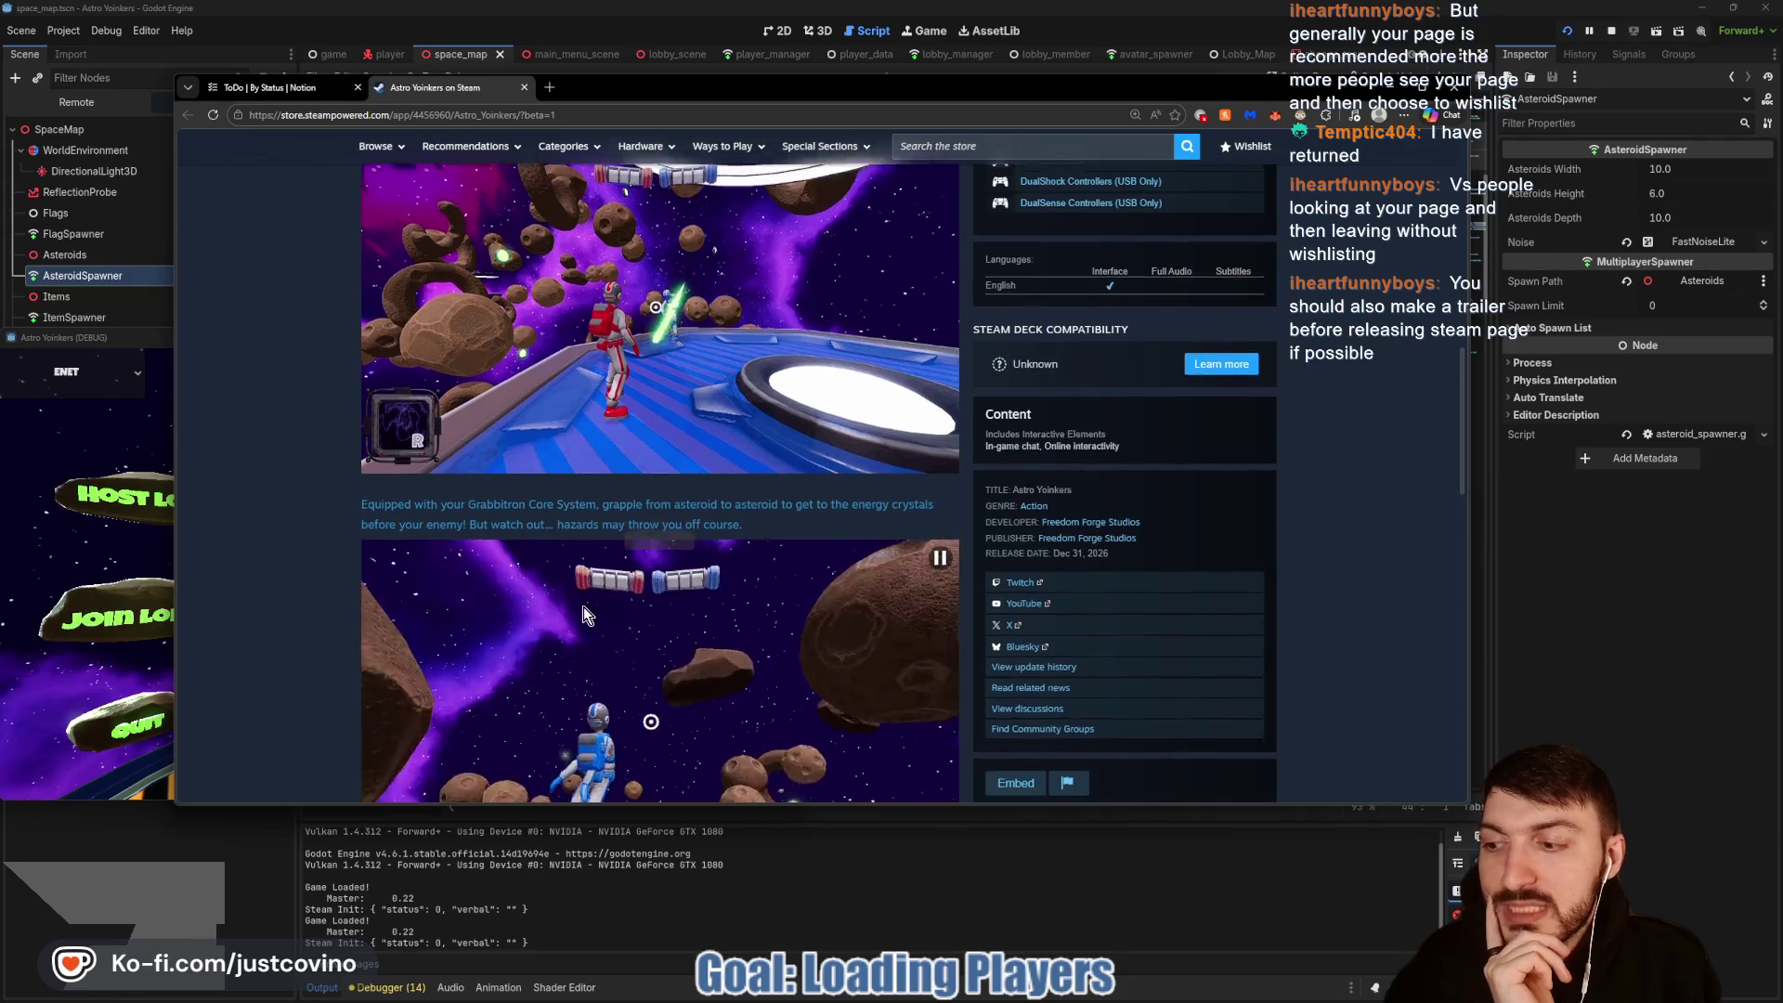
scroll(583, 605, up, 5)
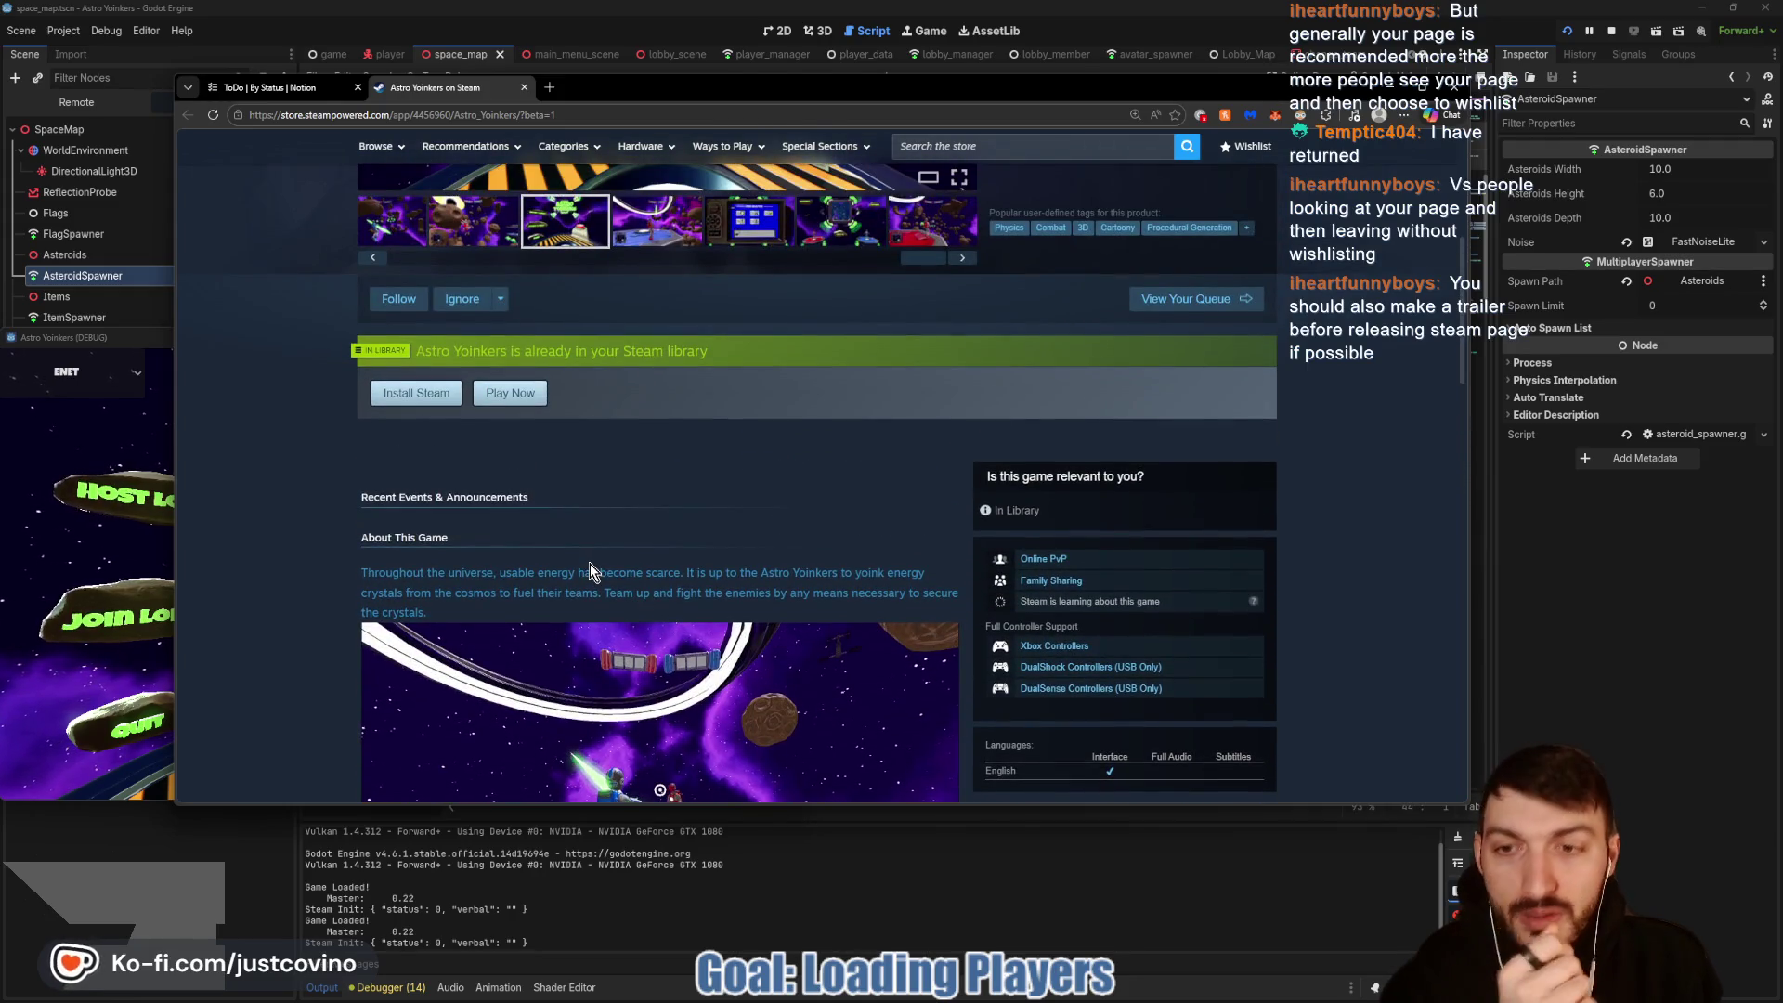
scroll(590, 568, up, 4)
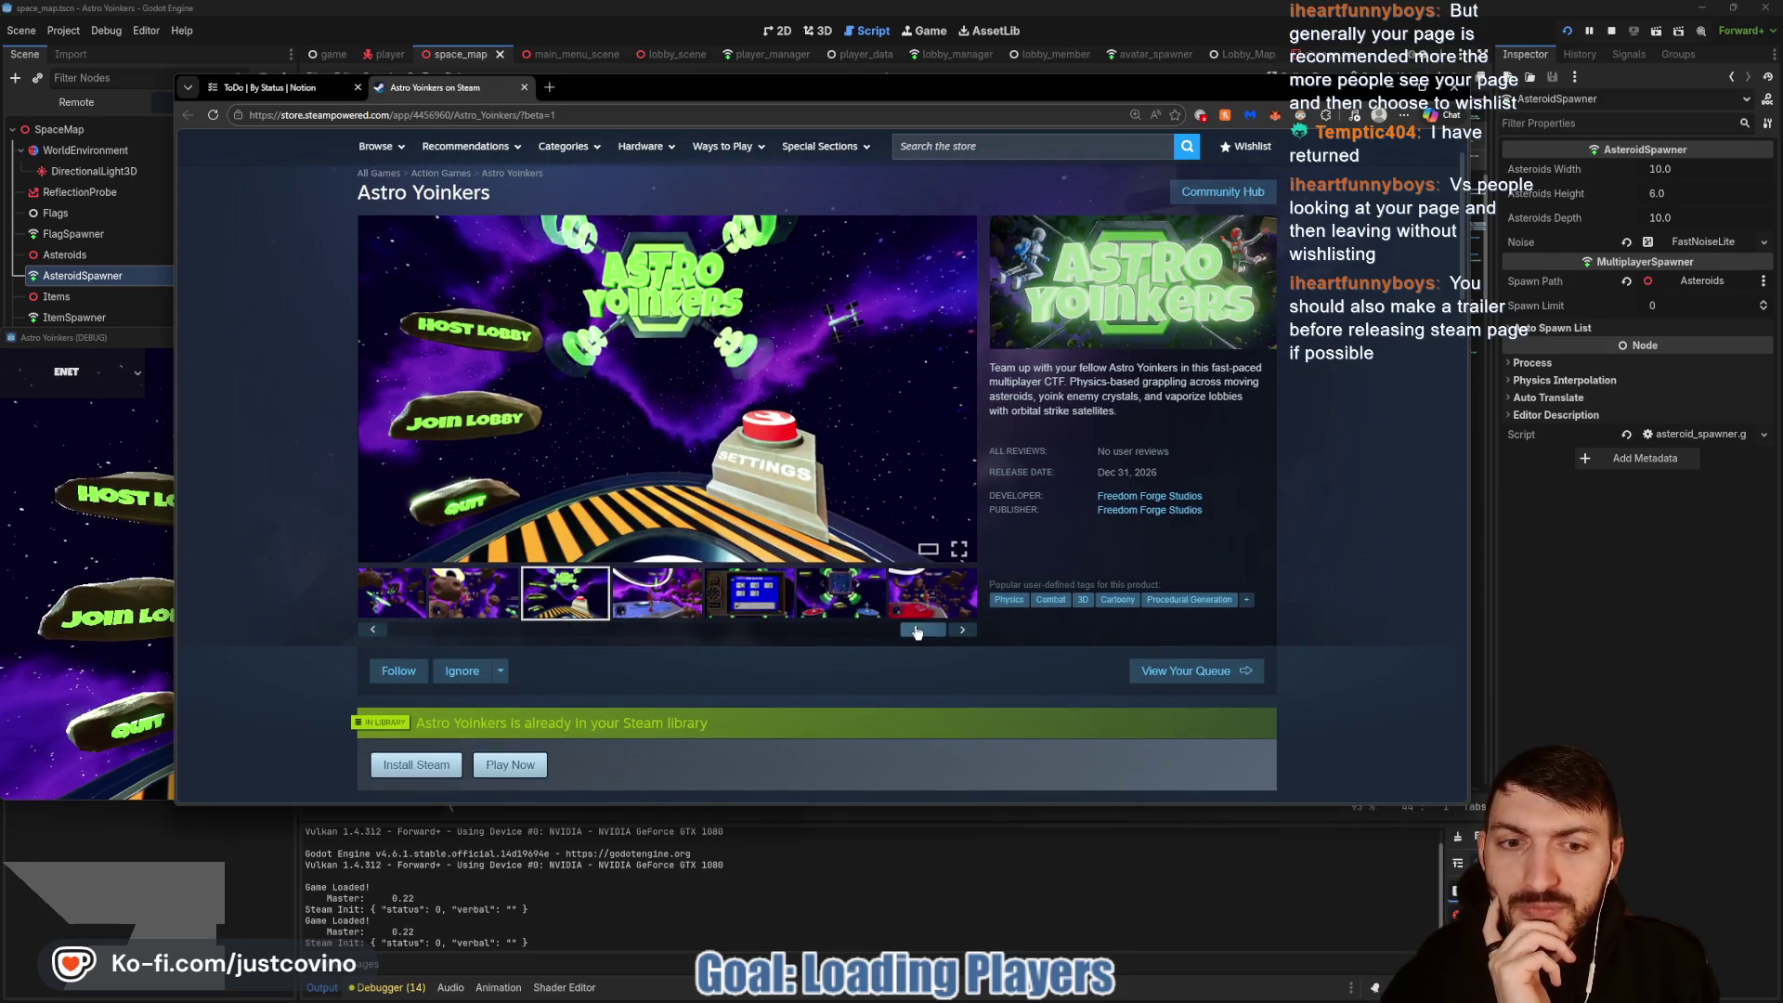
Step: View the first screenshot in the media viewer, then return to the Godot editor
drag(918, 631, 392, 666)
click(410, 591)
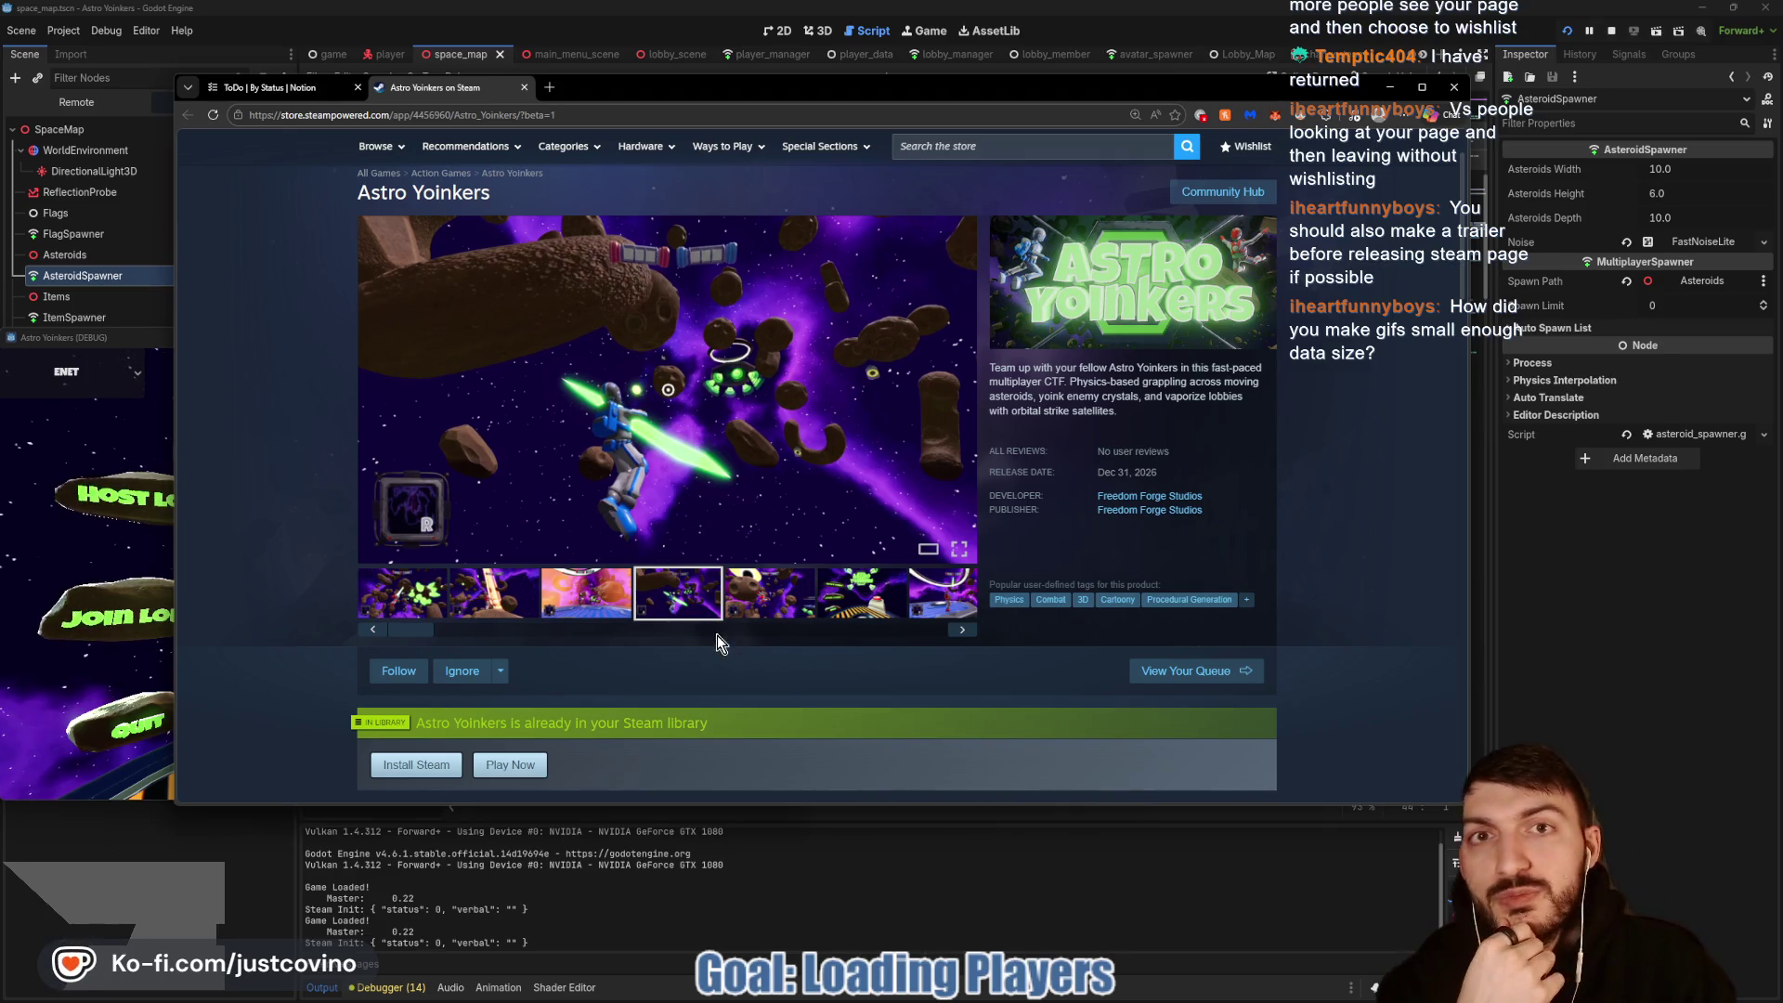
scroll(720, 635, down, 15)
scroll(715, 325, up, 10)
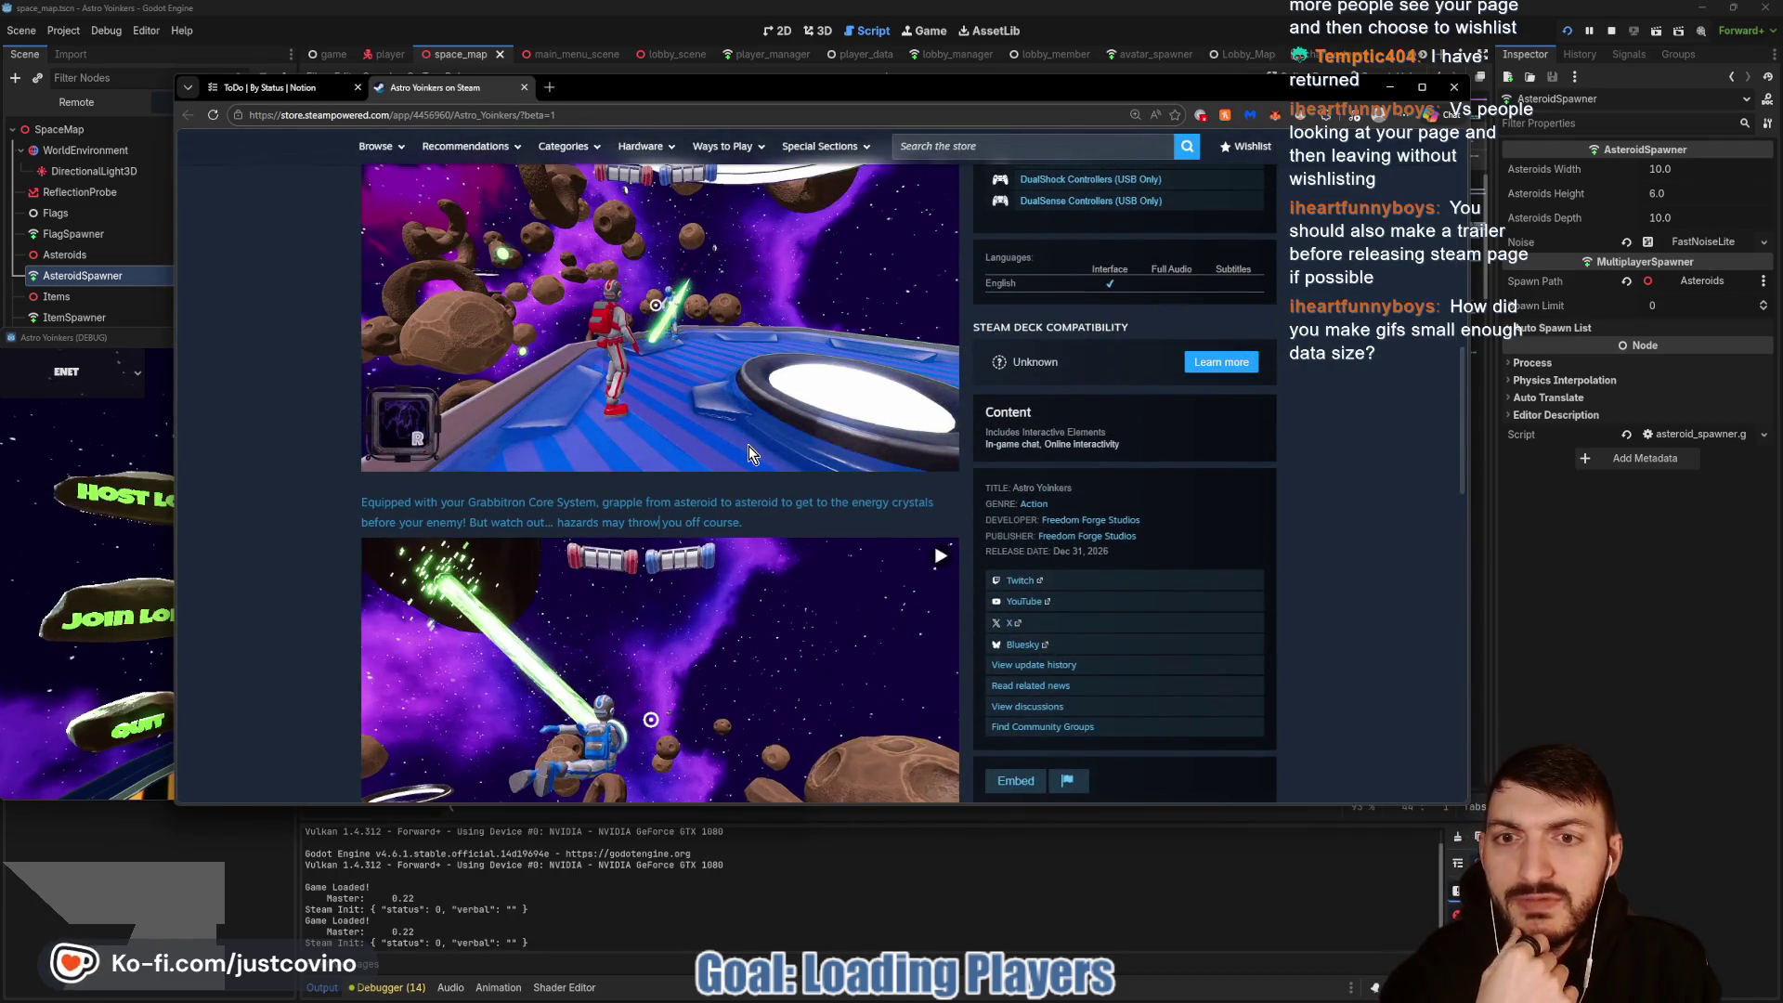
scroll(644, 447, up, 2)
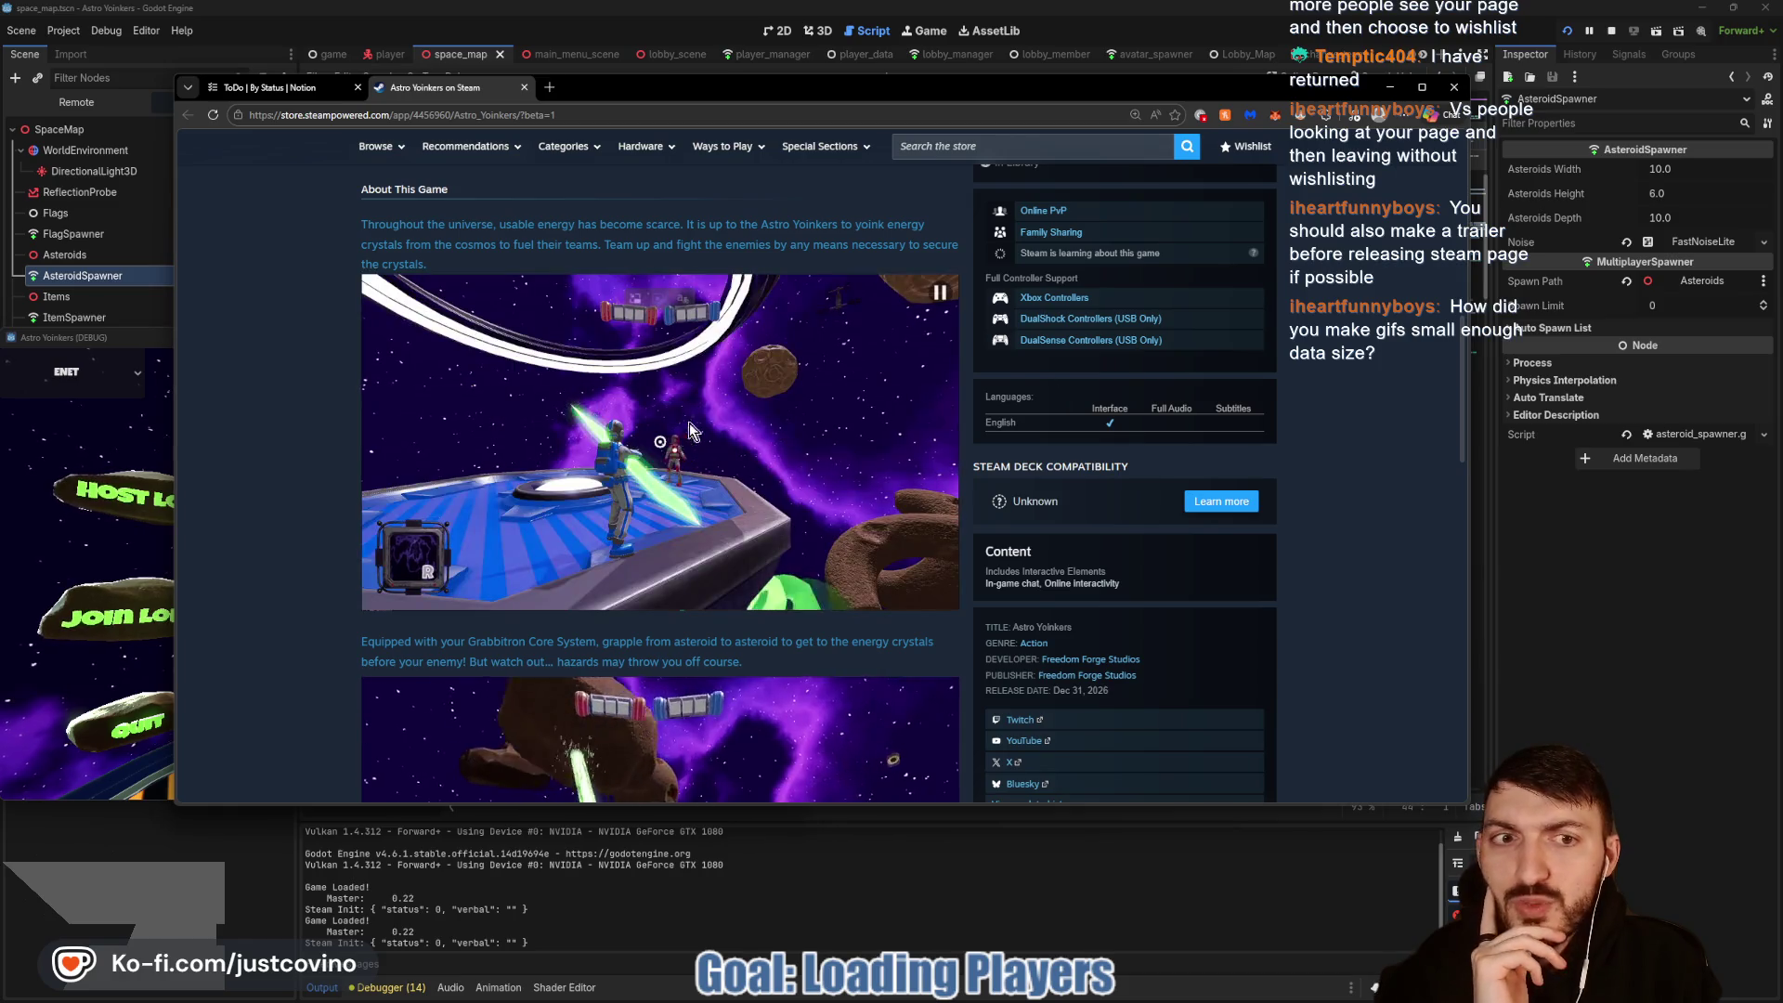
scroll(750, 587, down, 3)
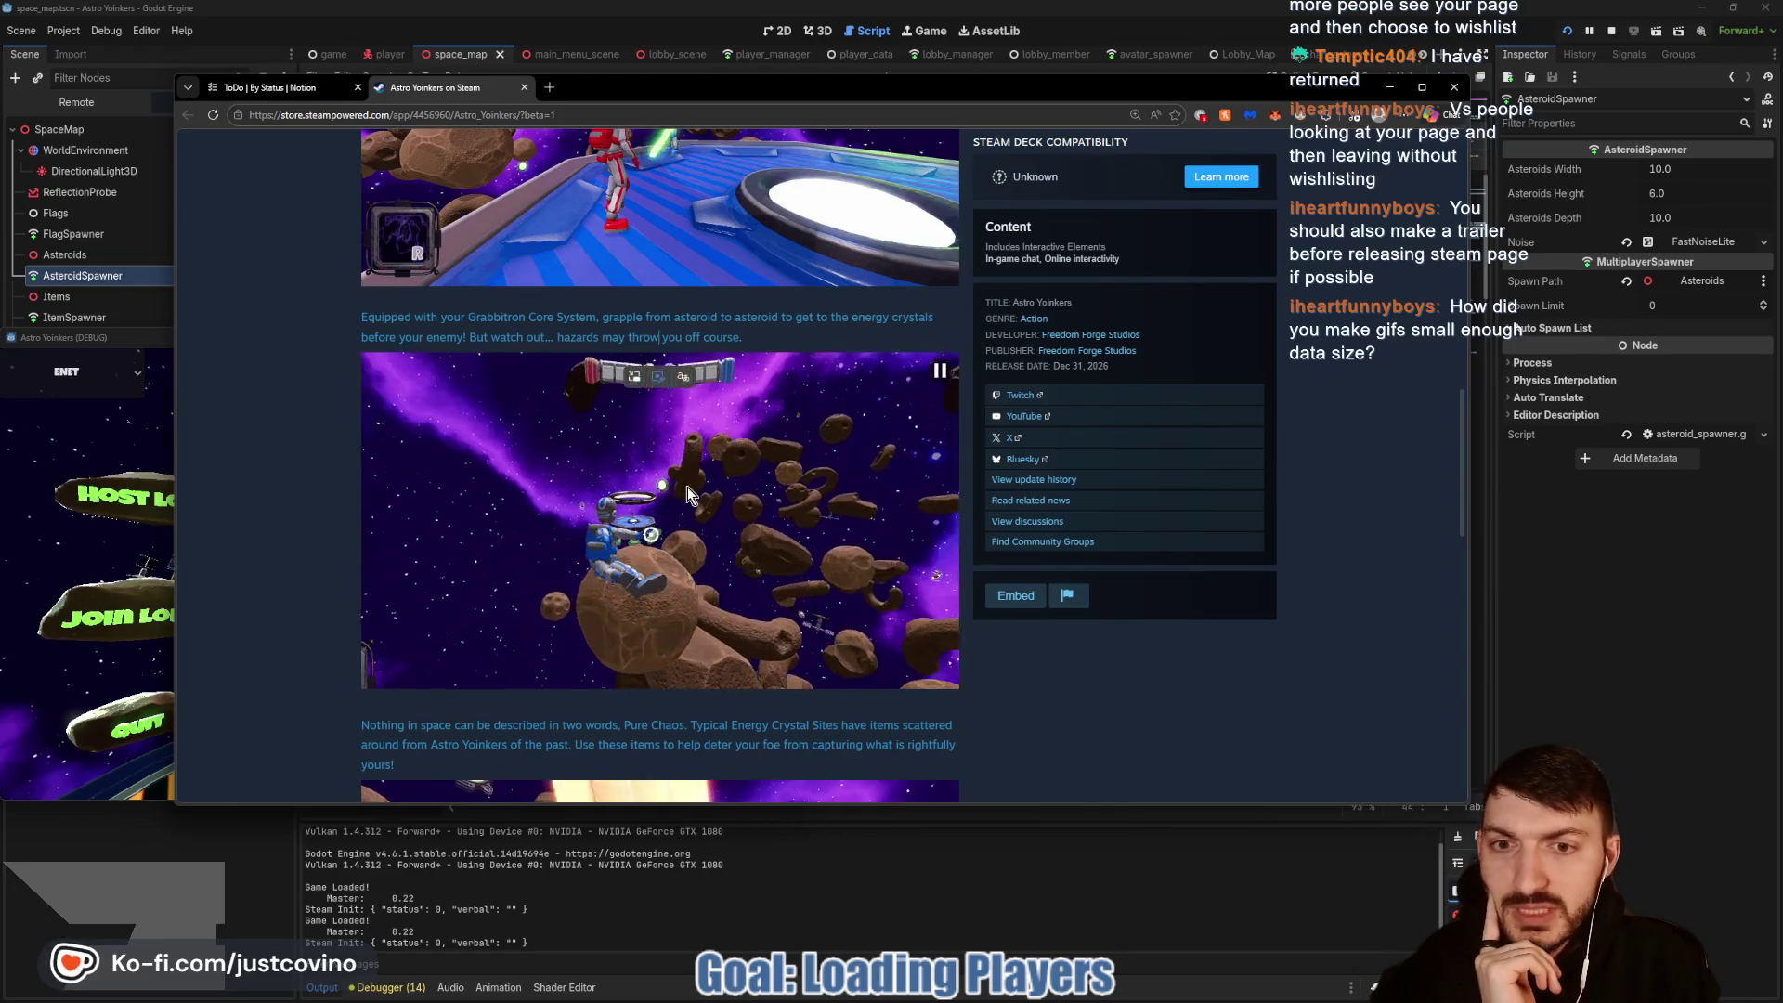
scroll(665, 492, down, 4)
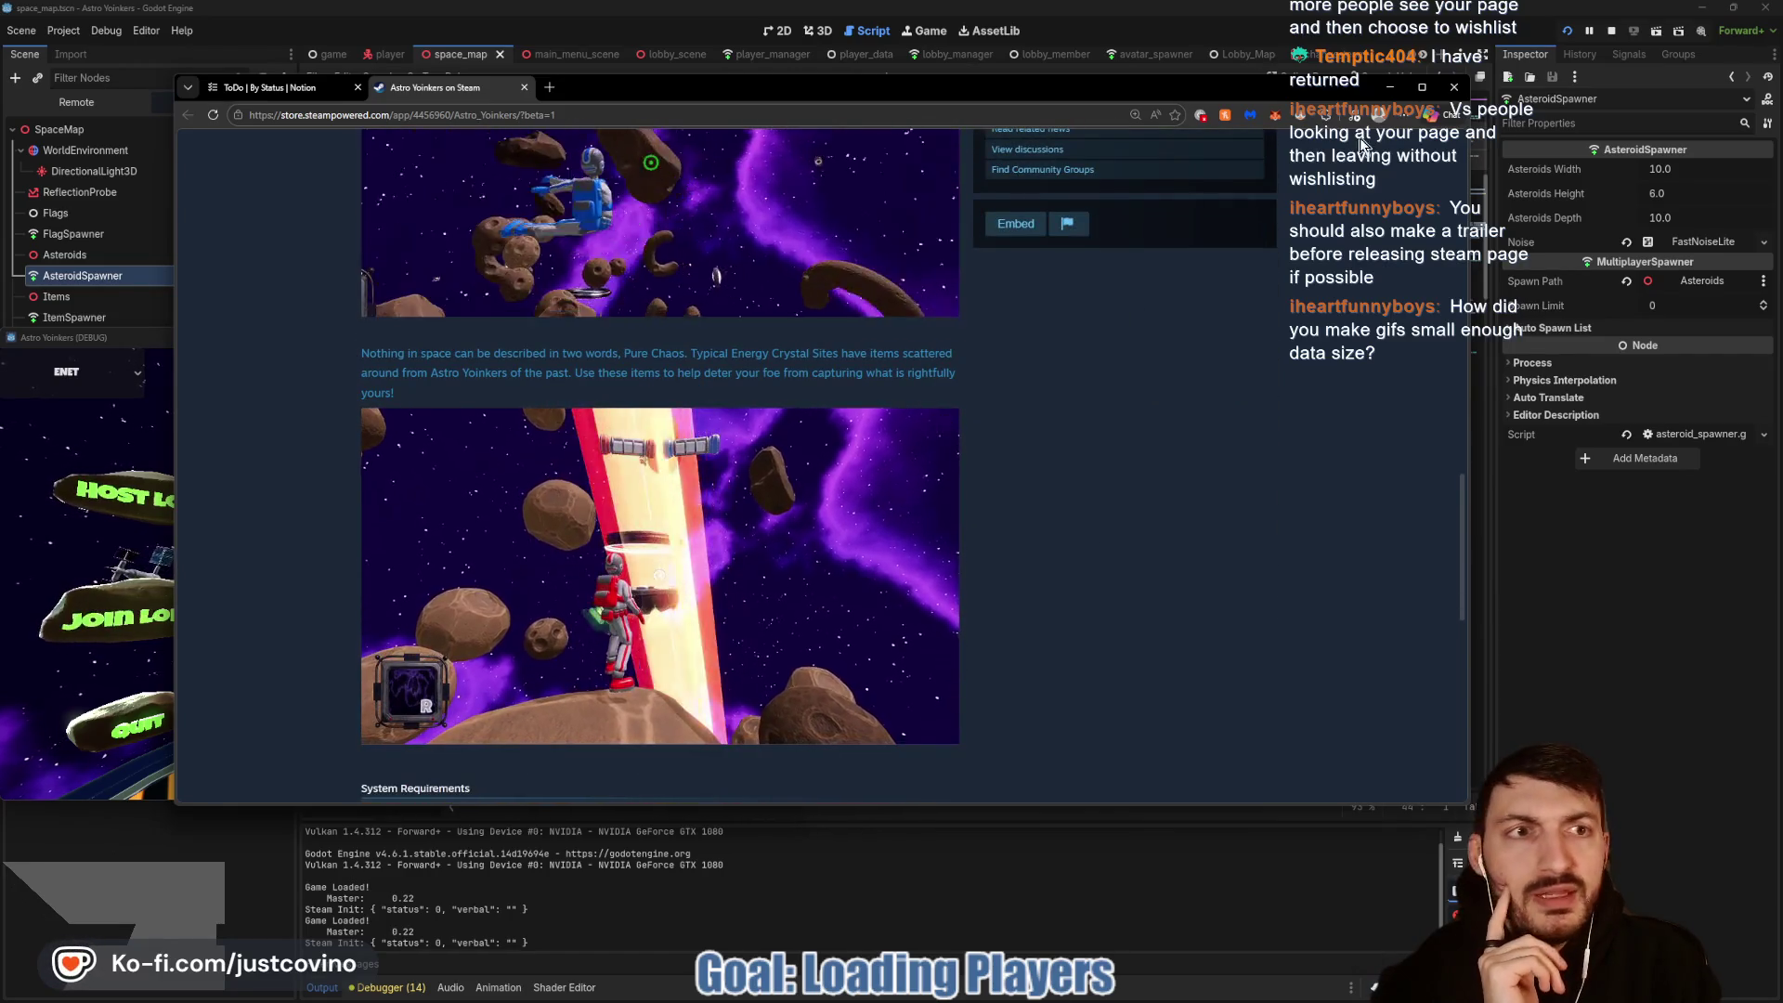
key(alt+Tab)
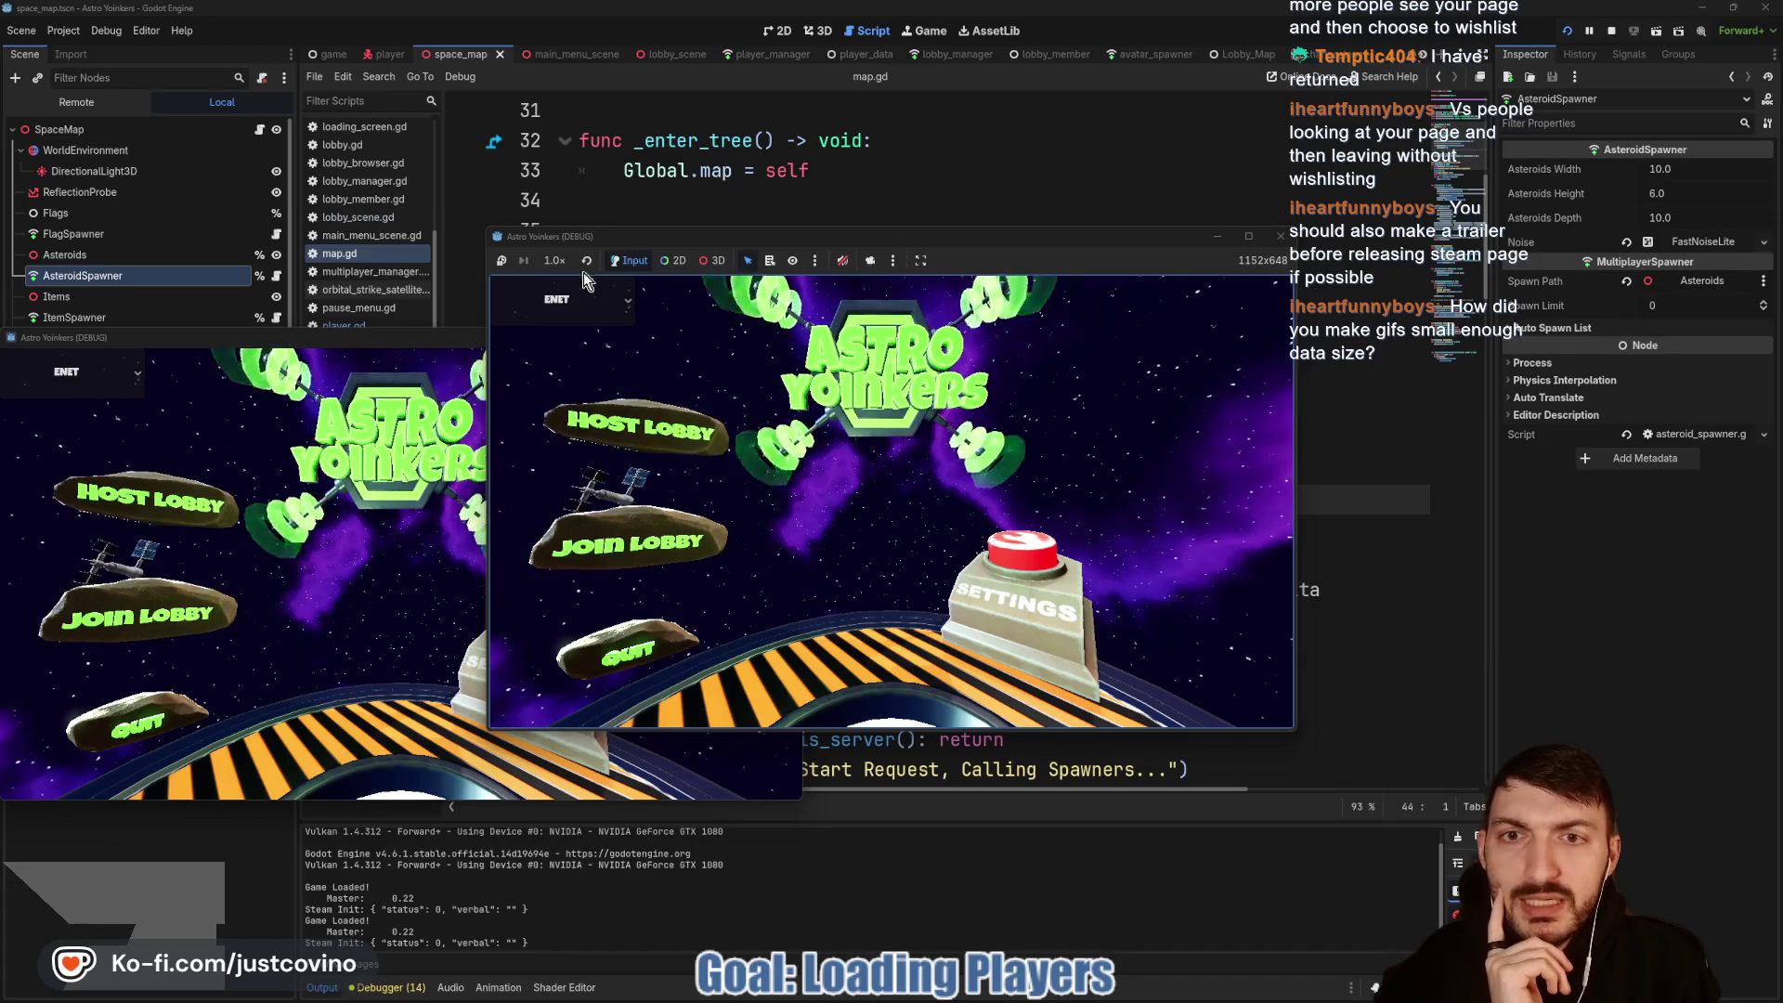
Step: Place both debug windows side by side, host a lobby on the left, and join it from the right
mouse_move(393, 338)
mouse_down()
mouse_move(1346, 255)
mouse_move(1222, 238)
mouse_up()
drag(780, 235, 324, 243)
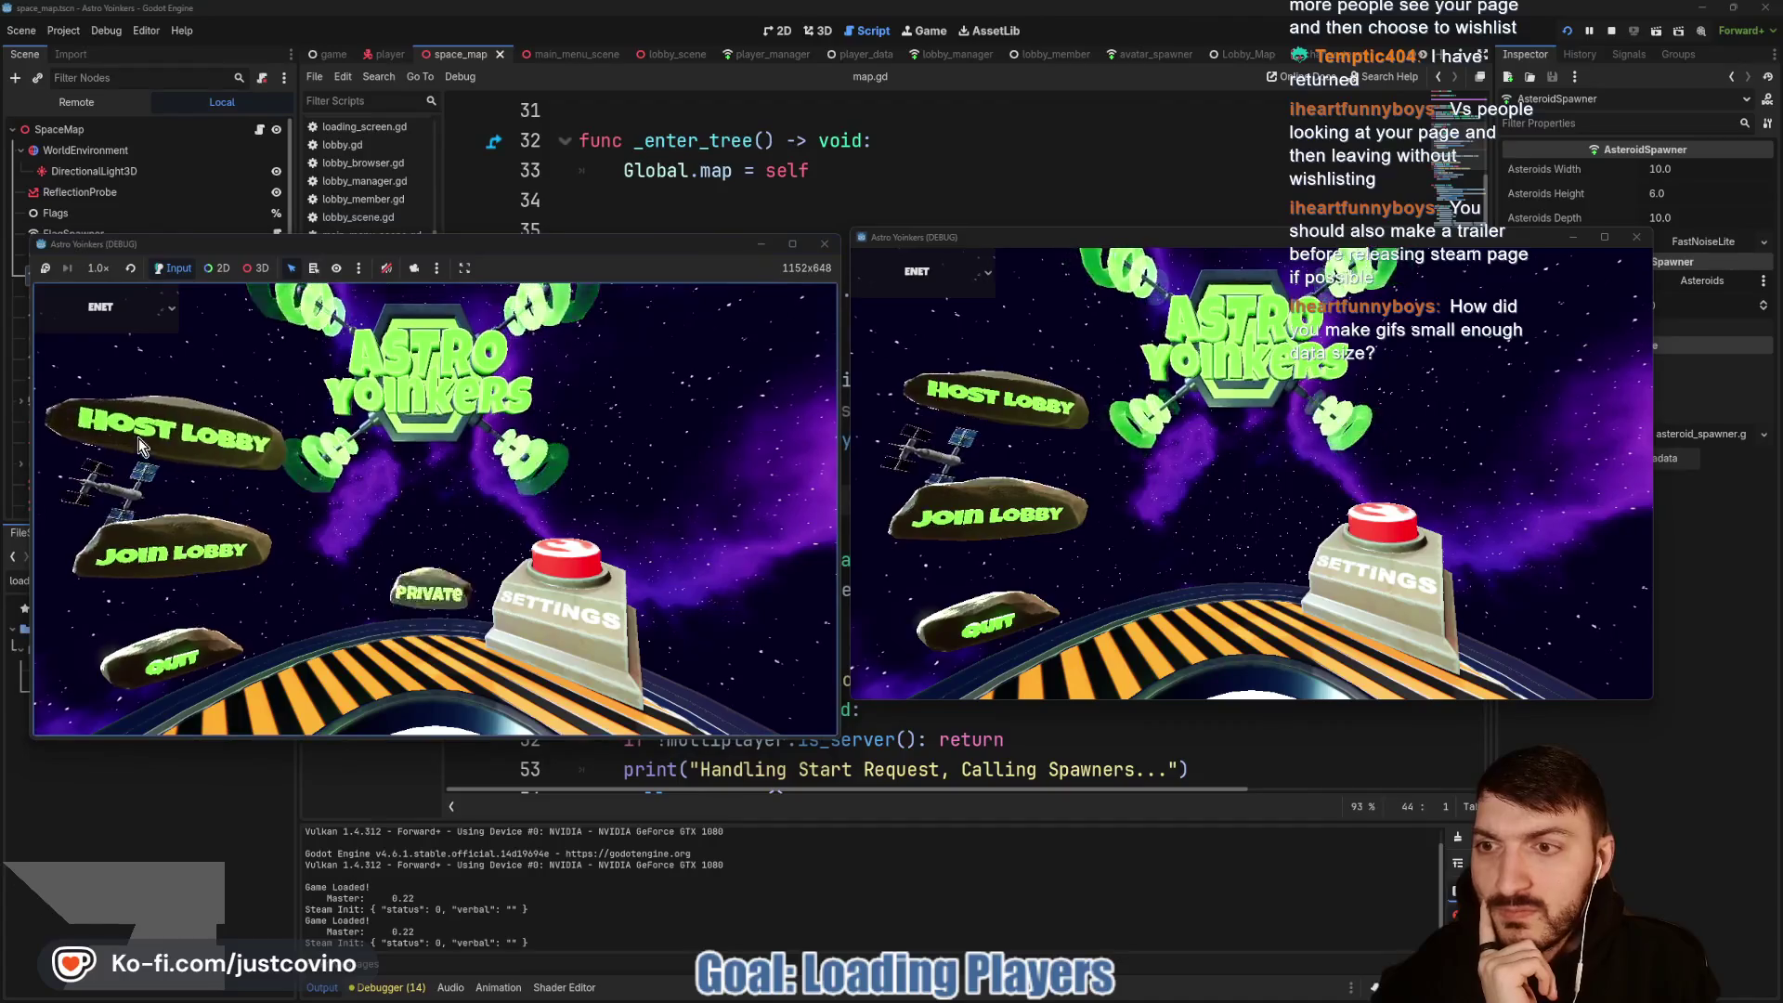
click(185, 434)
click(465, 446)
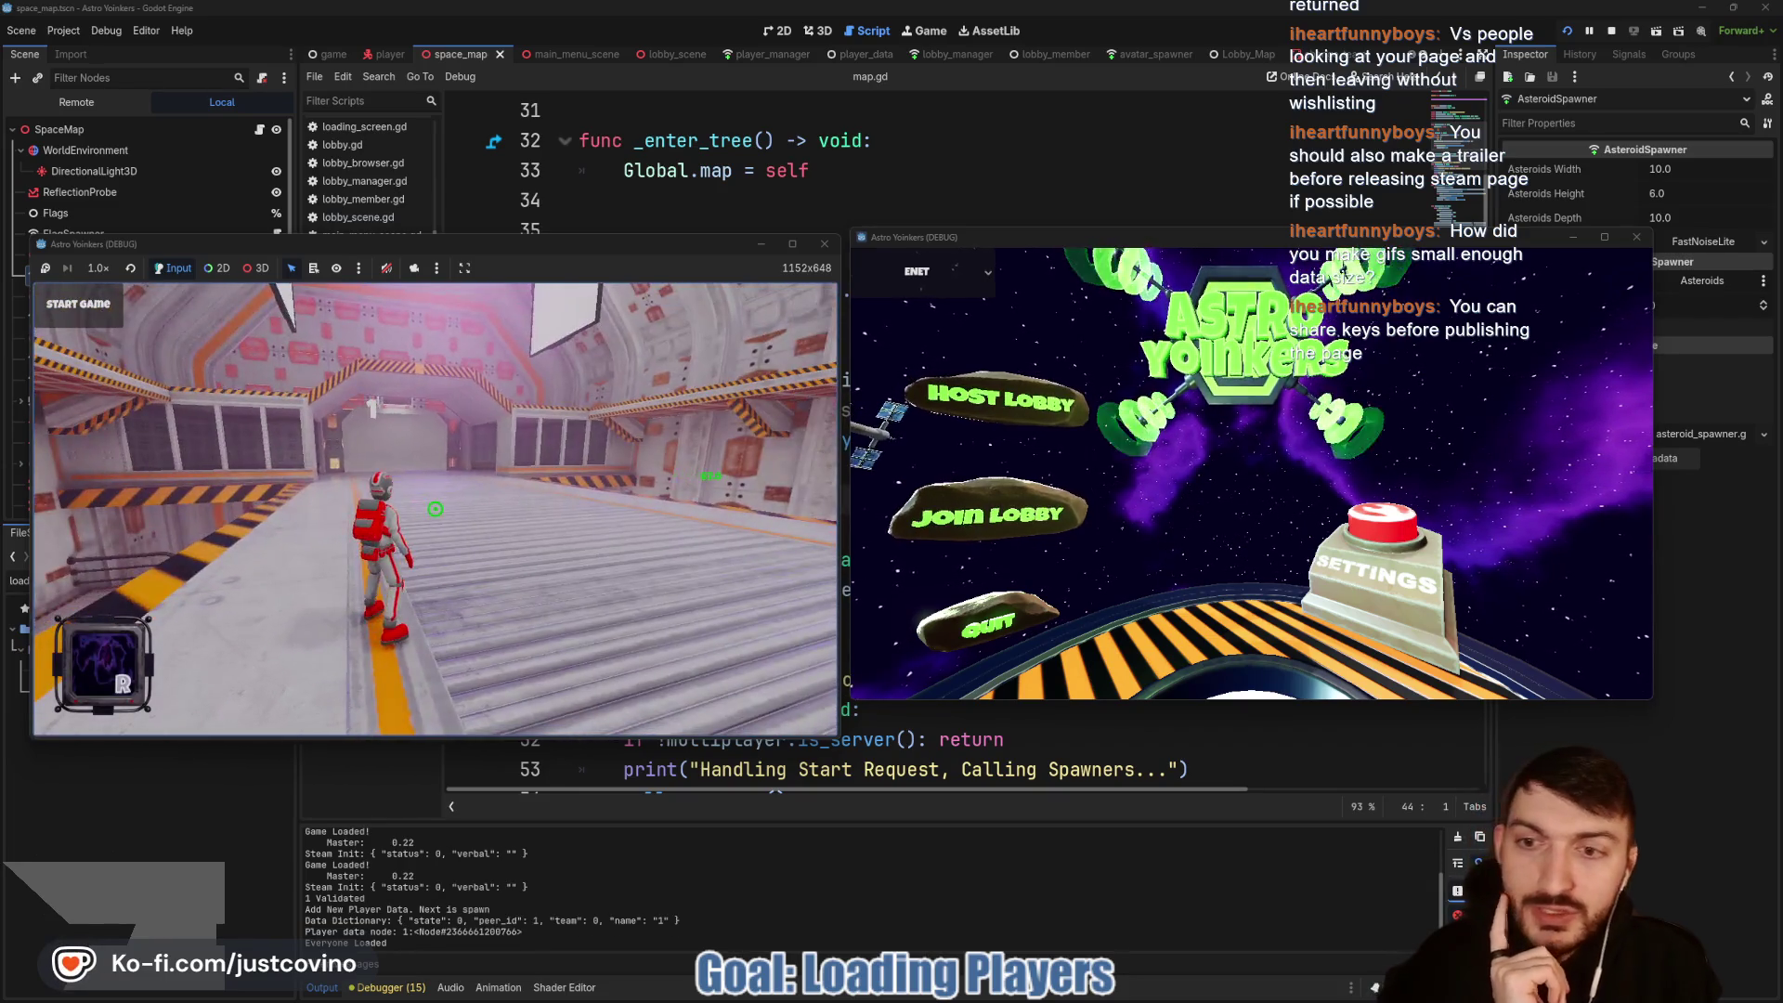
click(1009, 507)
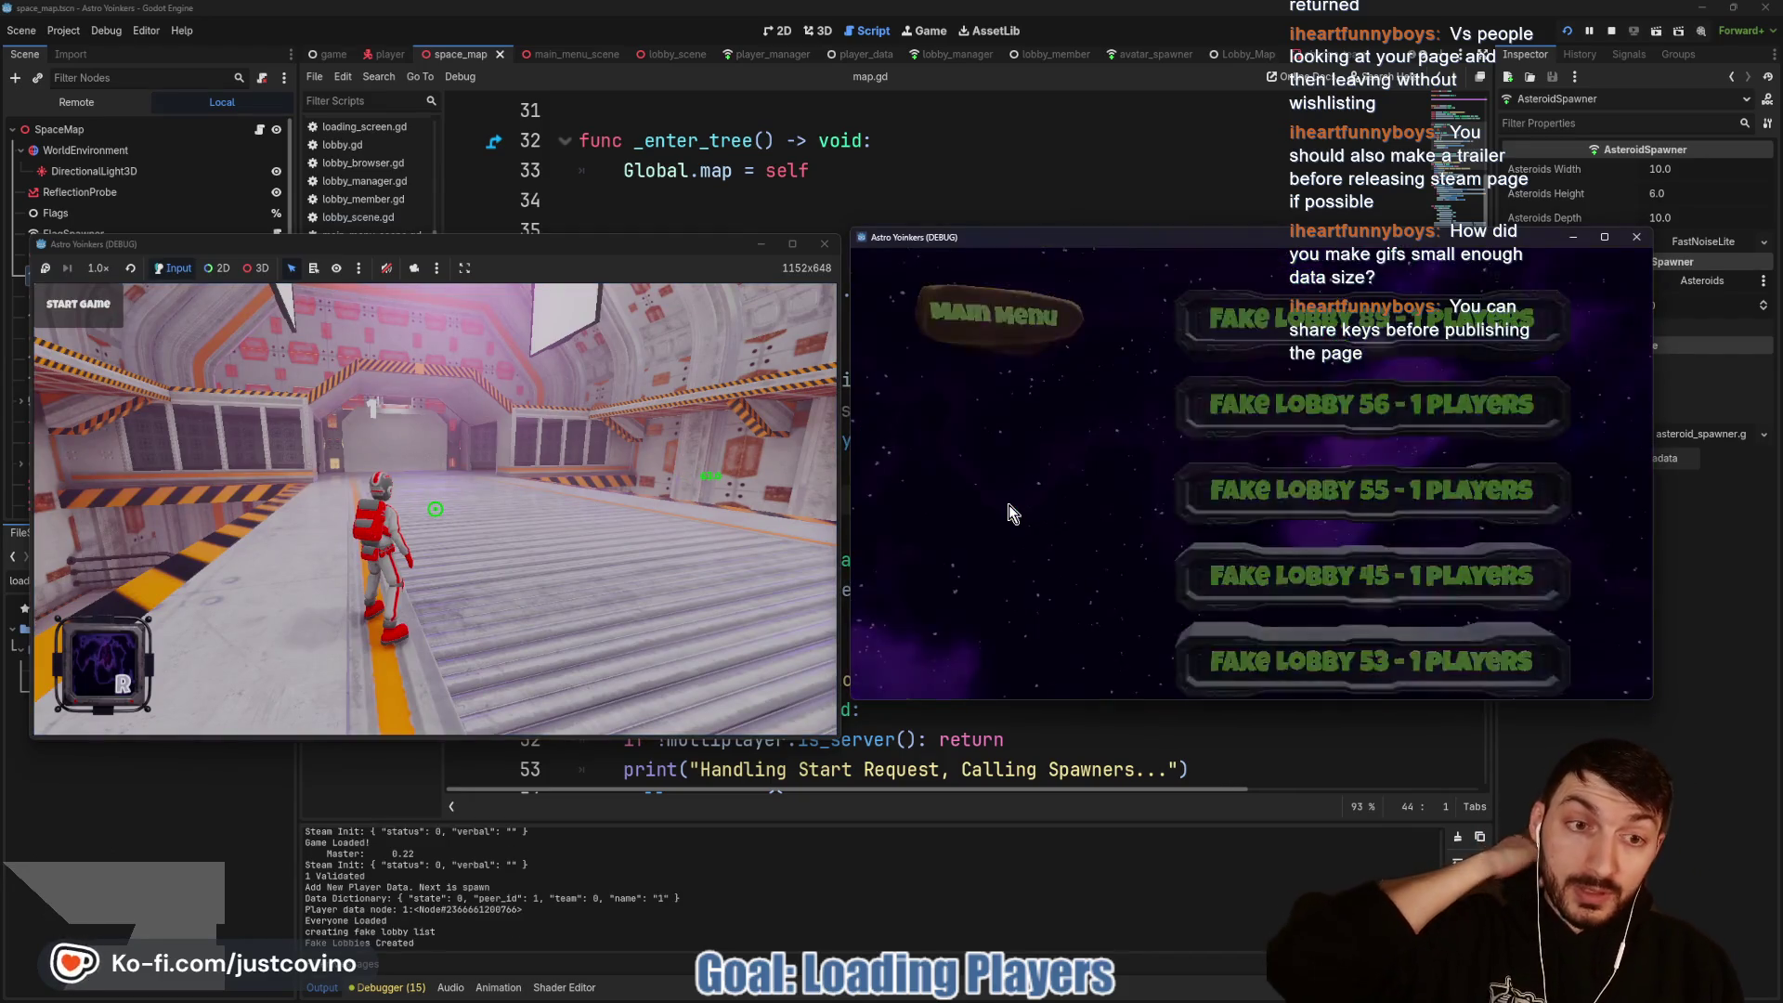
click(1215, 349)
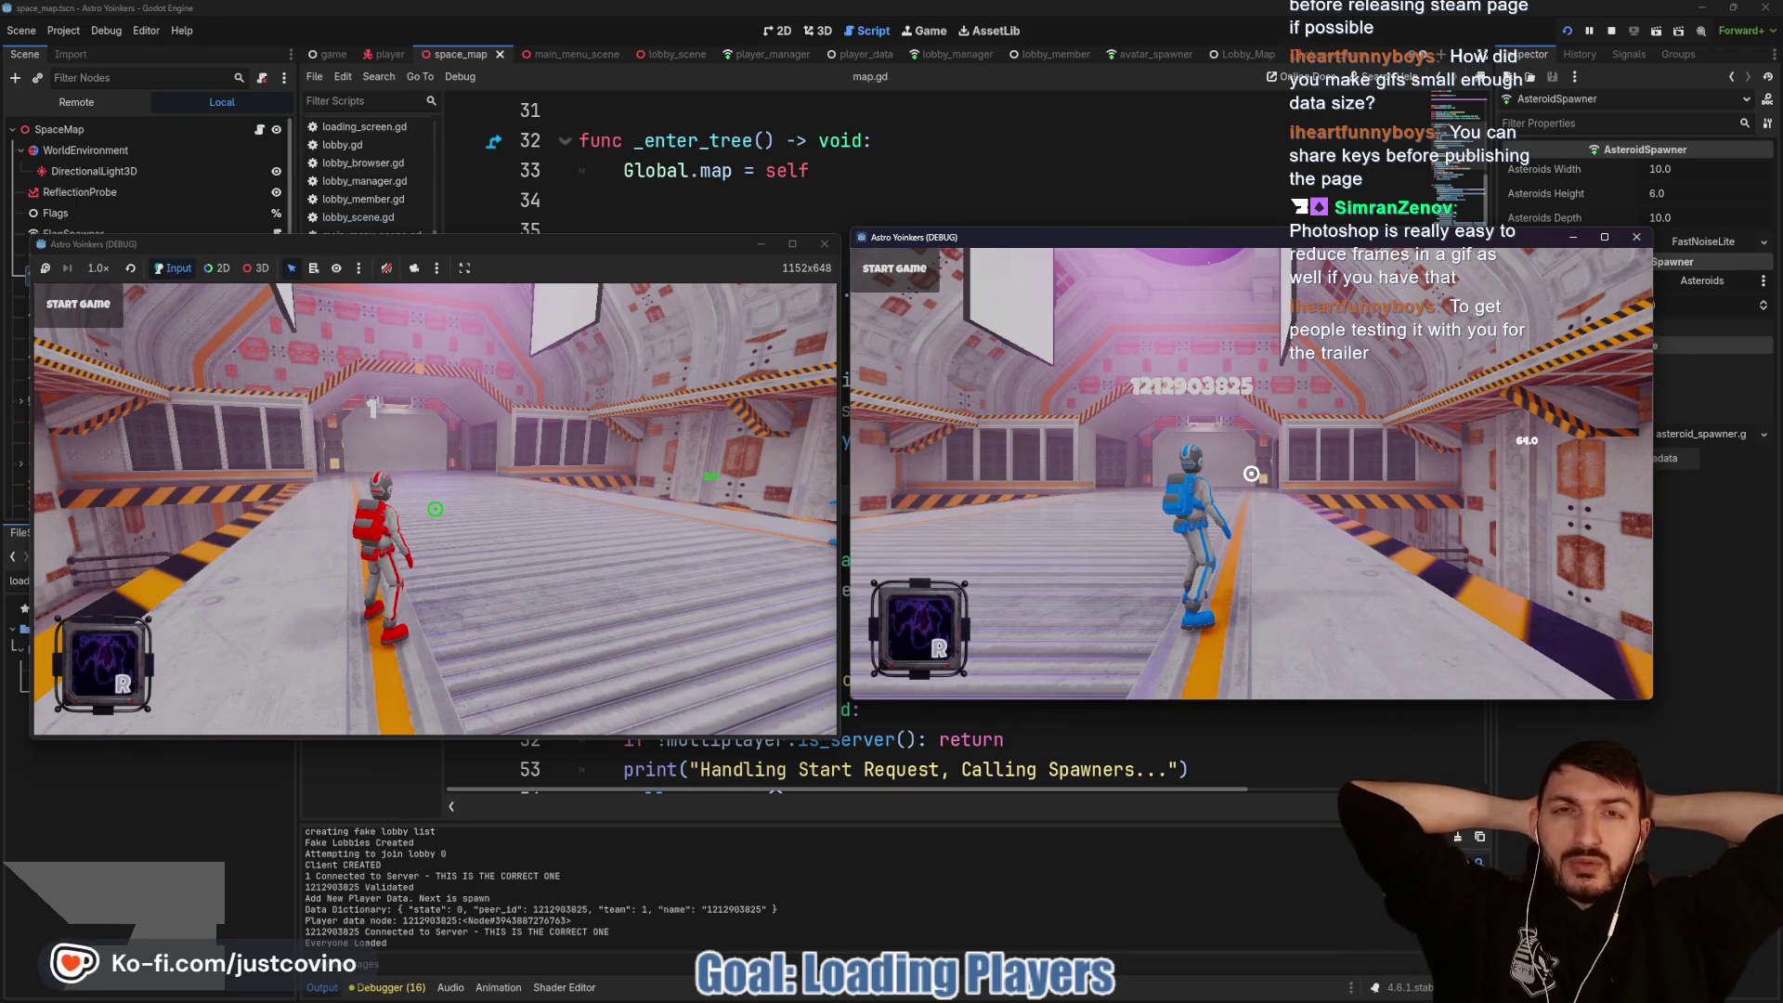
Step: Start the match so both players spawn at their bases, walk the red player, then stop with F8
click(1252, 474)
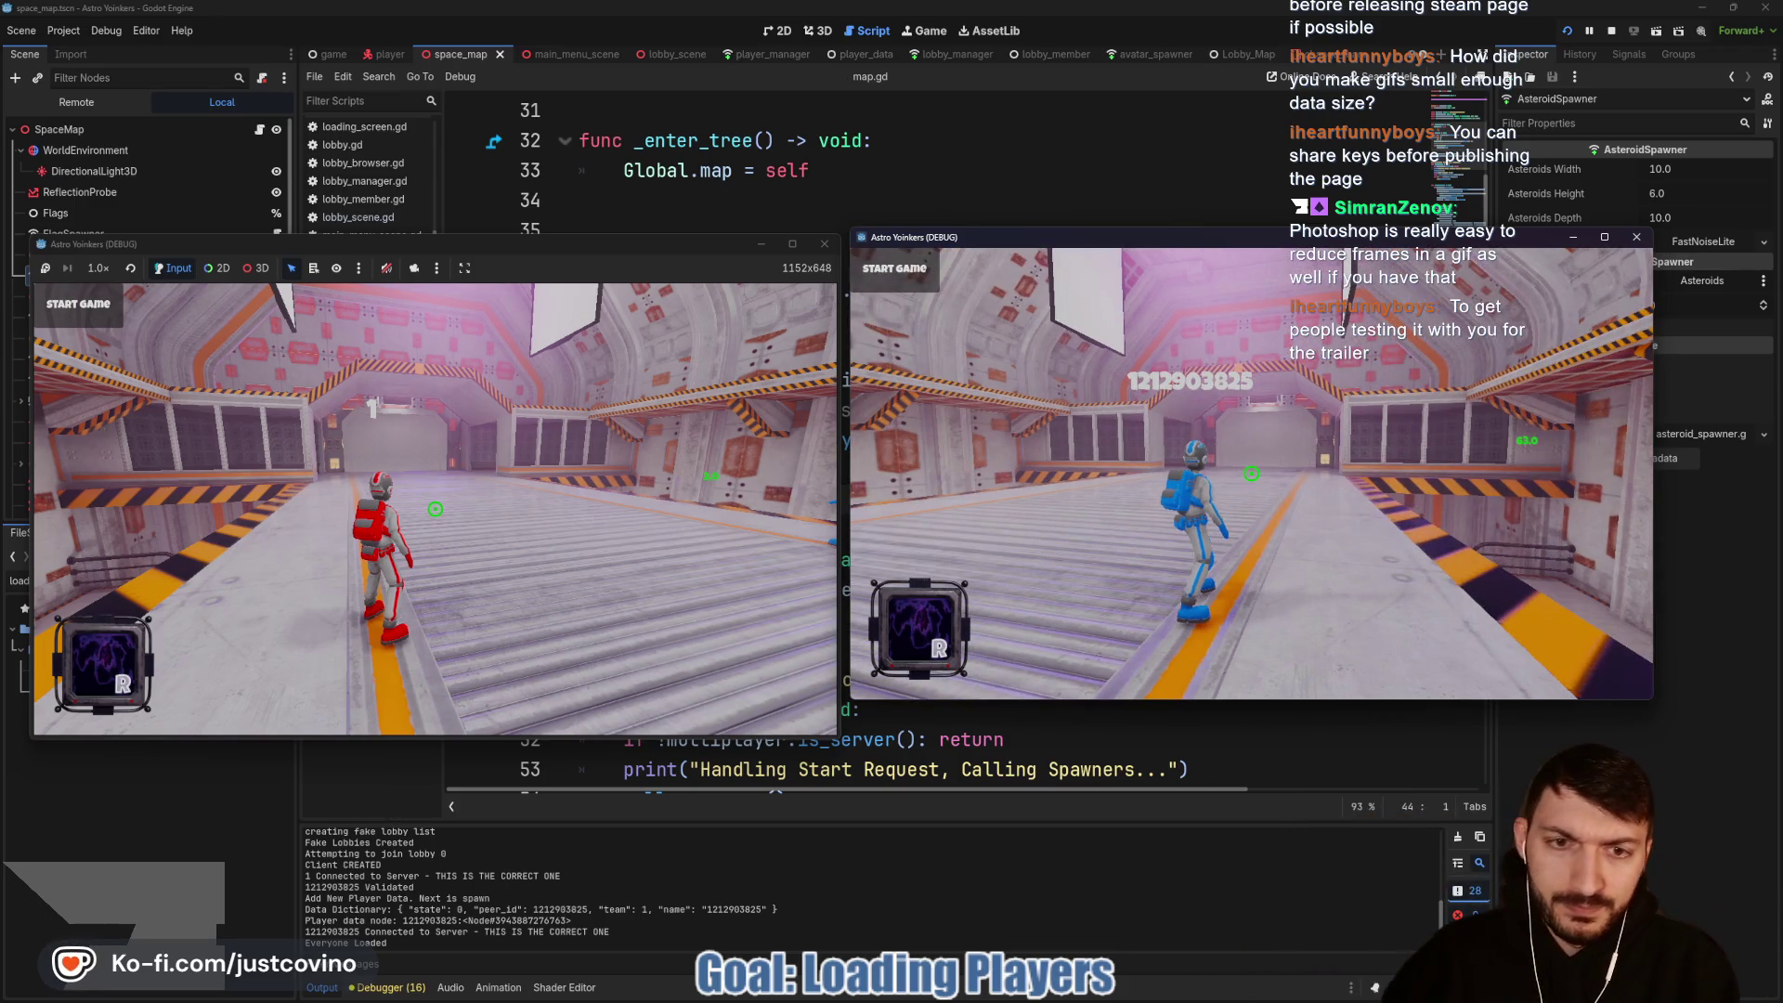
click(573, 256)
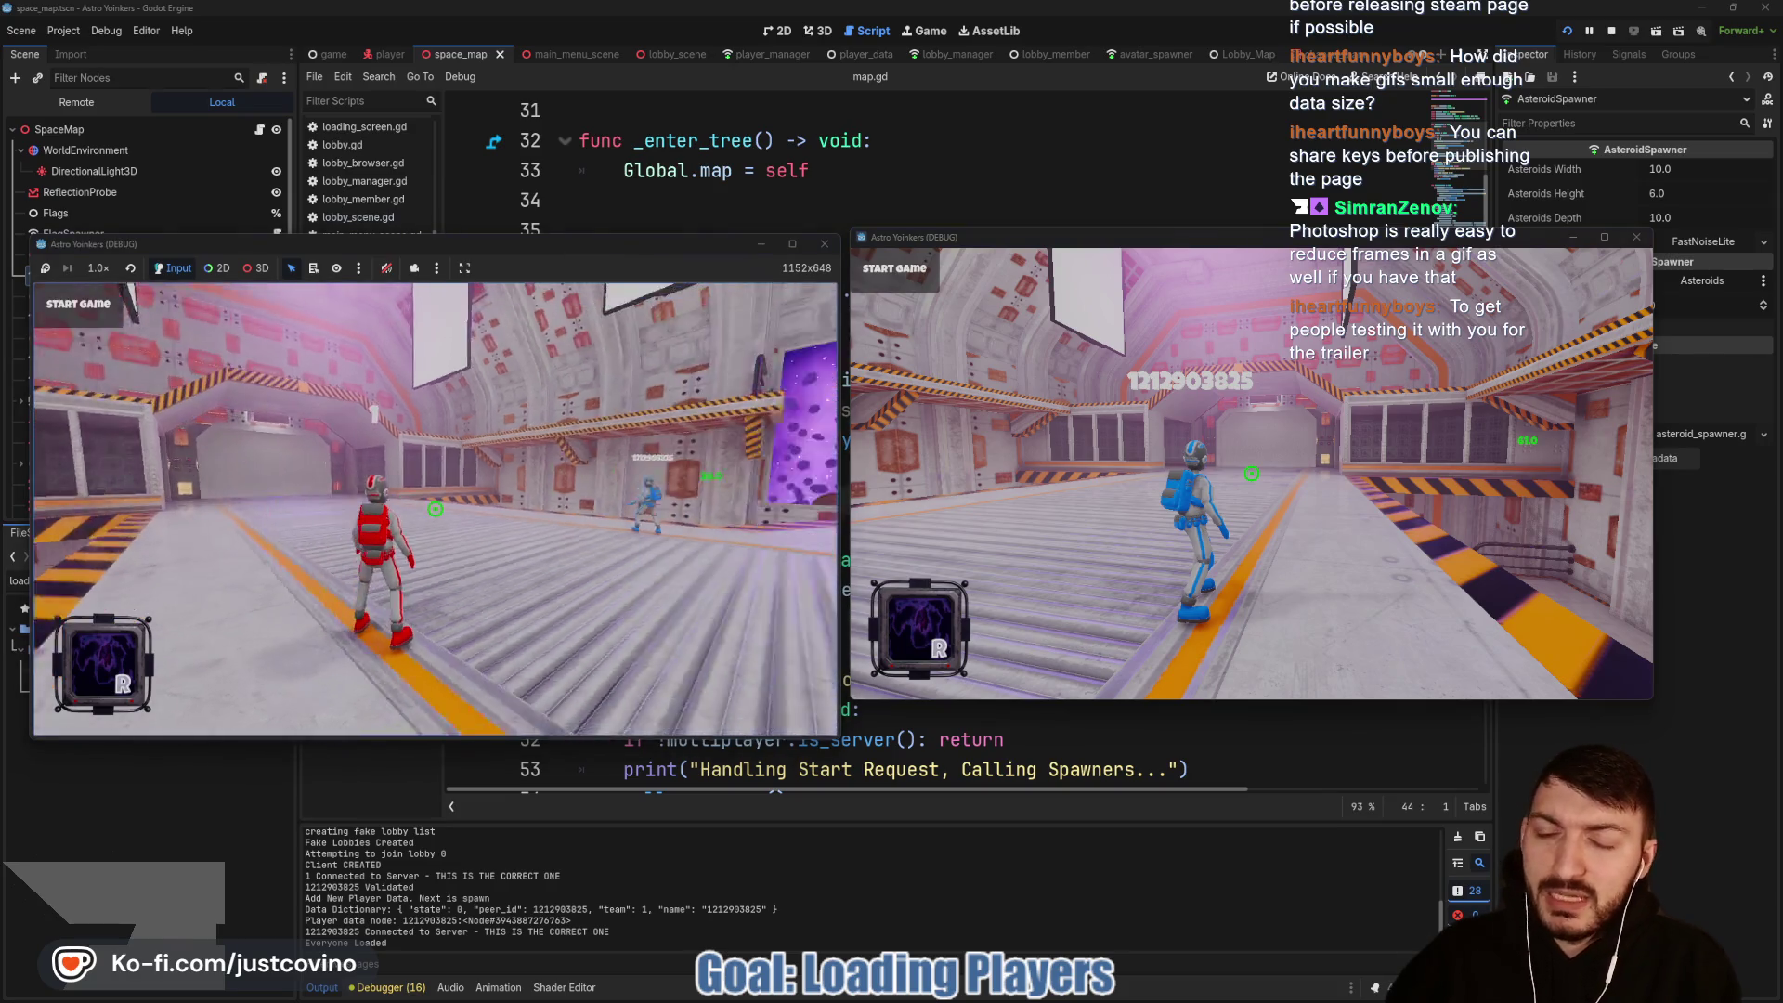
click(84, 310)
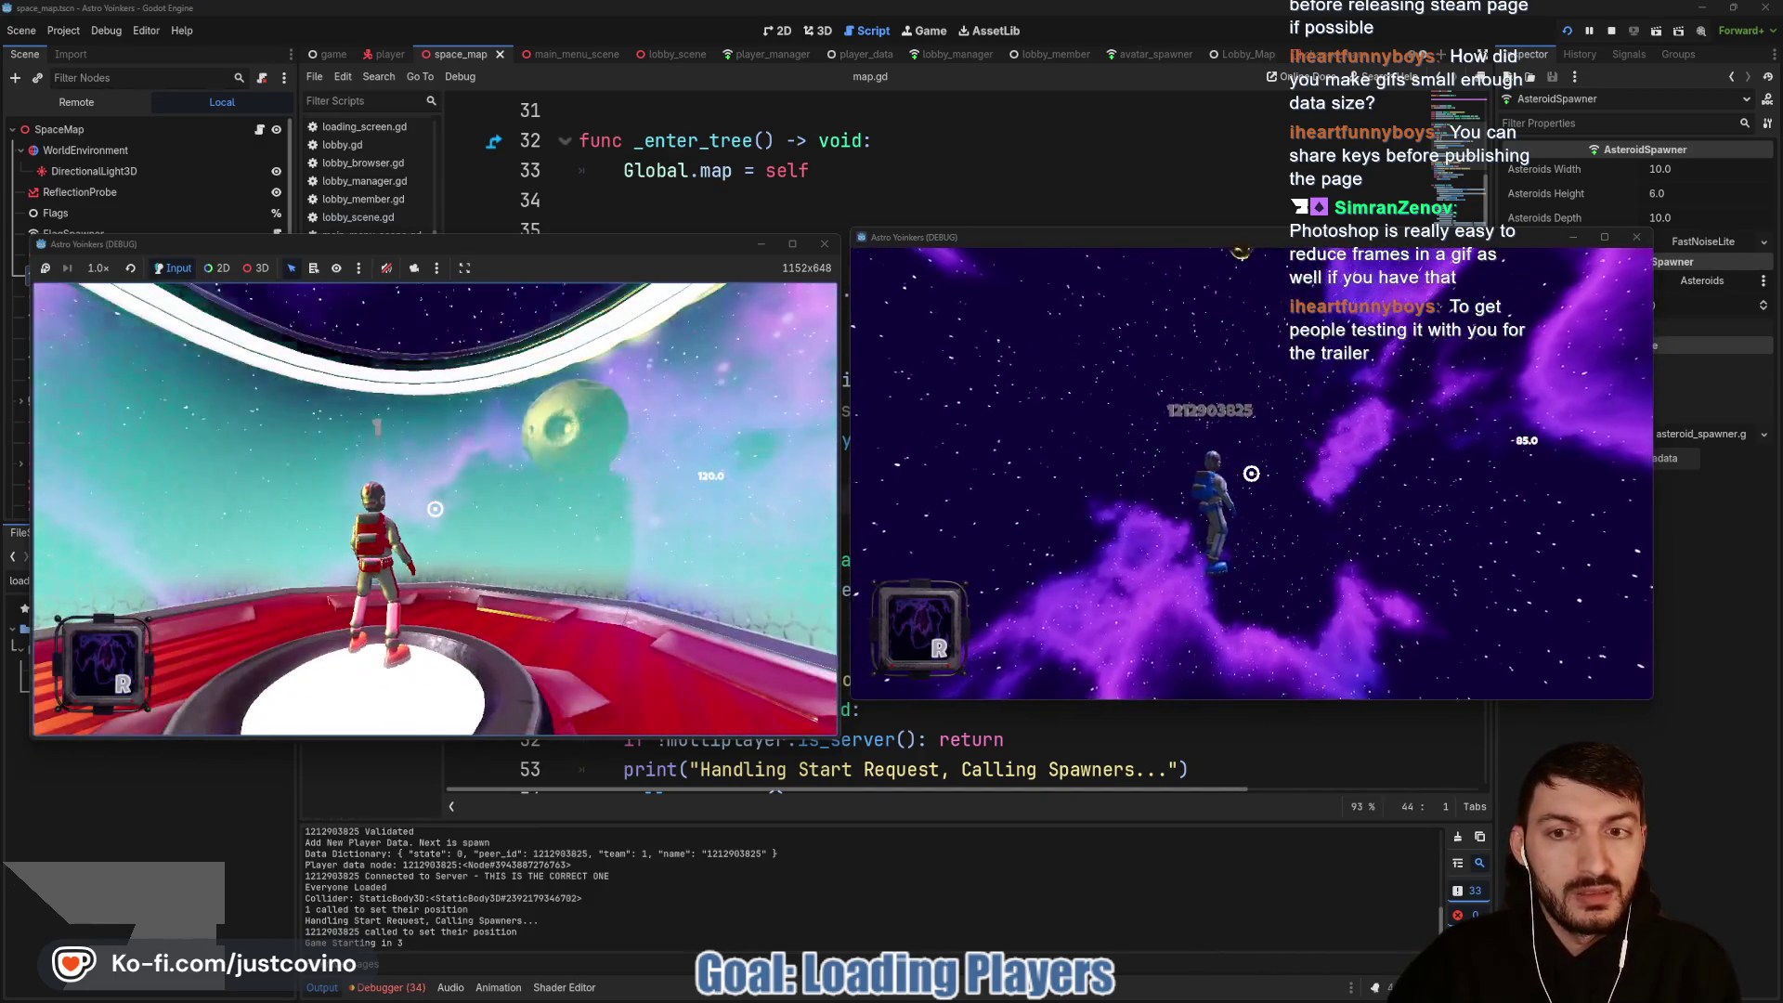
key(w)
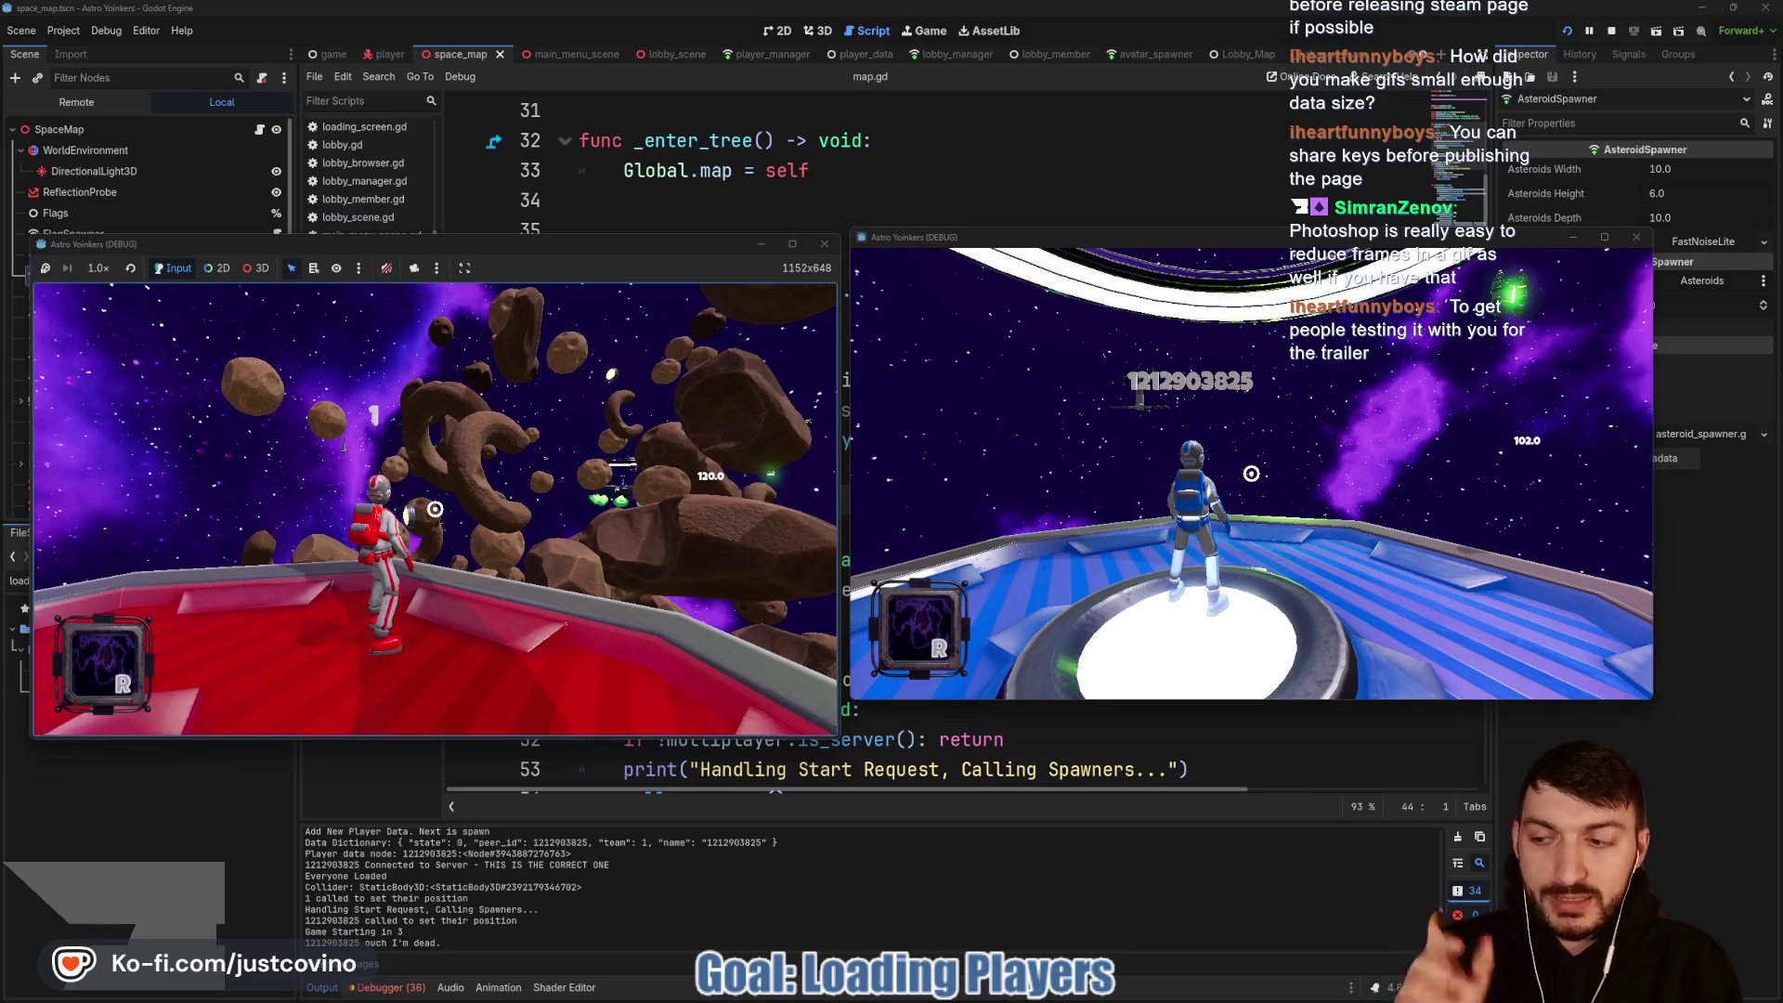
key(F8)
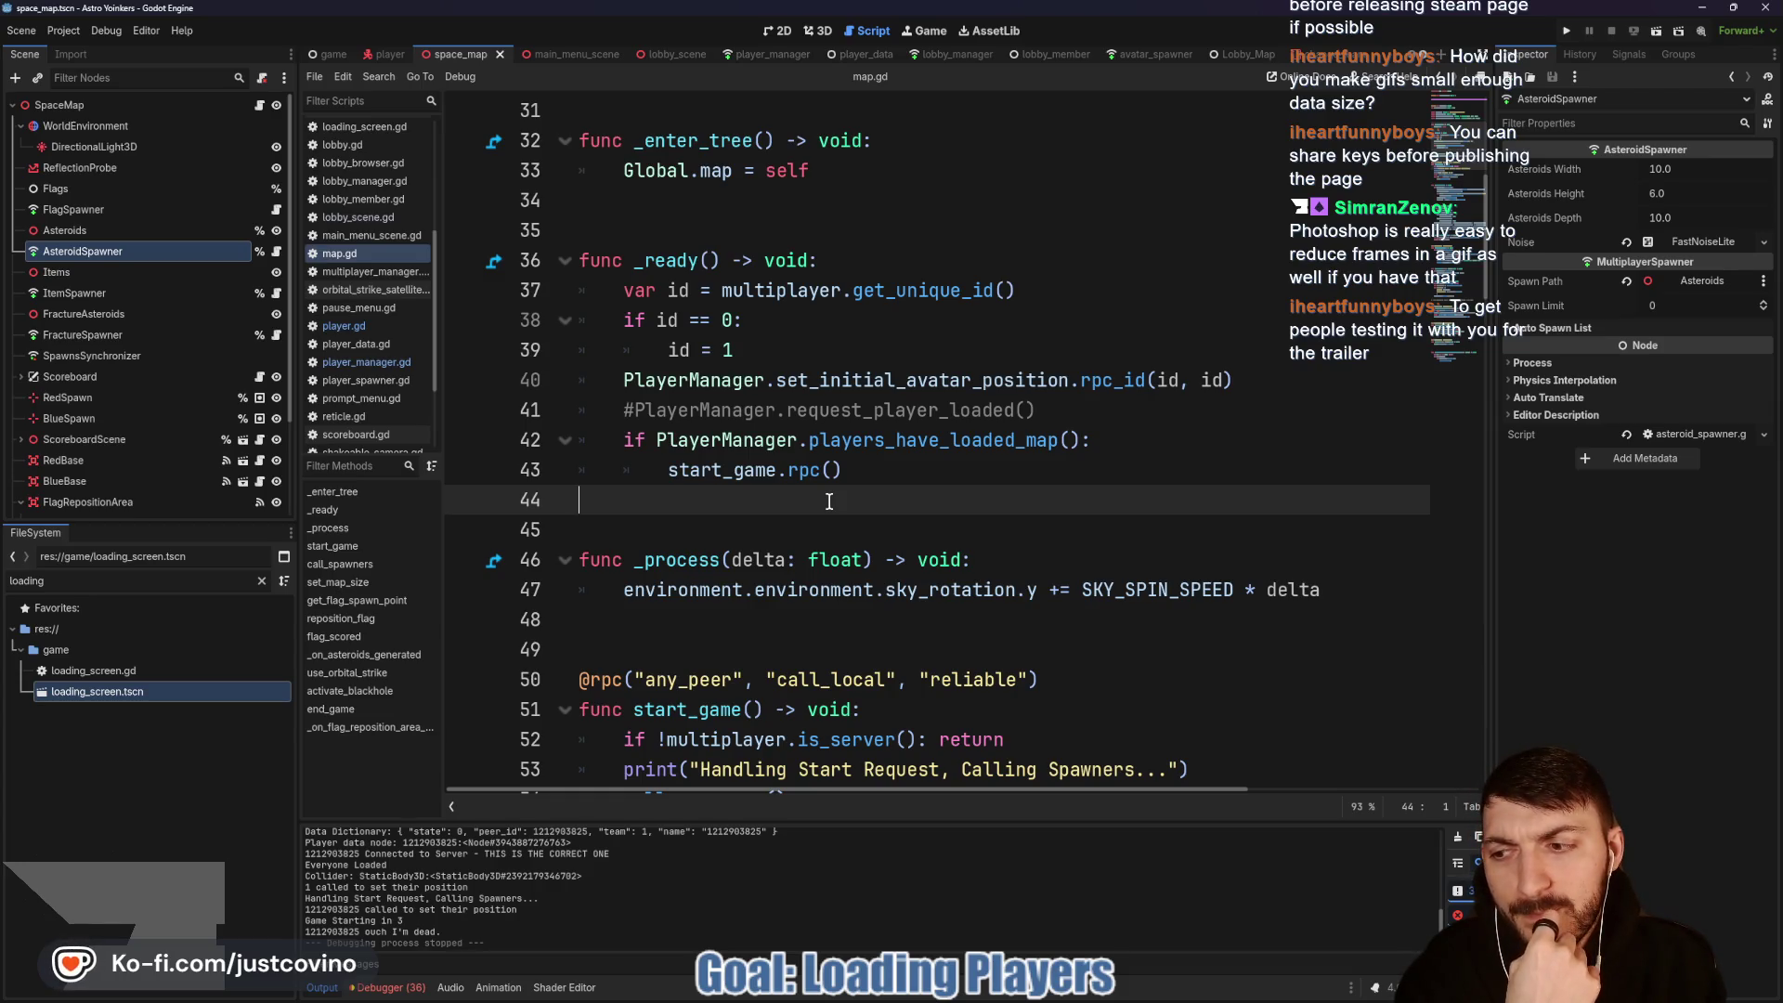
Step: Scroll map.gd down to start_game, then switch back to the Steam store page
scroll(844, 507, down, 2)
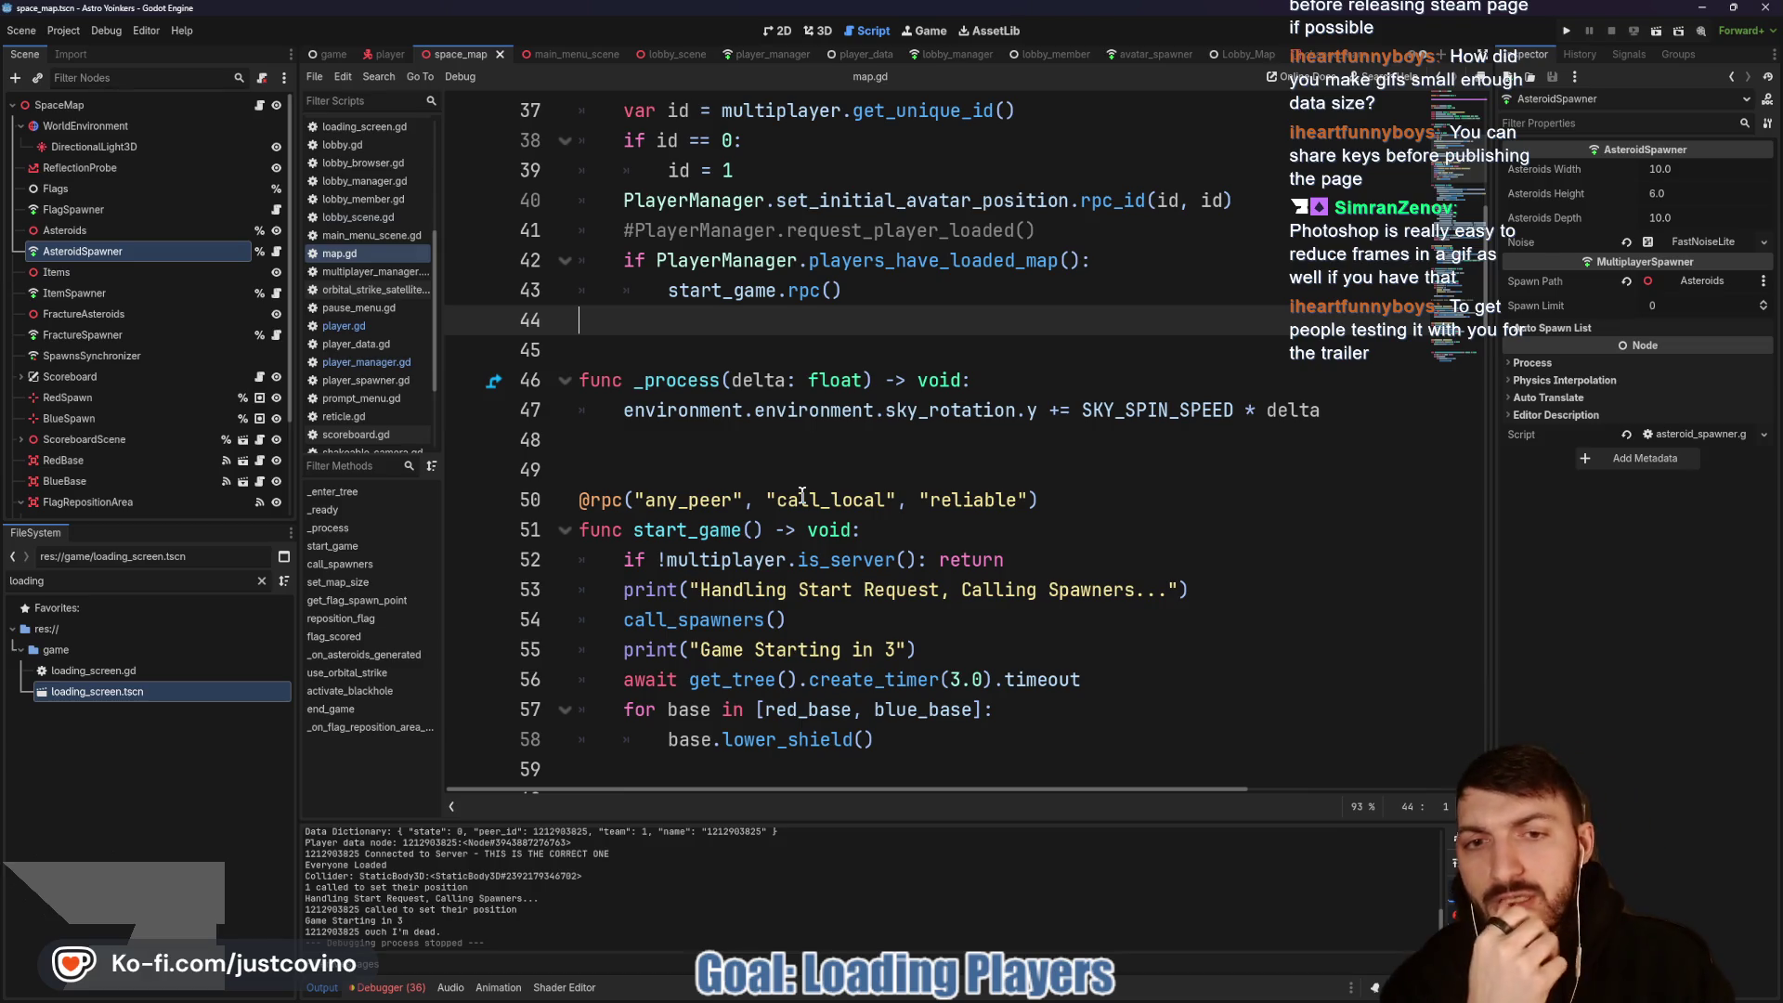
key(alt+Tab)
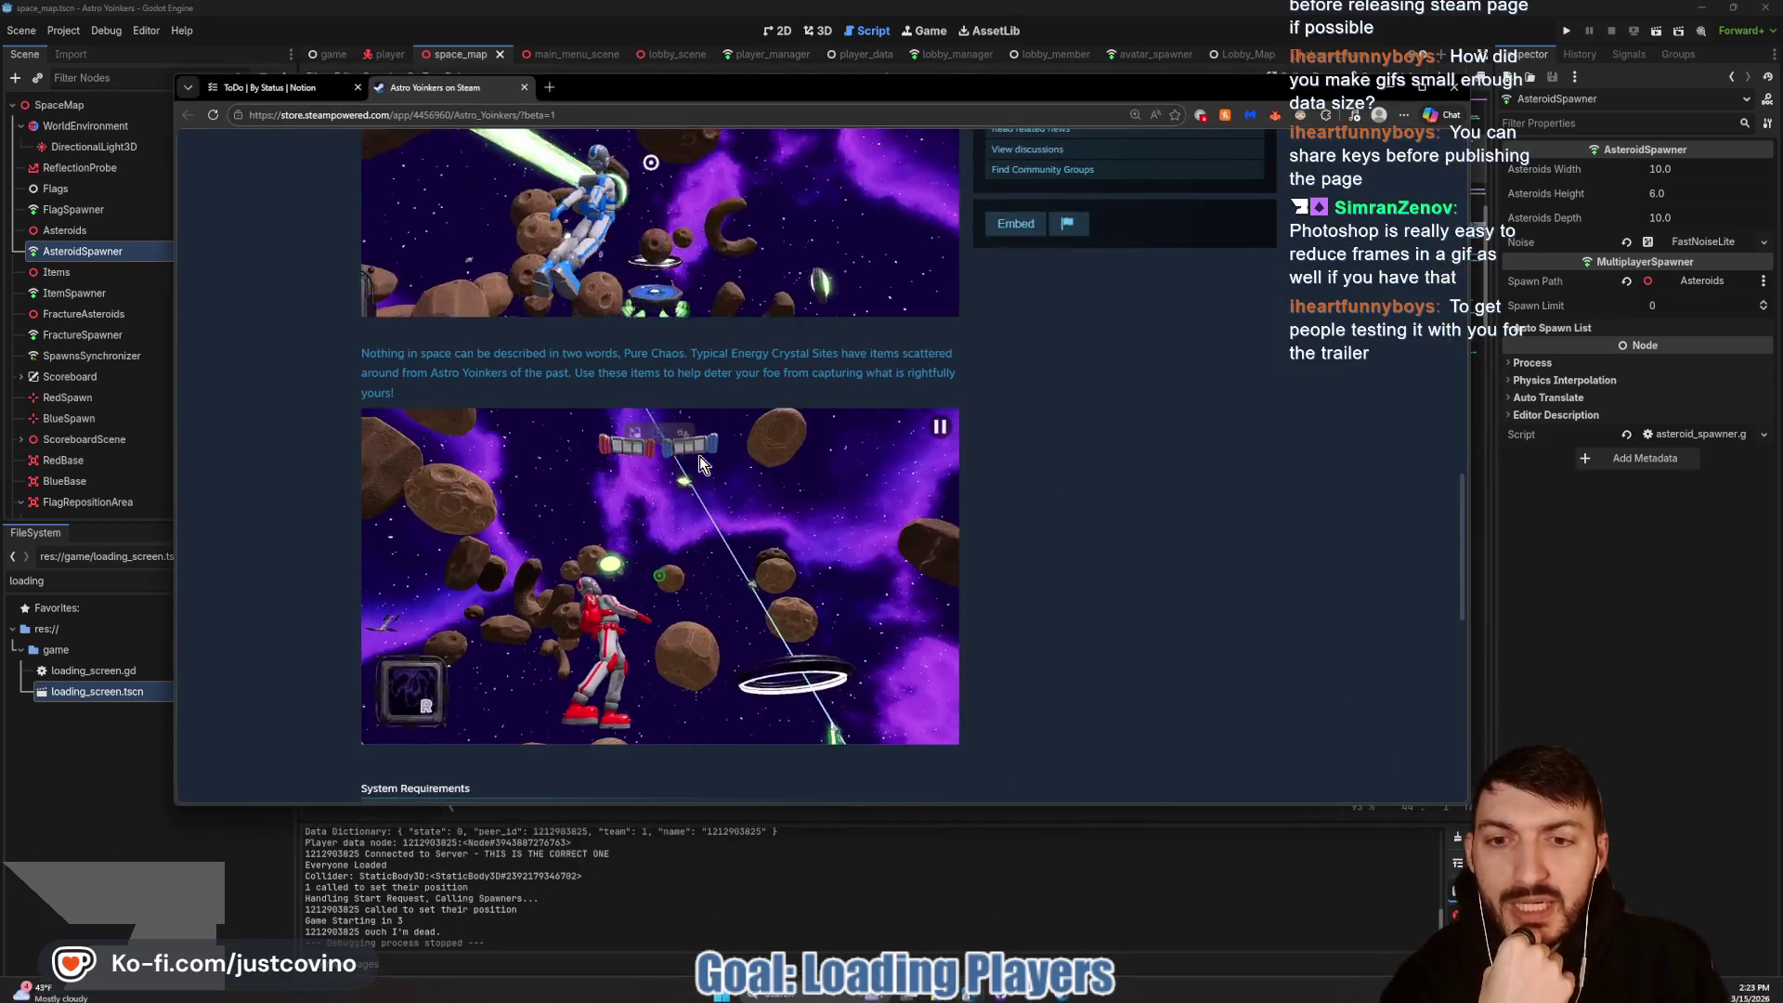
Step: Skim the Astro Yoinkers store page, then return to map.gd and click into the code above start_game
scroll(710, 483, up, 6)
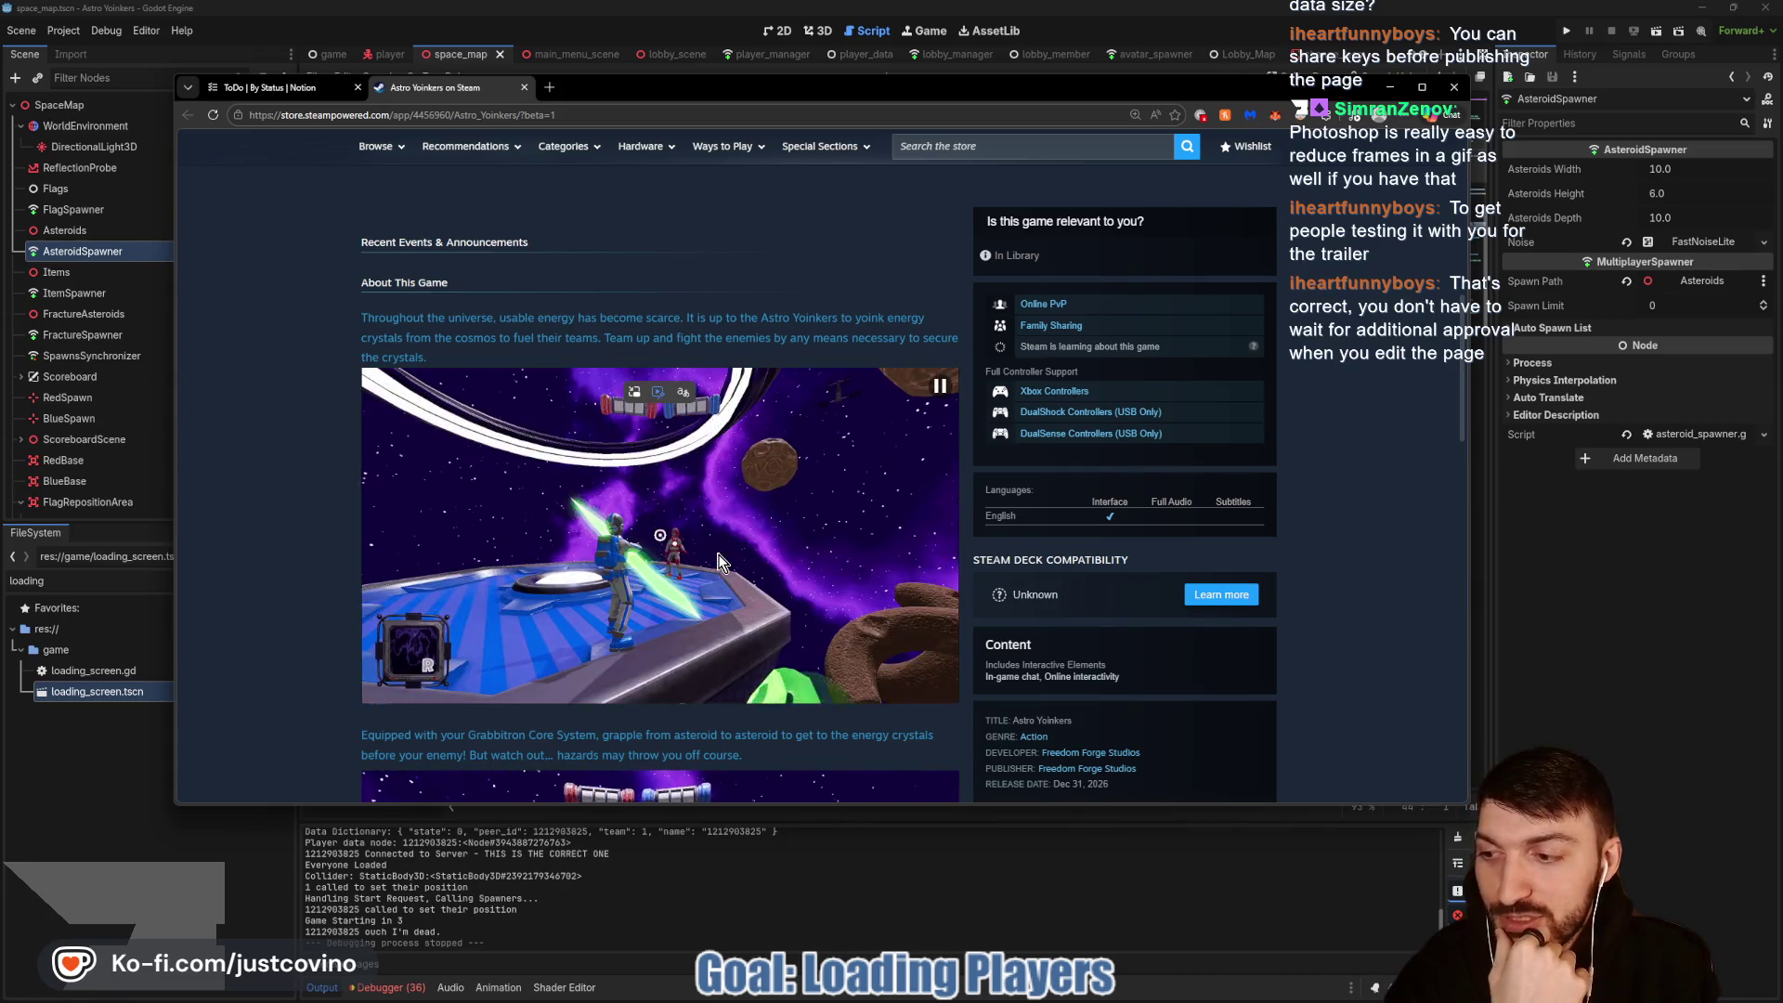
scroll(812, 524, up, 3)
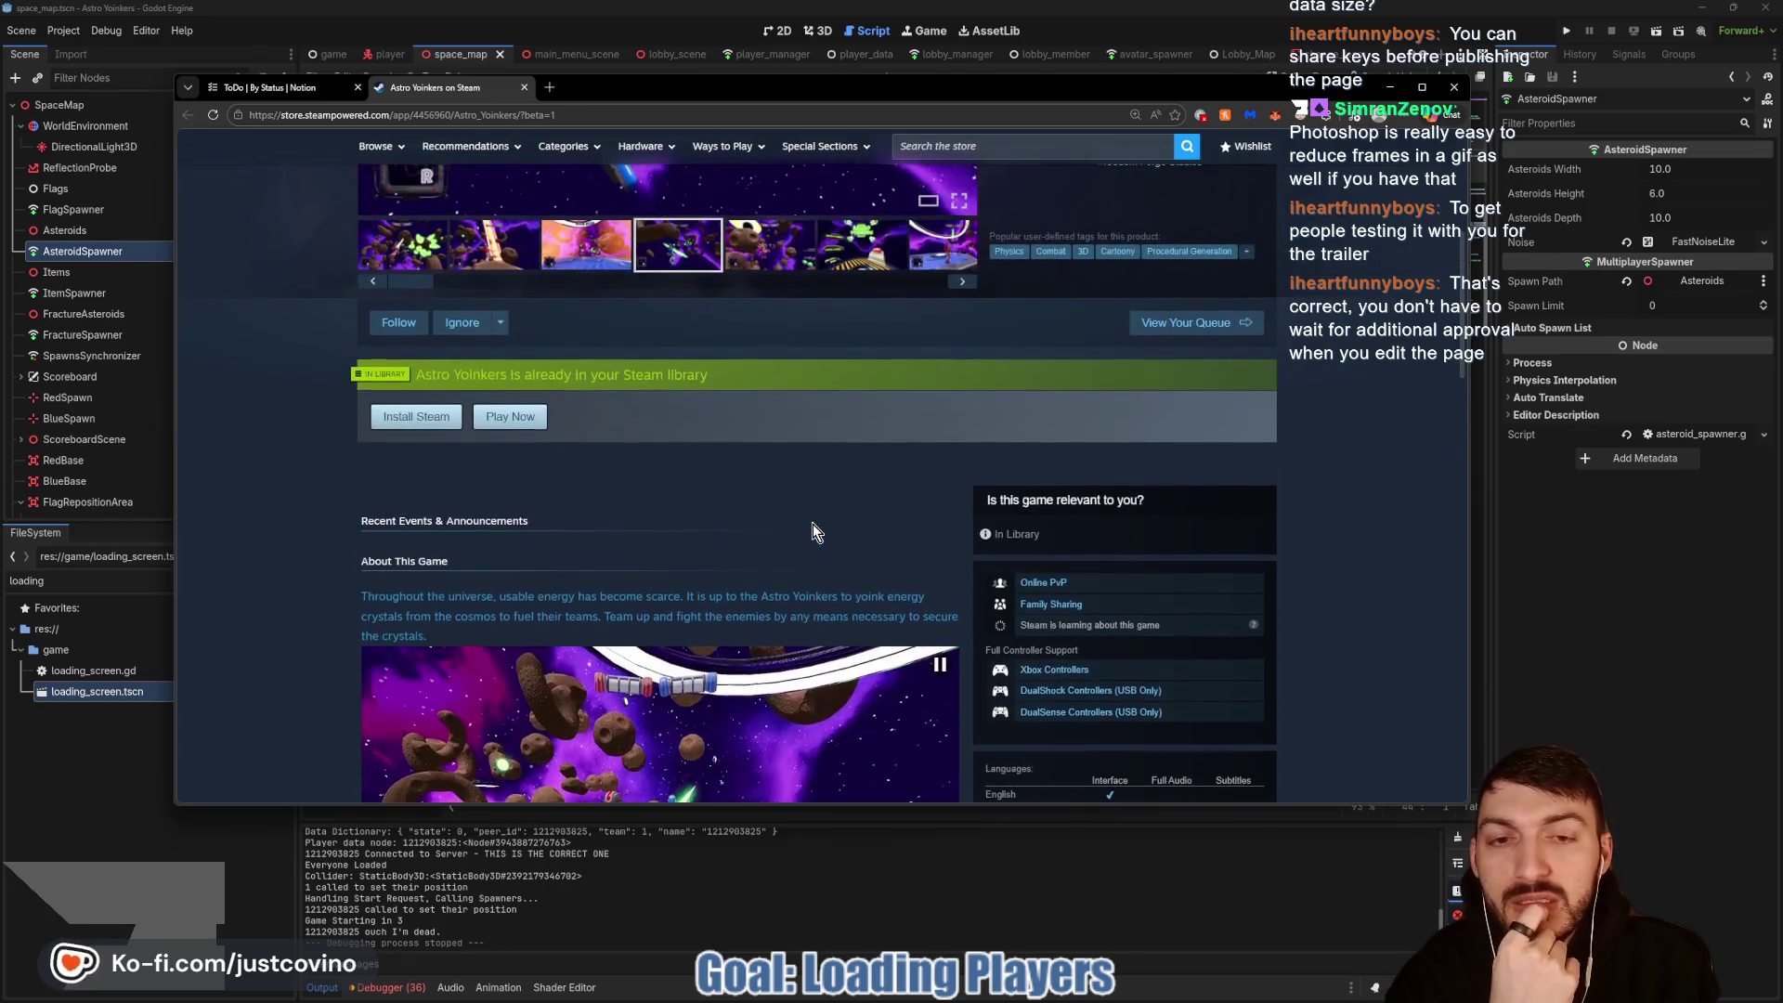
scroll(809, 524, up, 5)
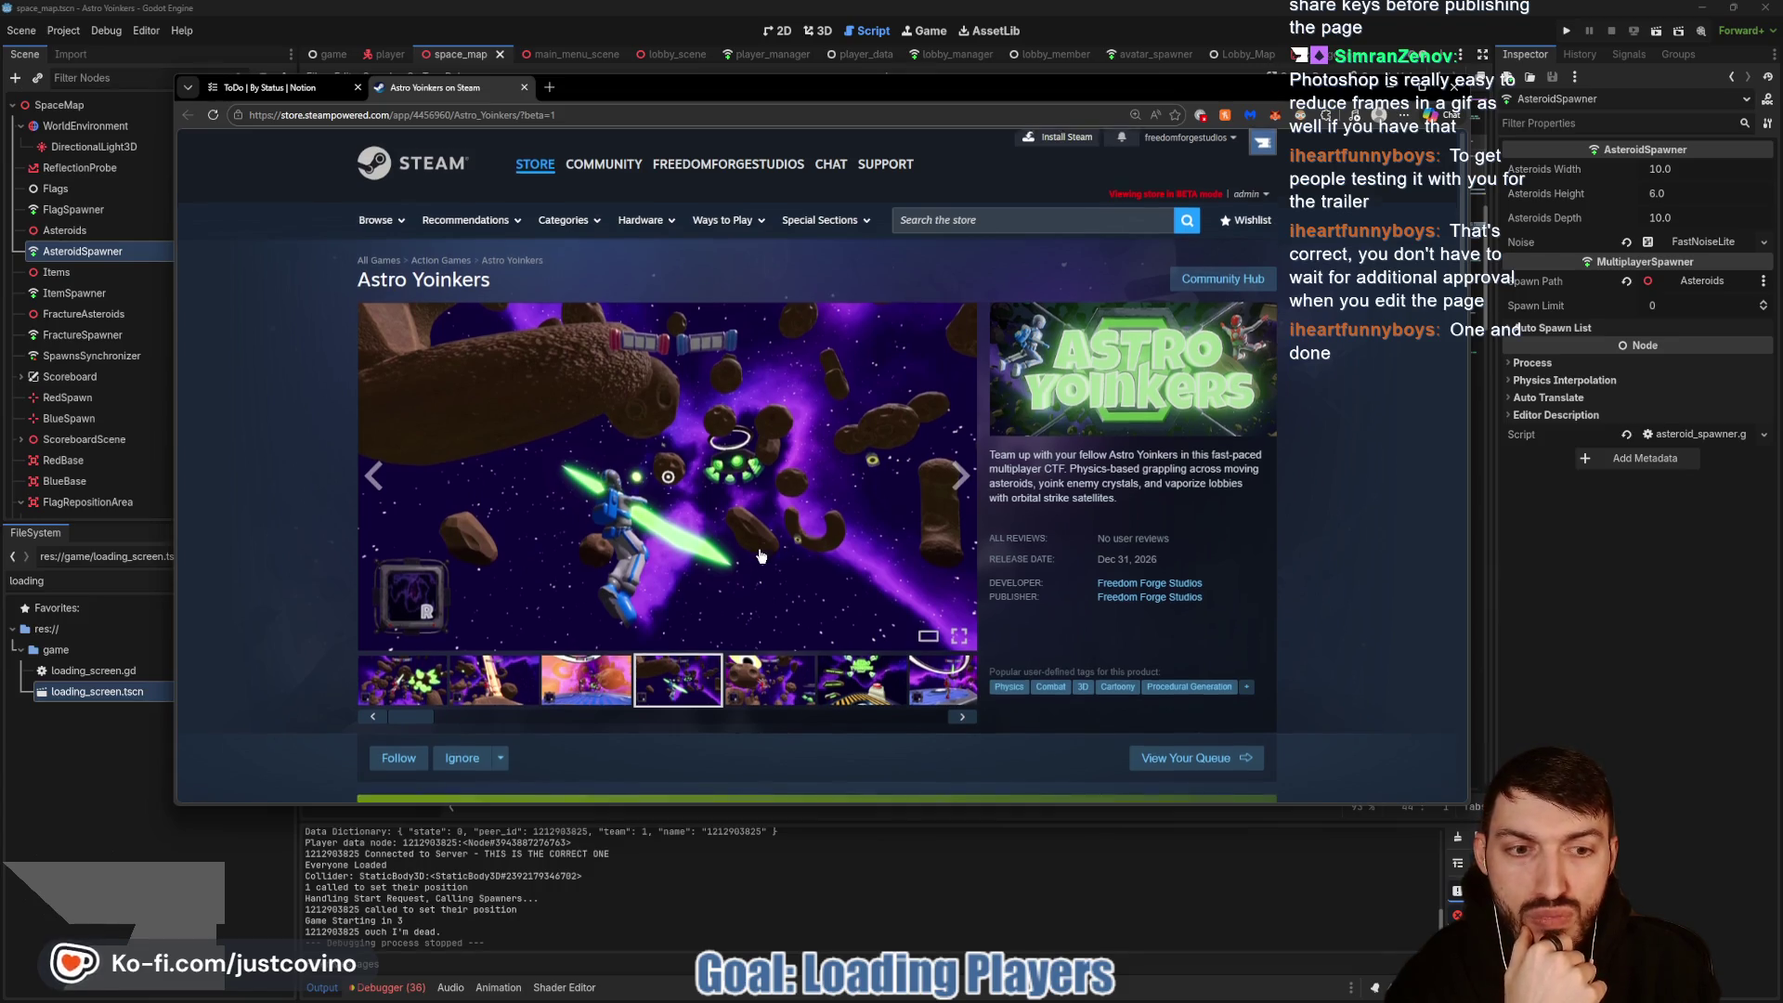
scroll(759, 556, down, 1)
scroll(756, 552, down, 2)
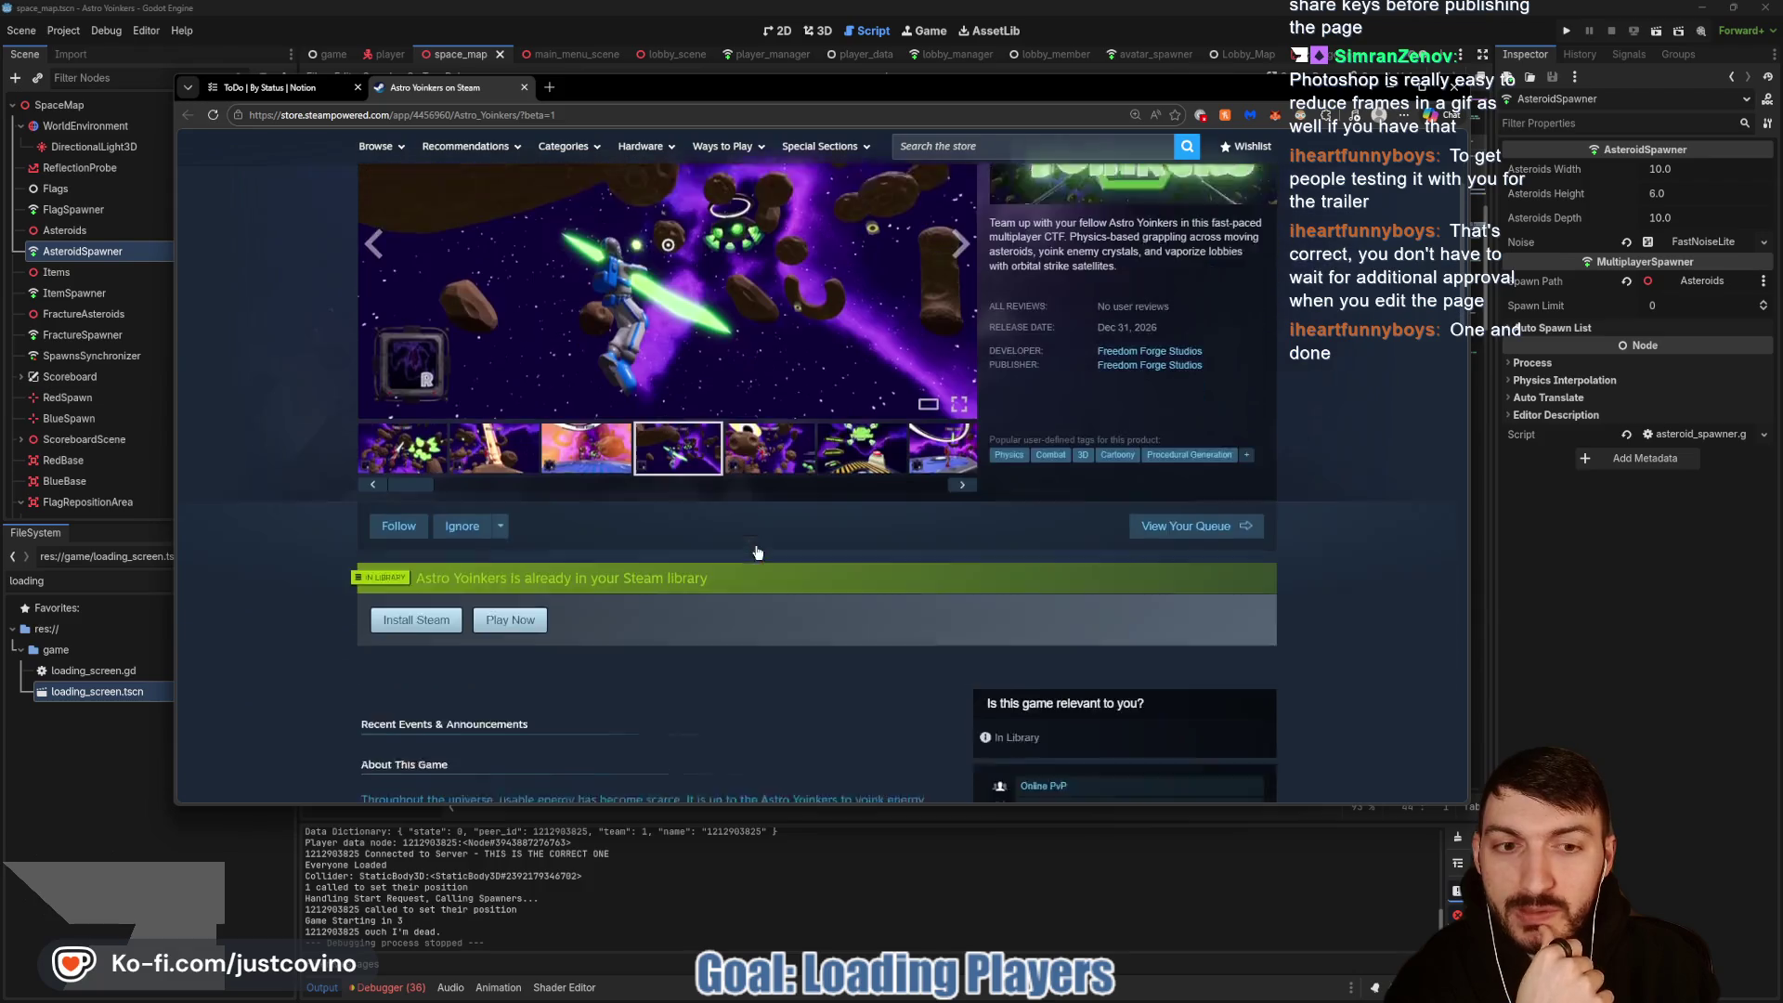
scroll(760, 556, up, 3)
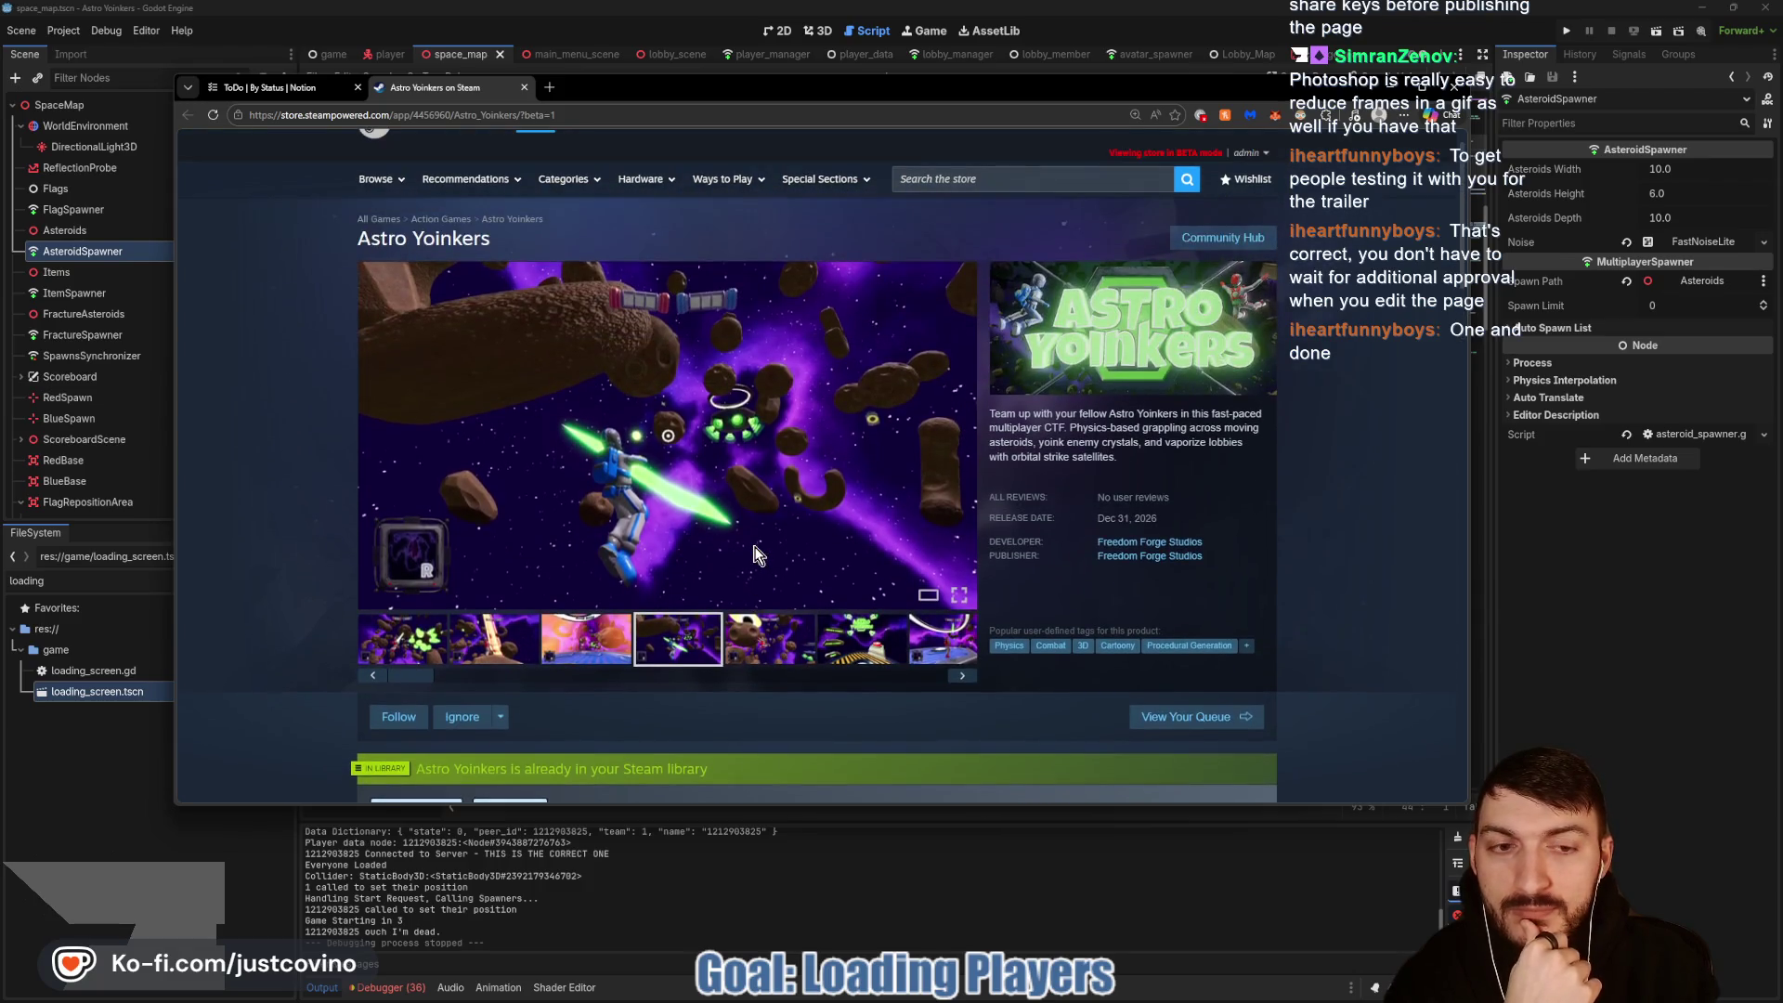
key(alt+Tab)
click(810, 469)
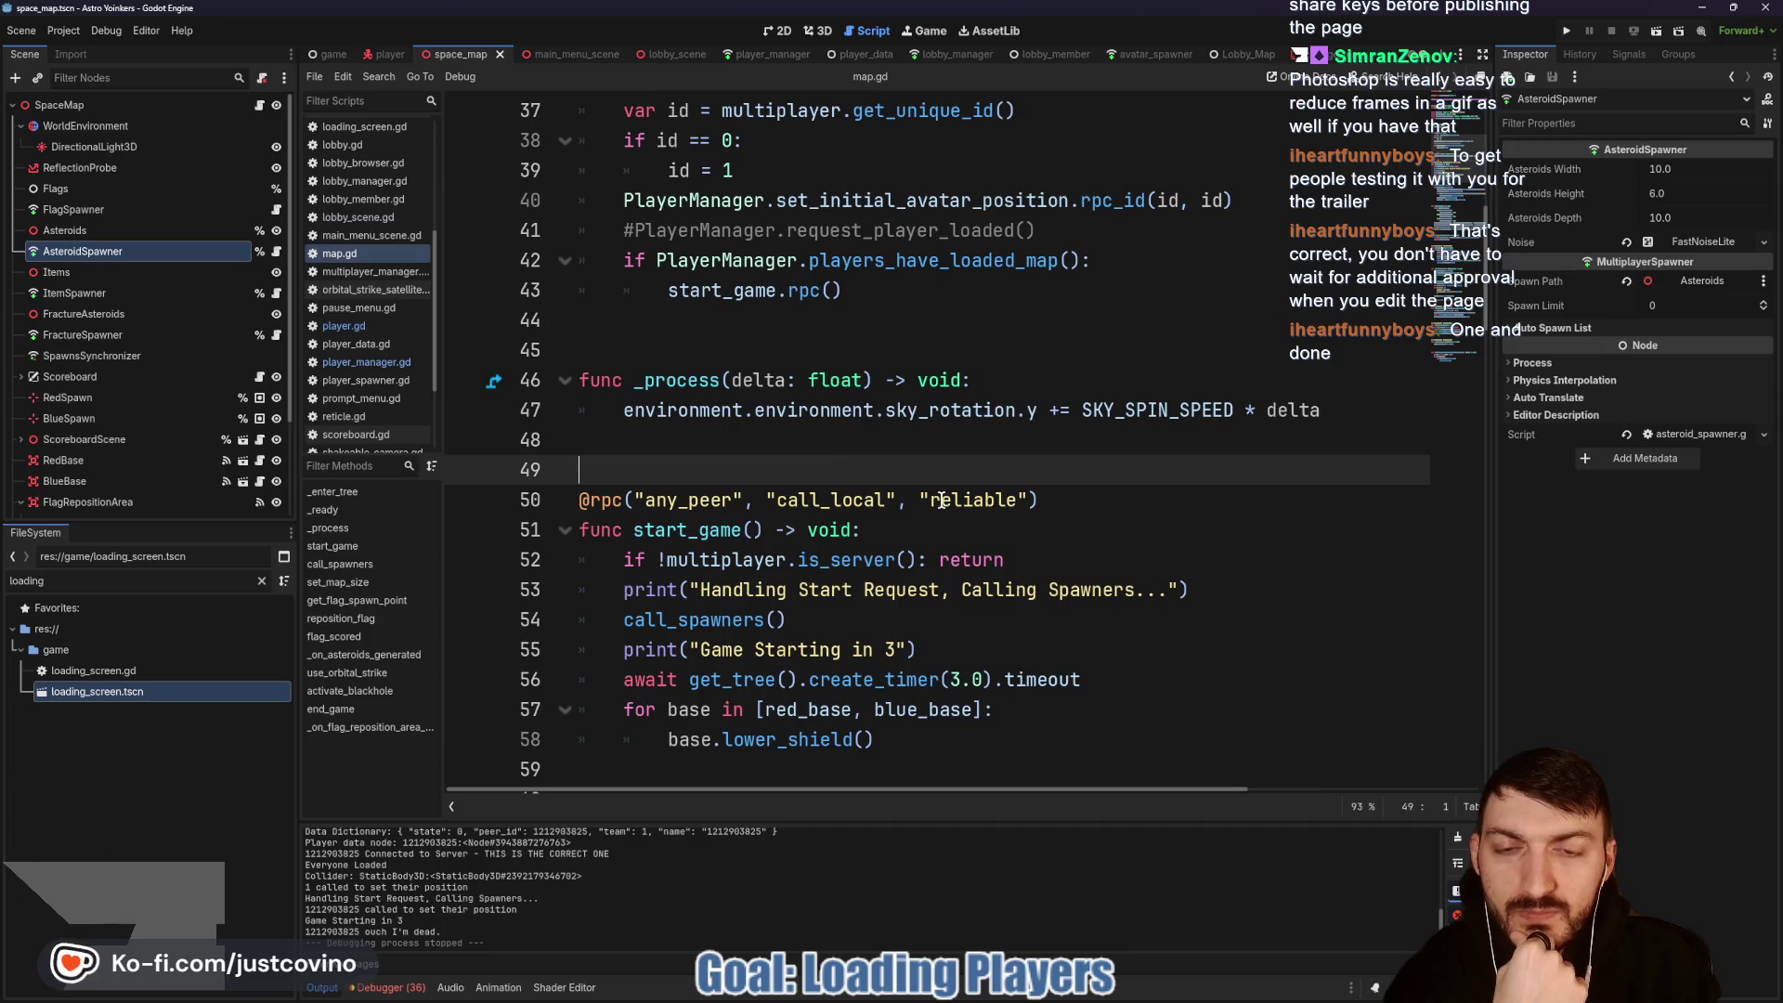
Step: Select the set_initial_avatar_position method name on line 40 of map.gd
scroll(810, 469, up, 4)
scroll(1075, 570, down, 1)
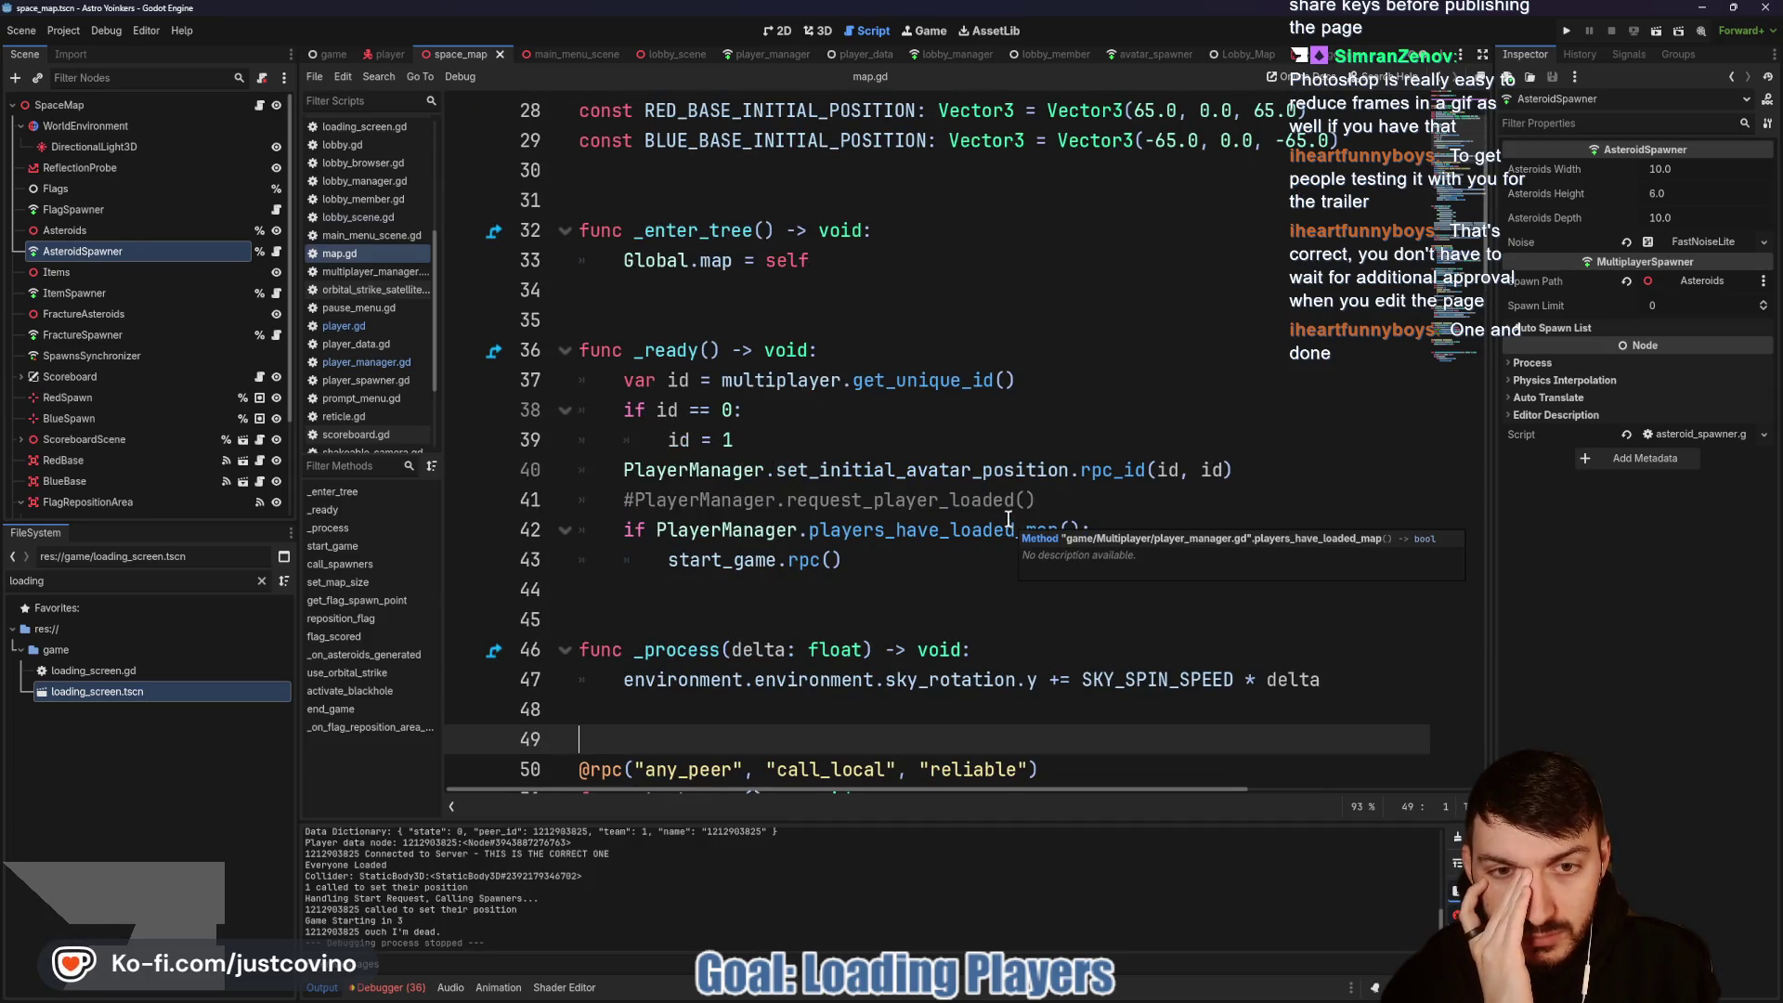
double_click(910, 469)
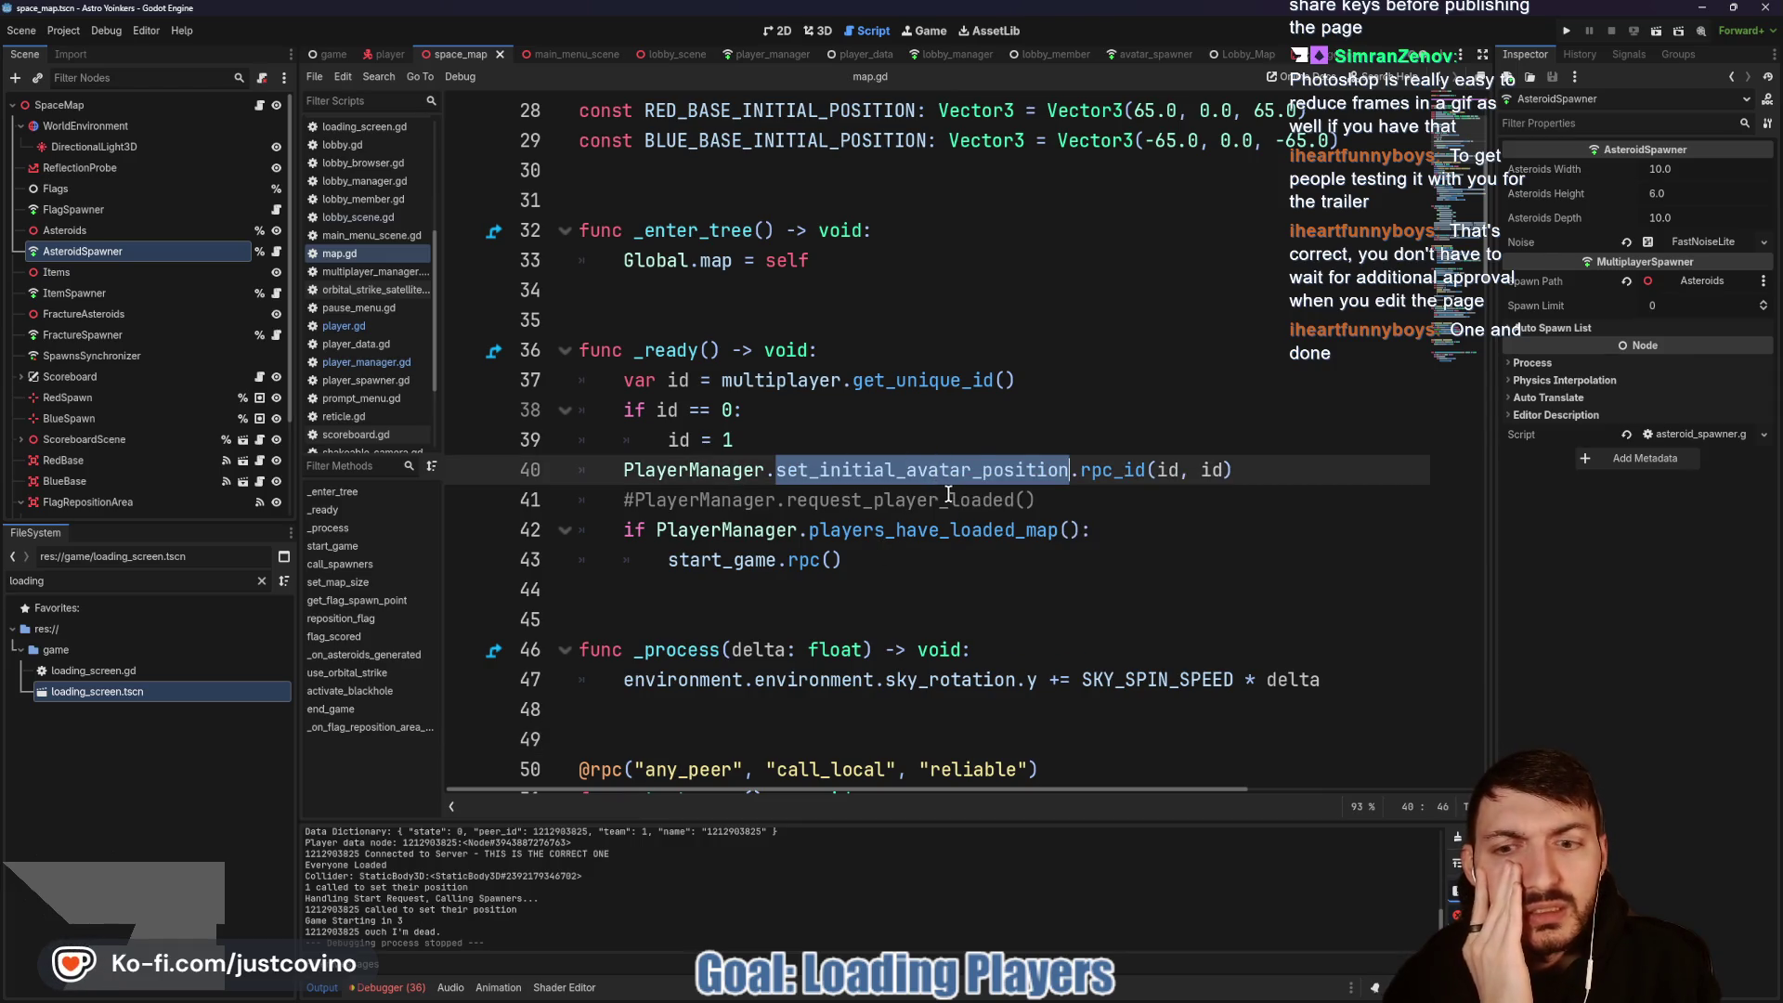
Step: Review the Debugger Errors list, then collapse the Output panel to enlarge the script
click(388, 987)
scroll(499, 878, up, 10)
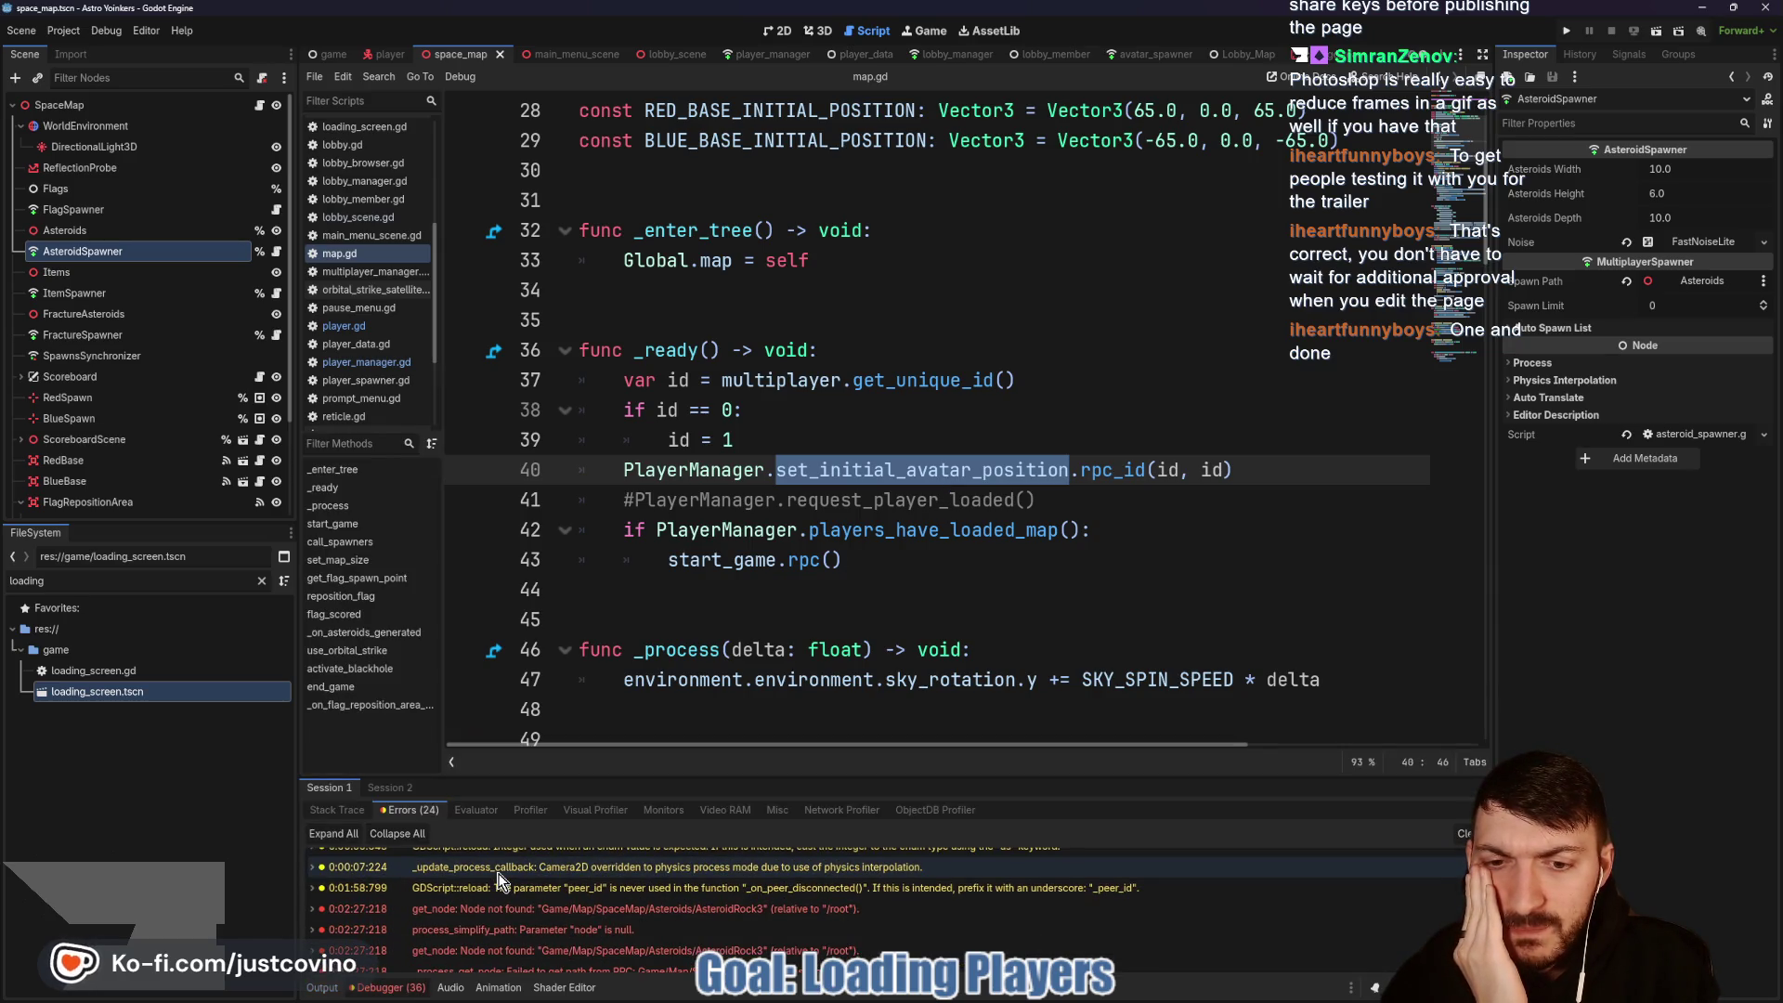
click(322, 987)
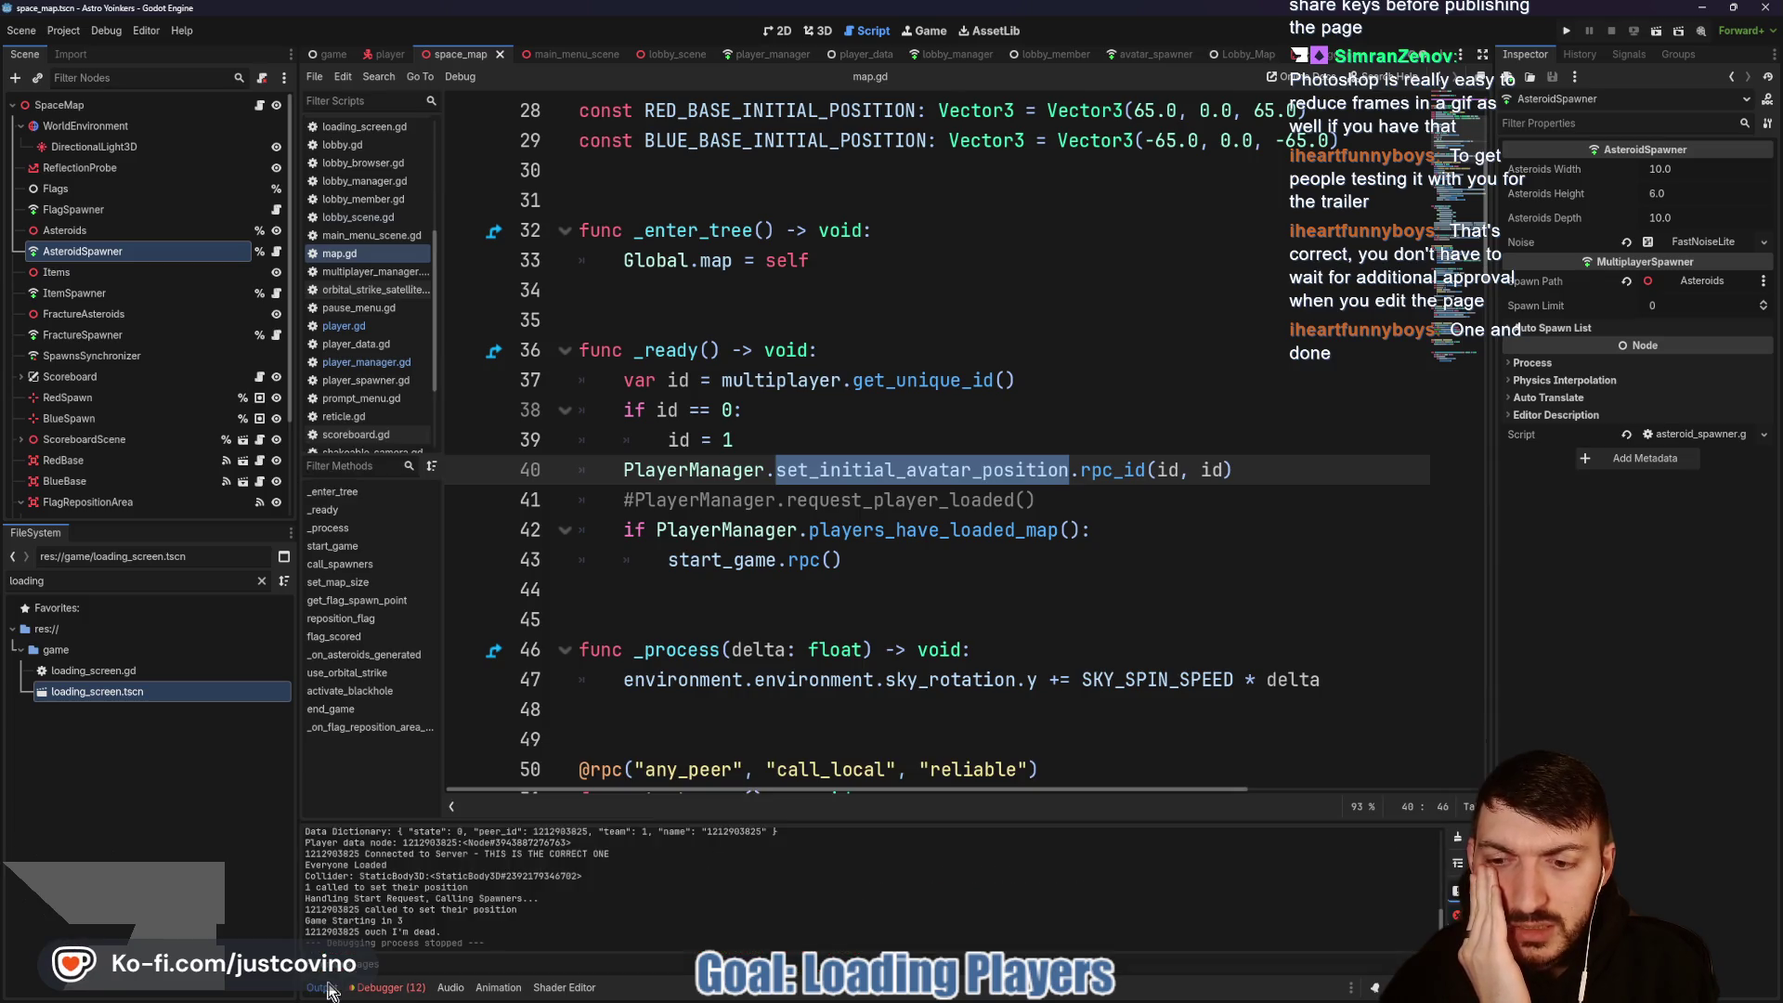
click(322, 987)
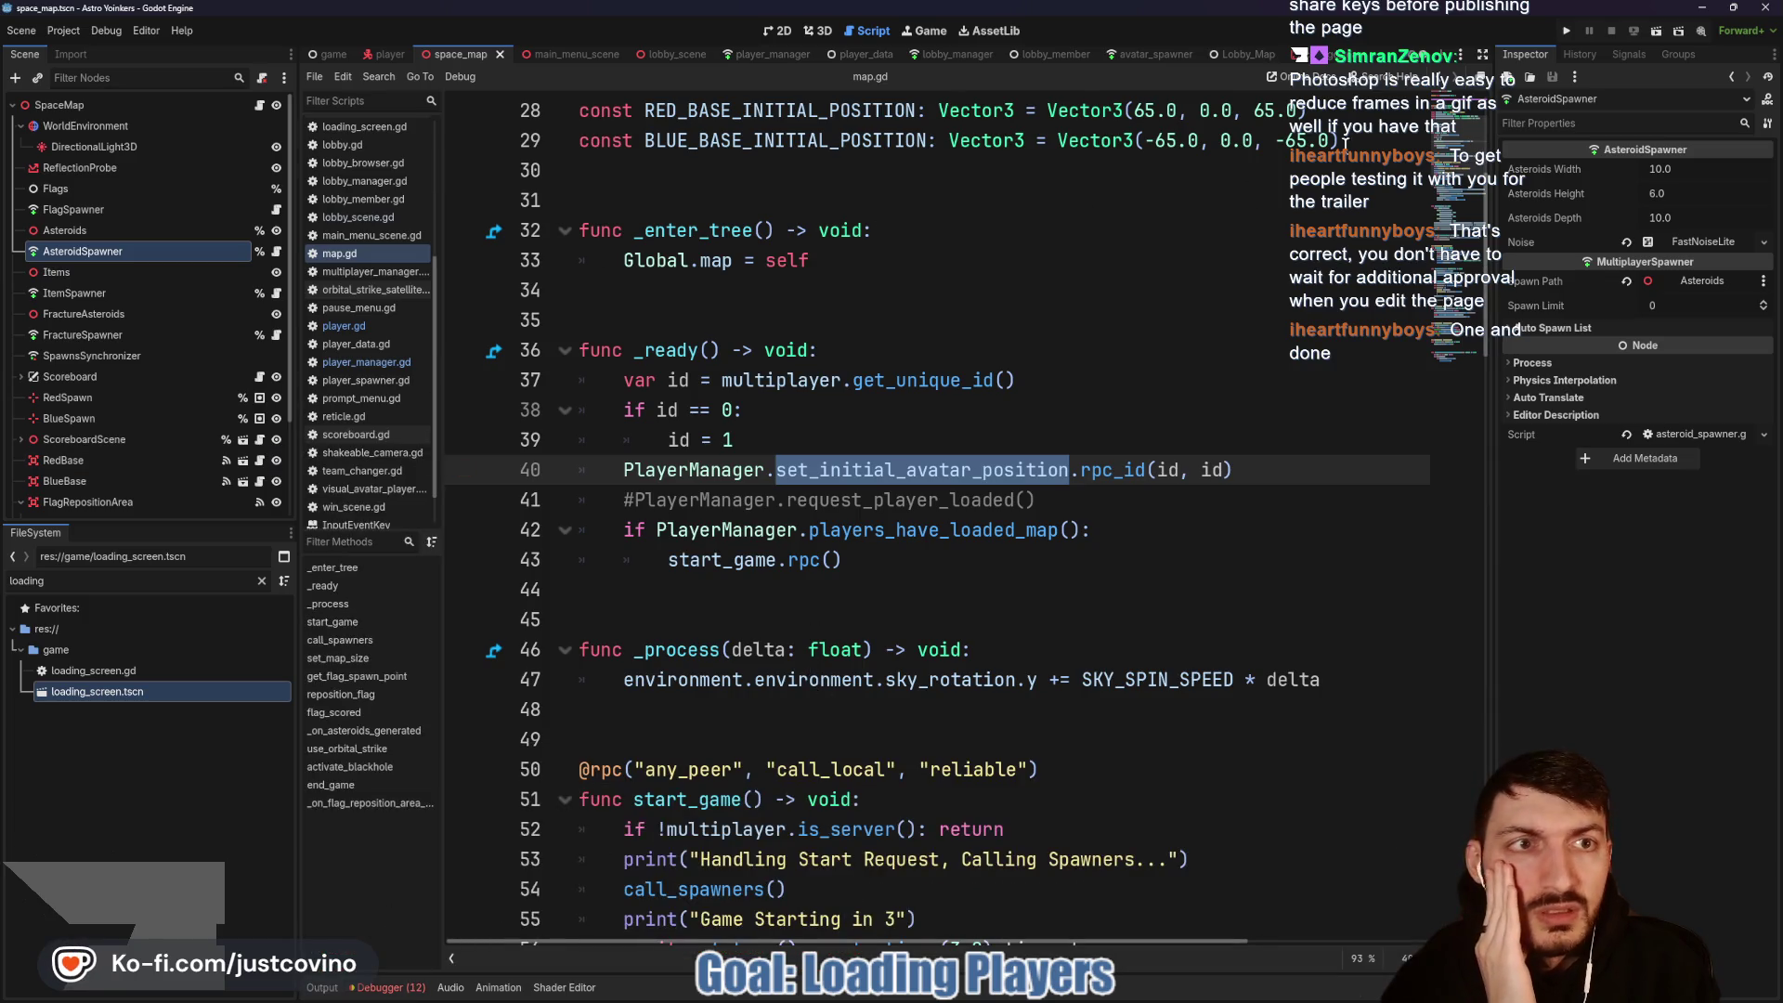
scroll(1337, 63, down, 2)
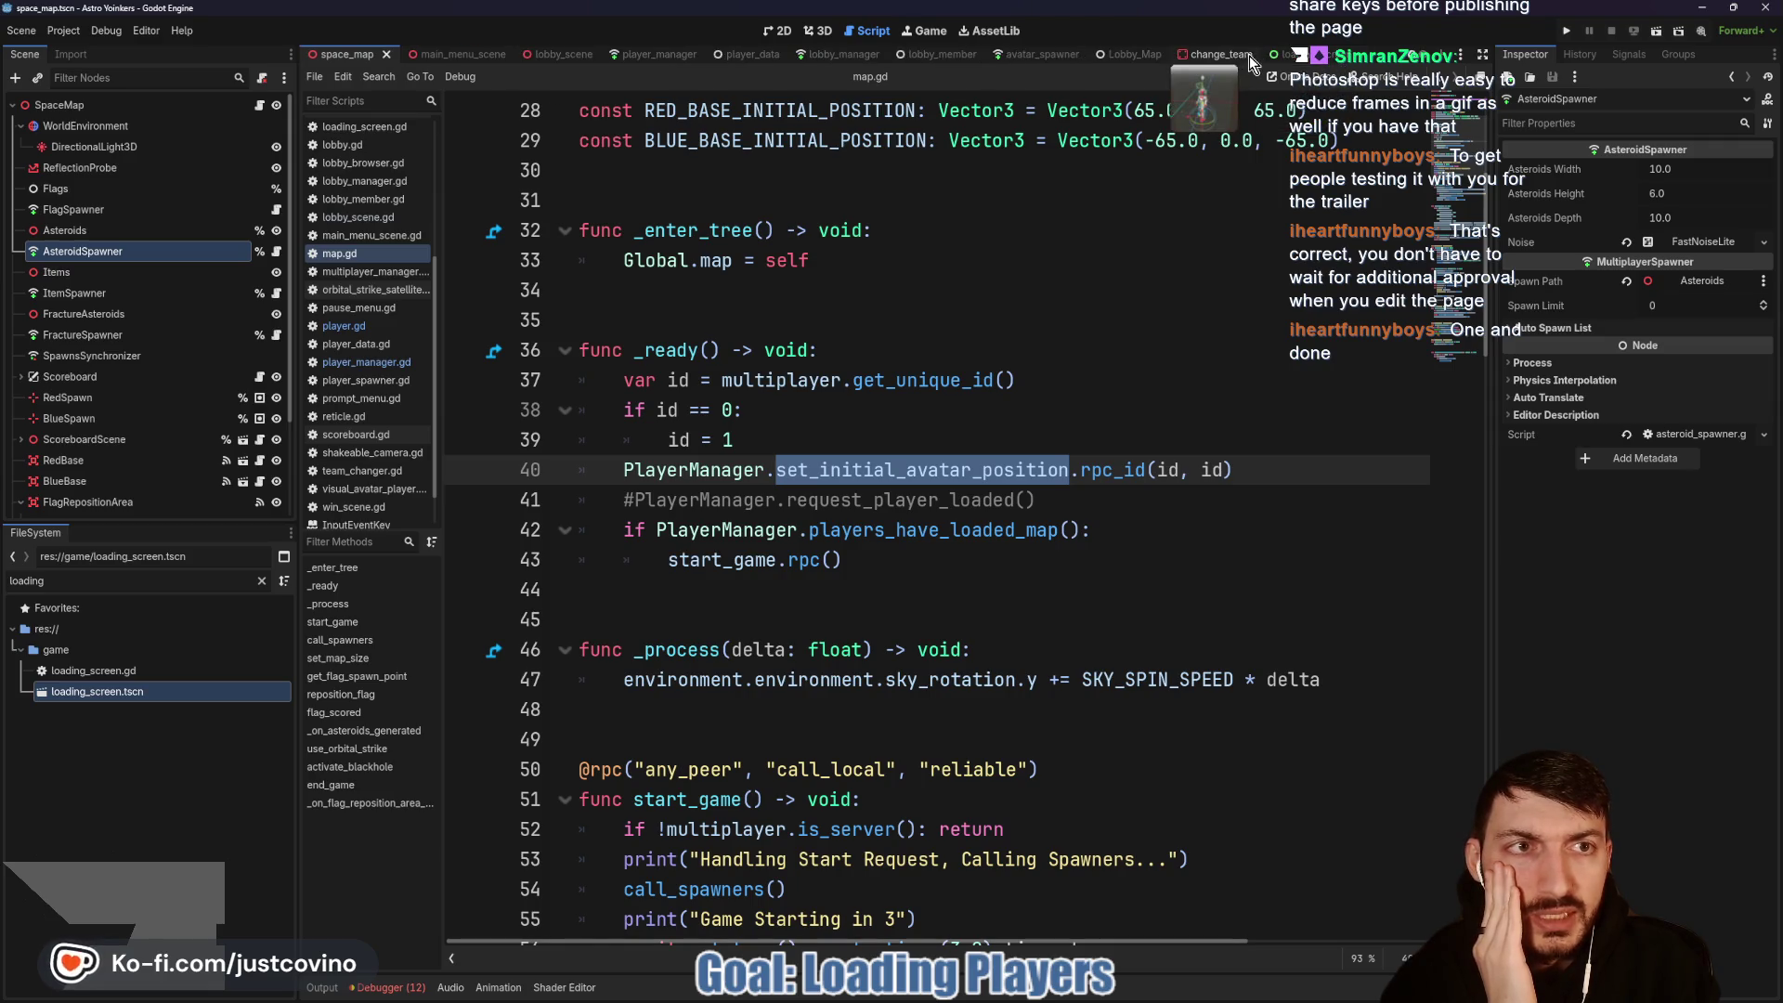
Step: Open flag_base.gd from the RedBase scene and highlight asteroid_checker to see its uses
click(243, 460)
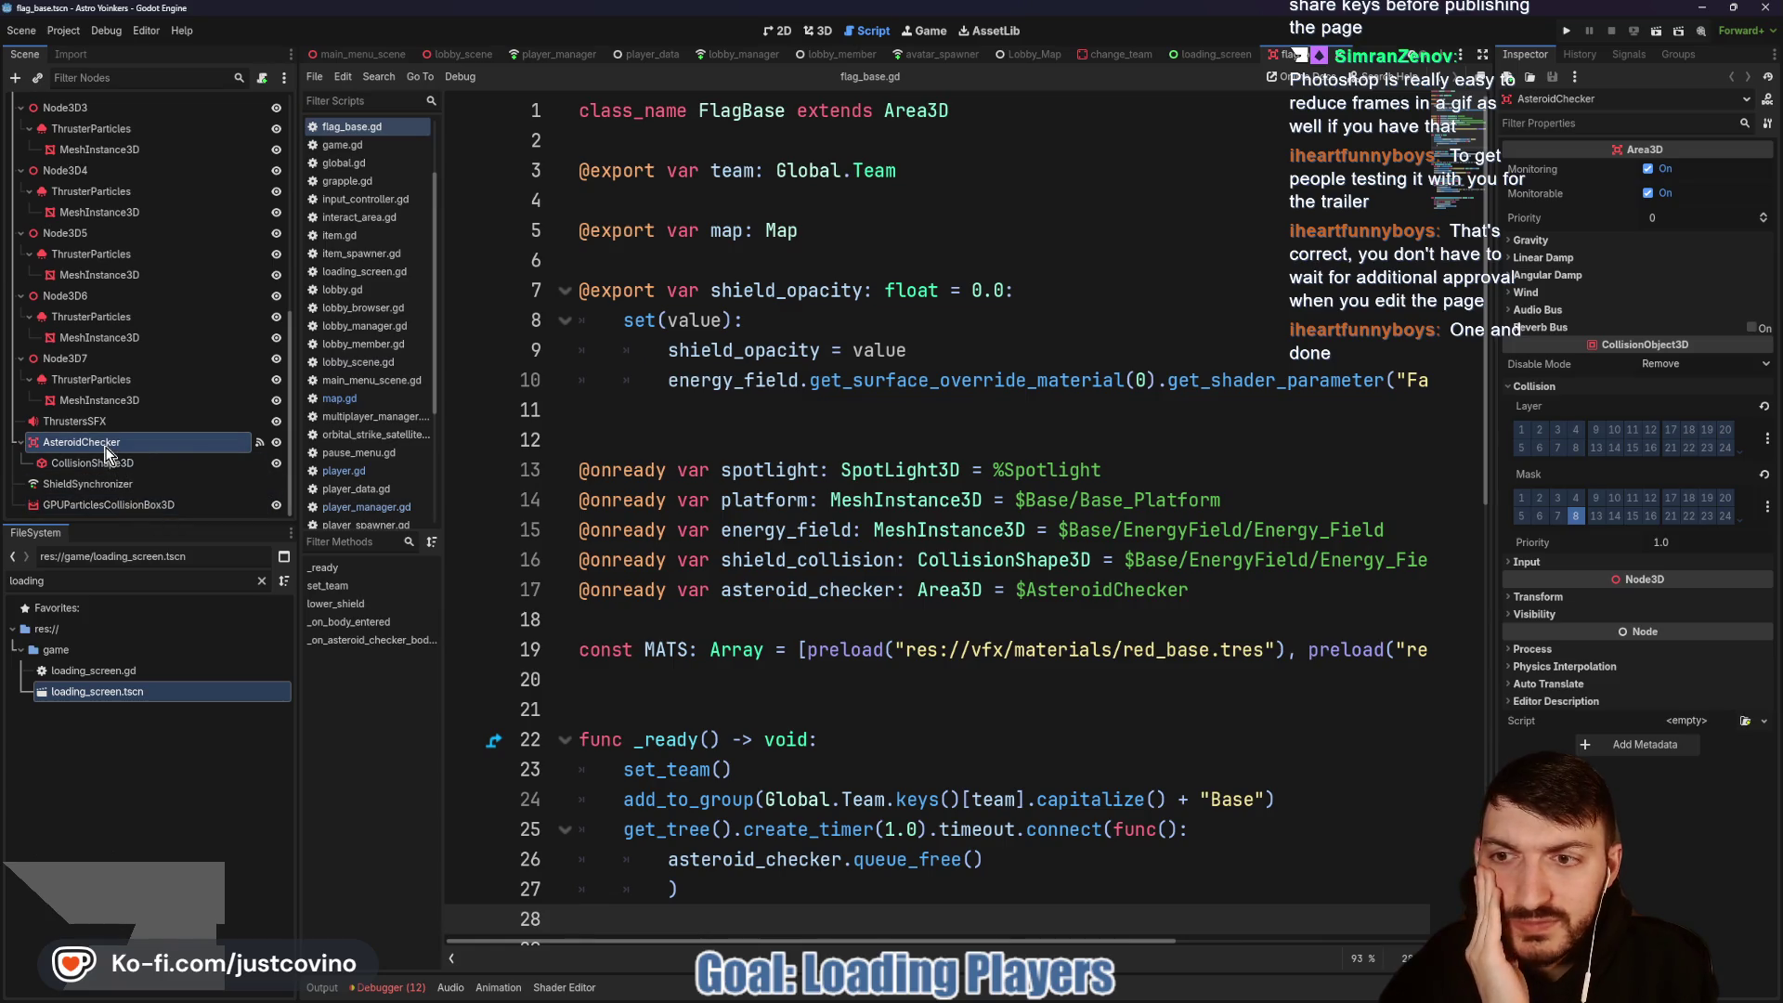
scroll(854, 523, down, 10)
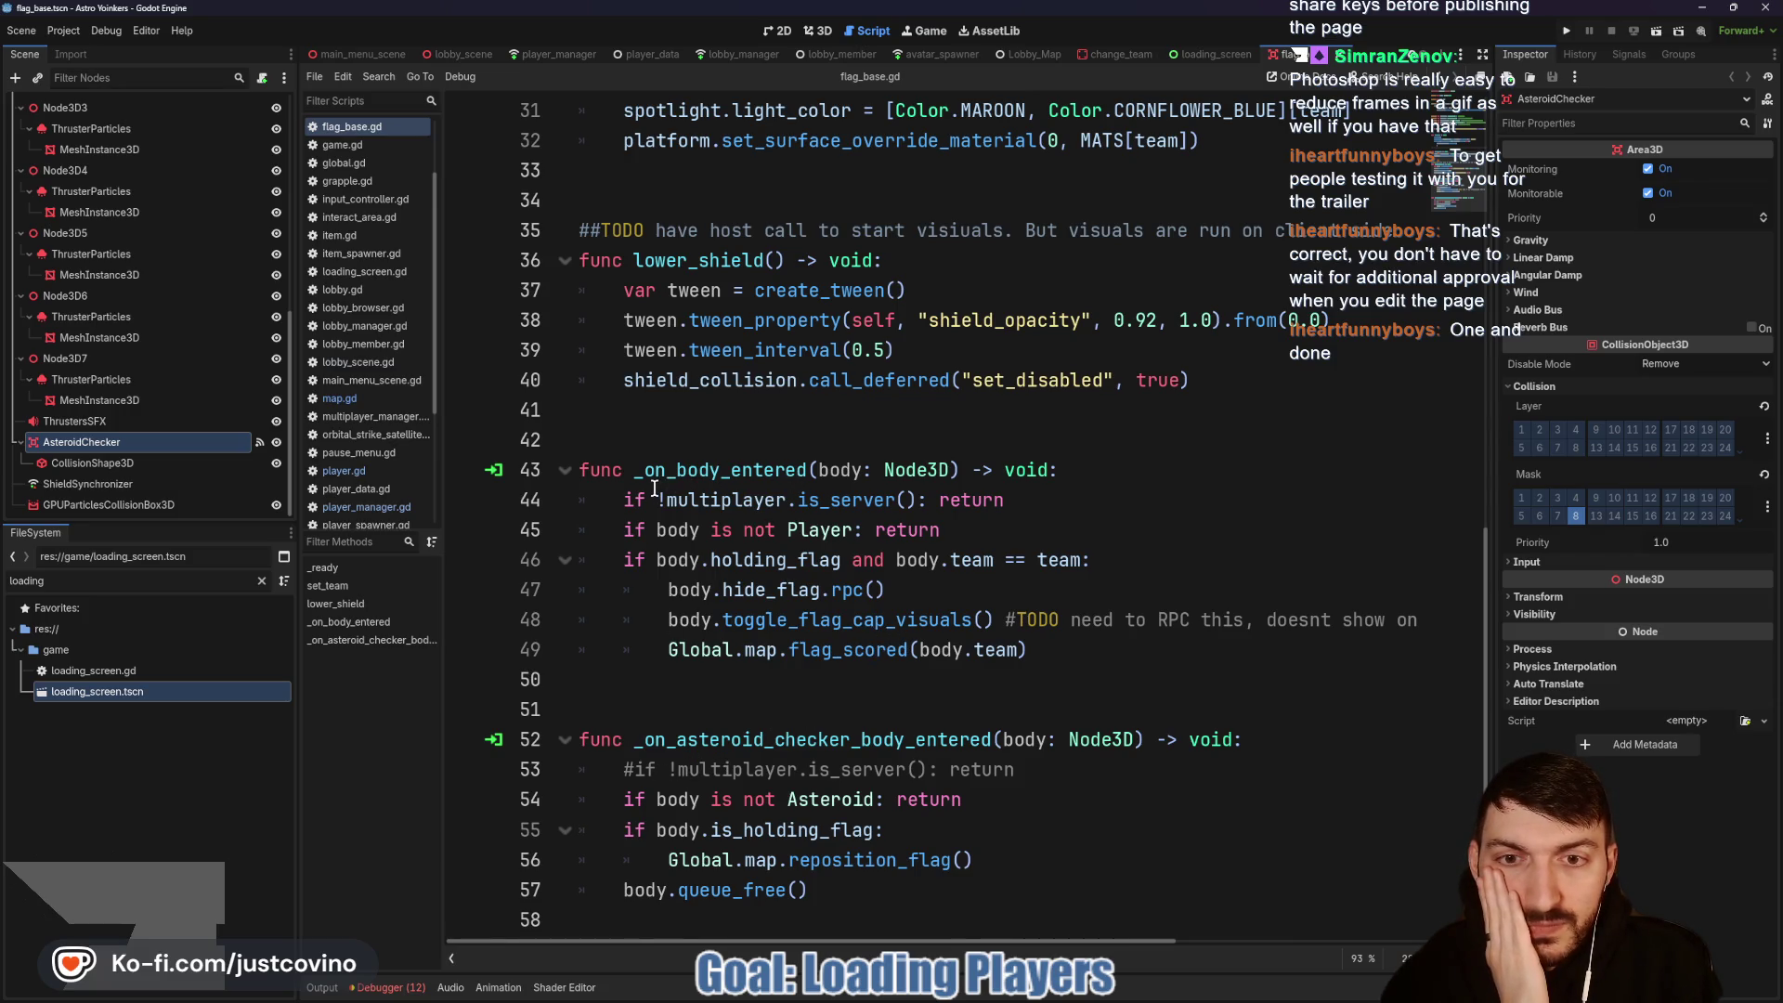
scroll(181, 219, up, 10)
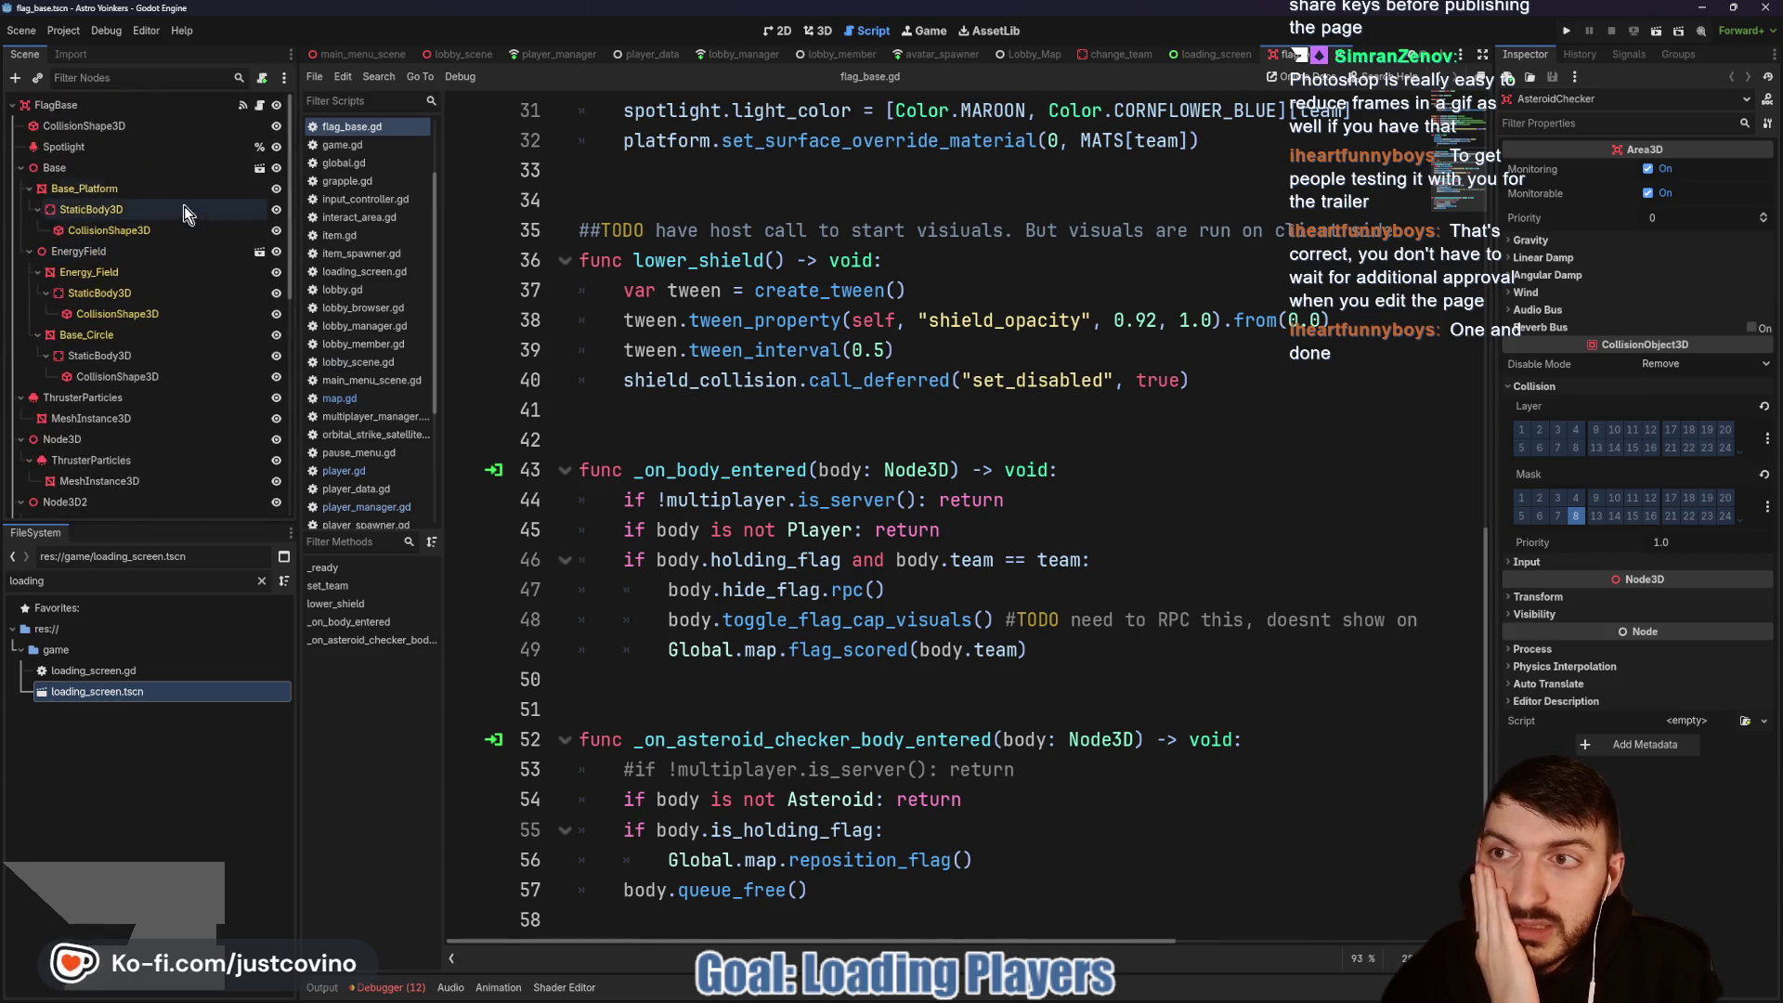
click(261, 110)
scroll(737, 557, up, 6)
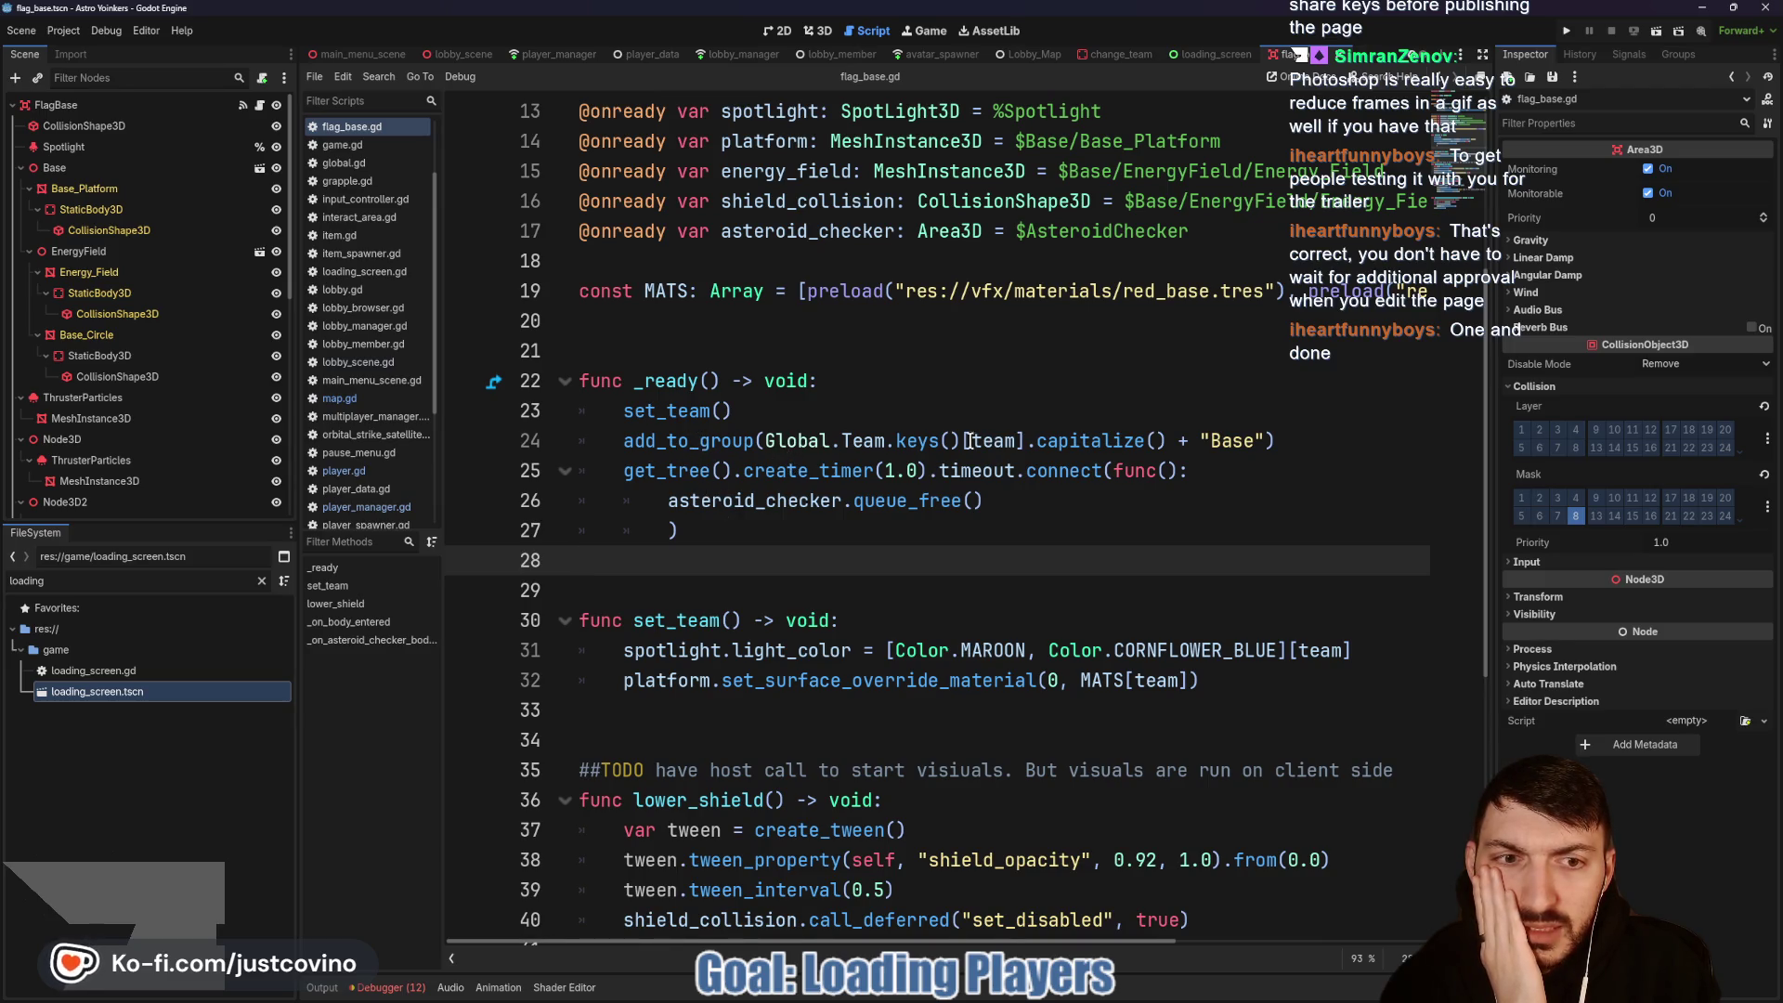
double_click(694, 498)
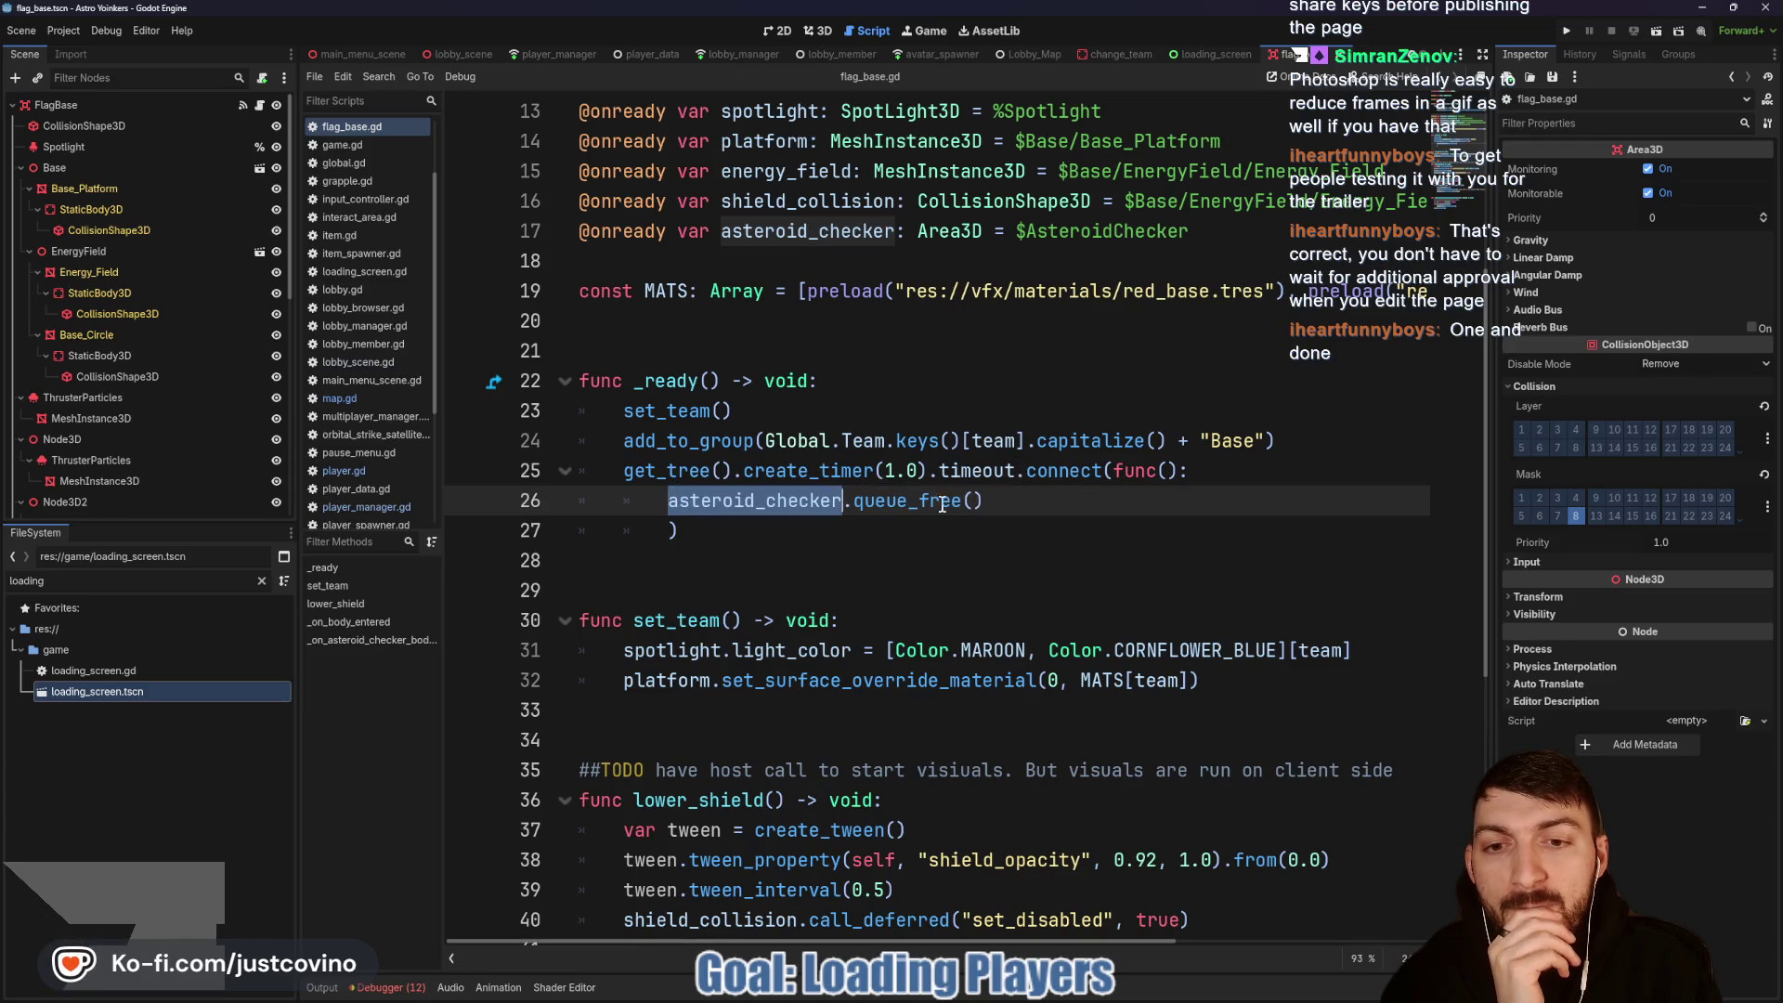
Step: Uncomment the is_server check on line 53 with Ctrl+K
scroll(859, 522, down, 6)
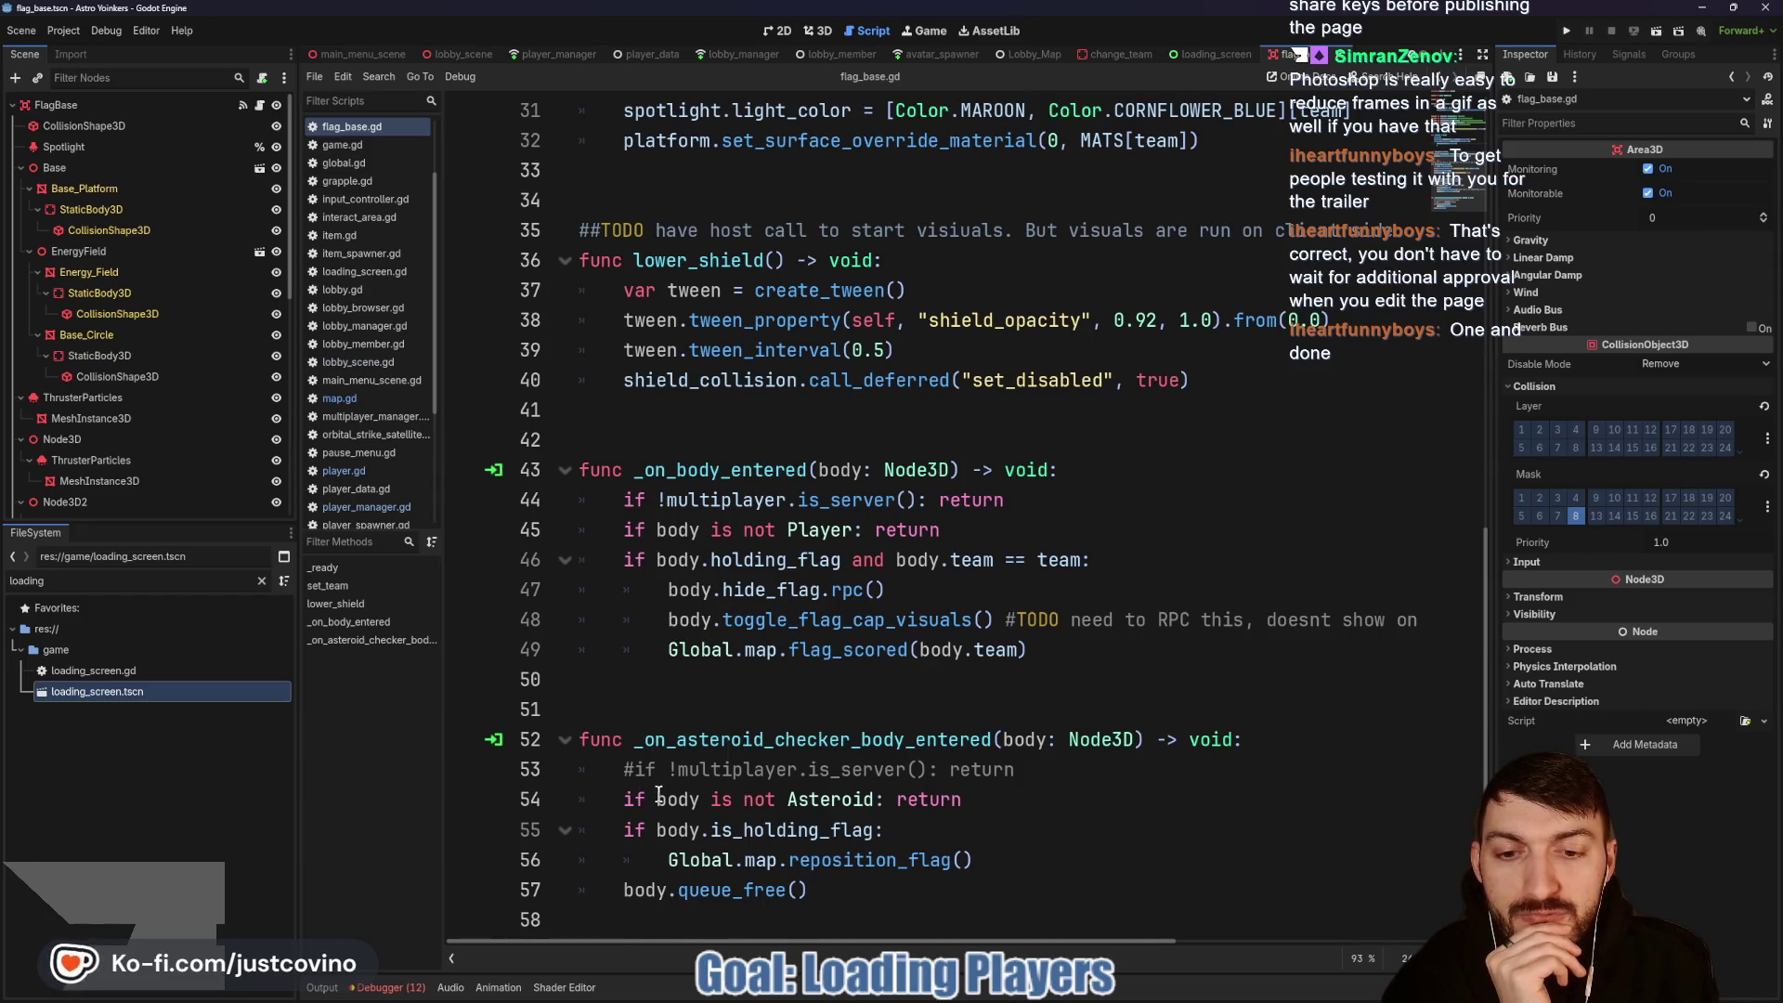
click(1034, 783)
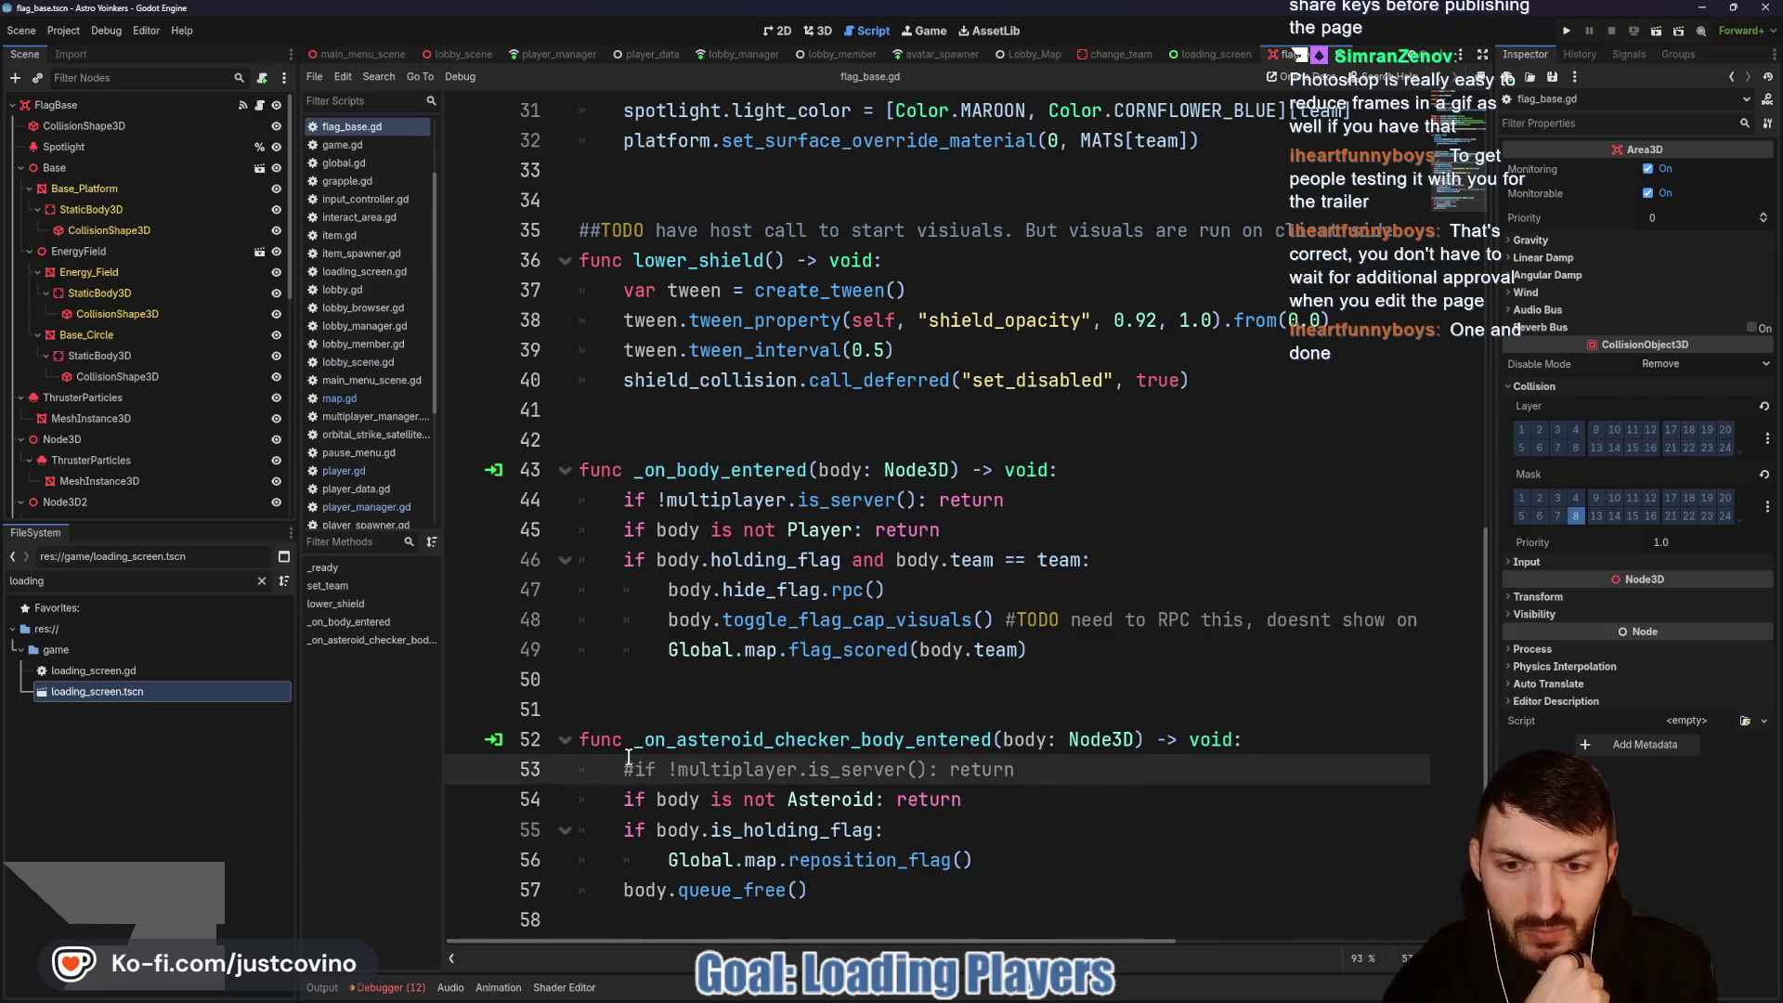
key(ctrl+k)
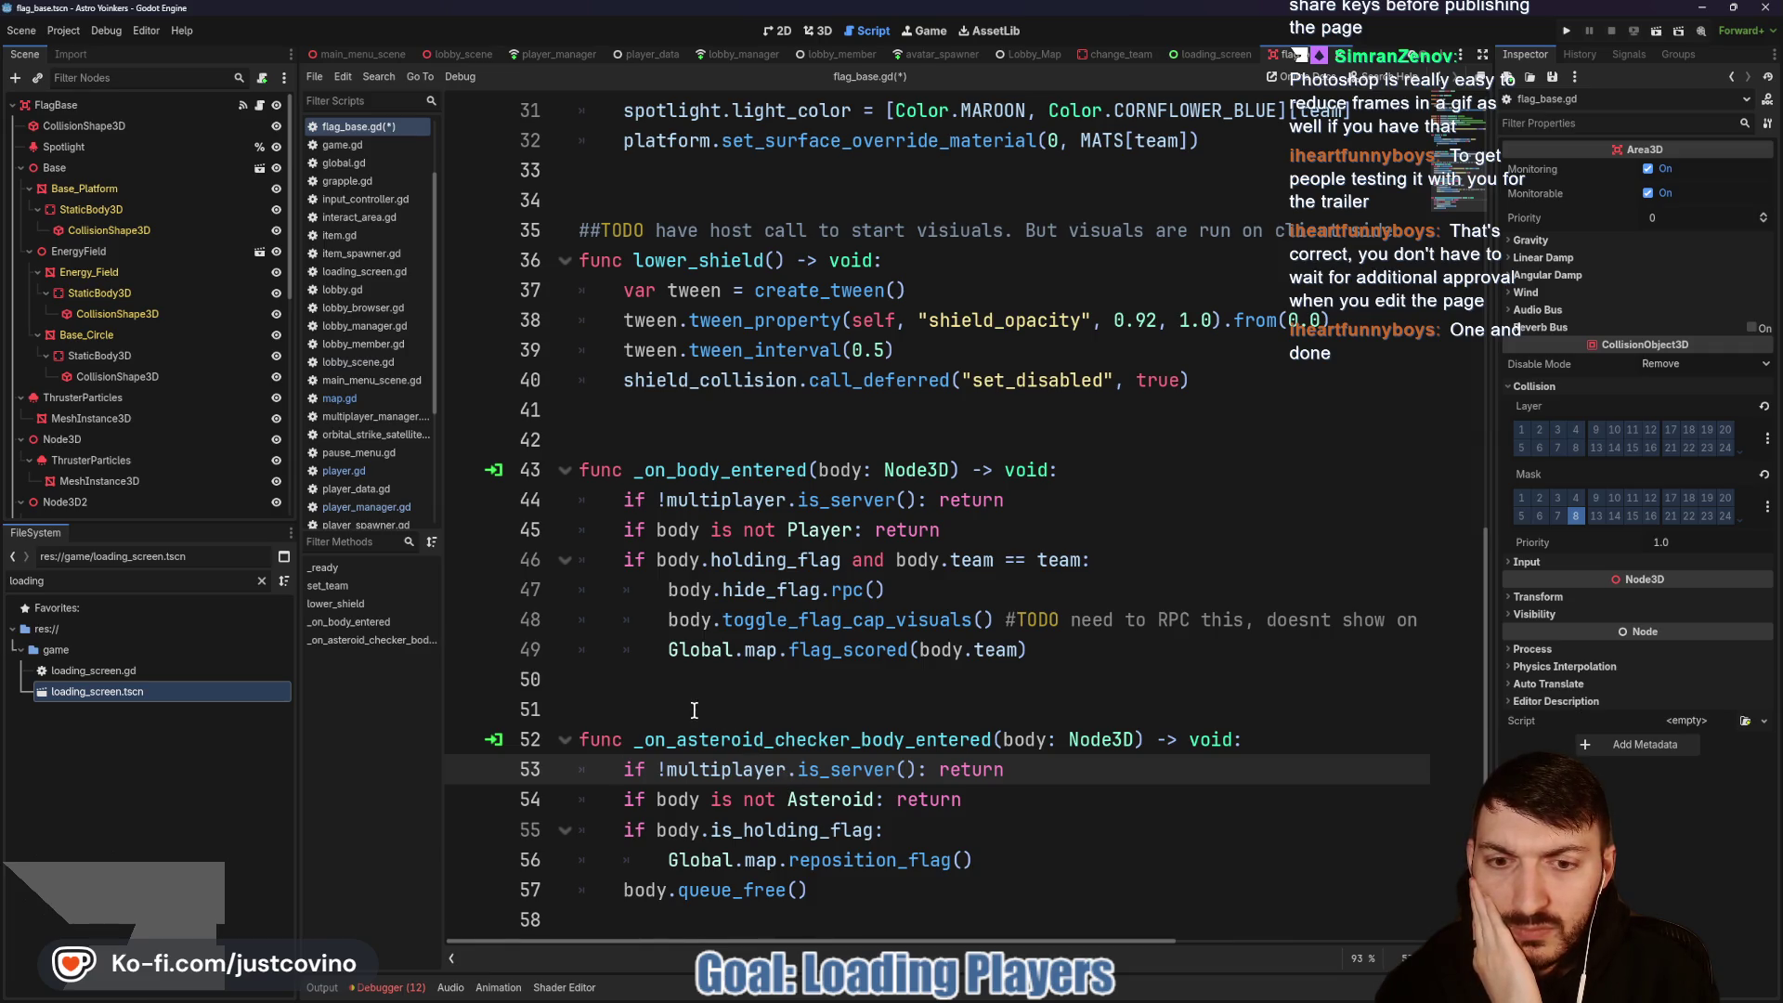
scroll(694, 710, up, 9)
scroll(695, 711, down, 2)
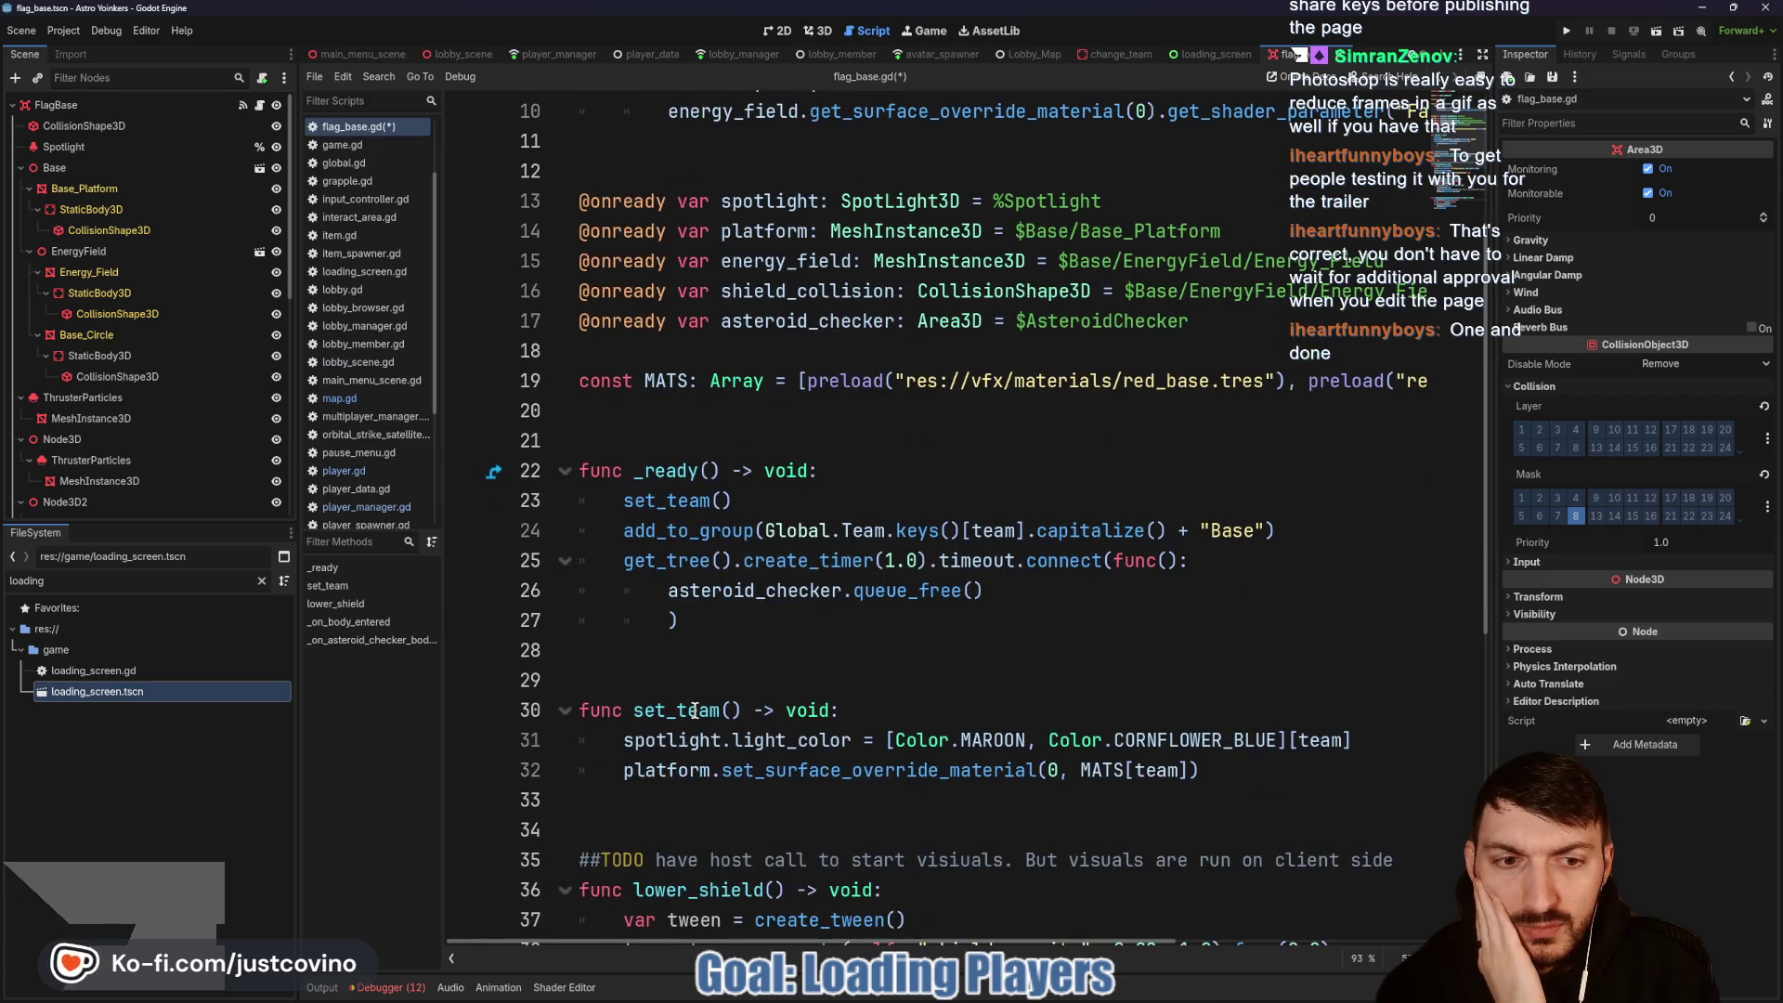
Step: Change line 25's create_timer(1.0) to 2.0 in flag_base.gd, save, and run the project
click(888, 560)
key(BackSpace)
text(2)
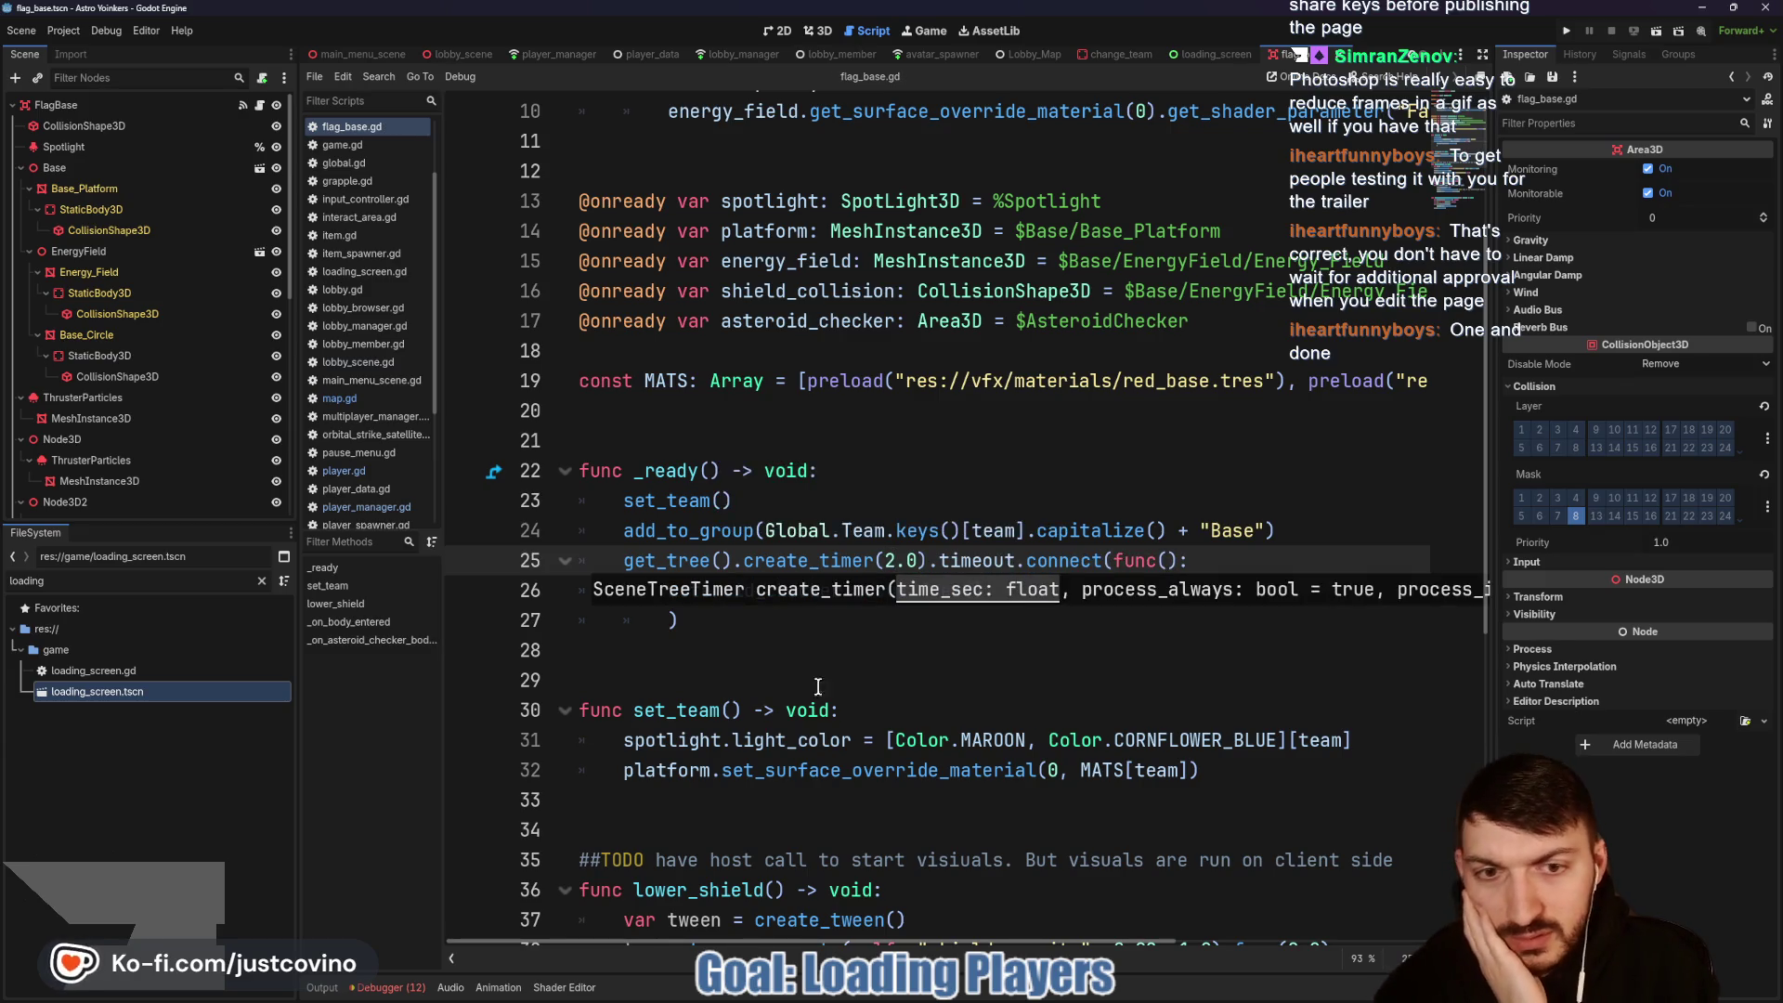
click(772, 624)
key(ctrl+s)
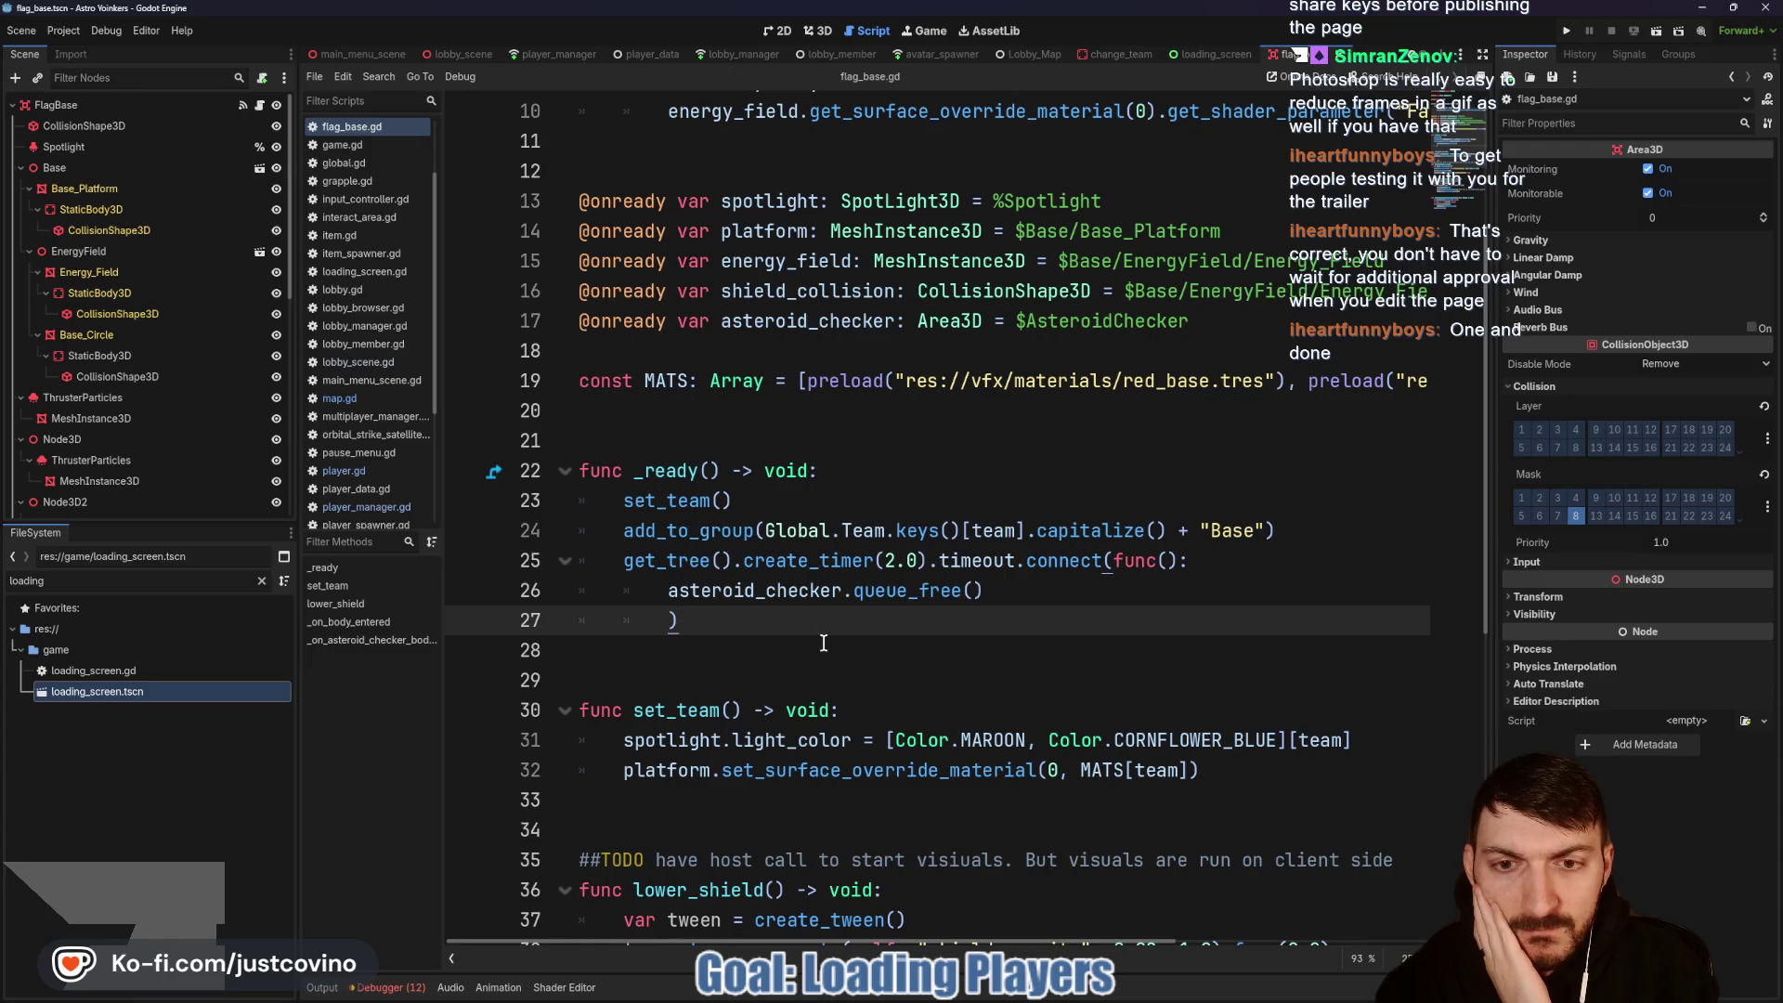
click(1567, 29)
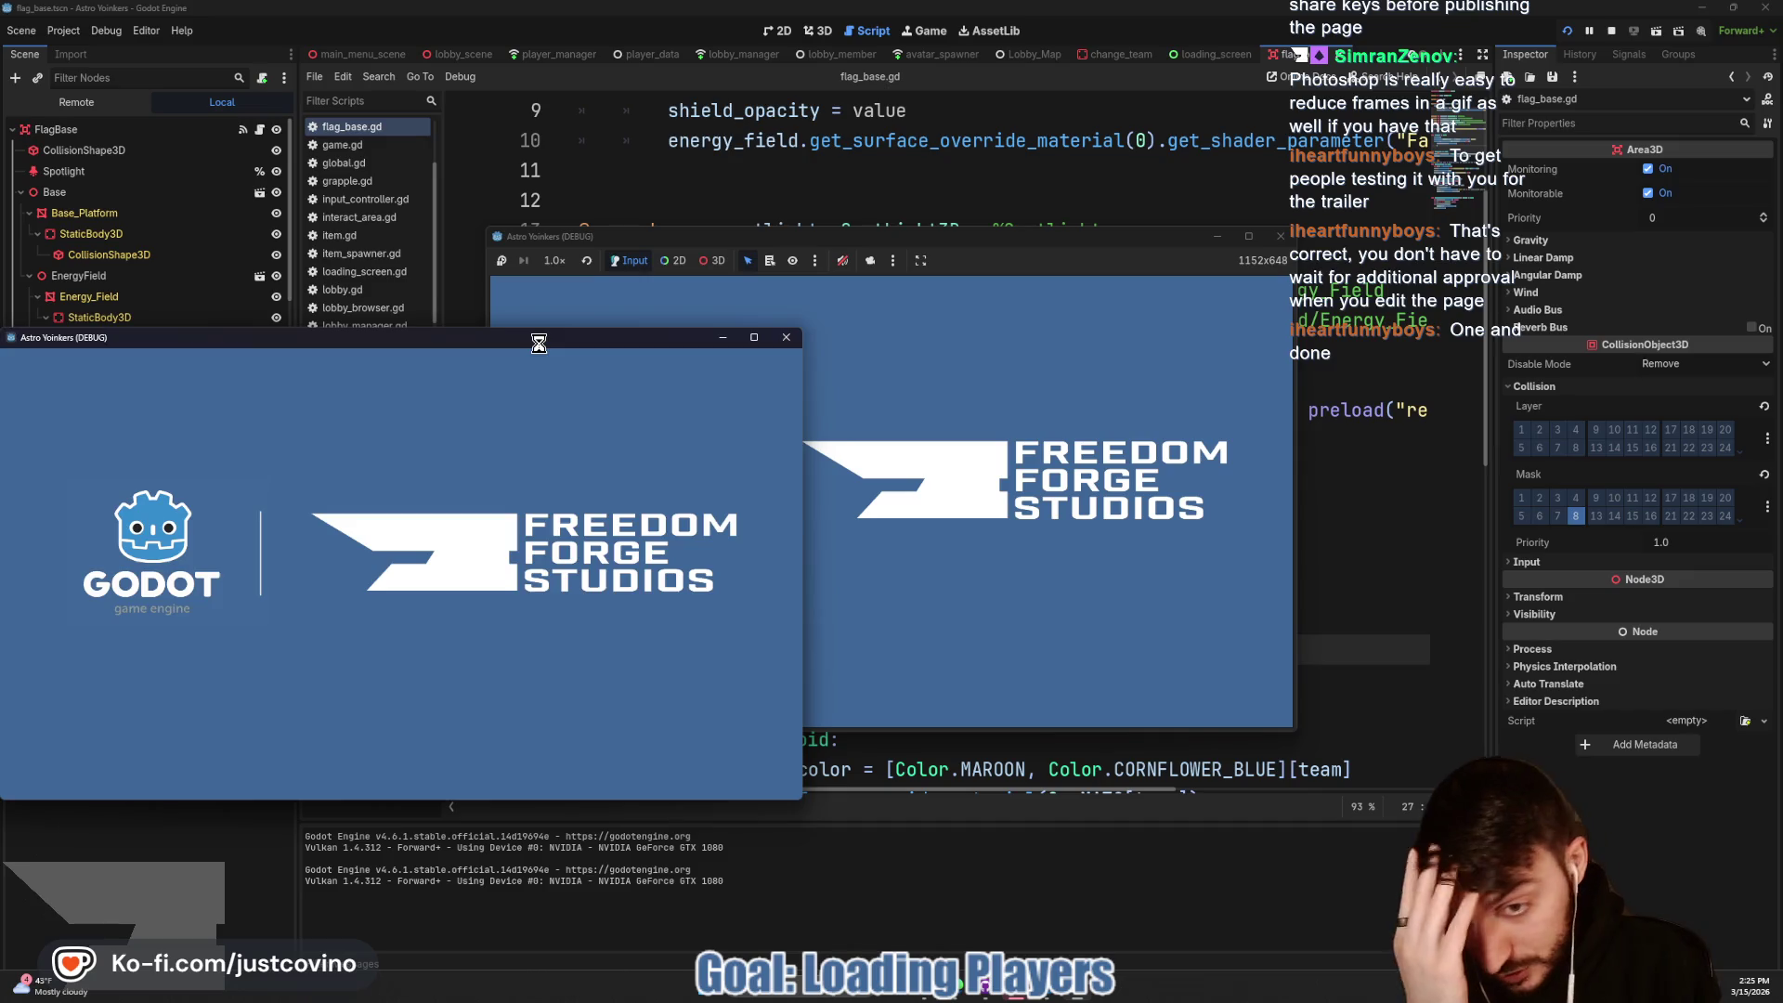
Step: Arrange the two game windows side by side and host a private lobby in the left one
drag(538, 343, 1411, 310)
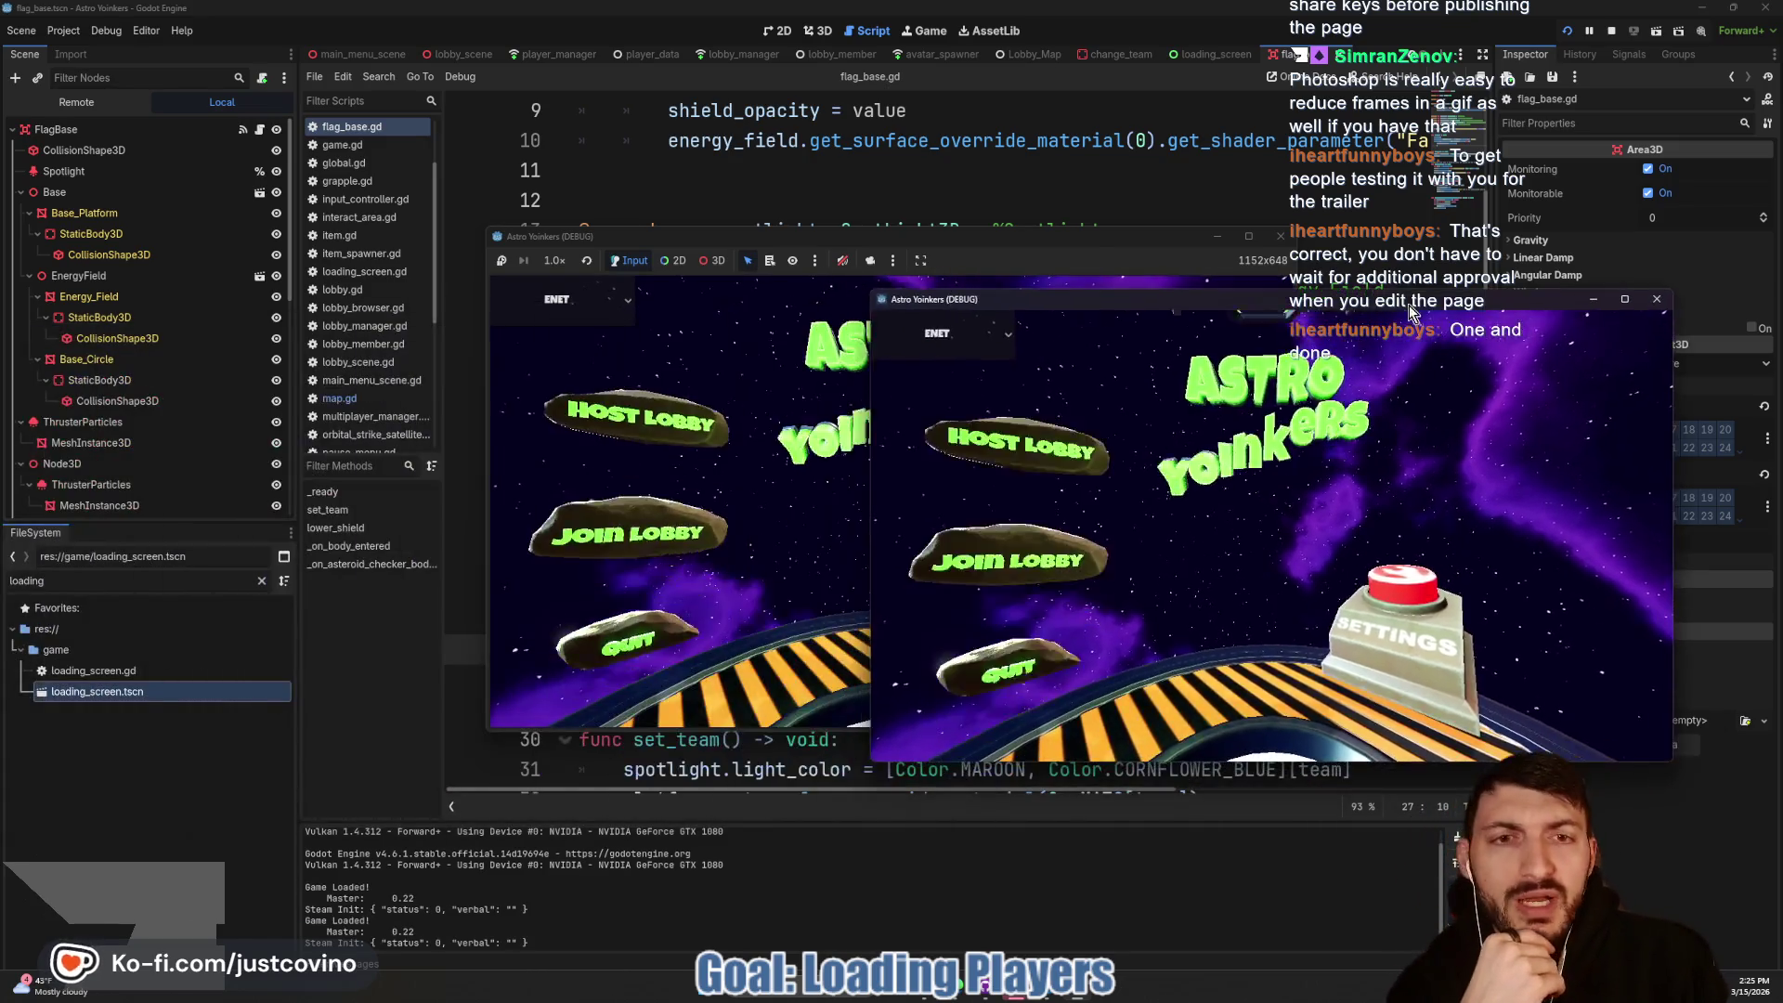
drag(1088, 232, 644, 276)
click(185, 465)
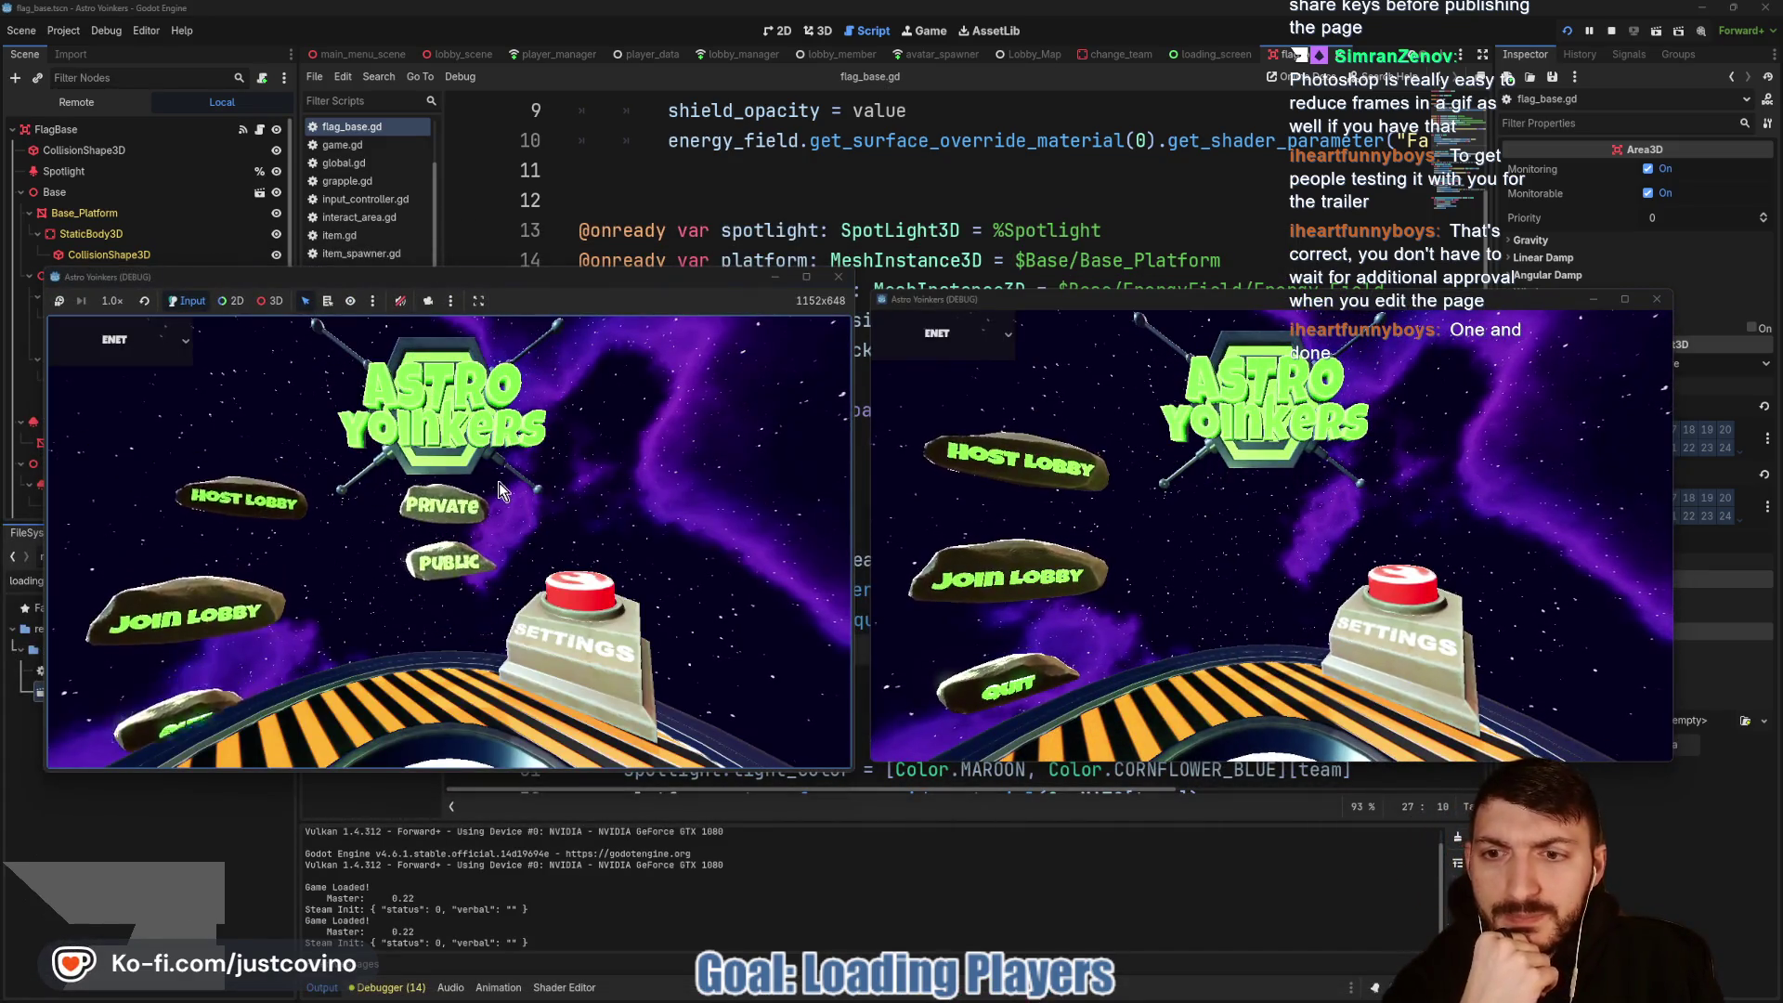
click(500, 492)
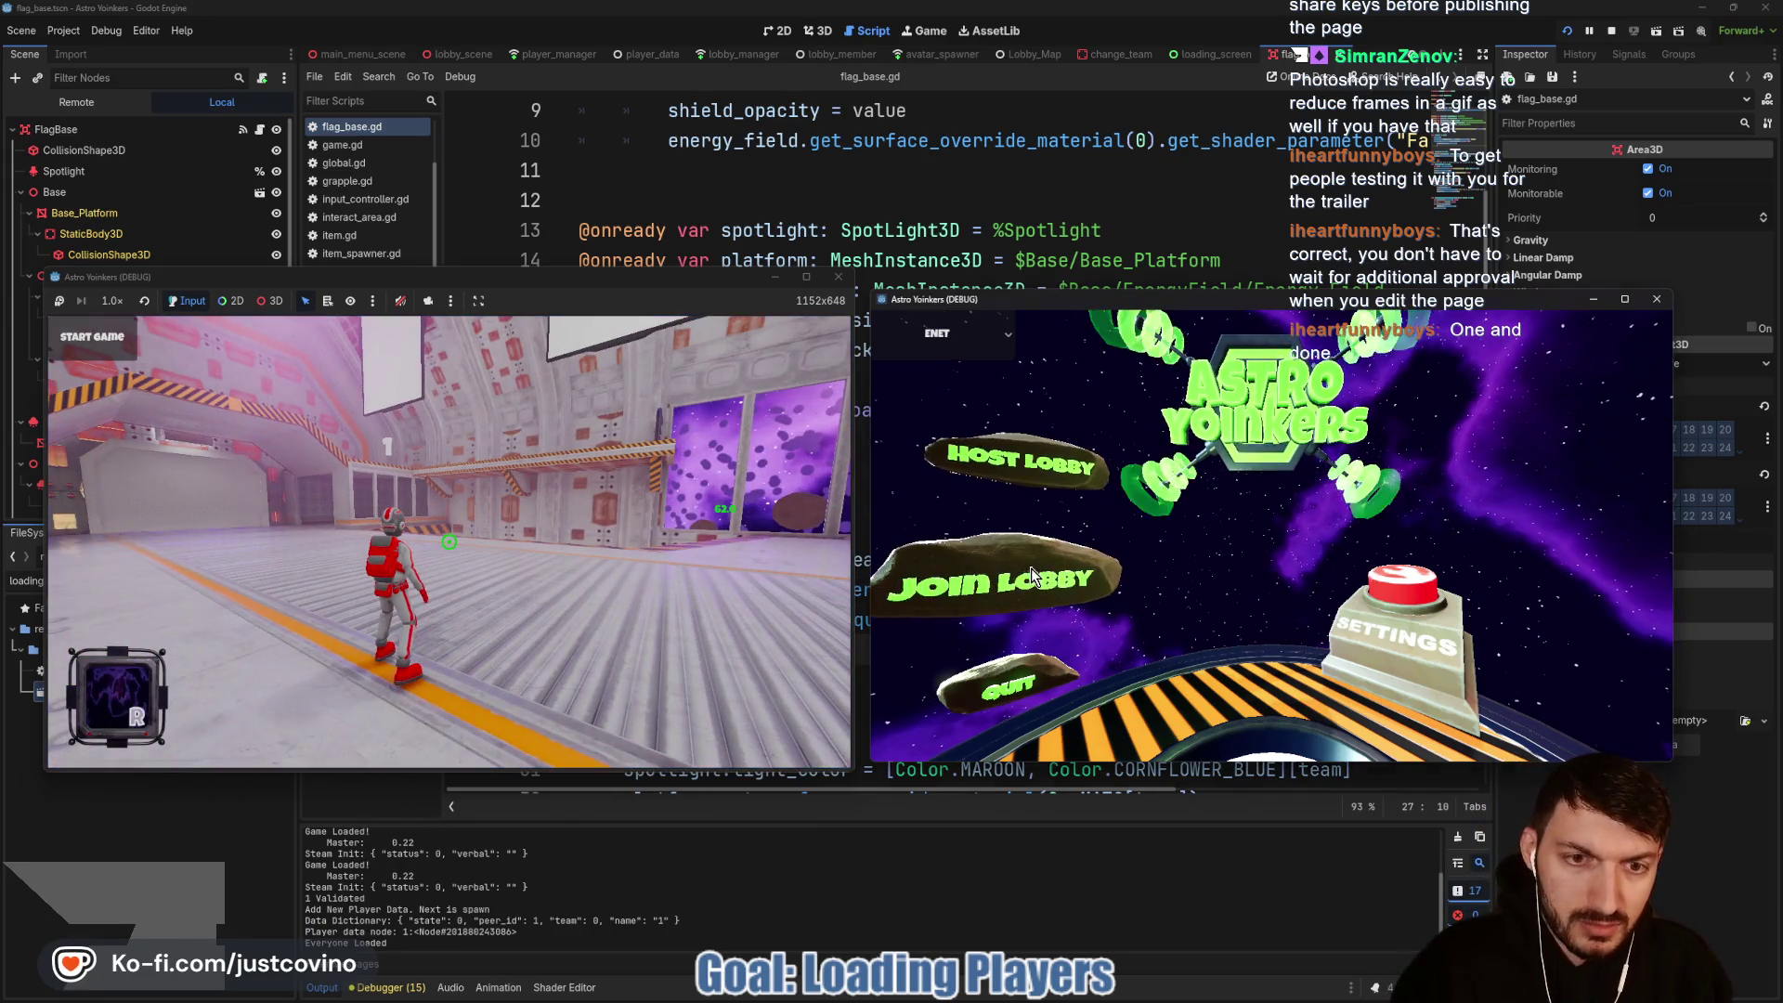
Step: Join the lobby from the right window, start the match from the host, then stop the game
click(1033, 576)
click(1049, 541)
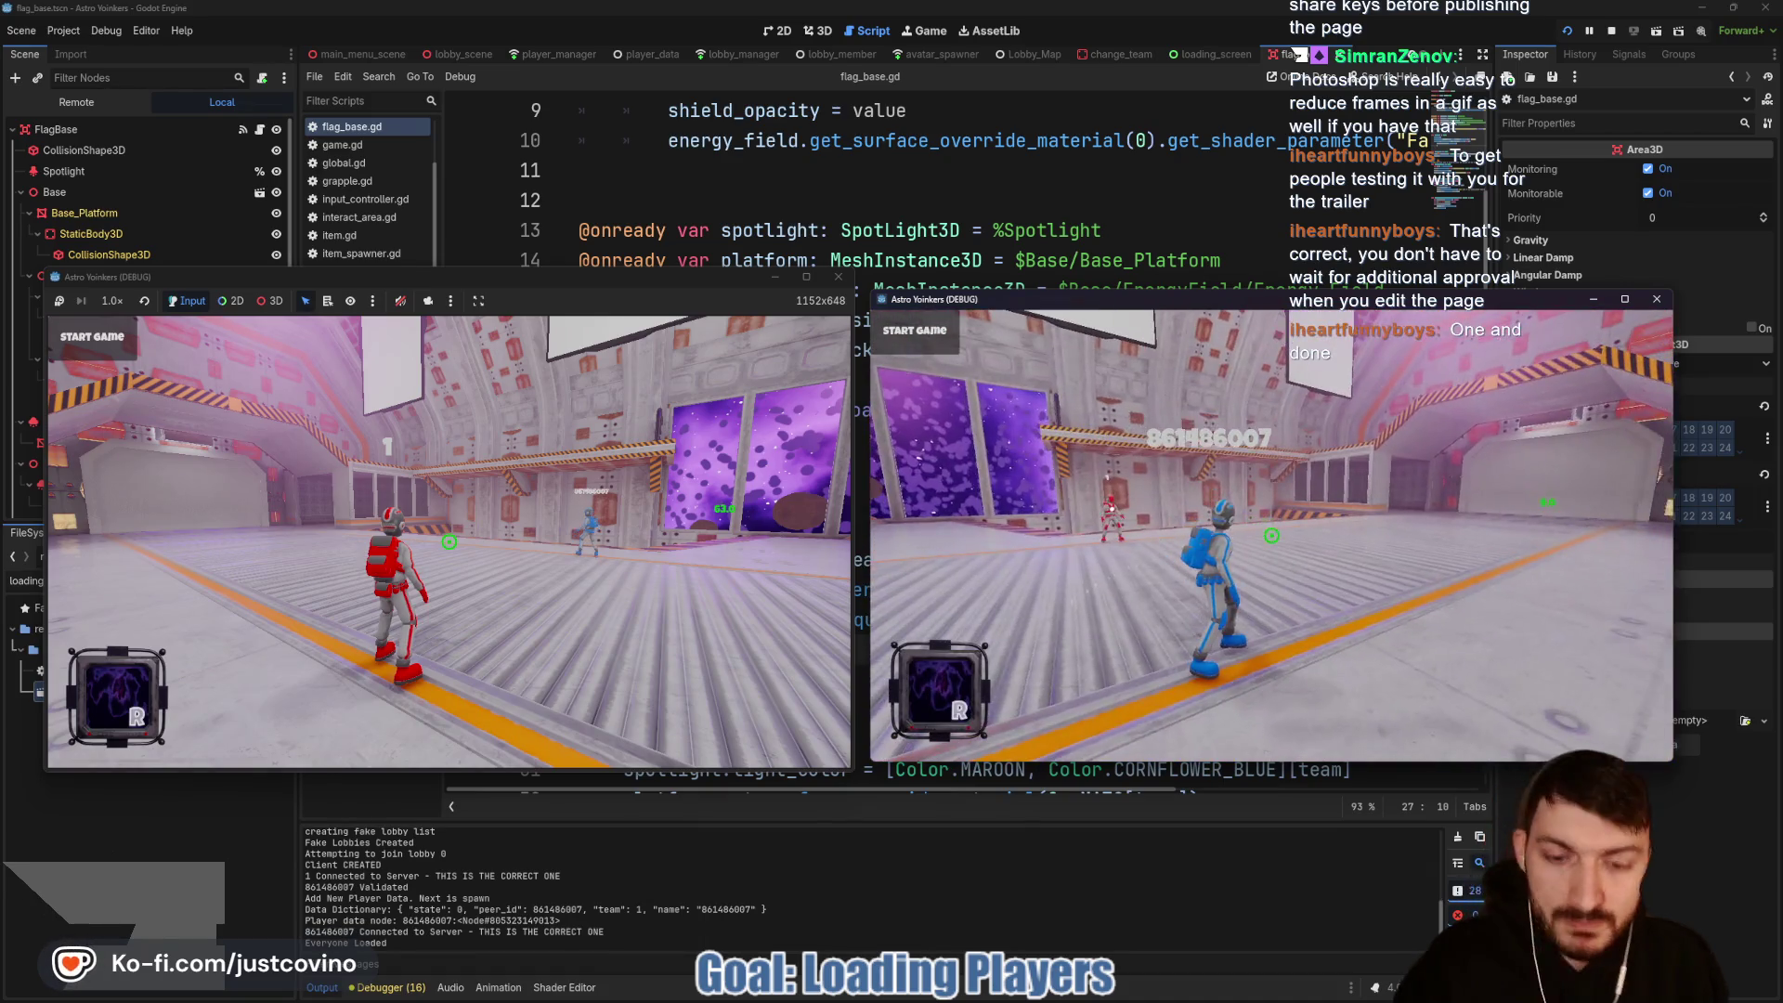
click(479, 320)
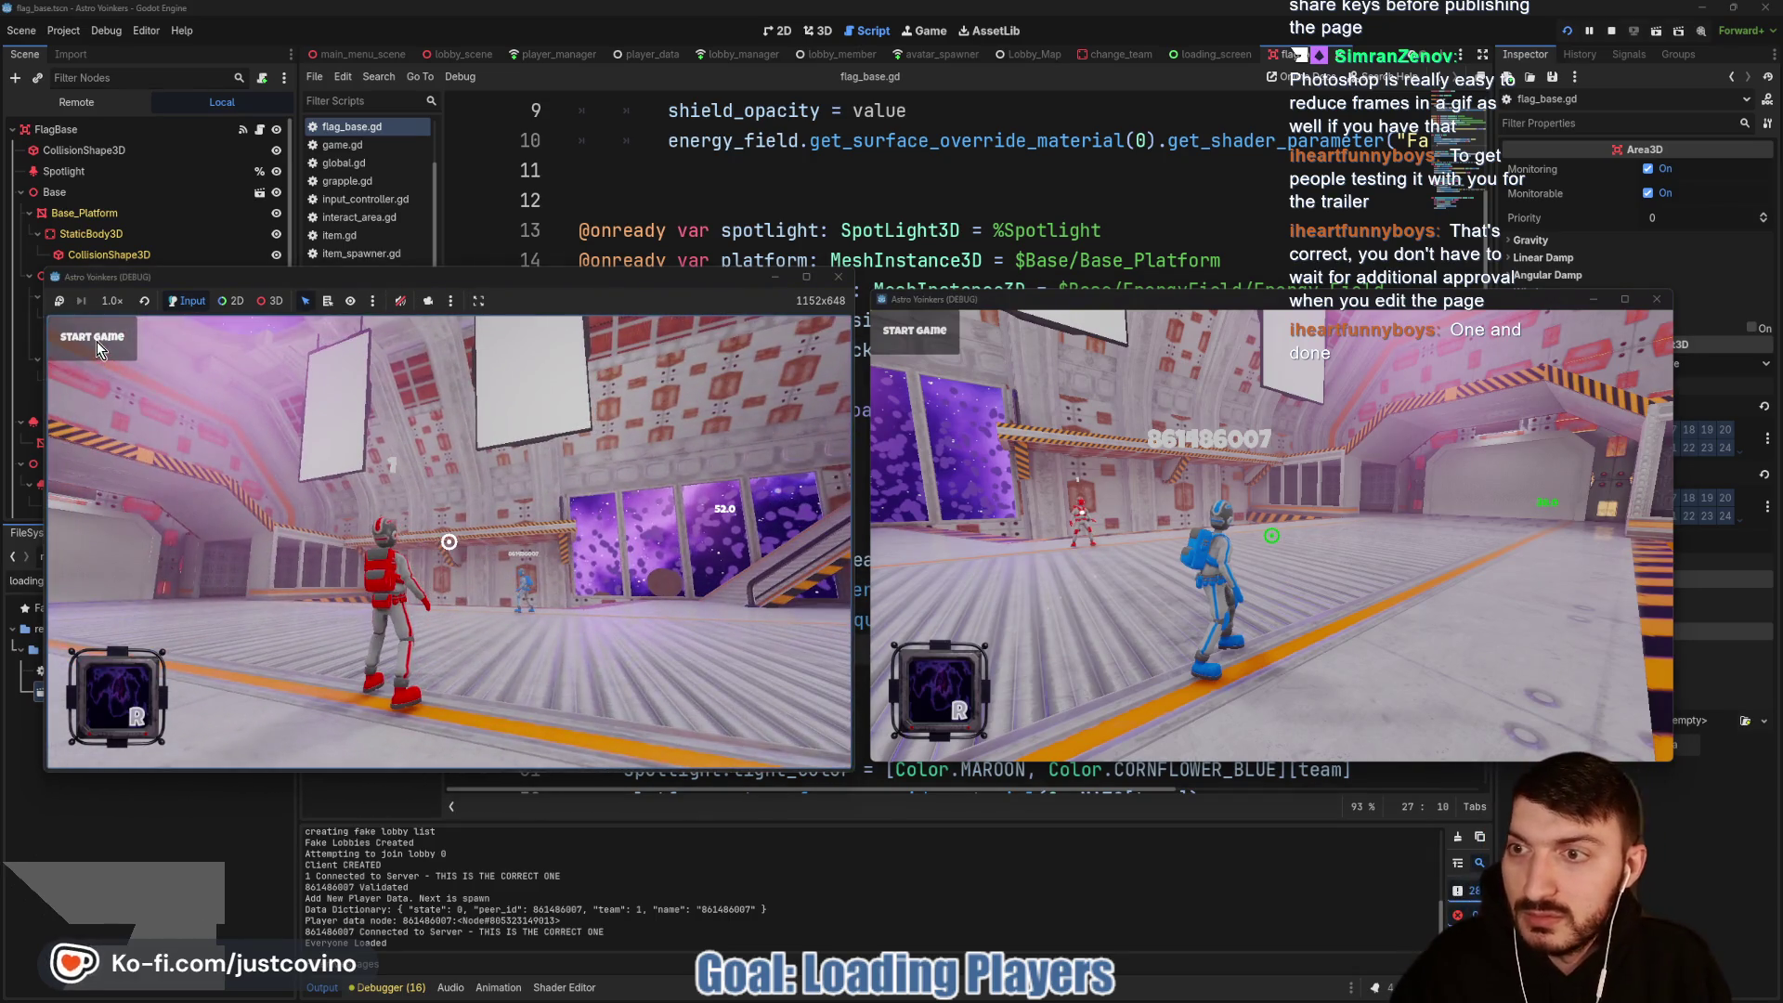
click(97, 341)
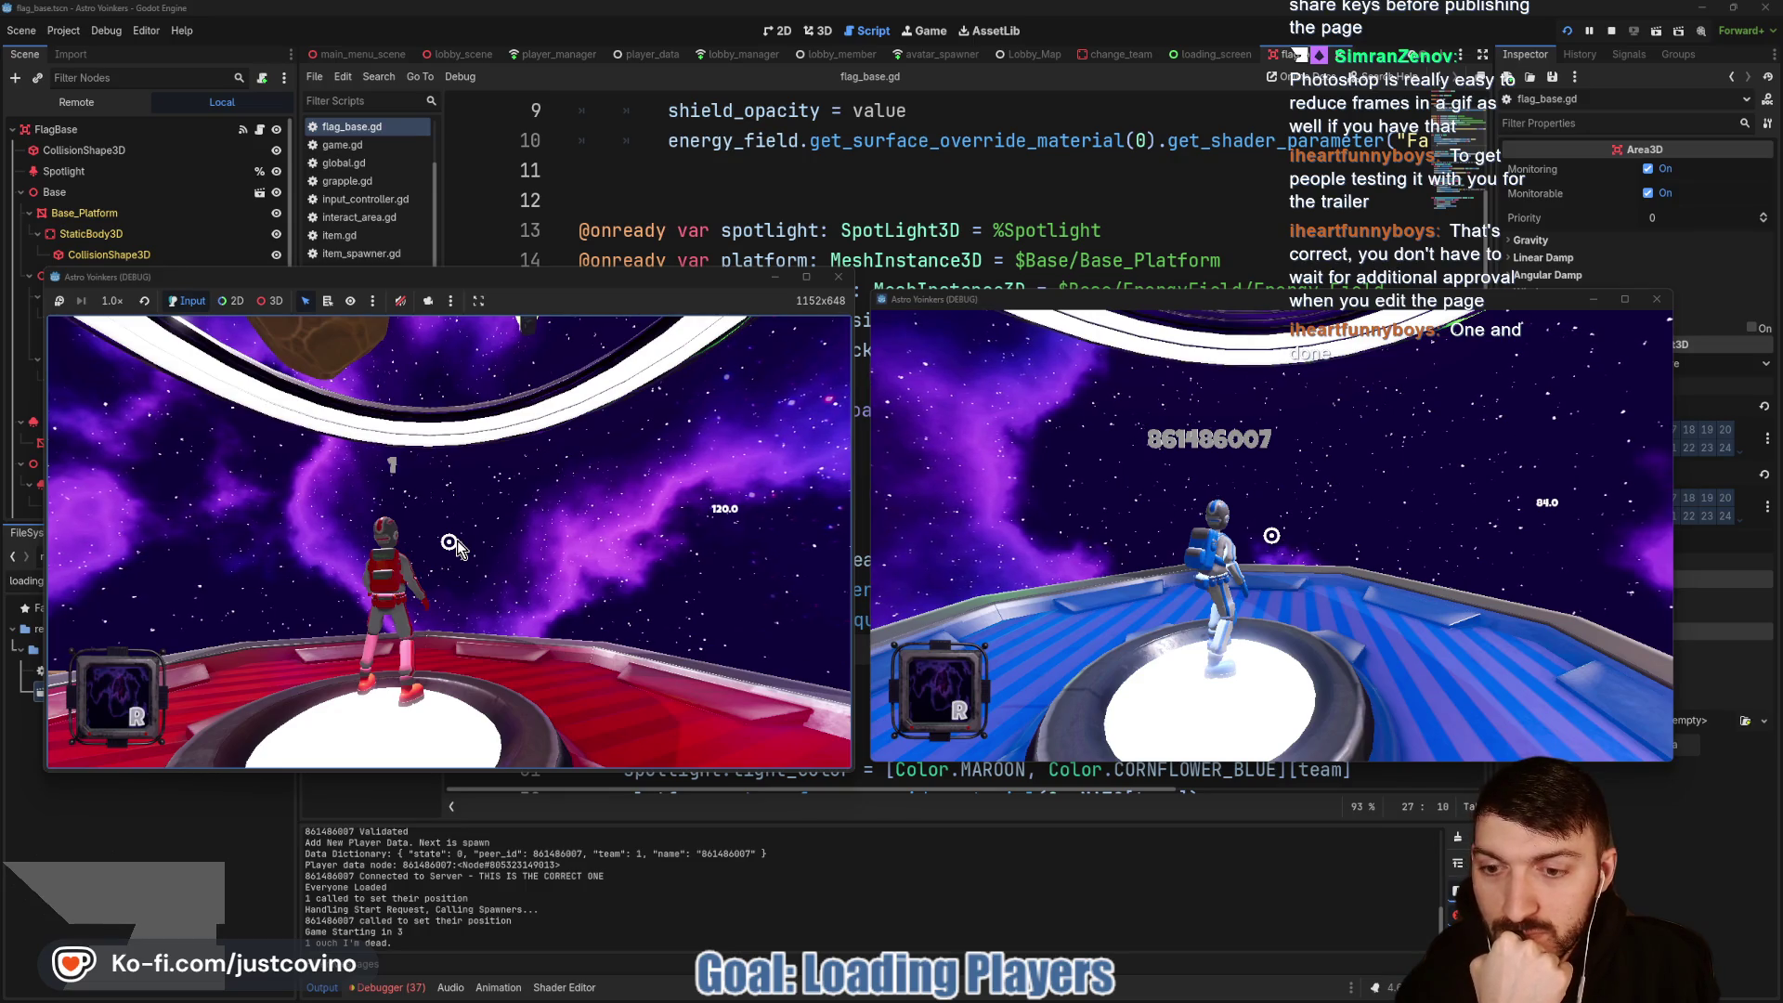
click(1609, 32)
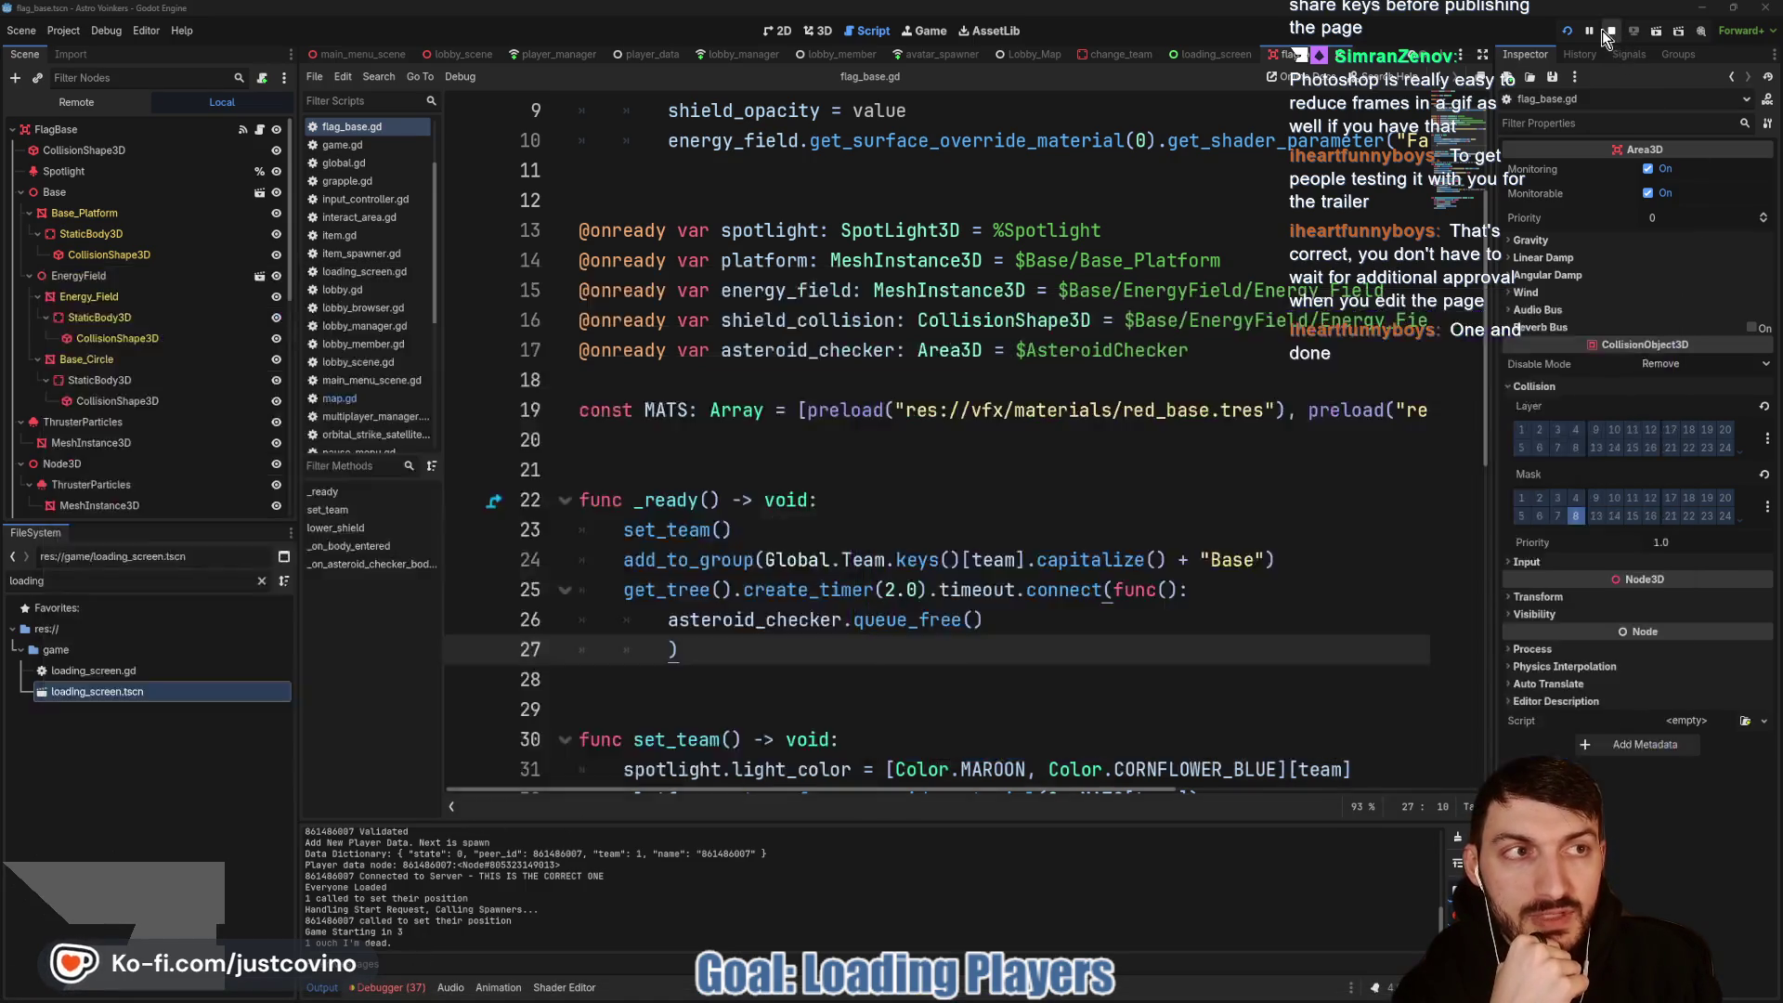
Step: Scroll through Session 2's missing-asteroid errors in the Debugger Errors tab, then clear them
click(398, 986)
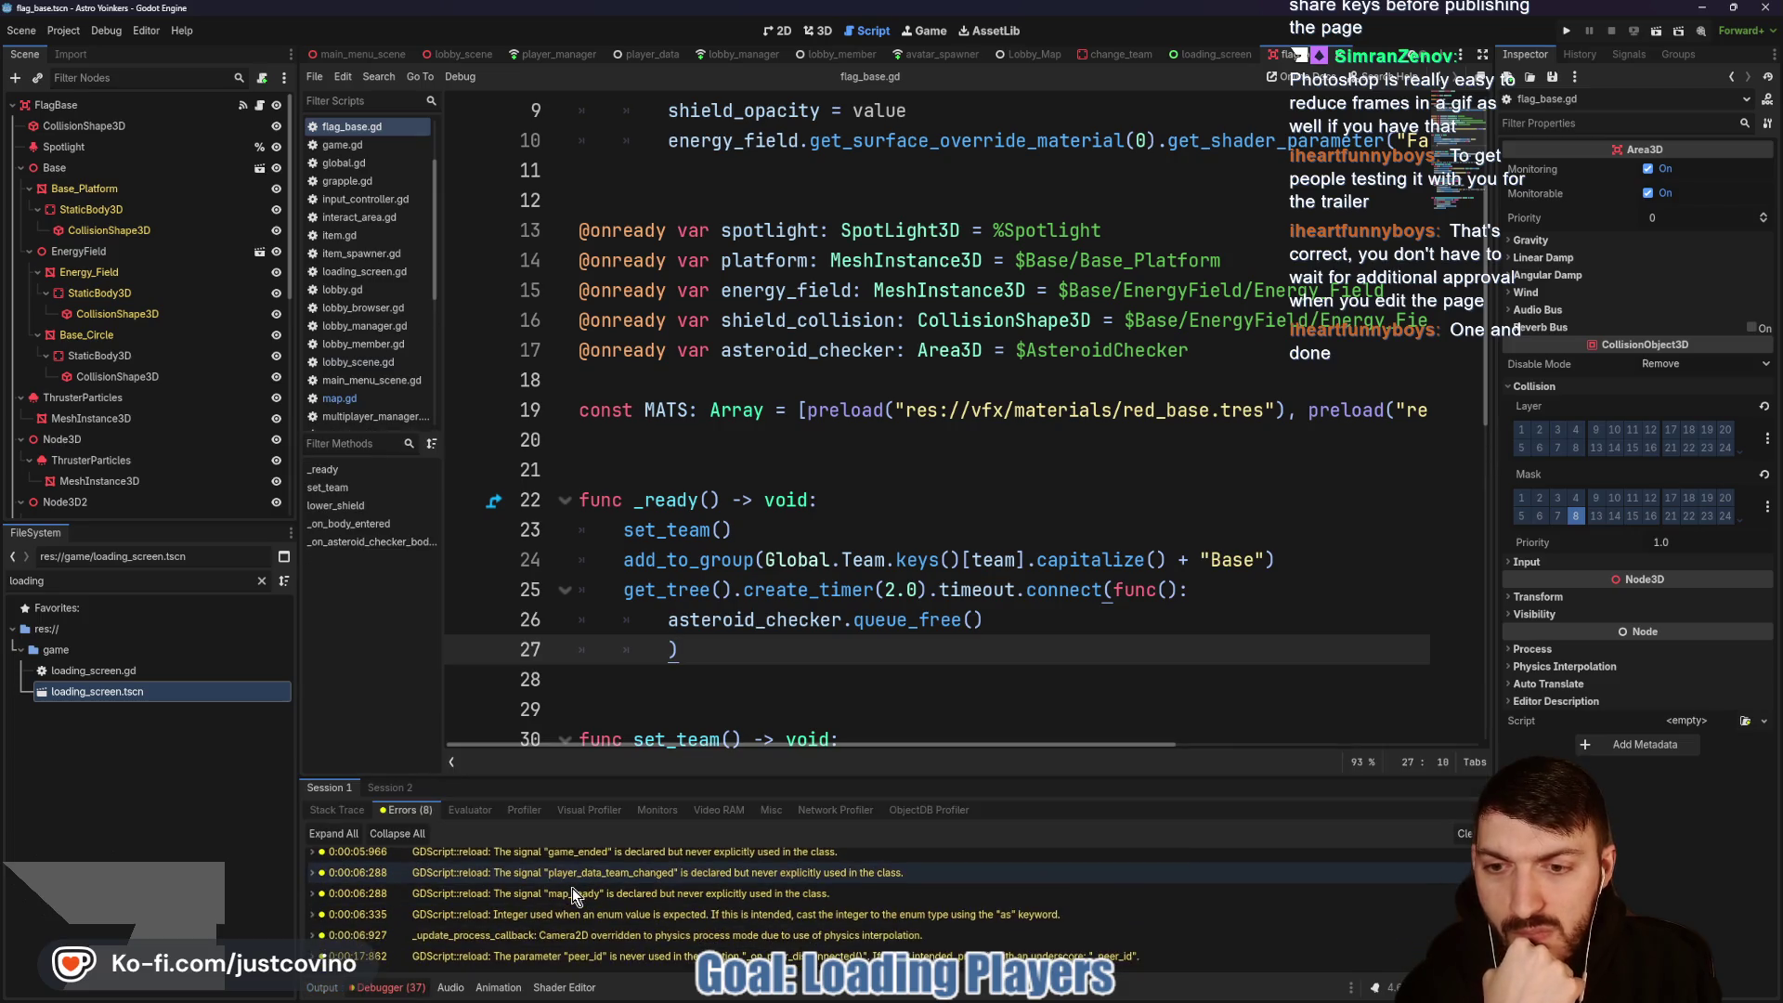
click(381, 786)
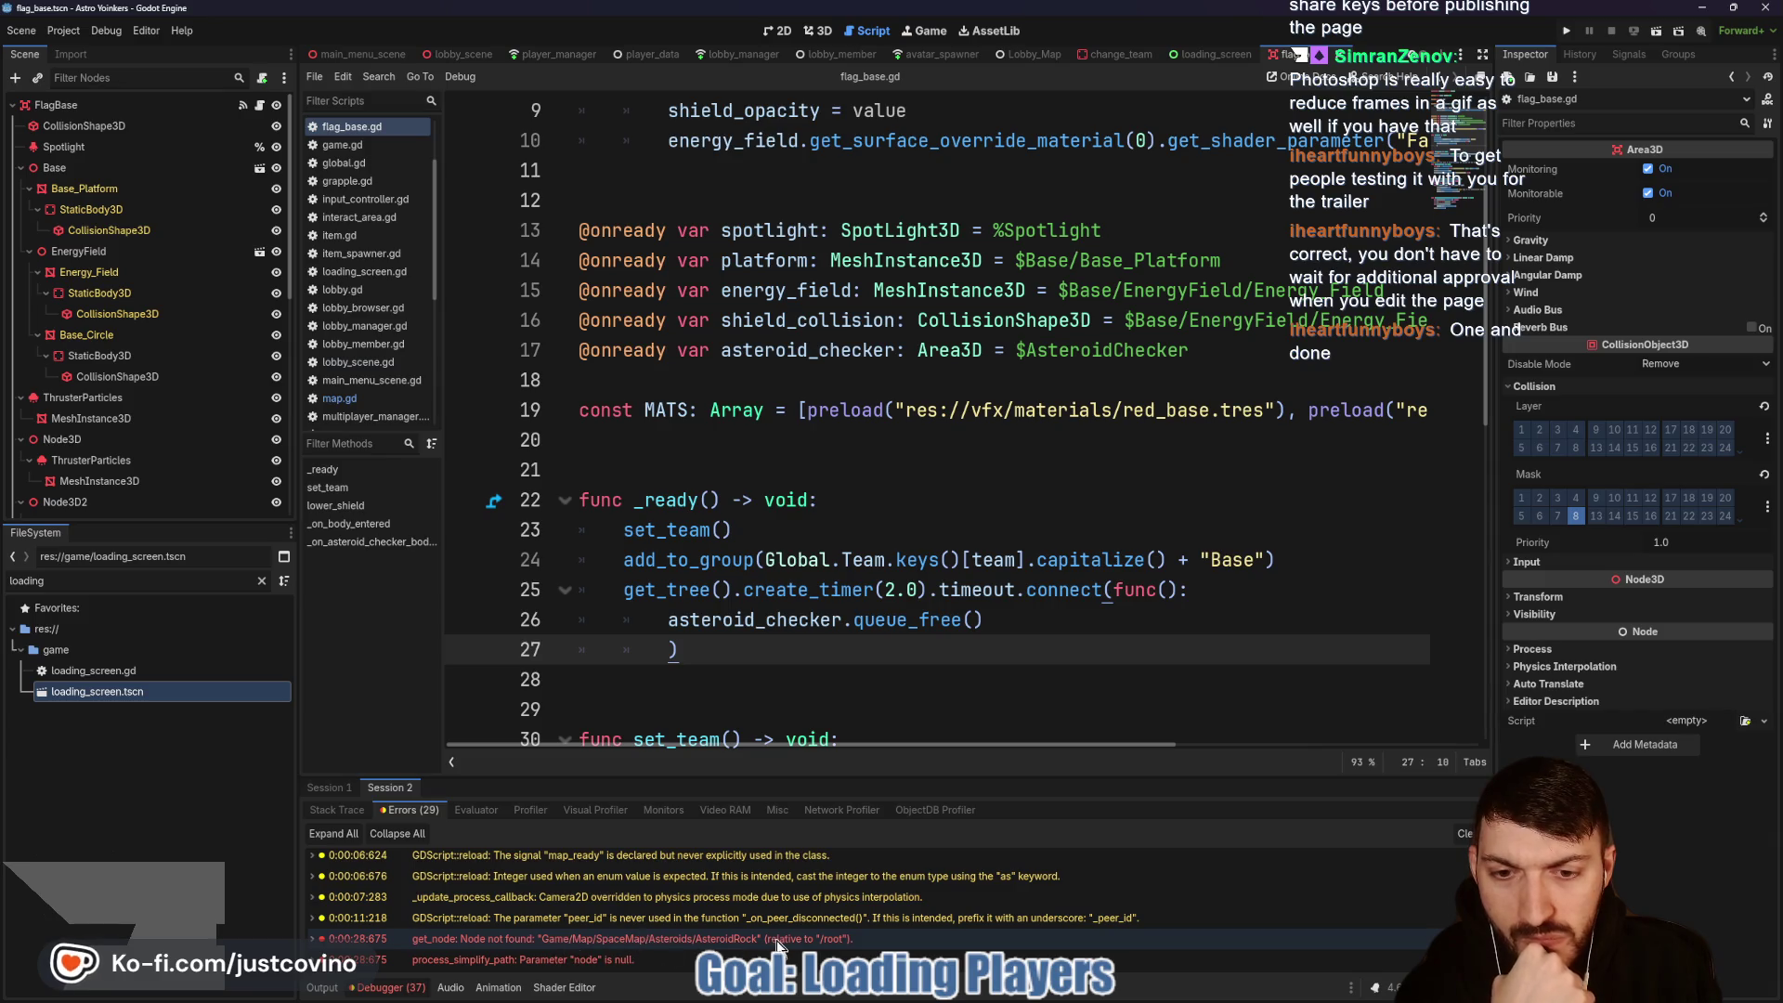
scroll(766, 936, down, 1)
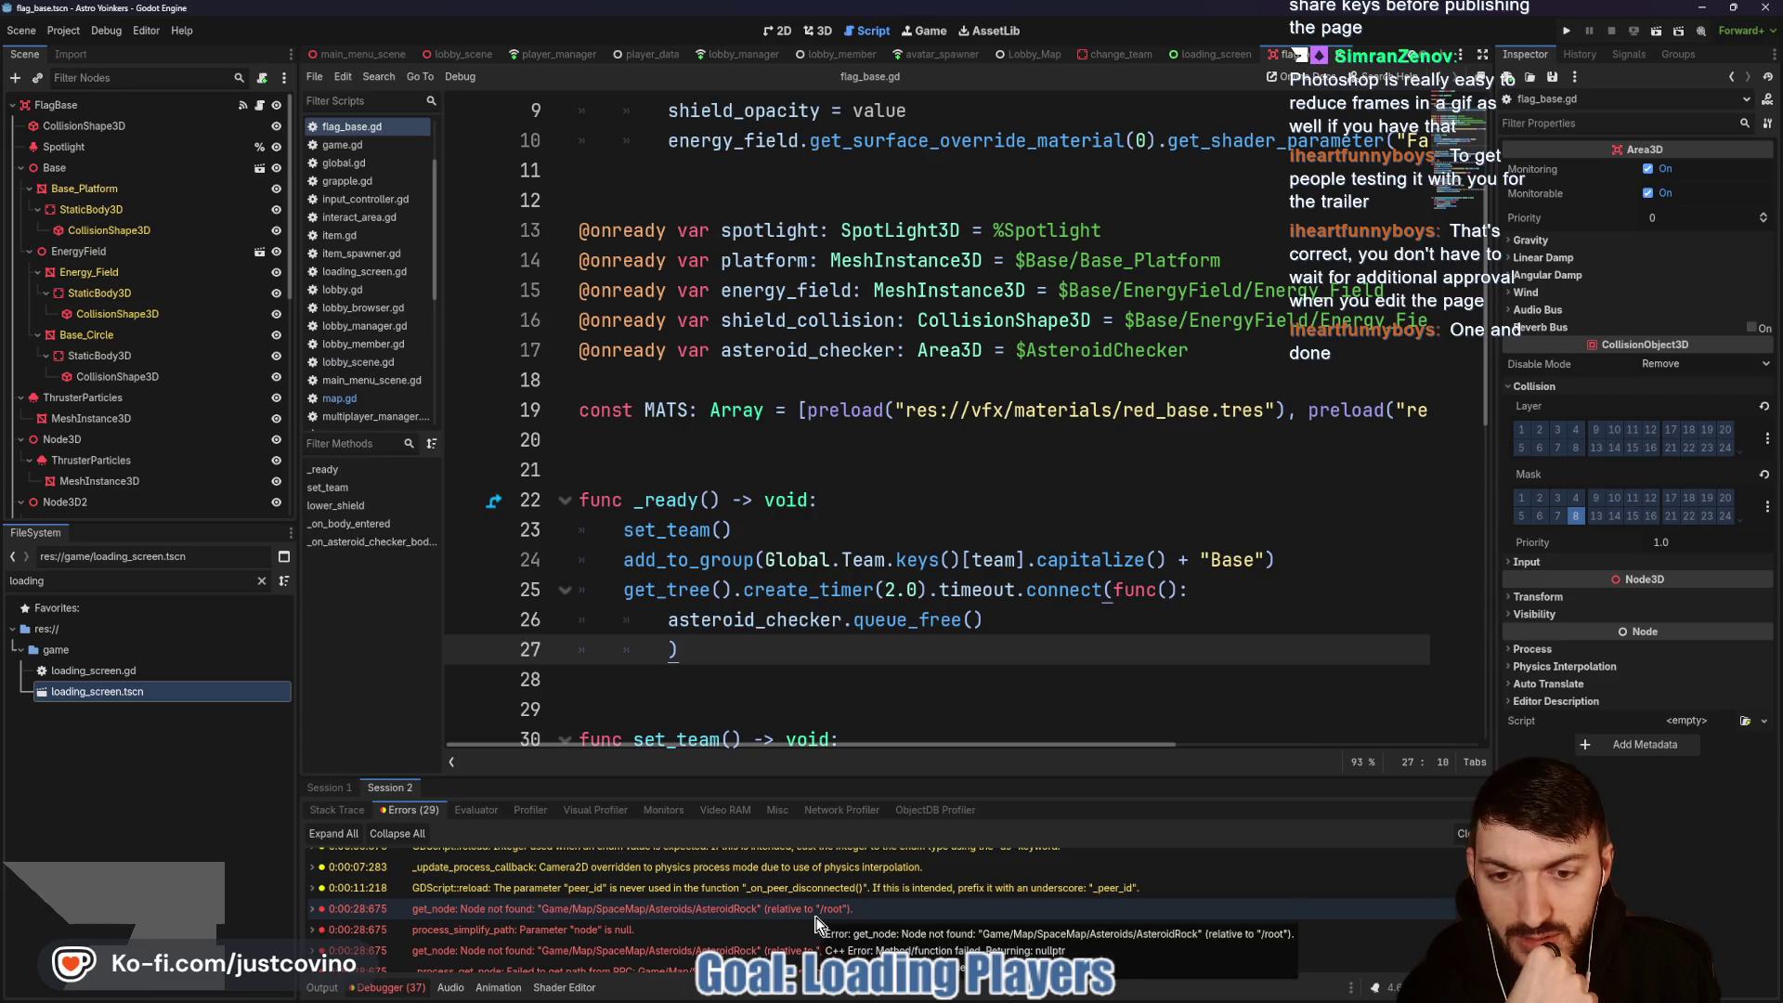
scroll(822, 927, down, 1)
scroll(901, 923, down, 3)
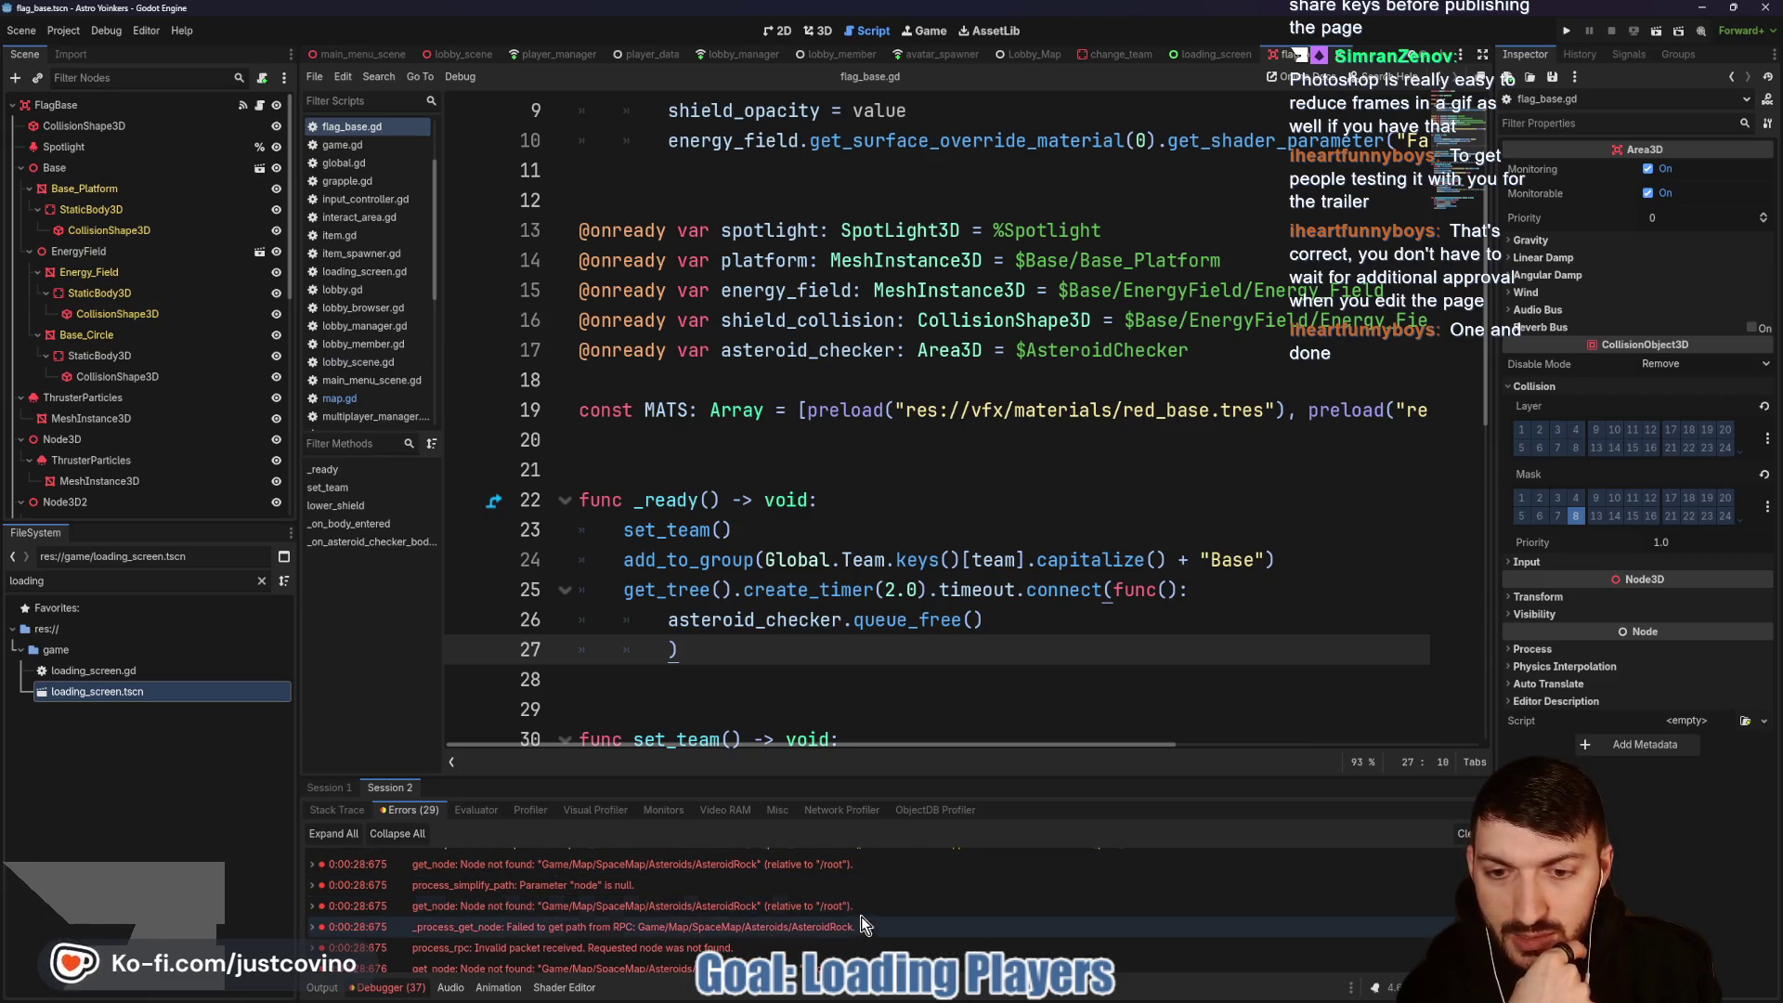
scroll(849, 915, down, 2)
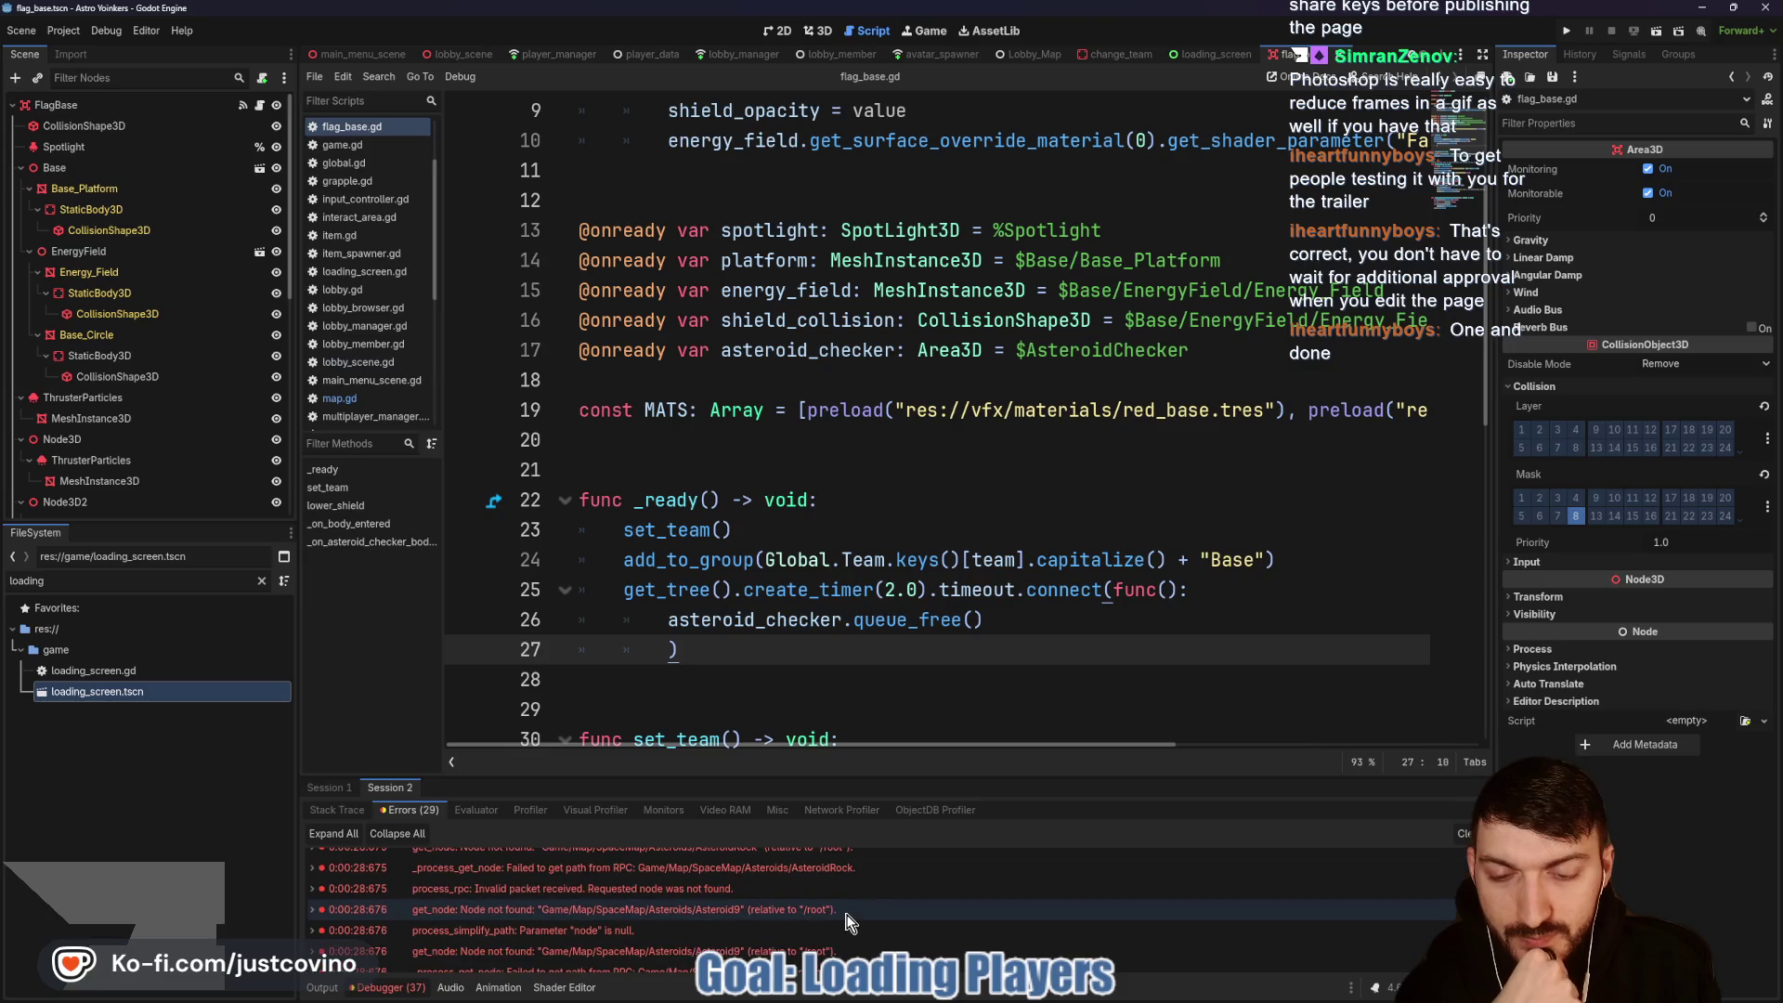
scroll(845, 920, down, 3)
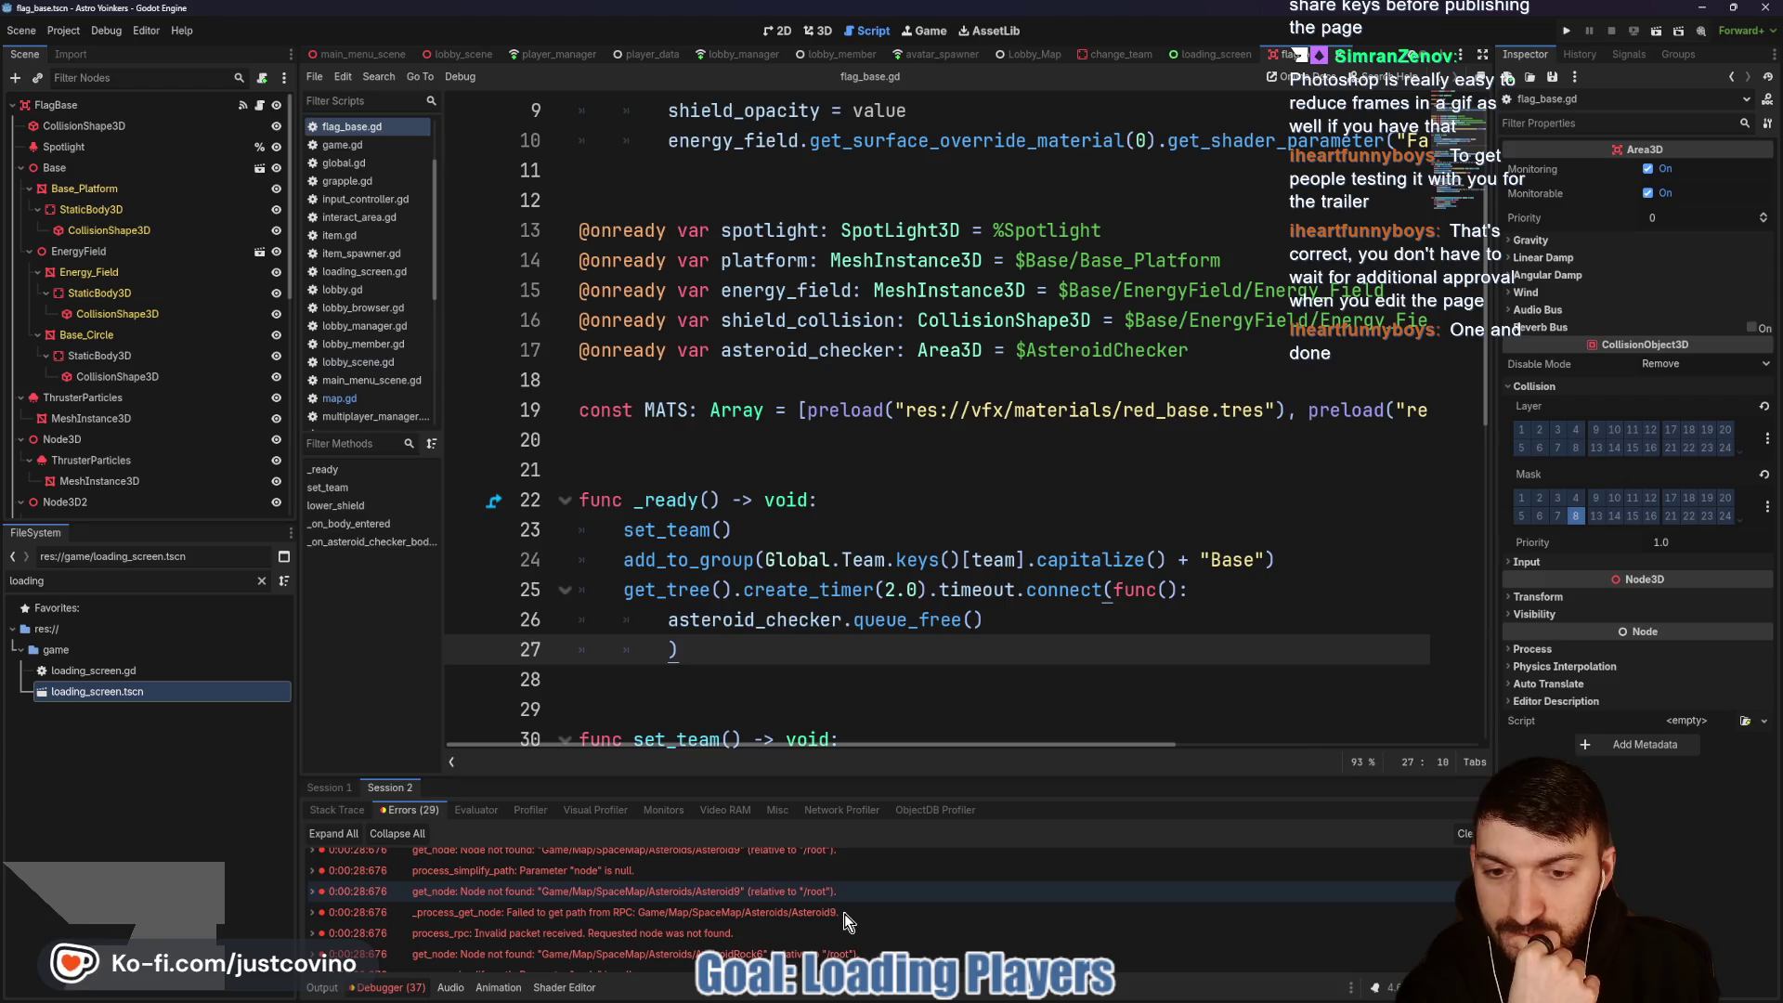
scroll(845, 920, down, 3)
scroll(844, 911, down, 1)
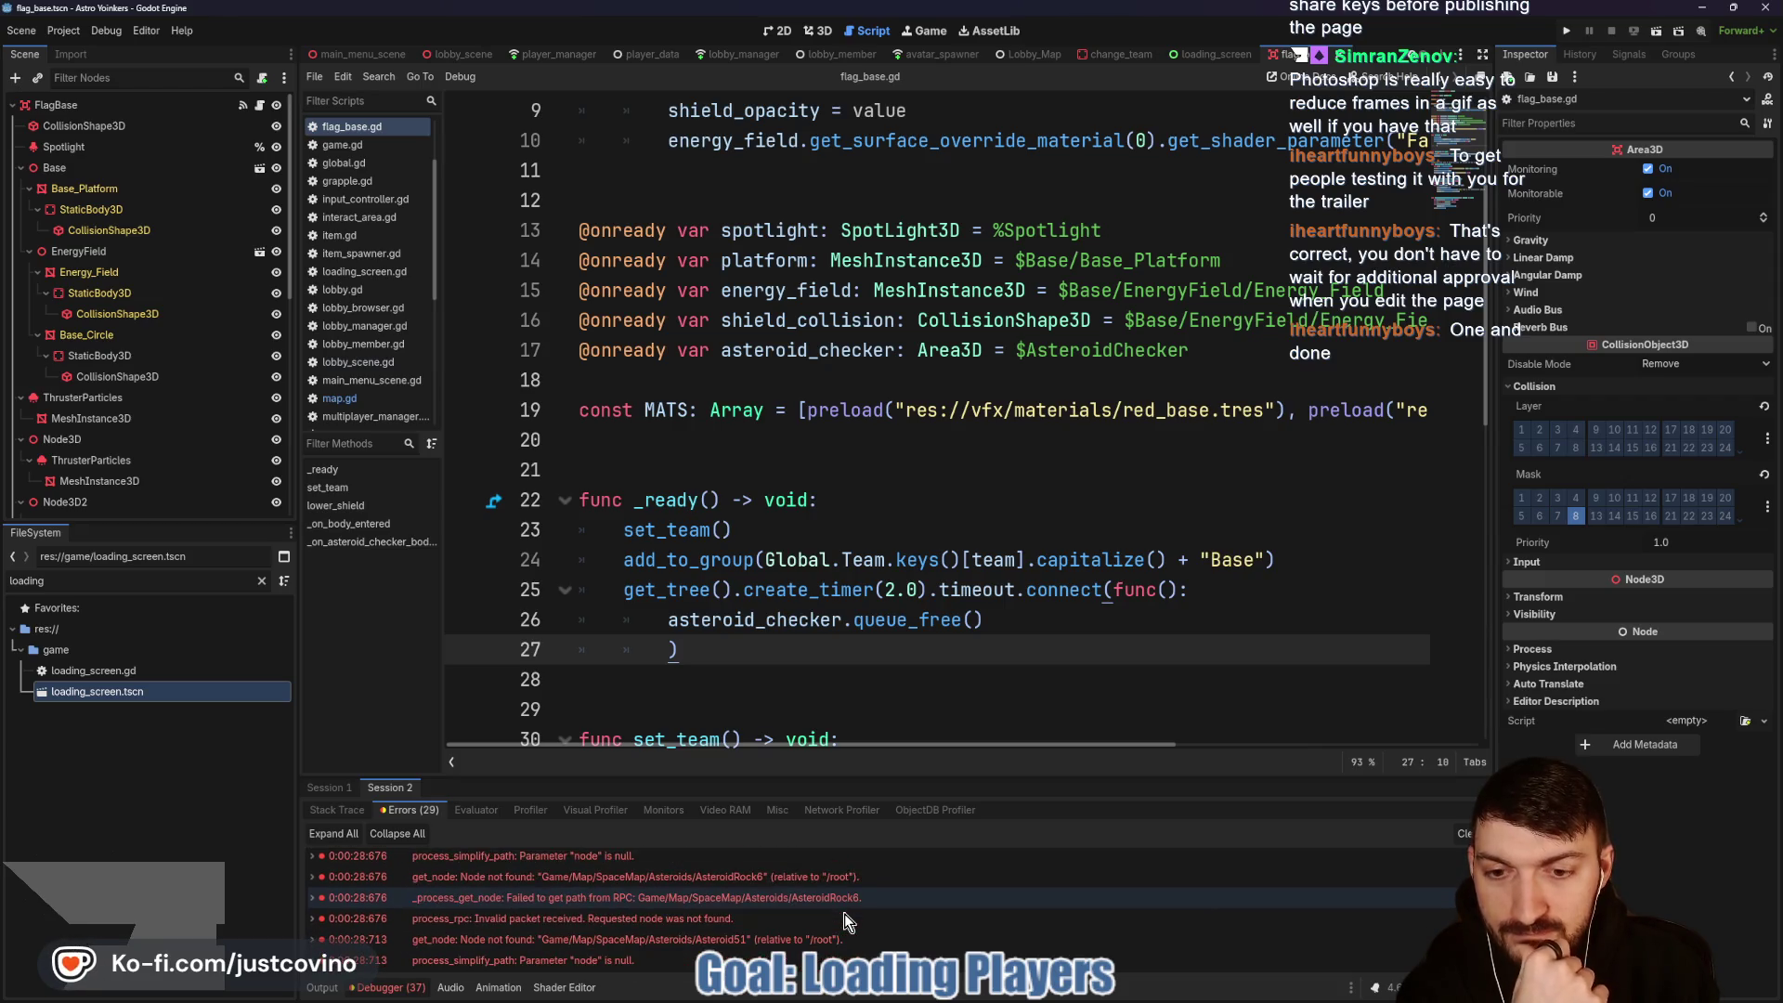
scroll(844, 912, down, 2)
scroll(844, 912, down, 4)
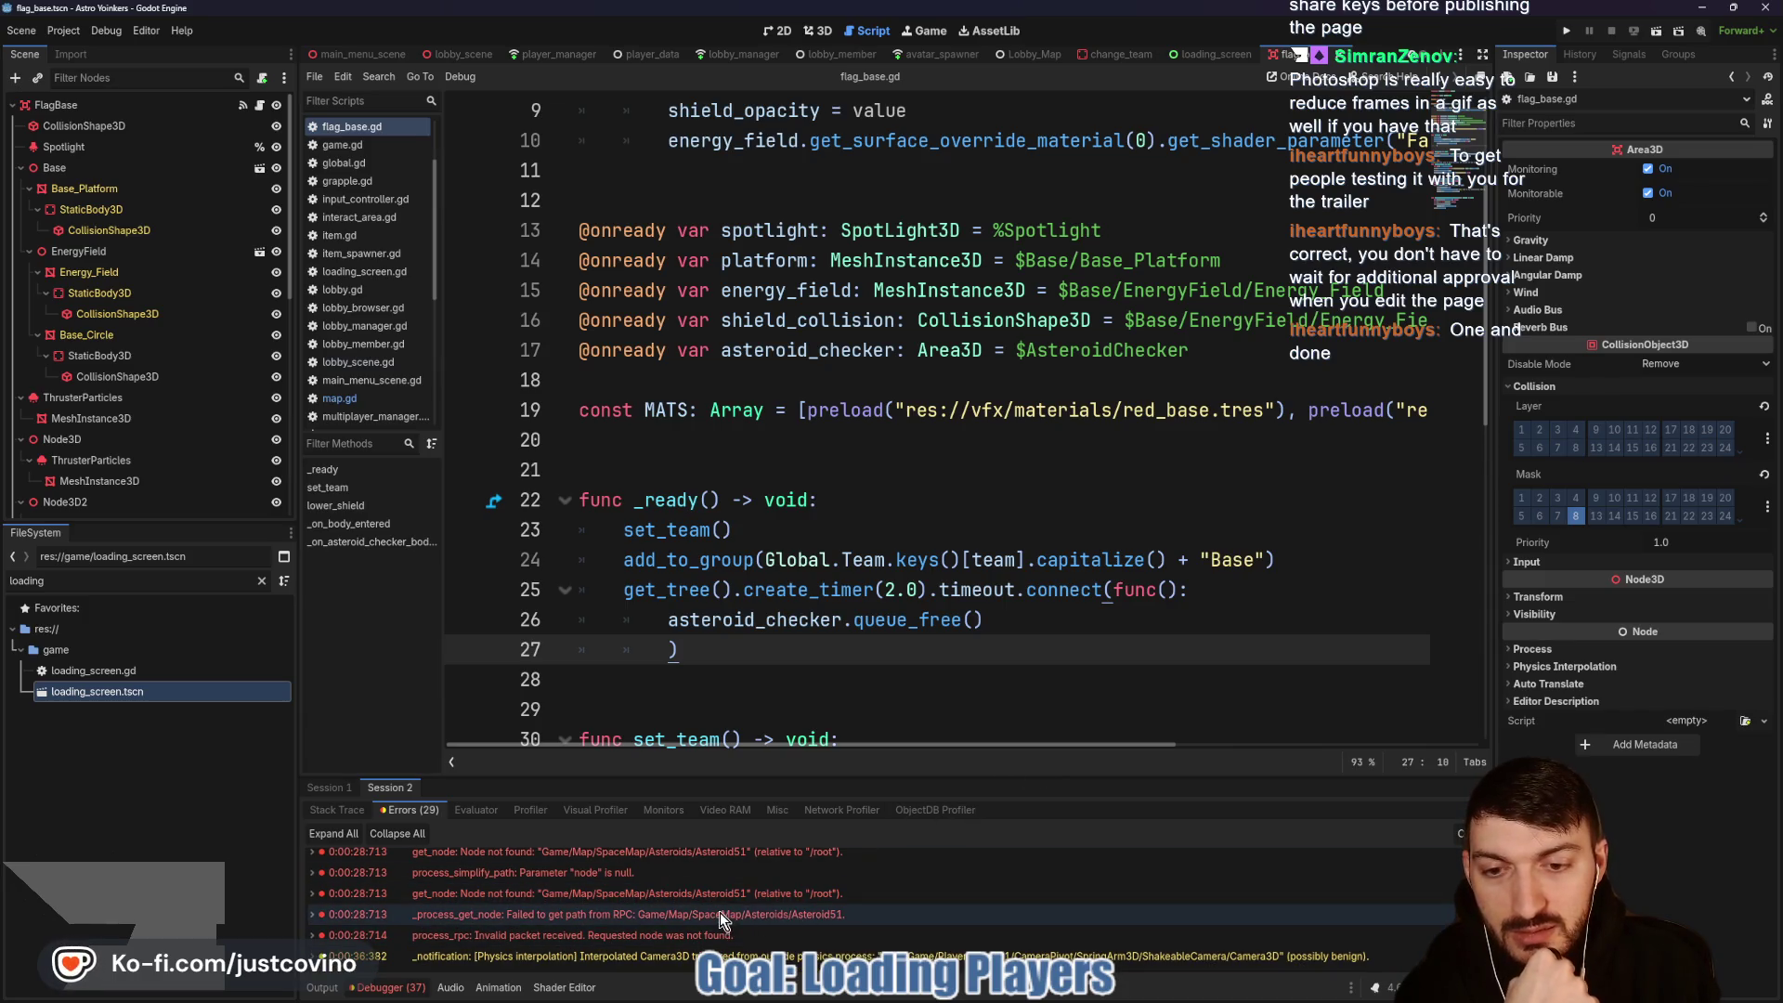
click(1458, 833)
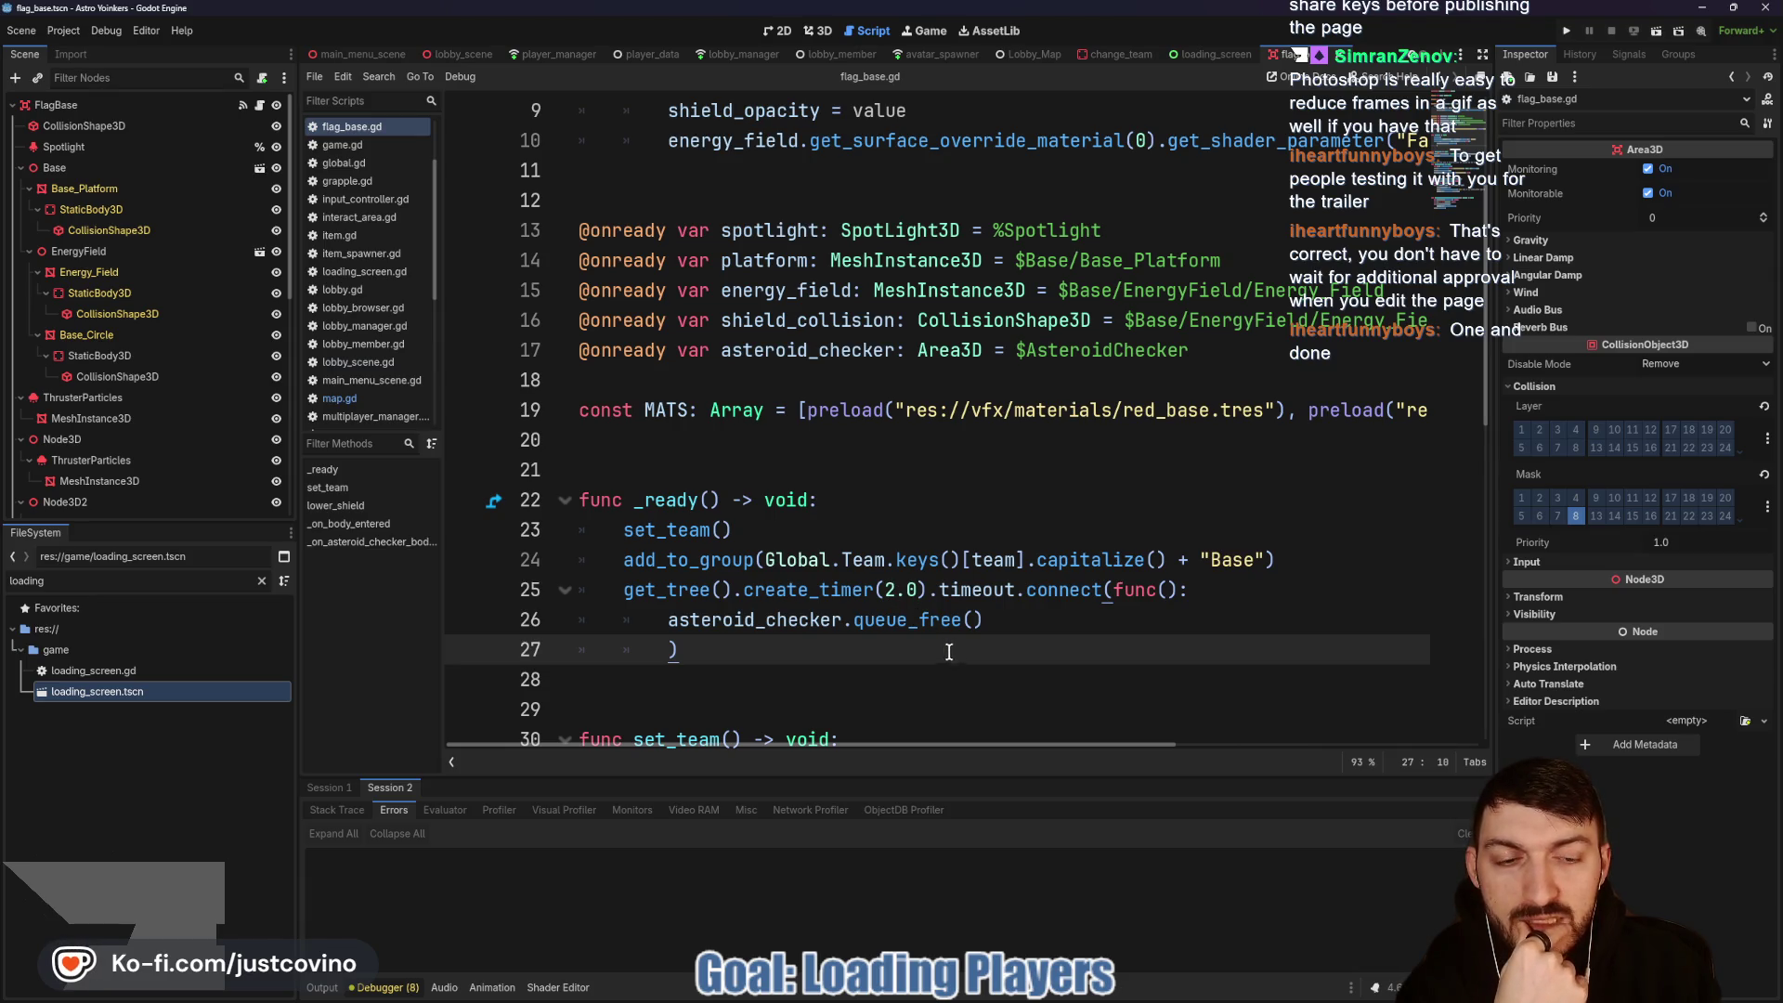
Step: Set the asteroid checker timer back to 1.0 seconds, save flag_base.gd, and hide the bottom panel
scroll(952, 645, down, 4)
scroll(955, 638, down, 5)
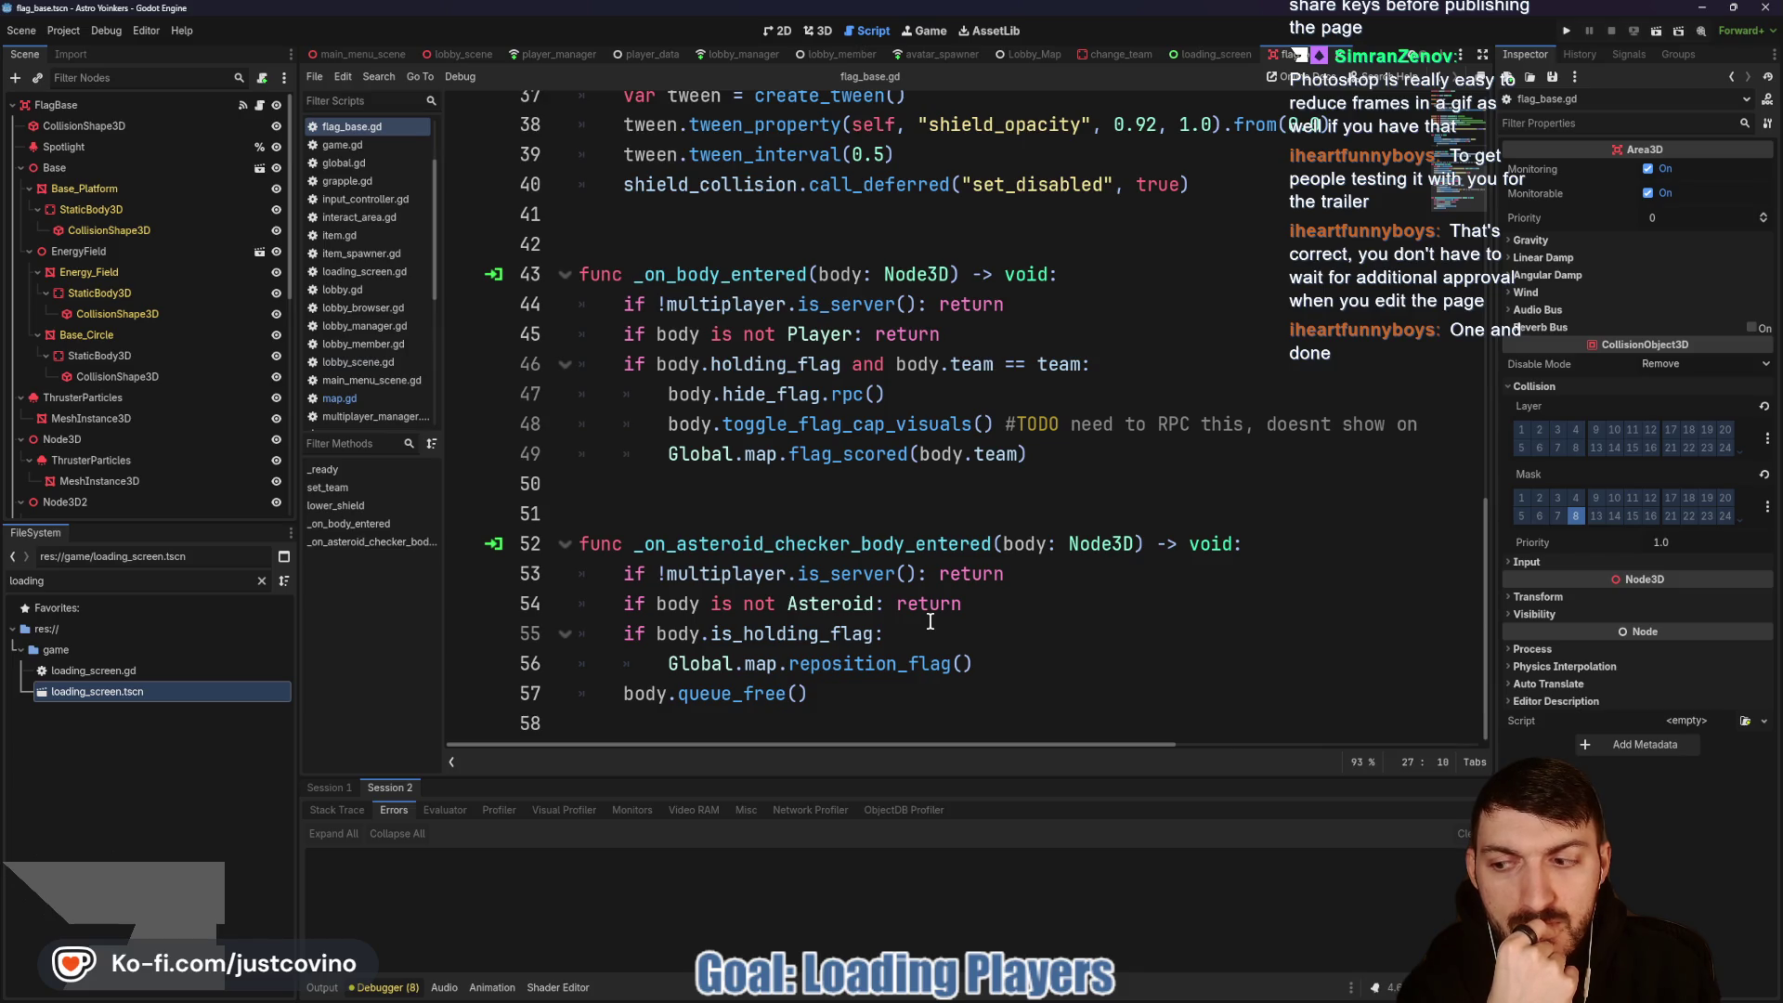
scroll(930, 621, up, 10)
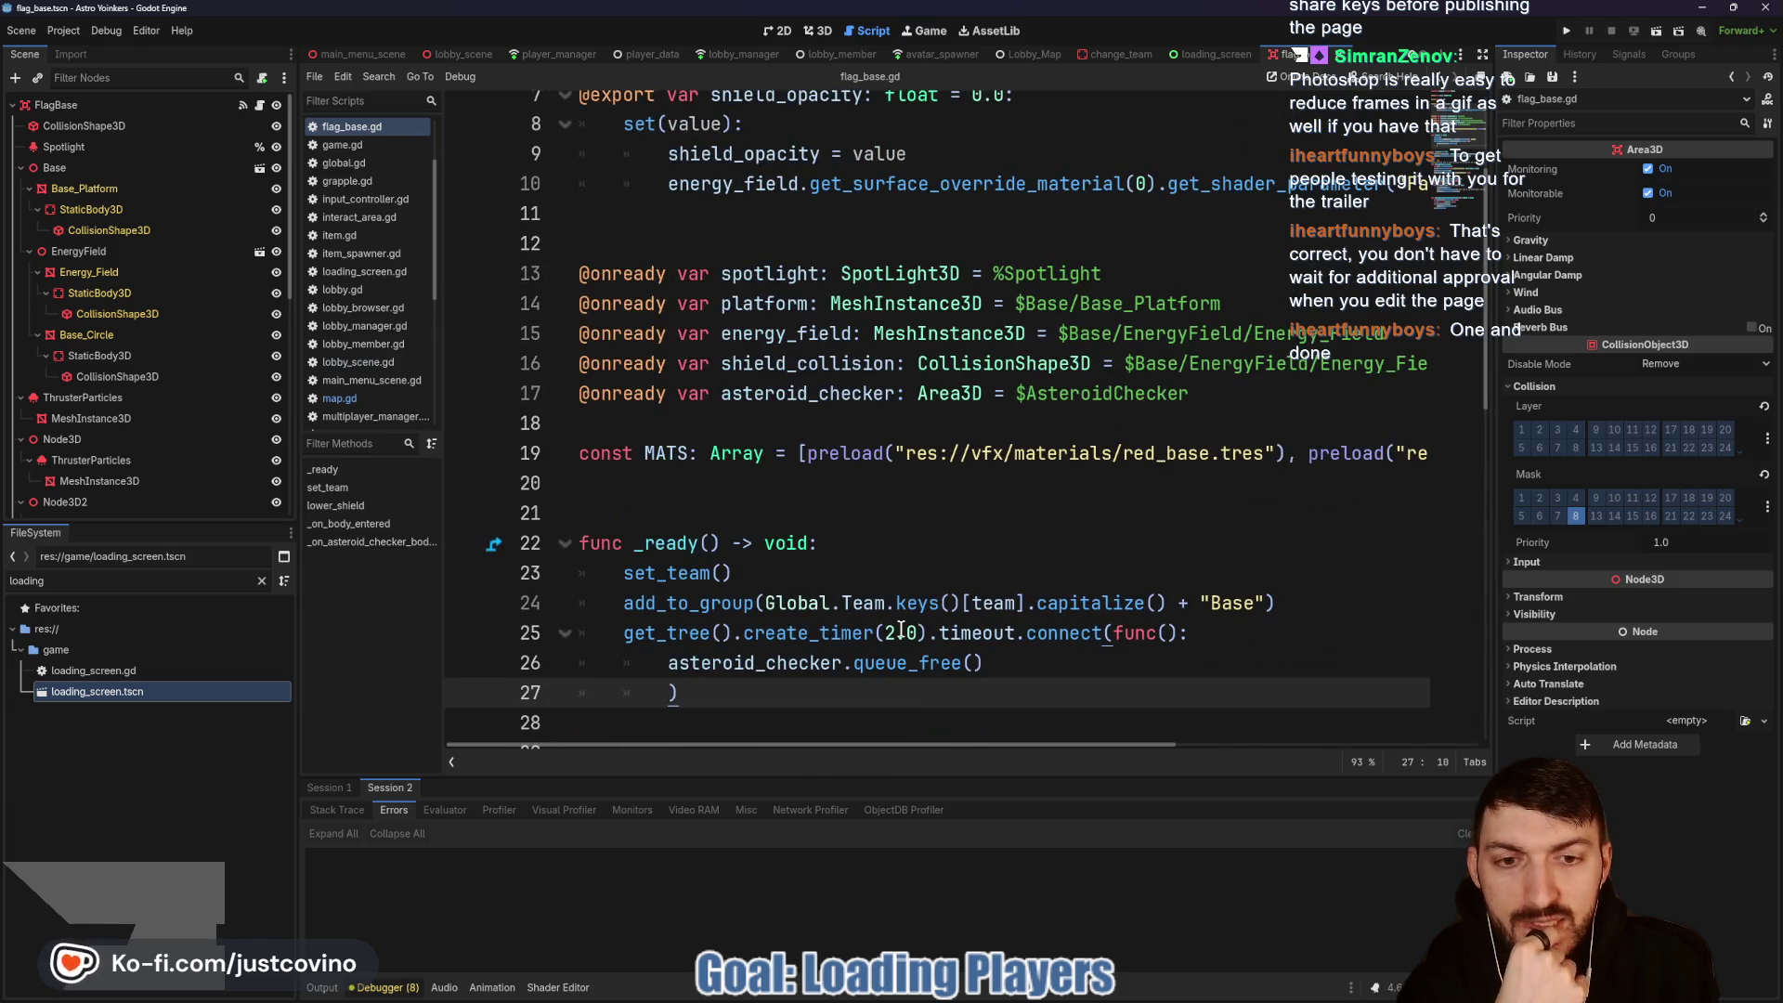
click(900, 632)
key(BackSpace)
text(1)
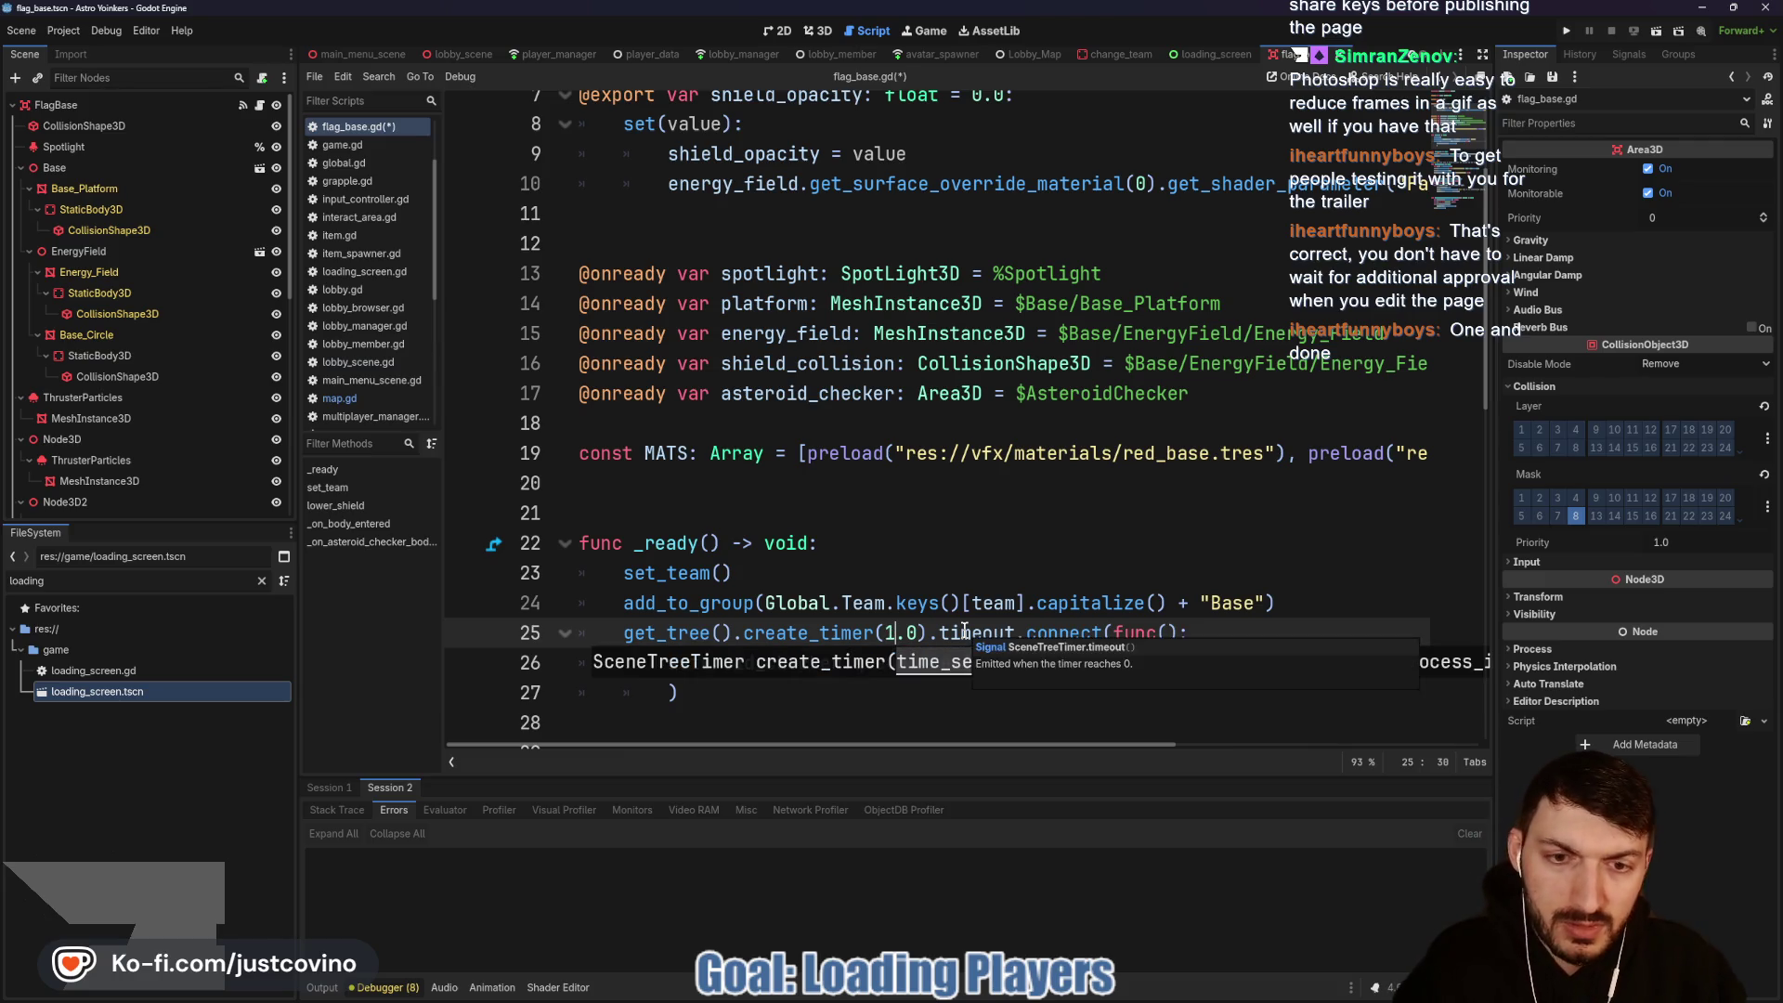
click(923, 599)
key(ctrl+s)
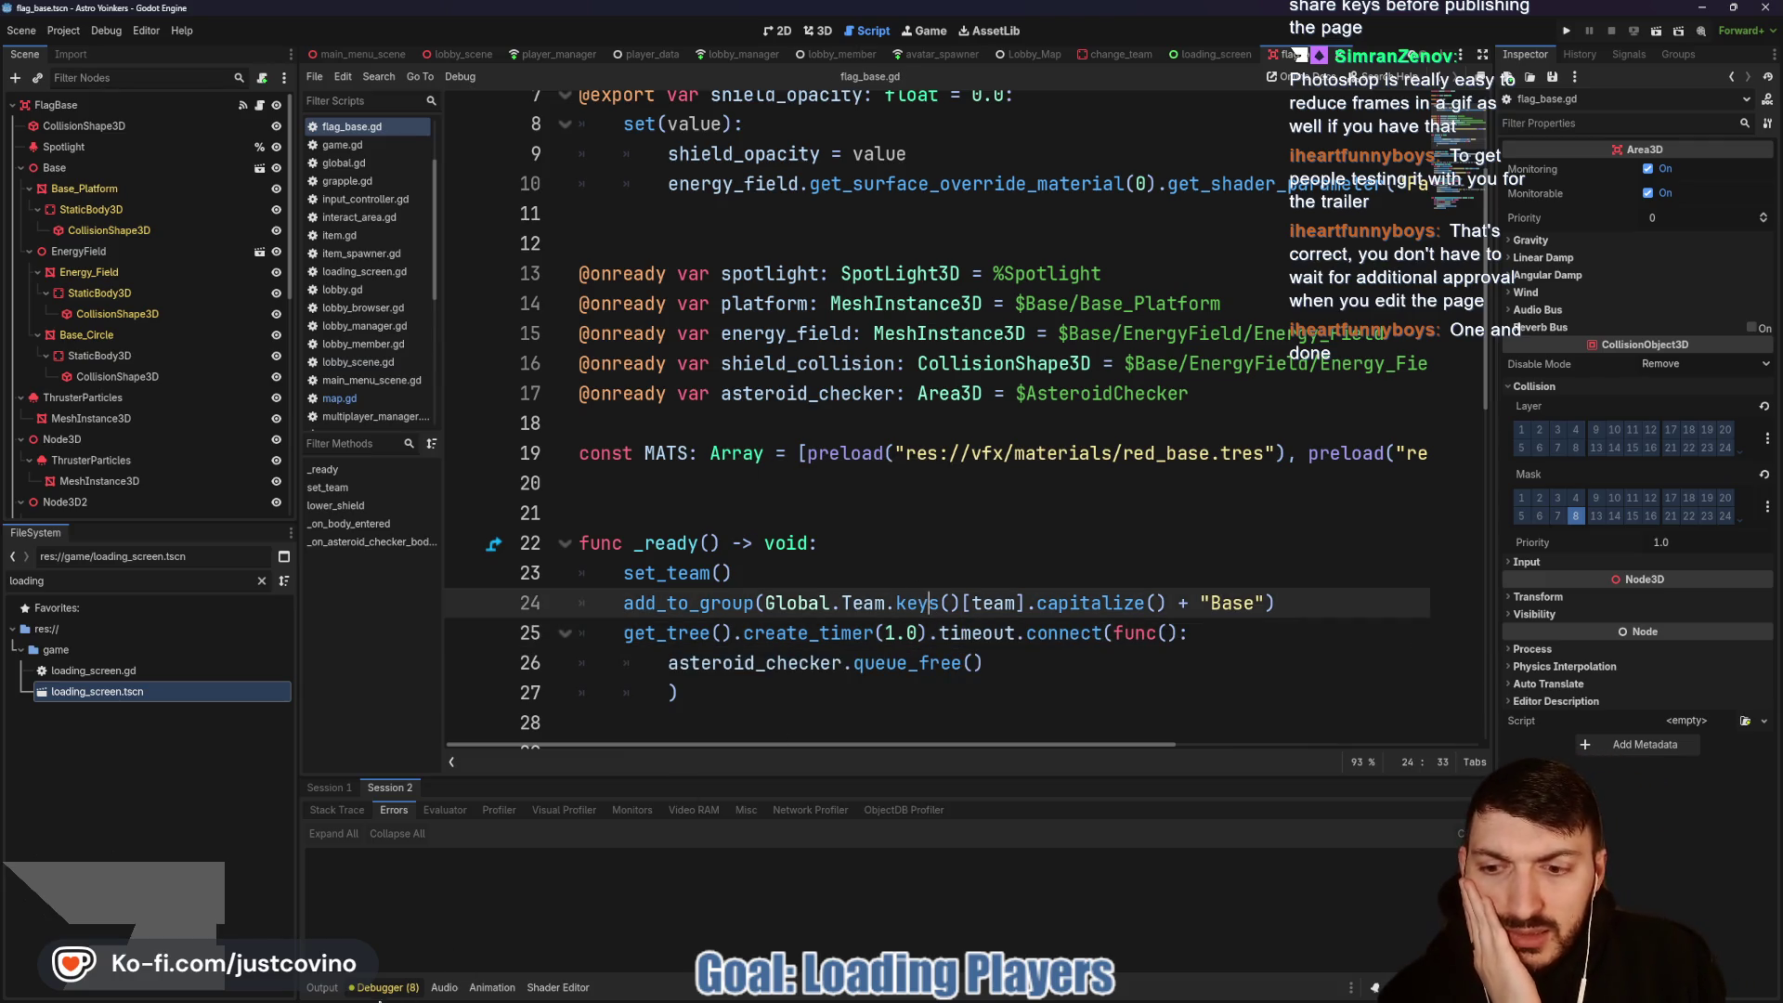
click(322, 987)
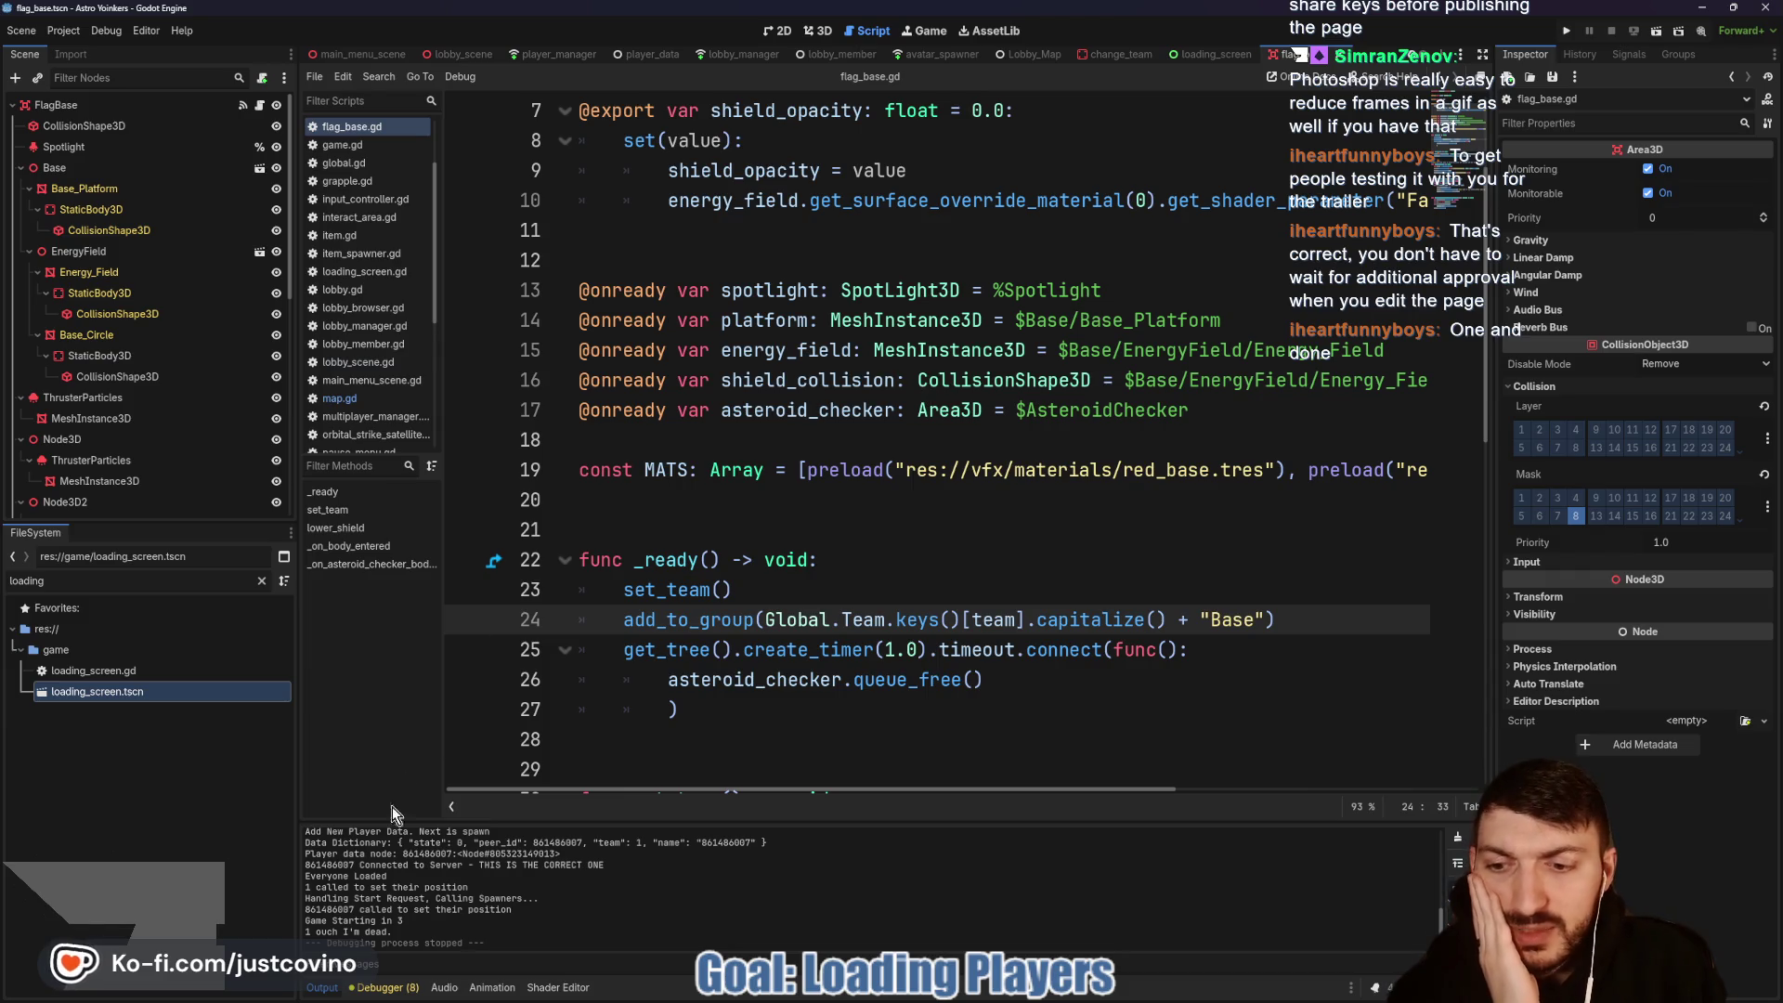
key(ctrl+j)
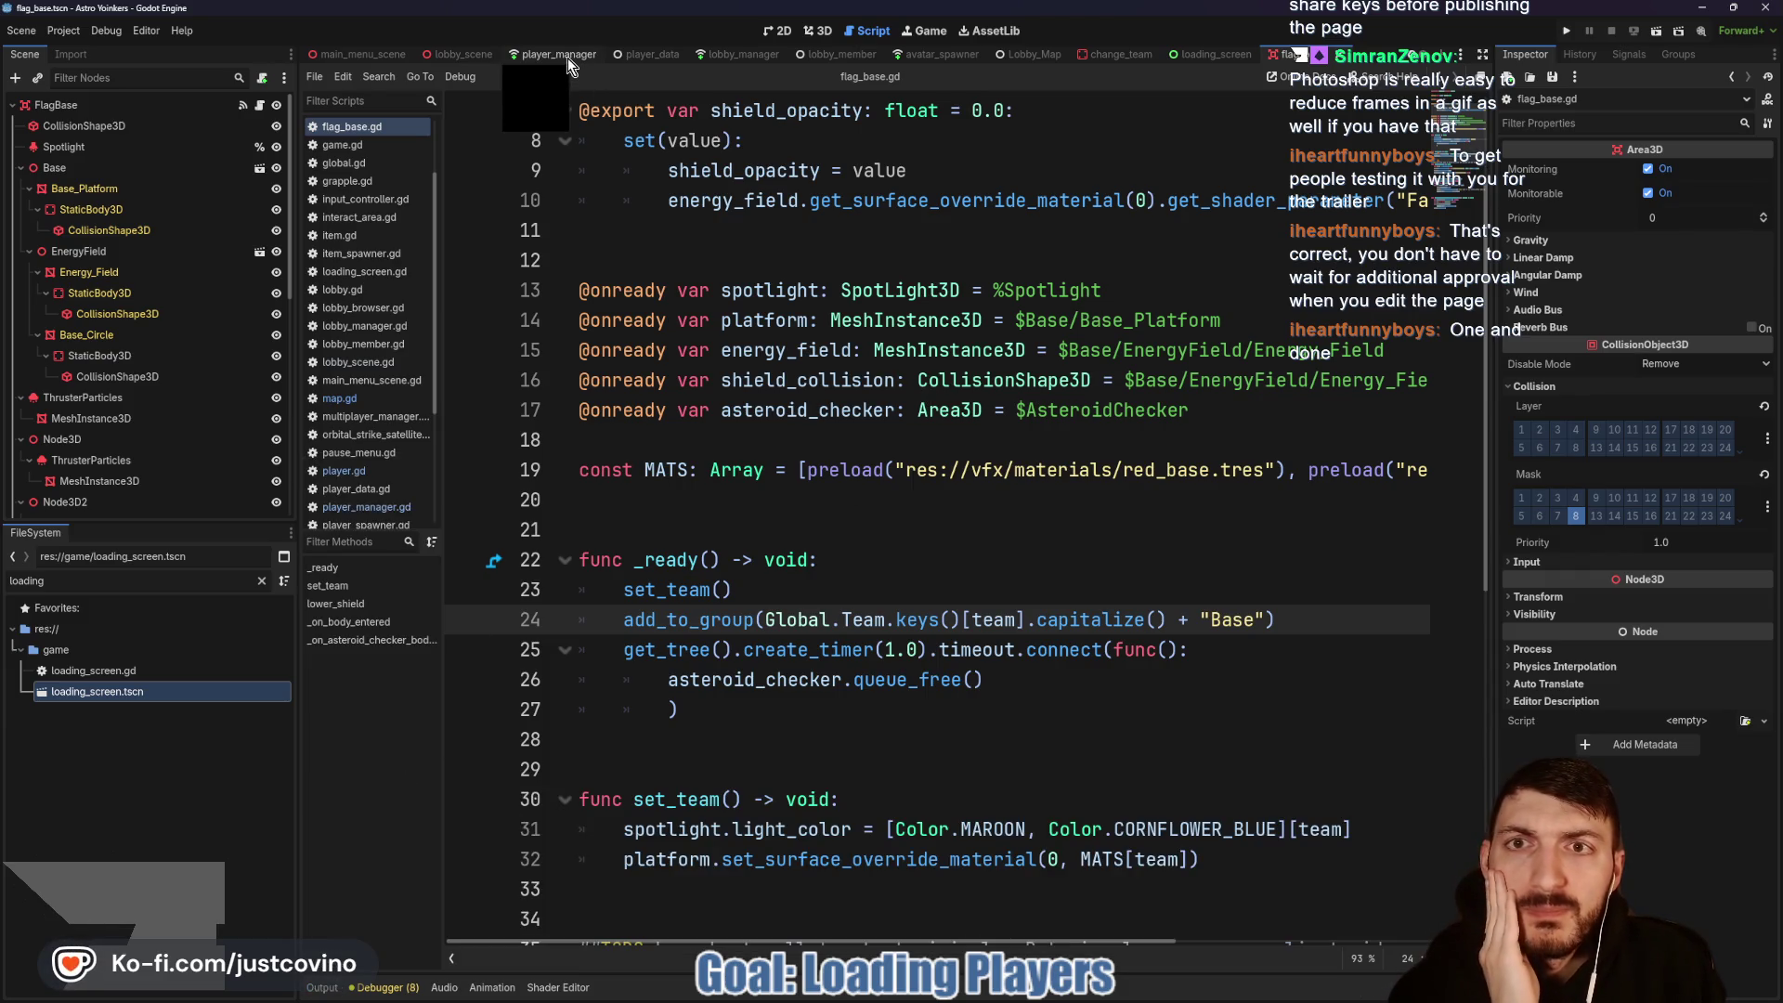
Step: In player_manager.gd, highlight set_initial_avatar_position, its print line 132, and the teleport_avatar call
click(583, 54)
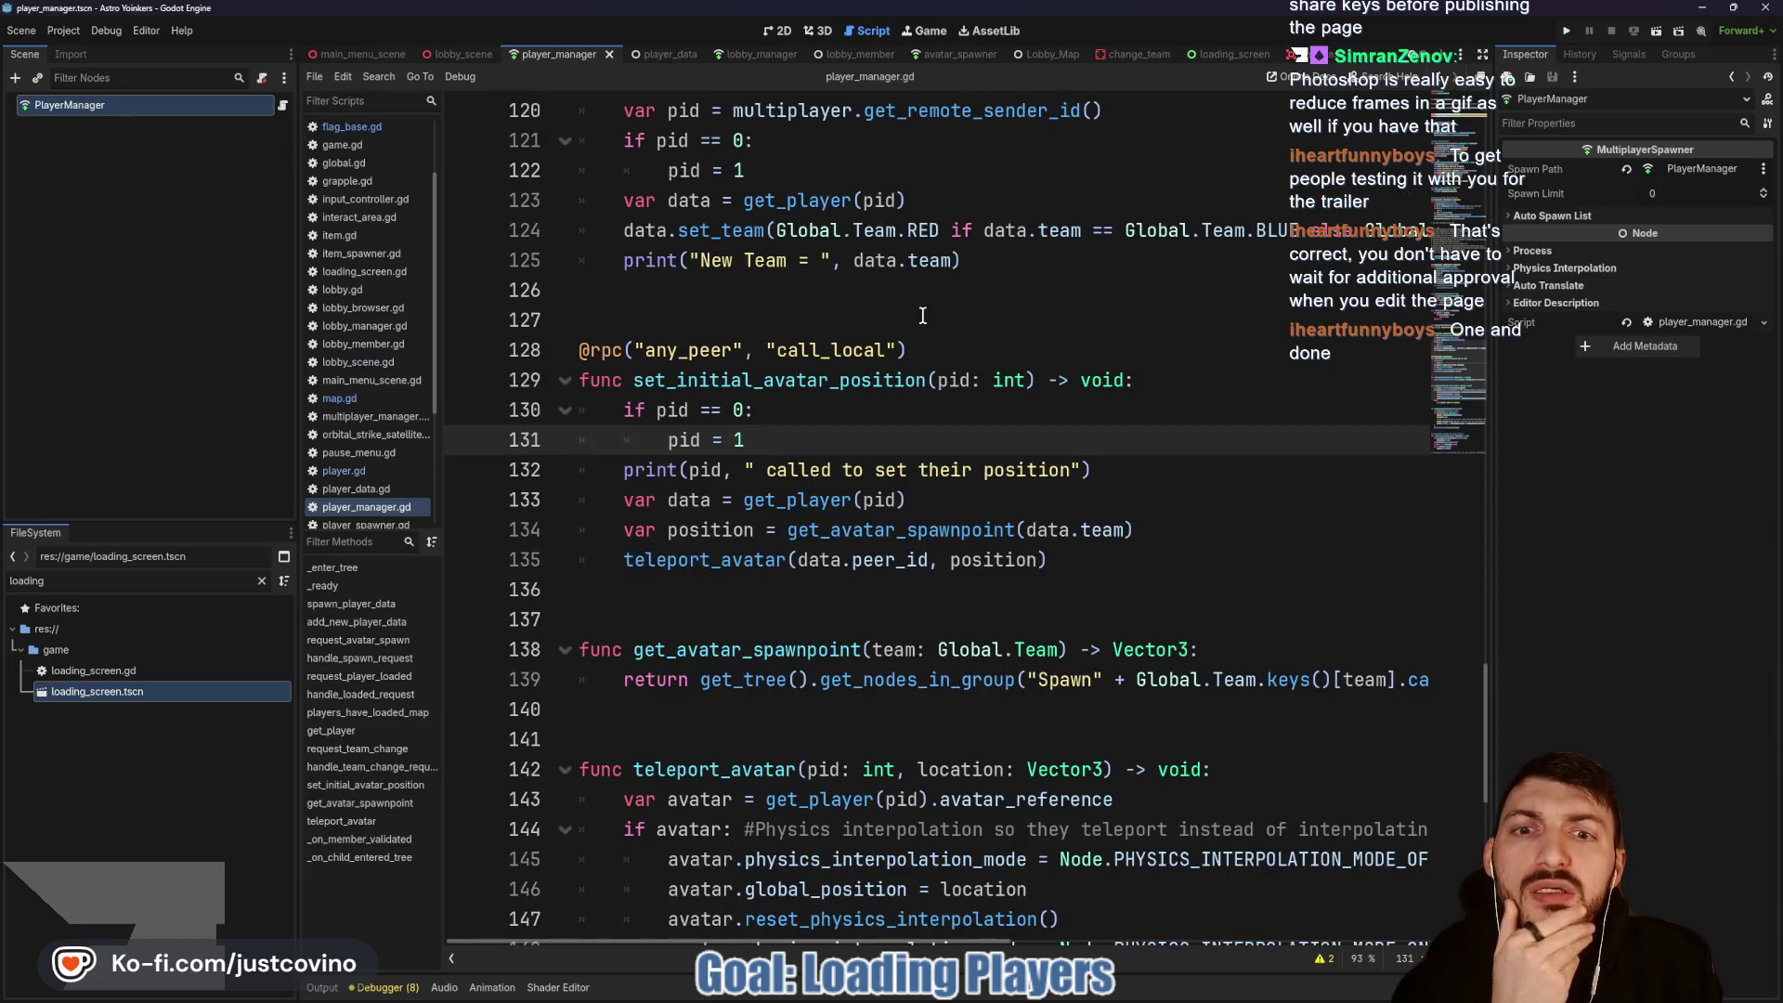
double_click(804, 381)
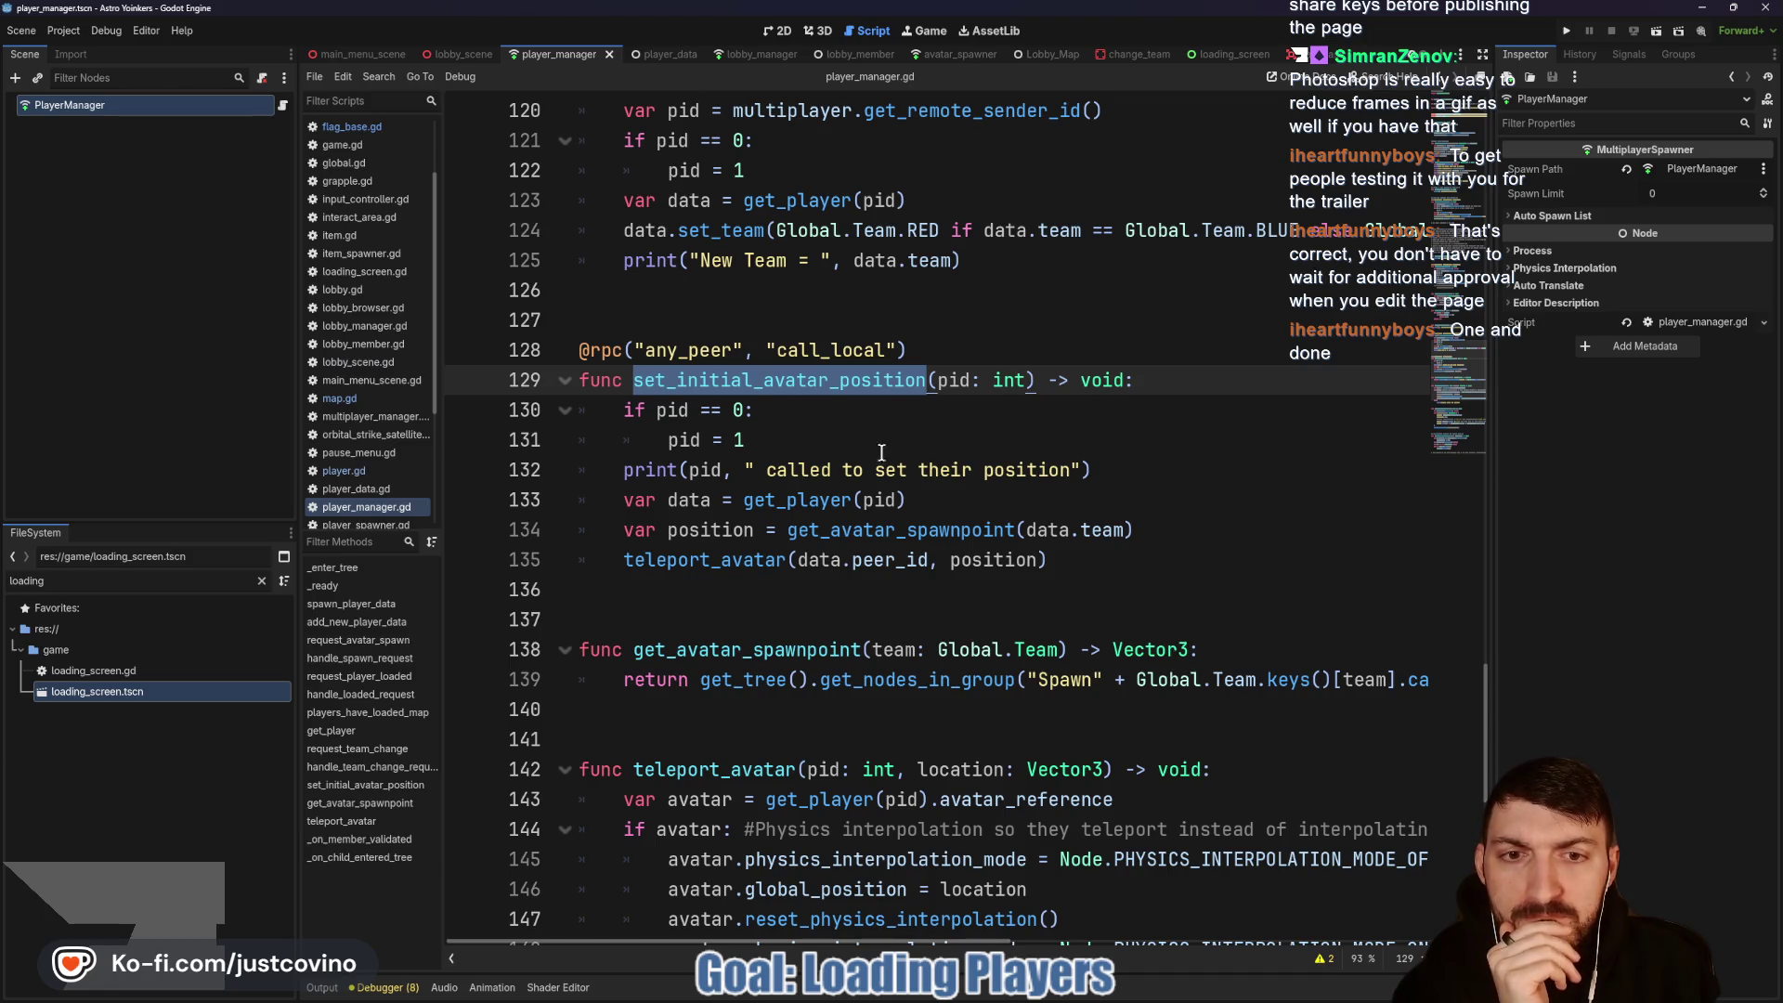
click(1128, 470)
key(shift+Home)
key(shift+Home)
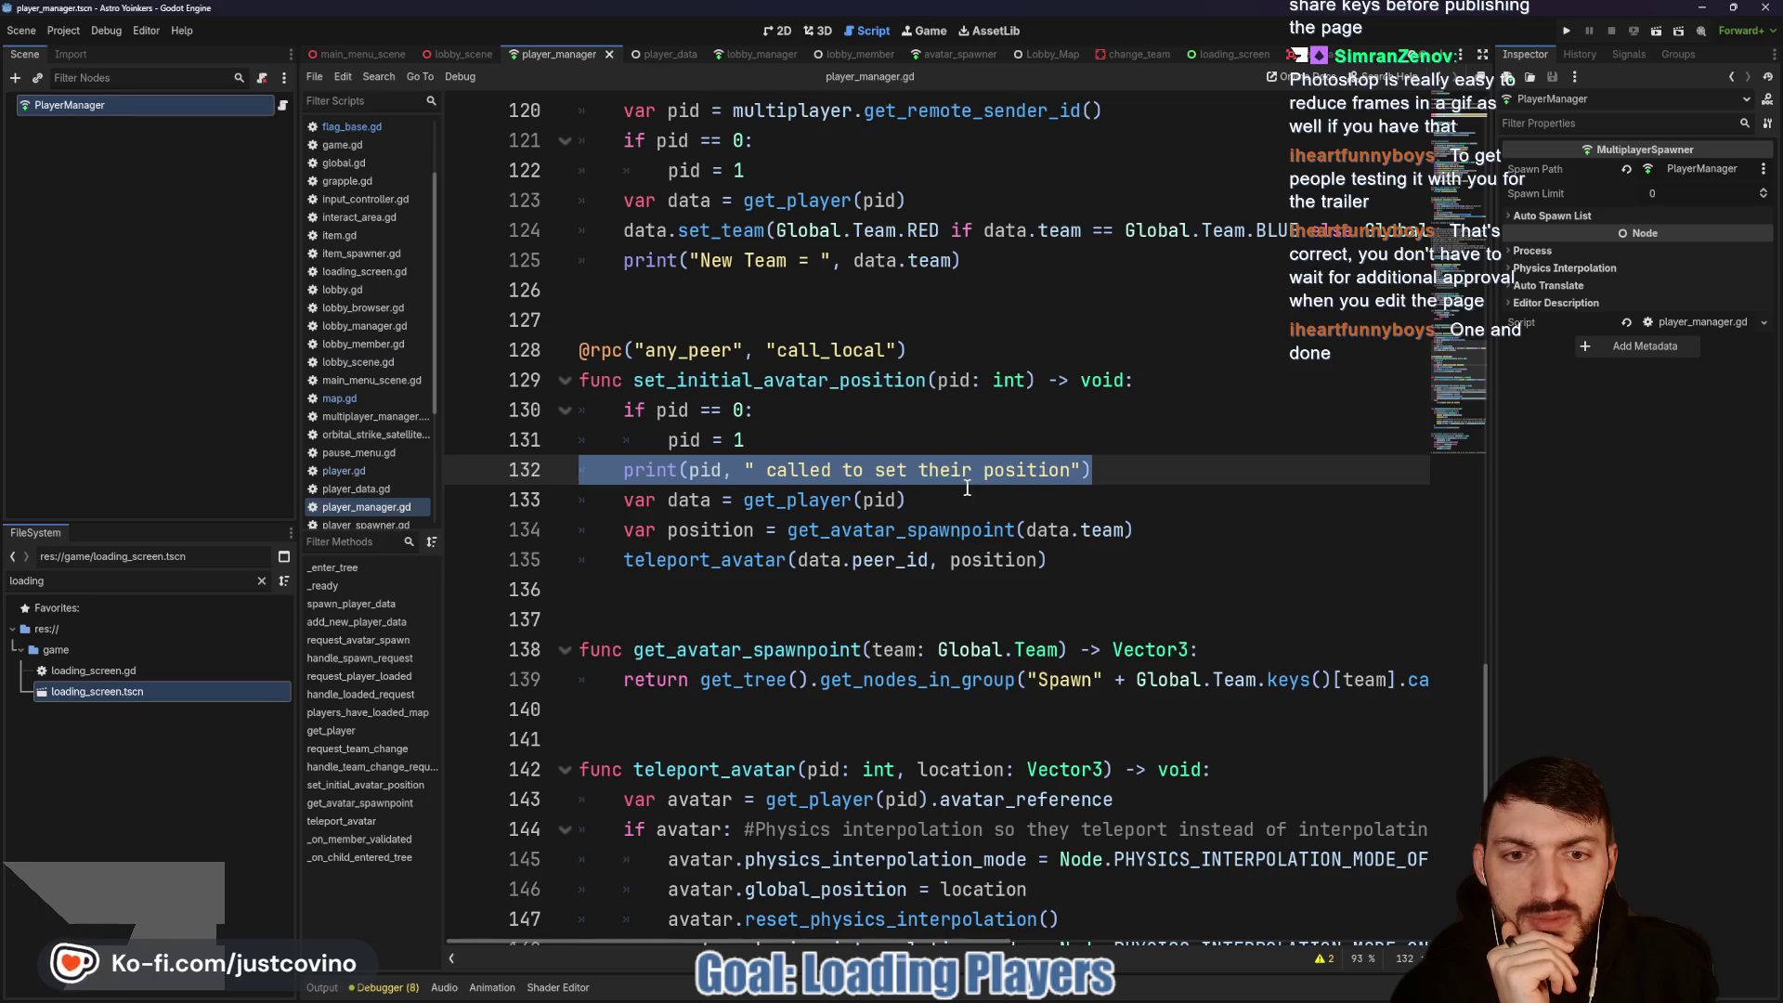
mouse_move(976, 570)
double_click(735, 559)
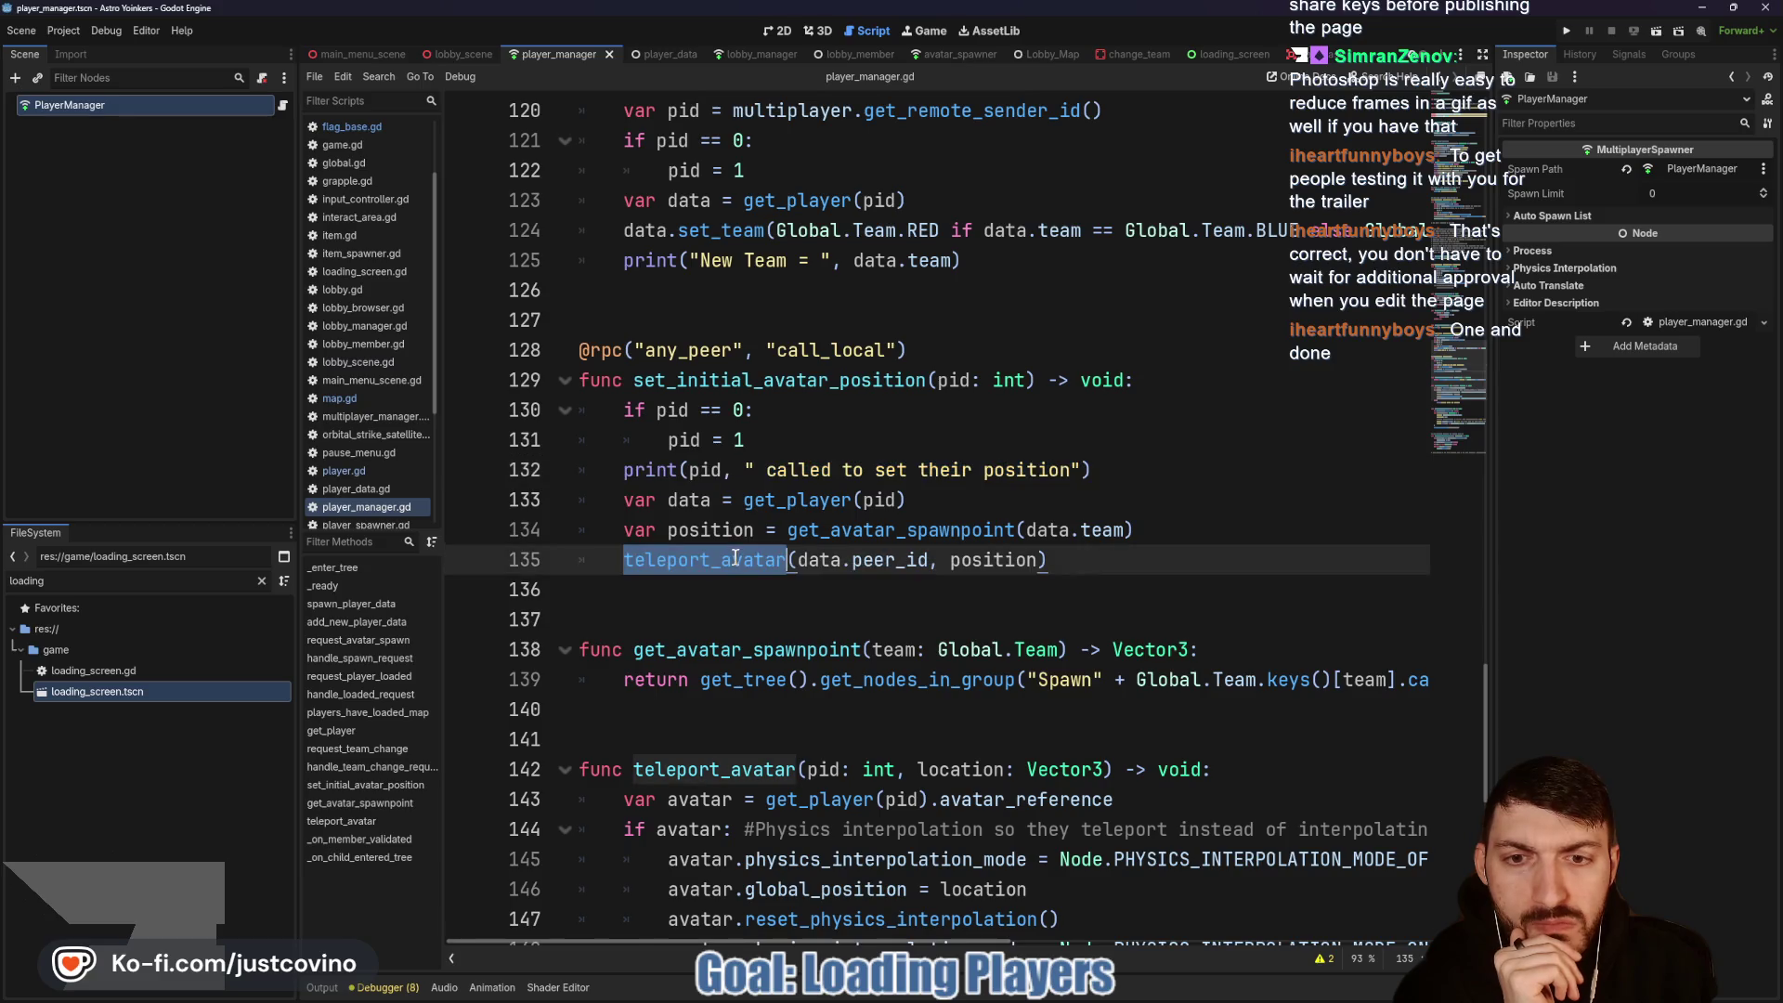
Step: Inspect handle_team_change_request, then go to change_map's set_process(false) line in loading_screen.gd
scroll(1067, 541, down, 2)
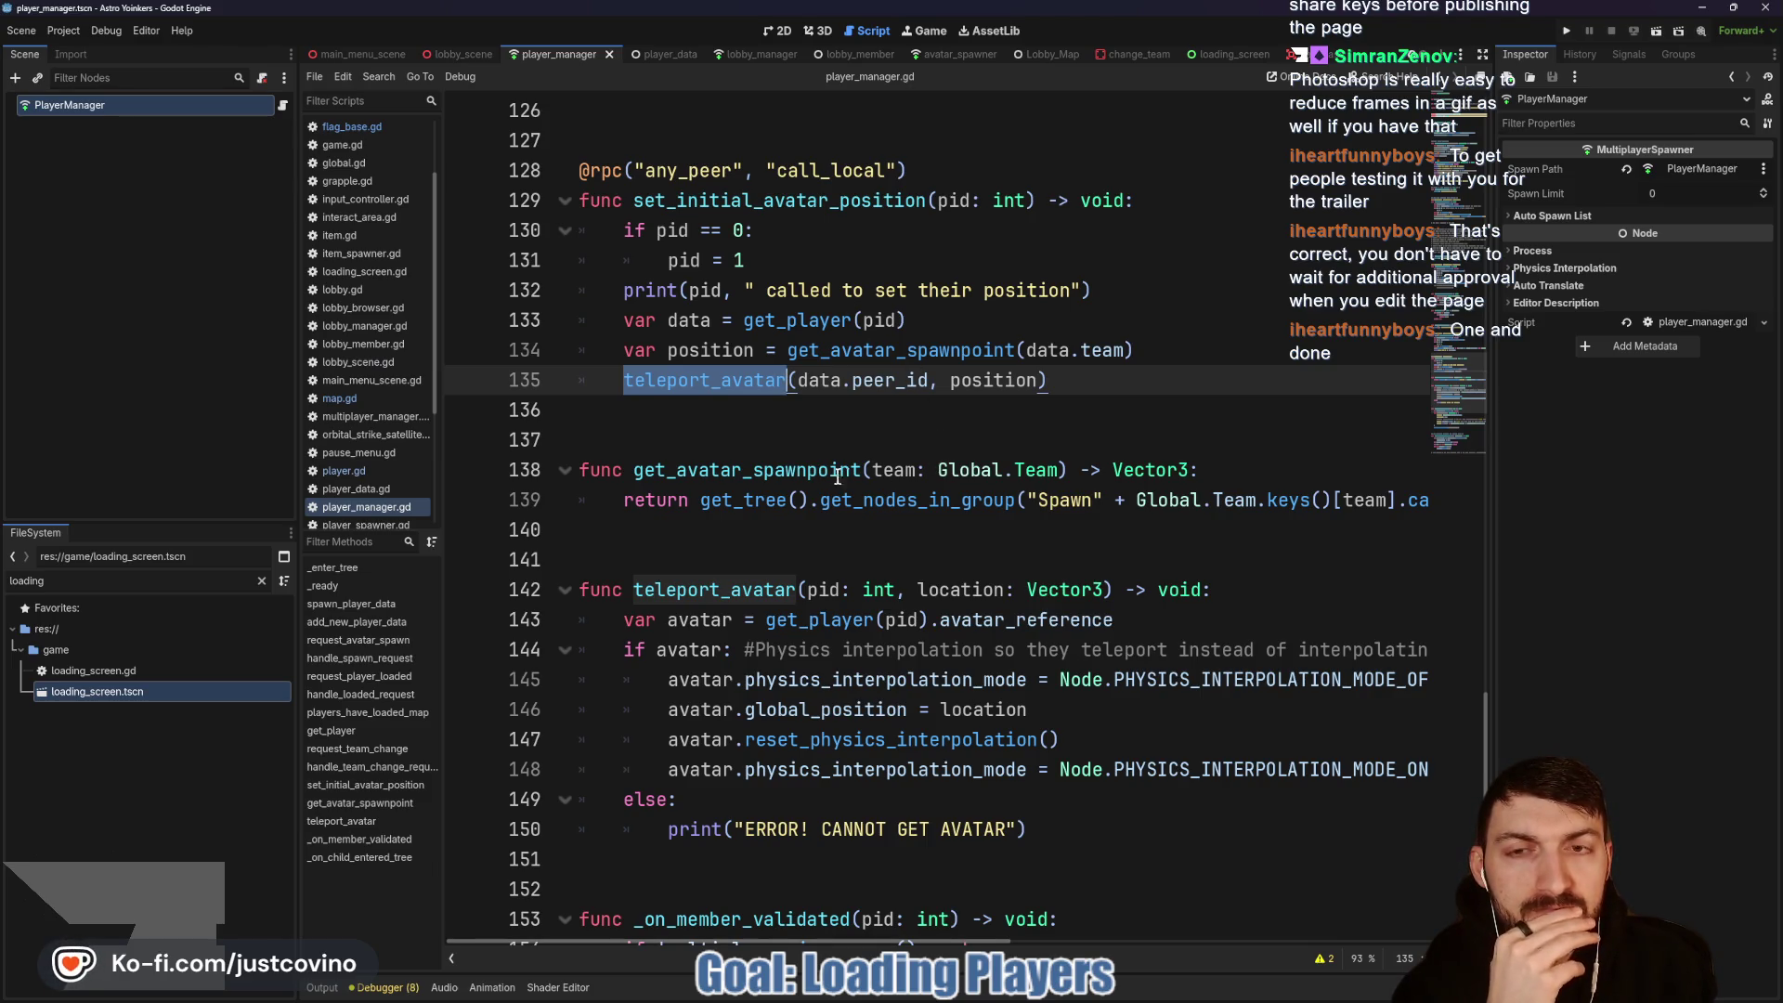
scroll(743, 371, up, 6)
click(707, 409)
double_click(706, 409)
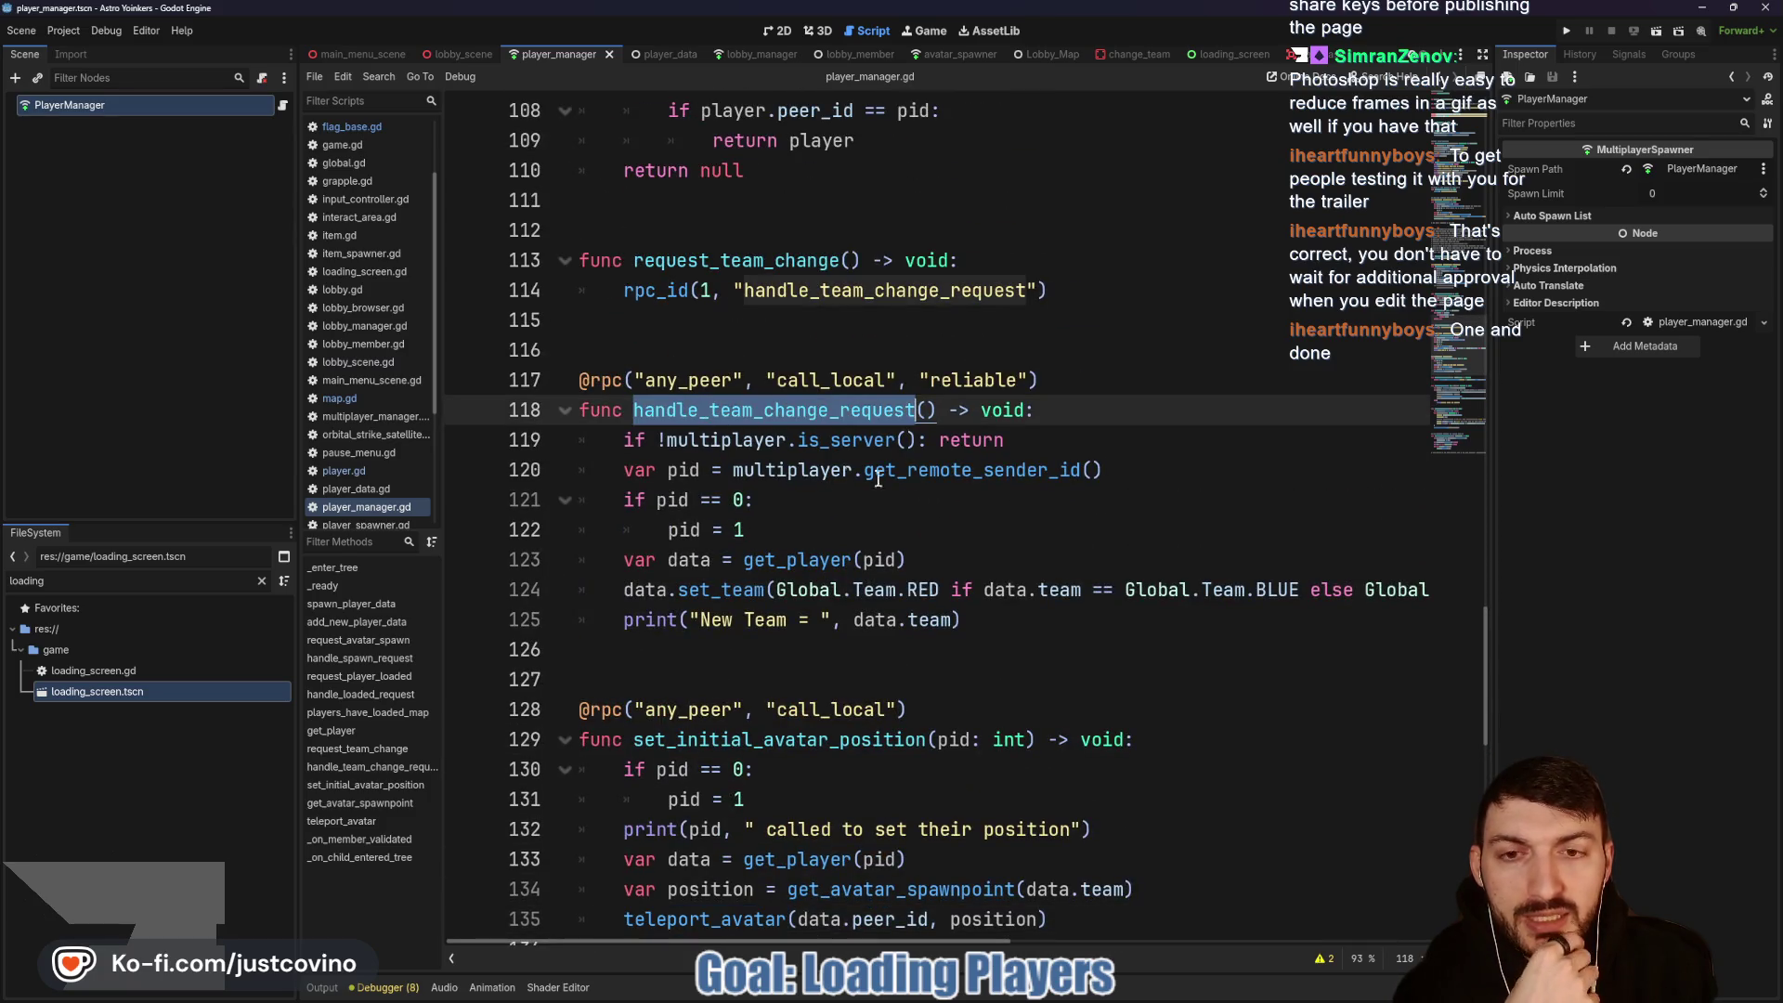
scroll(1088, 473, down, 4)
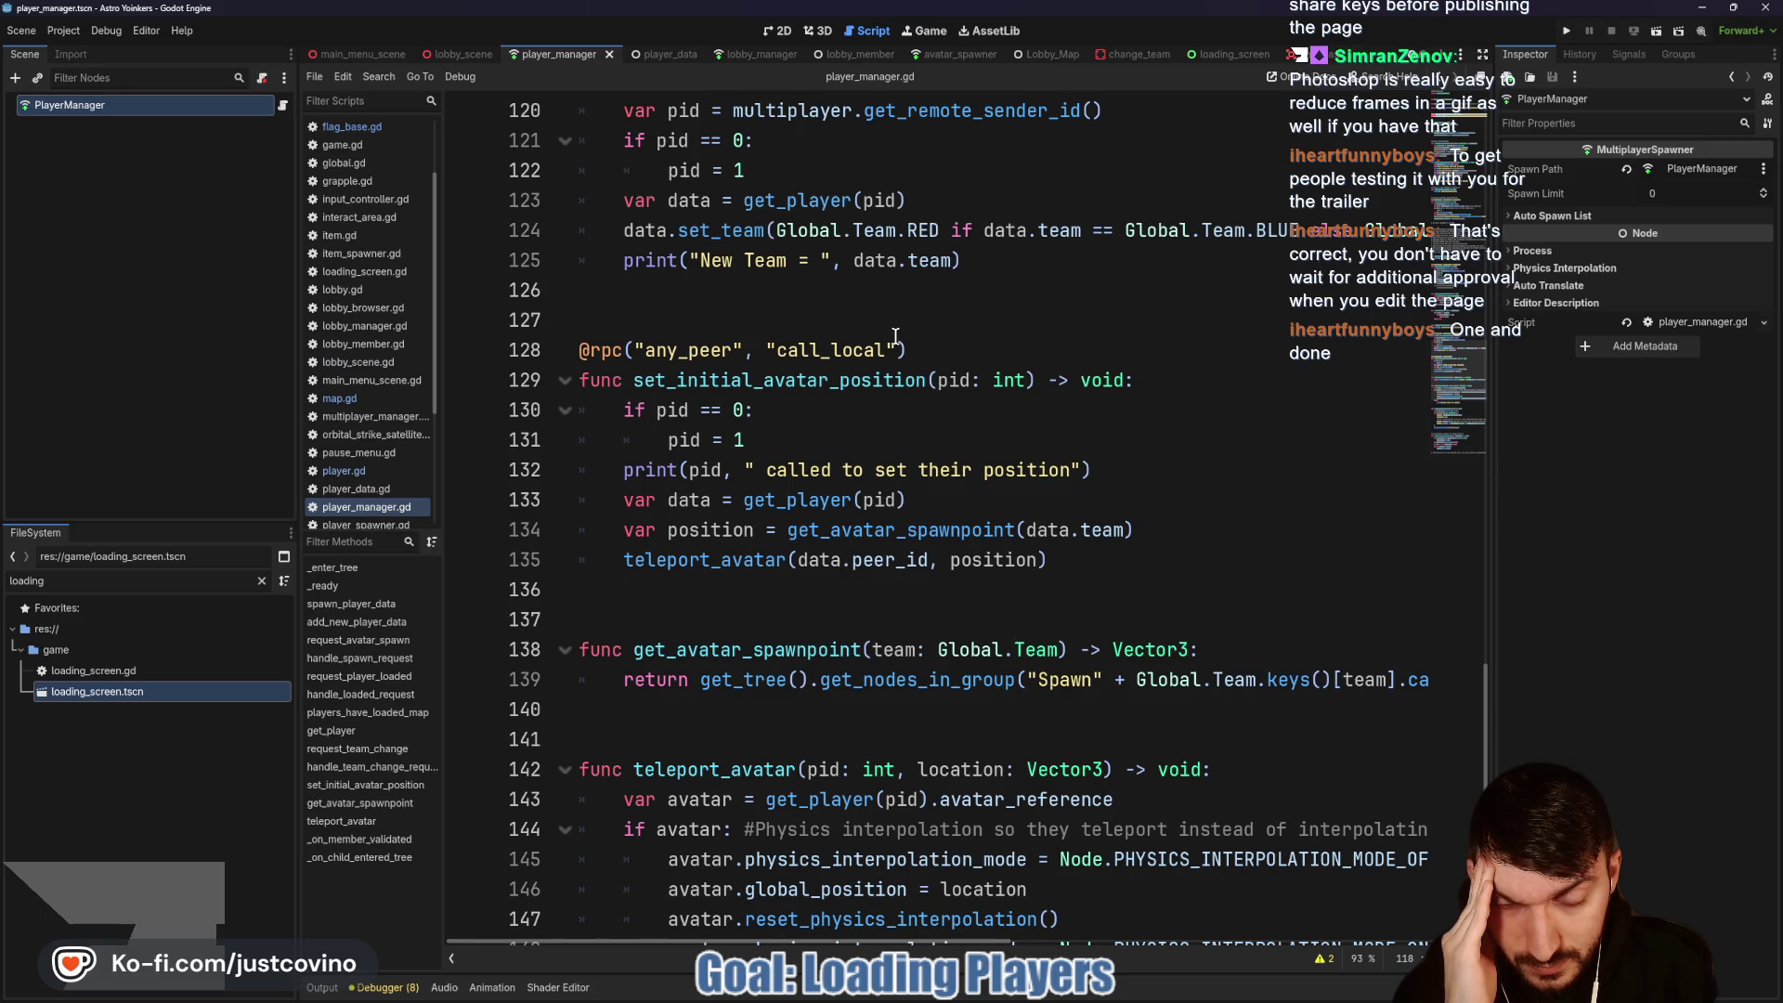
click(1244, 56)
click(852, 616)
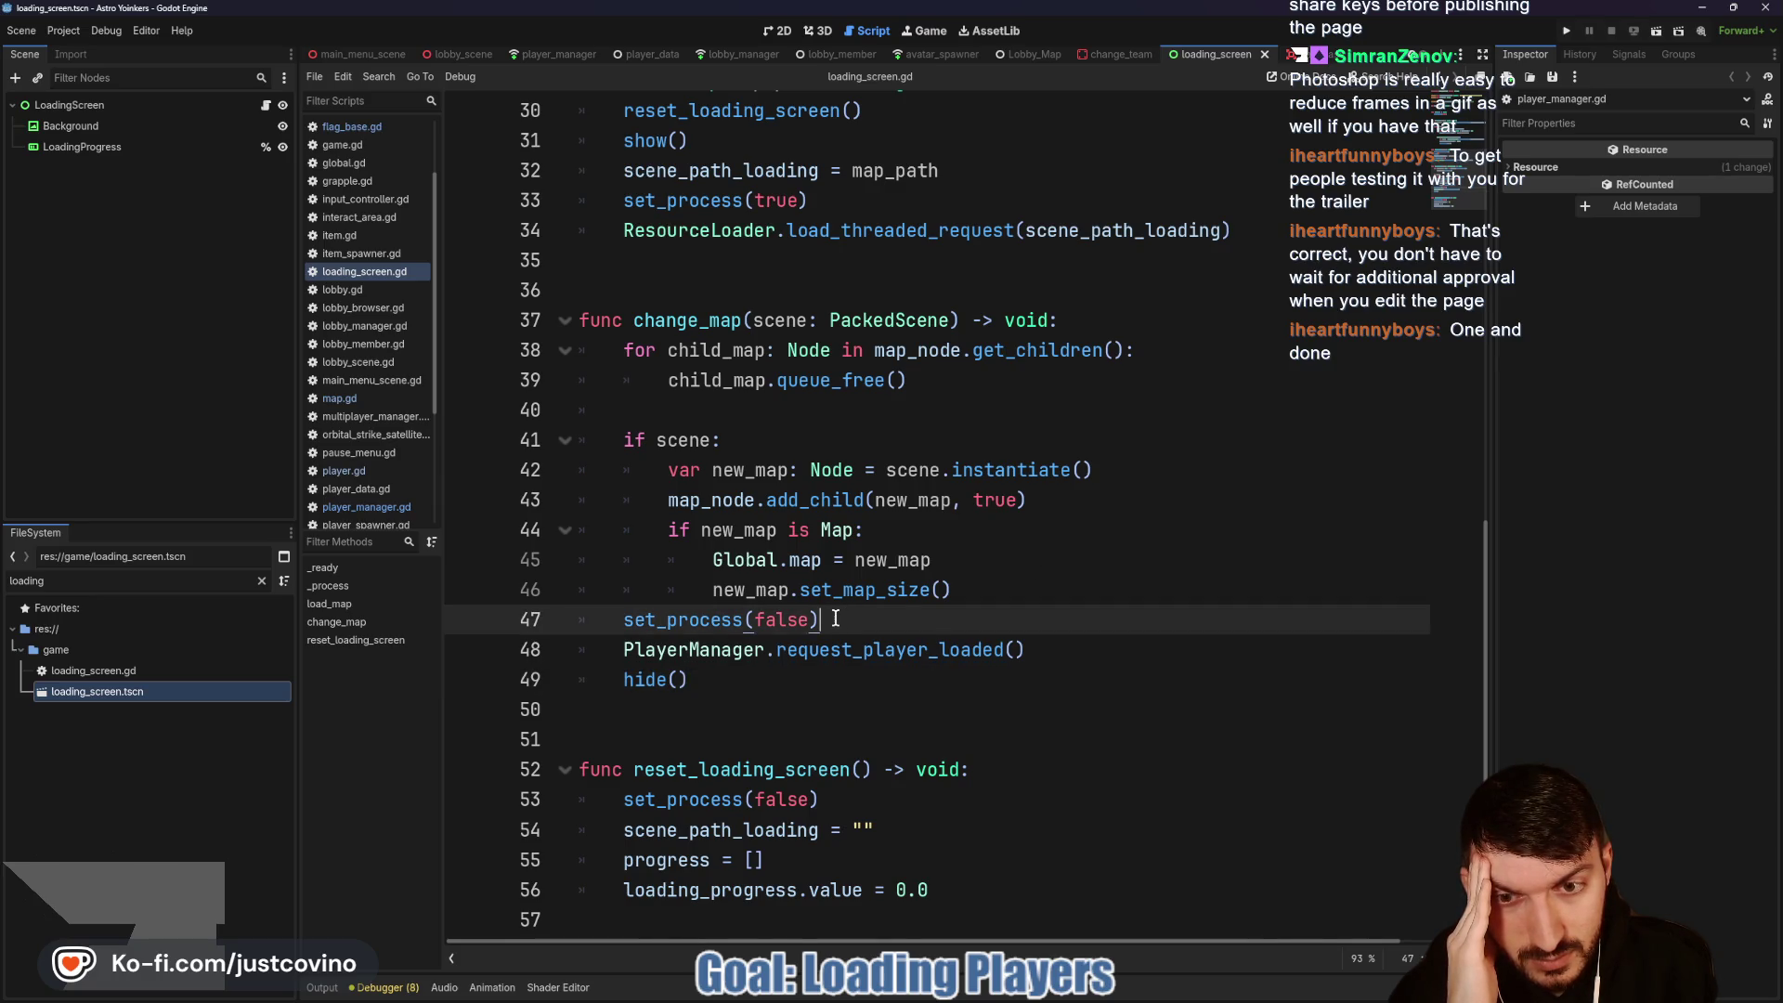
Step: Check request_player_loaded in loading_screen.gd, then go through lobby_scene and Lobby_Map to map.gd's _ready
click(875, 650)
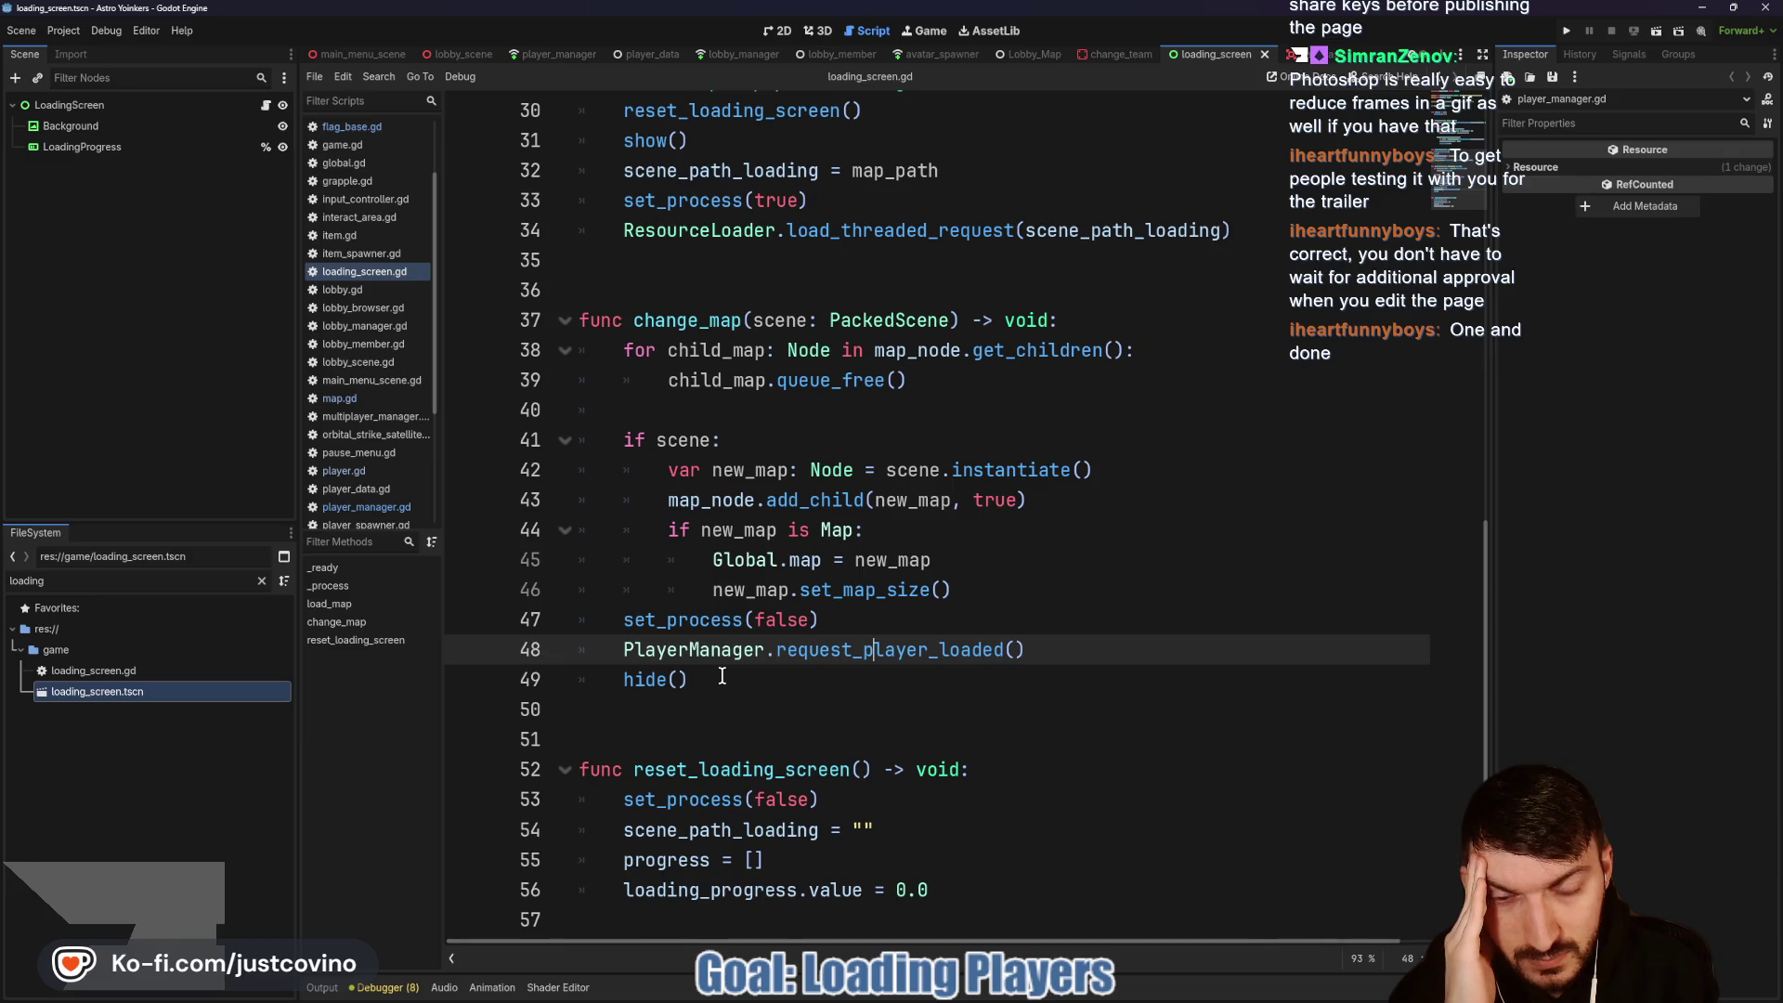
click(471, 54)
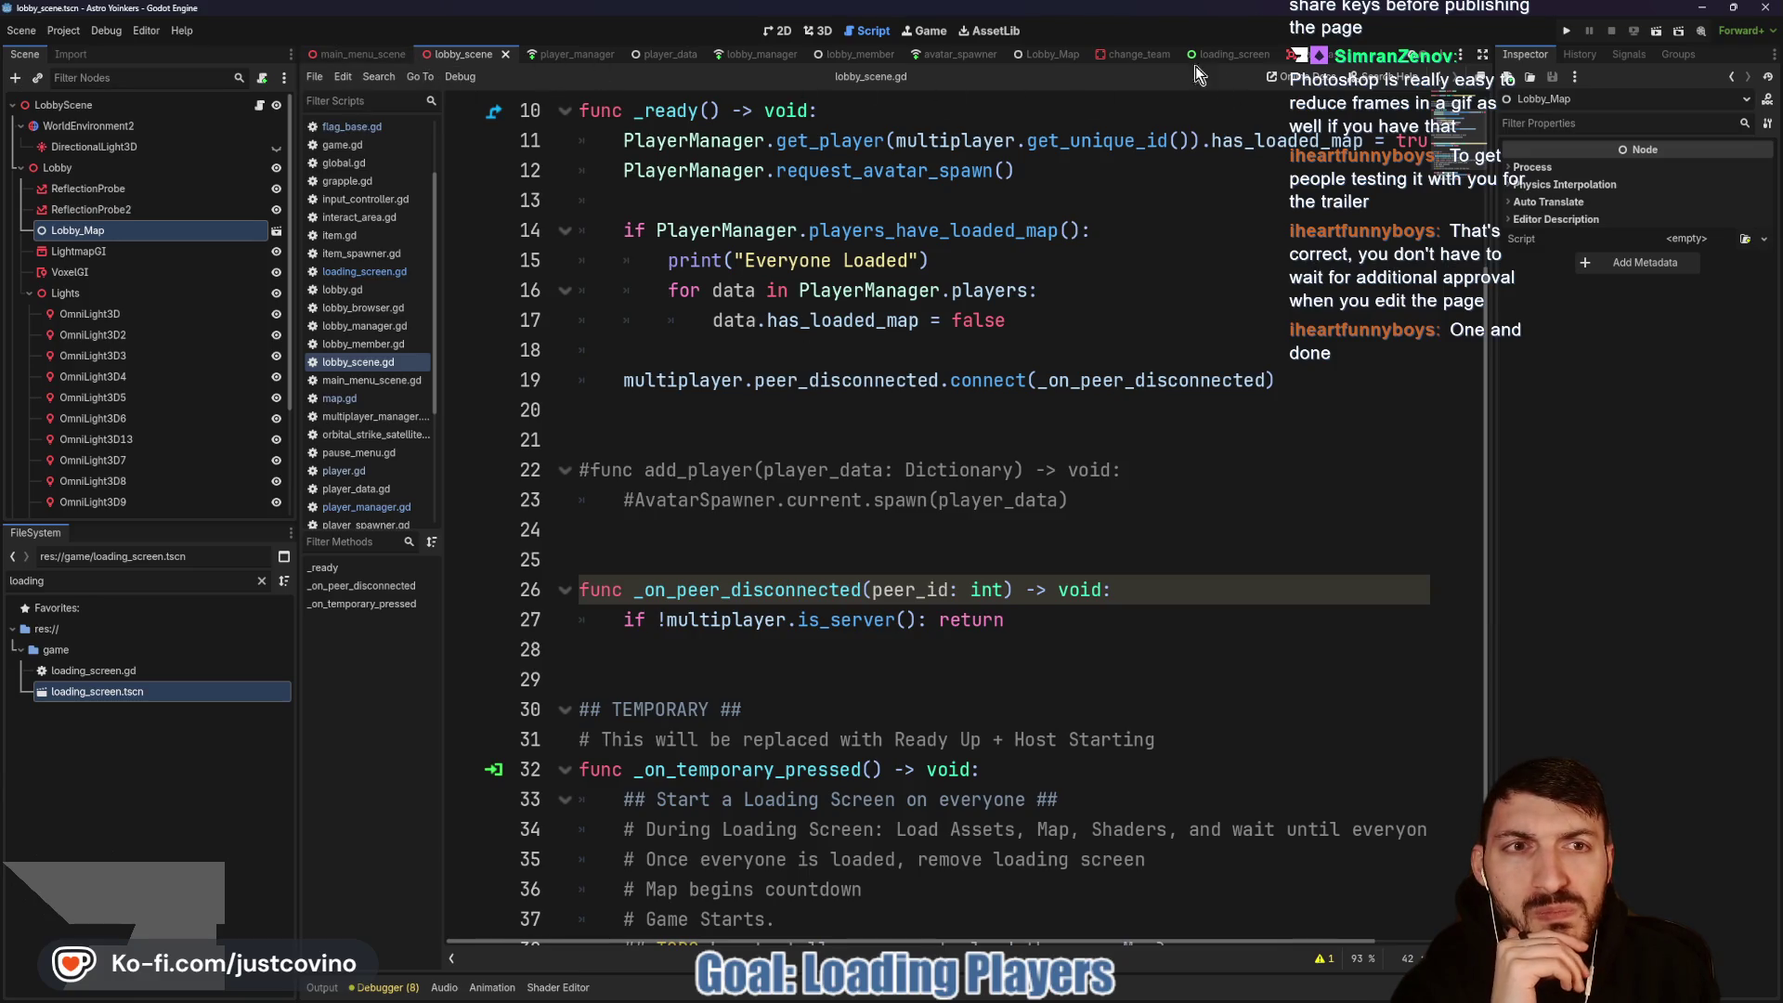
click(1170, 56)
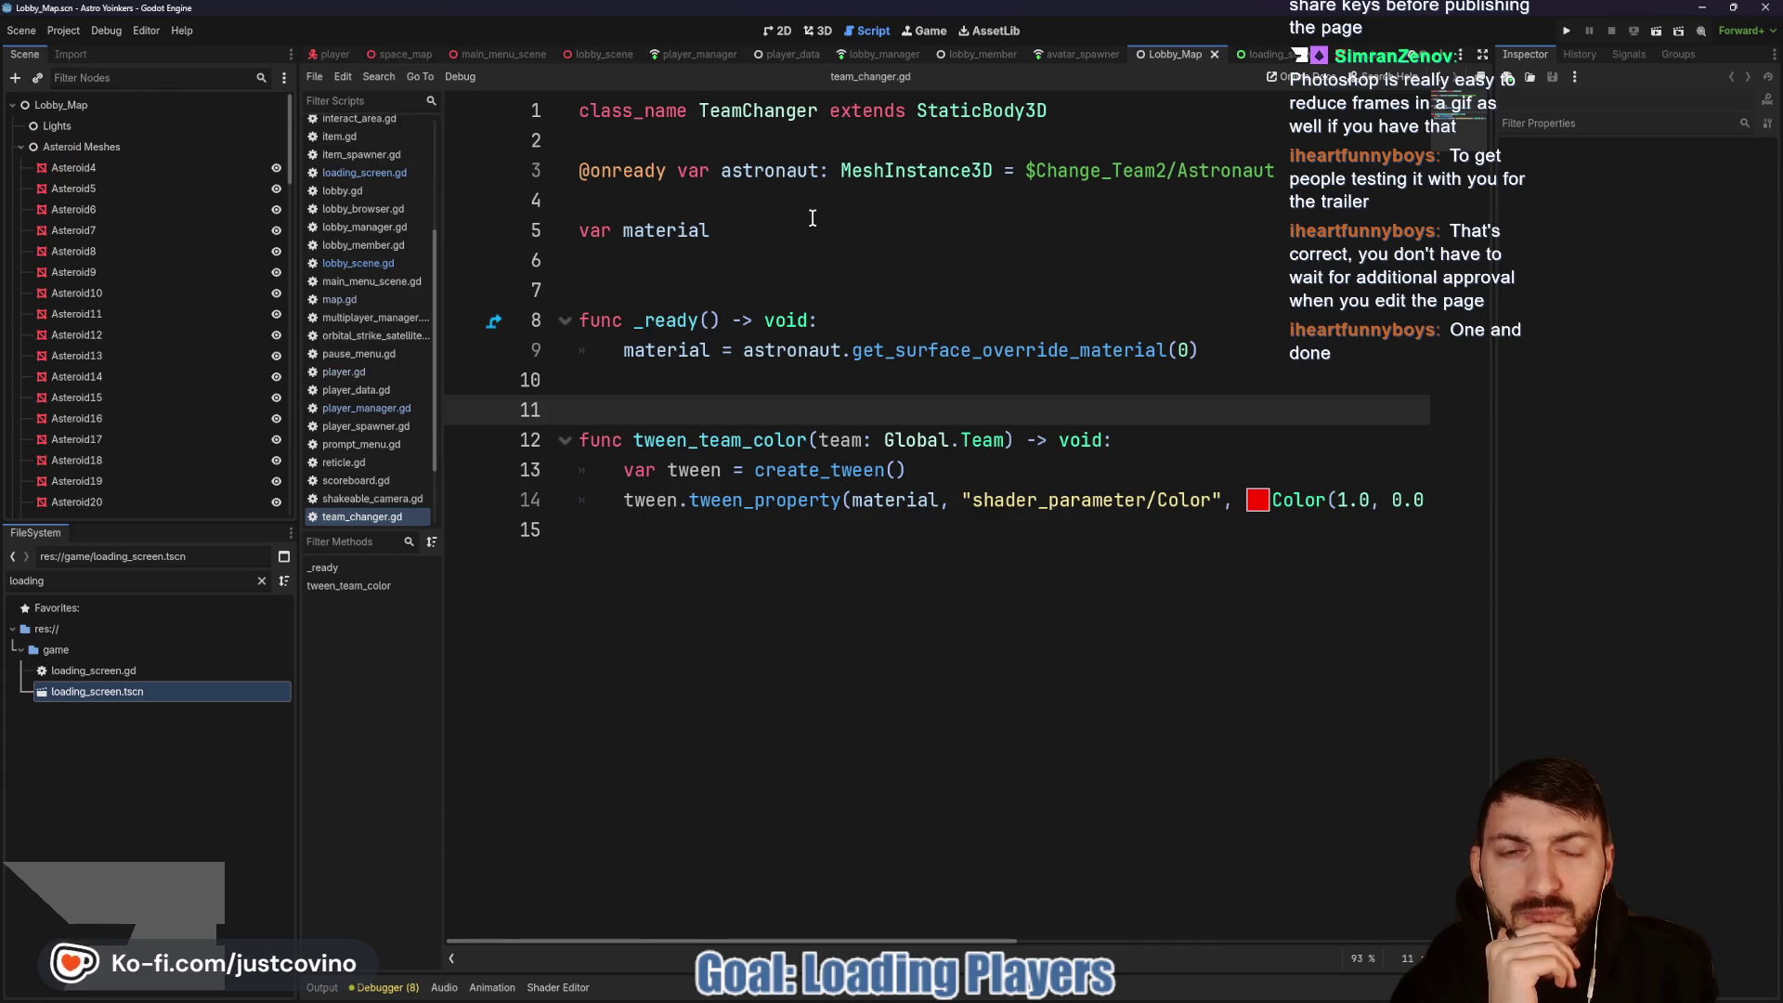
scroll(494, 58, up, 1)
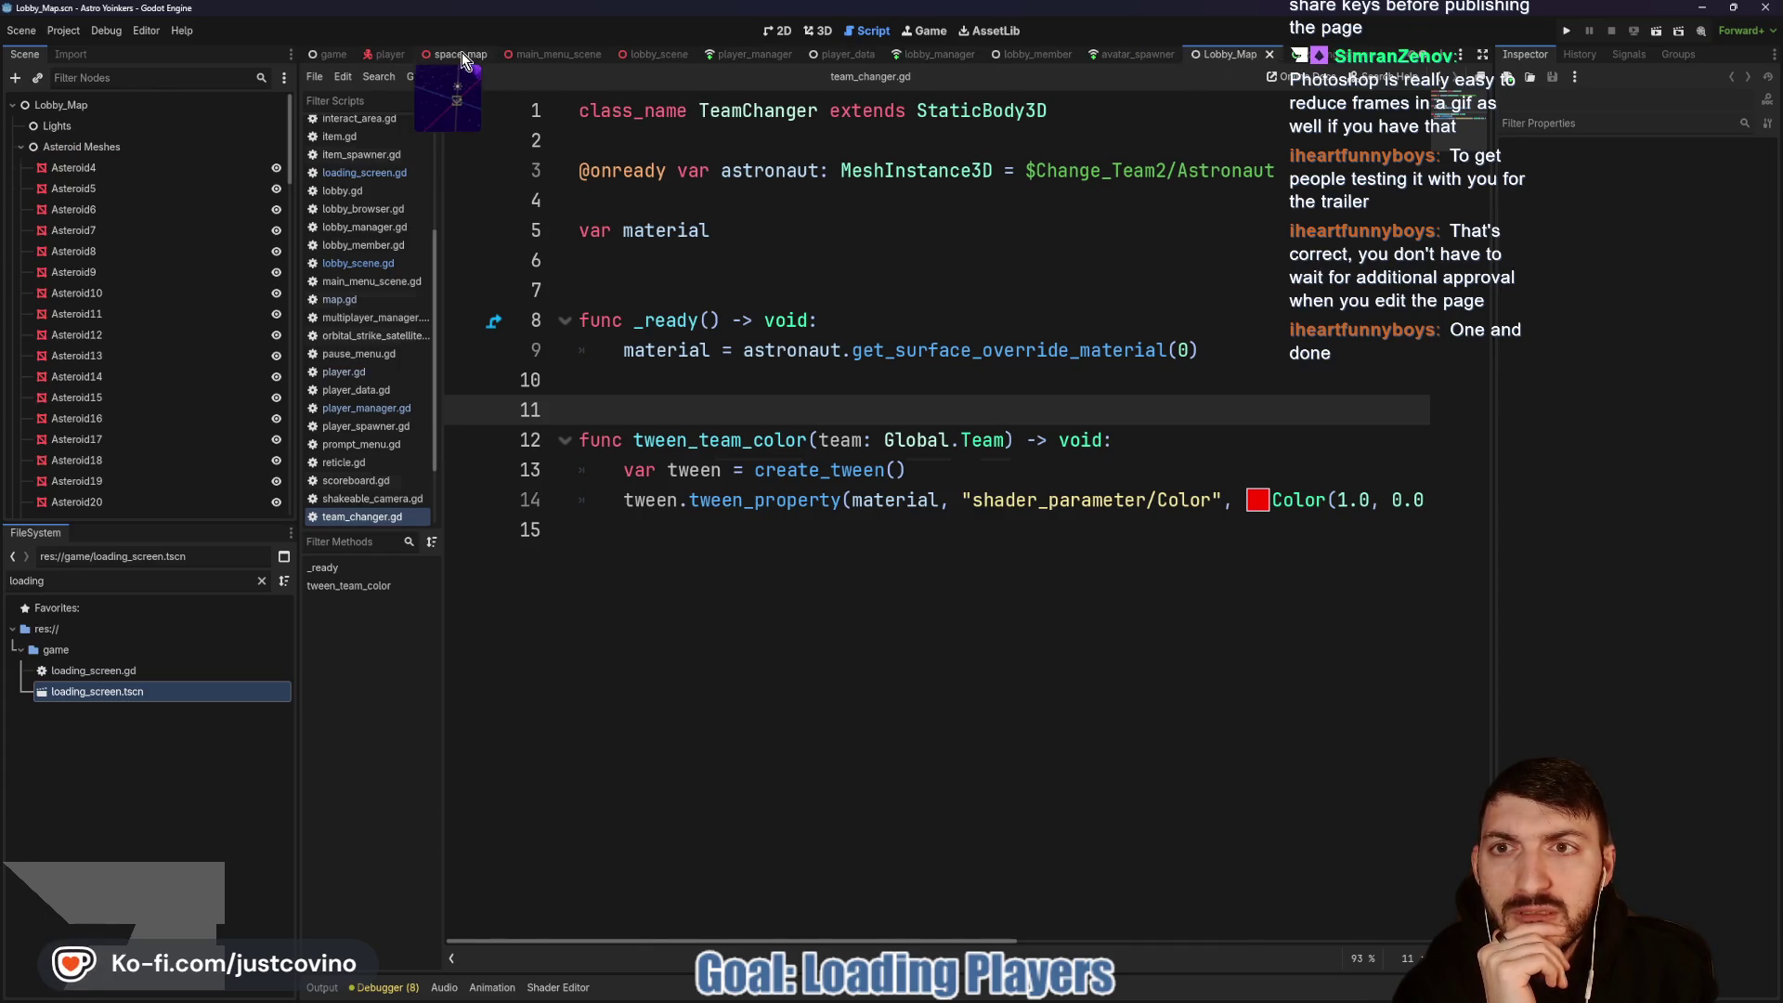
click(461, 55)
click(1128, 493)
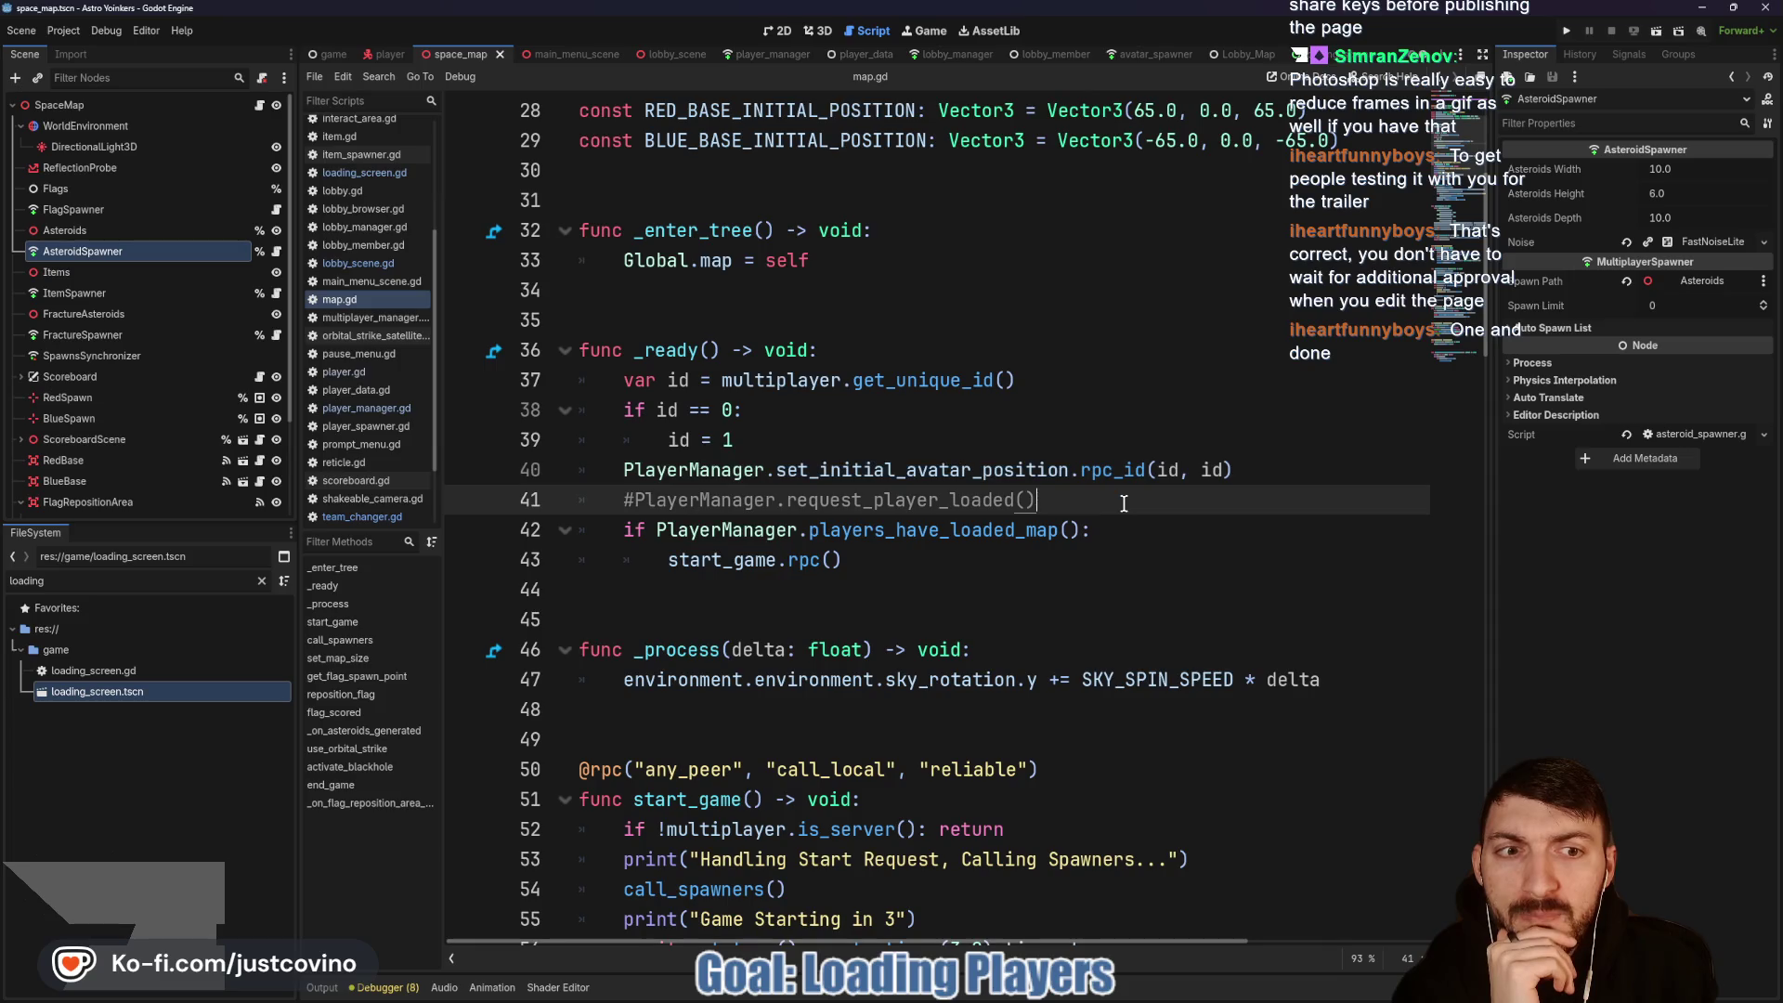
Step: Replace rpc_id(id, id) with (id) on line 40 of map.gd and save
click(1126, 471)
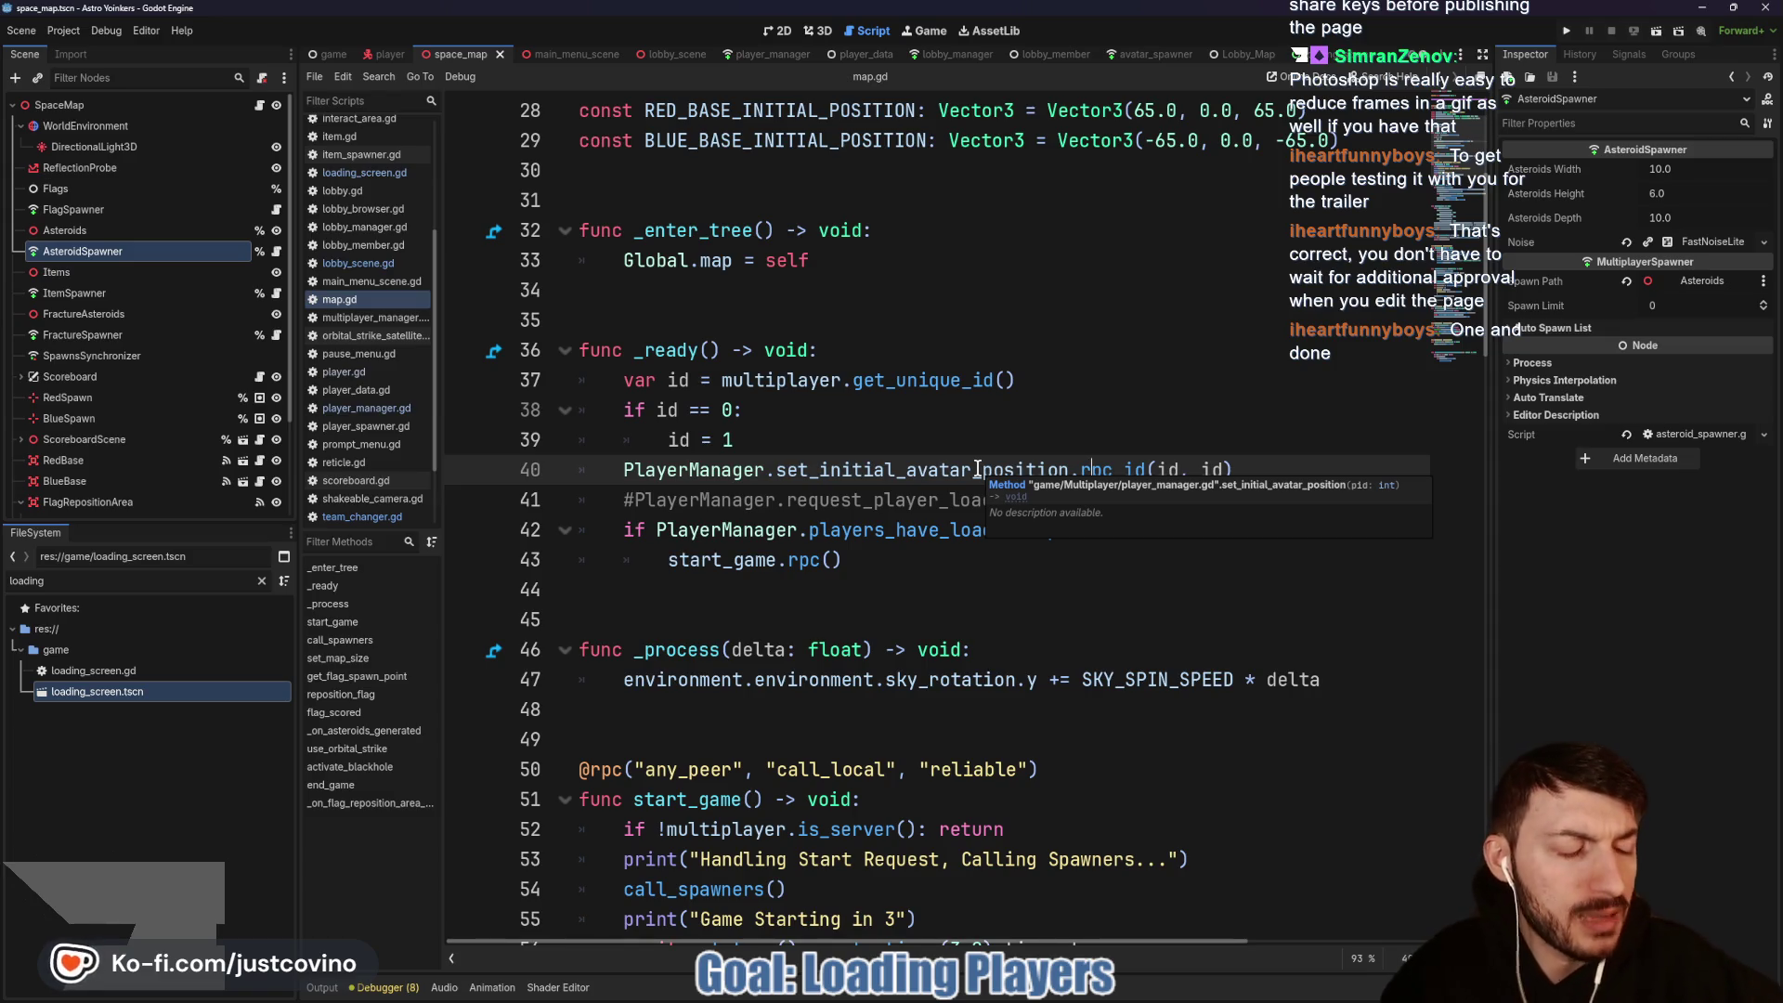
drag(1235, 470, 1080, 472)
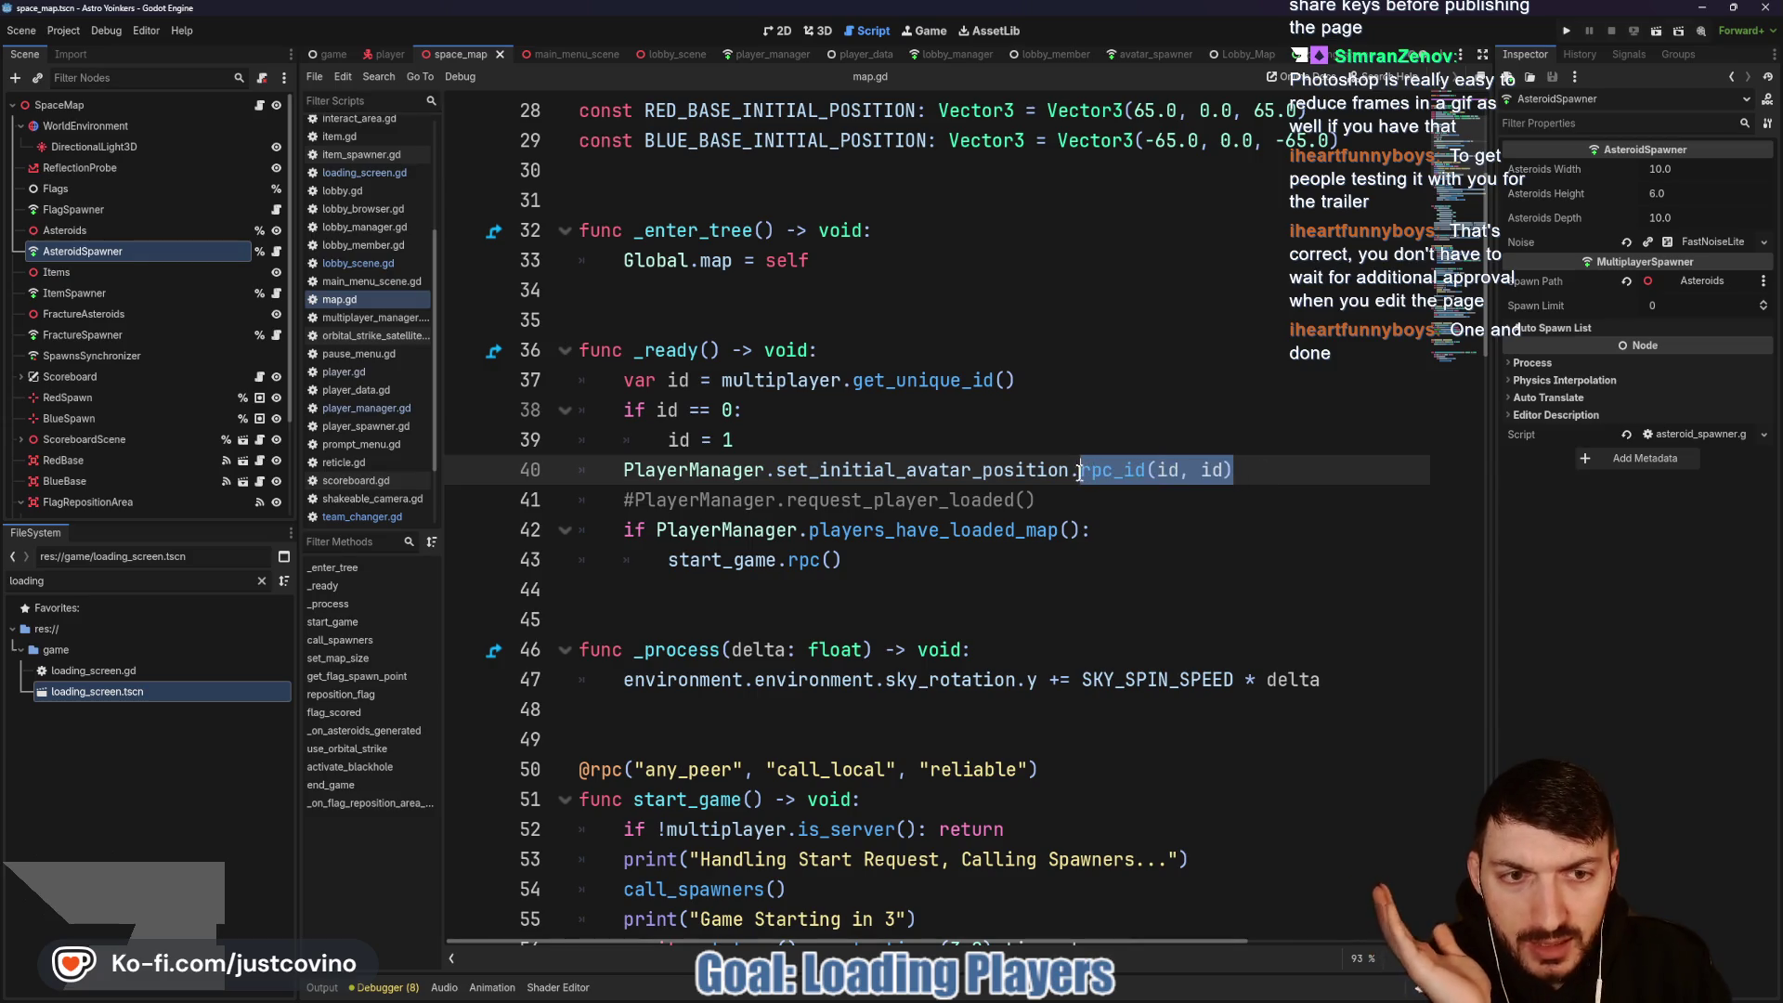
key(BackSpace)
text((id))
key(ctrl+s)
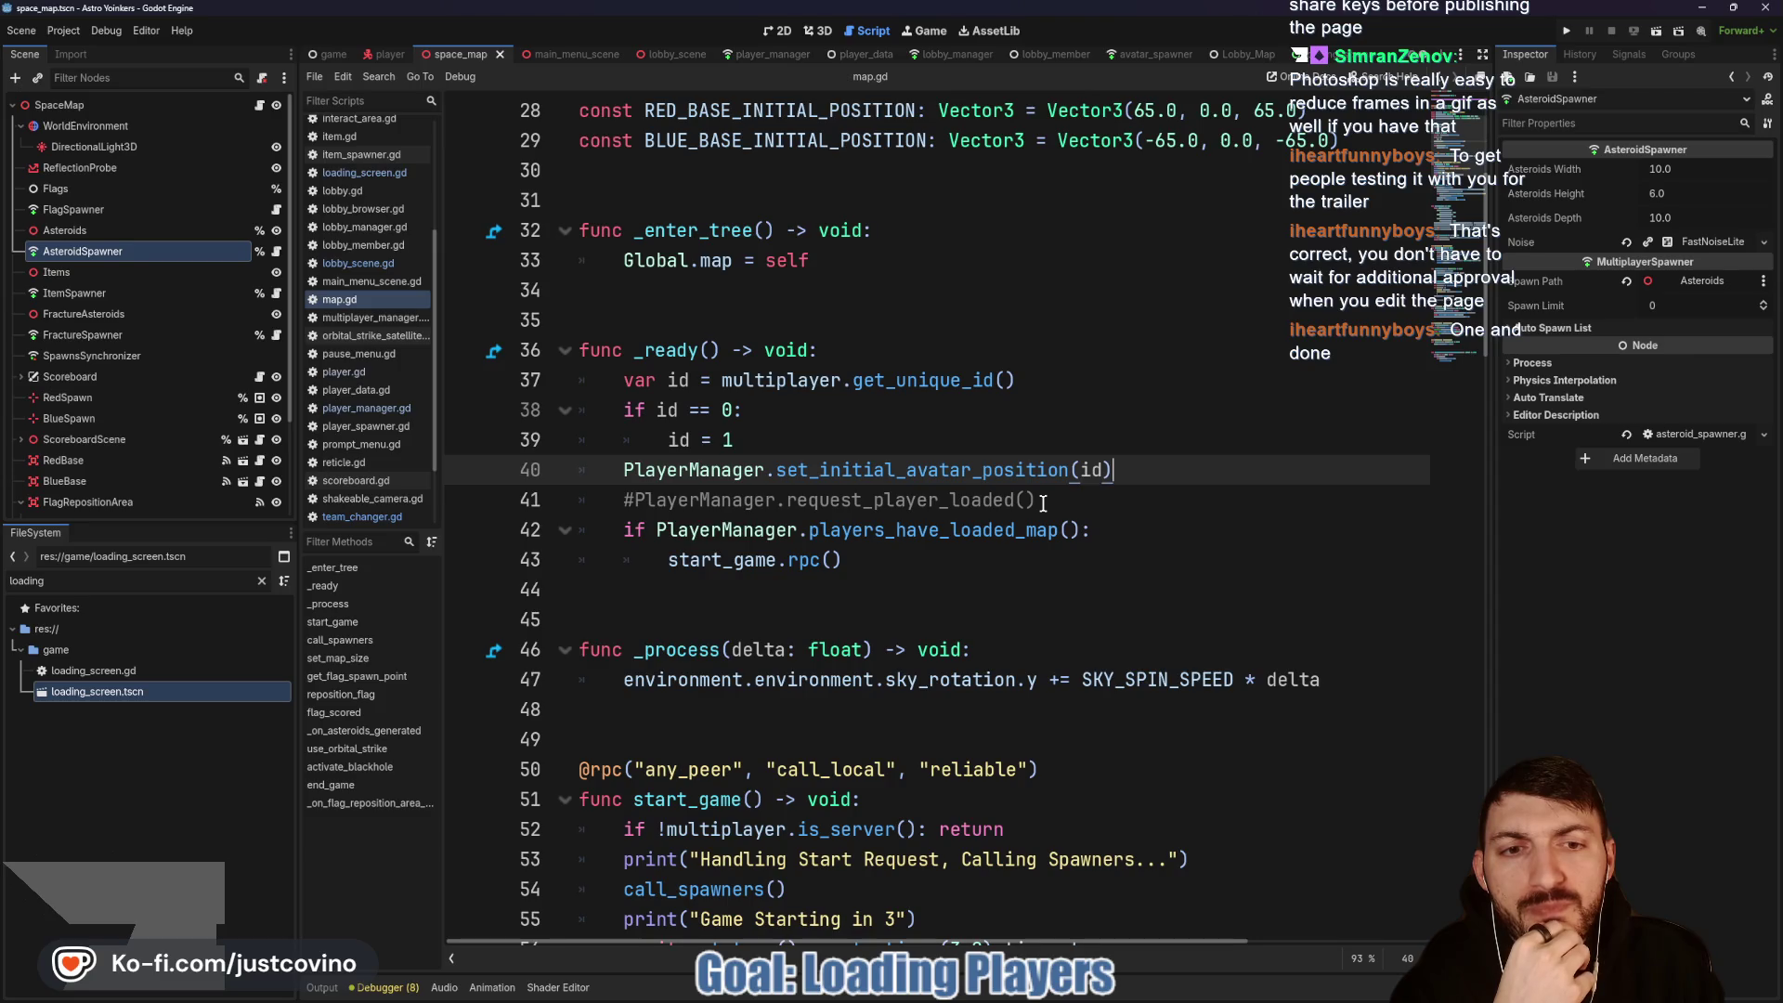
Step: Add the comment 'Now called on Loading Screen' to line 41 and save the script
click(1058, 501)
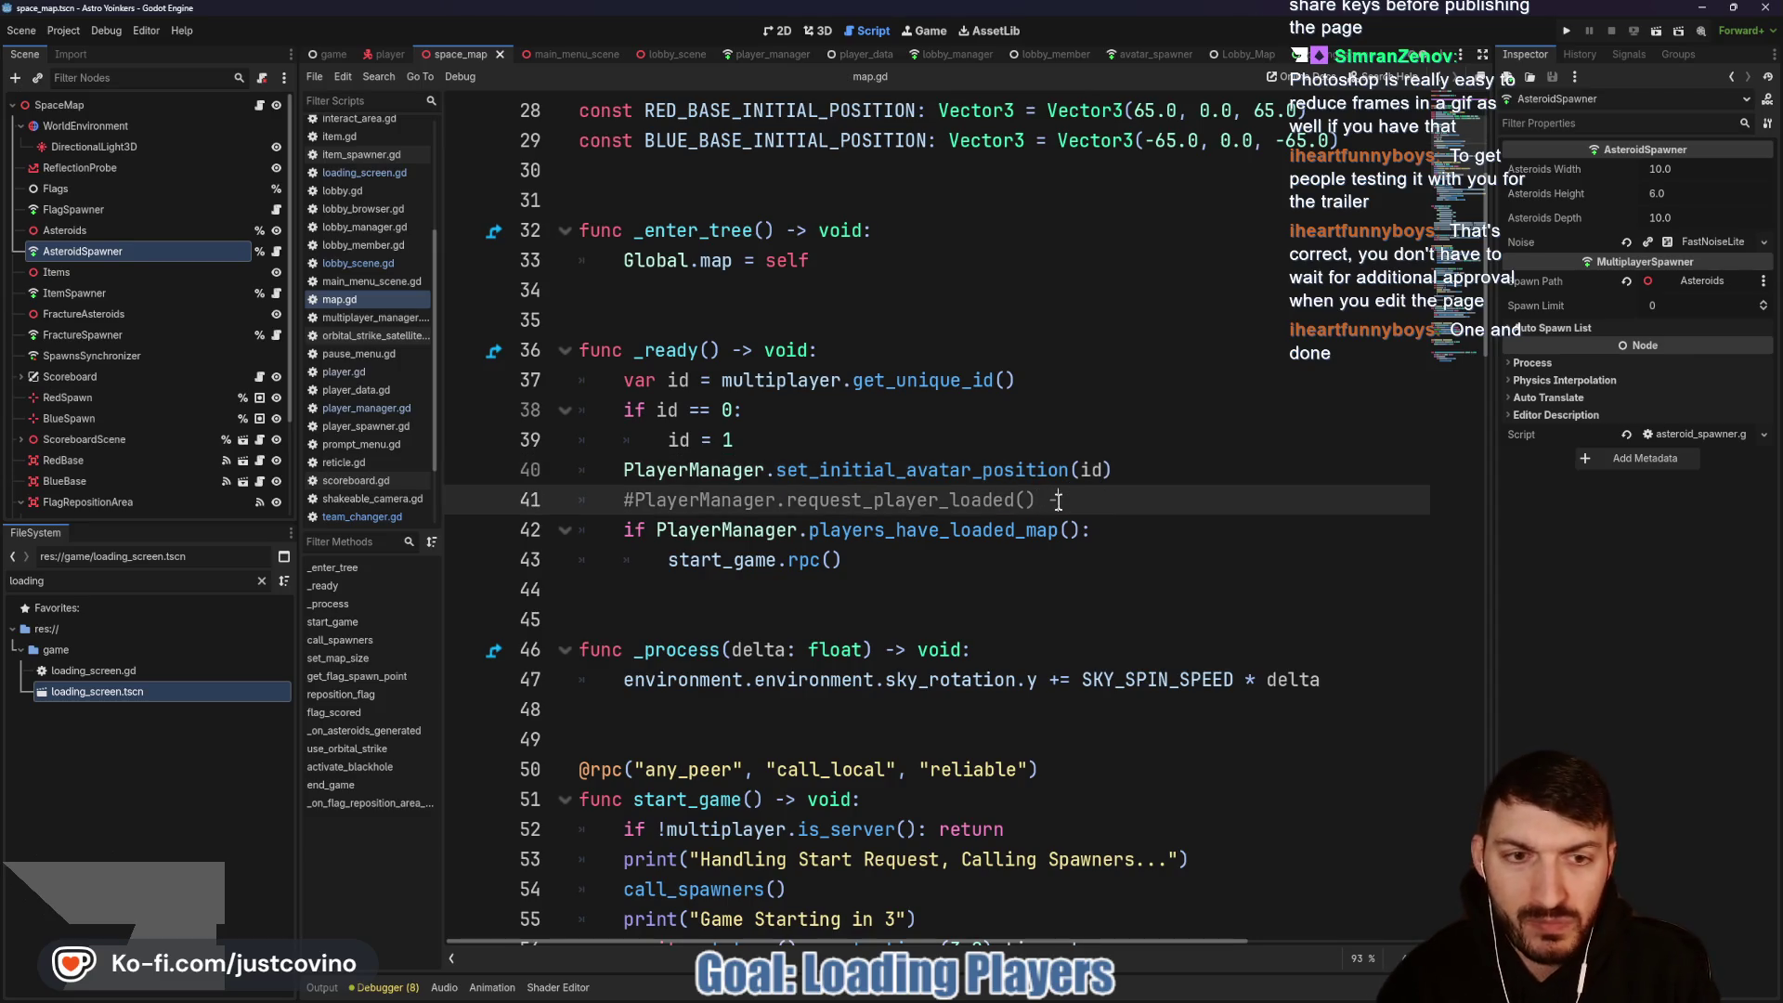
text(#PlayerMa… Now called on )
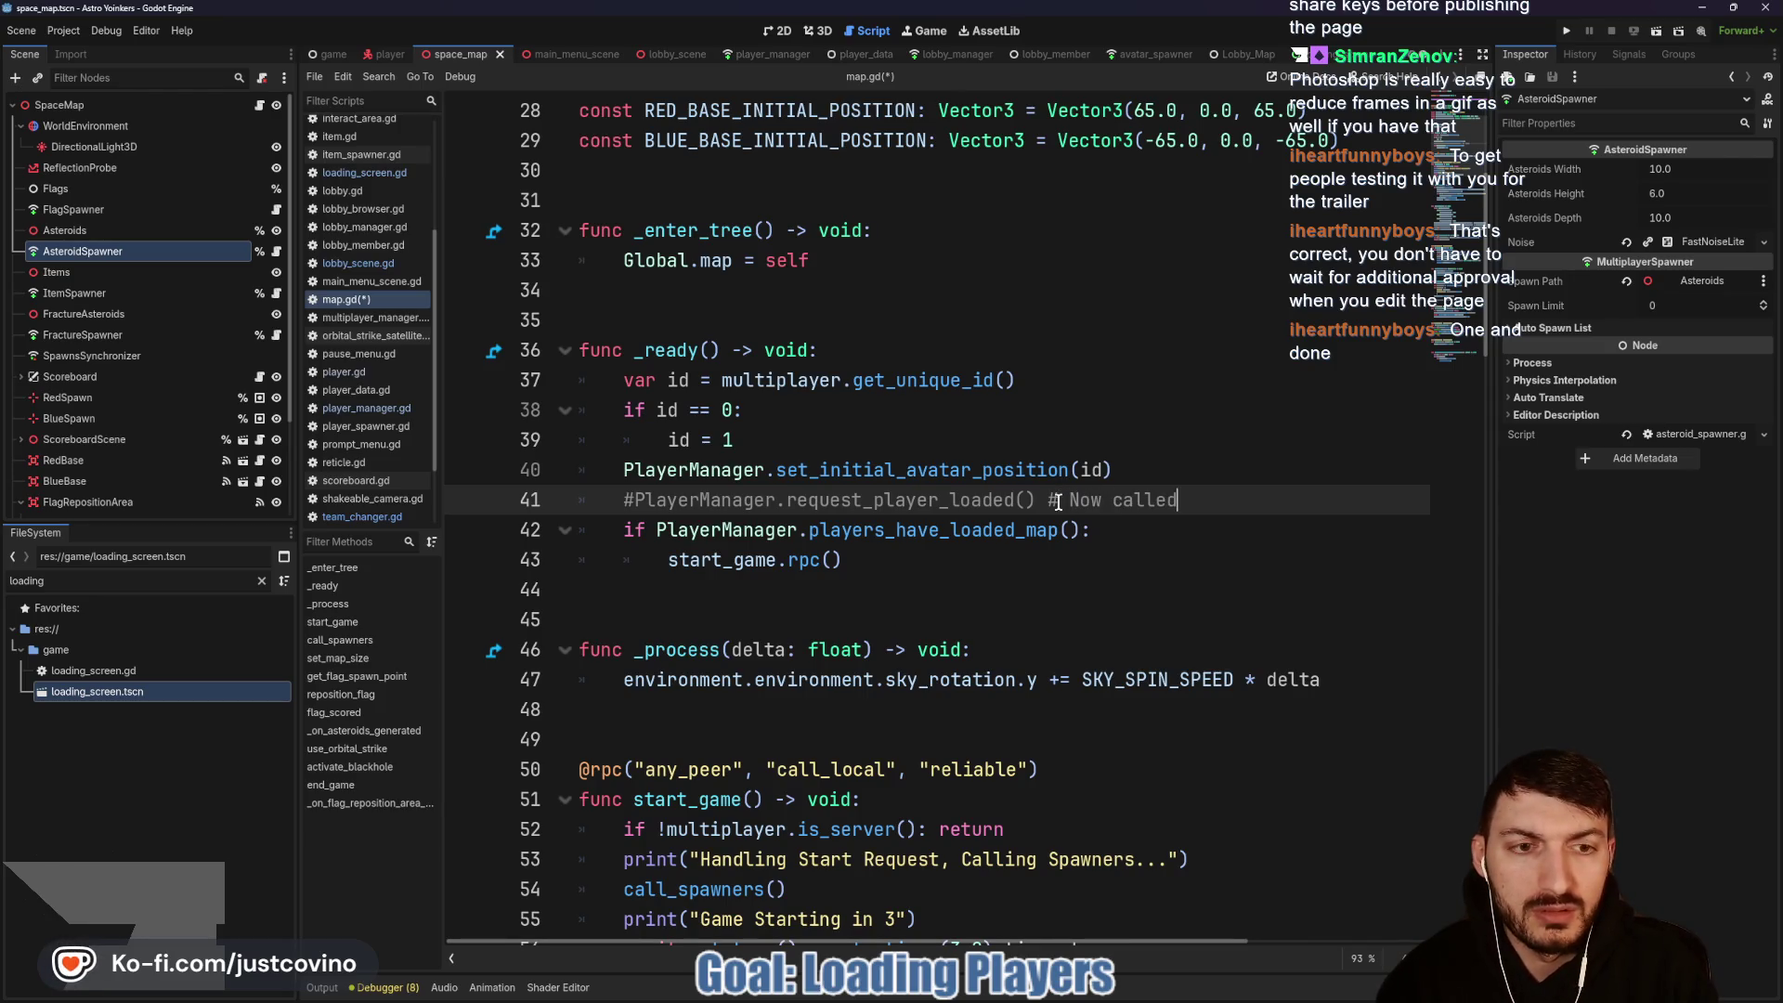
text(Loading Screen)
key(ctrl+s)
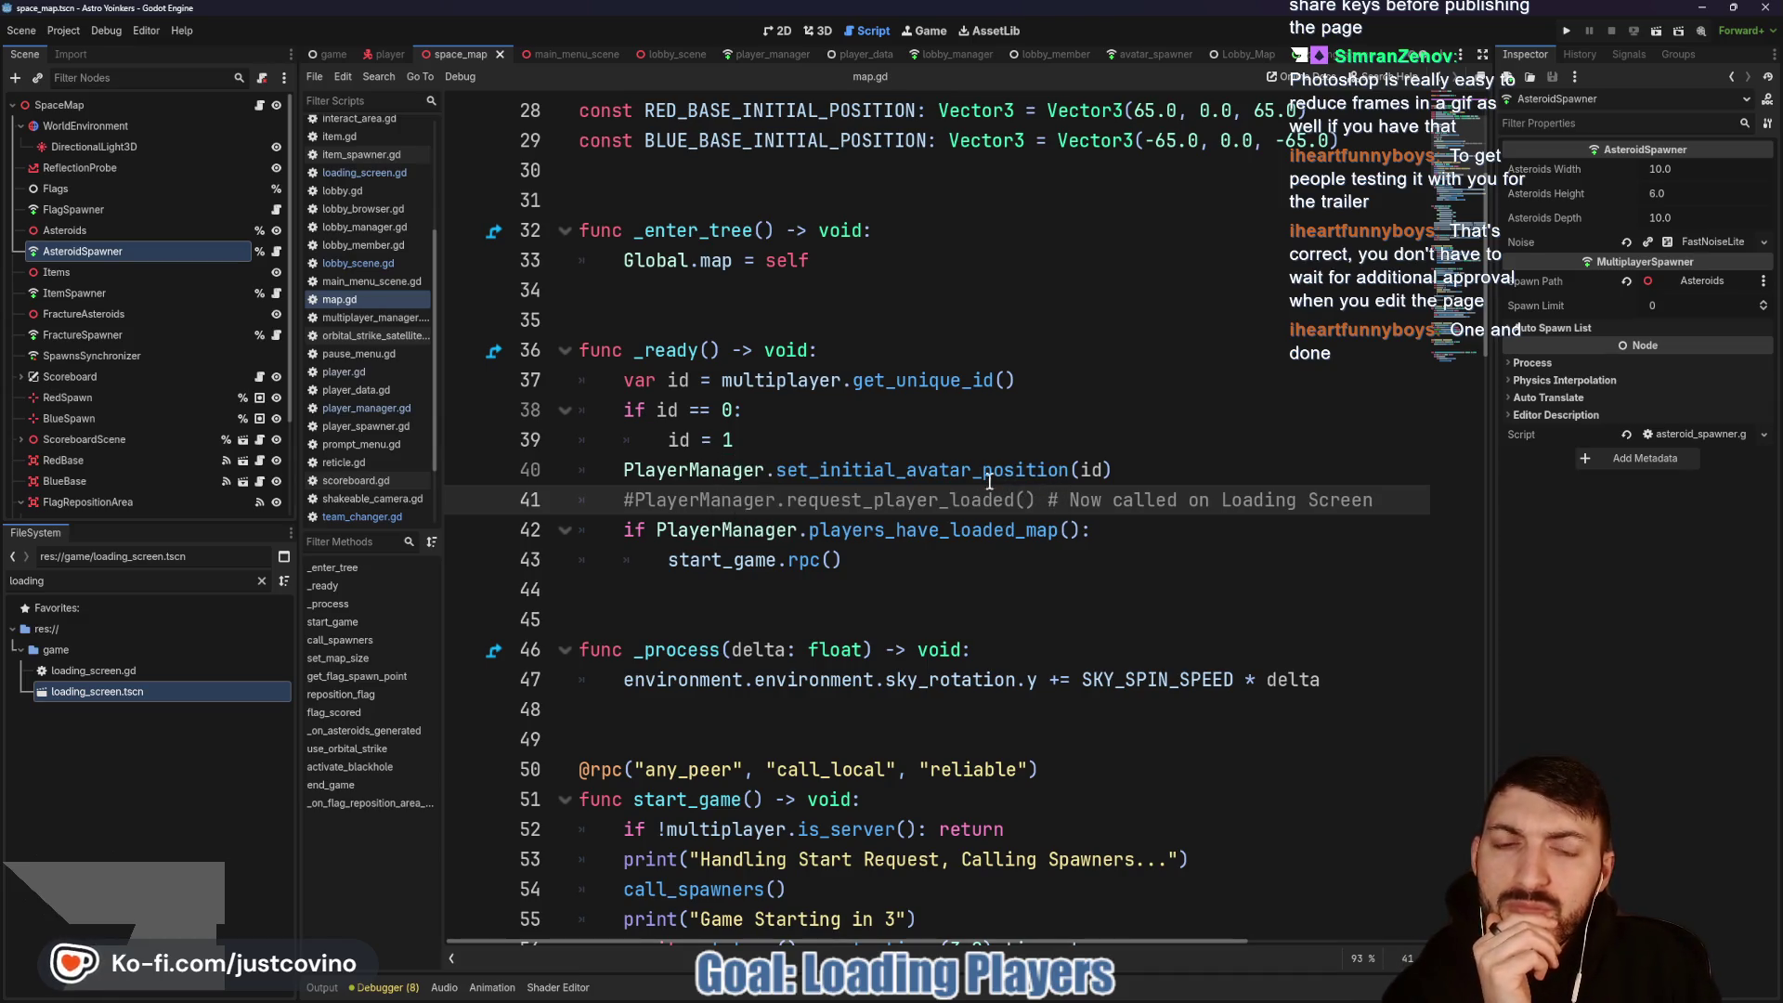
scroll(928, 481, down, 3)
scroll(836, 483, up, 3)
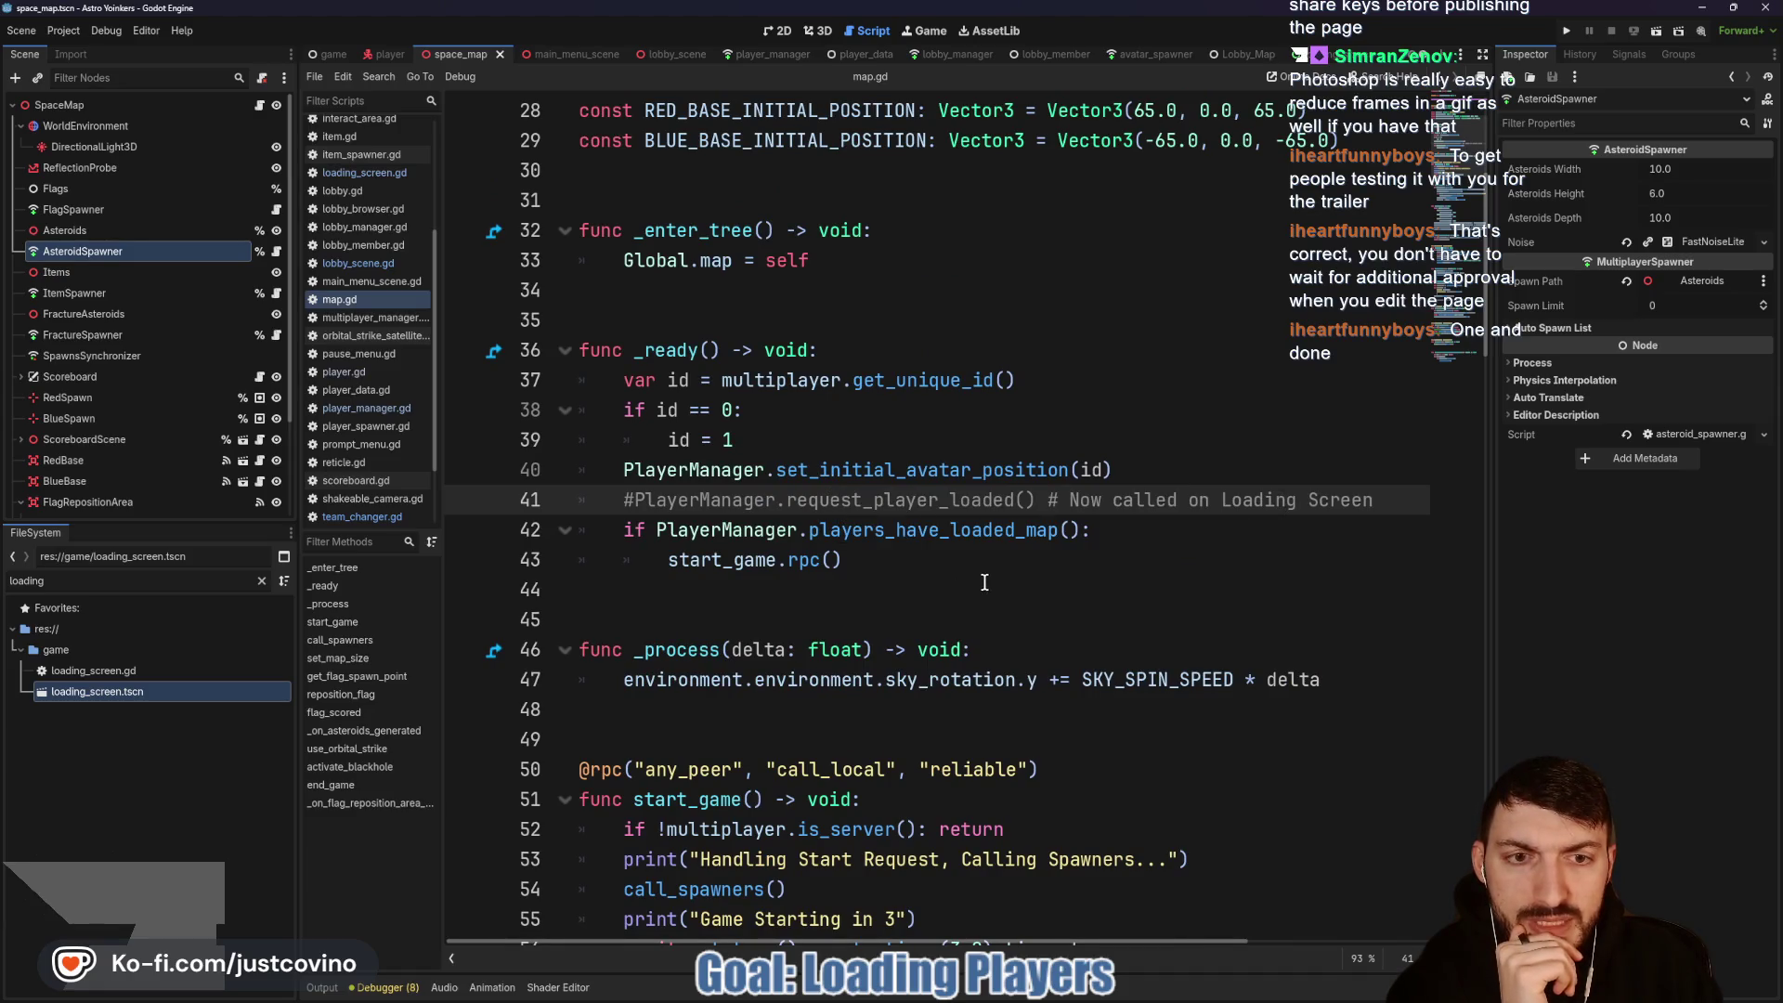
scroll(882, 603, down, 3)
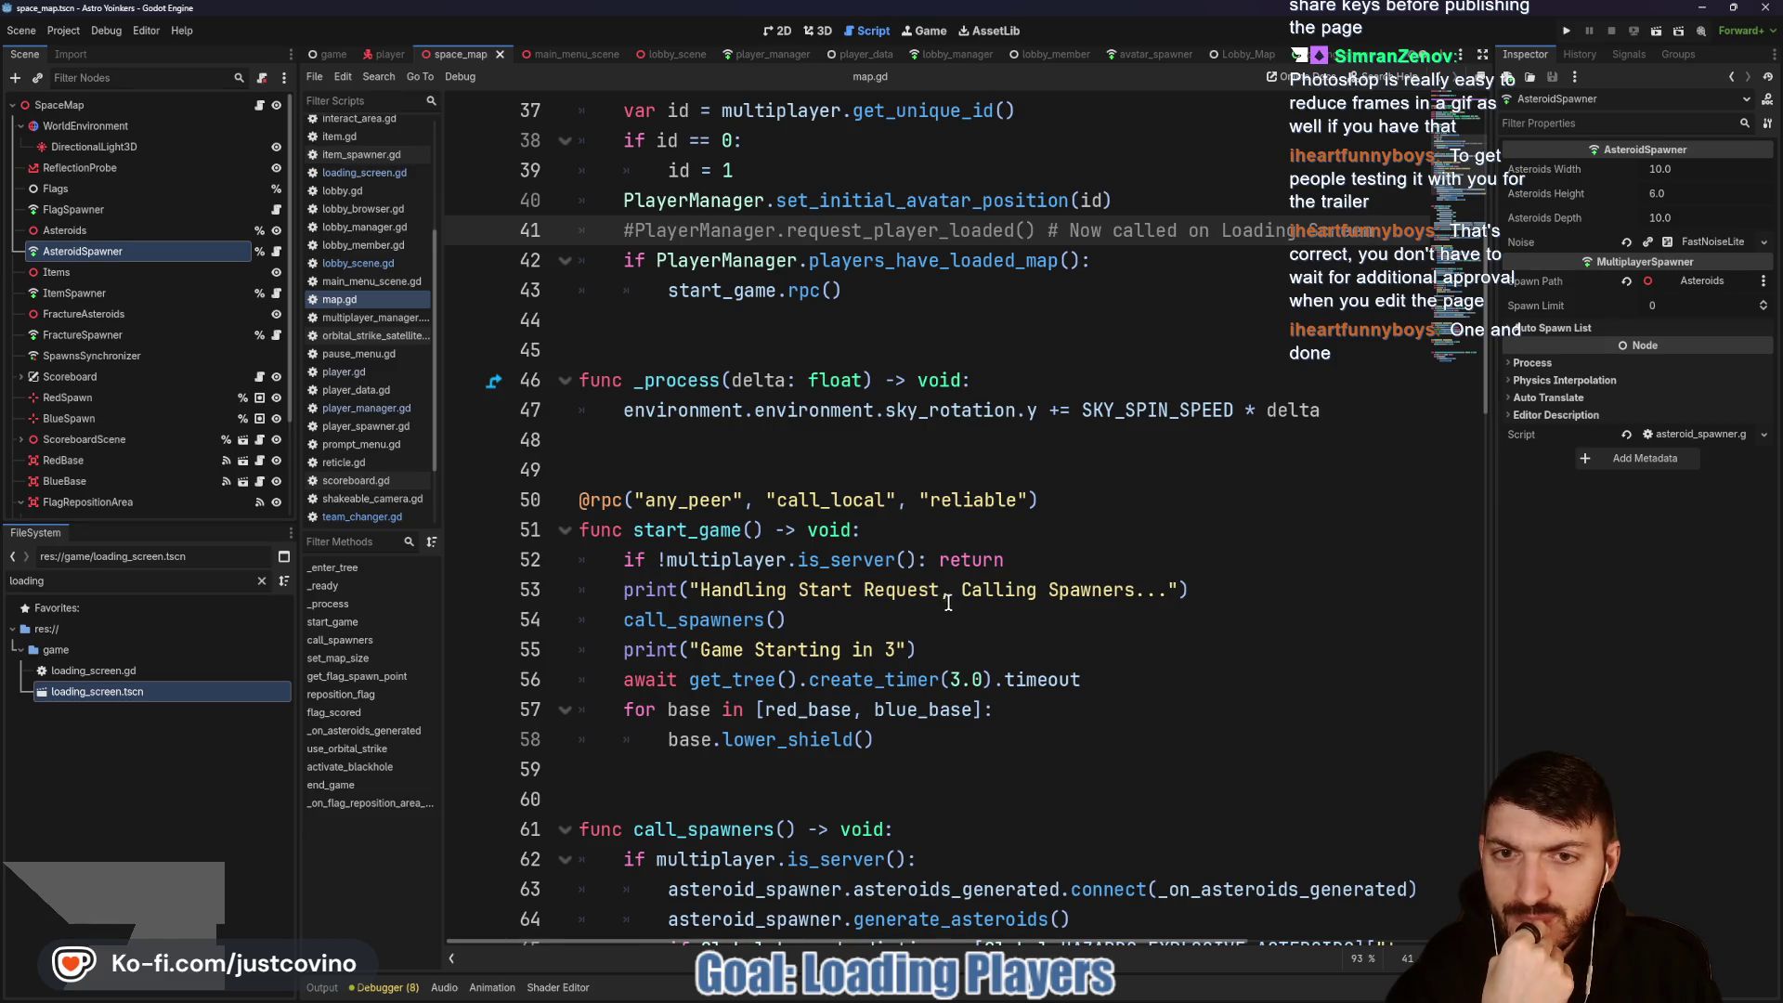
scroll(946, 601, up, 6)
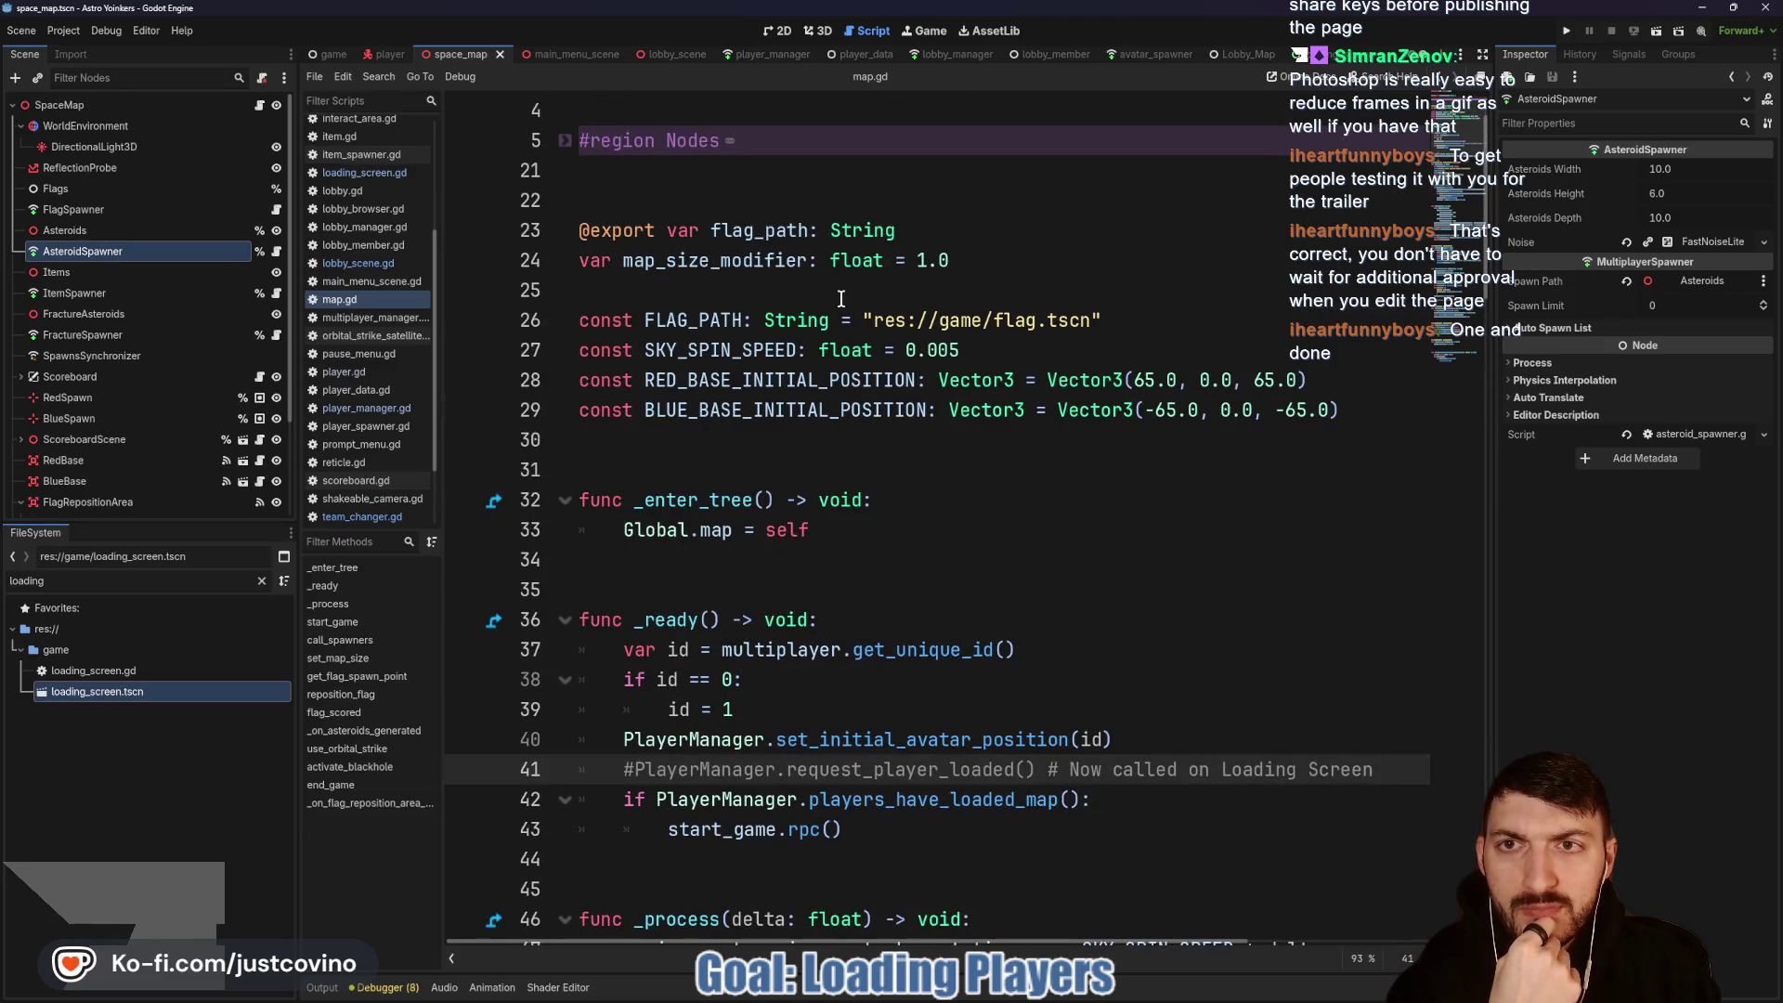
click(394, 54)
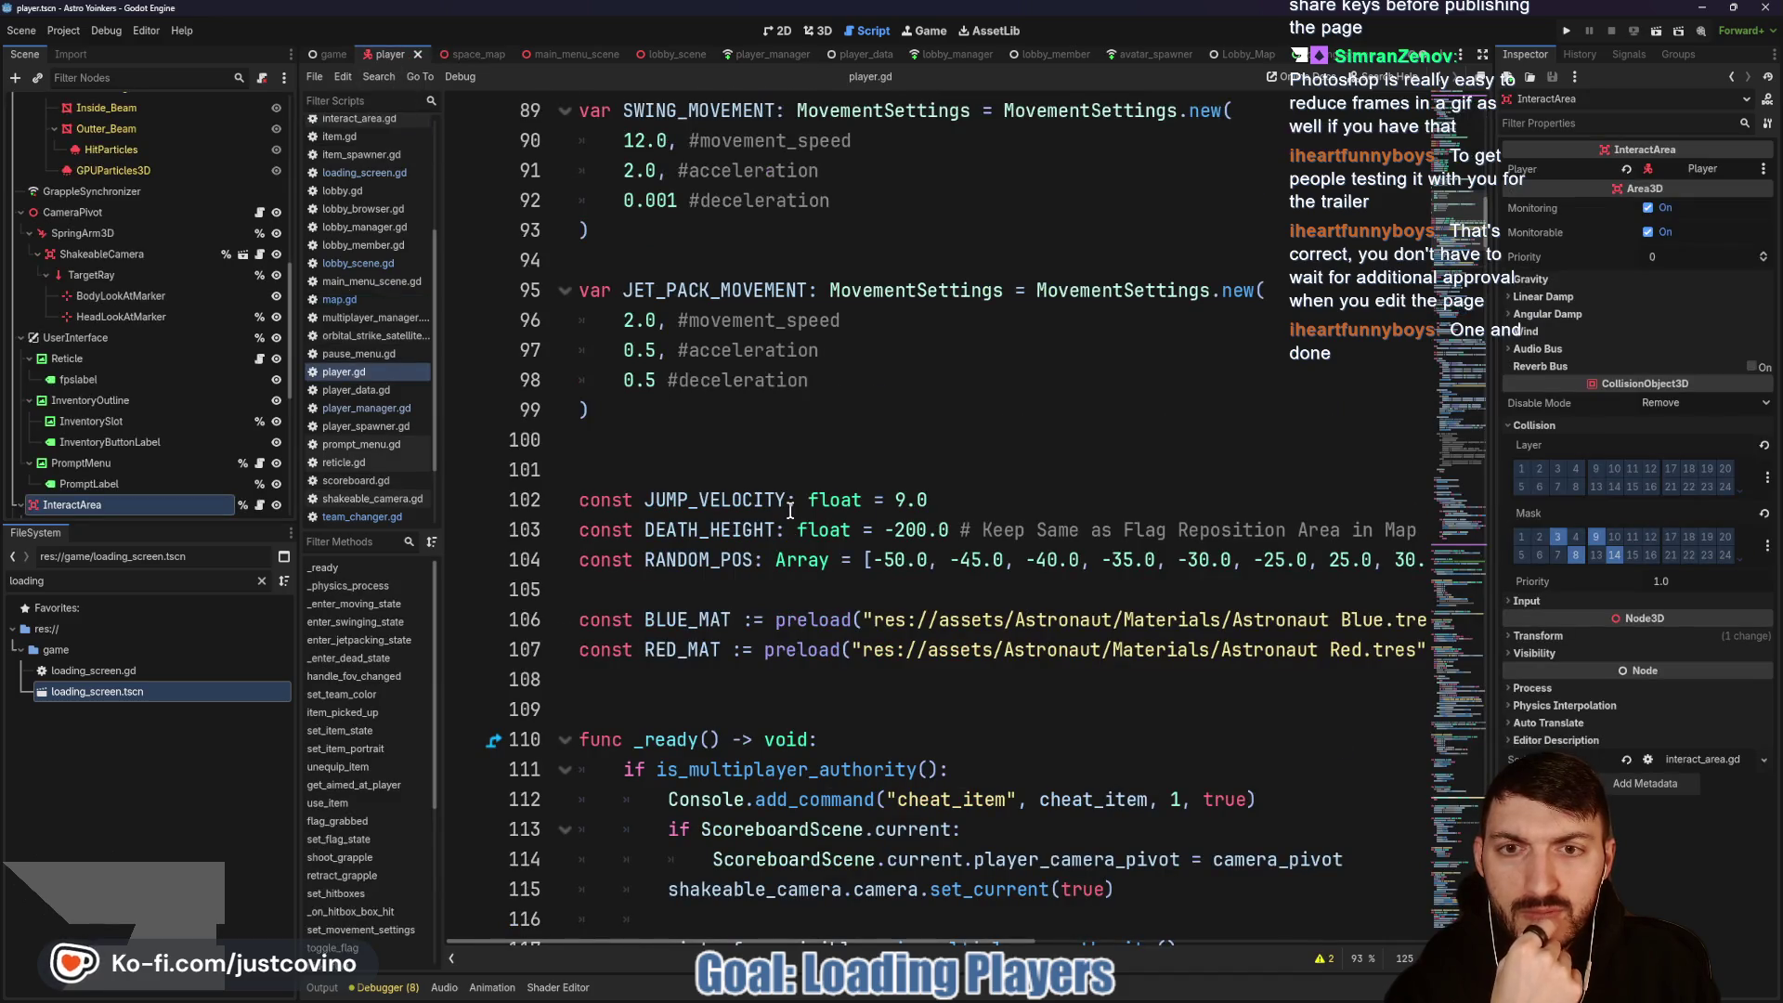
scroll(790, 509, down, 10)
scroll(809, 531, up, 4)
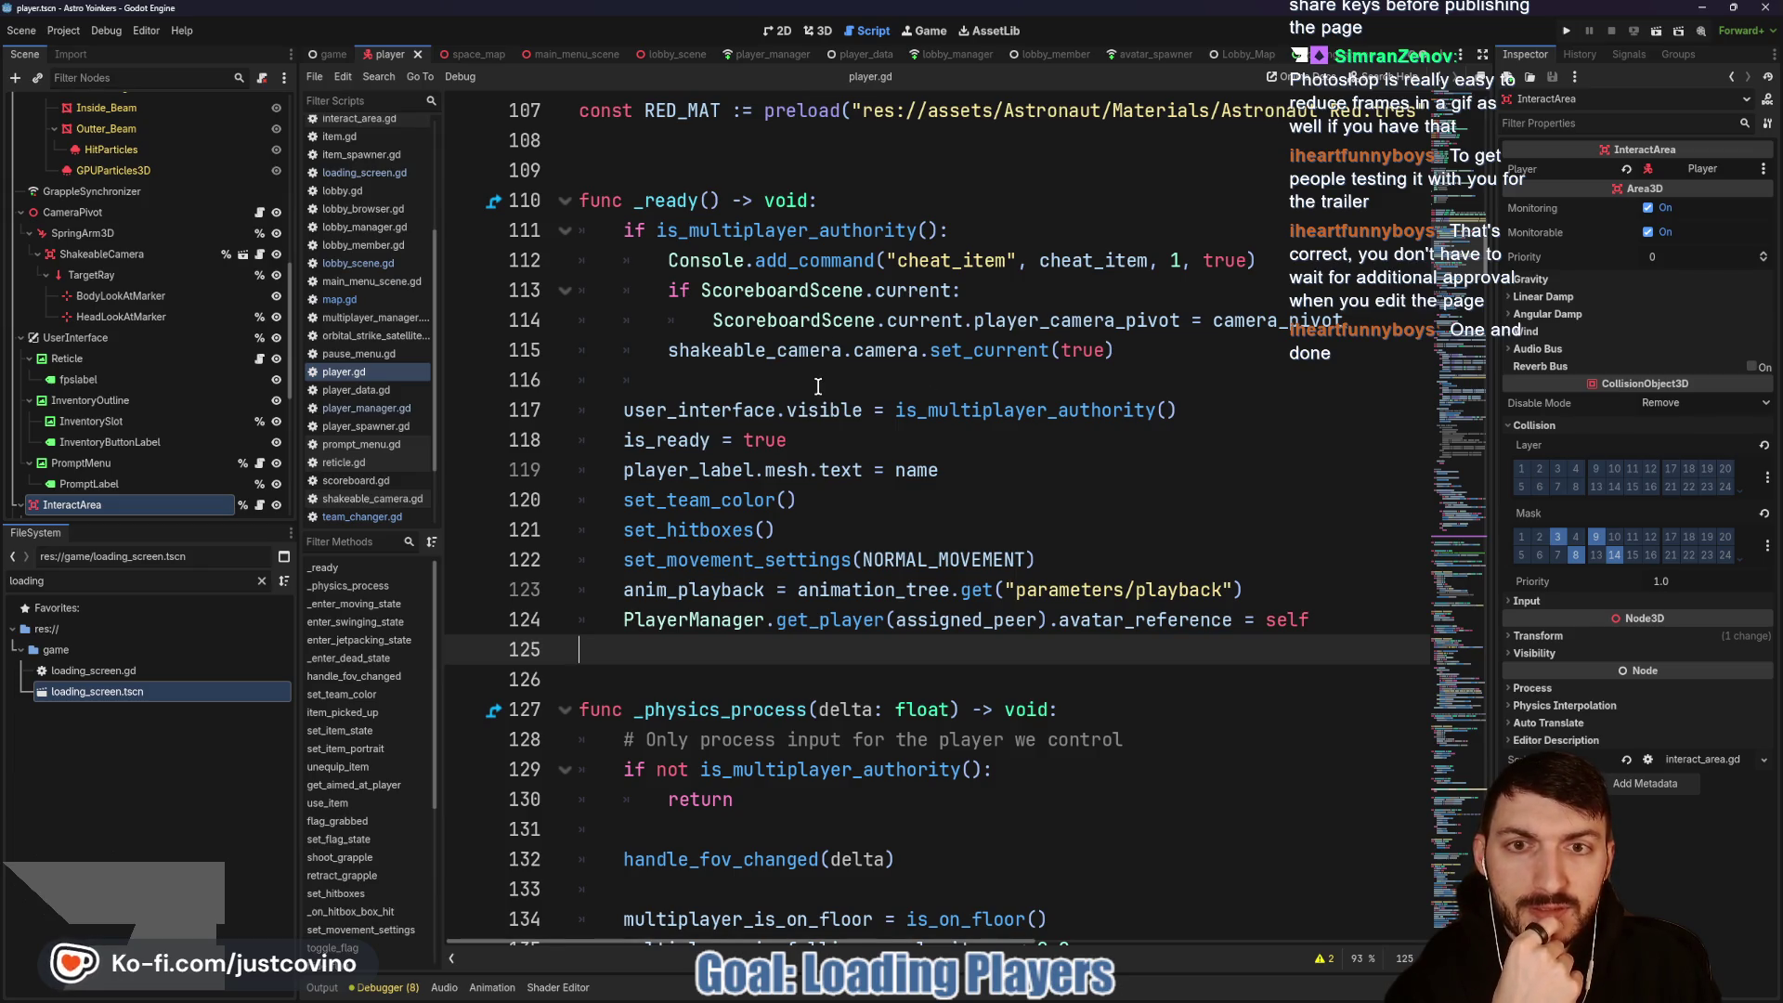
scroll(817, 386, up, 1)
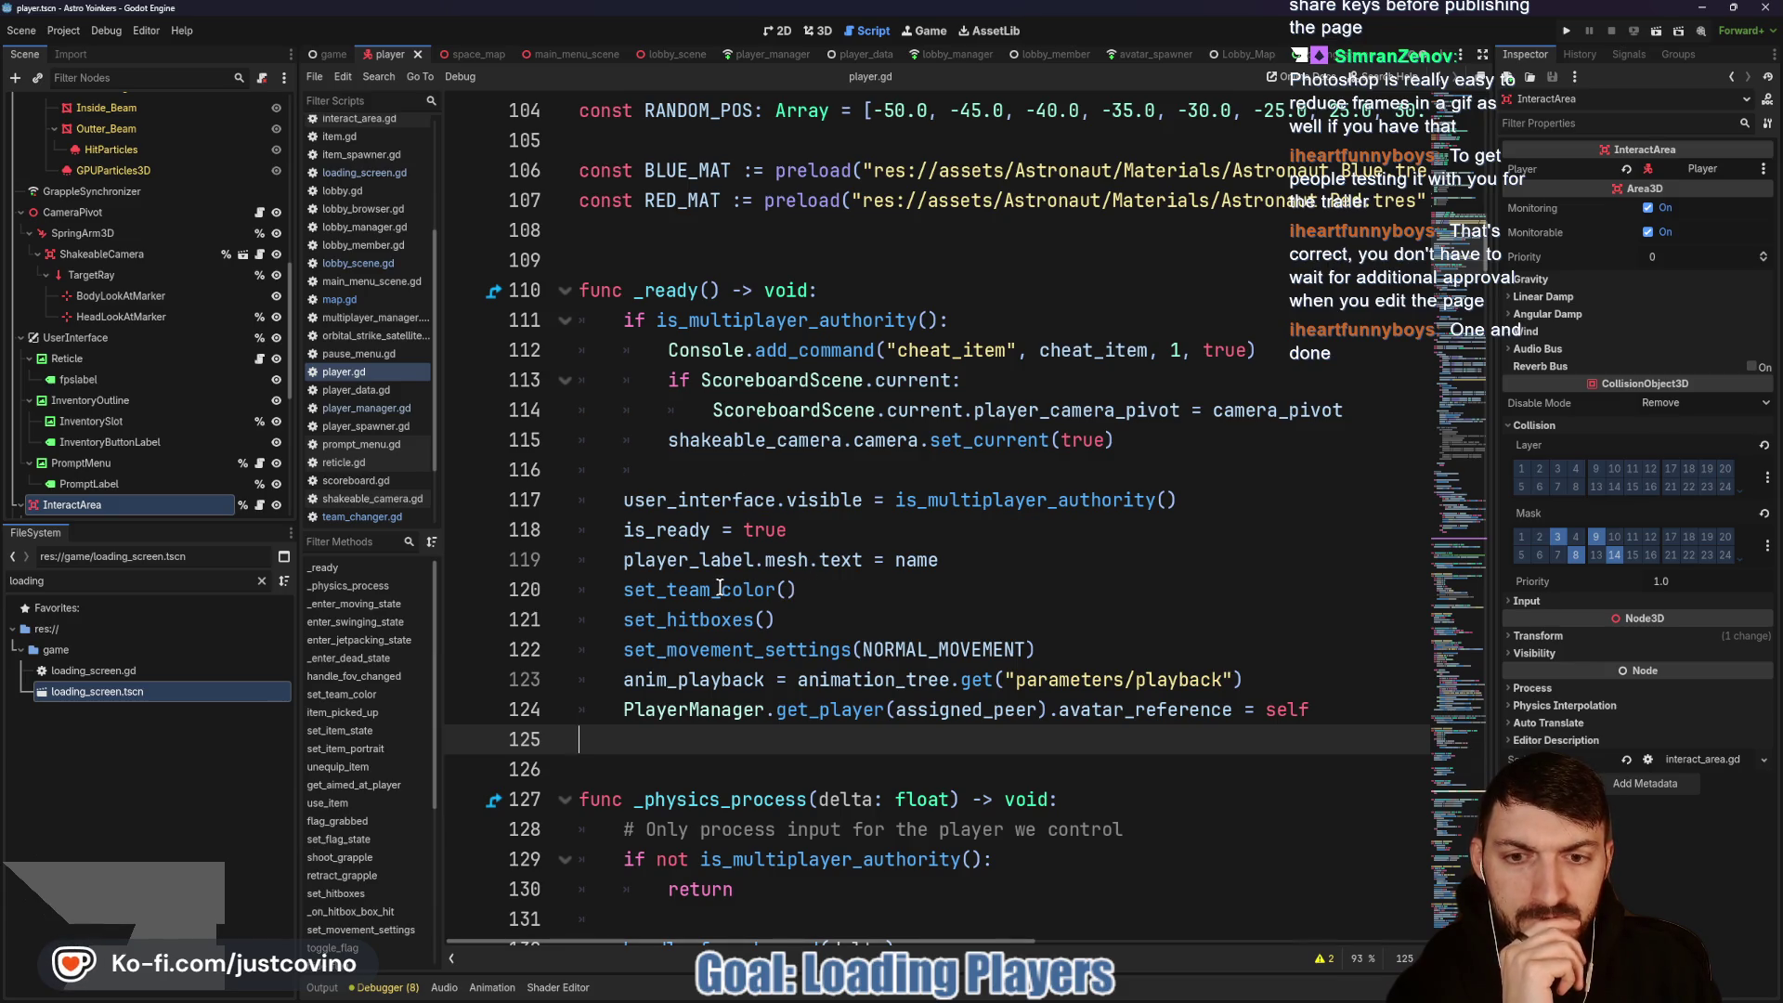
mouse_move(718, 589)
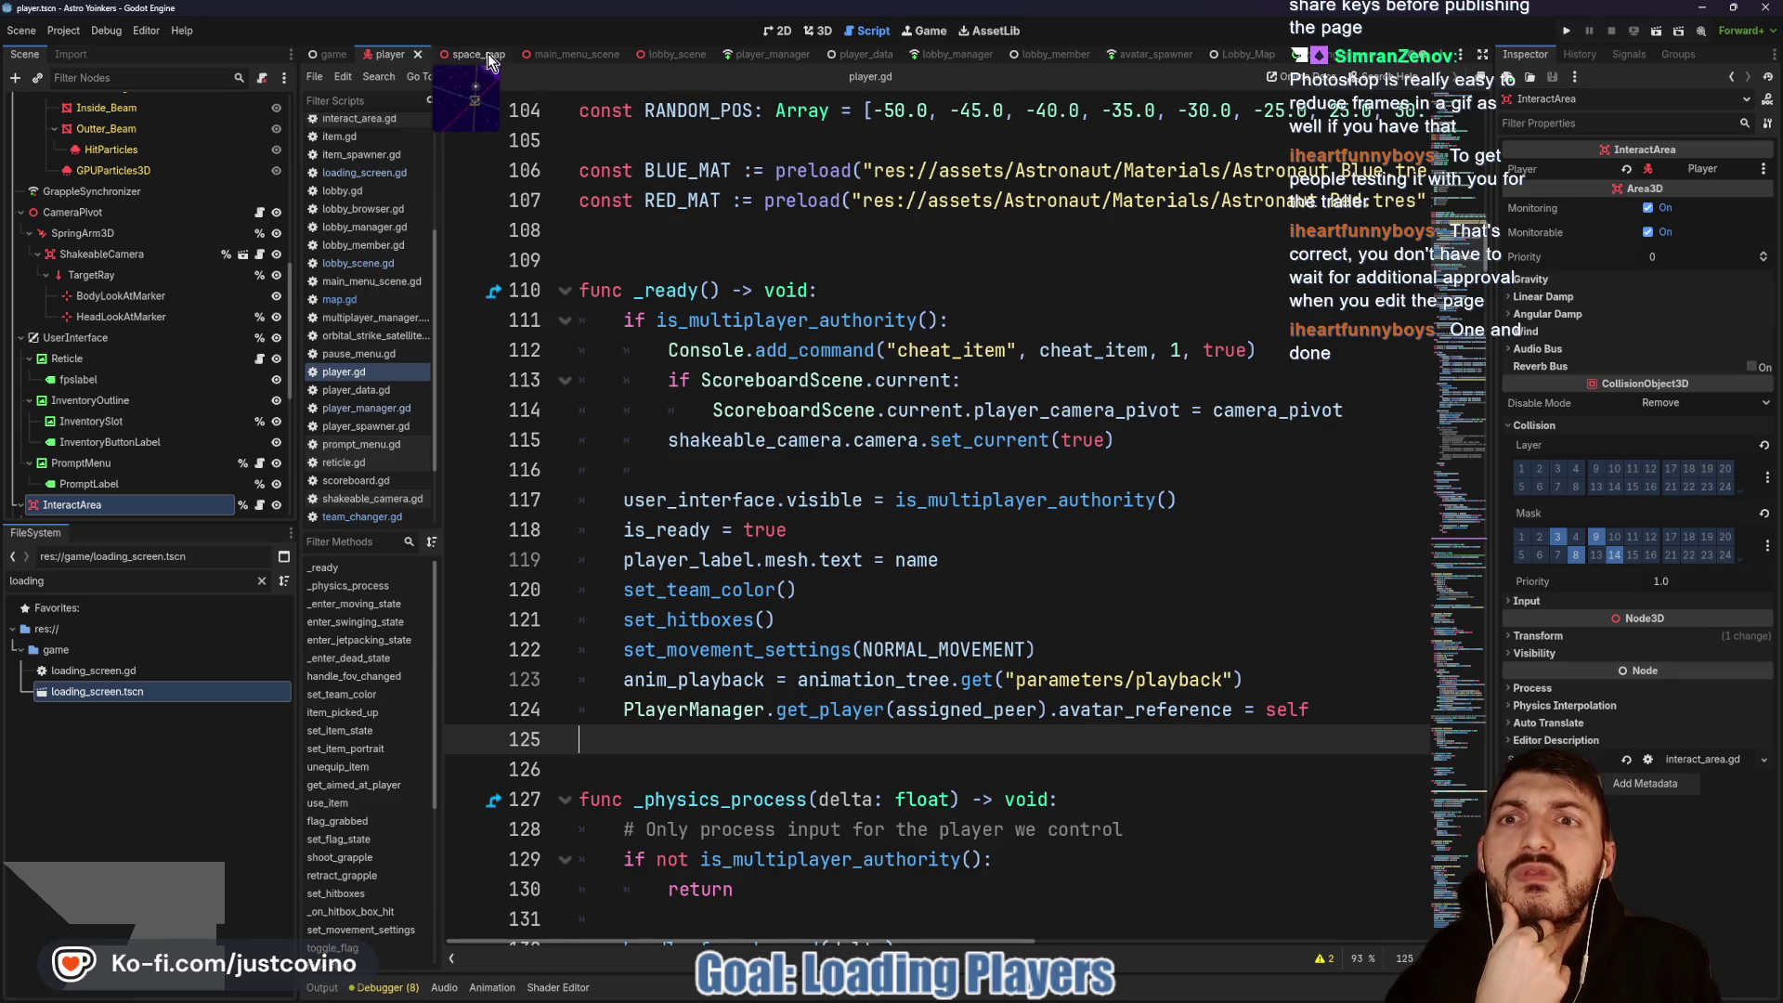
click(457, 54)
scroll(1040, 569, down, 8)
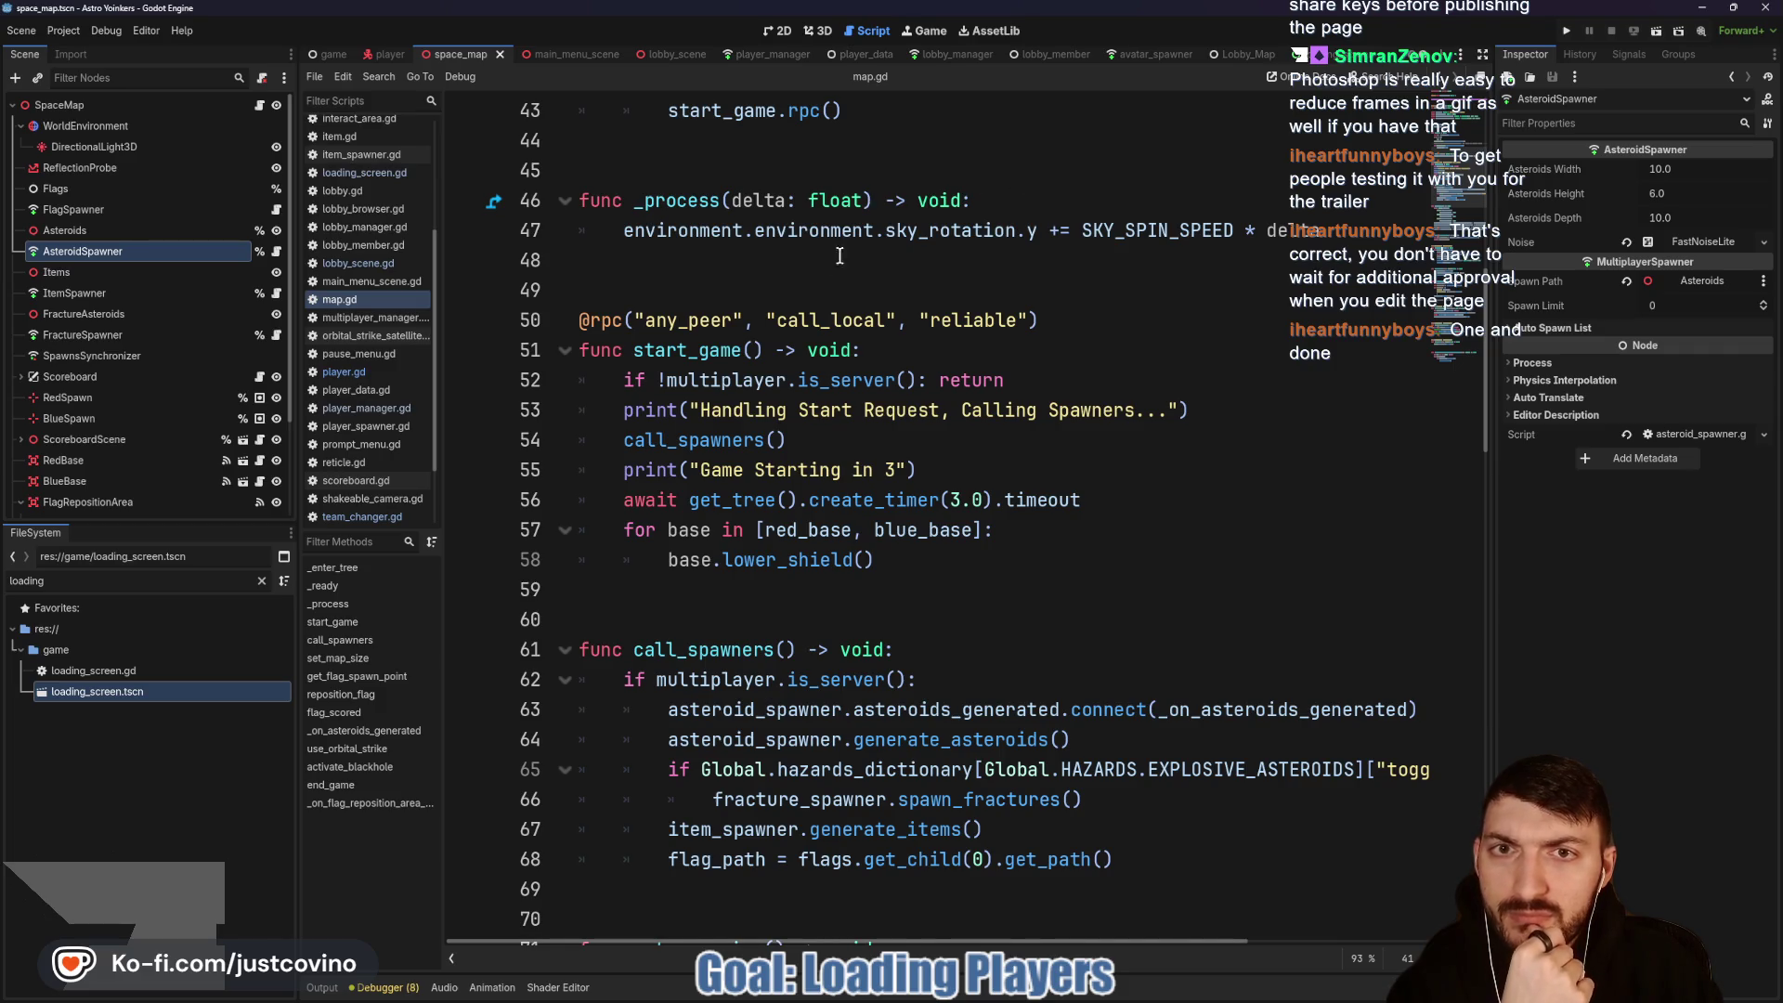
Step: Select the set_initial_avatar_position call on line 40 of map.gd
scroll(843, 239, up, 5)
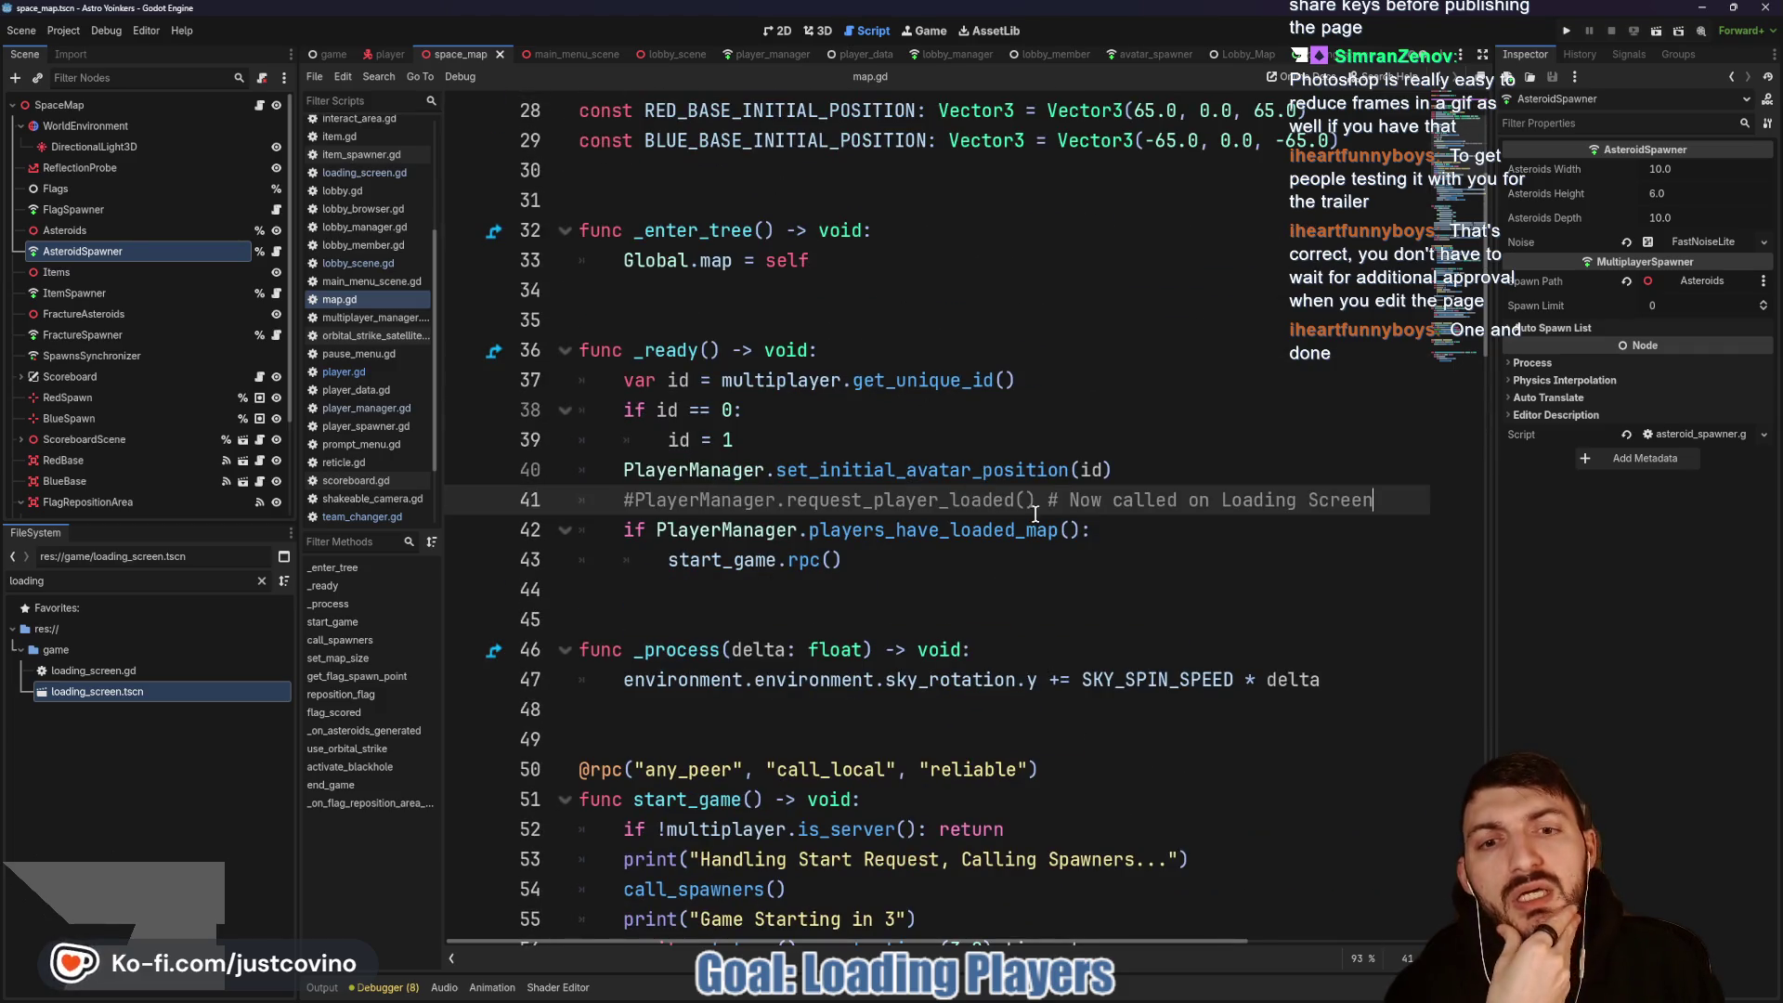
double_click(944, 472)
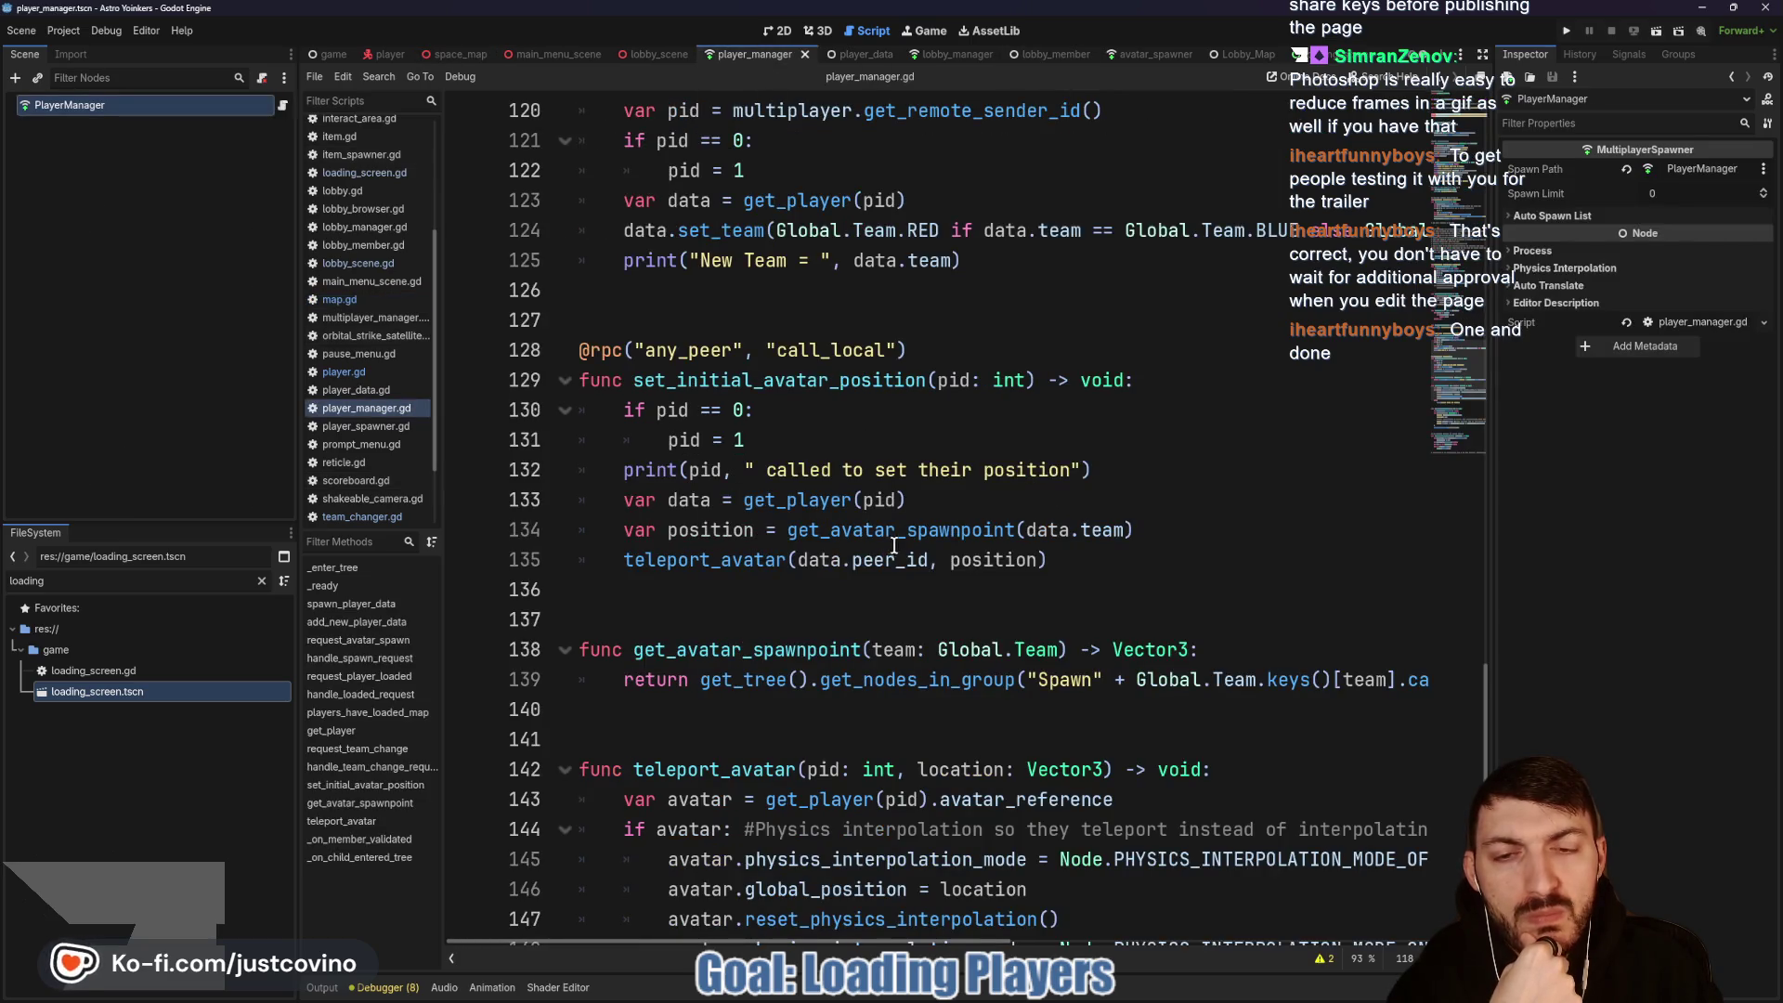
scroll(1032, 521, down, 2)
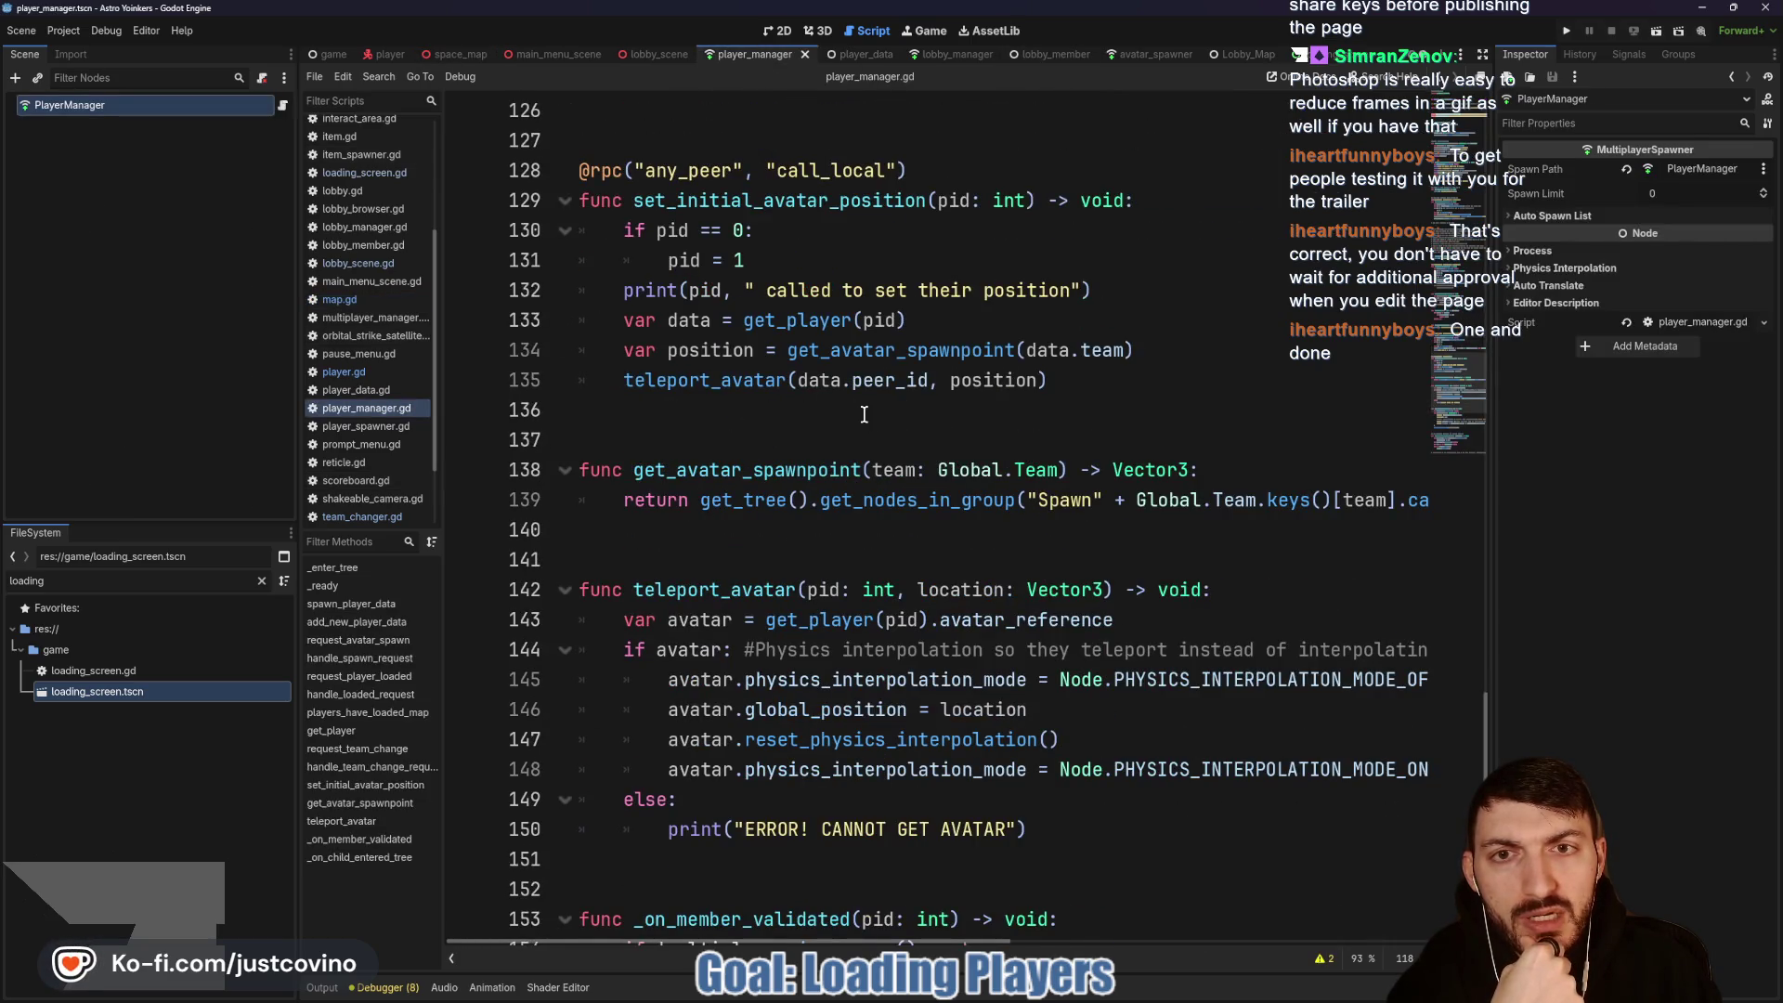
click(773, 204)
drag(944, 177, 514, 172)
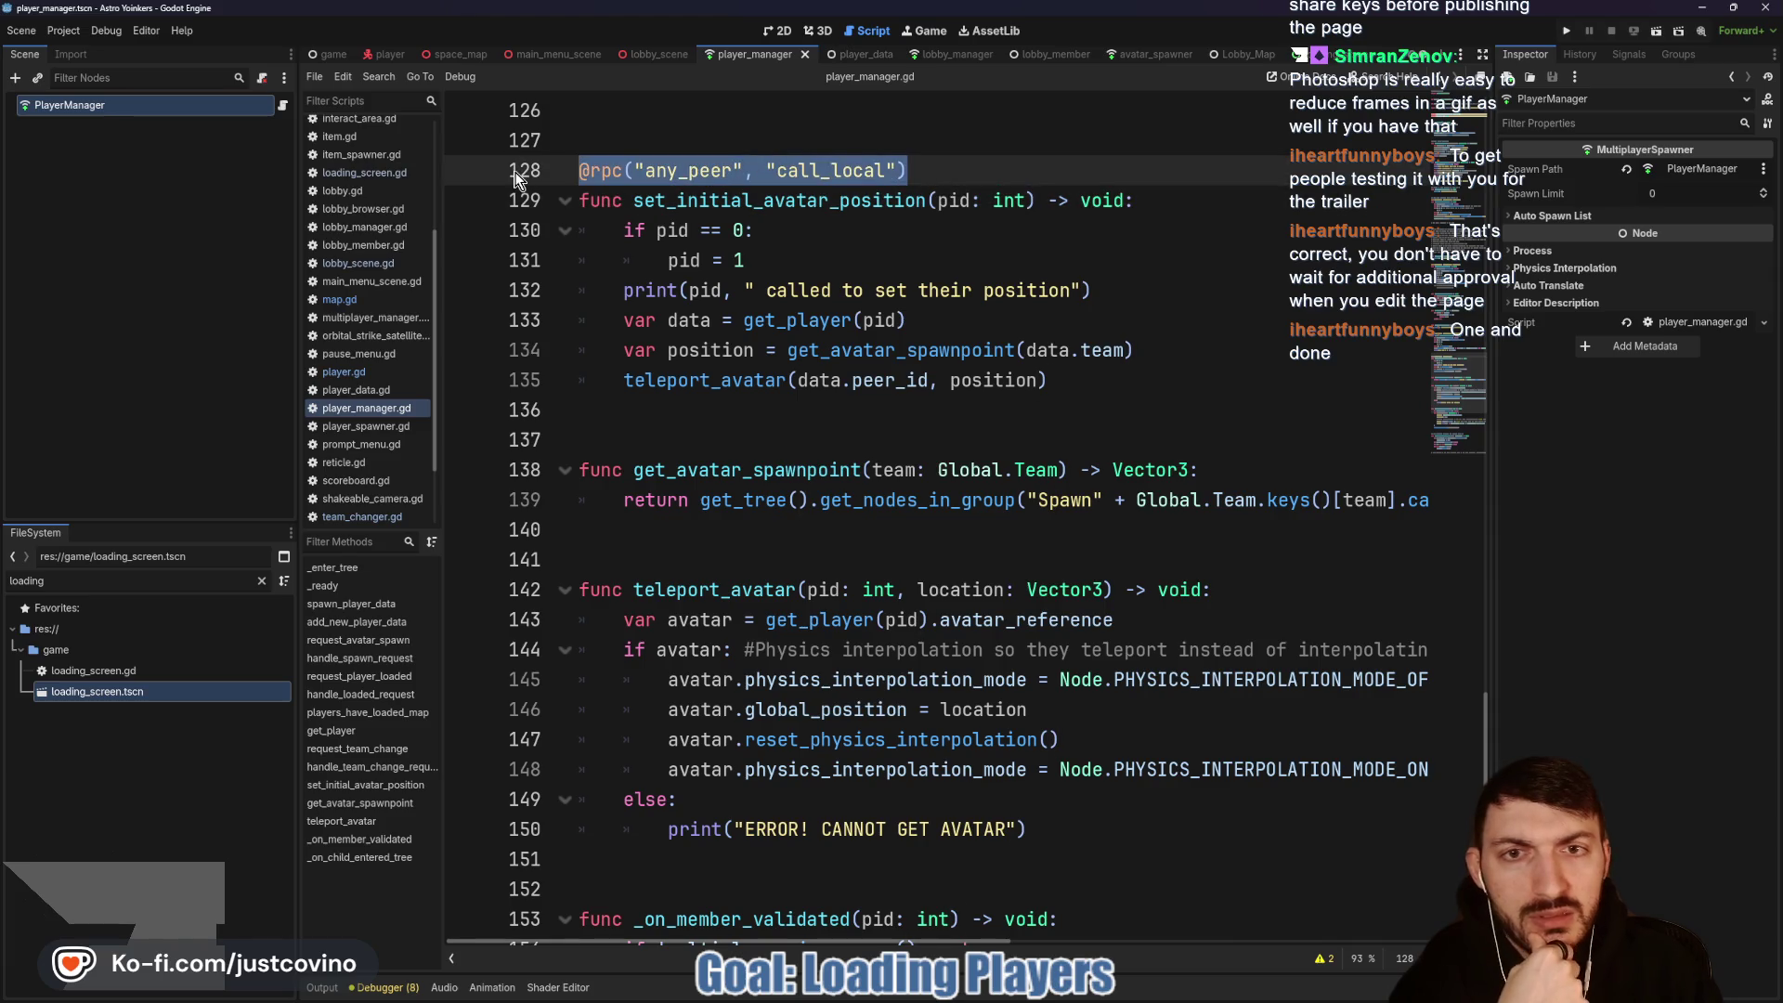
key(BackSpace)
Step: Delete the 'if pid == 0: pid = 1' fallback lines
scroll(831, 379, up, 2)
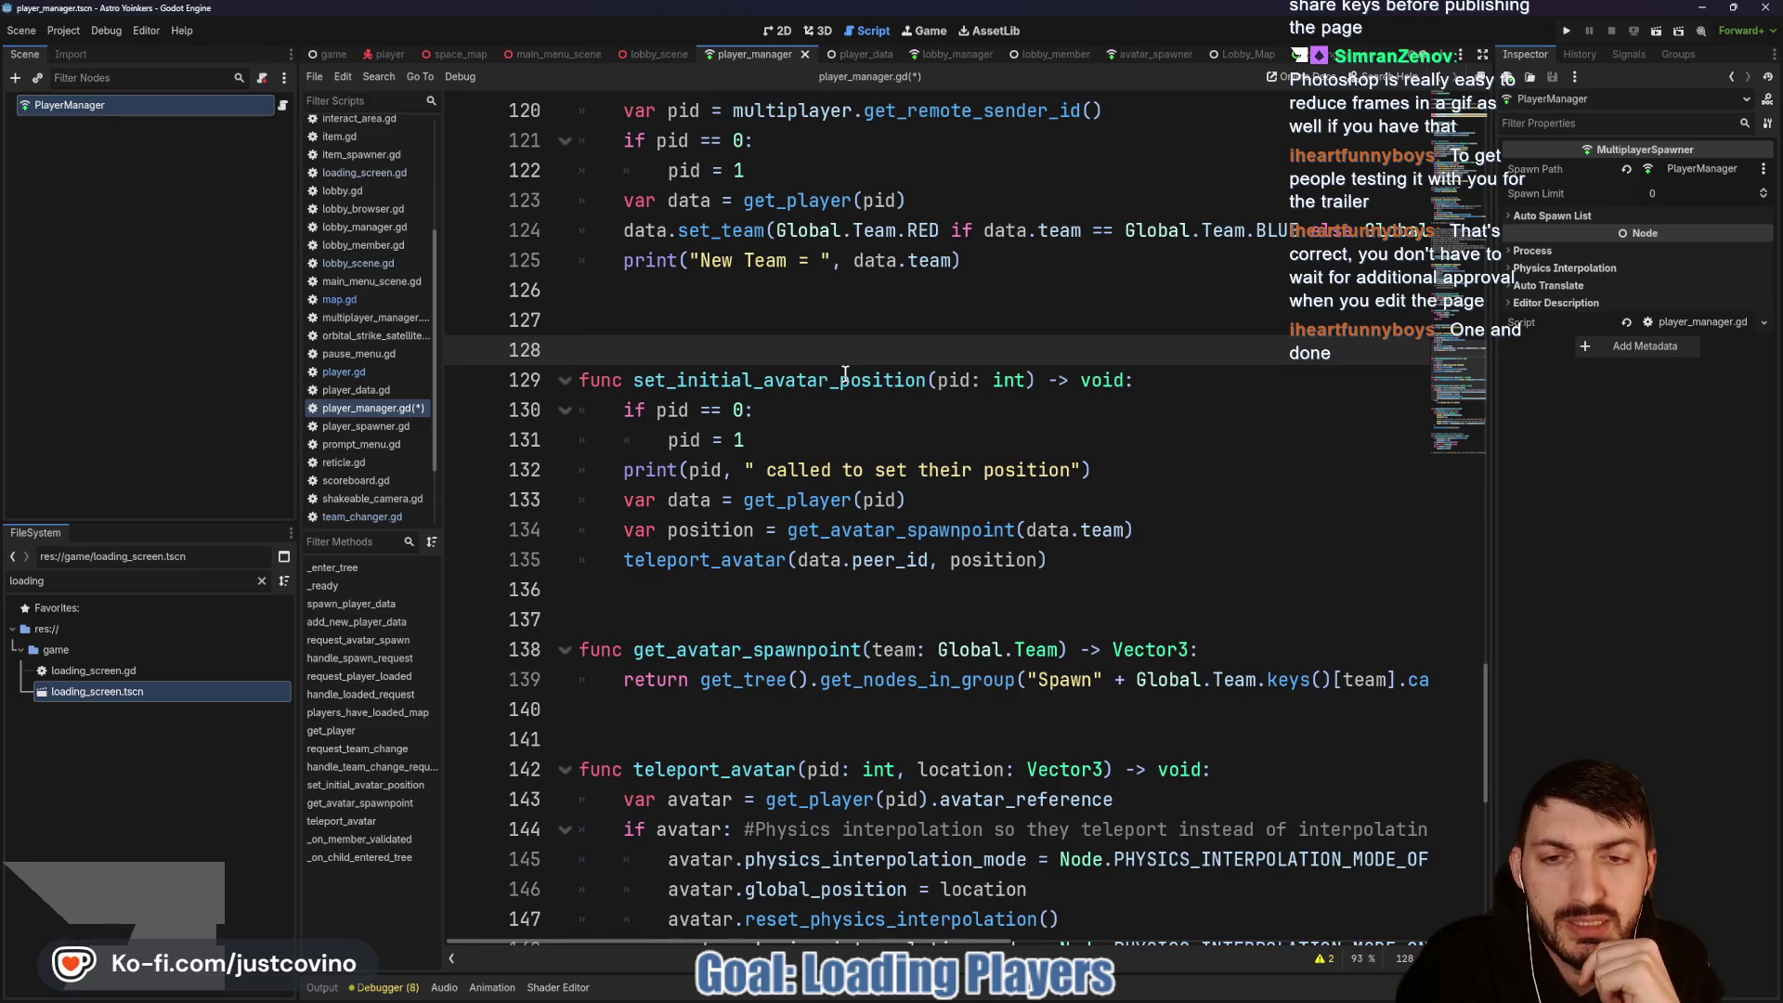
drag(776, 436, 562, 402)
key(BackSpace)
key(BackSpace)
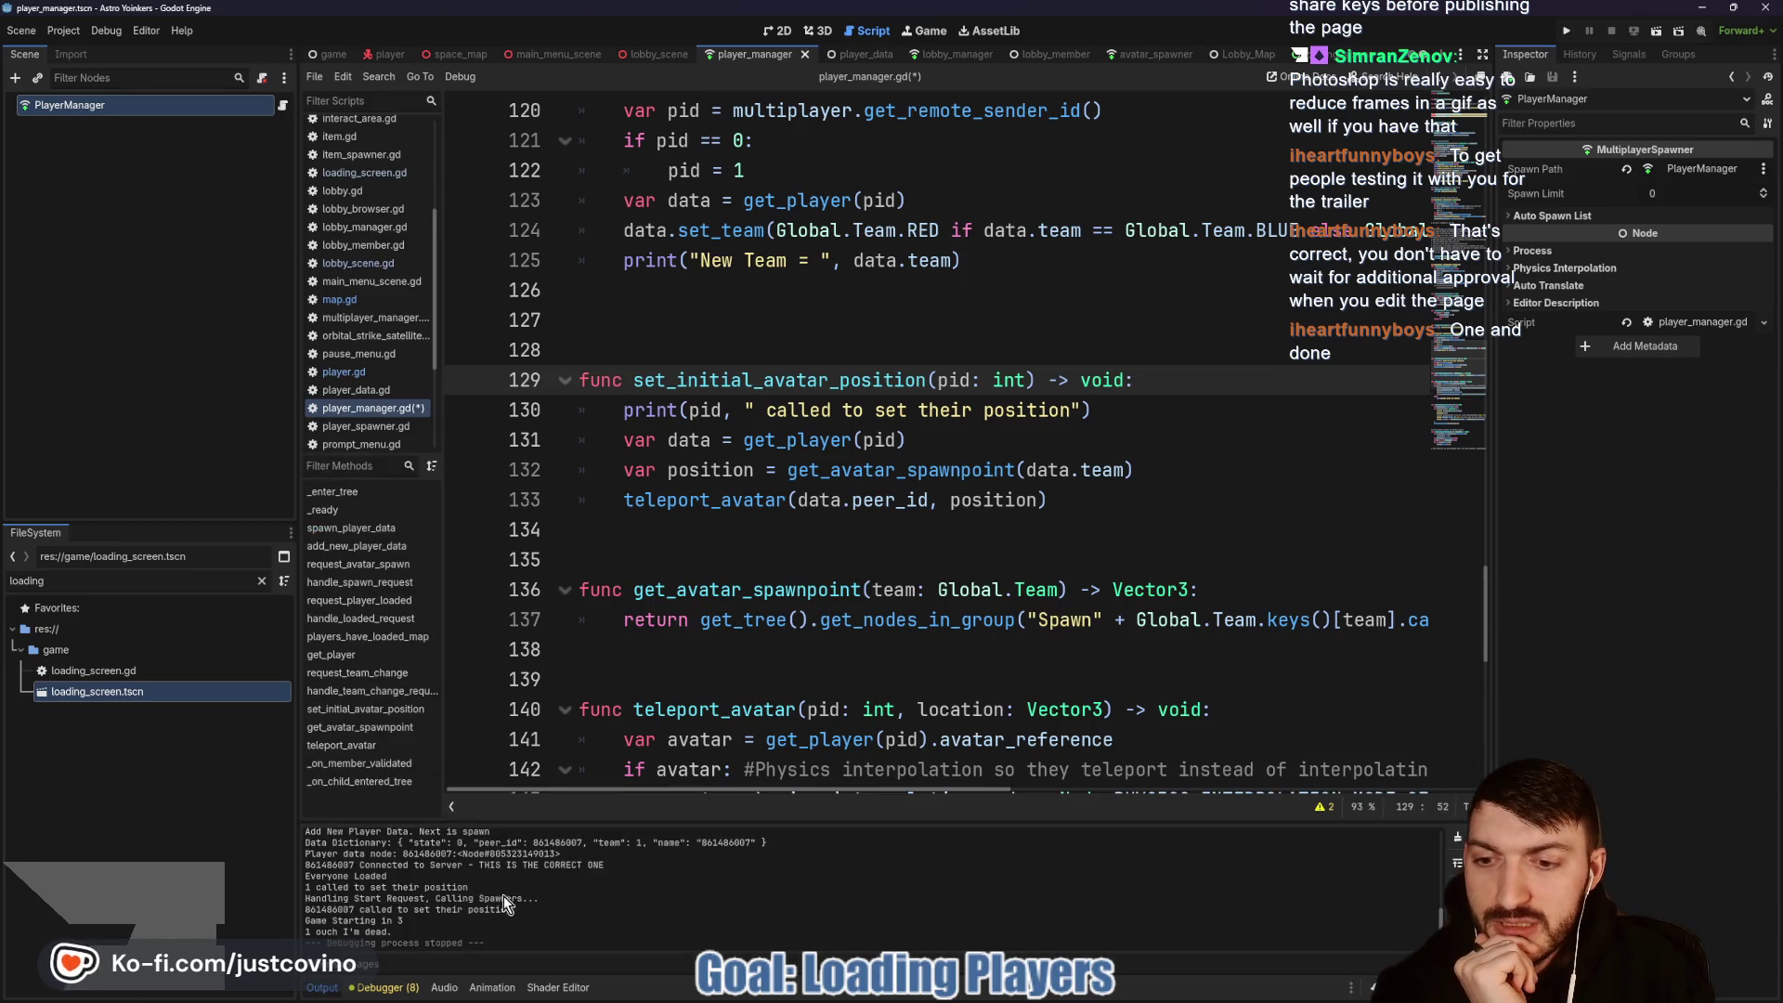
Step: Collapse the output log and highlight set_initial_avatar_position and its teleport_avatar call
click(320, 988)
click(767, 534)
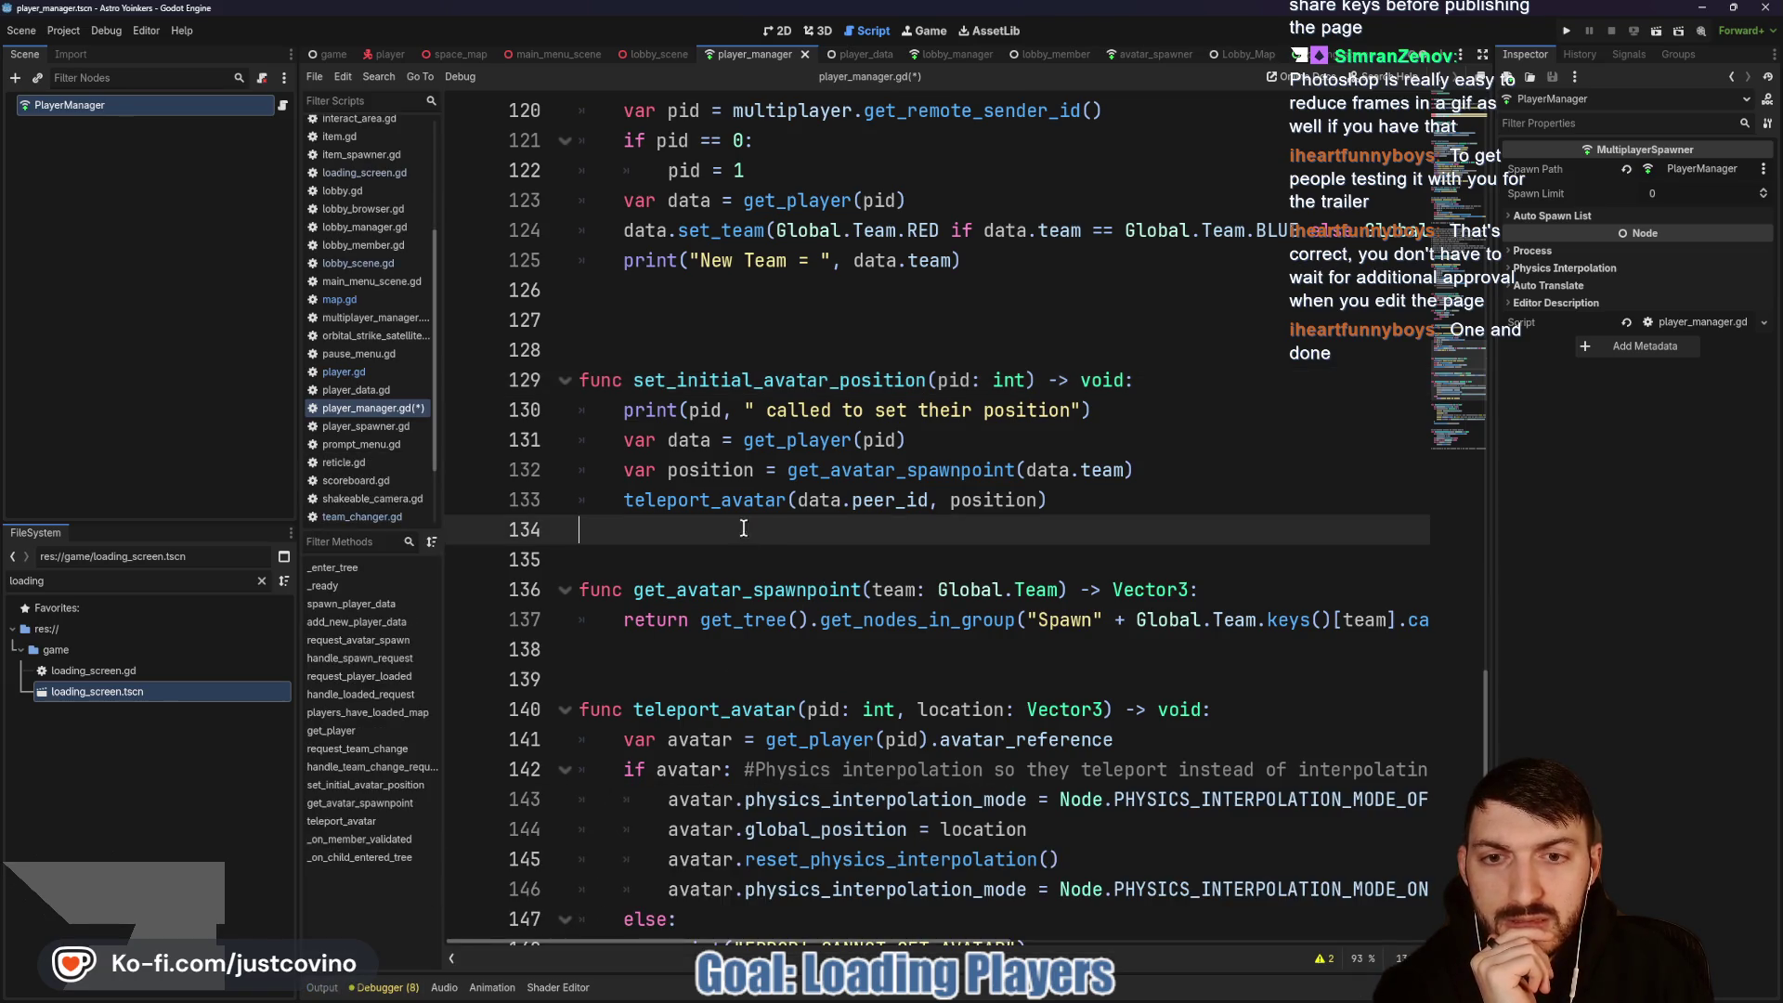
double_click(707, 500)
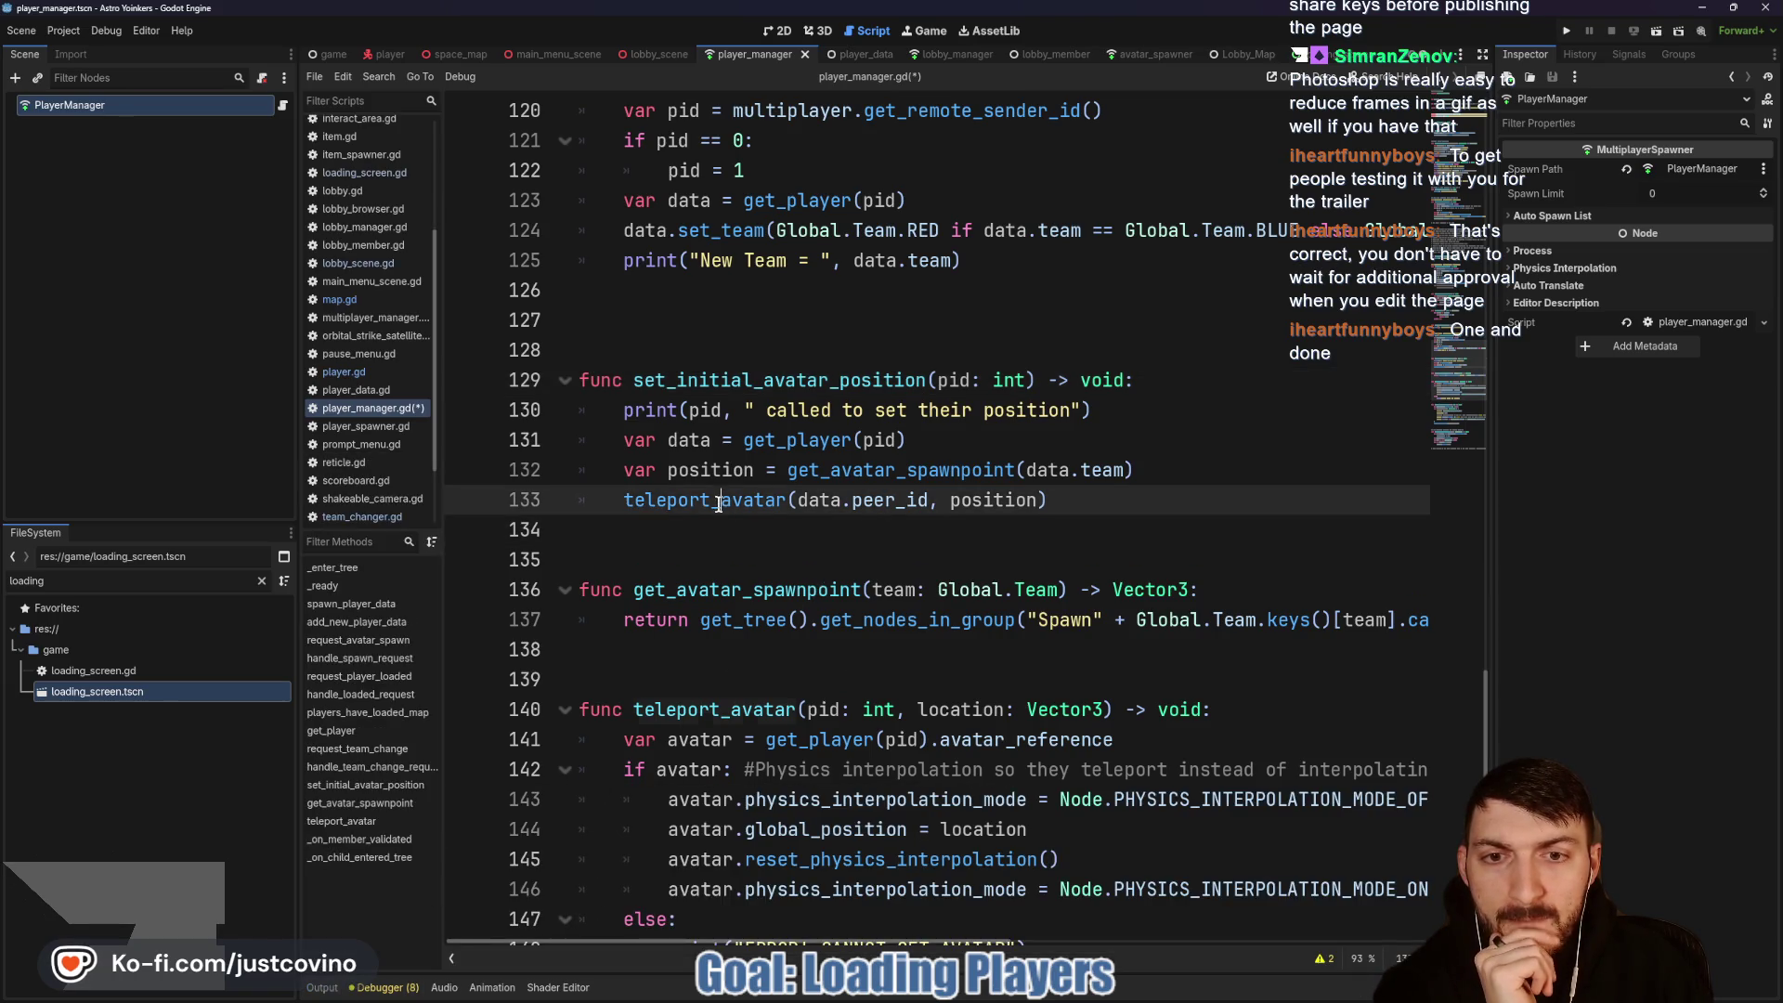
double_click(681, 380)
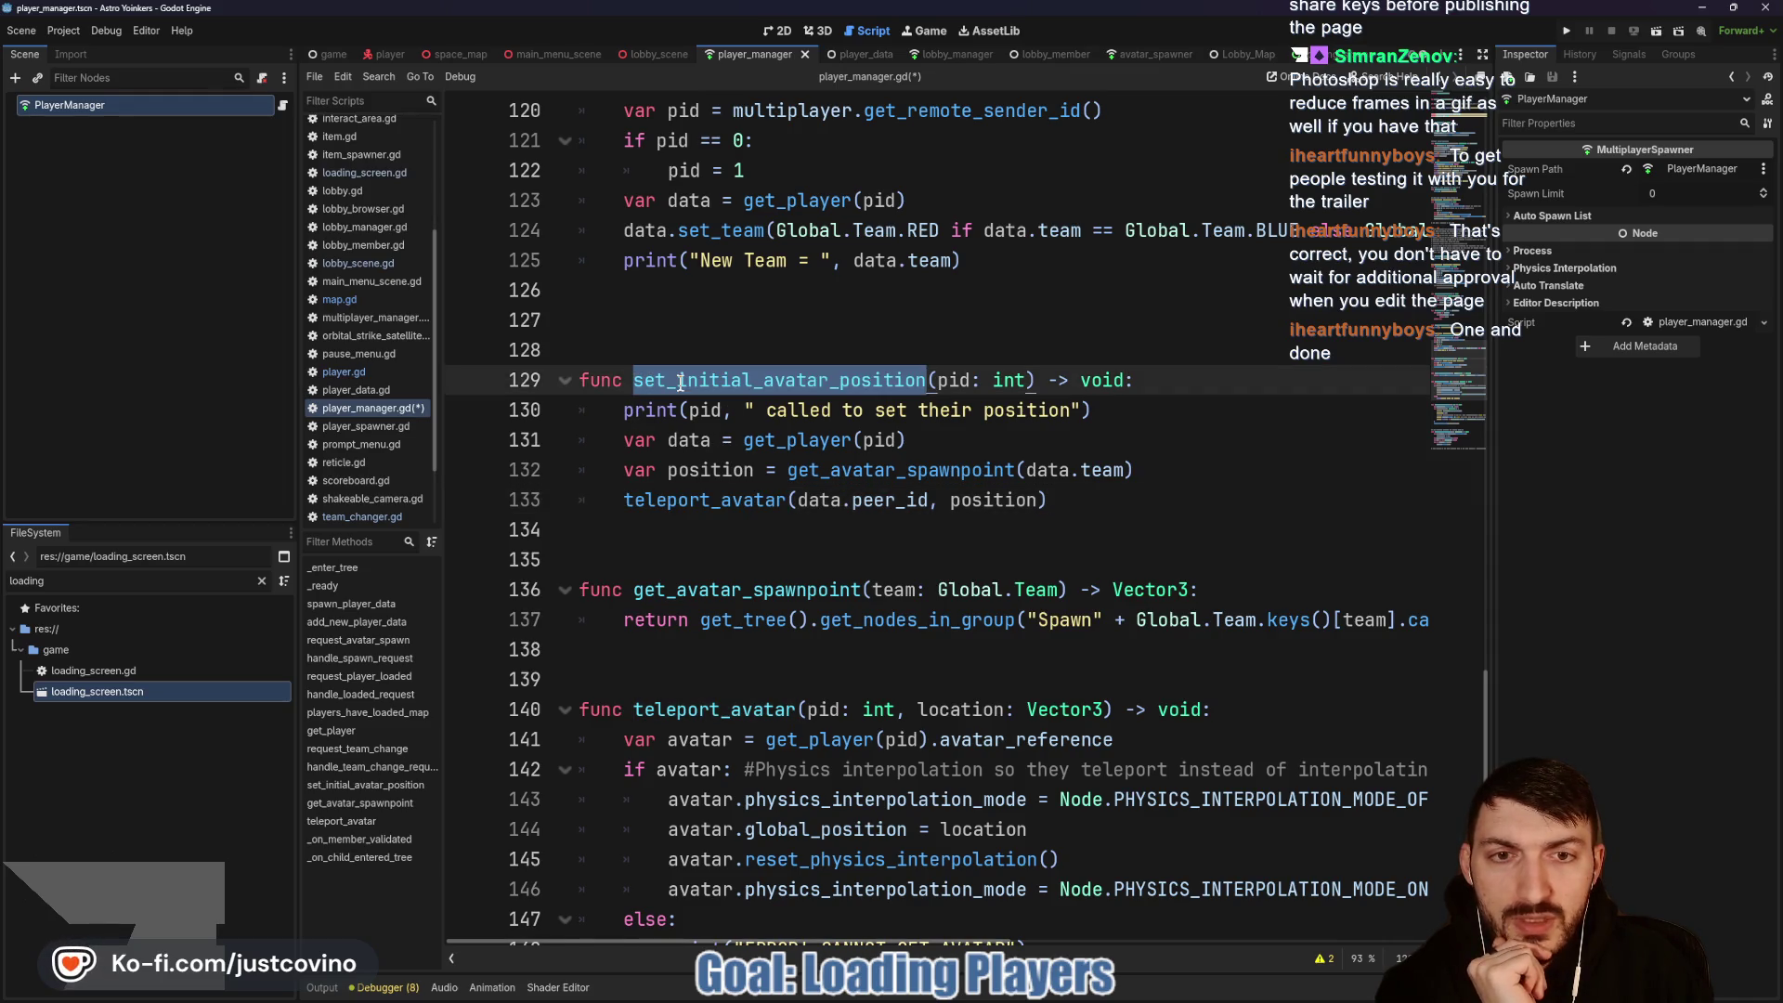
double_click(698, 499)
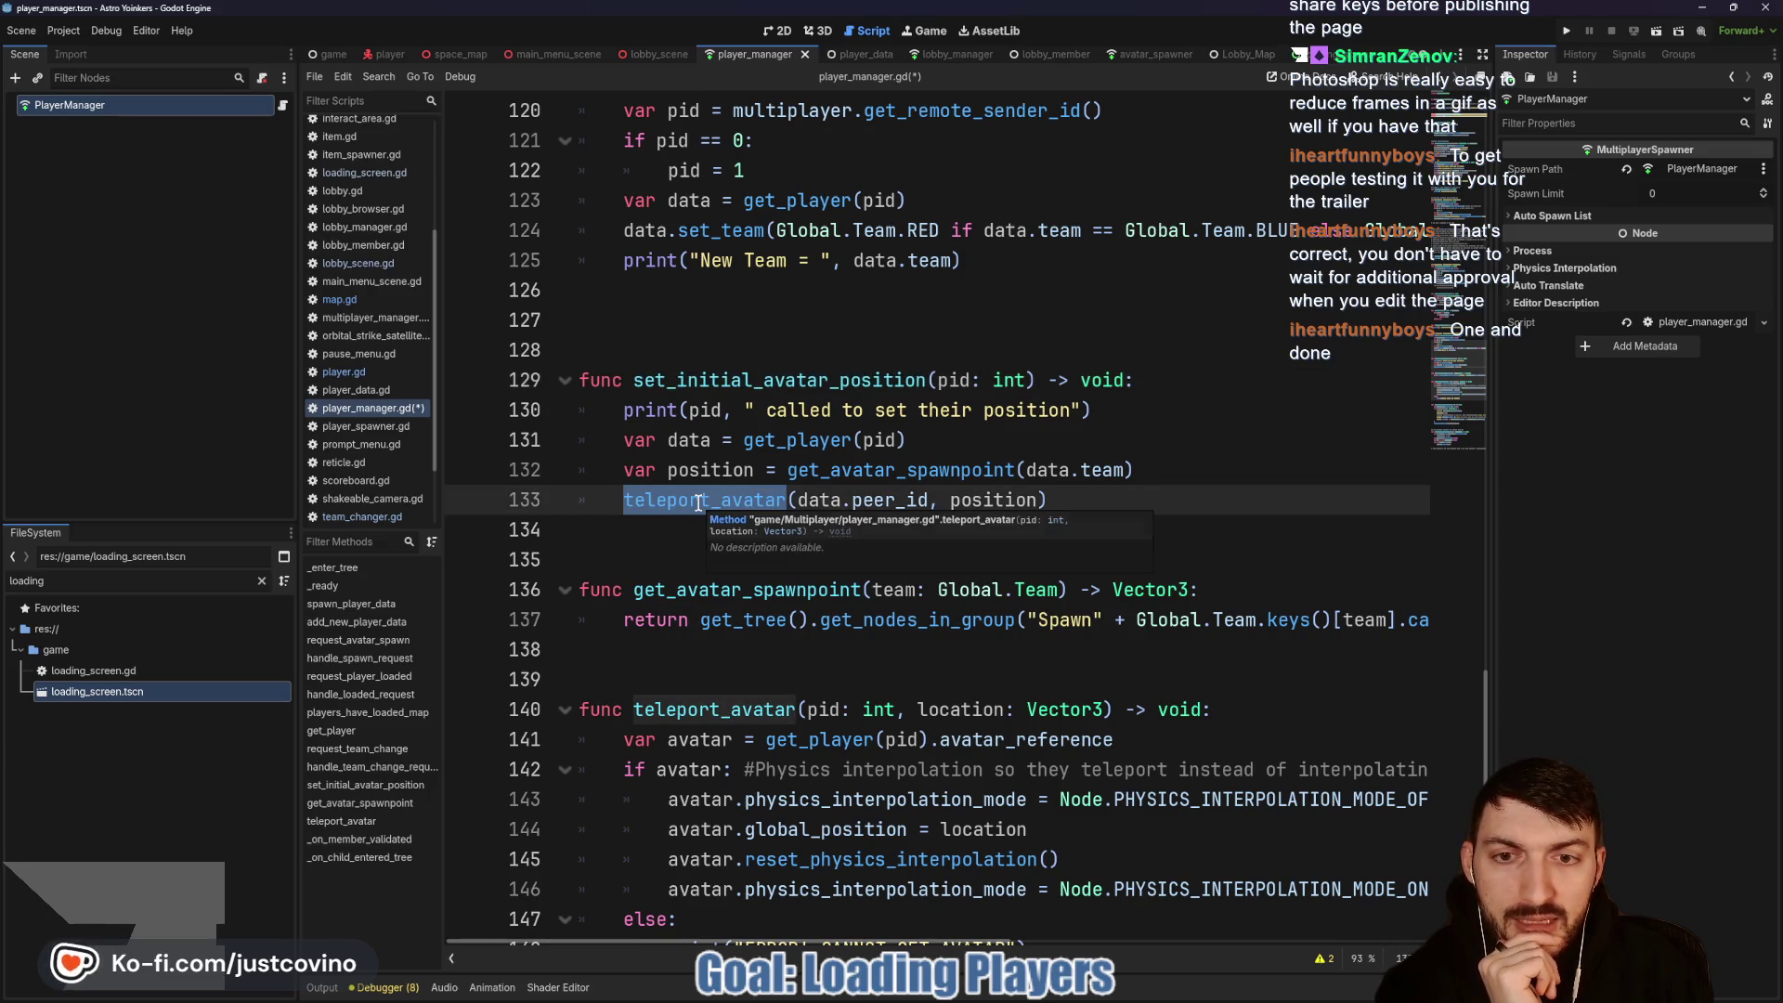
Step: Highlight the request_team_change function name in player_manager.gd
scroll(731, 707, down, 1)
scroll(833, 362, up, 4)
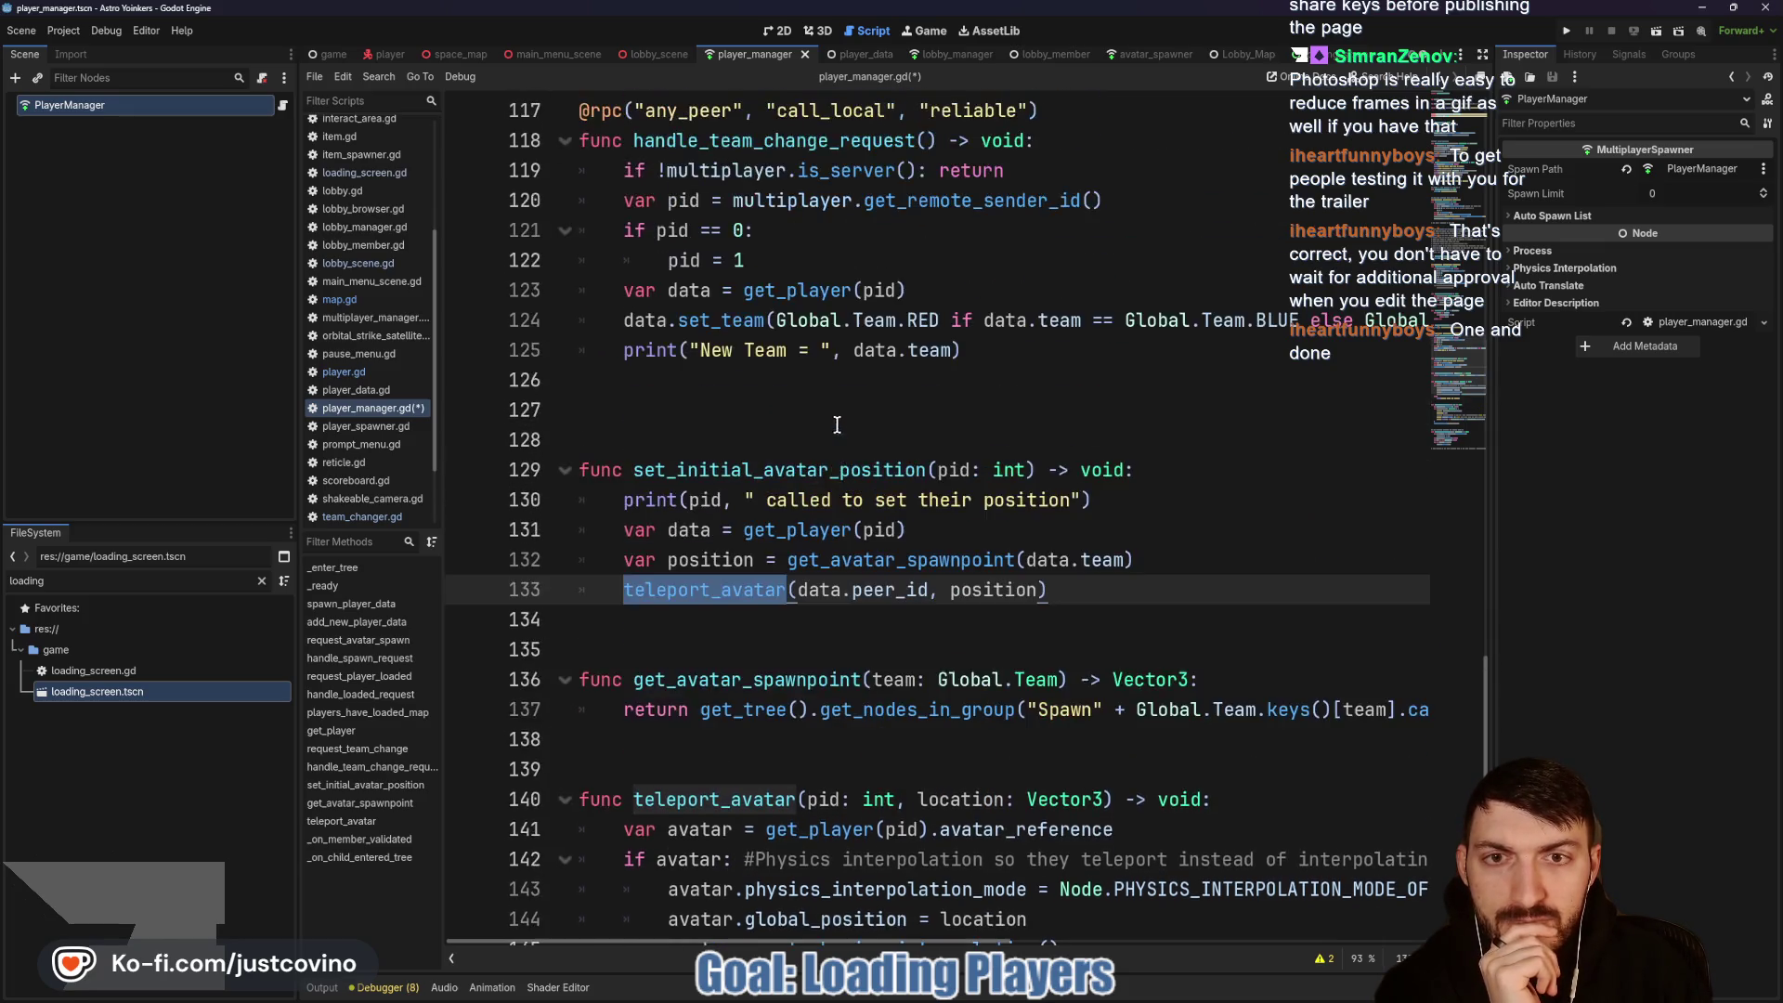
scroll(789, 453, up, 3)
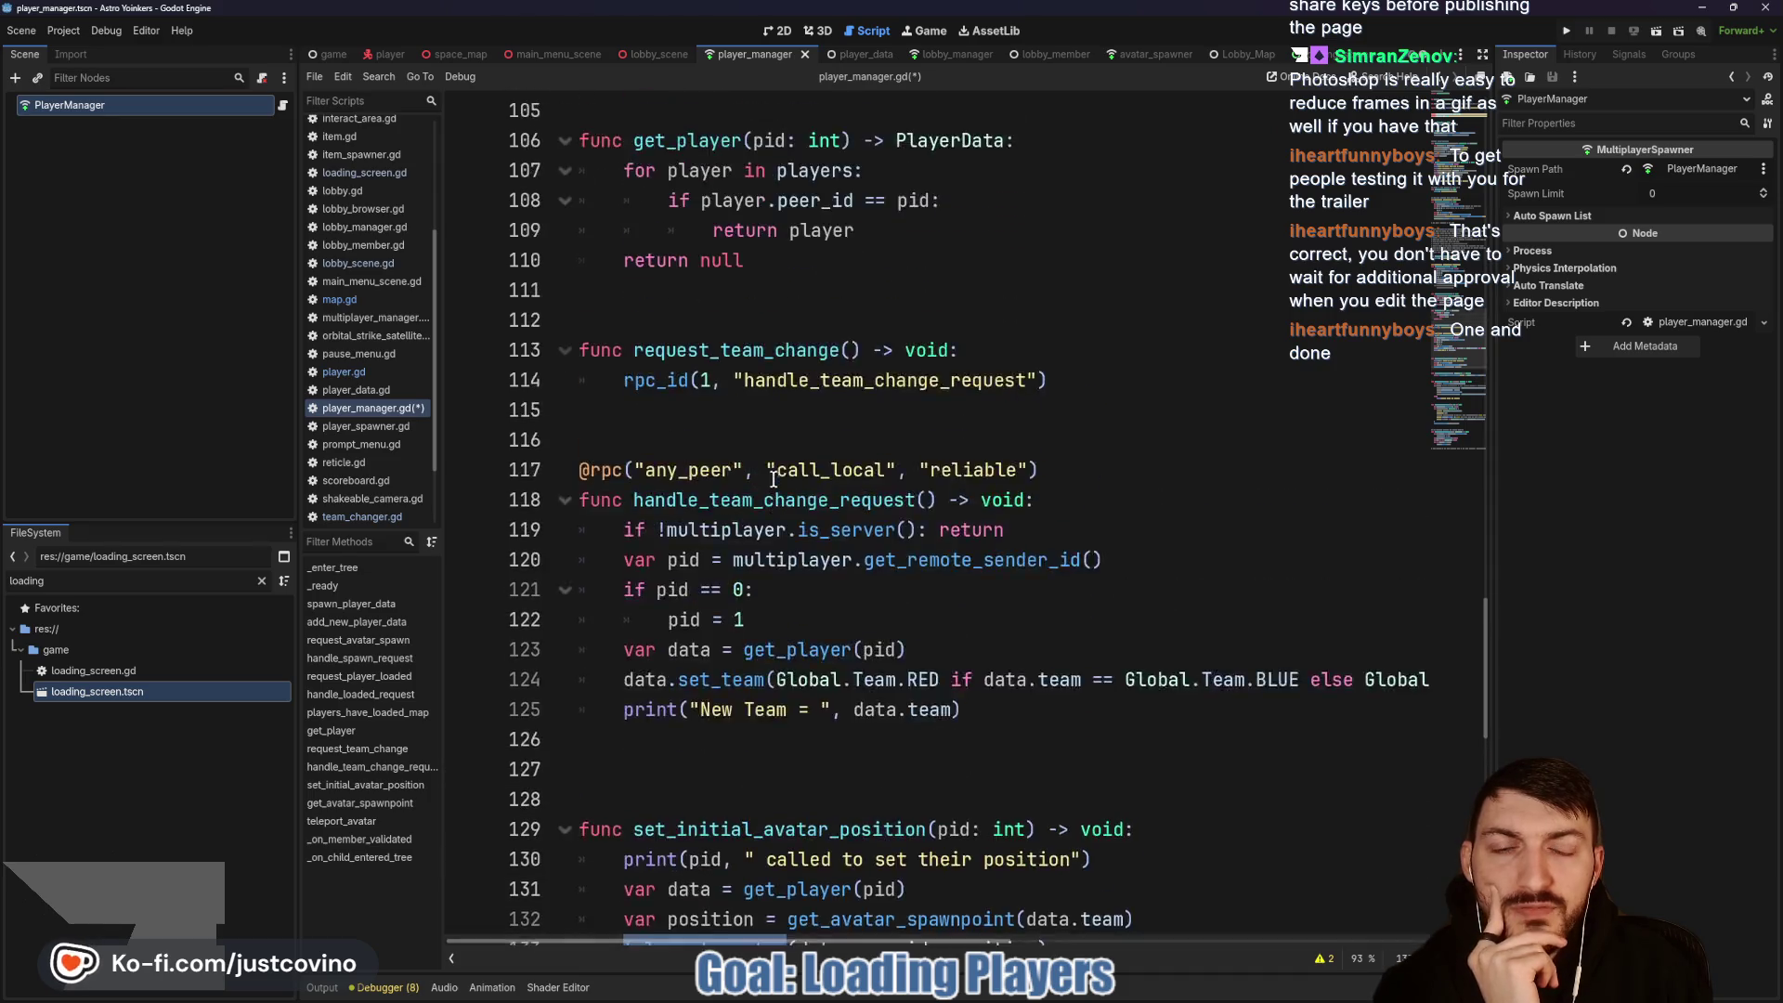
click(704, 436)
double_click(704, 437)
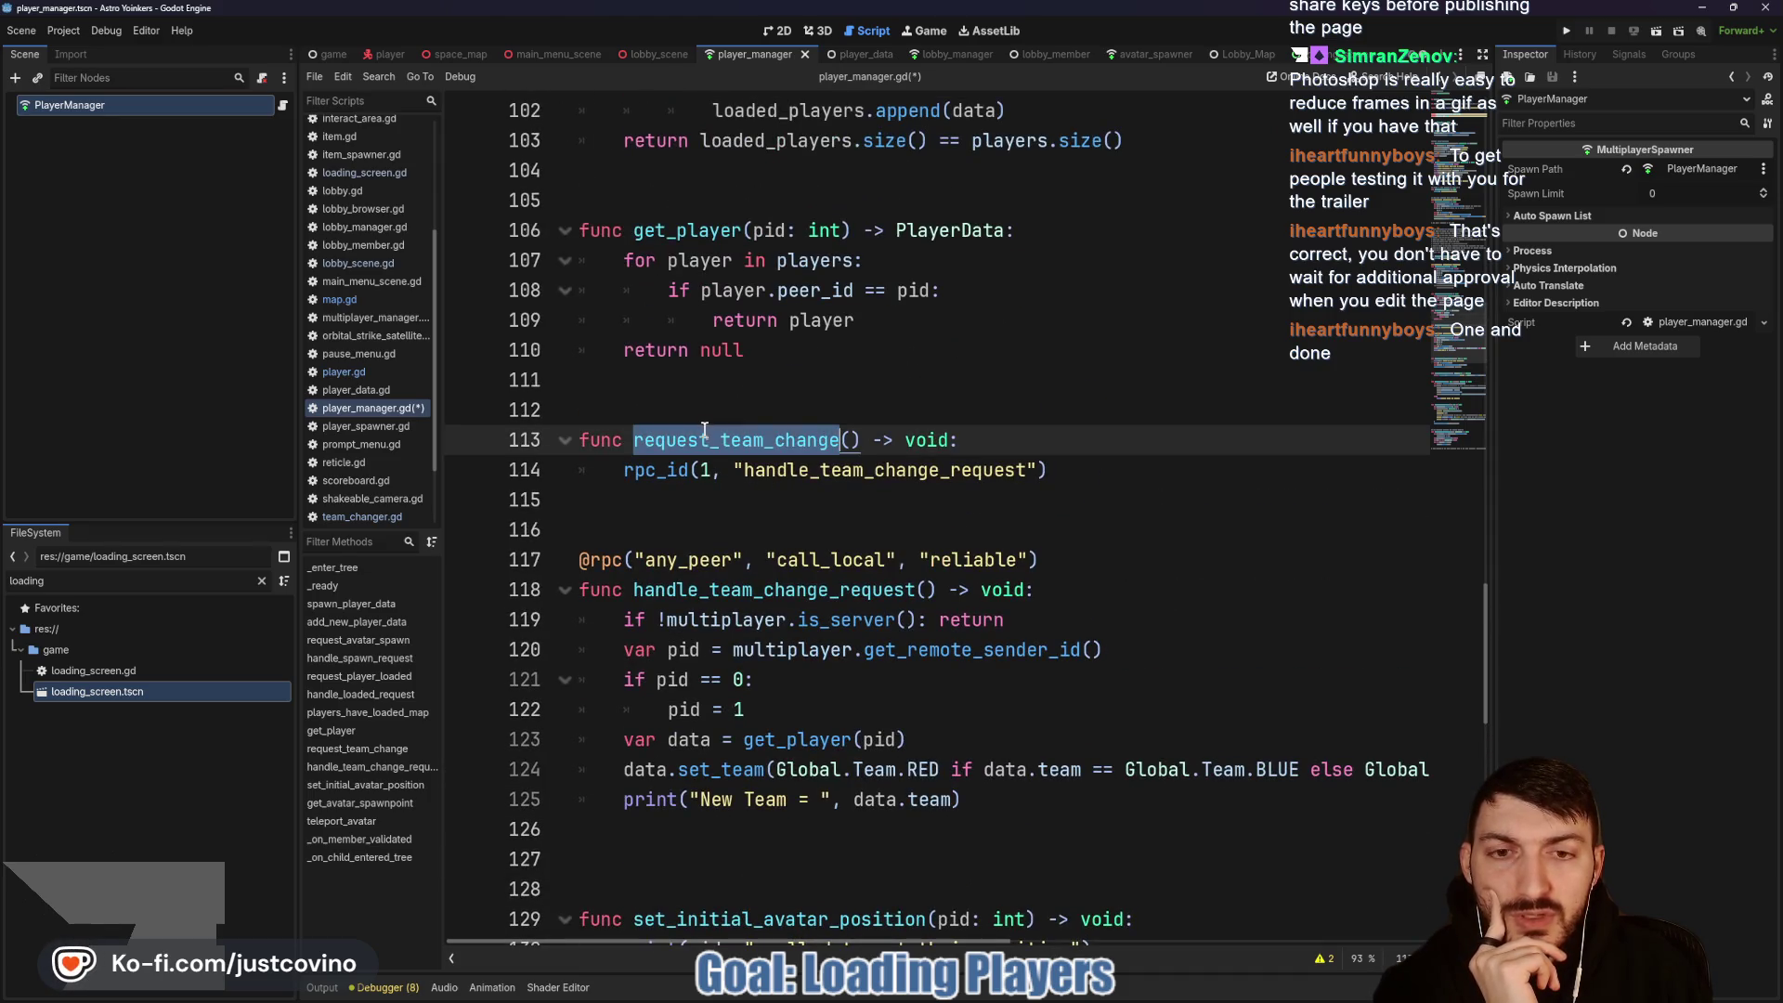
mouse_move(666, 482)
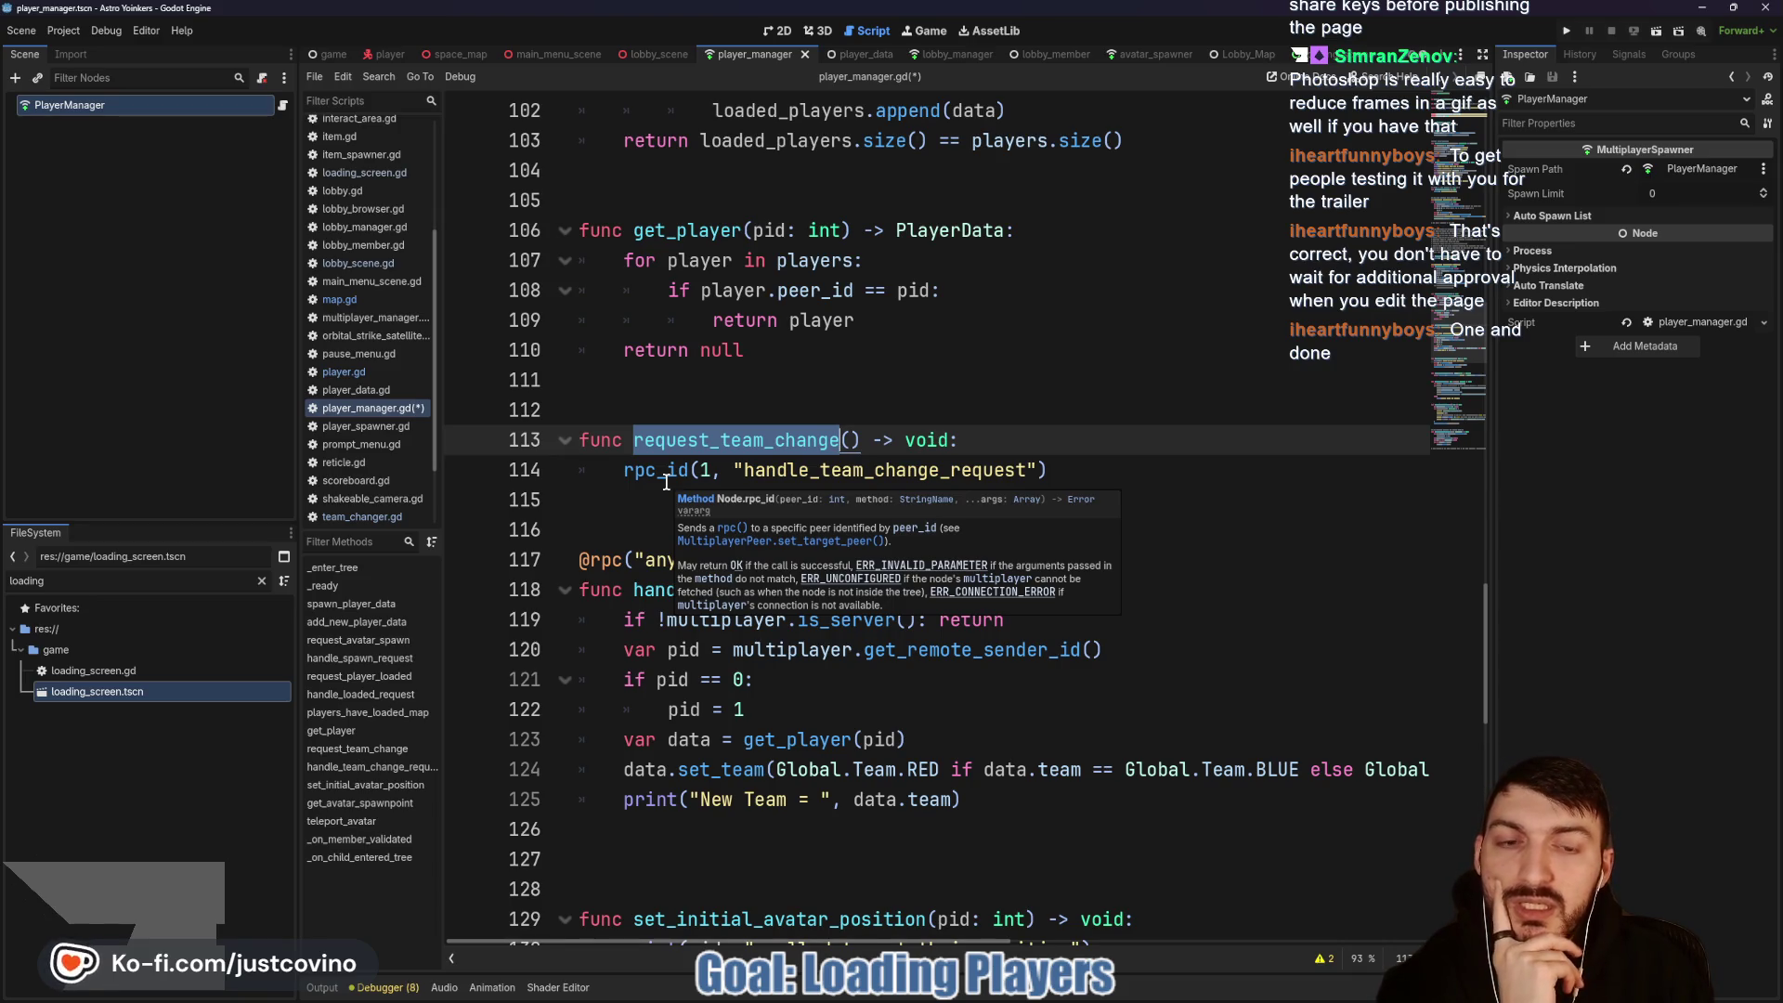
Step: Scroll through the team-change code and put the caret at the end of line 136
scroll(711, 548, down, 4)
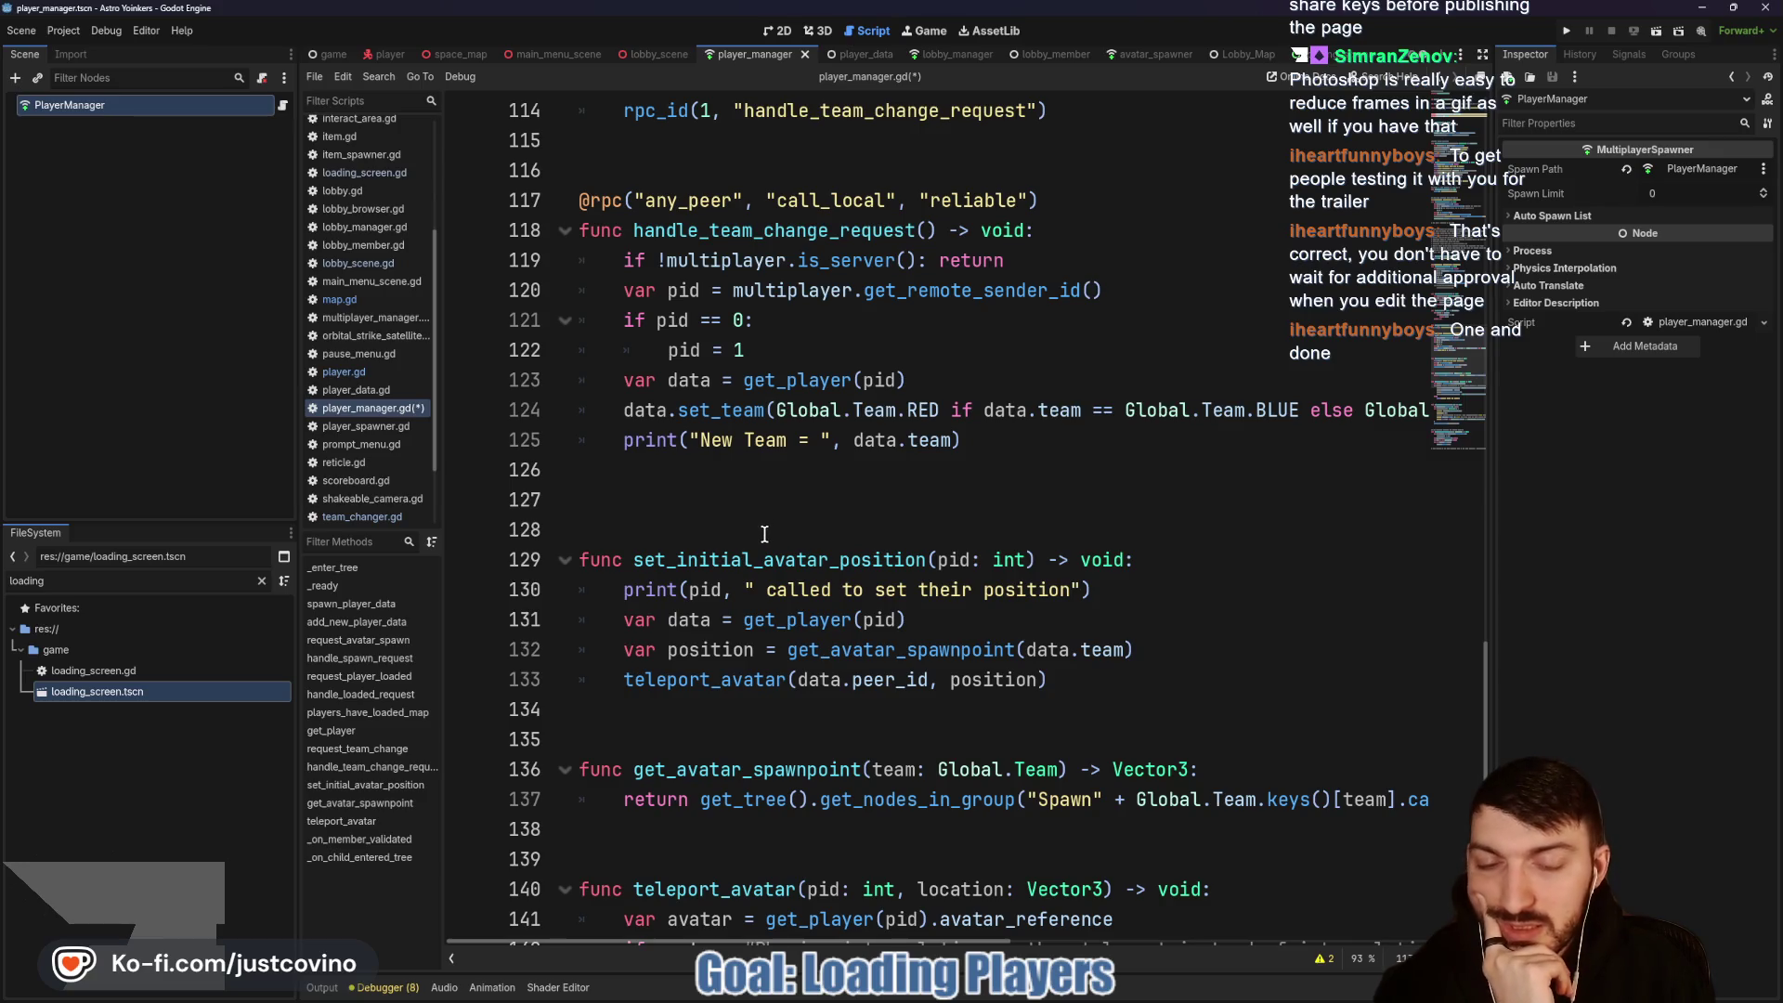
scroll(757, 538, down, 4)
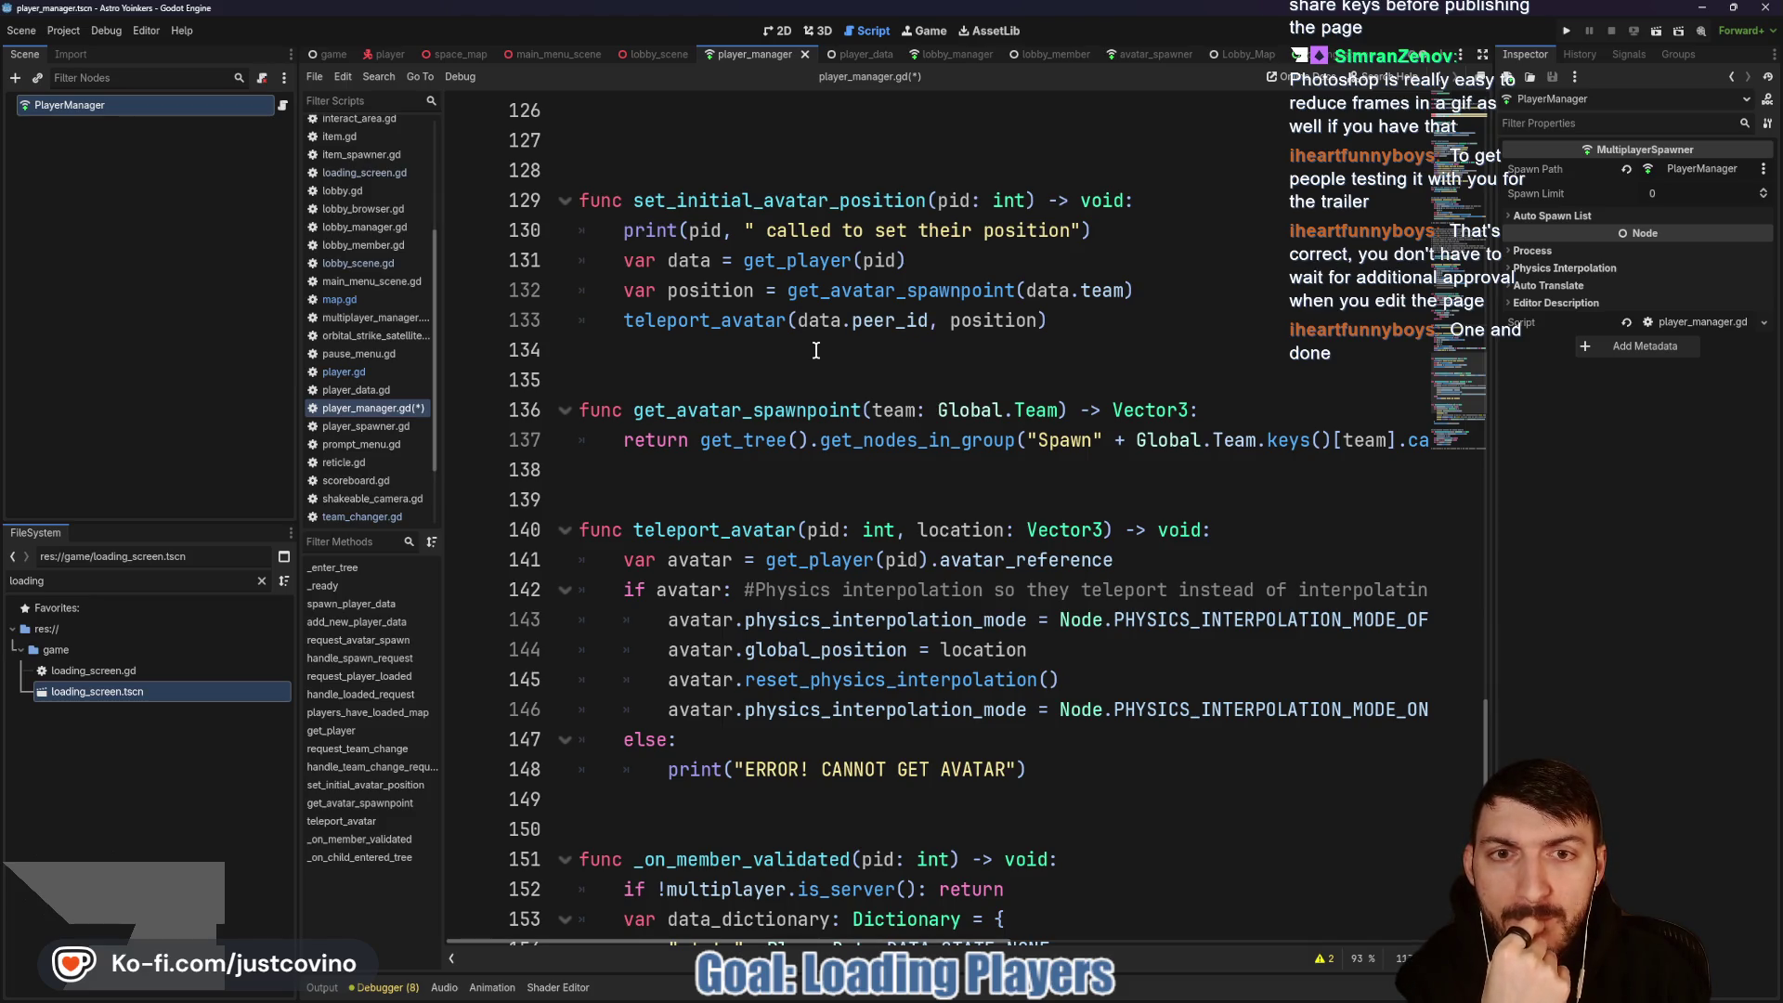
scroll(928, 464, right, 5)
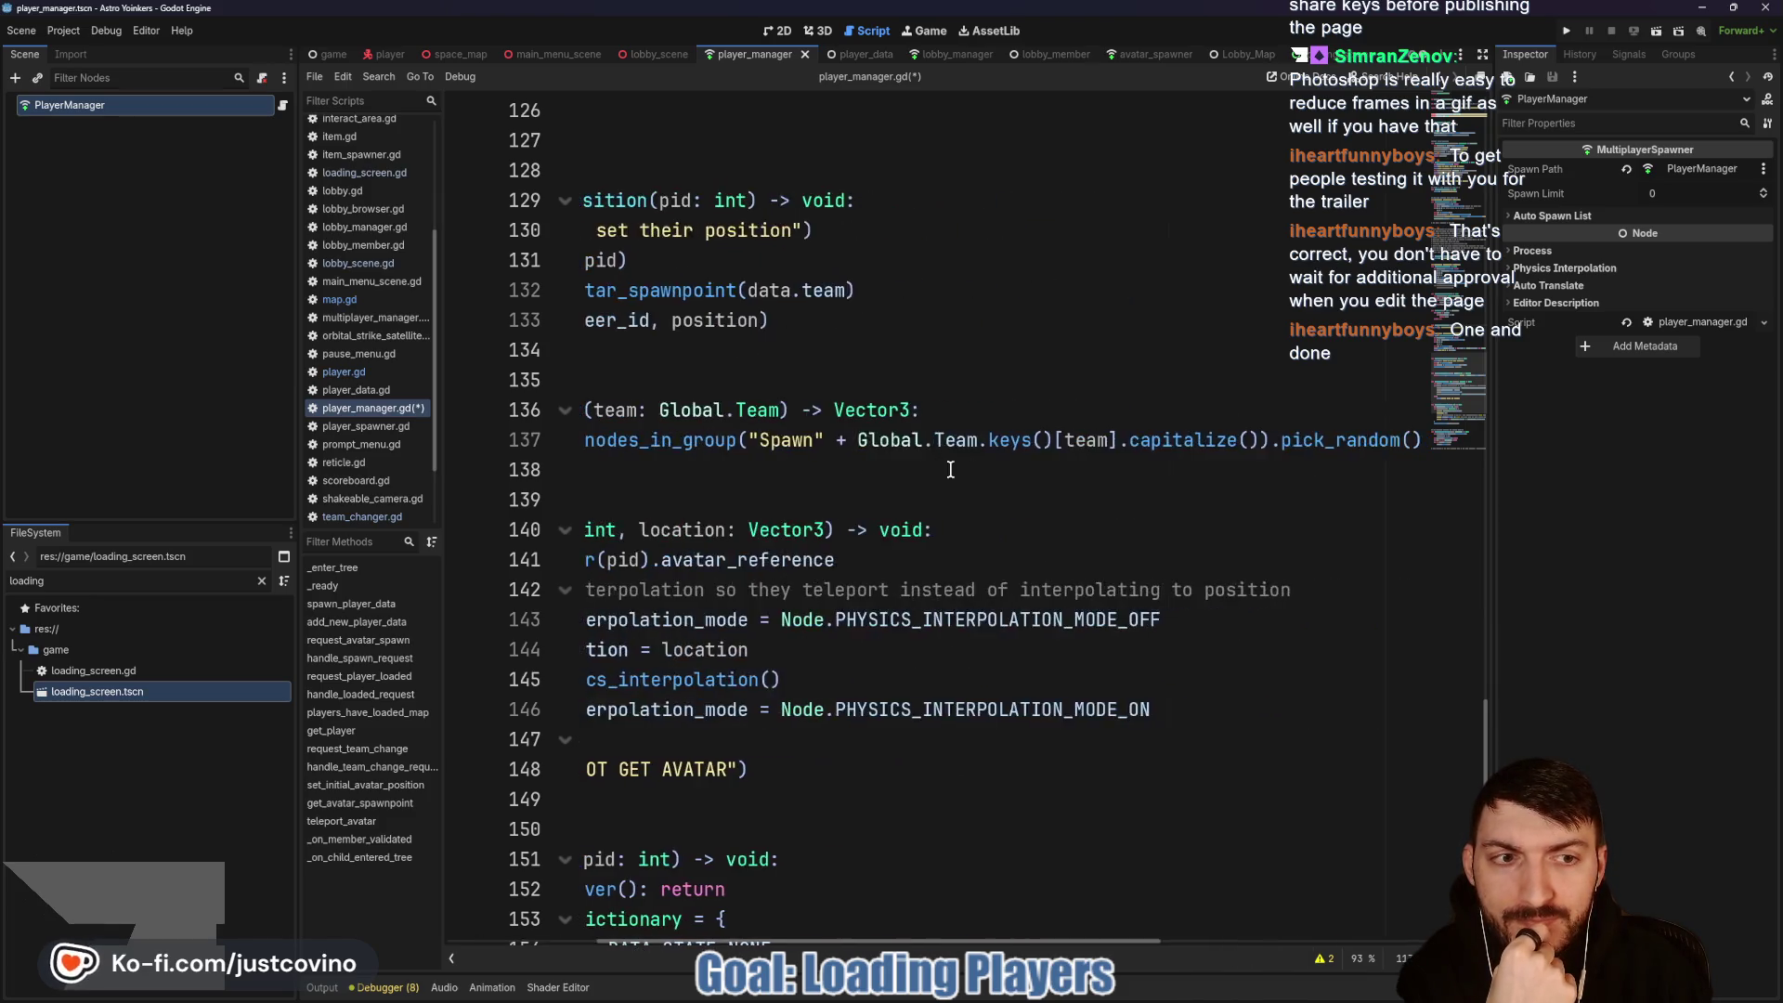
scroll(1276, 436, left, 5)
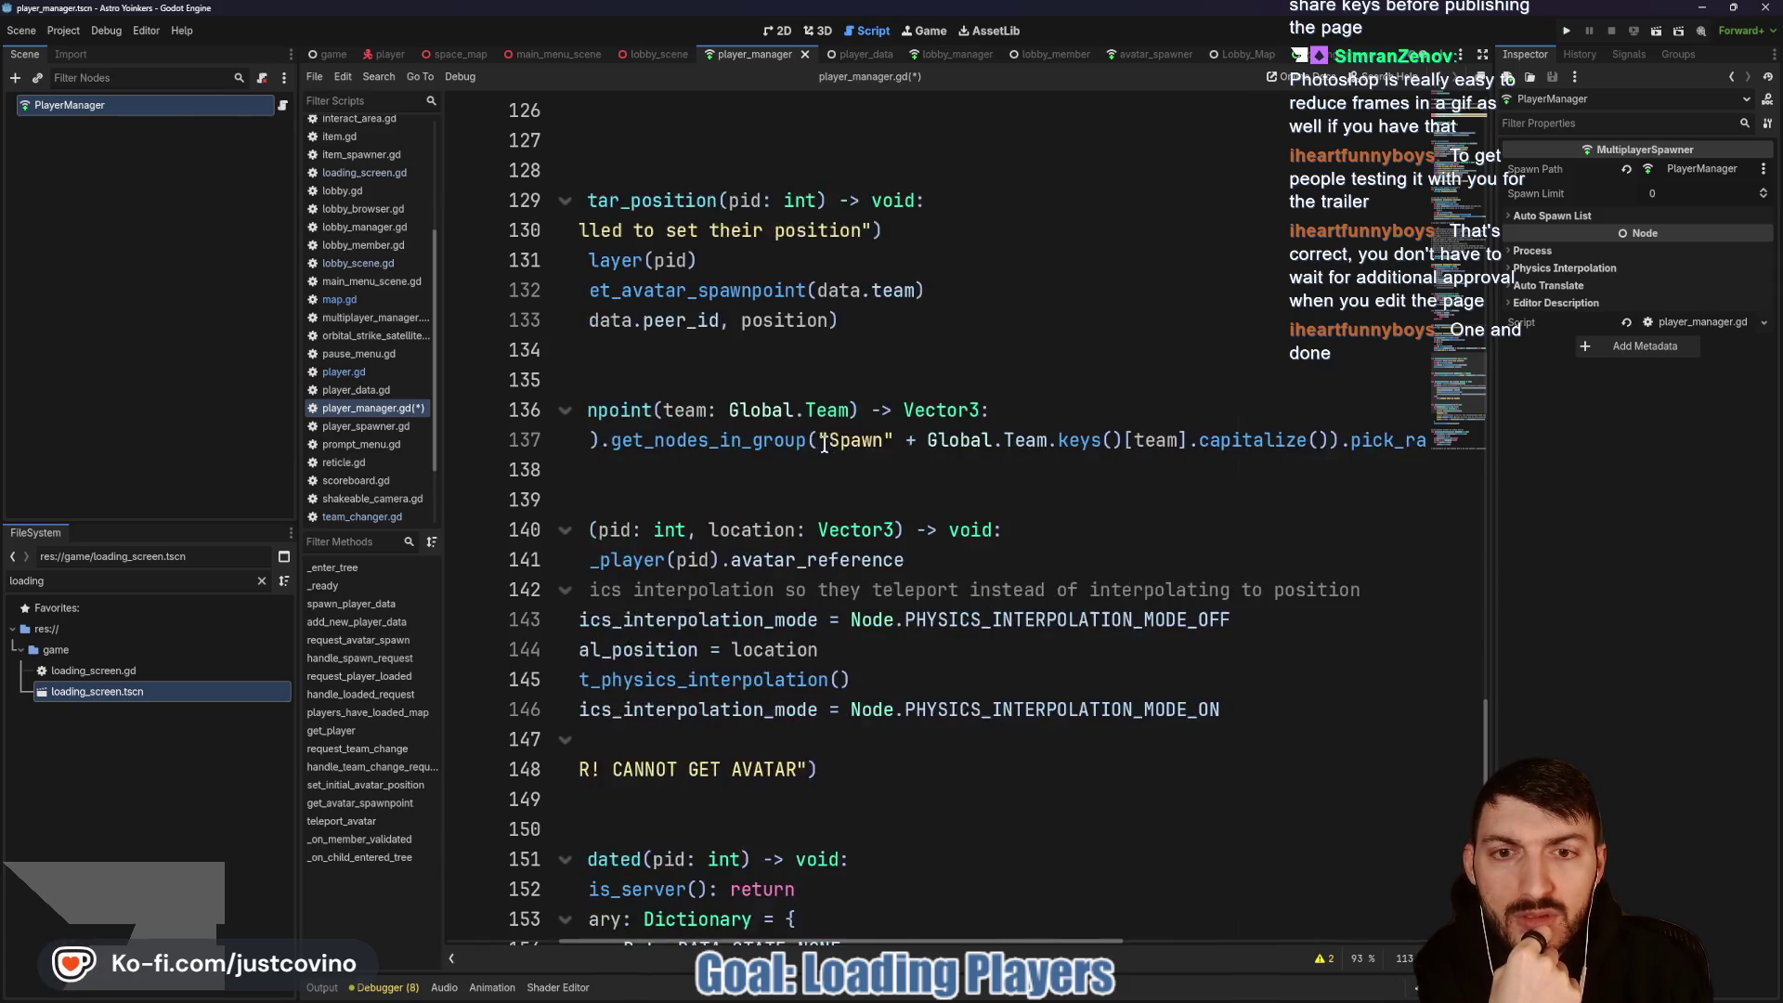
mouse_move(785, 448)
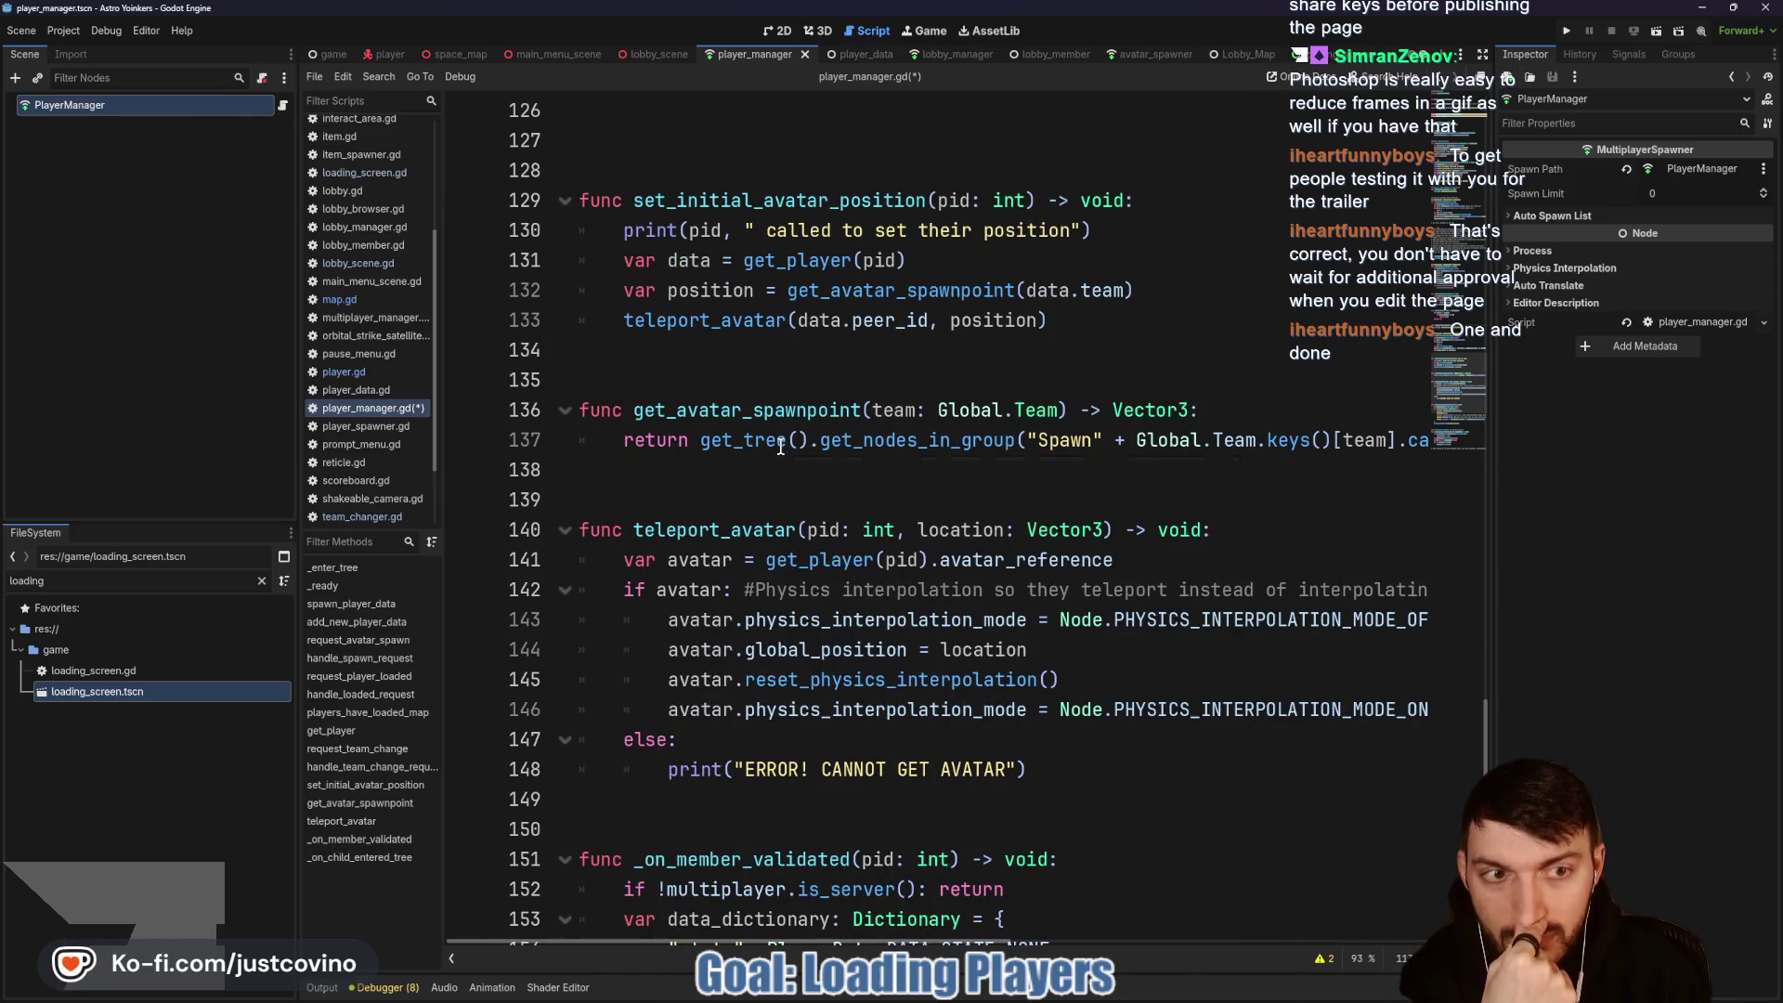
click(1240, 410)
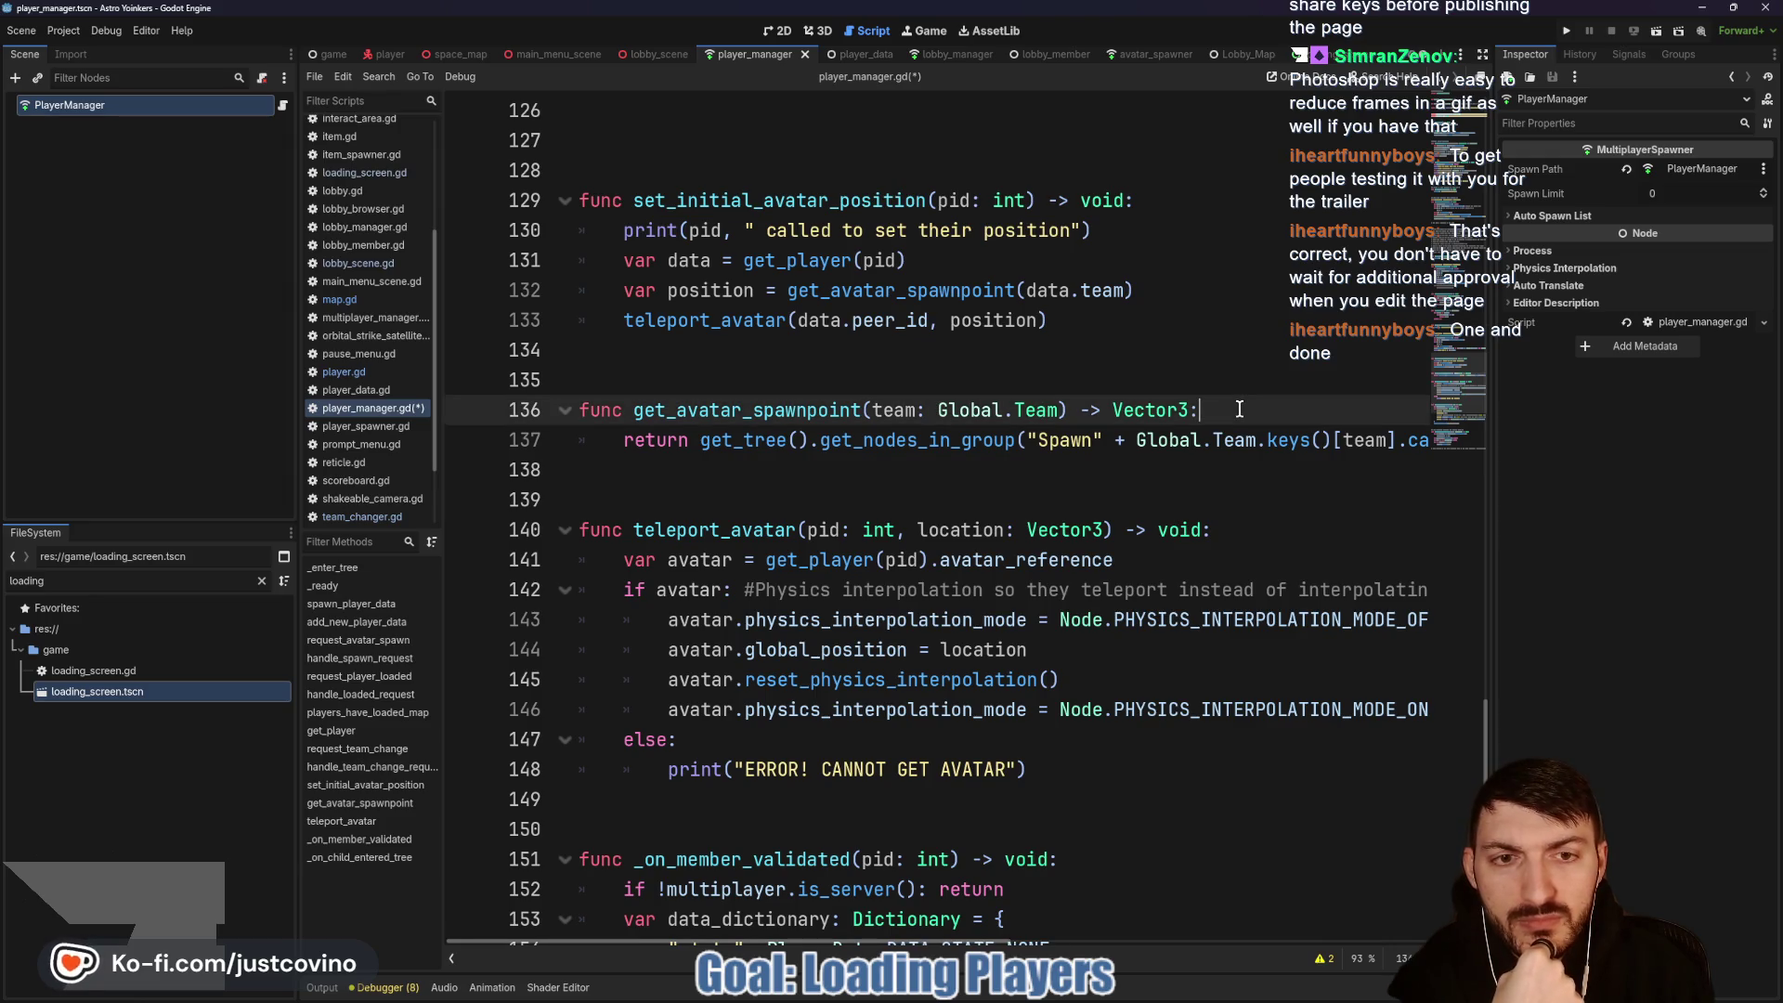
Step: Insert a print of line 137's spawn lookup expression just above the return in get_avatar_spawnpoint
drag(699, 441, 1424, 443)
key(ctrl+c)
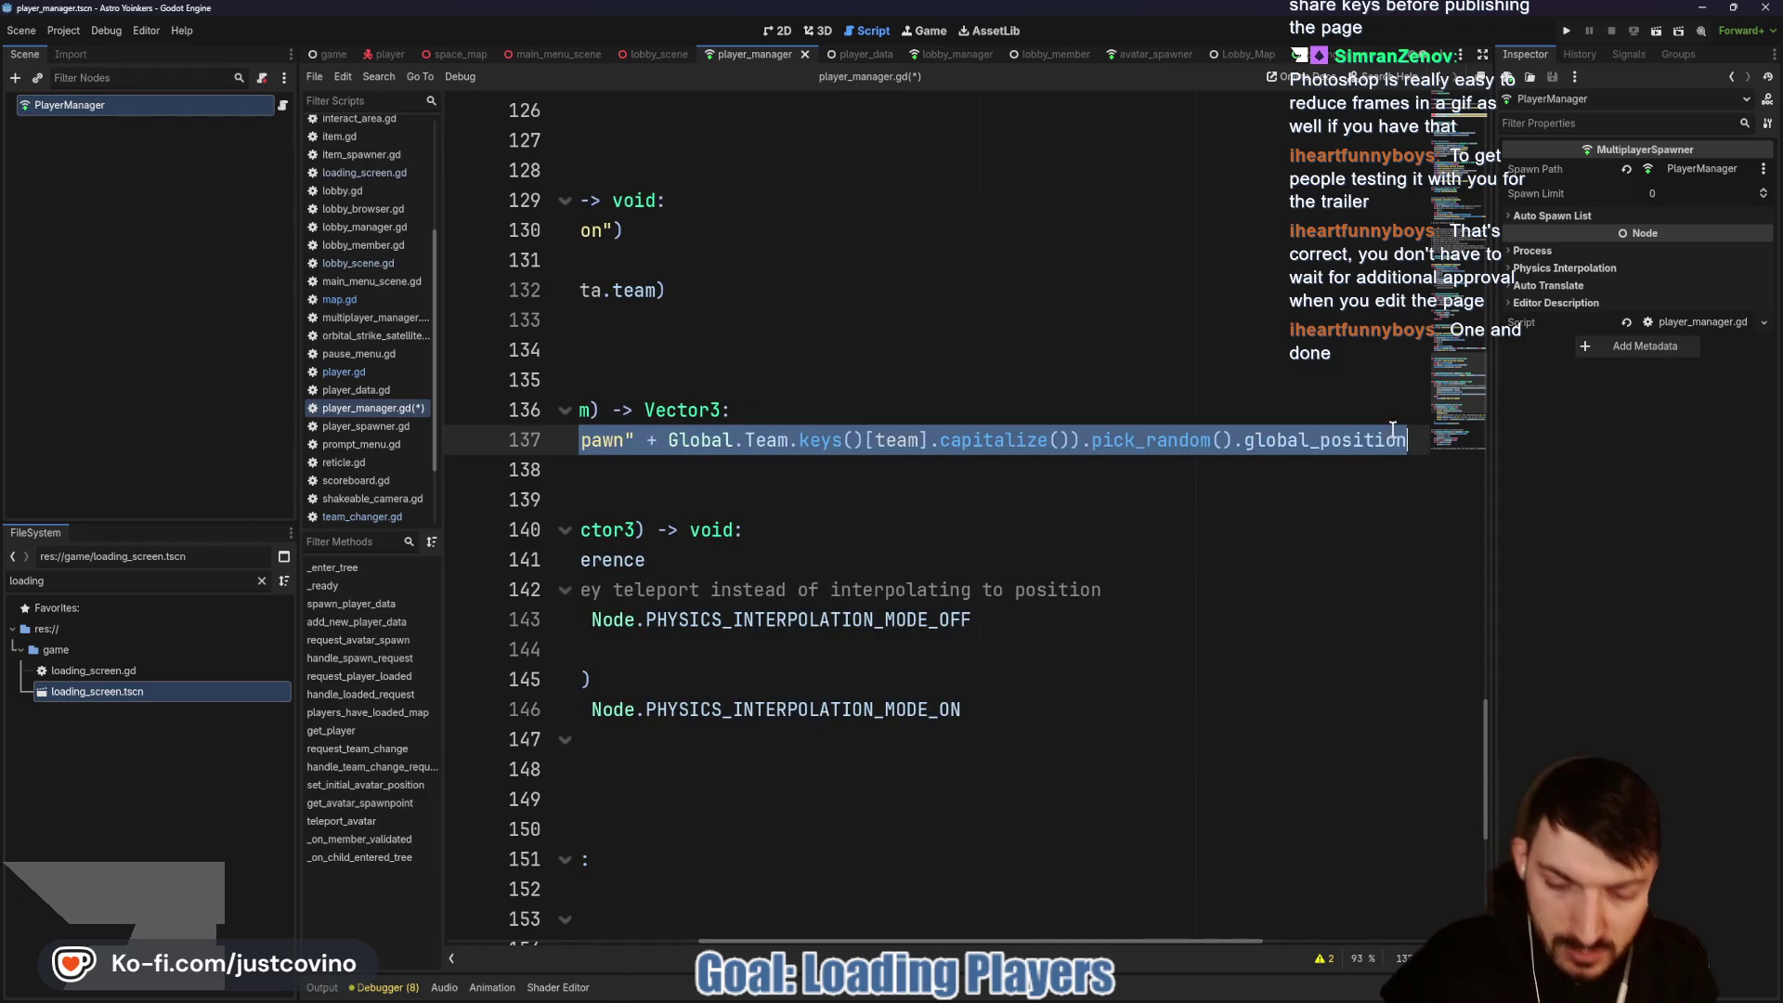
click(828, 411)
key(Return)
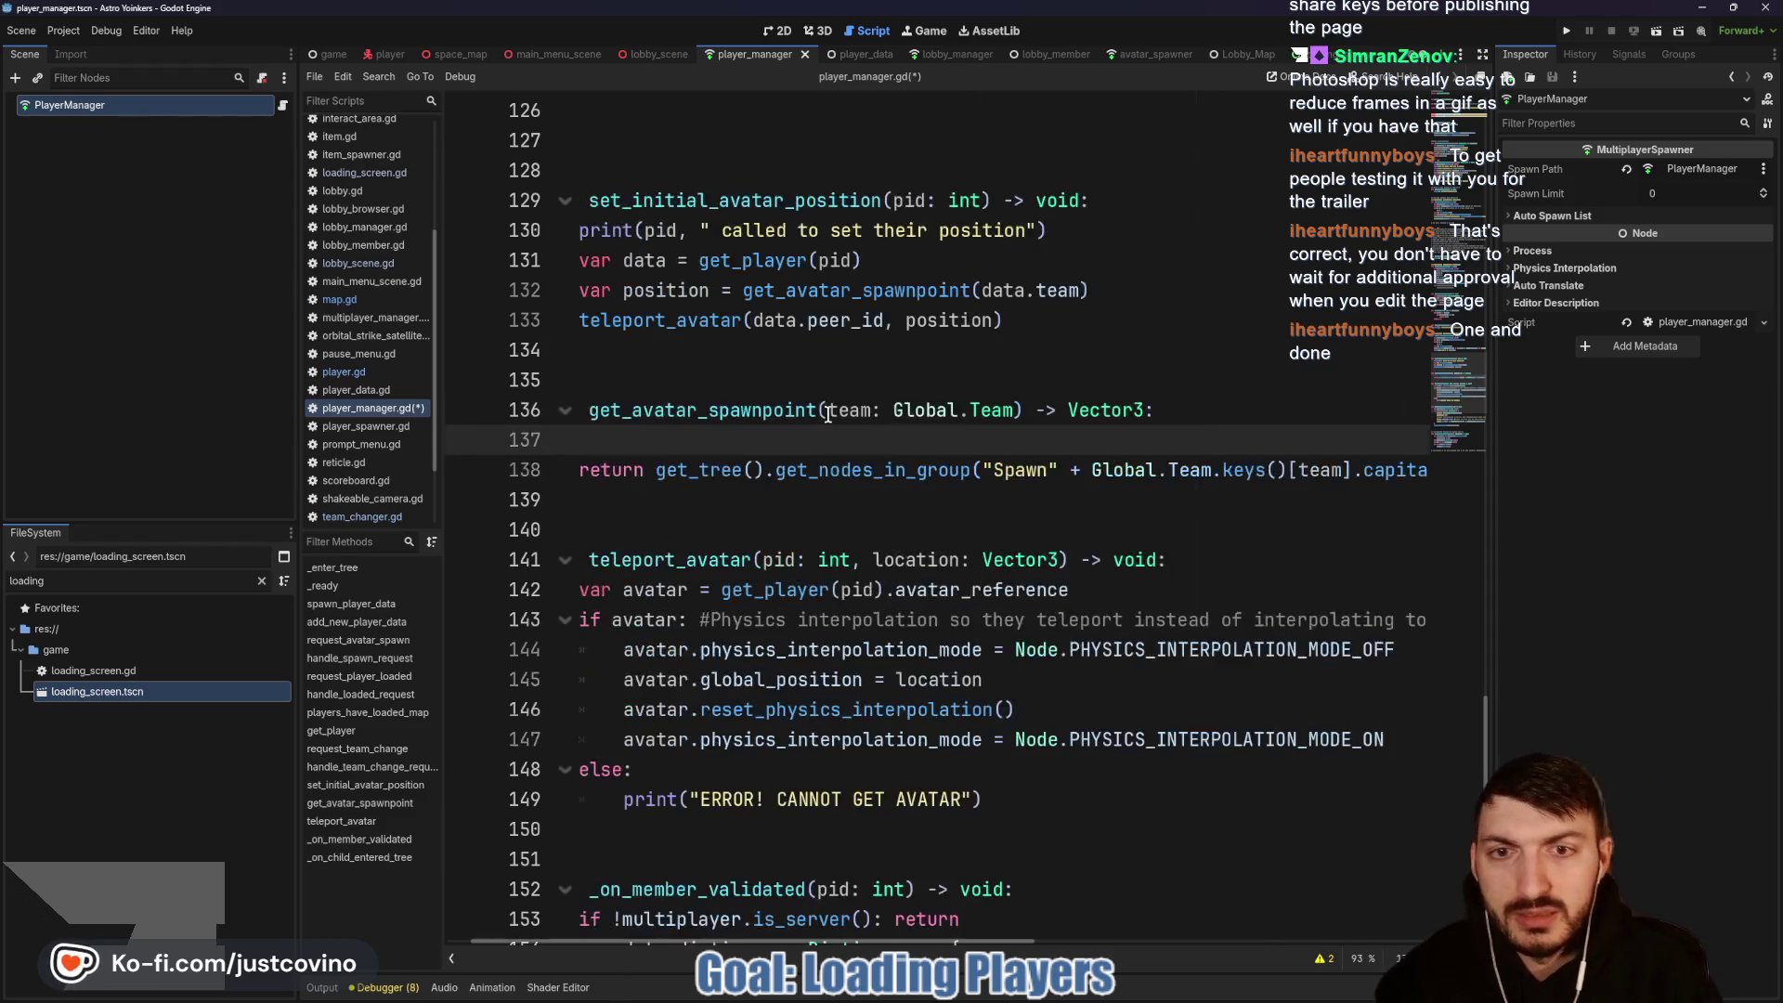
text(print()
key(ctrl+v)
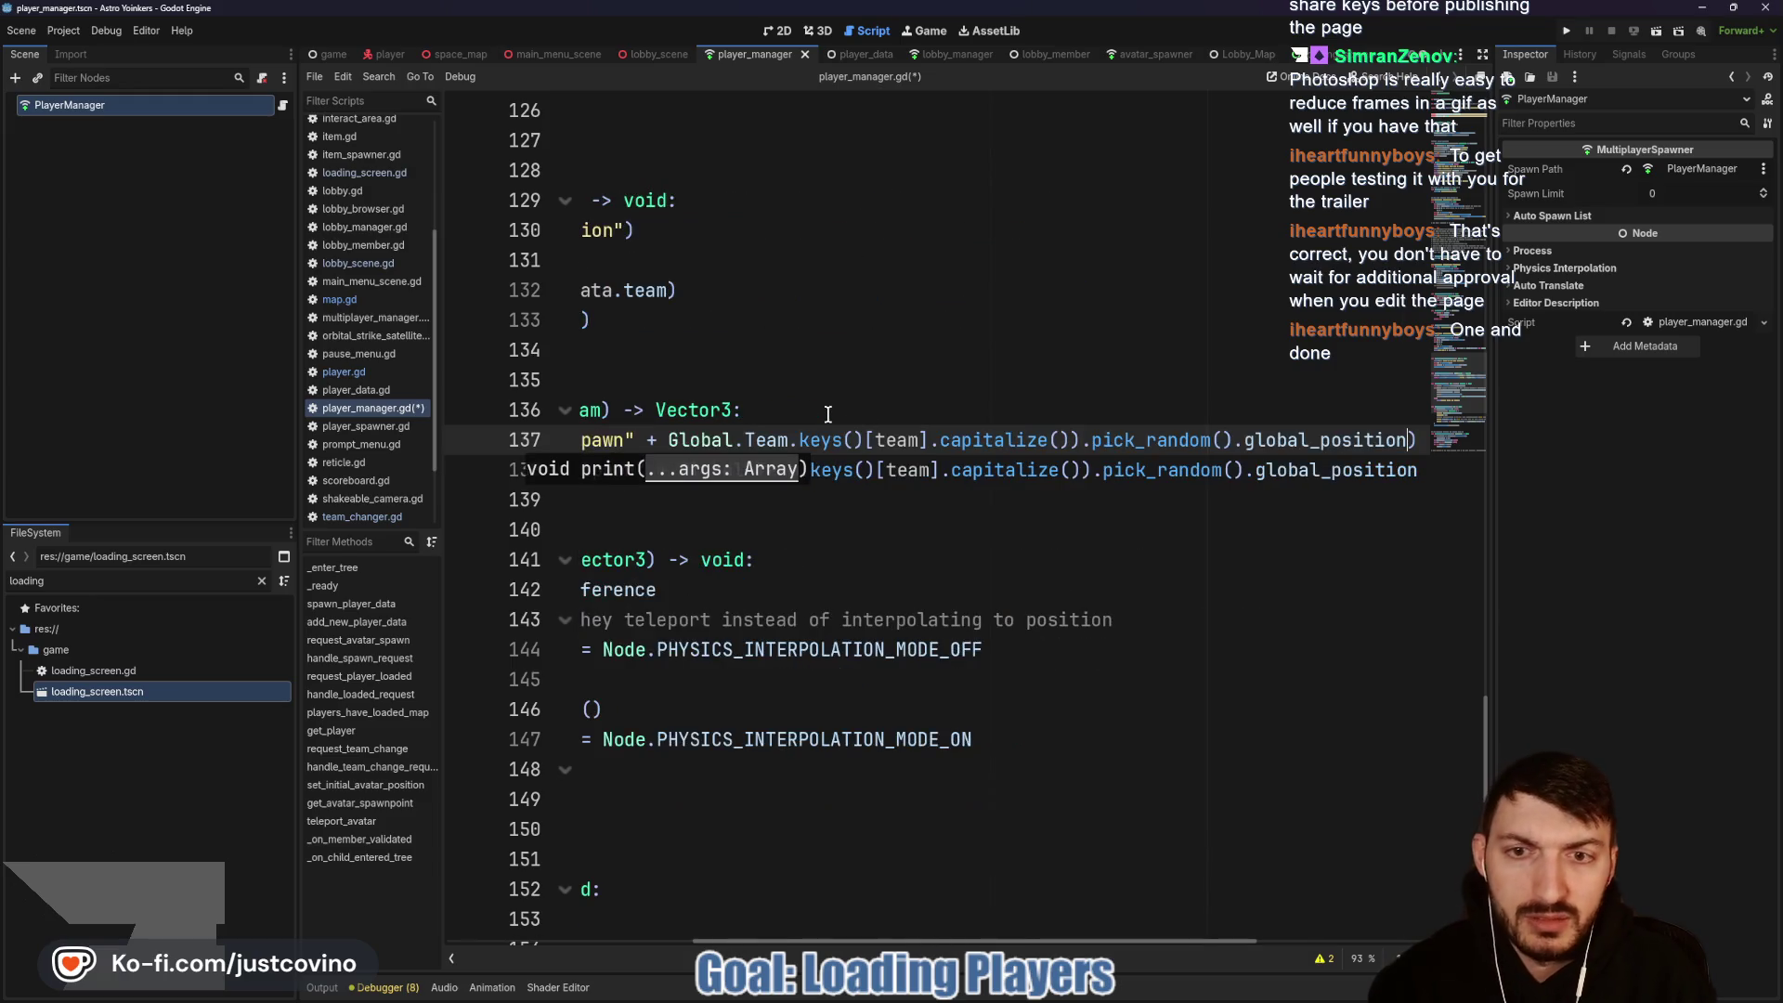
click(845, 403)
Step: Save the player manager script and run the project to test spawning
key(ctrl+s)
scroll(883, 440, left, 5)
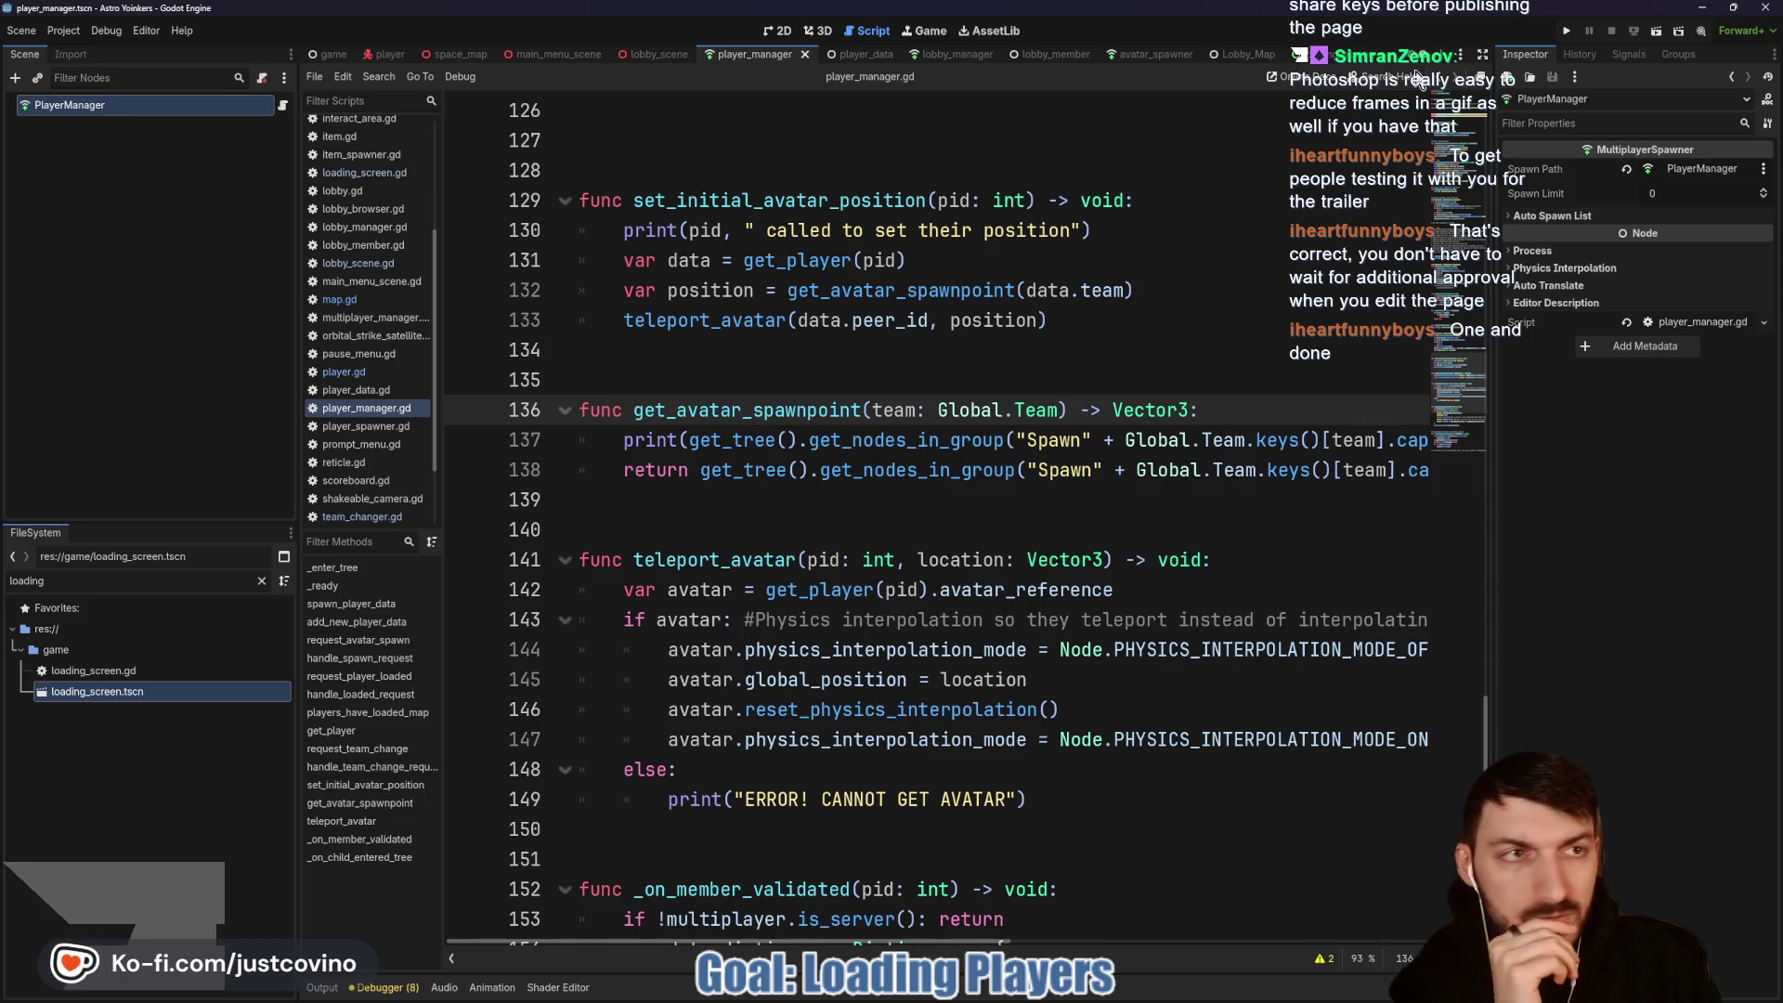
click(1566, 30)
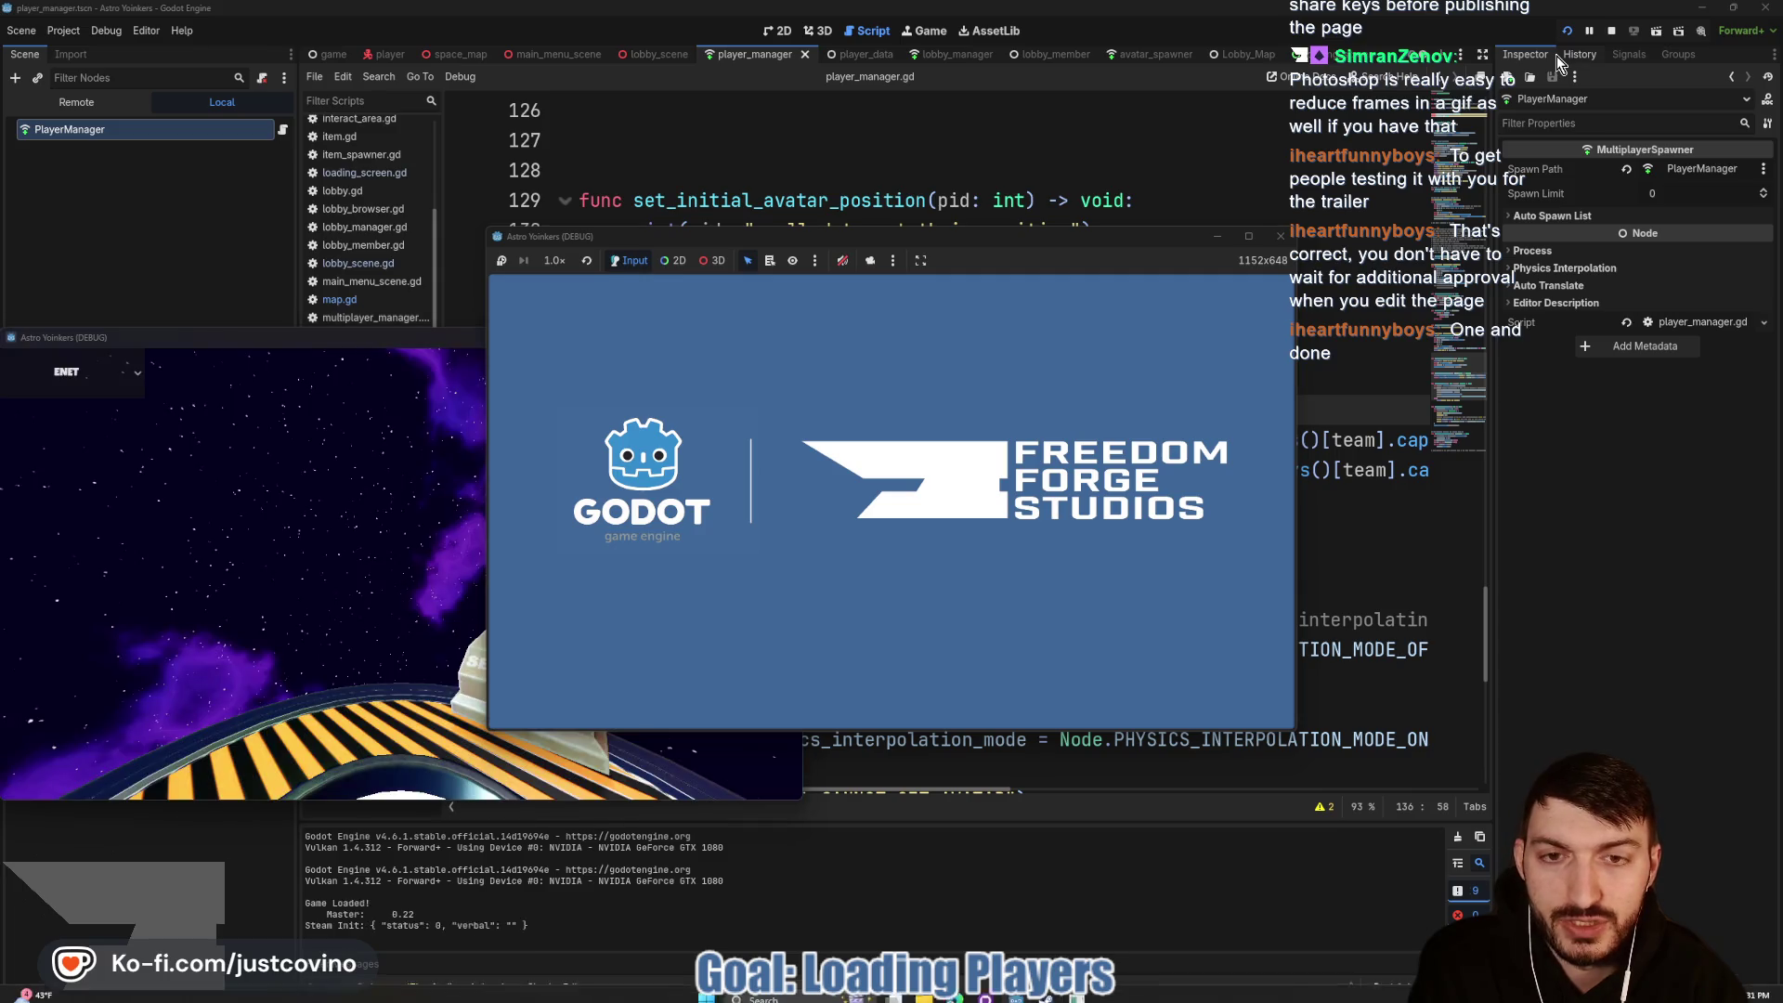
Step: Host a lobby in the left game window and join it from the right window
drag(427, 342, 660, 263)
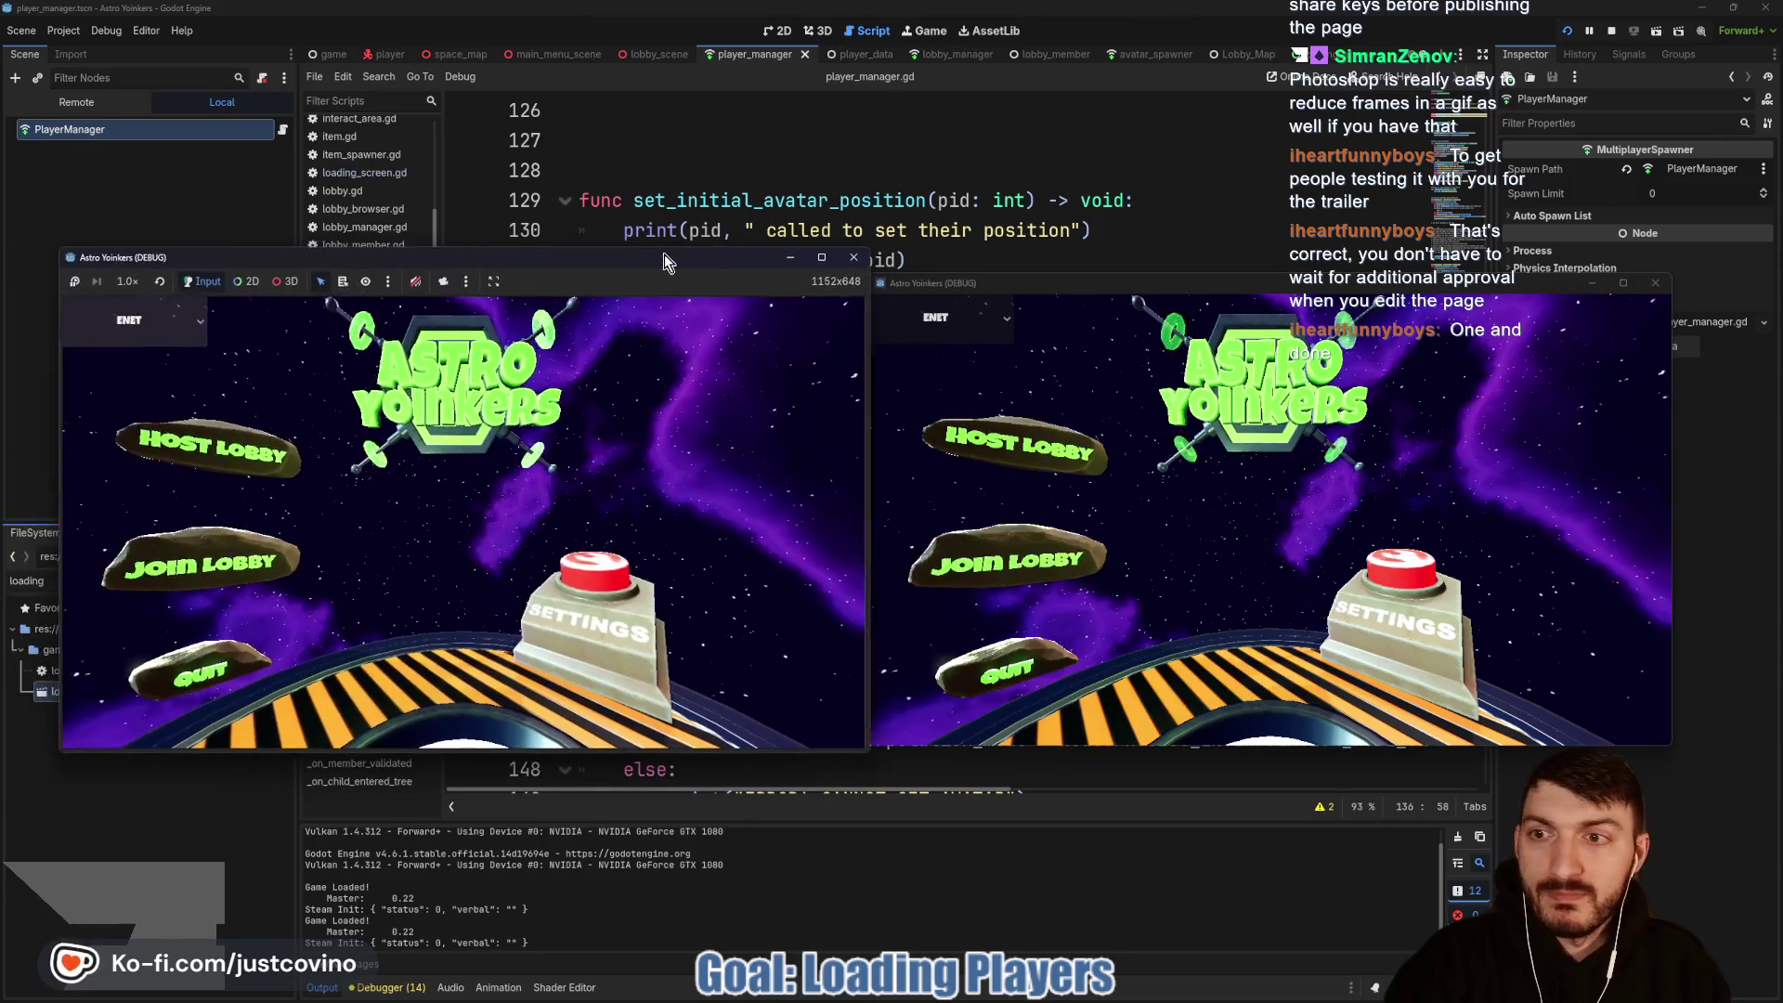
click(216, 435)
click(501, 419)
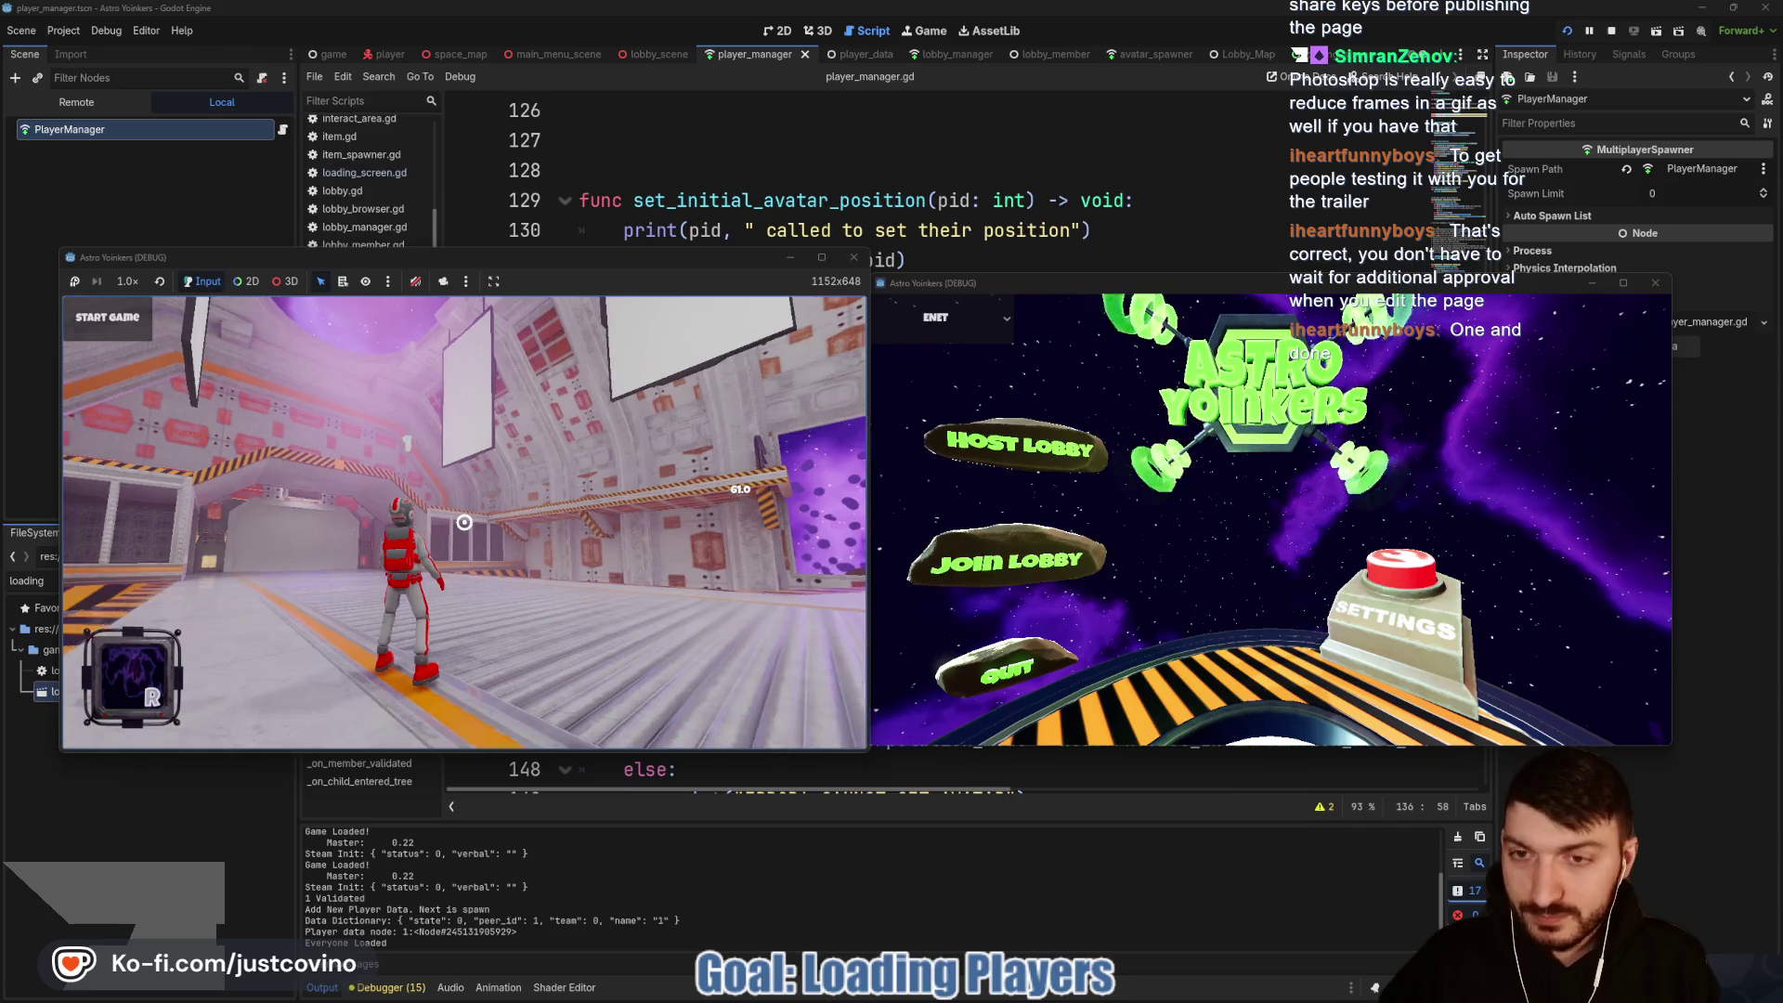
click(1003, 558)
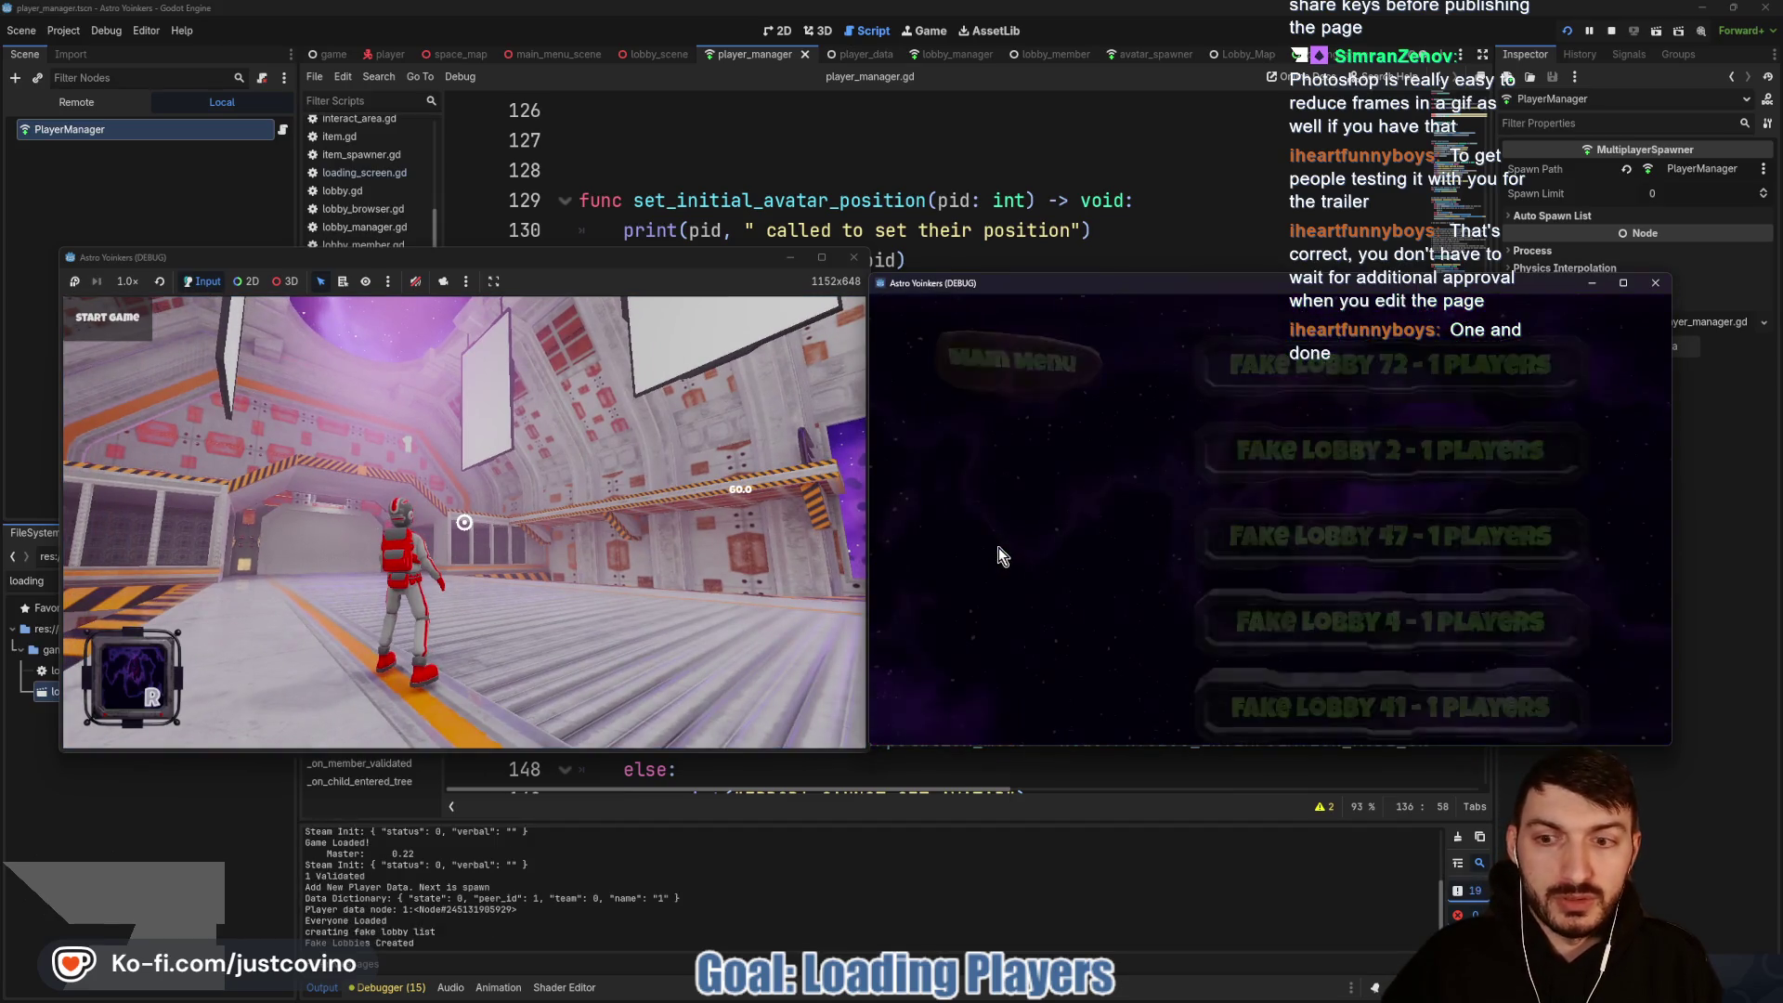
click(1234, 371)
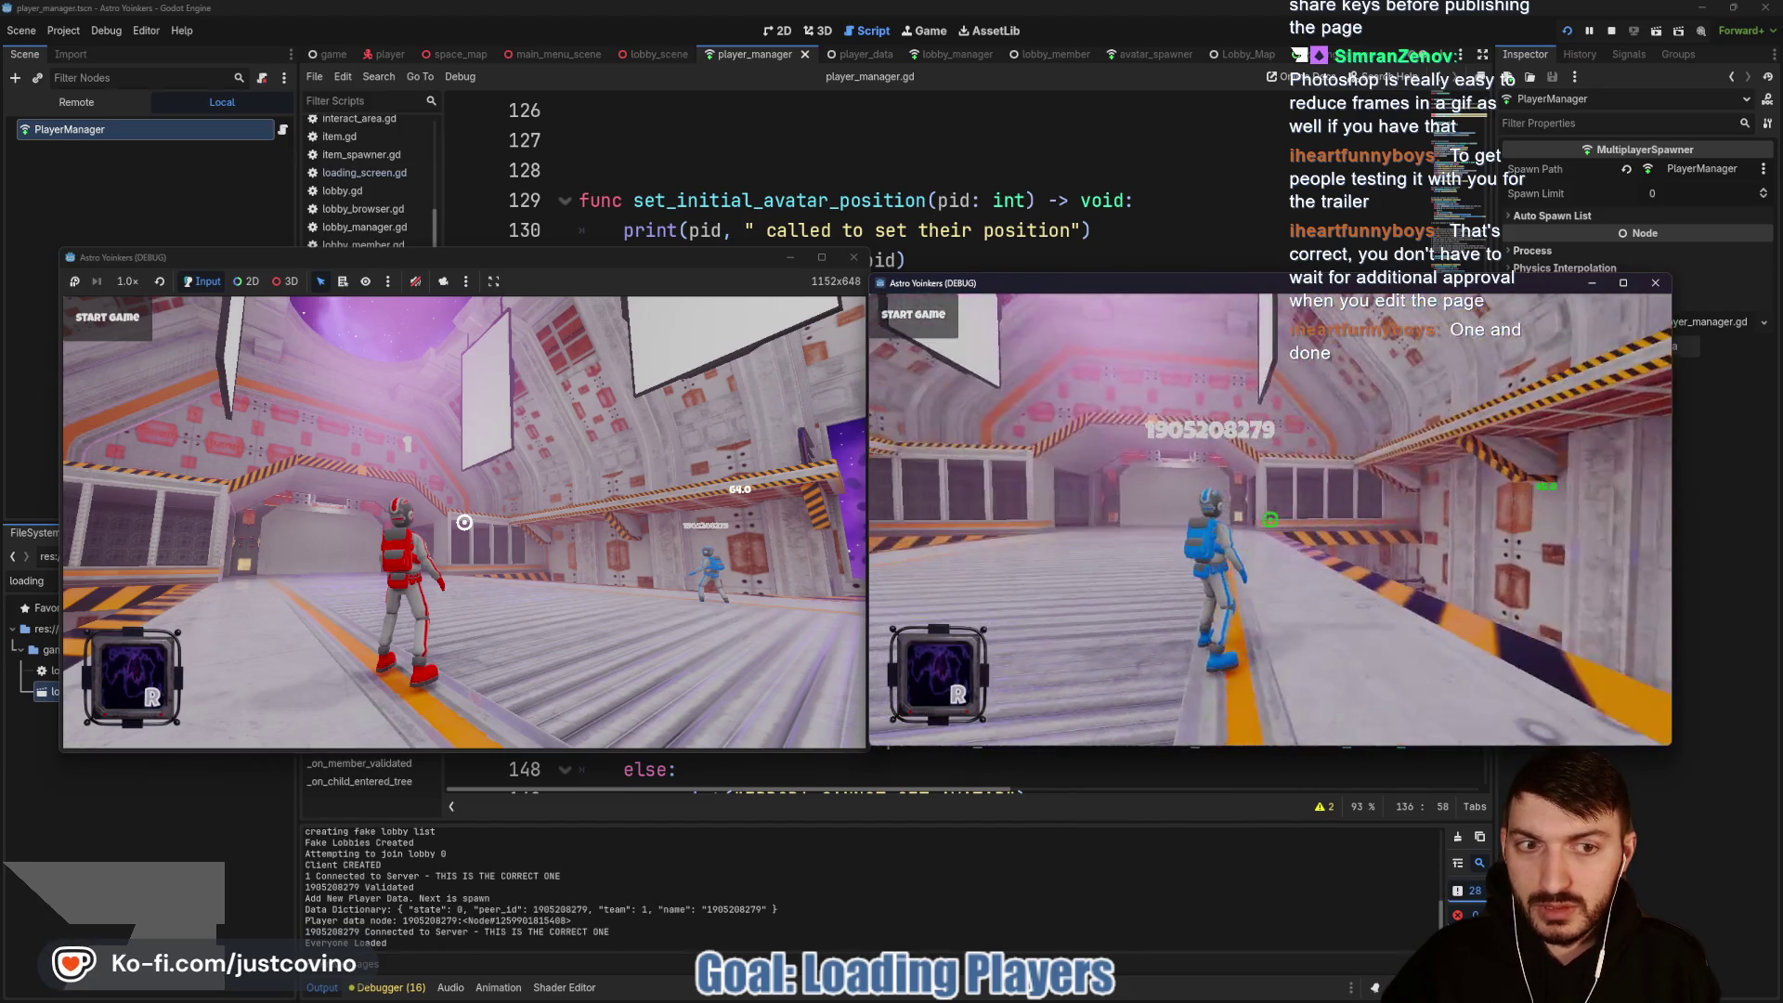
Step: Start the match, look around the spawns, then stop and enlarge the output log showing (65.0, 5.0, 65.0) and (-65.0, 5.0, -65.0)
click(465, 522)
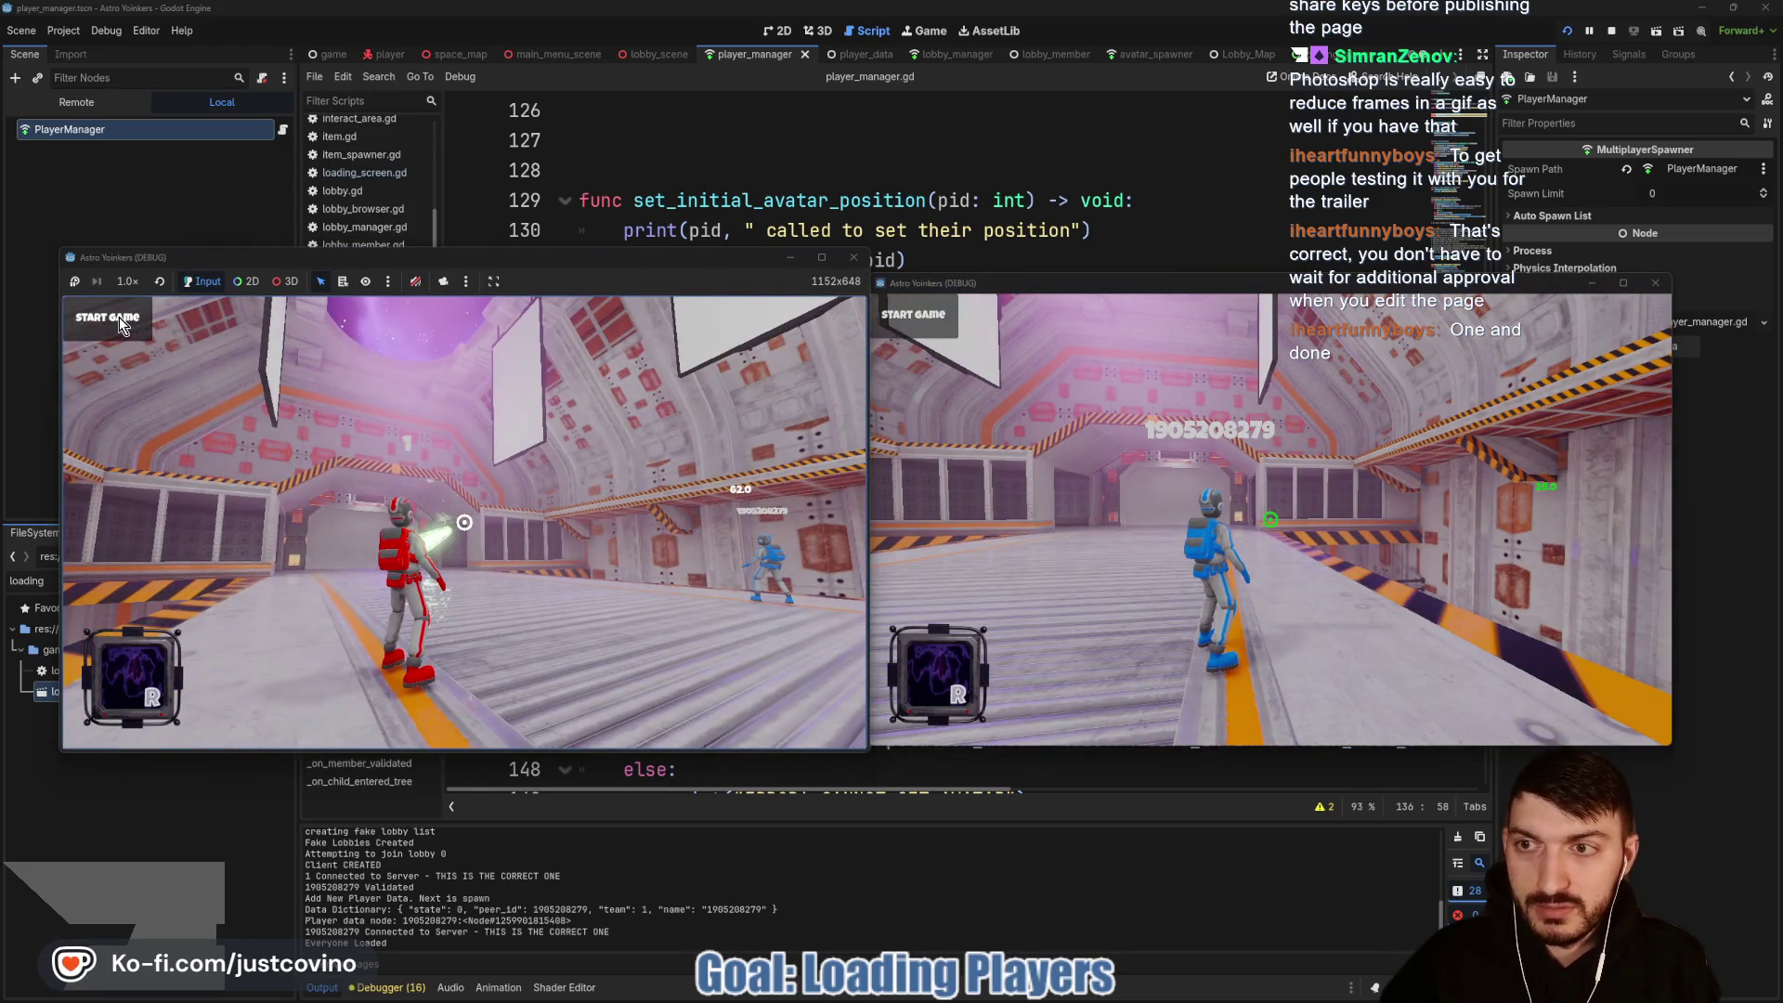
click(124, 325)
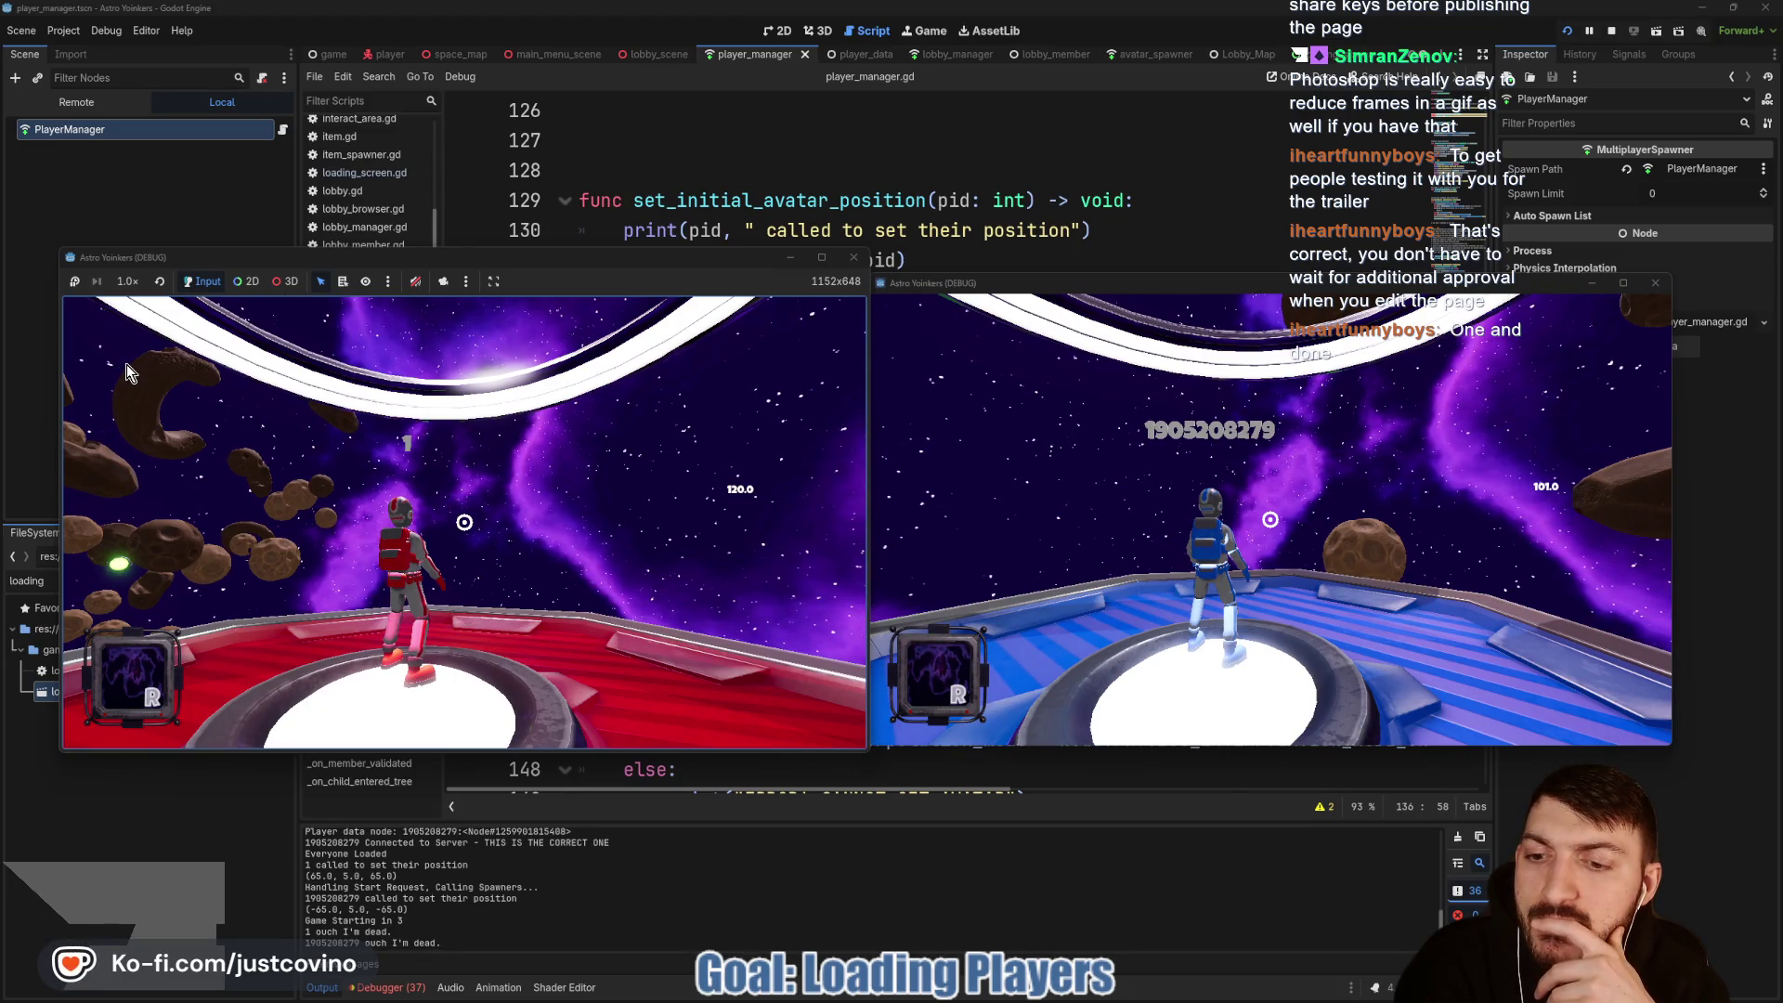
drag(126, 364, 386, 516)
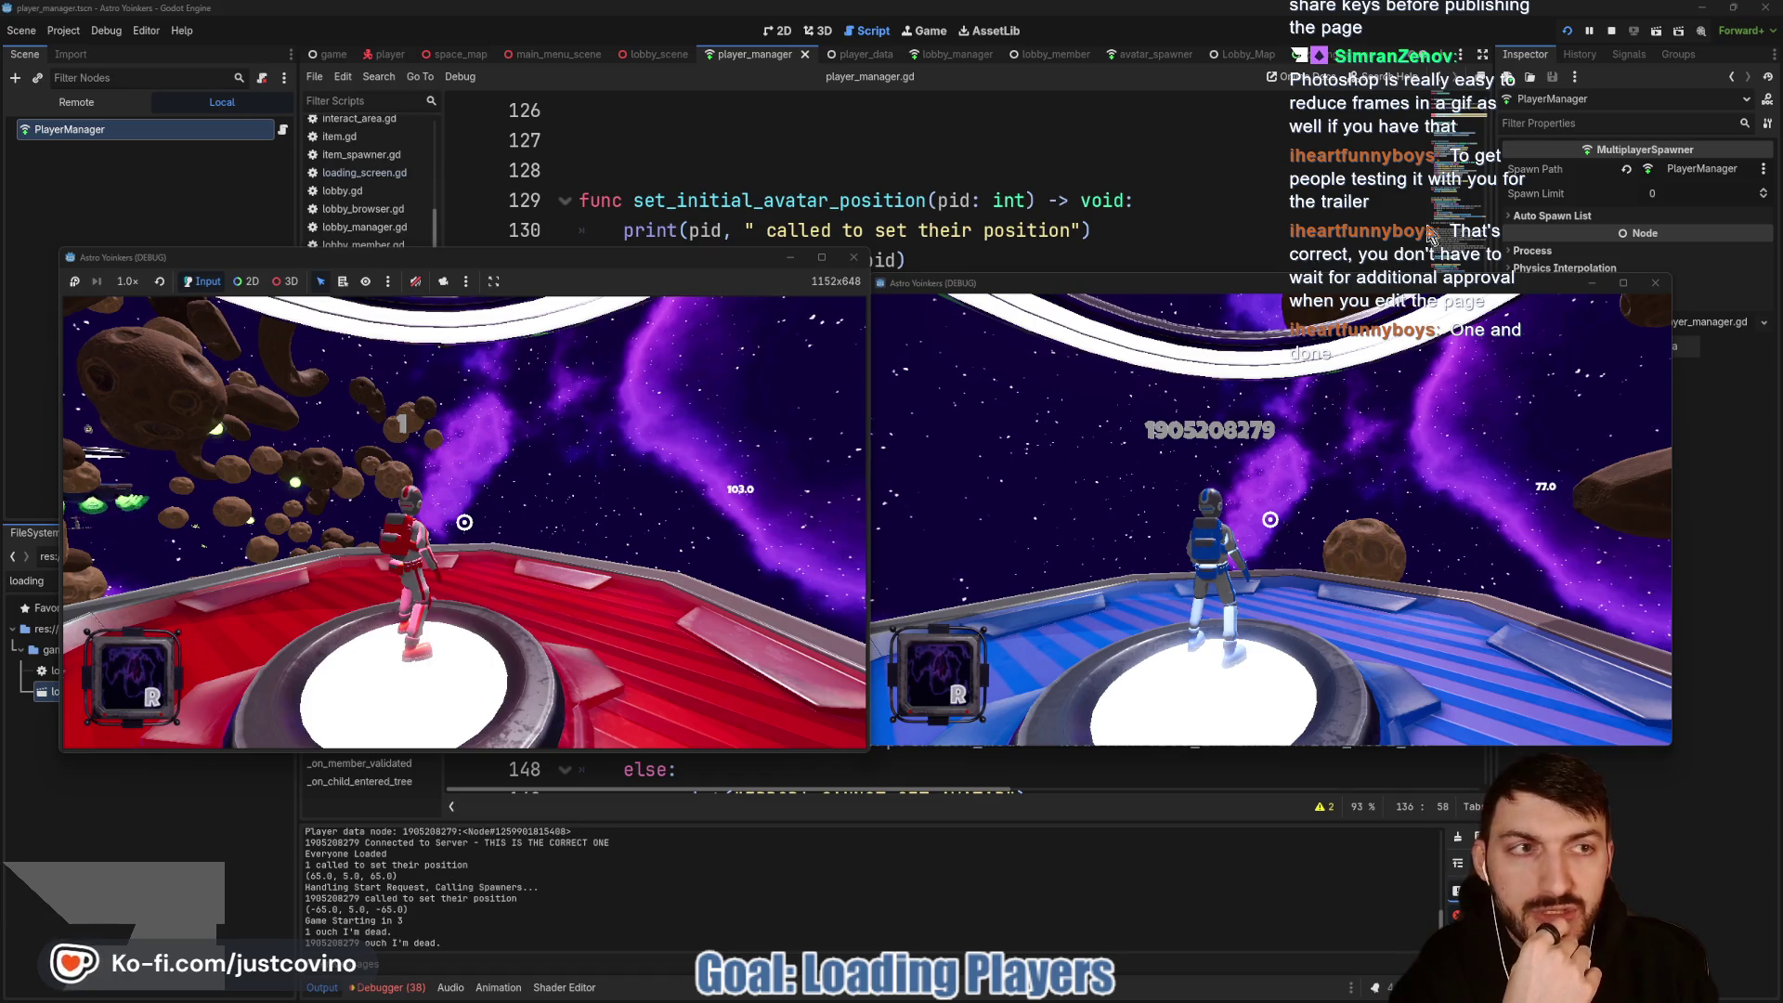
click(1610, 31)
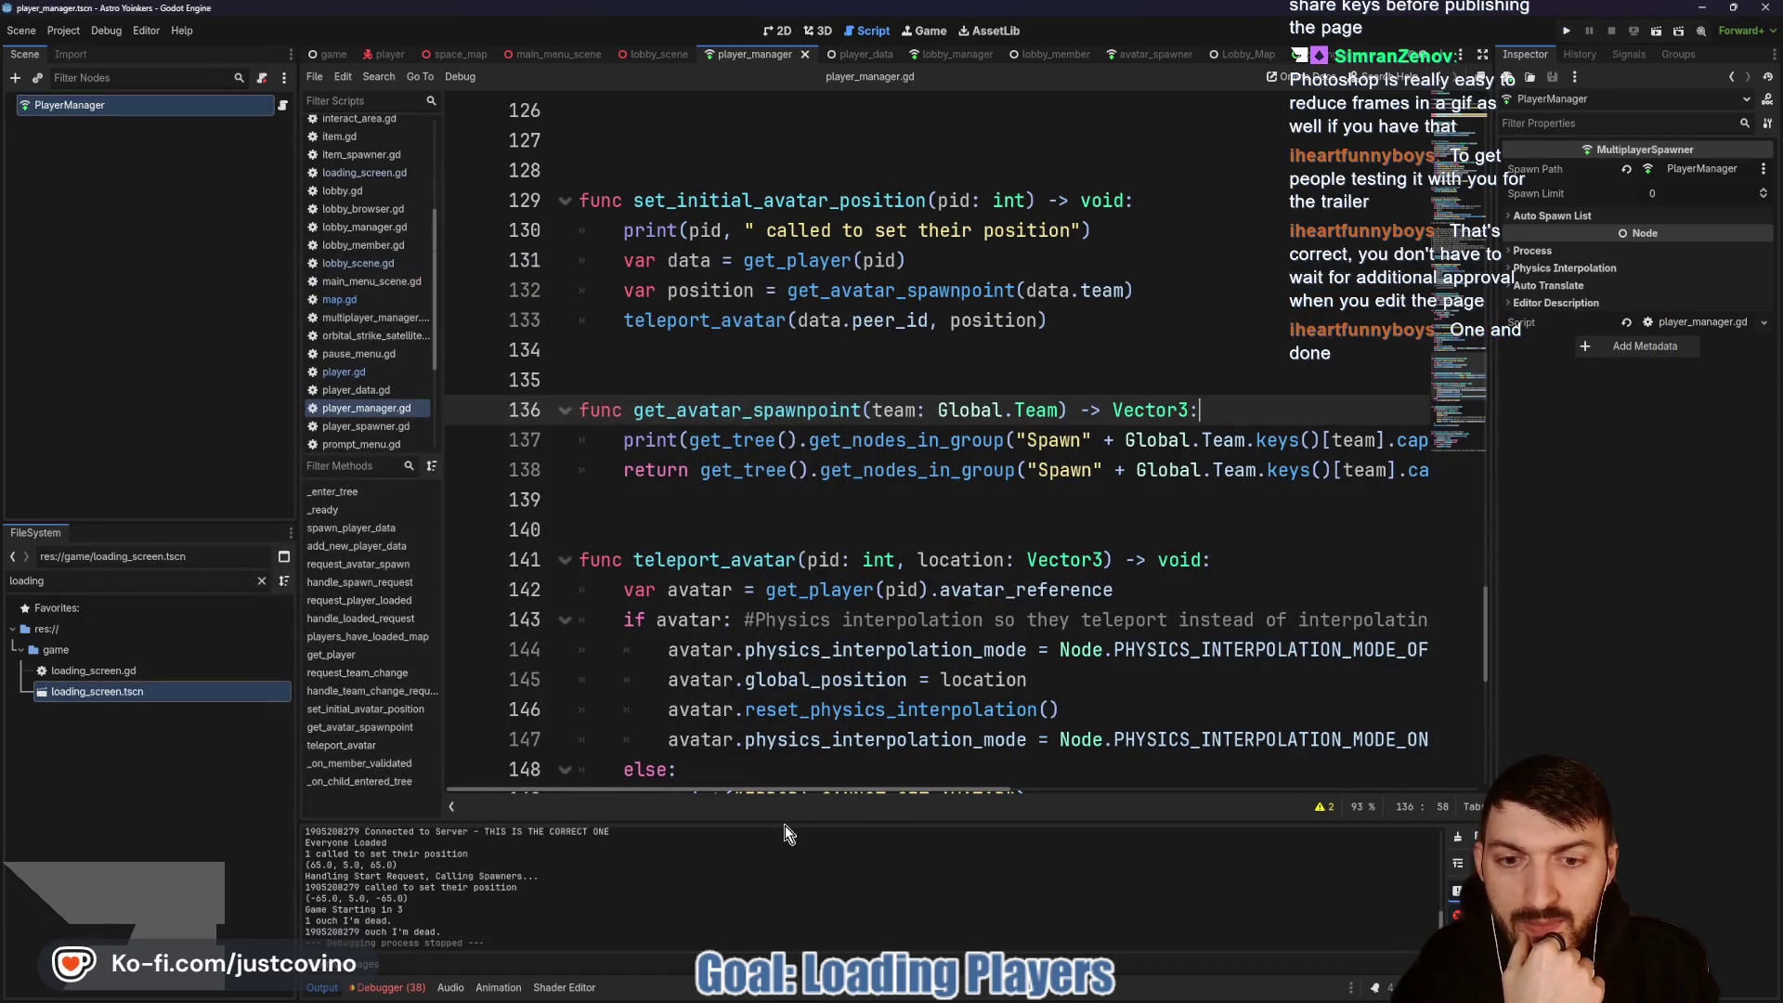
drag(779, 822, 811, 387)
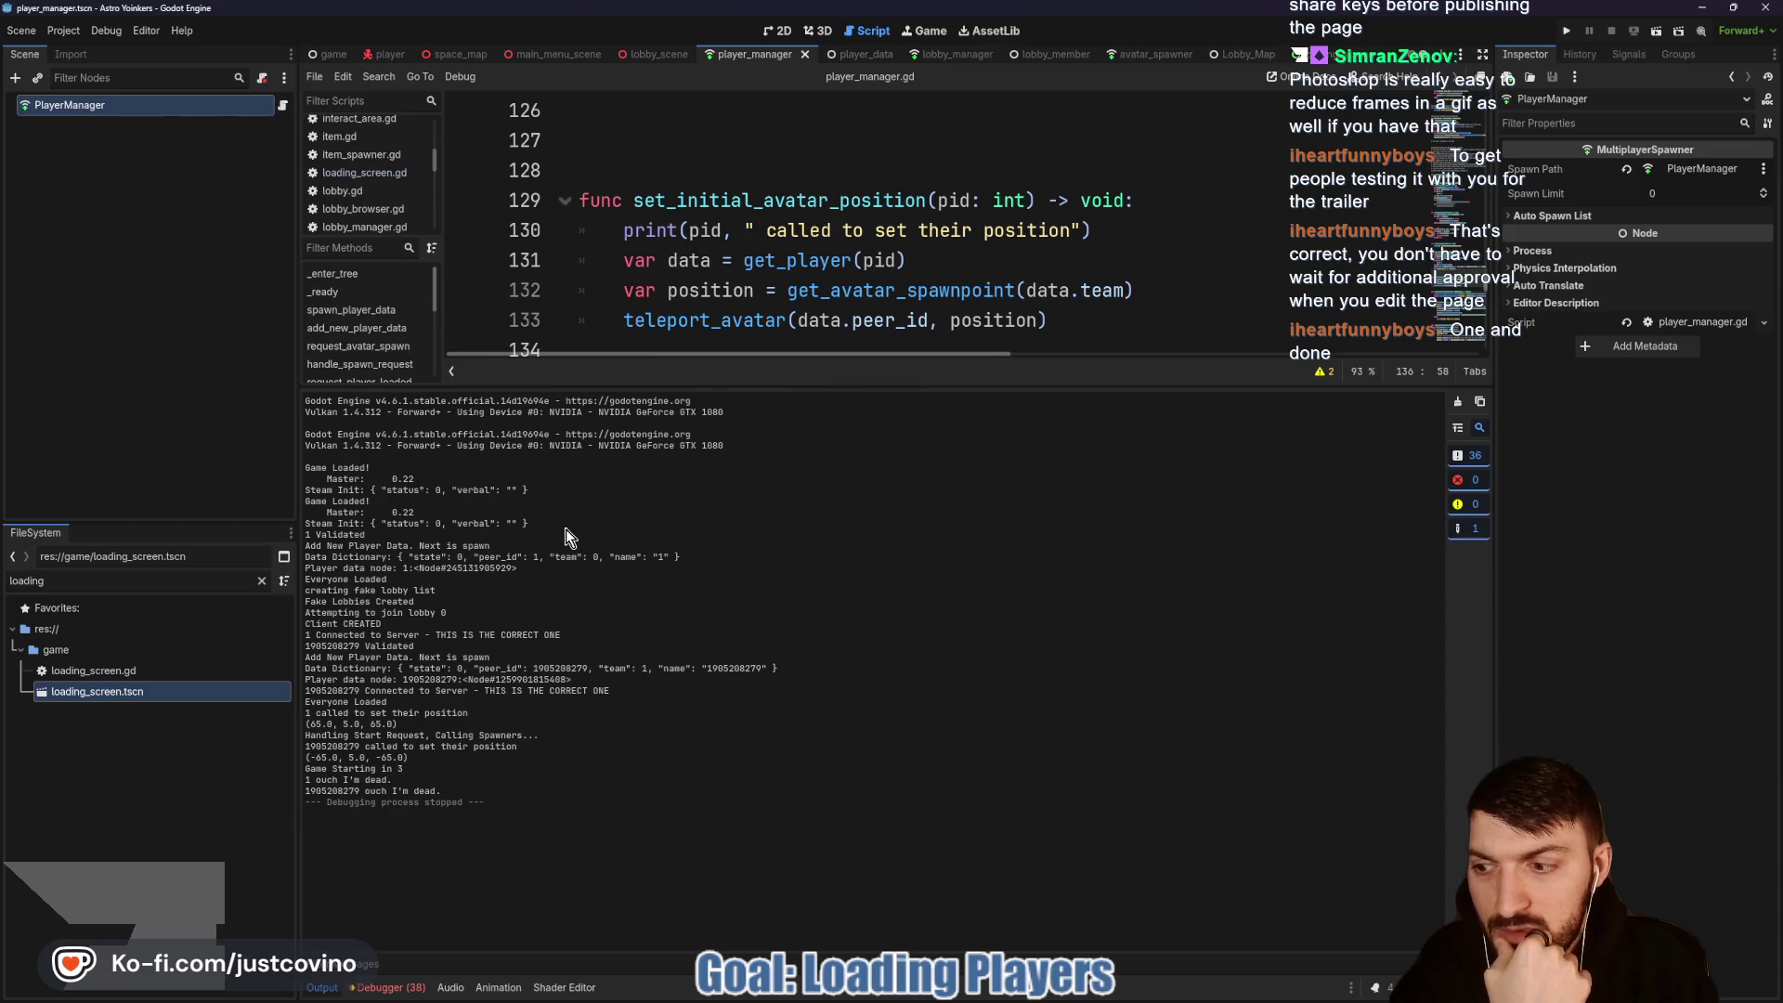
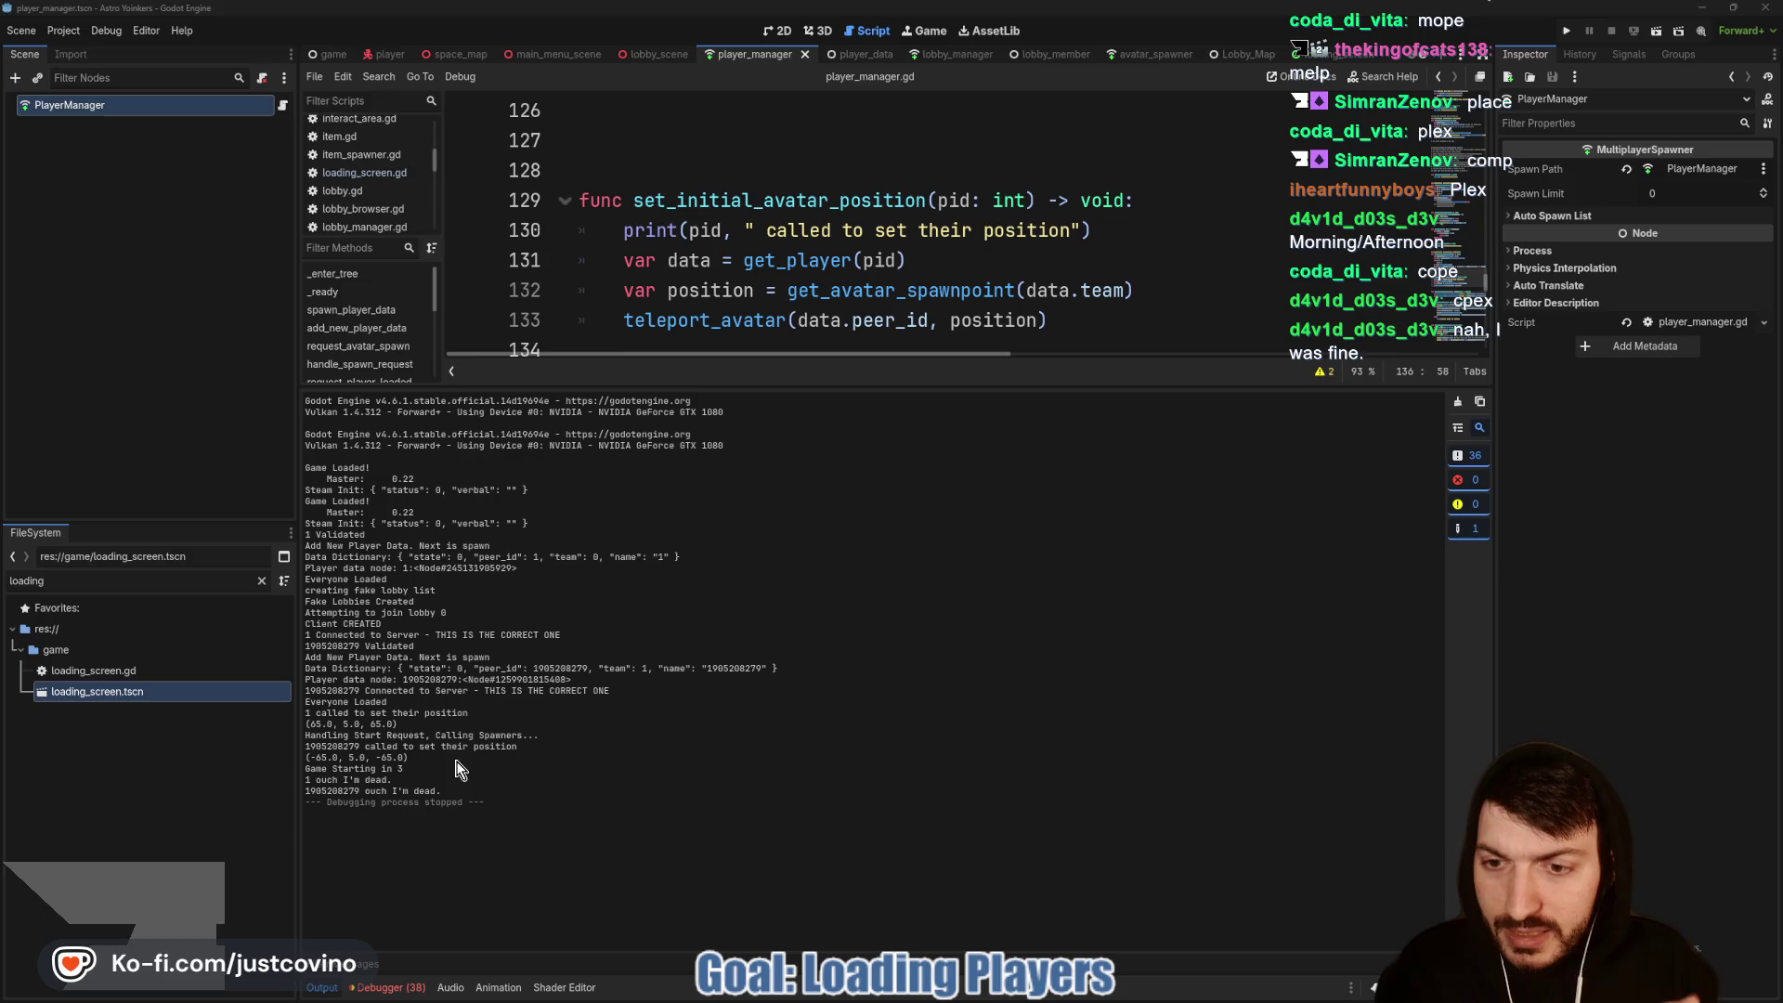
Step: Highlight the logged positions (-65, 5, -65) and (65, 5, 65), enlarge the script view, and switch to lobby_scene.gd
drag(410, 756, 301, 758)
drag(399, 724, 325, 728)
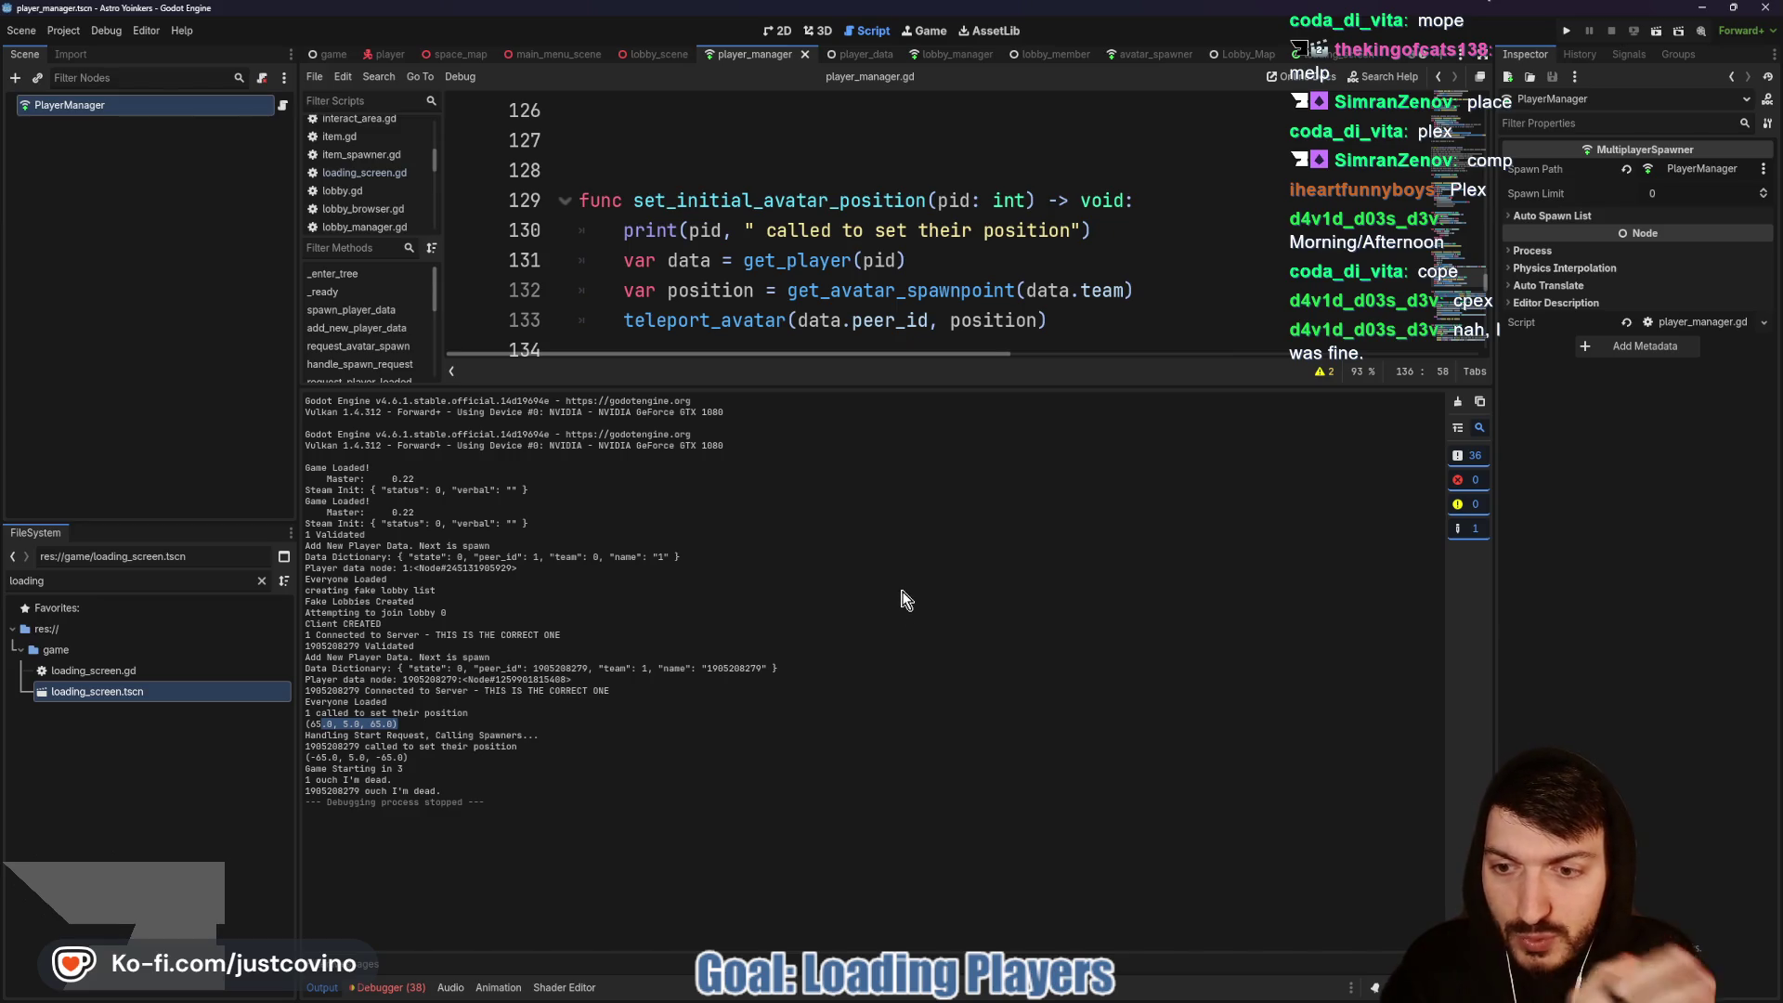
drag(900, 382, 929, 899)
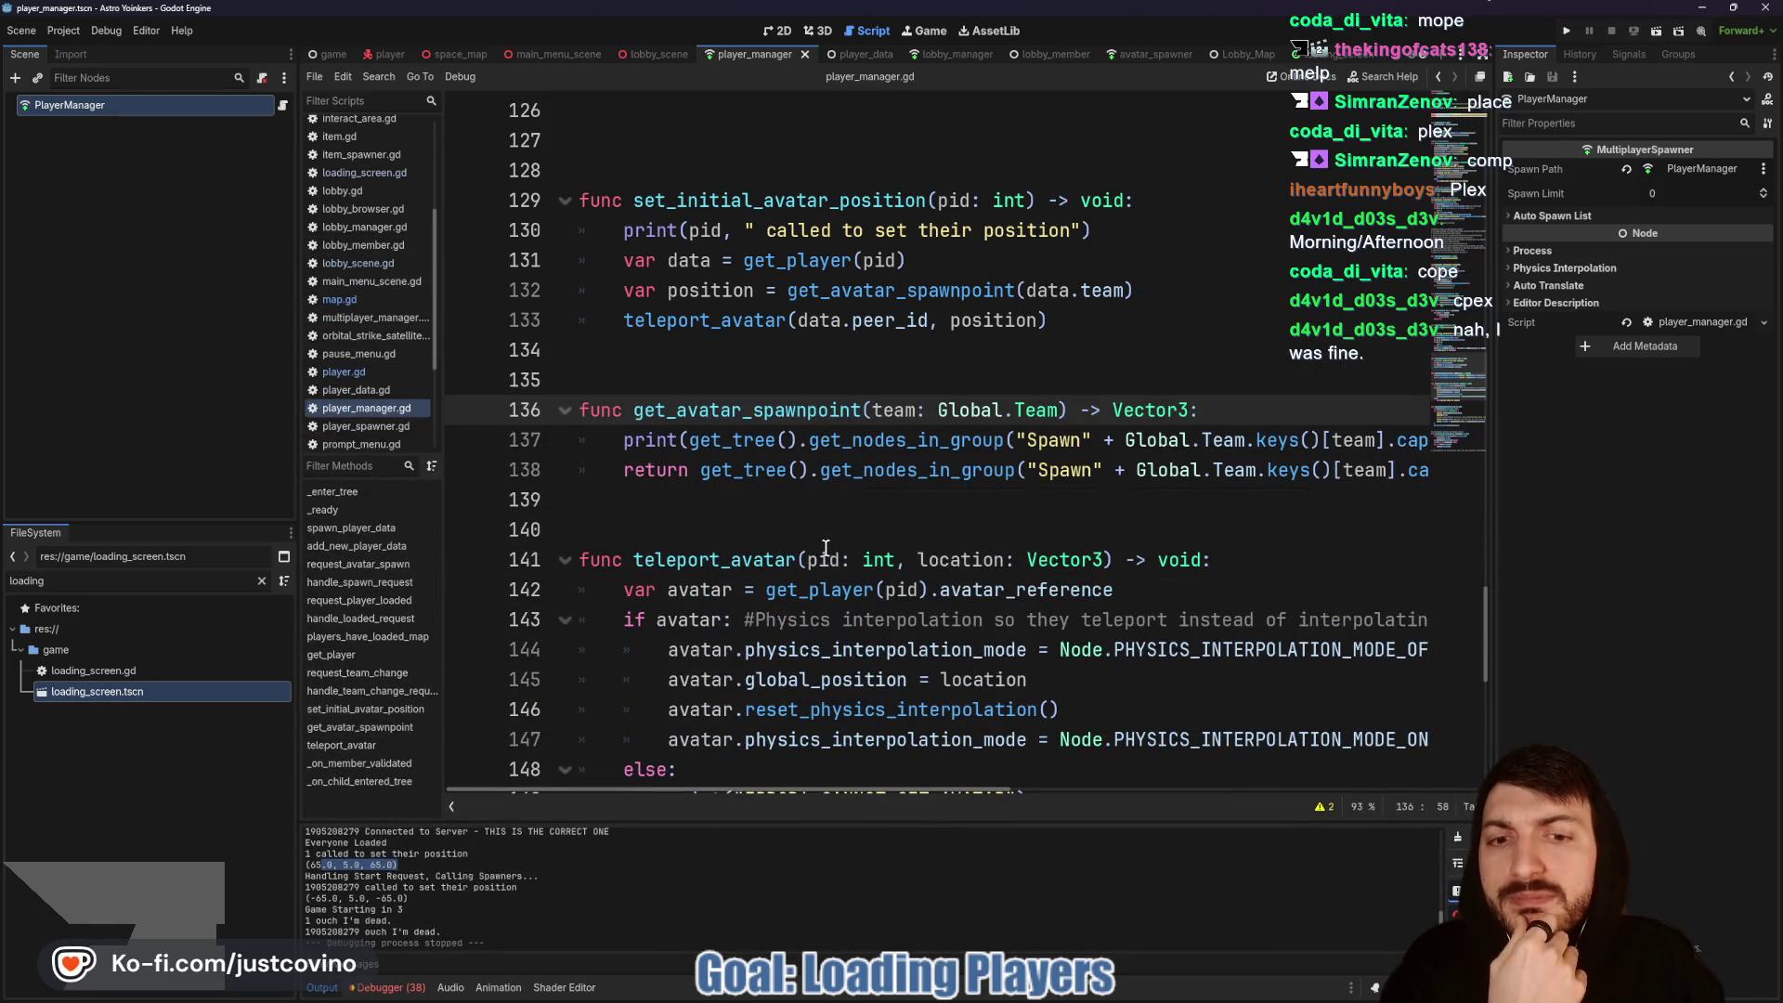
scroll(822, 546, down, 1)
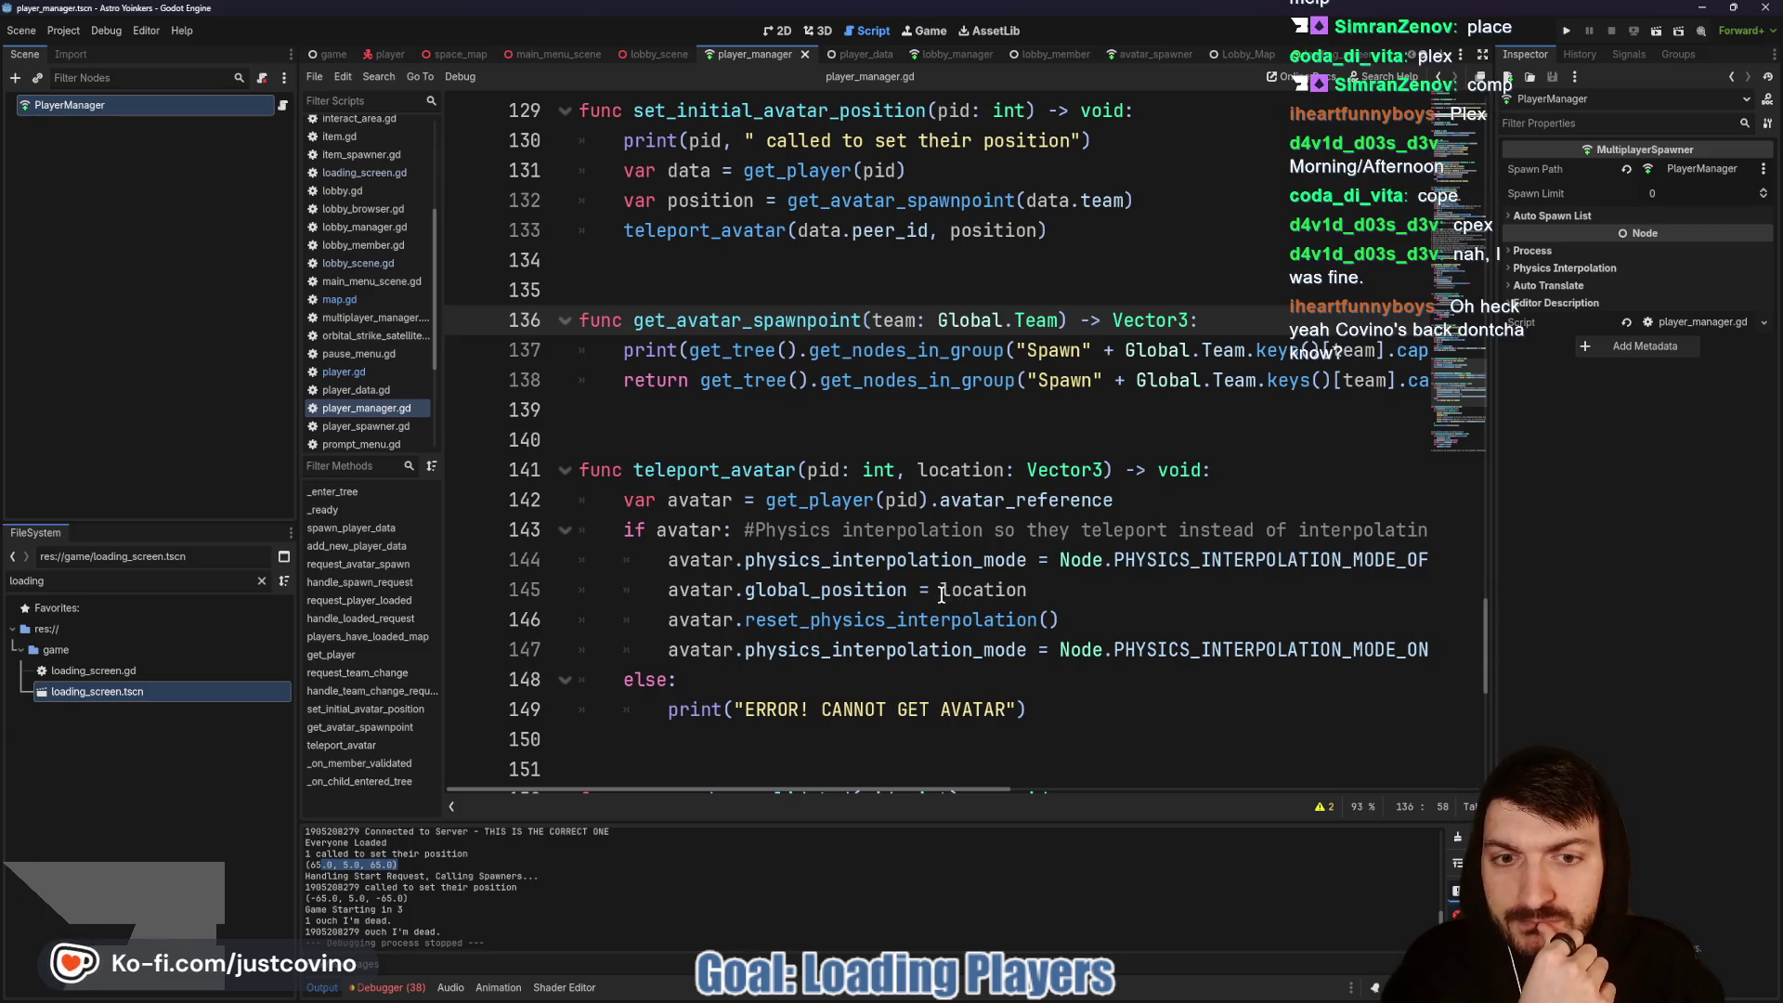
key(ctrl+shift+Tab)
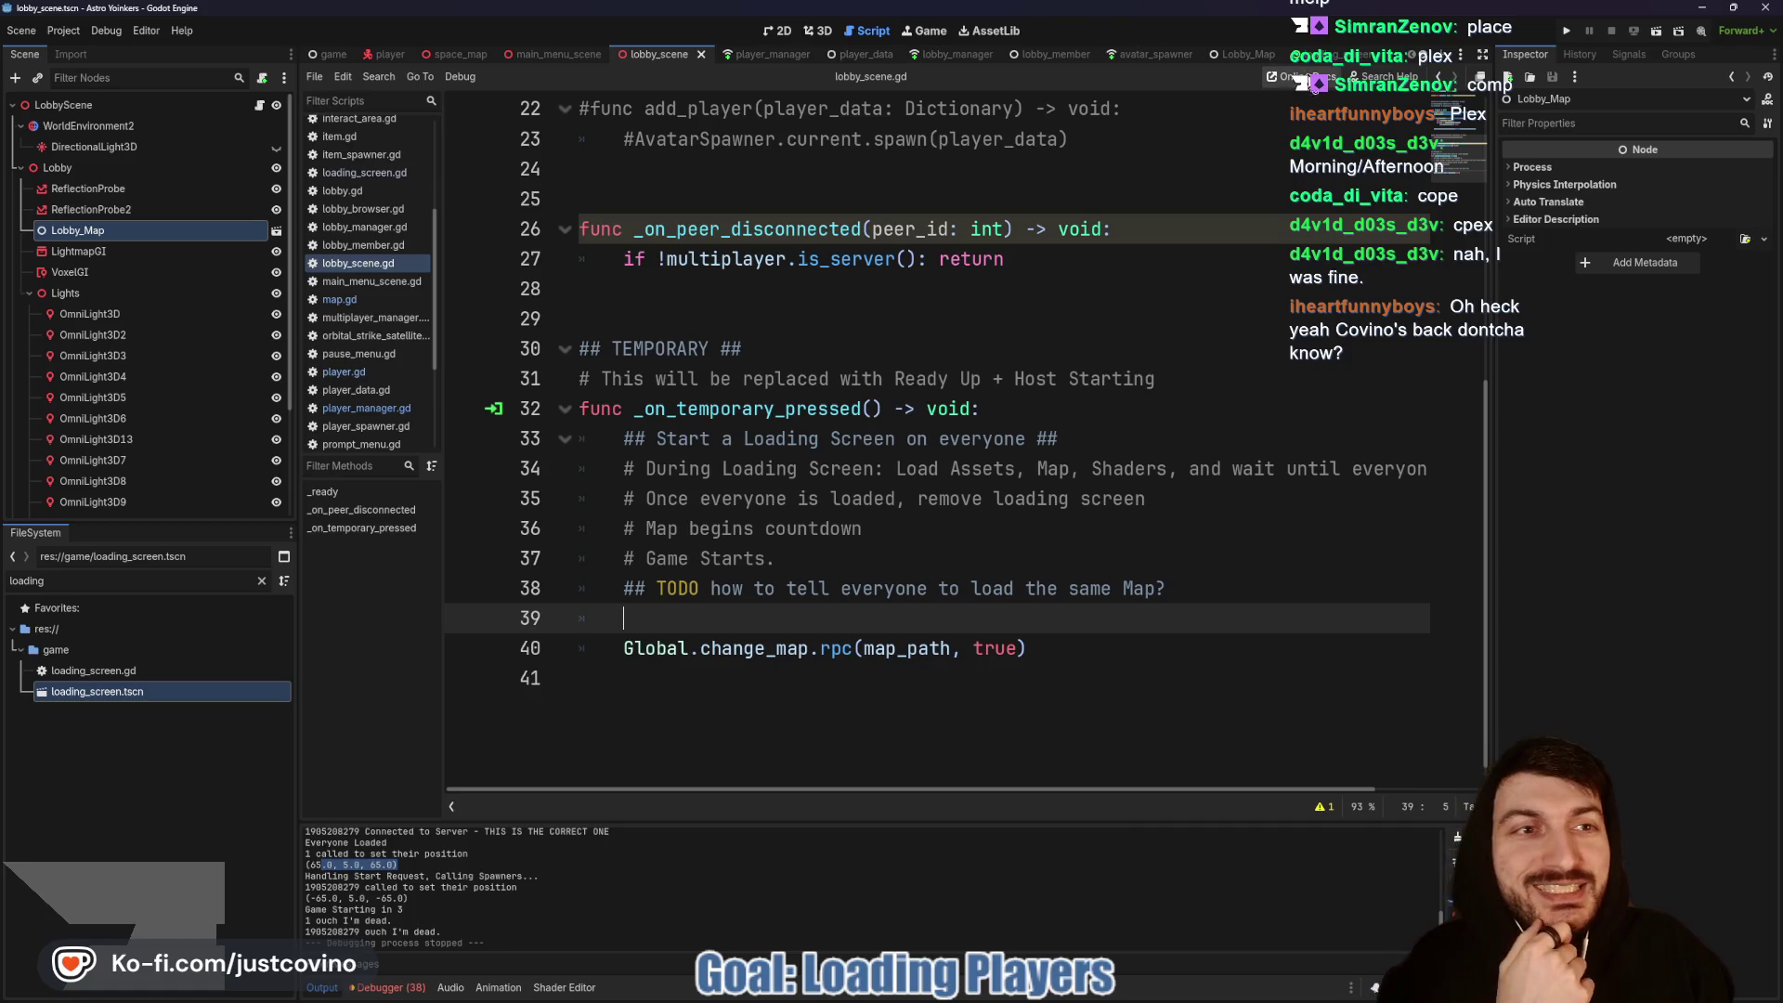
Step: Open loading_screen.gd and inspect the request_player_loaded call on line 48
click(1319, 58)
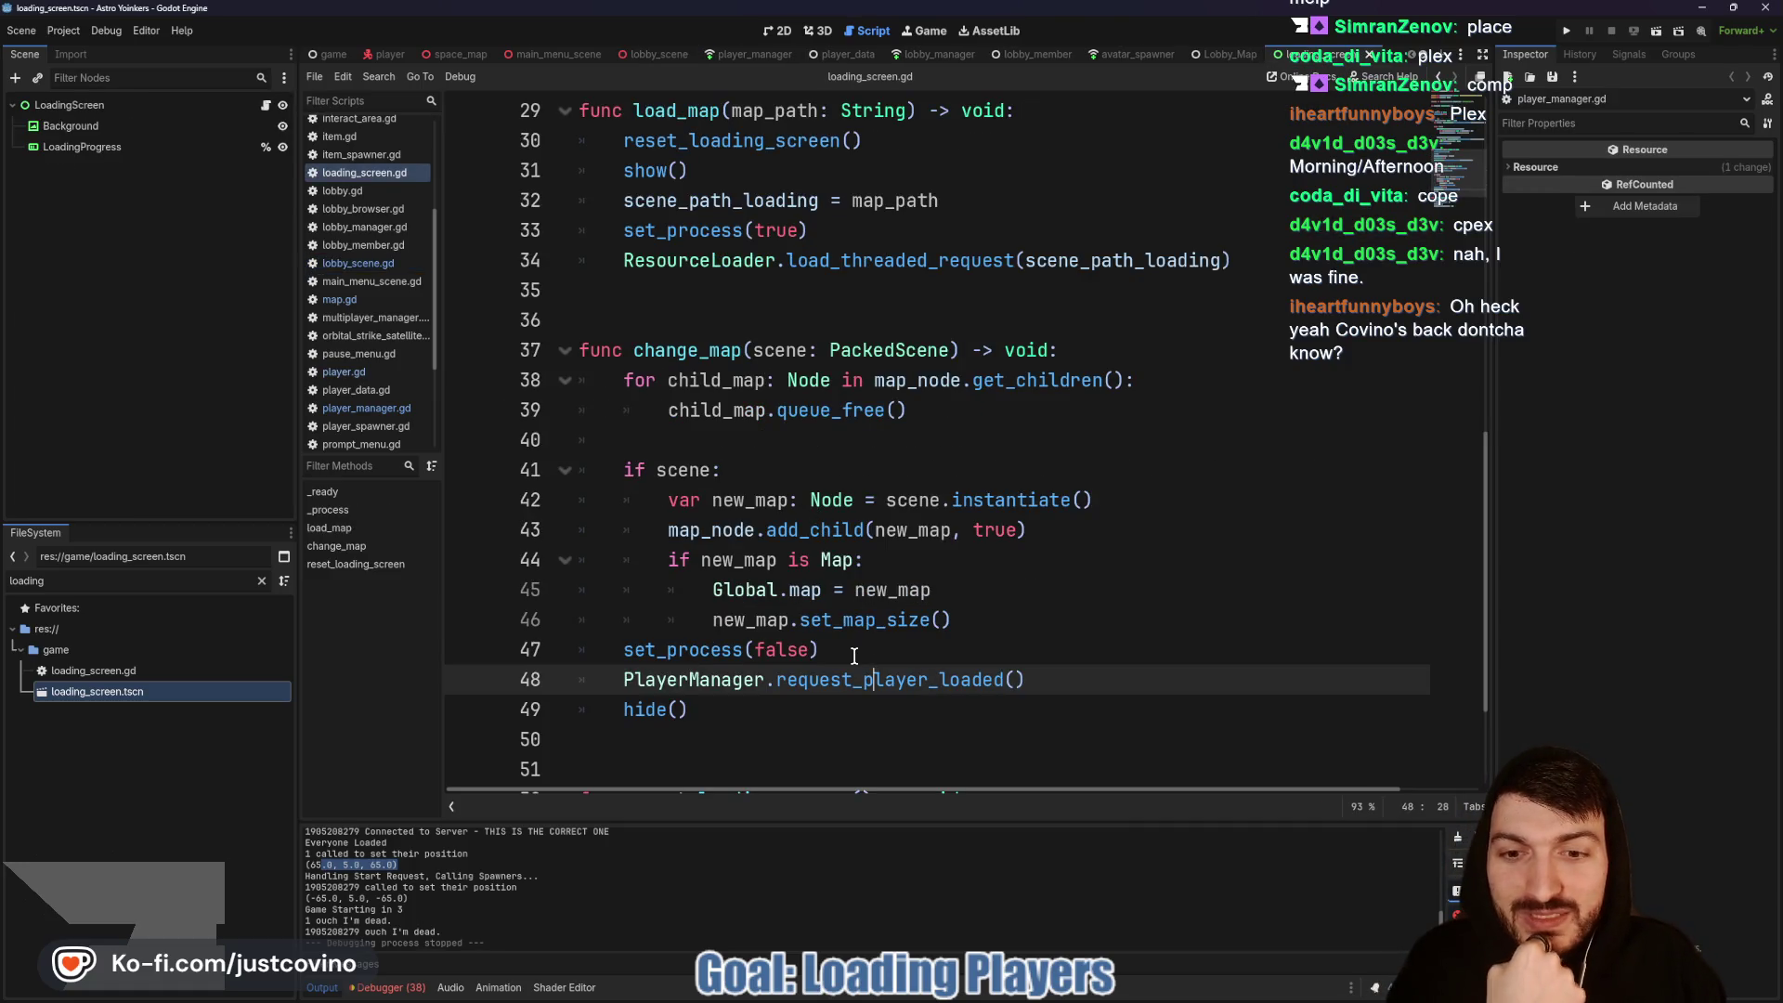
double_click(953, 683)
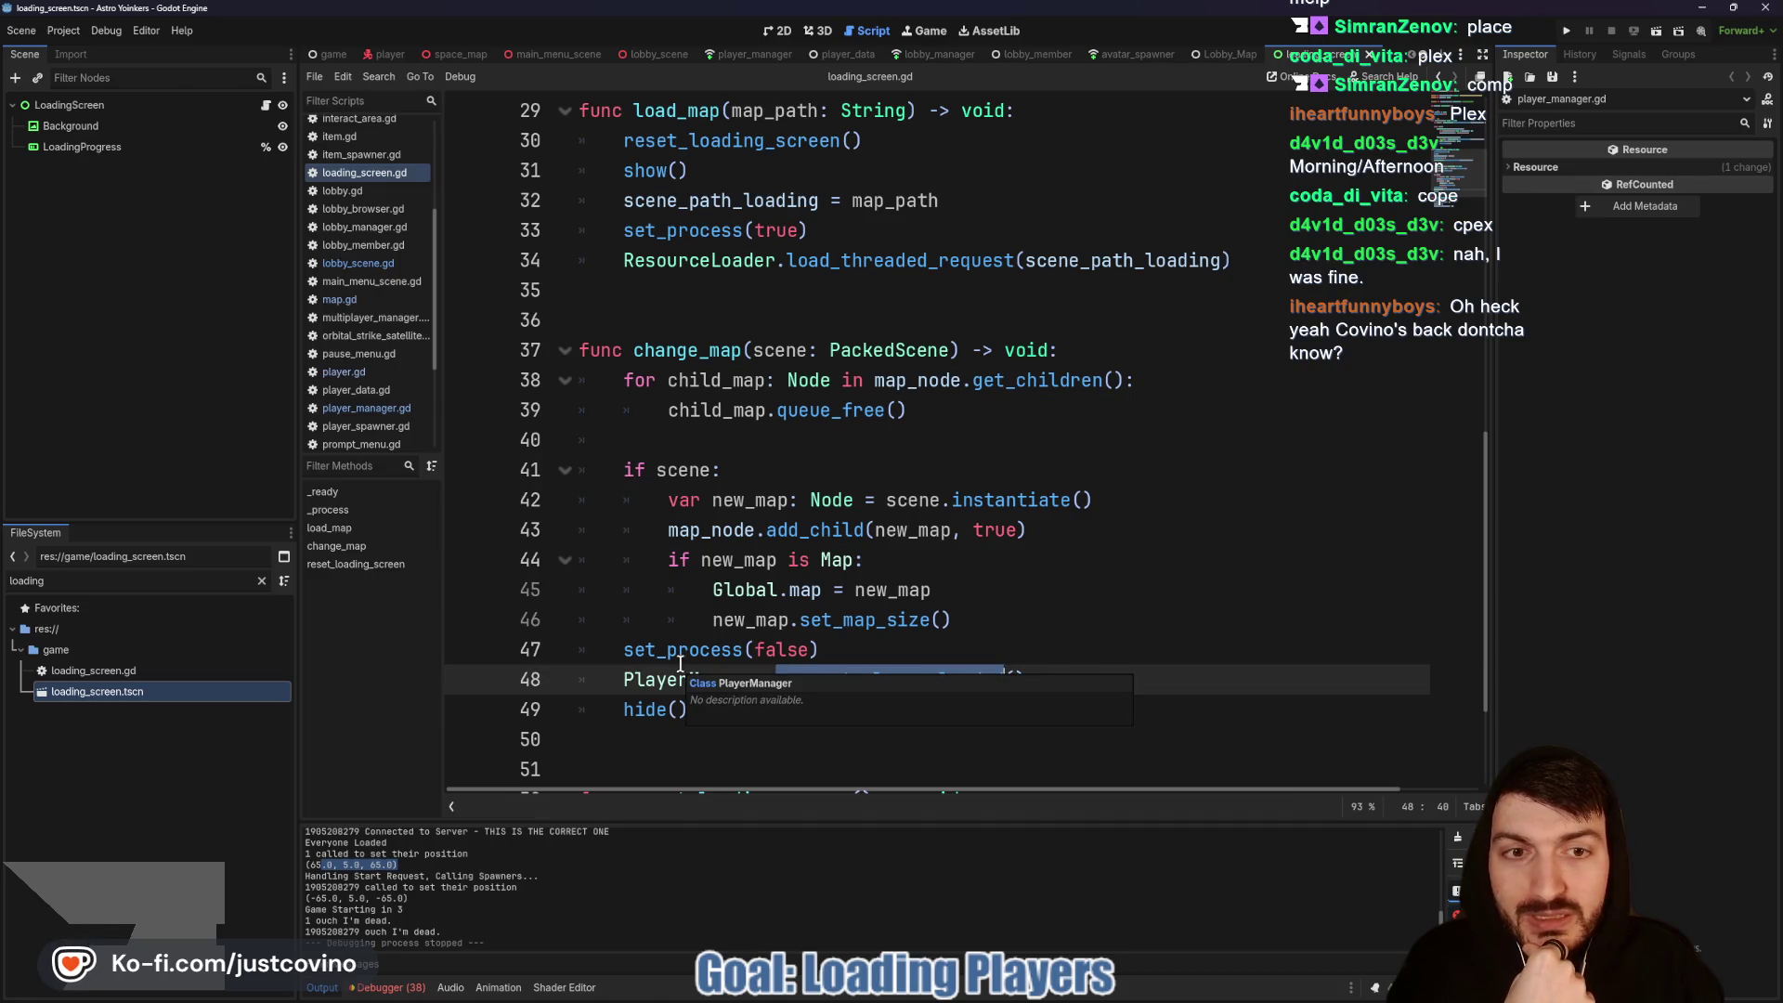
scroll(979, 566, up, 5)
scroll(956, 552, down, 6)
scroll(953, 548, up, 5)
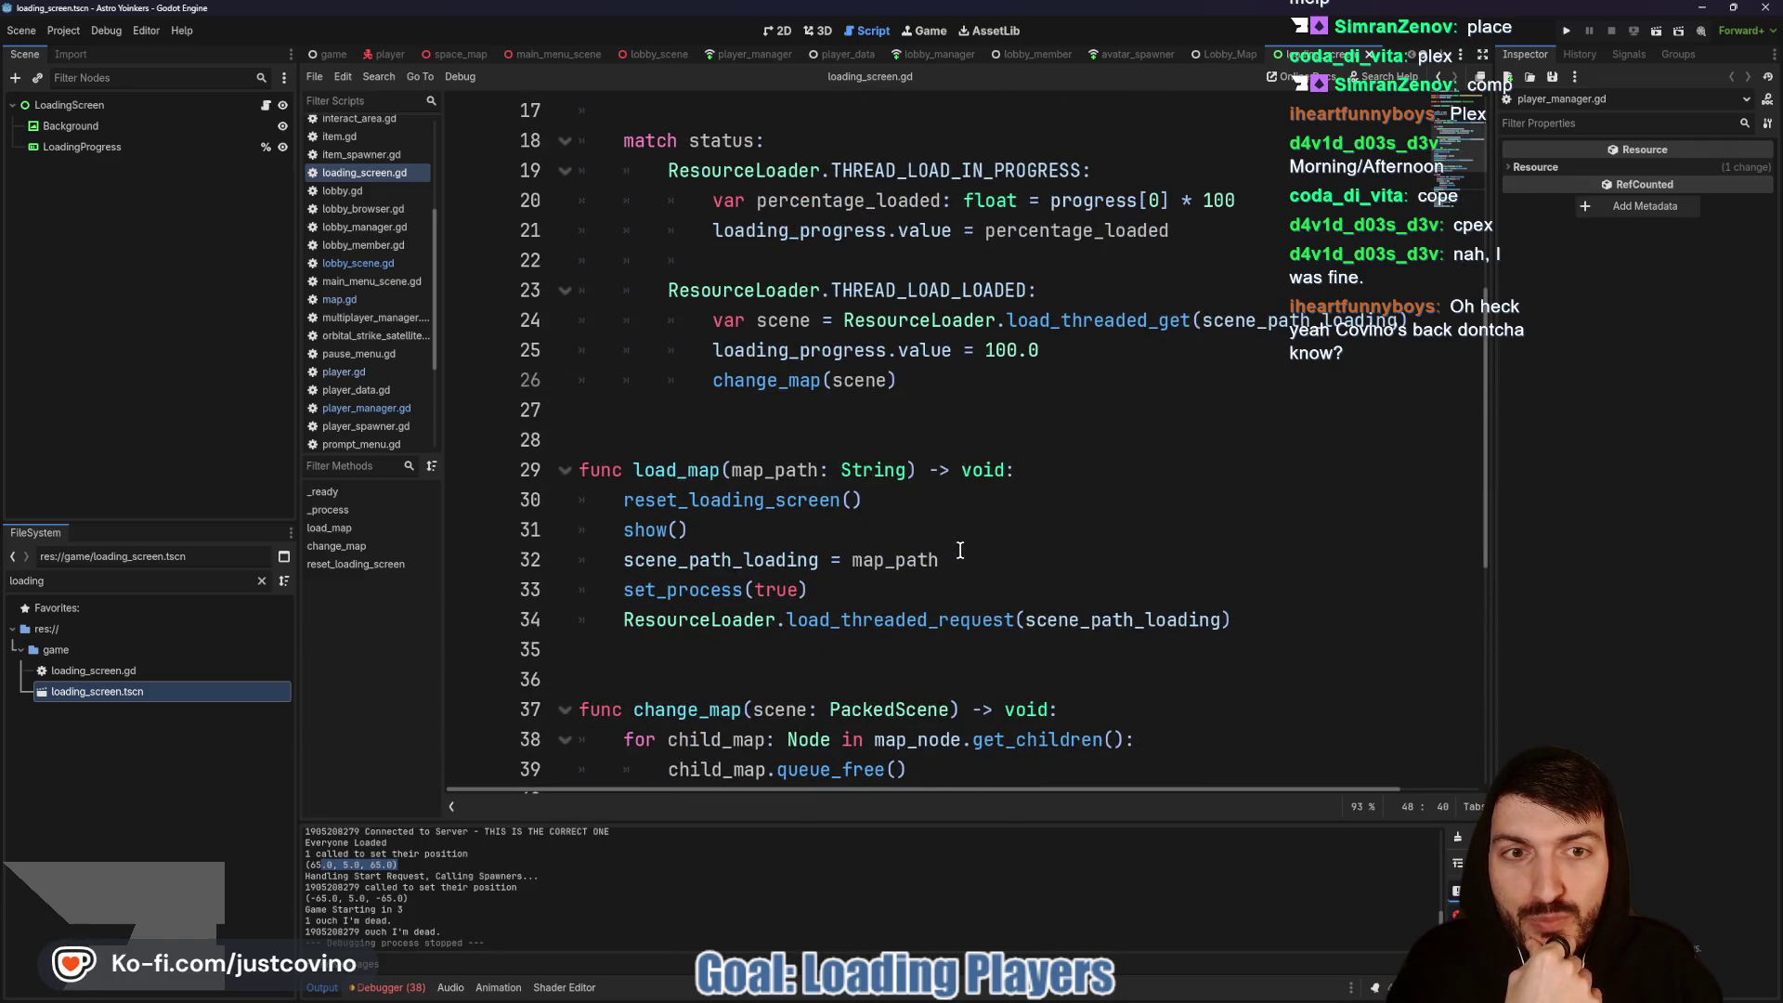
scroll(959, 542, down, 4)
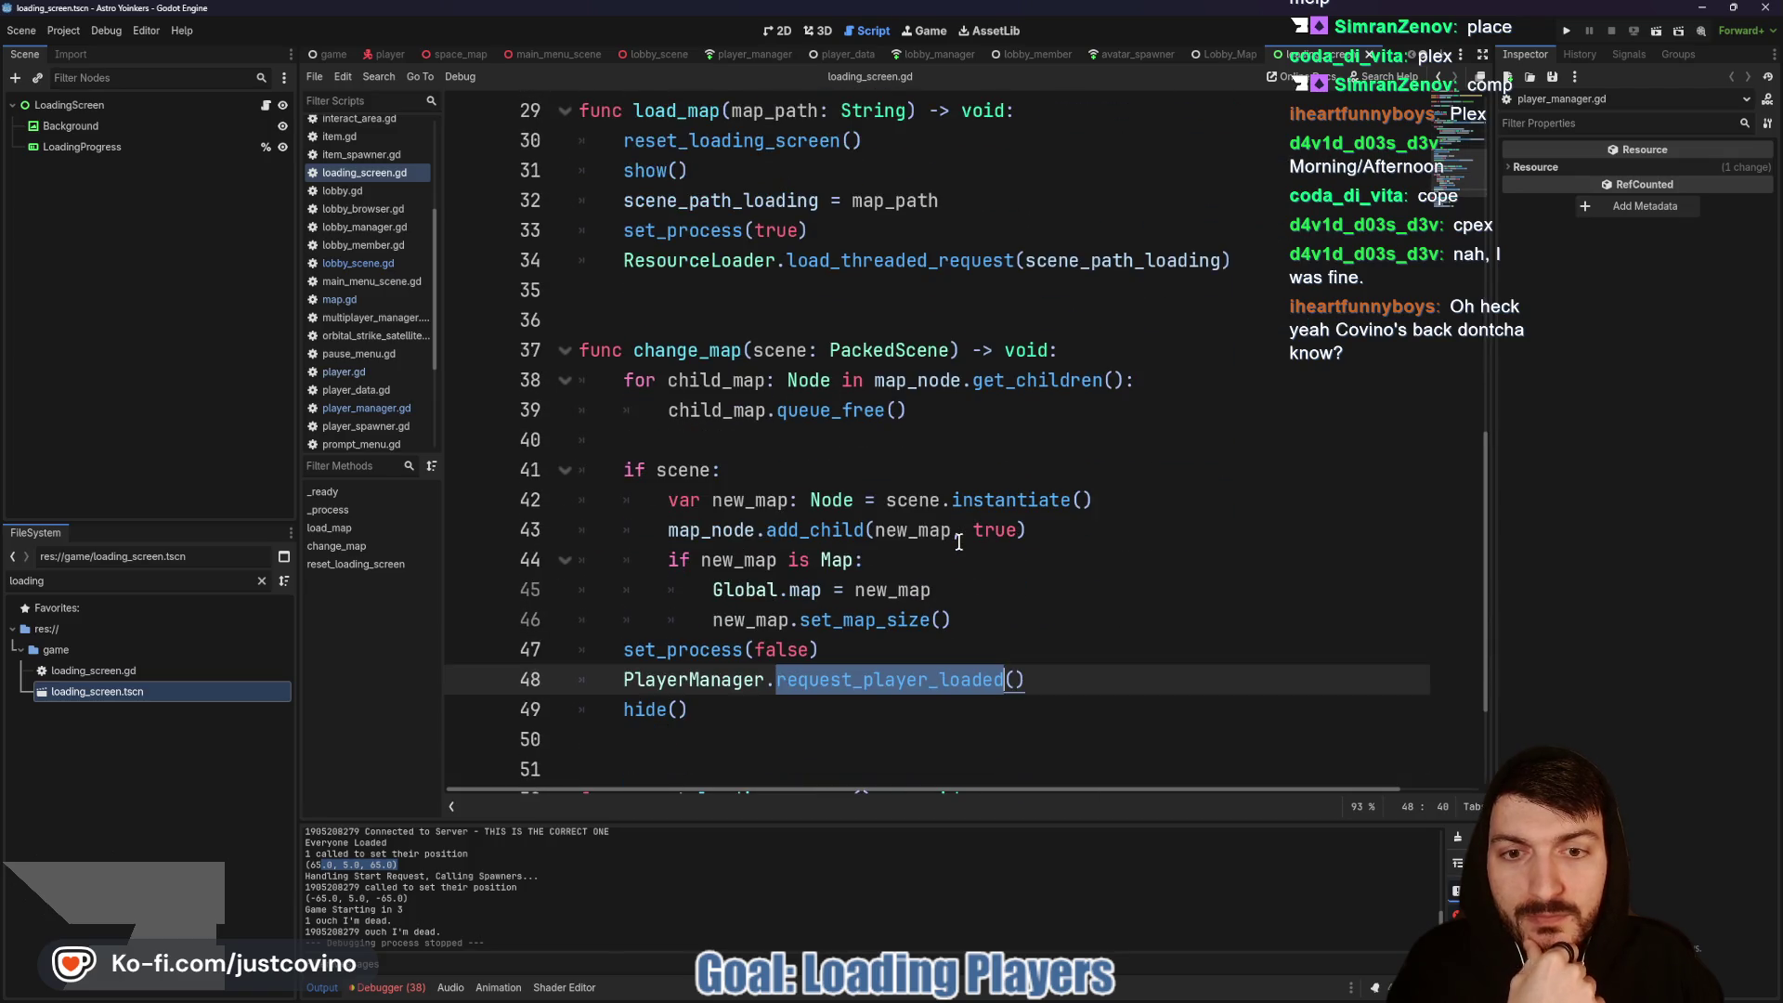
scroll(956, 541, up, 4)
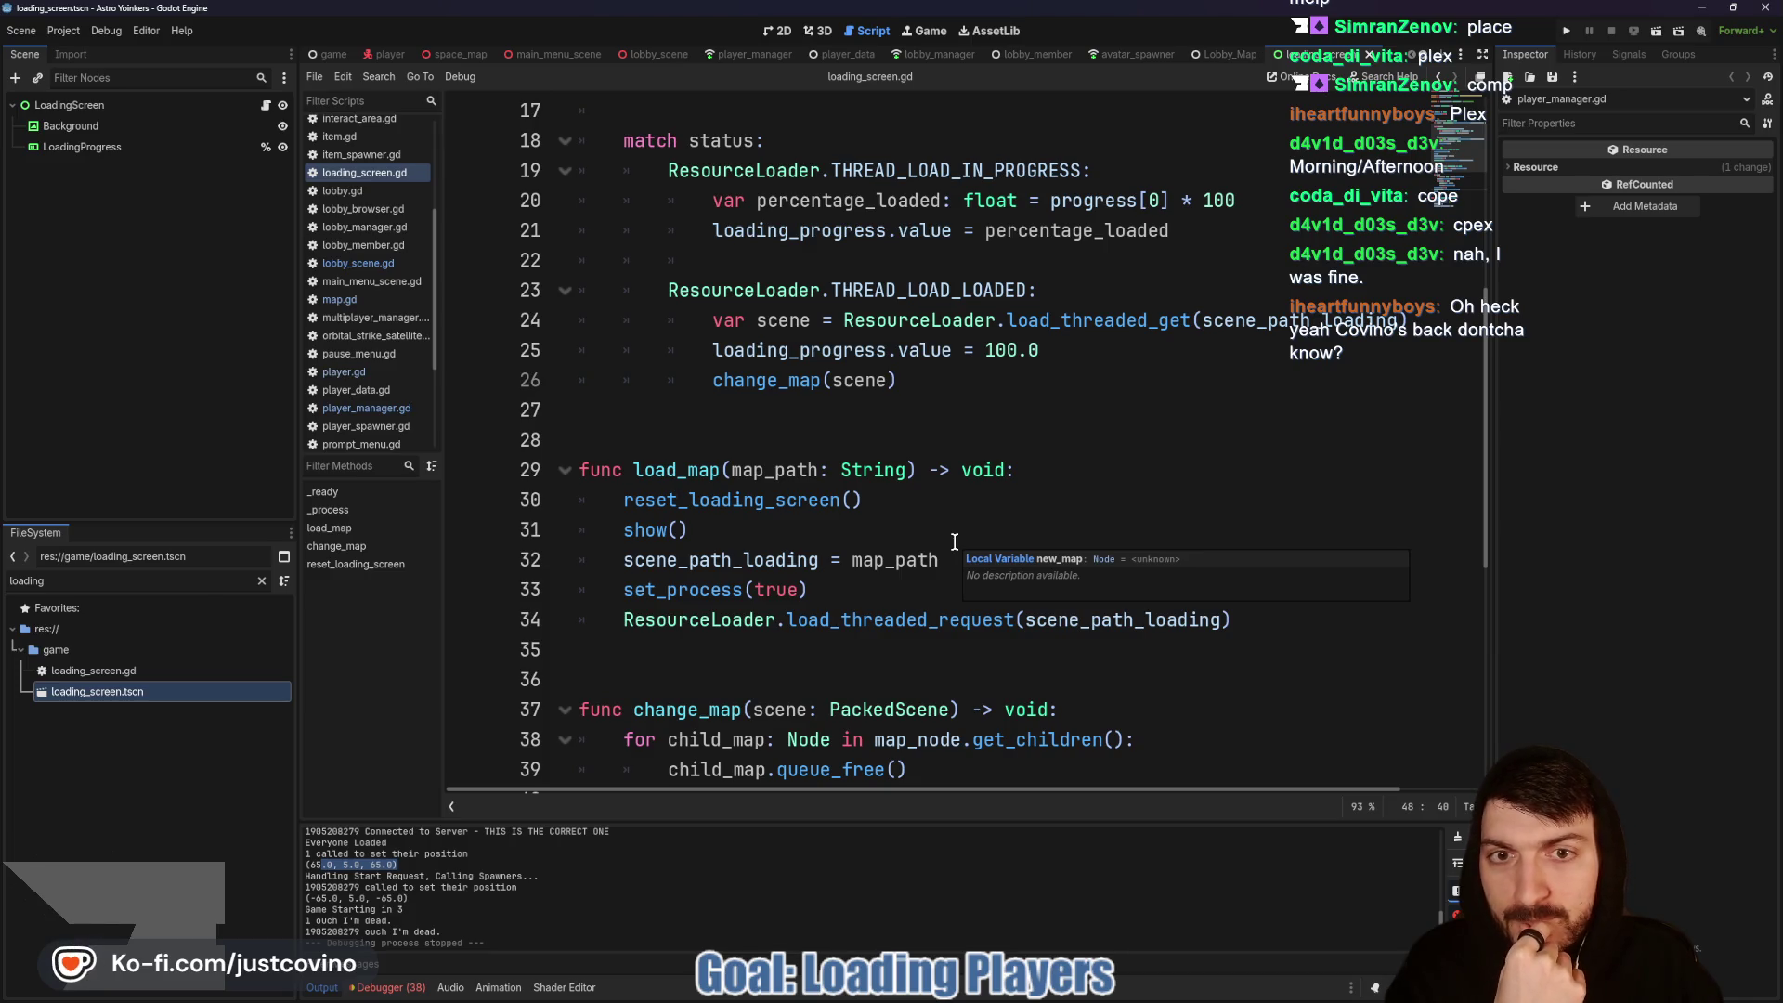
scroll(954, 541, down, 4)
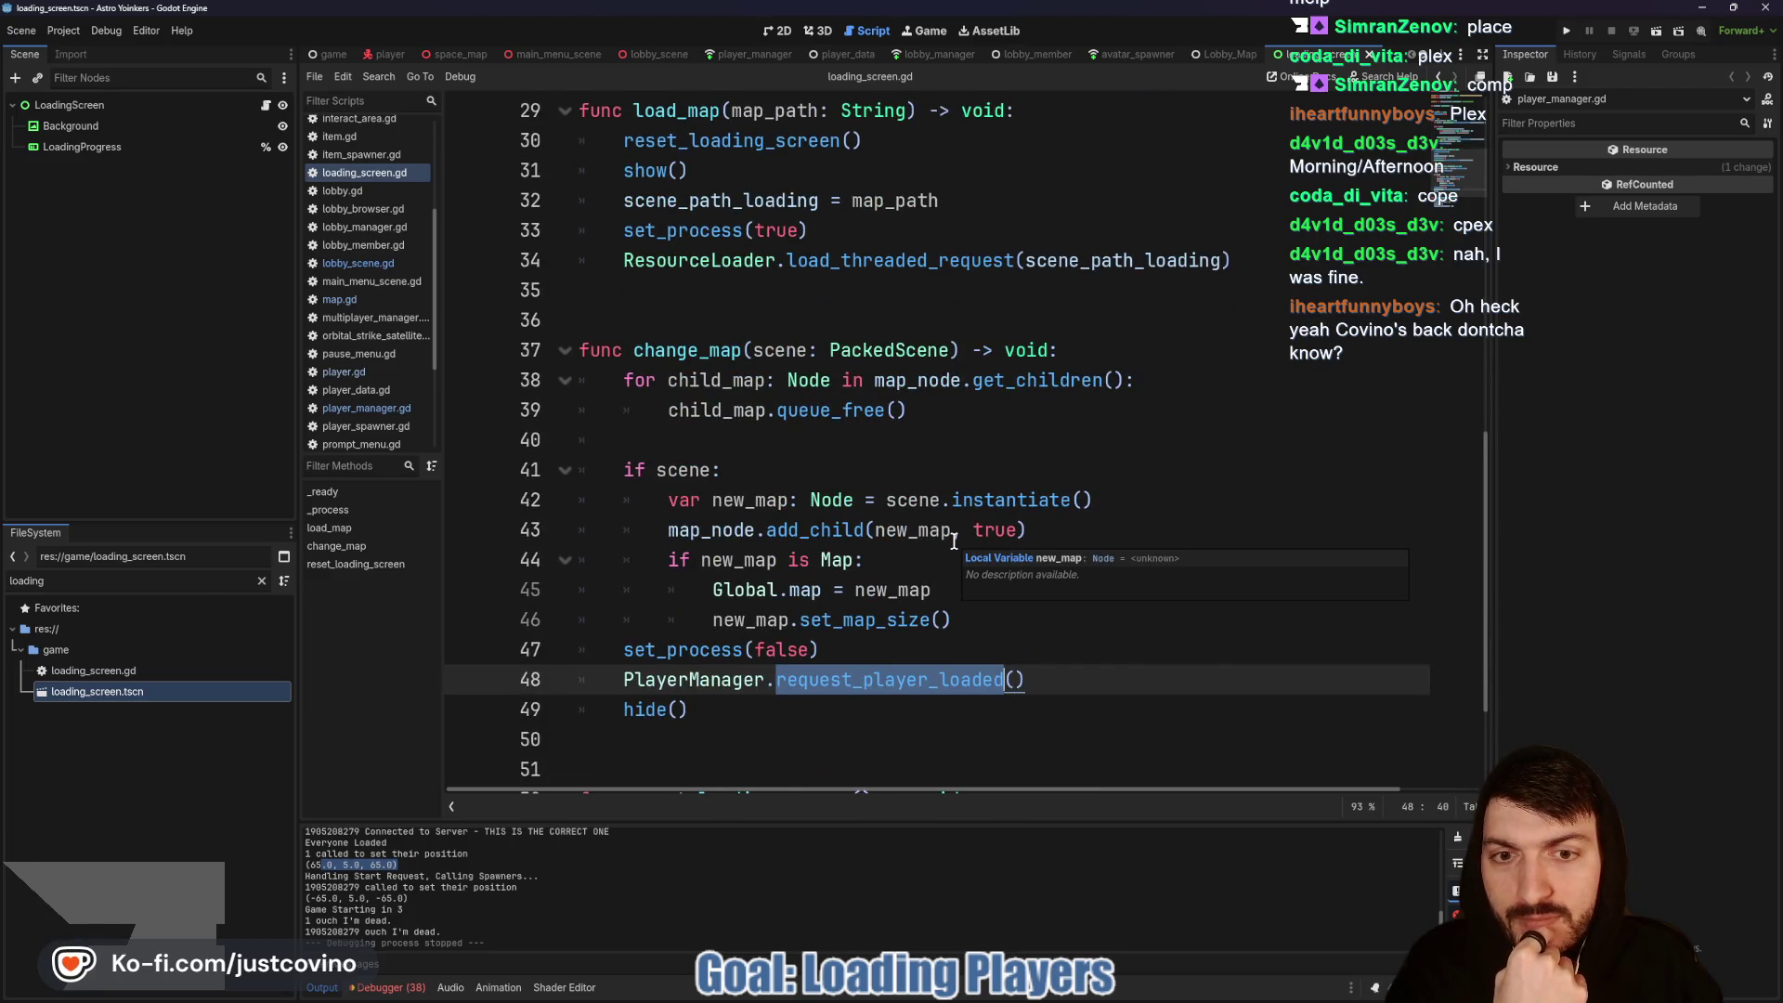
scroll(954, 541, up, 6)
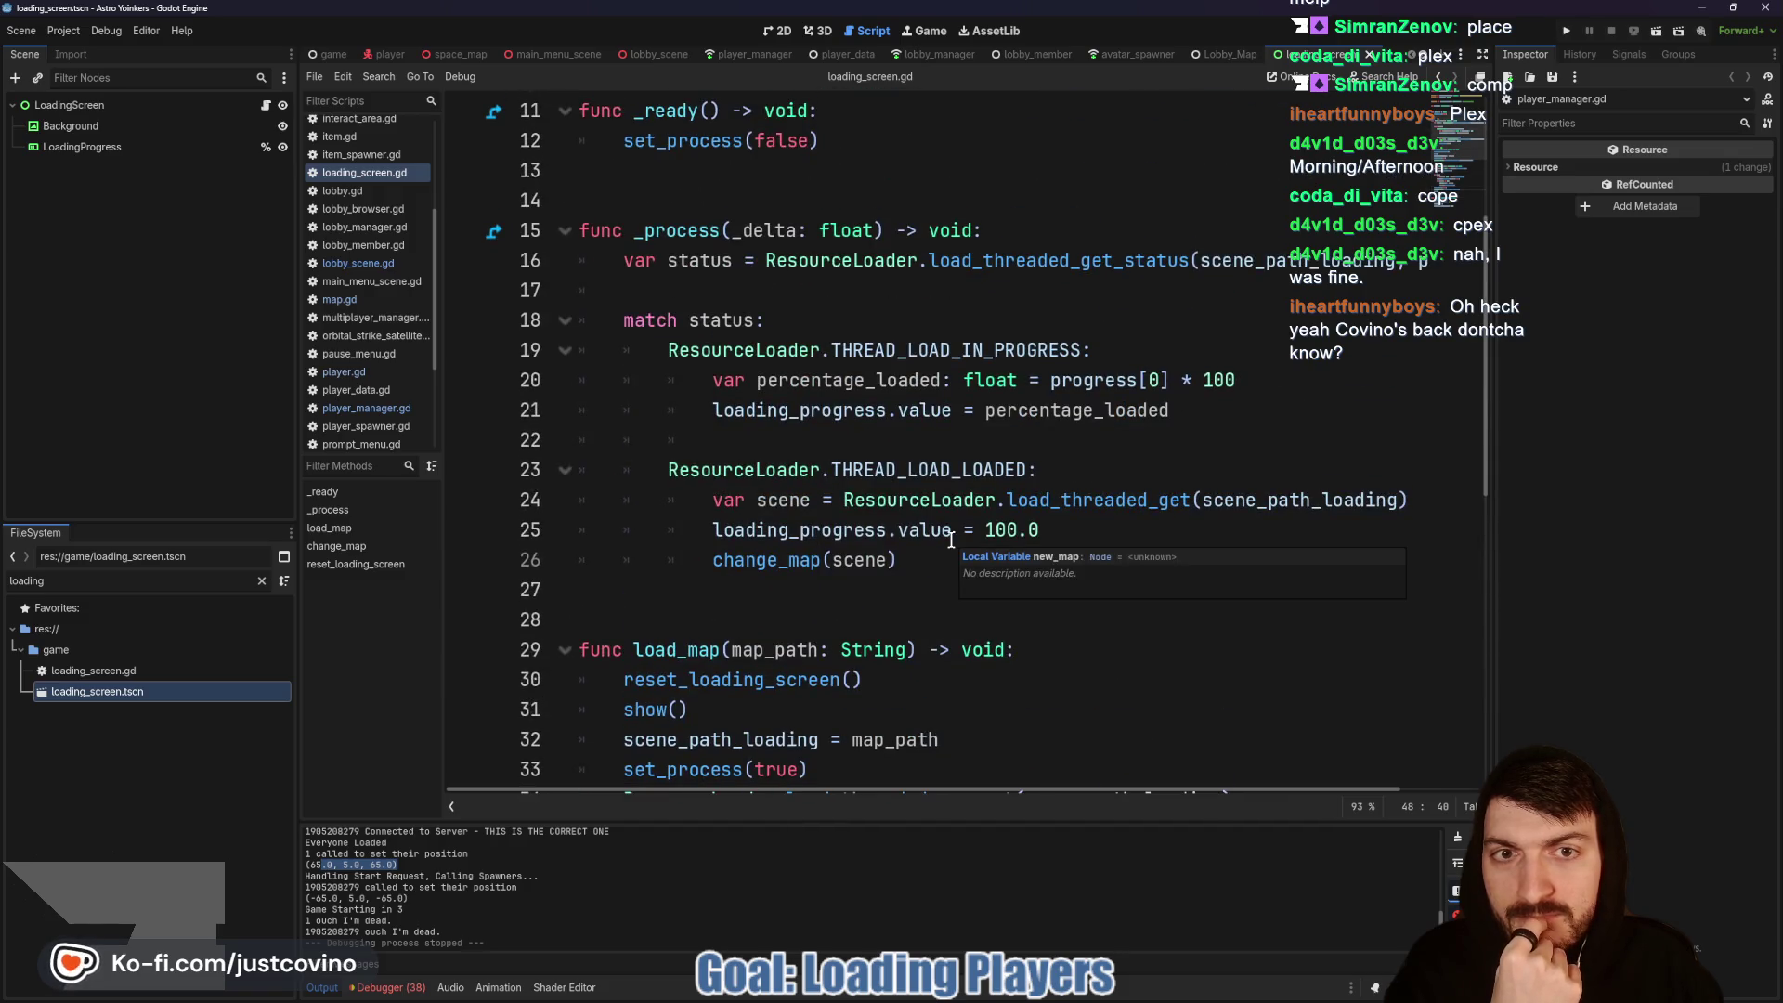
scroll(951, 540, down, 3)
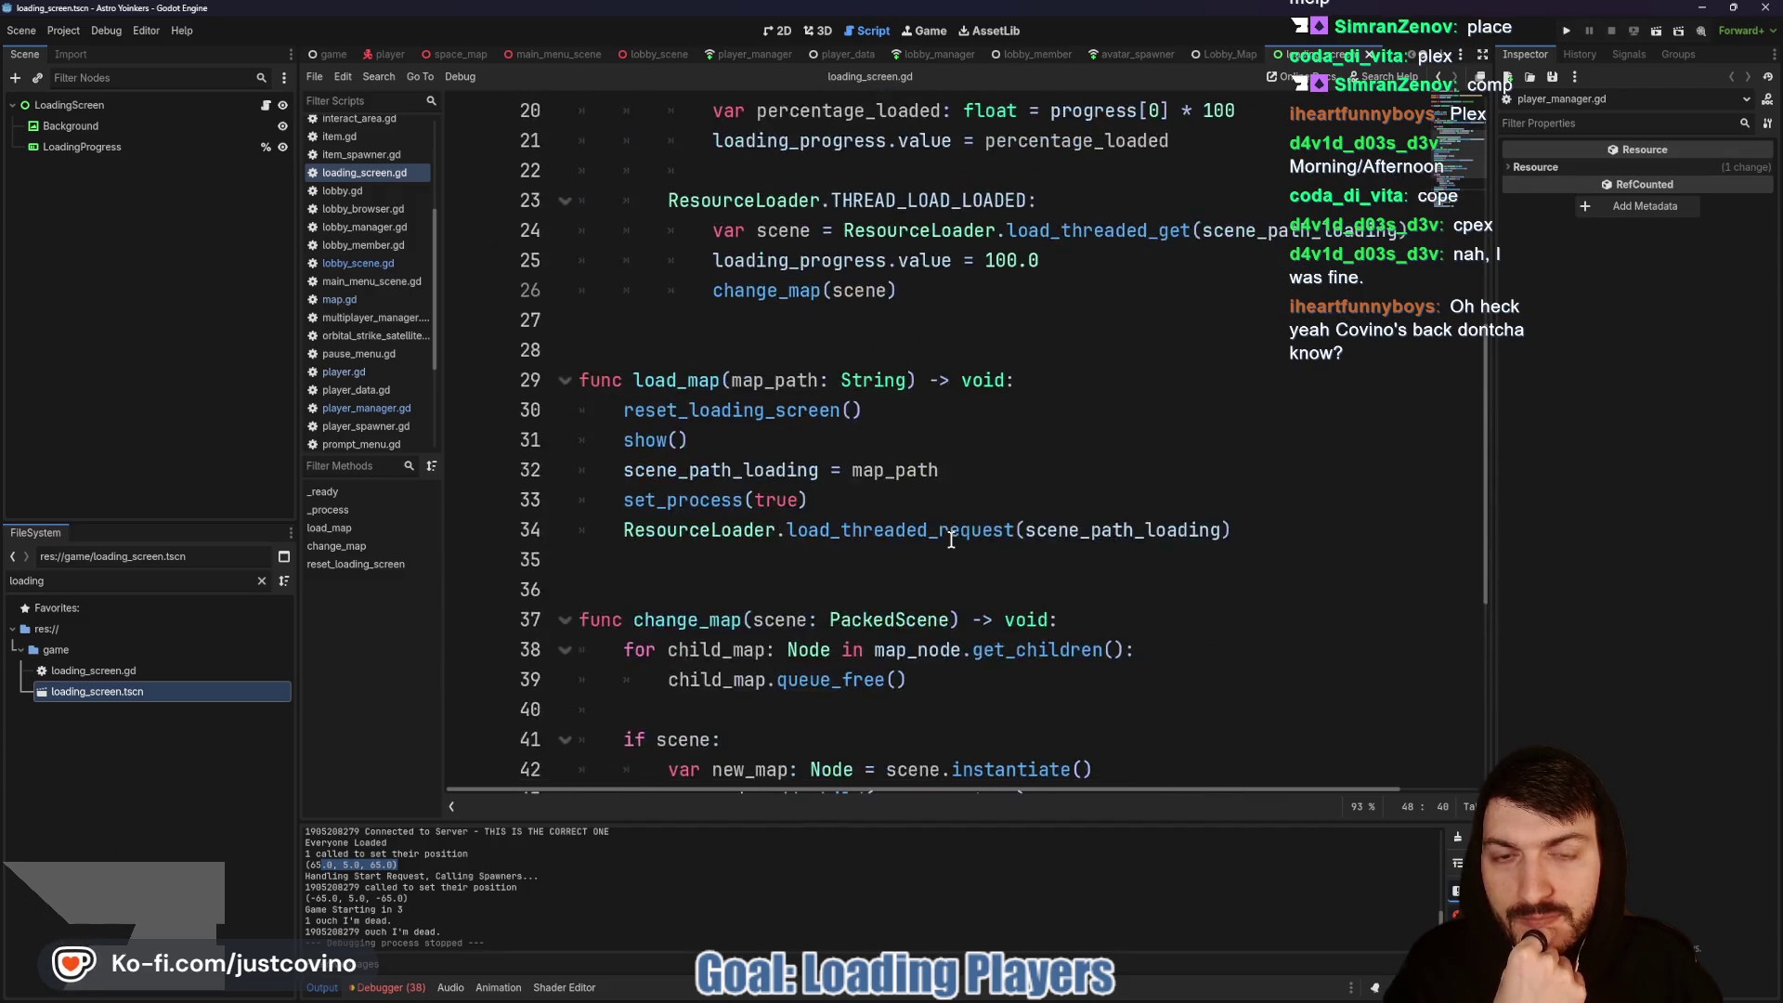
scroll(951, 539, down, 2)
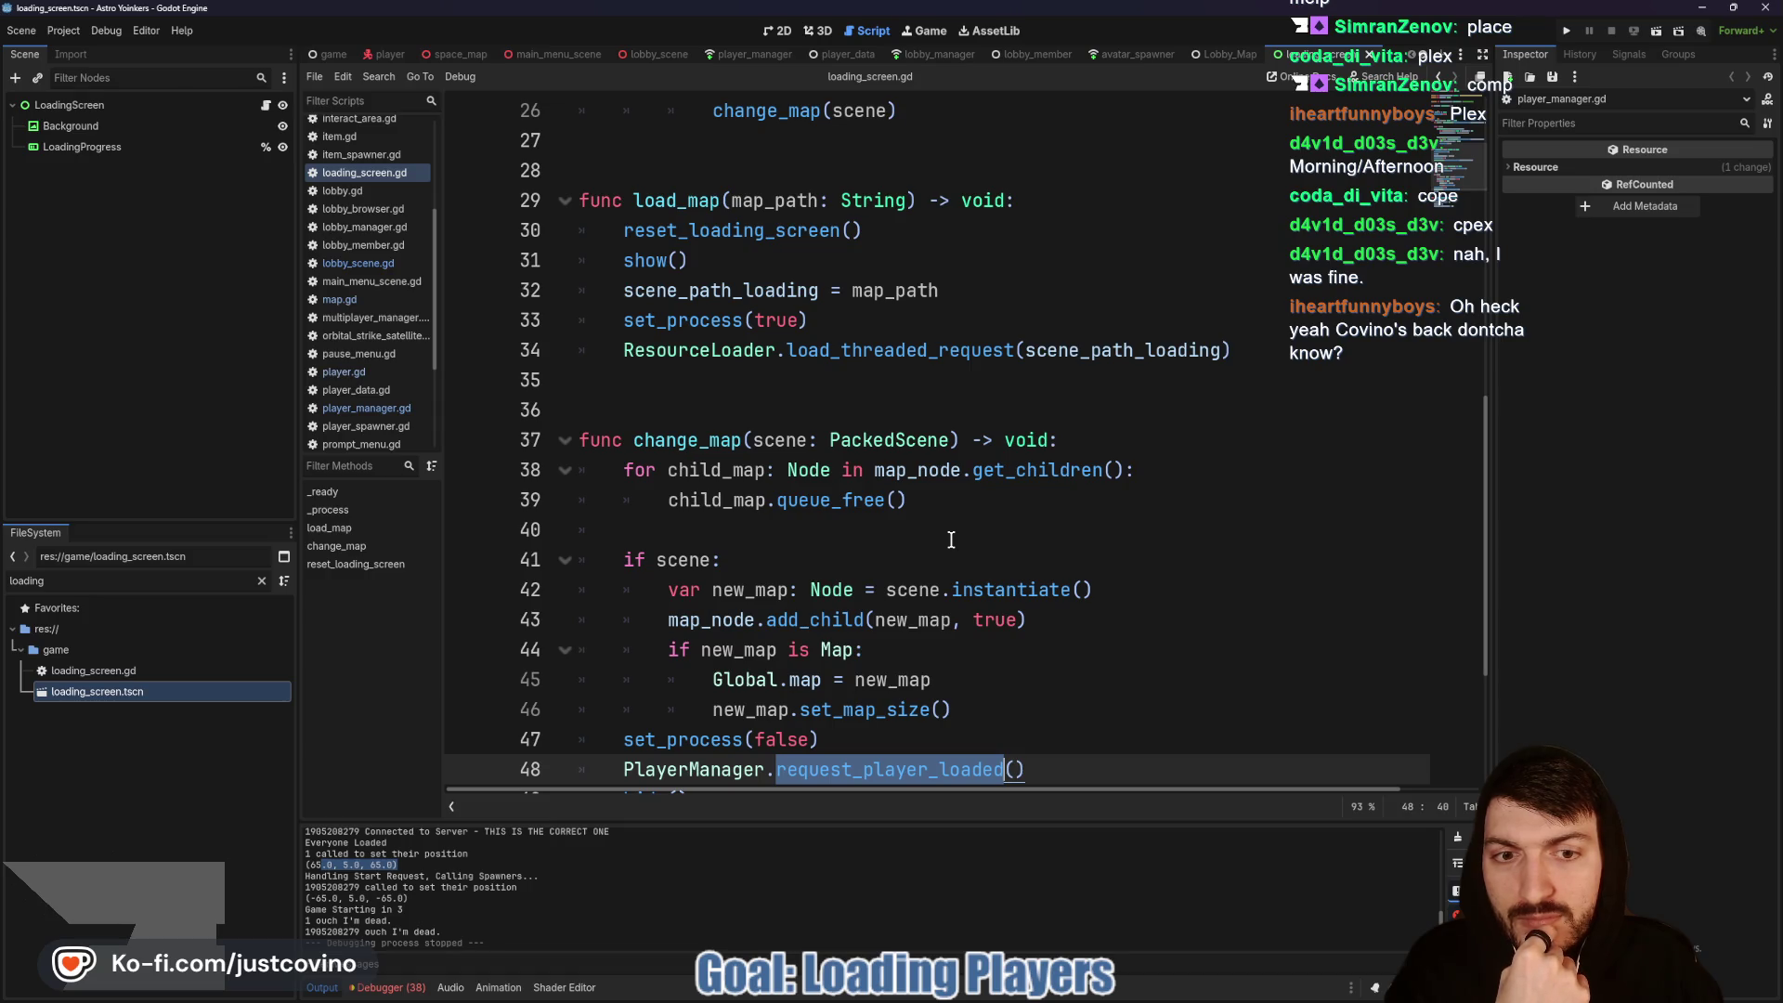
Step: Check the scene variable on line 42, then bring up the space map scene's map.gd
double_click(902, 588)
scroll(915, 518, up, 6)
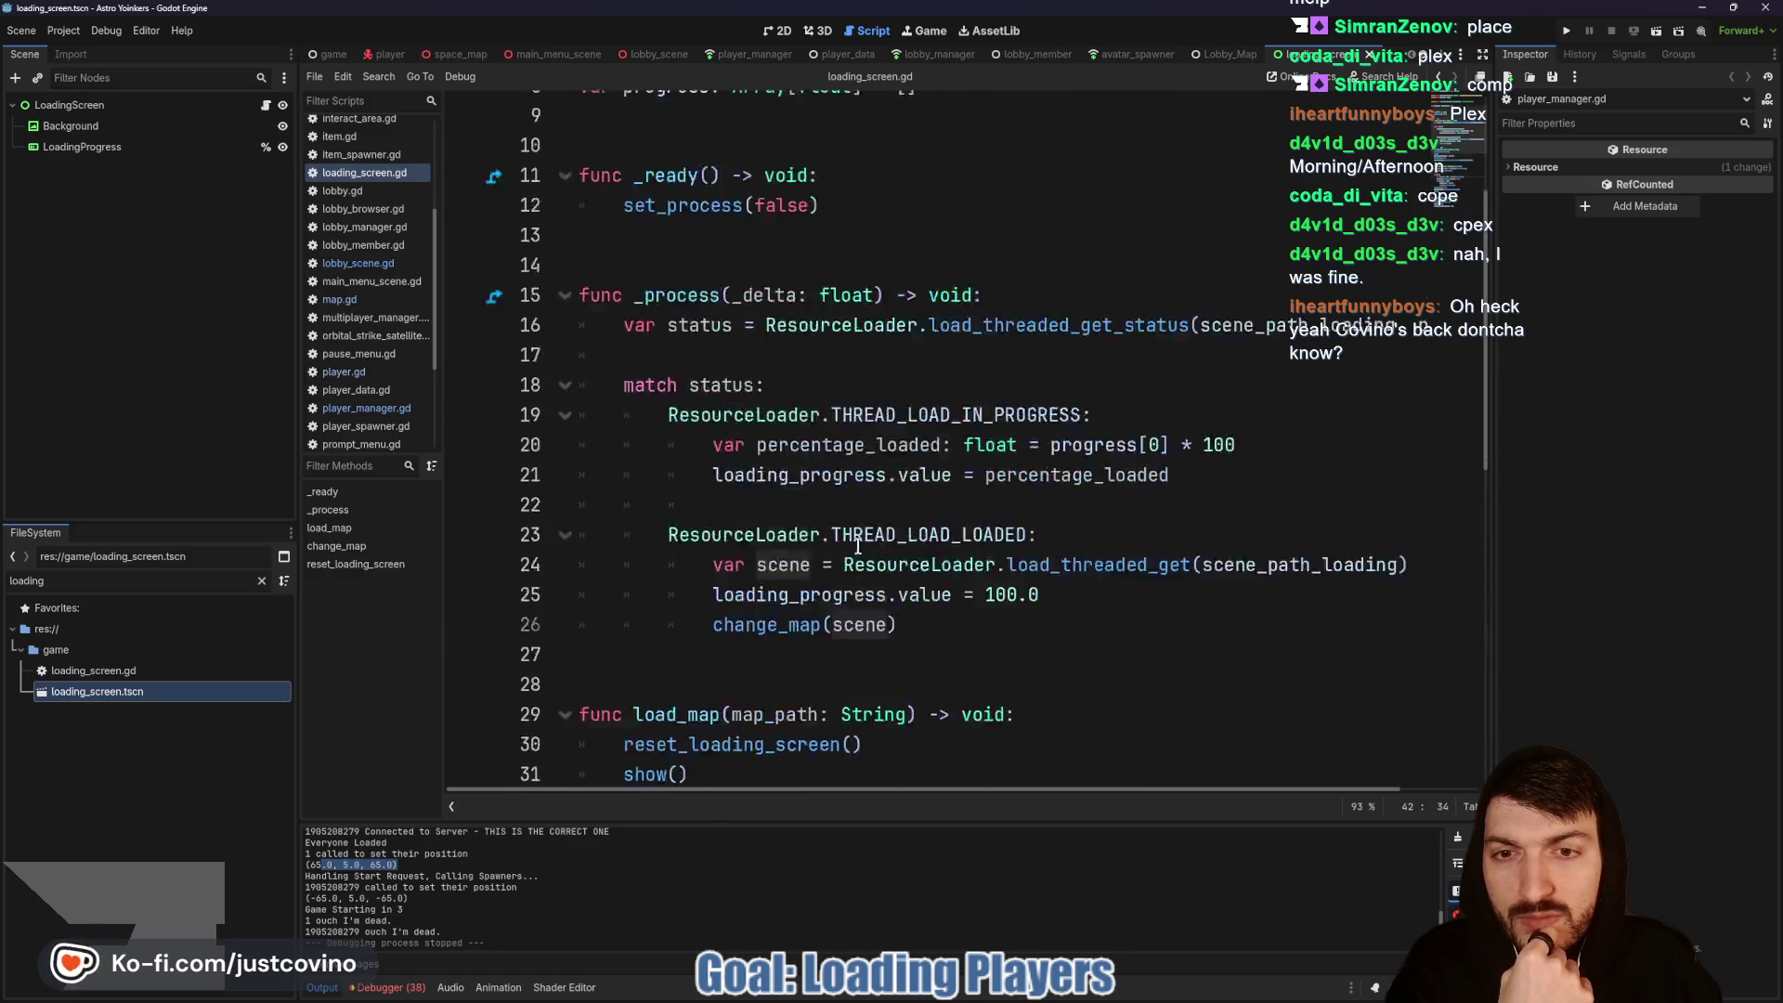
scroll(856, 547, down, 7)
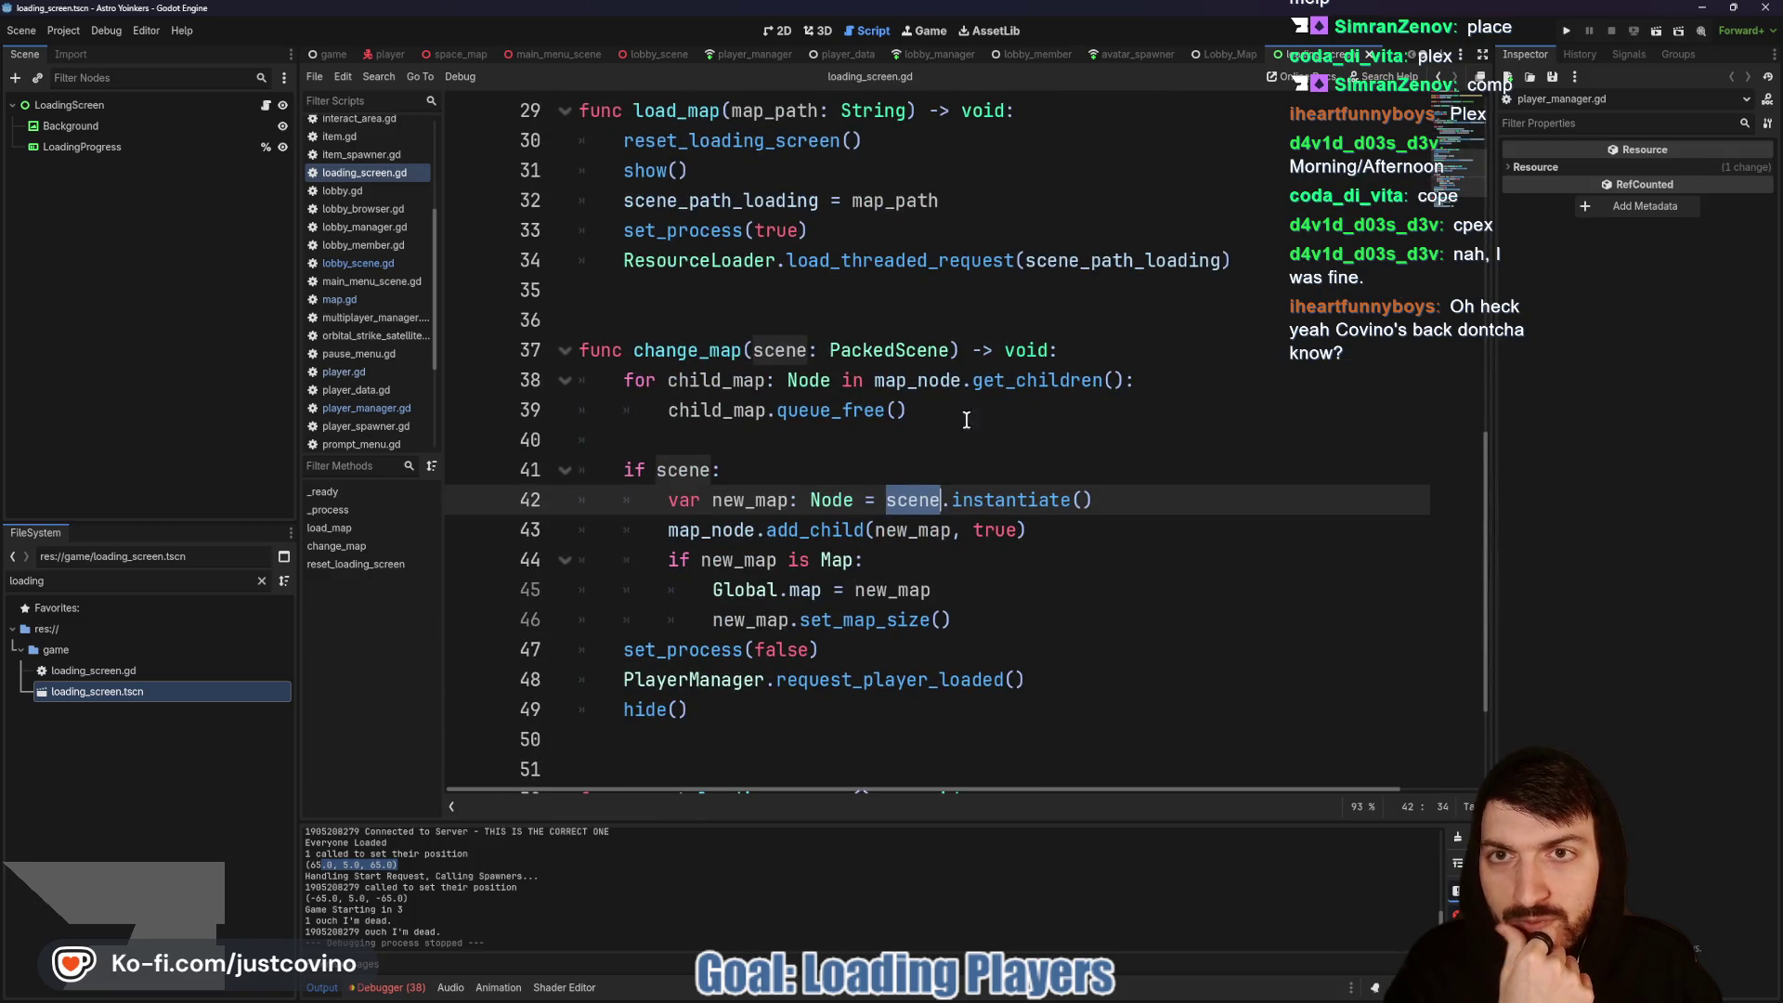
click(457, 55)
click(791, 443)
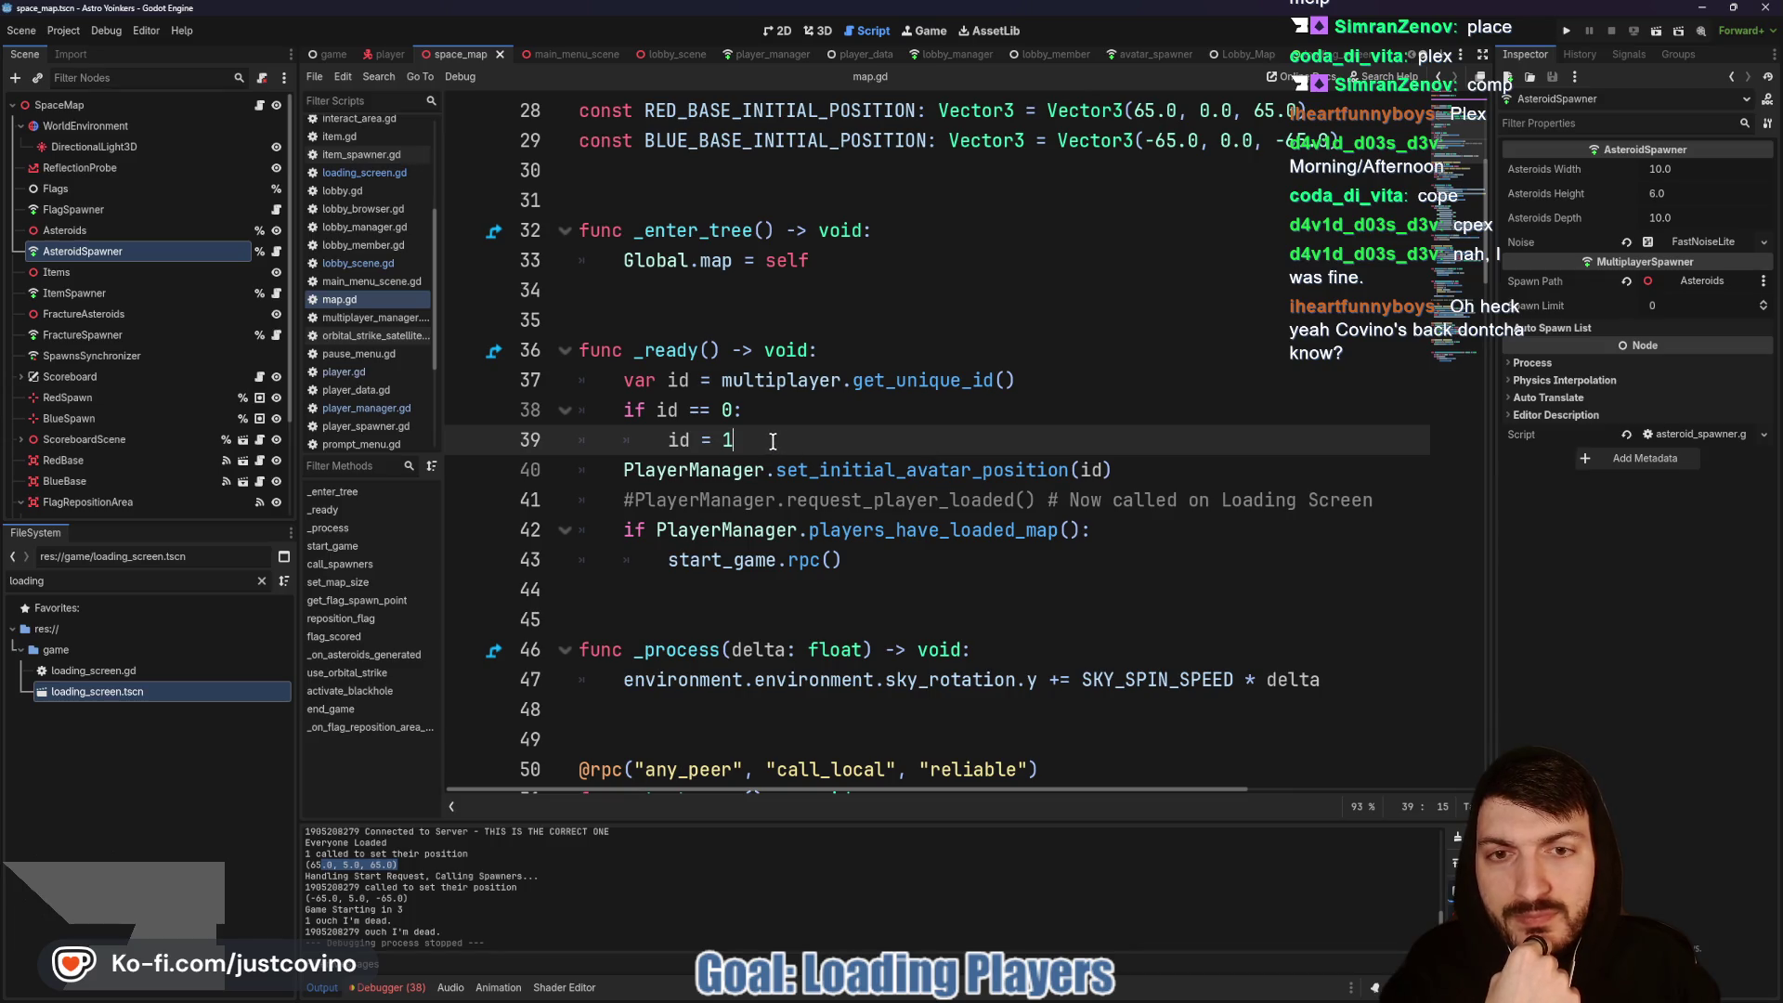
Step: Add print(id, " called ready on map") to map.gd's _ready, save, and jump to set_initial_avatar_position
mouse_move(885, 379)
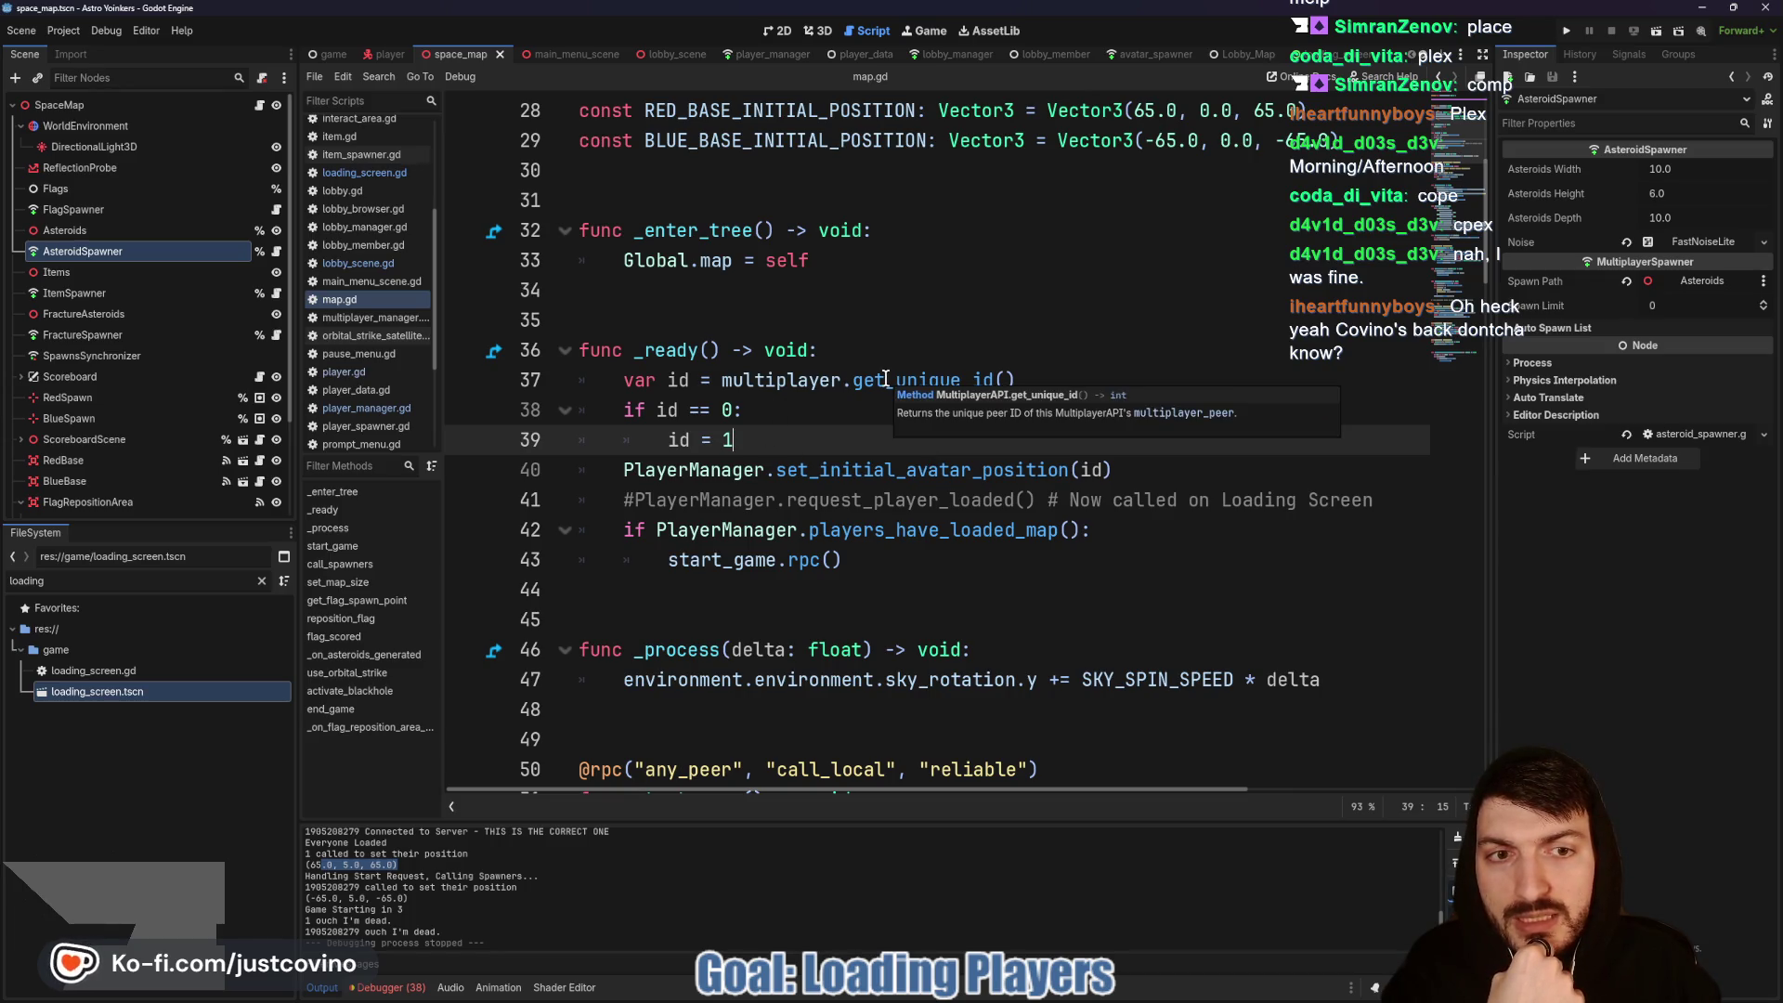
click(1070, 370)
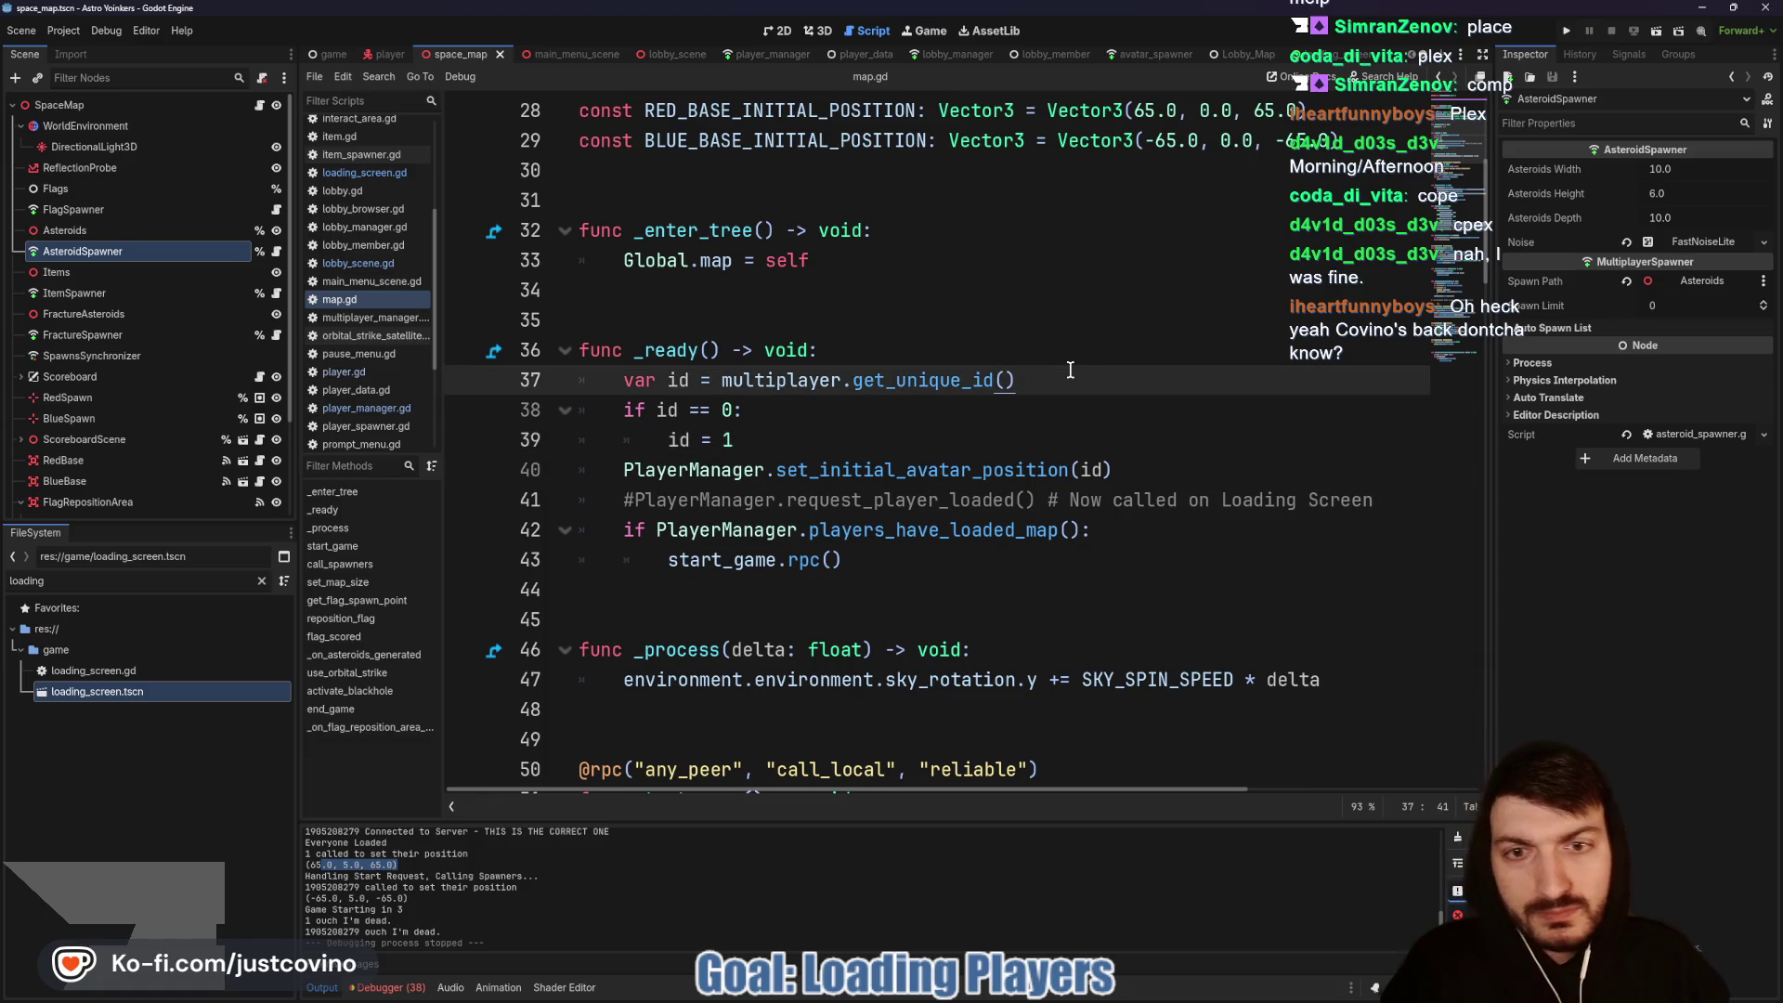
key(Return)
text(print)
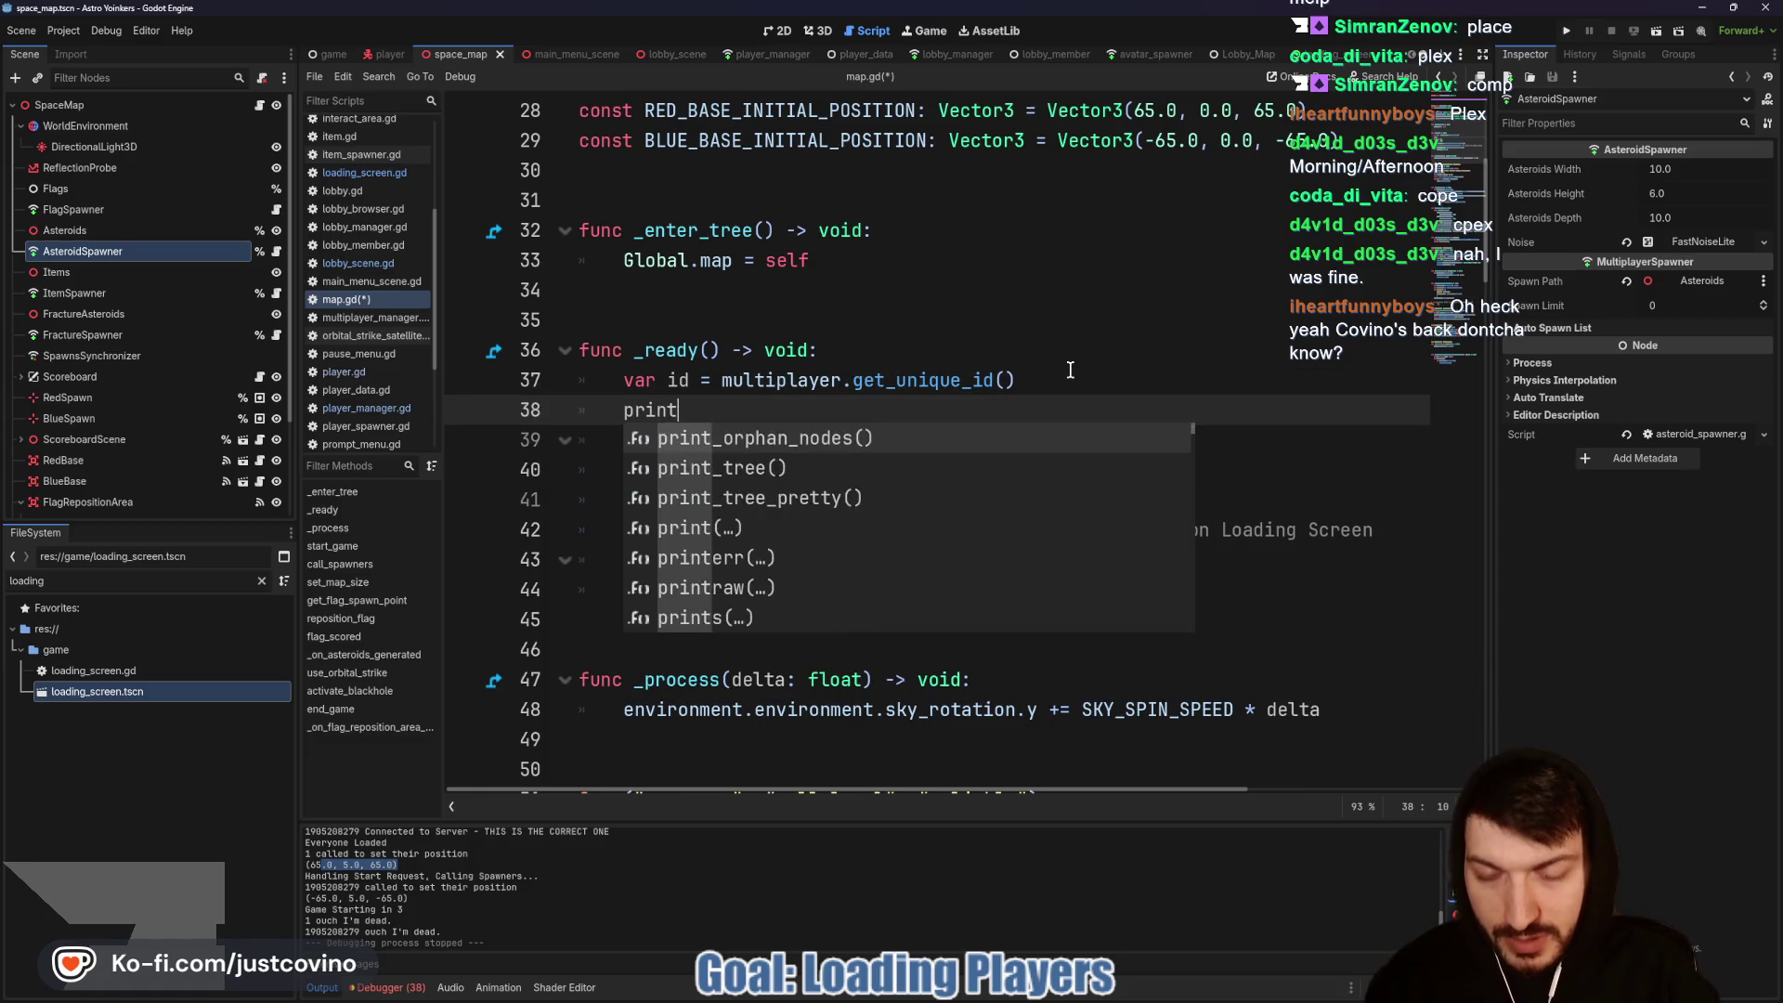
text((id, " called read)
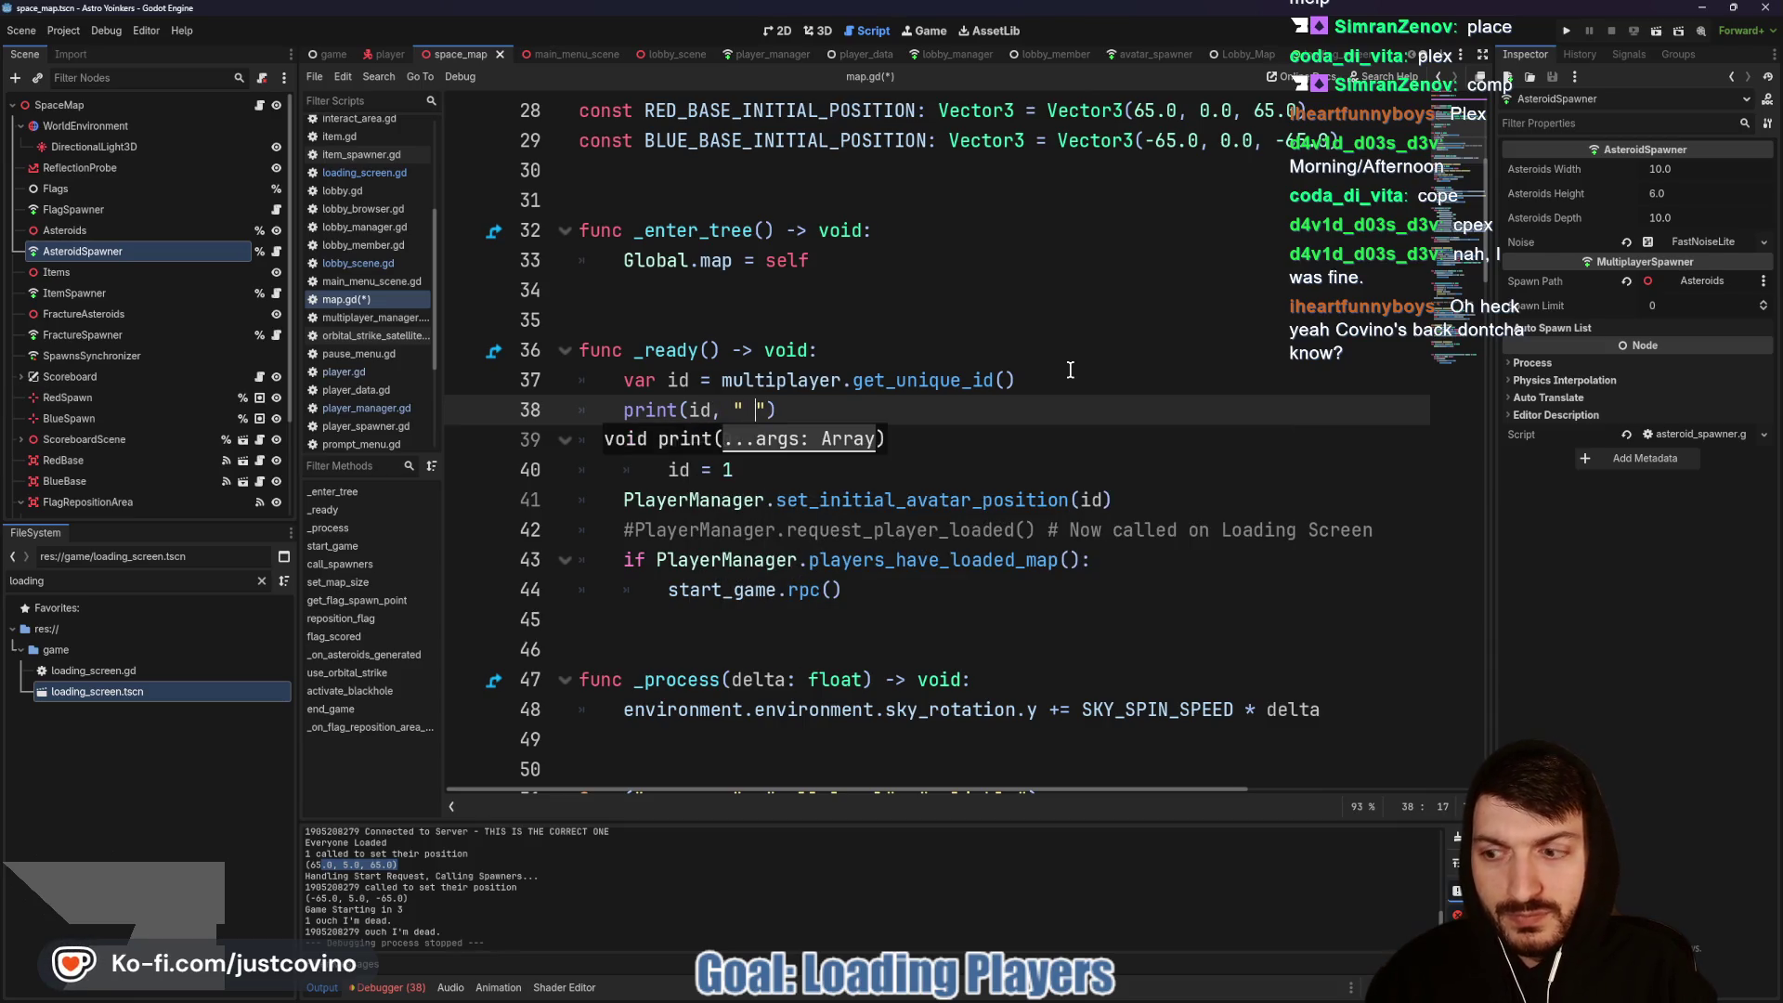
text(y on map"))
key(ctrl+s)
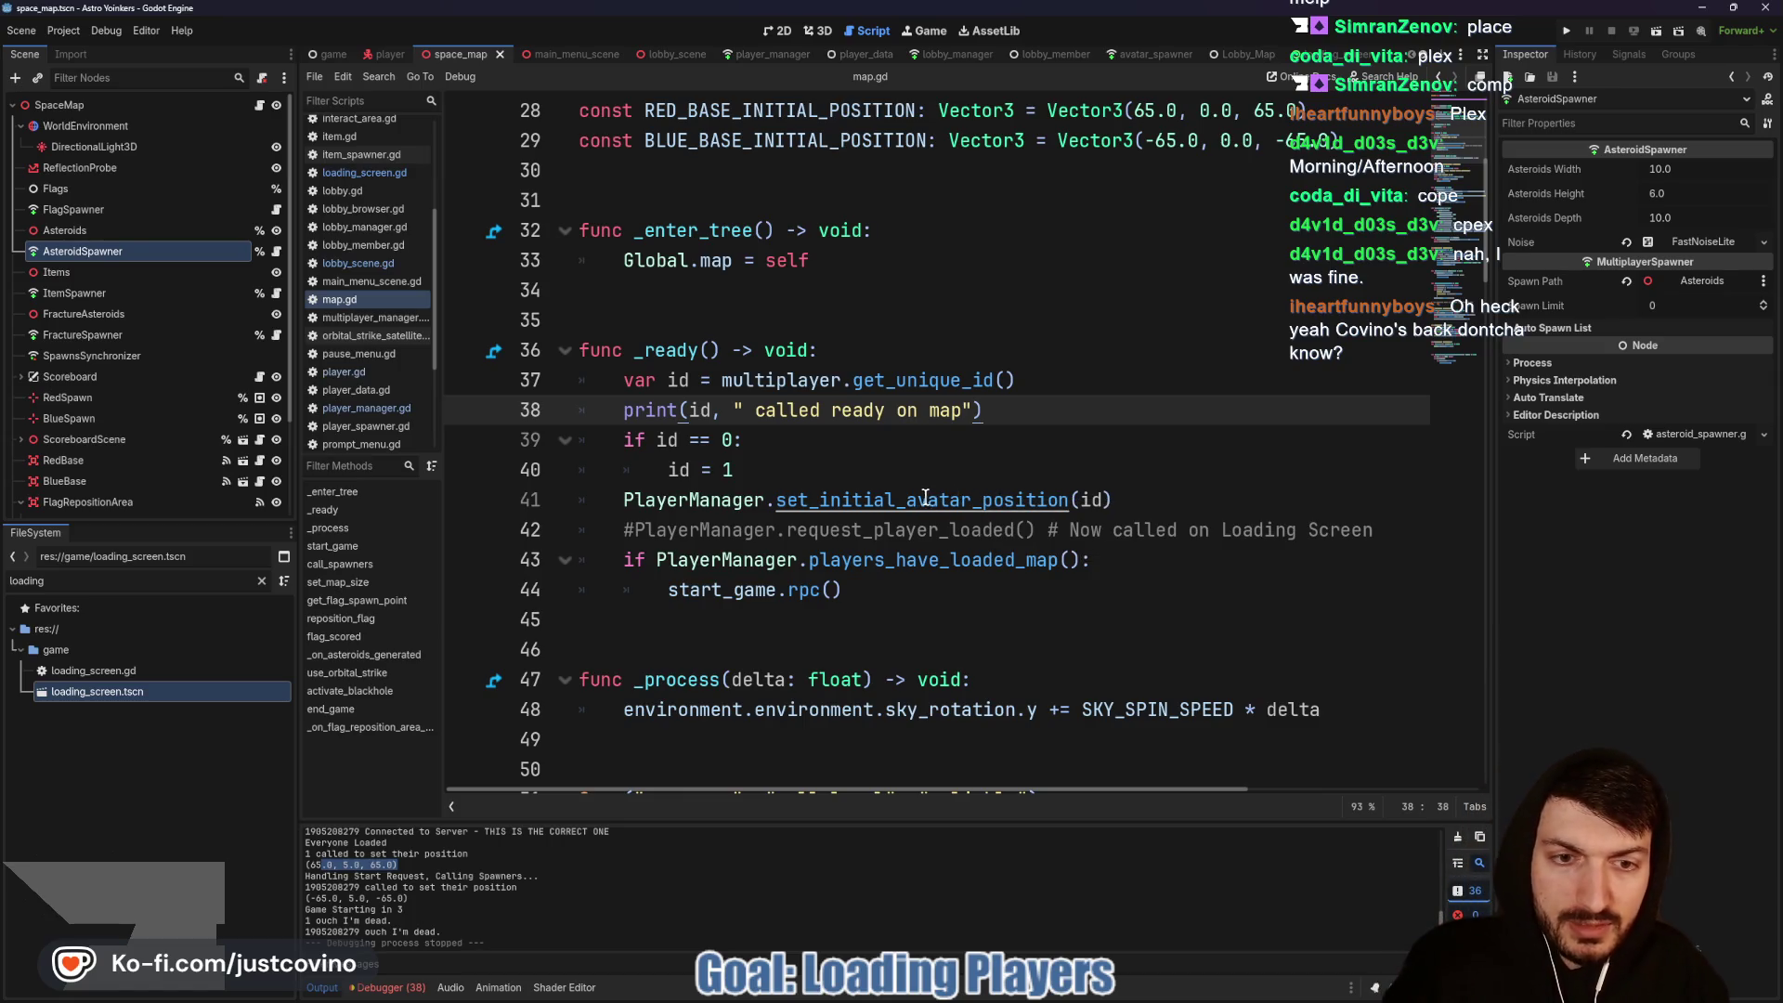
ctrl+click(933, 499)
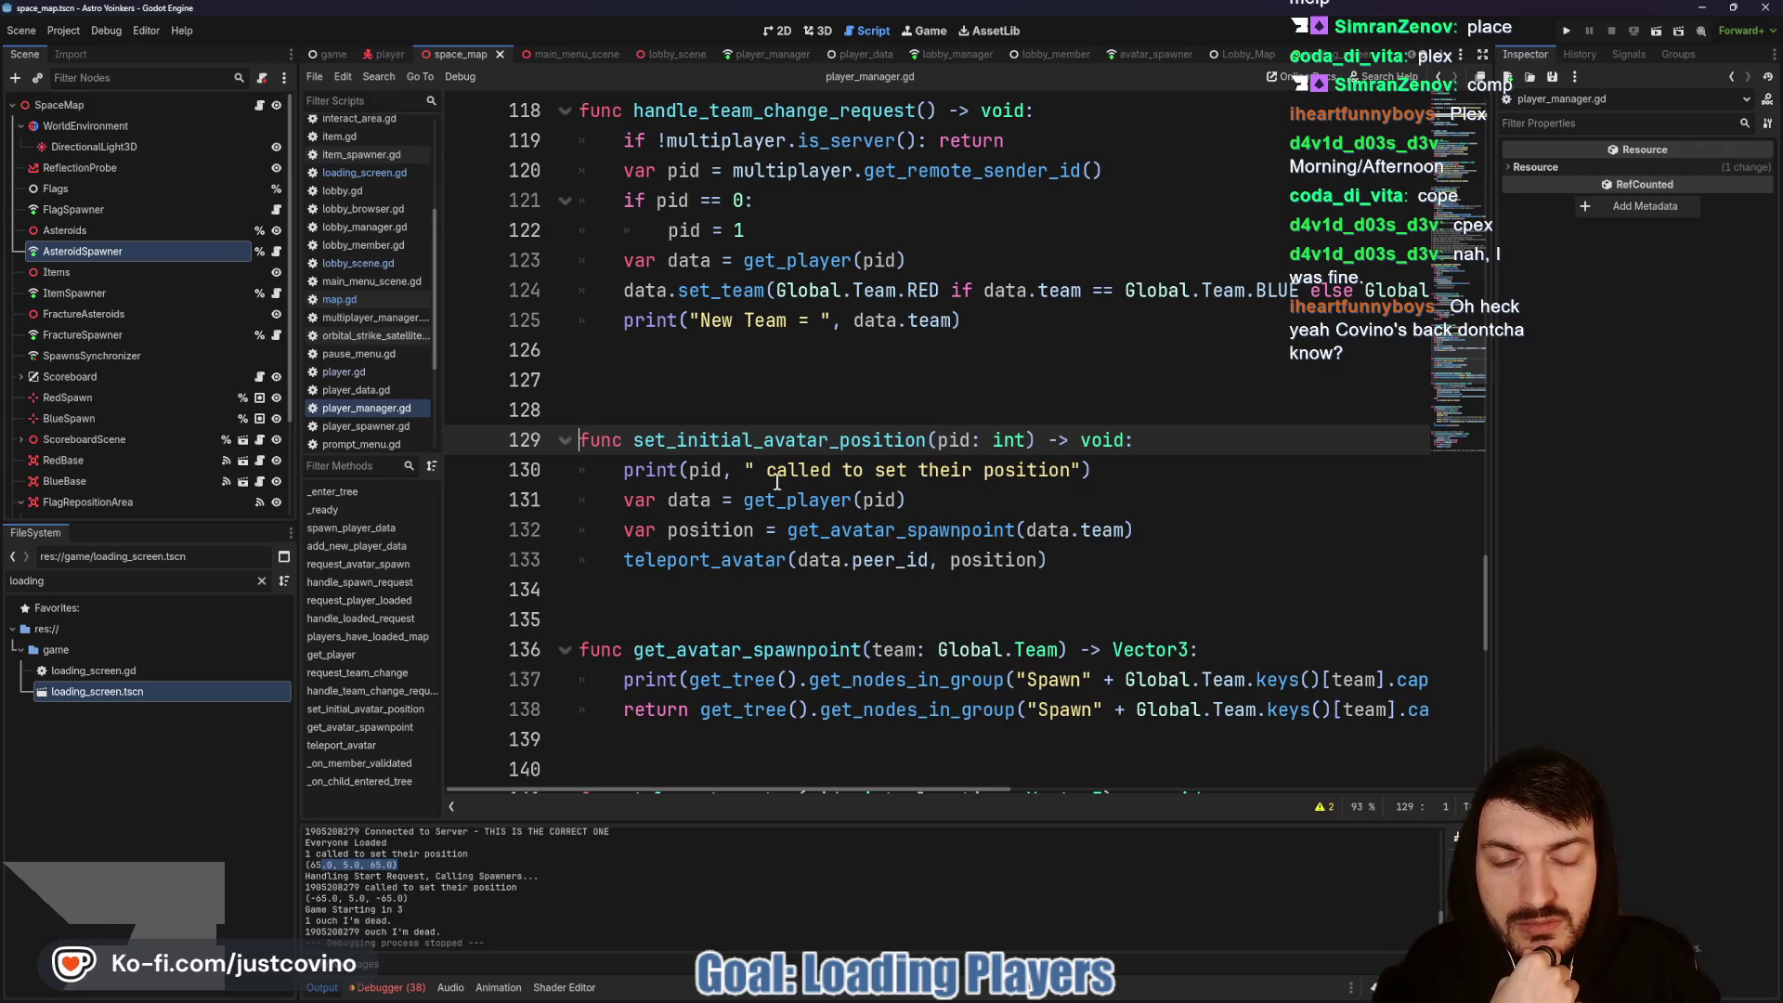
double_click(724, 529)
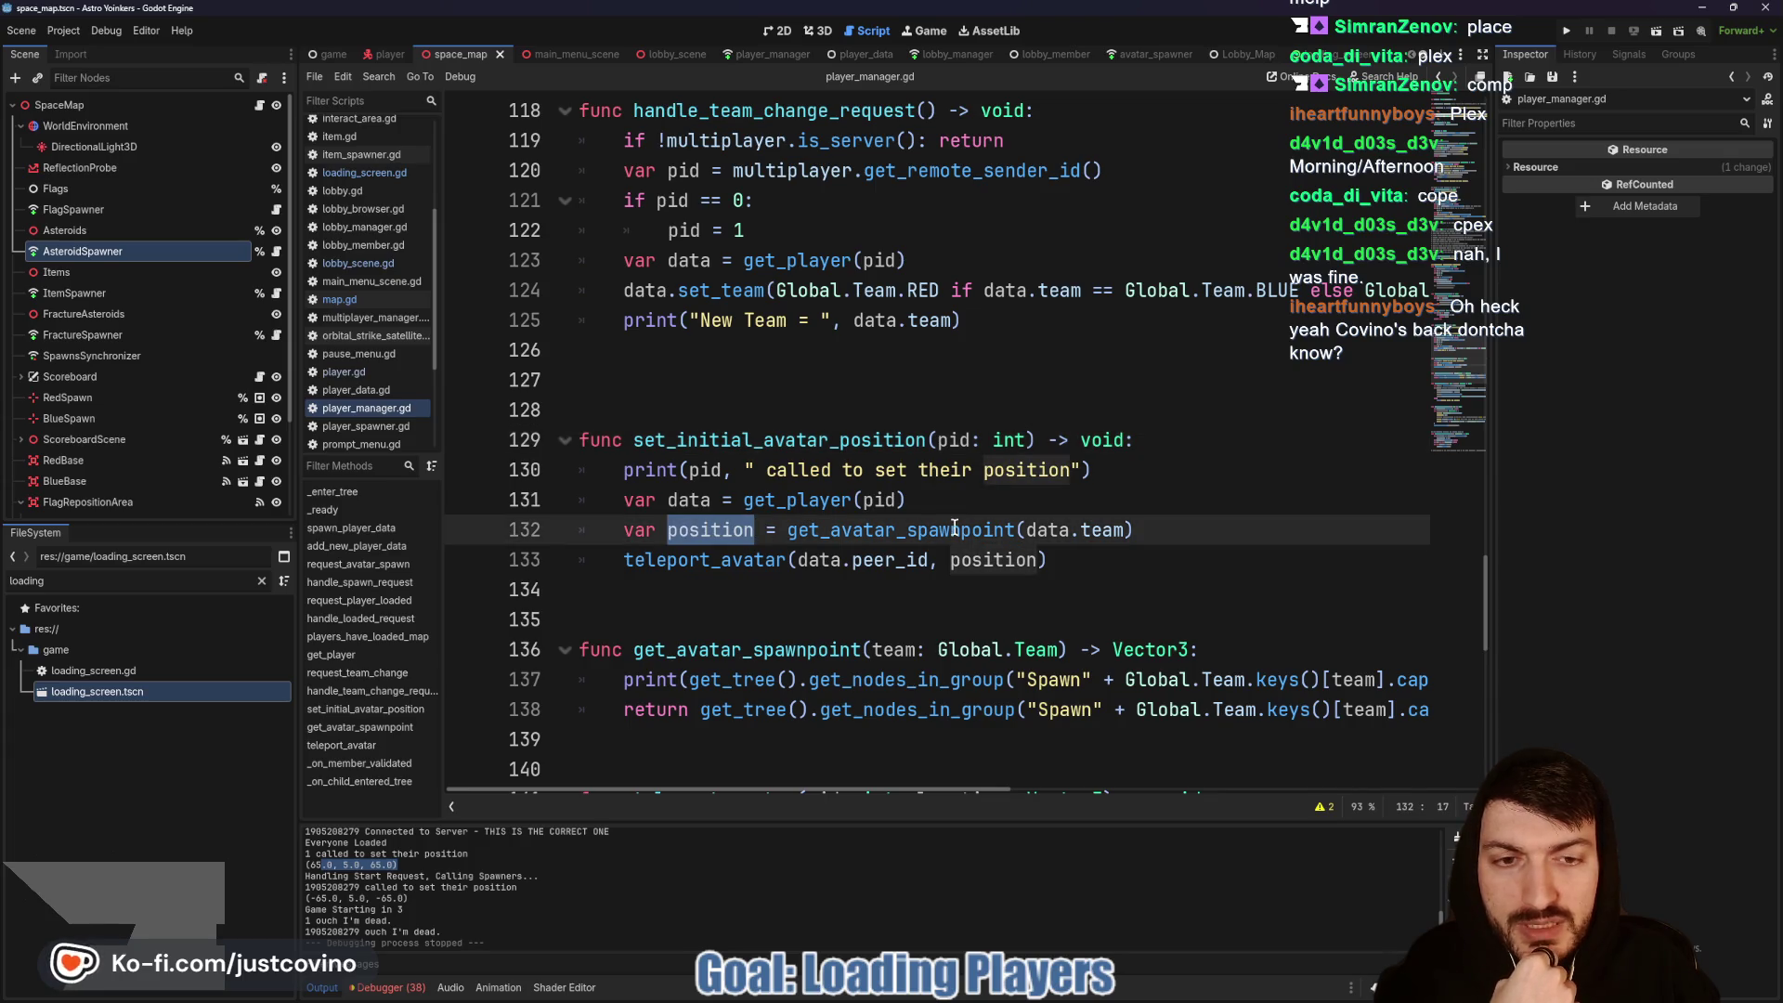
scroll(873, 534, down, 2)
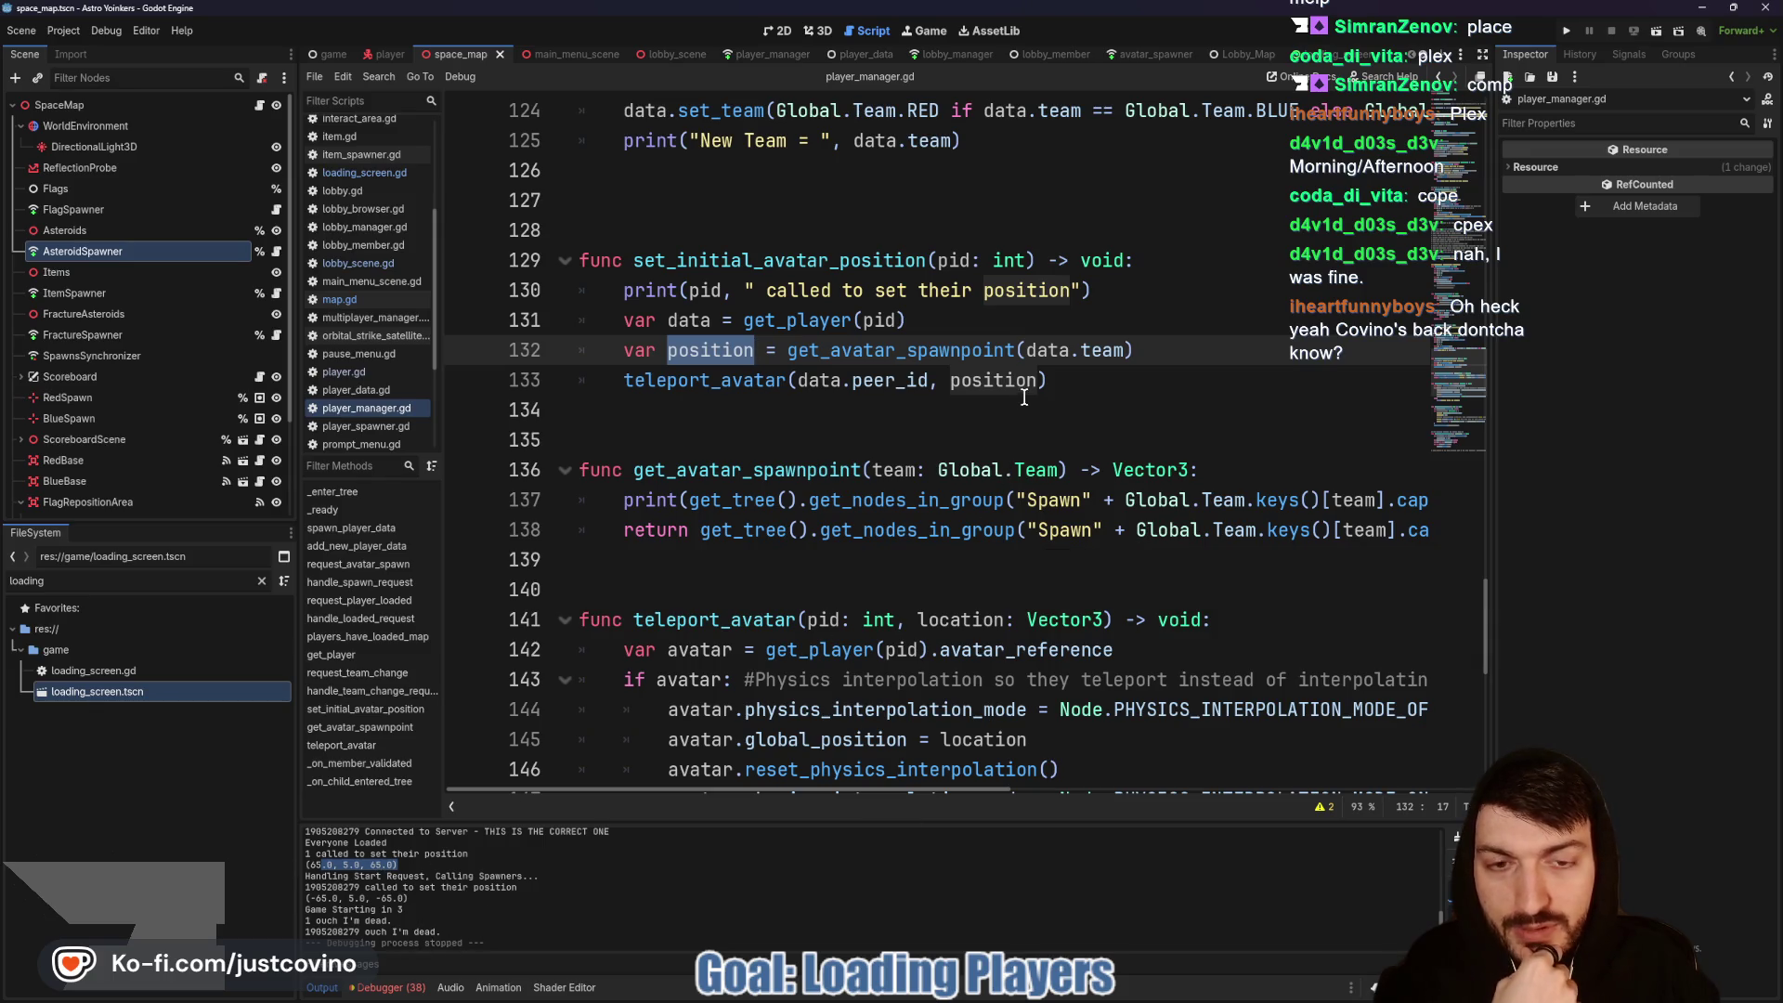
click(794, 395)
double_click(692, 393)
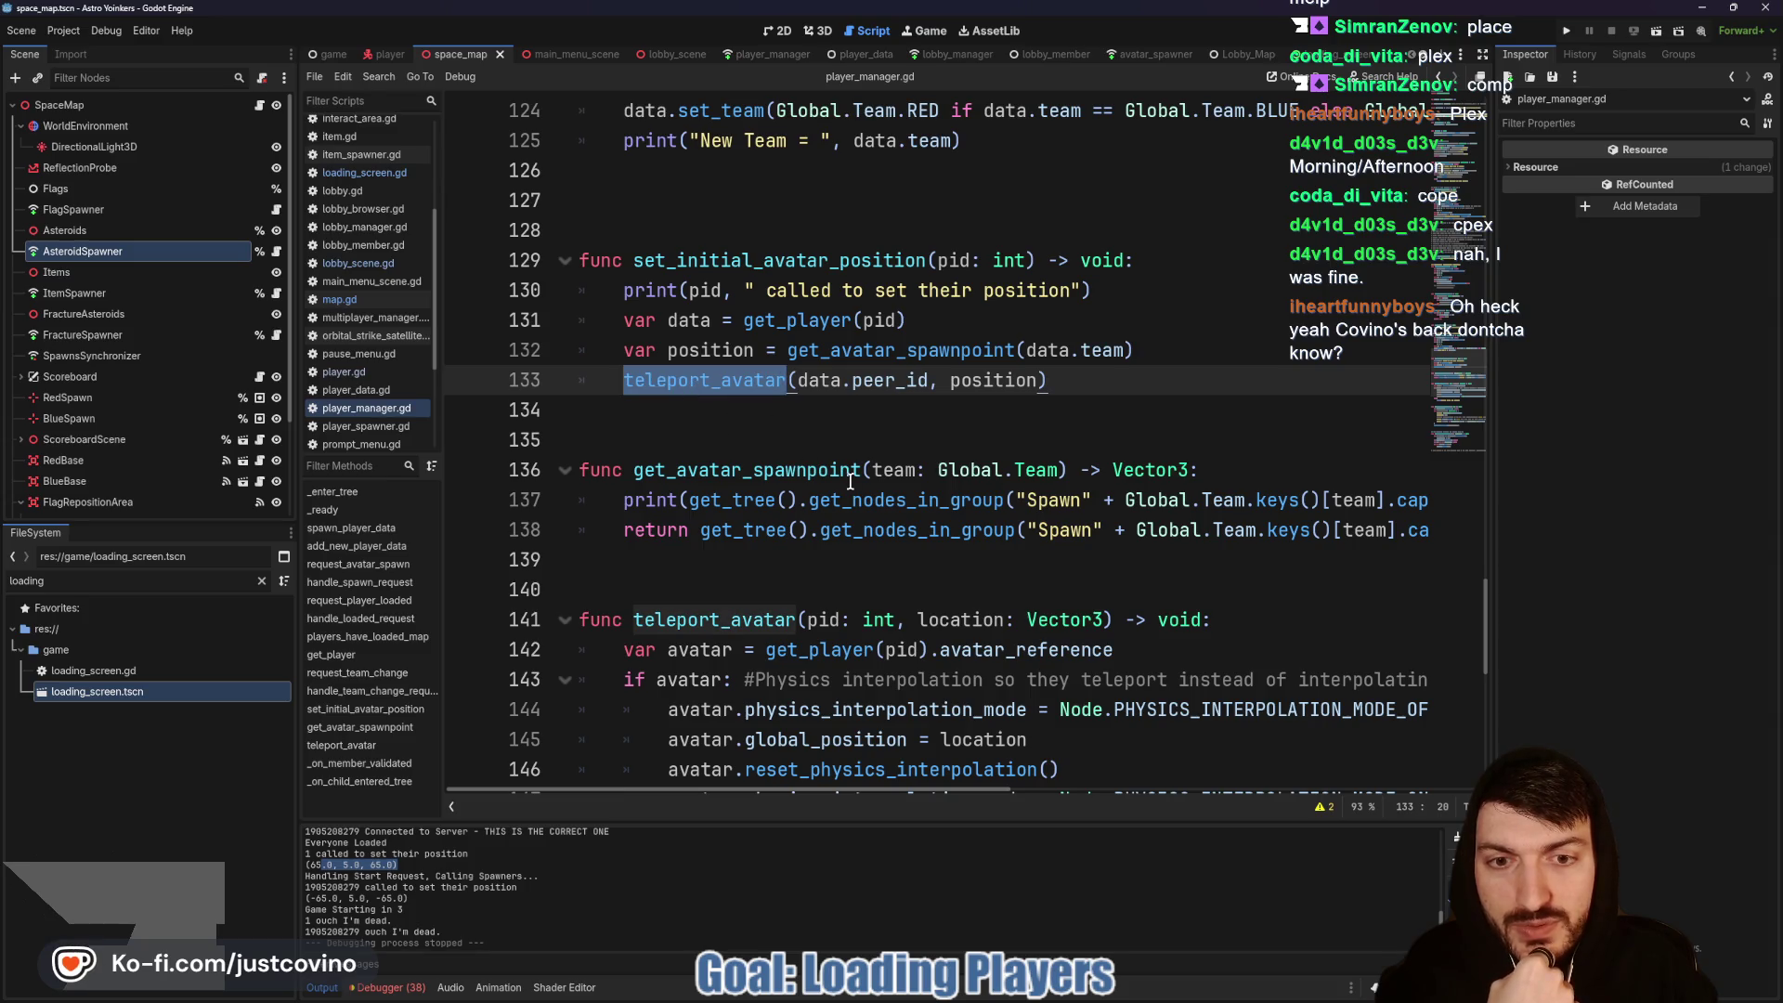
scroll(839, 470, down, 2)
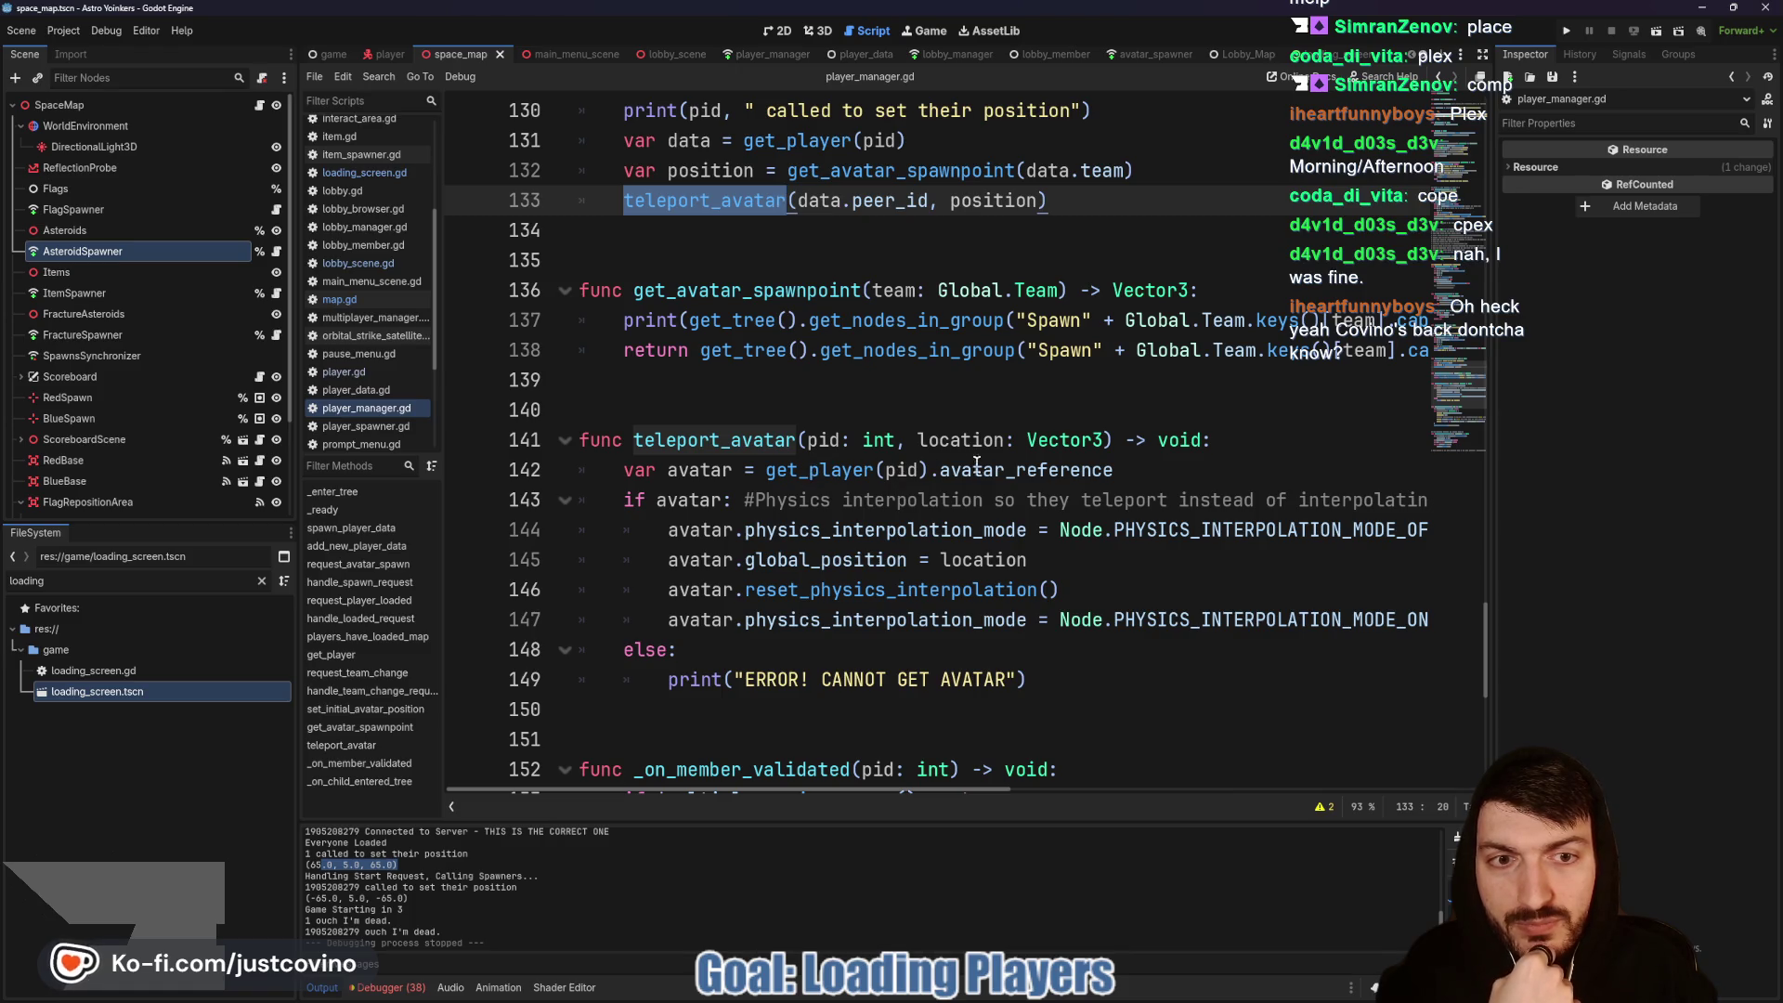
mouse_move(1034, 470)
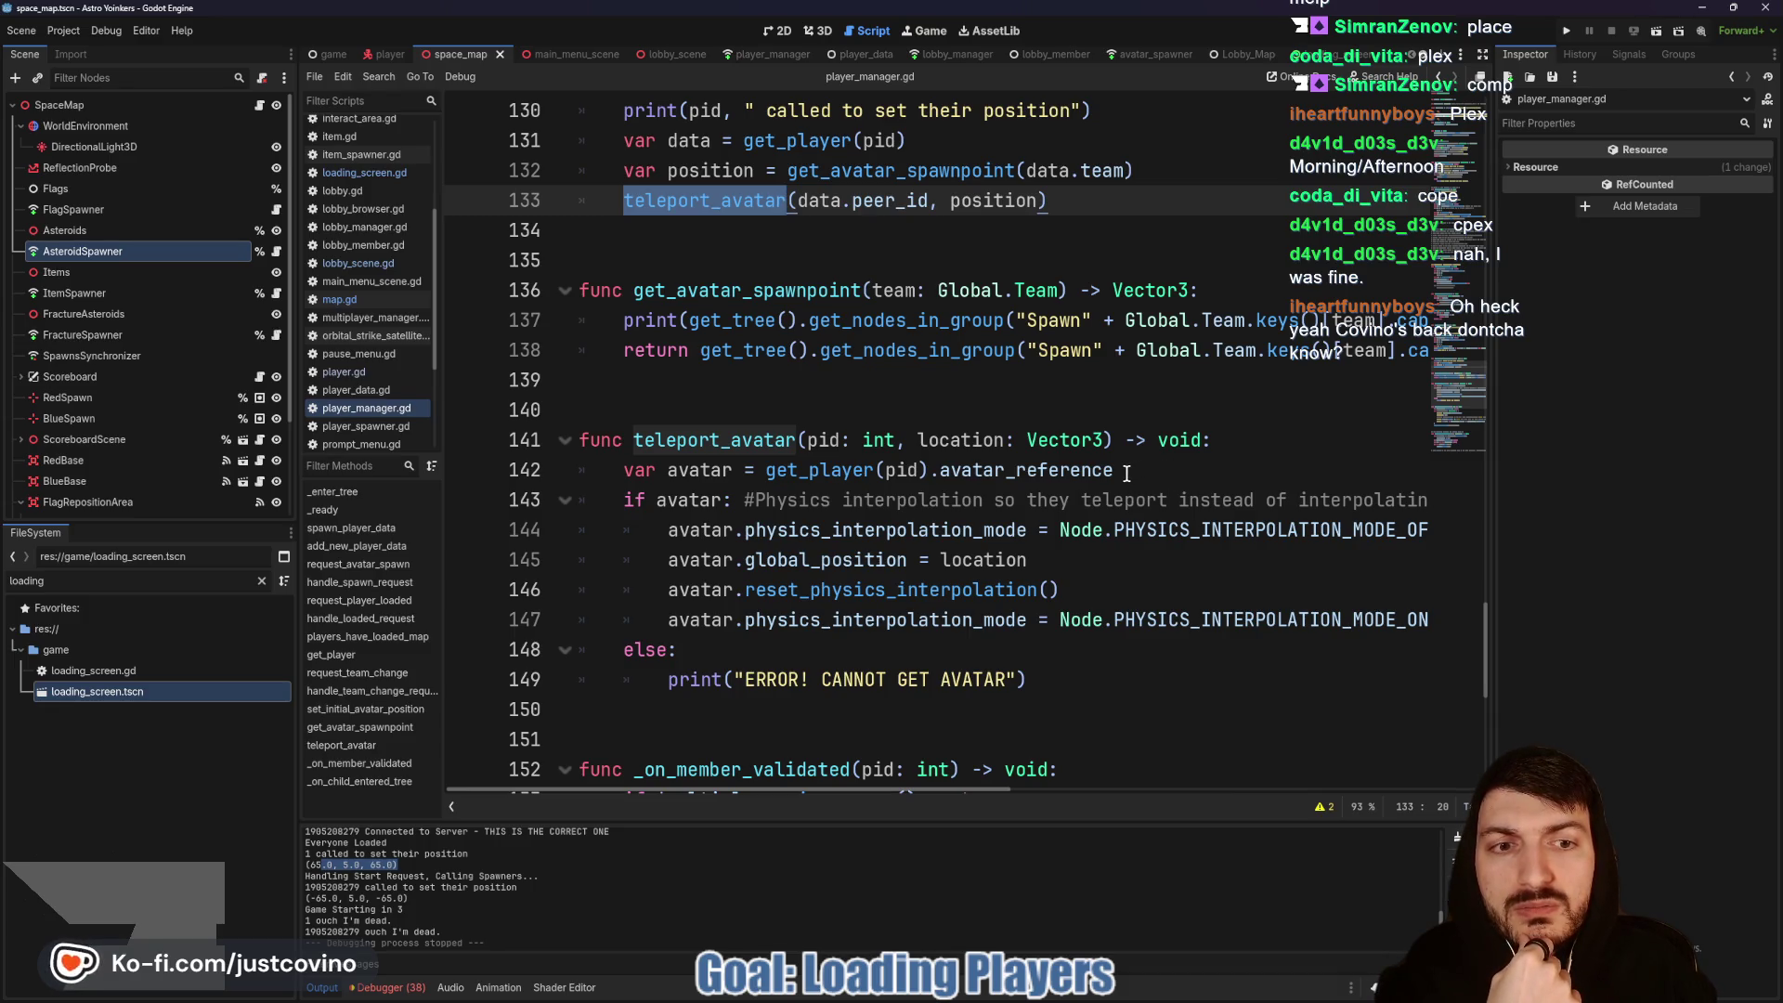
mouse_move(1108, 483)
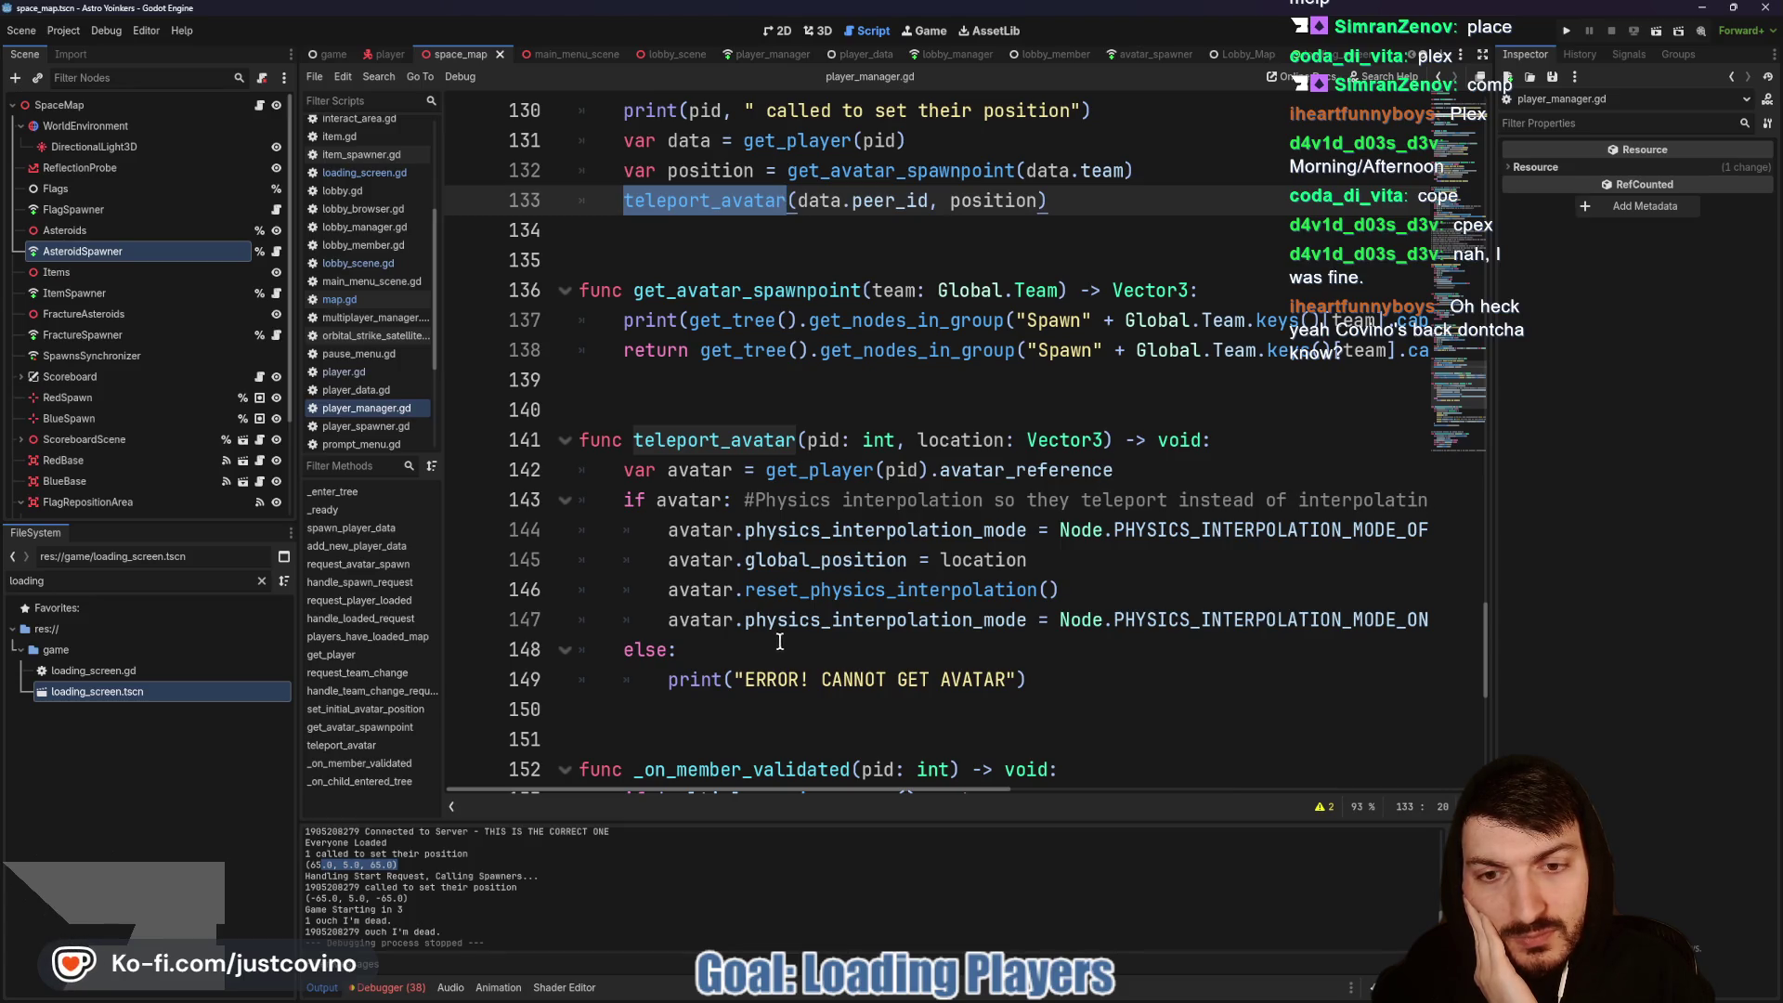
click(625, 648)
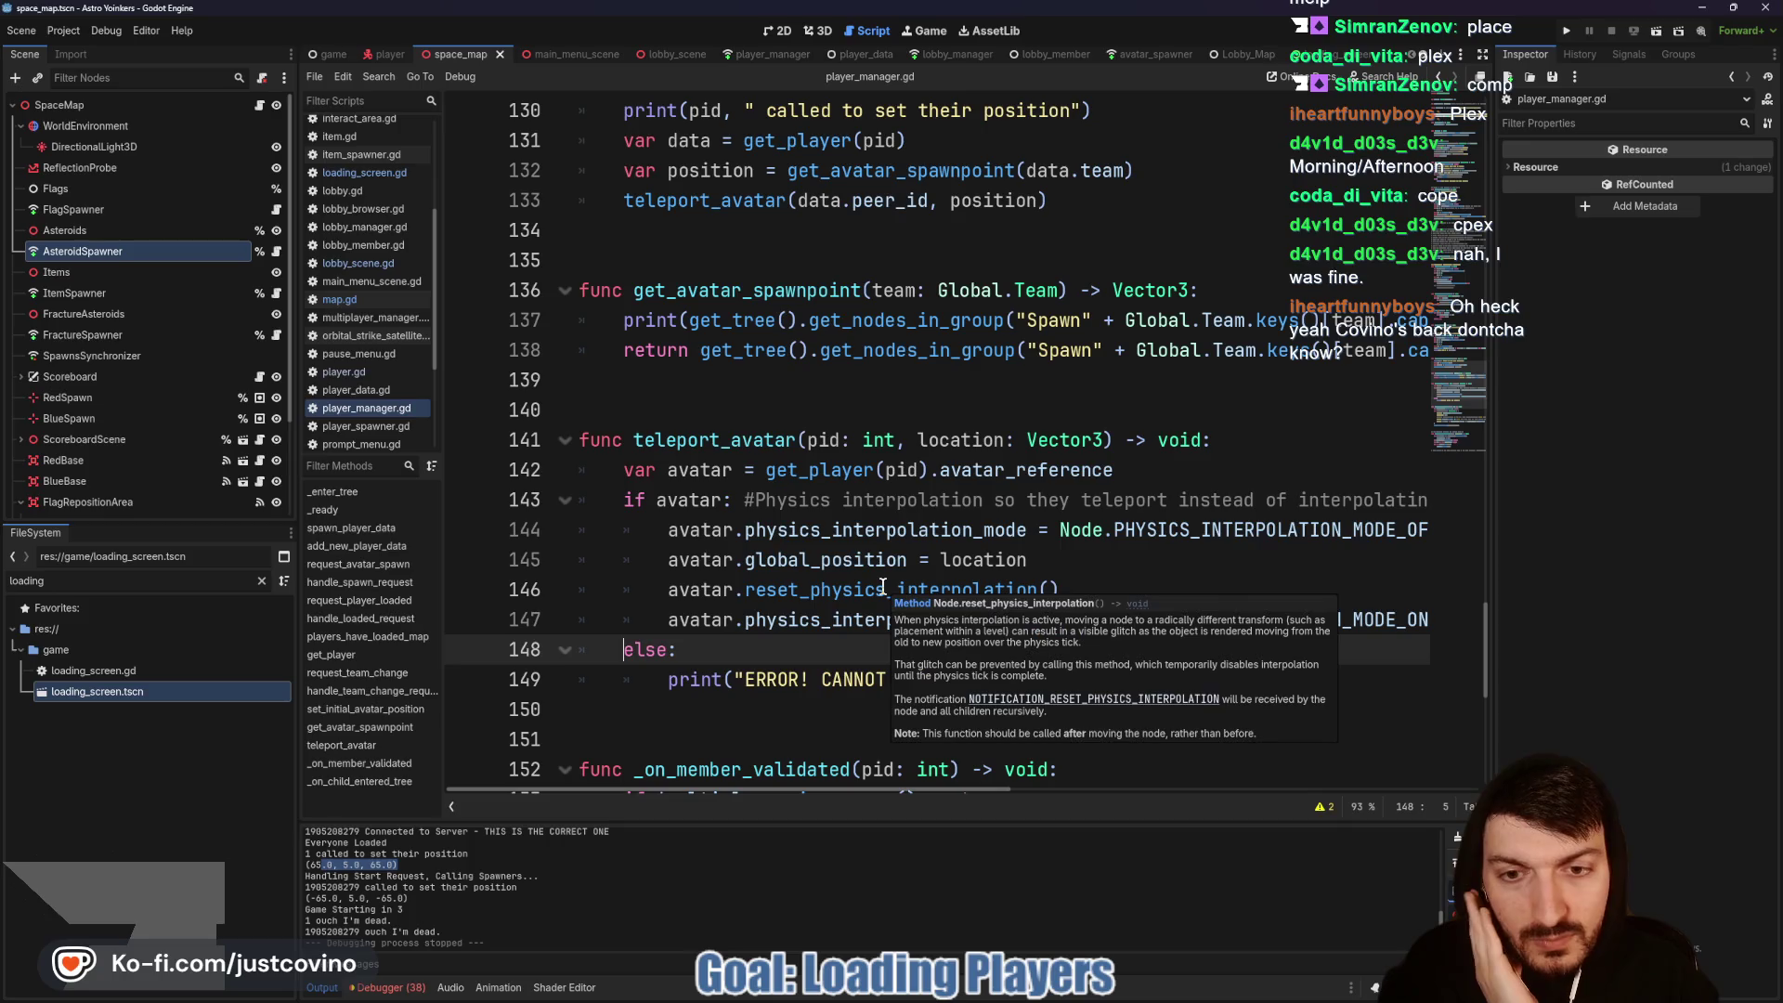
Step: Add print("Avatar Located at: ", avatar.global_position) after the teleport in teleport_avatar and save
key(Return)
key(Tab)
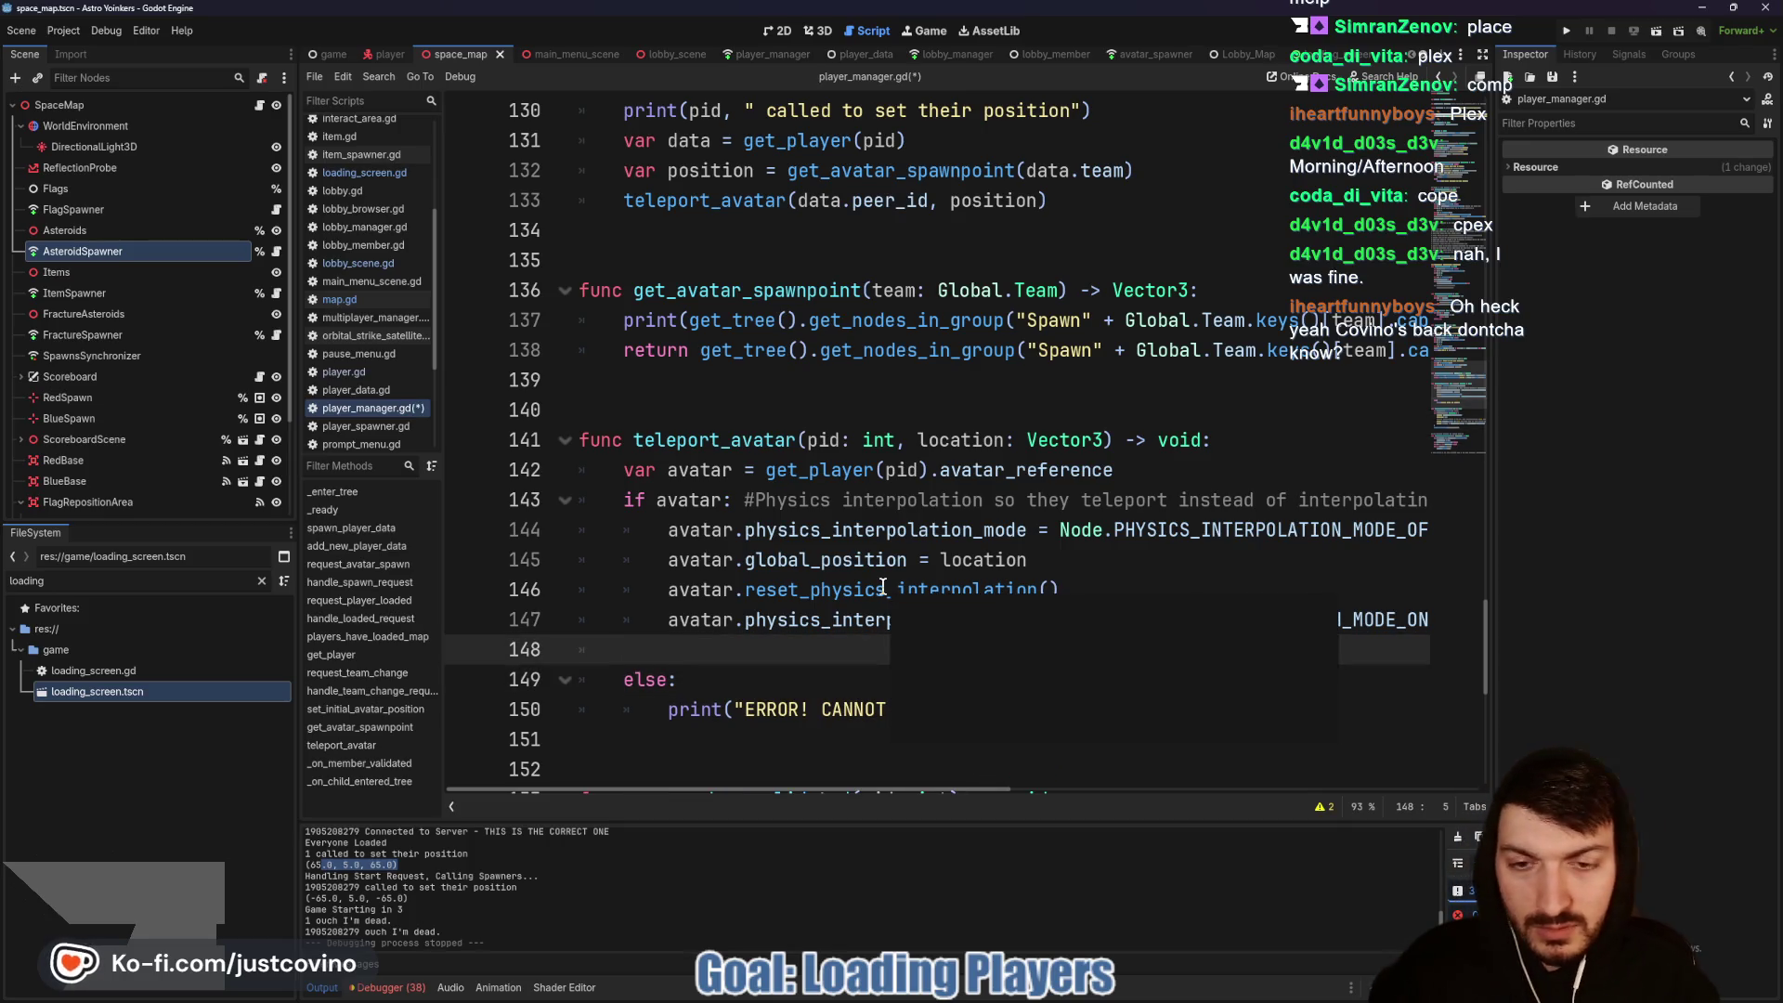
text(print("Av)
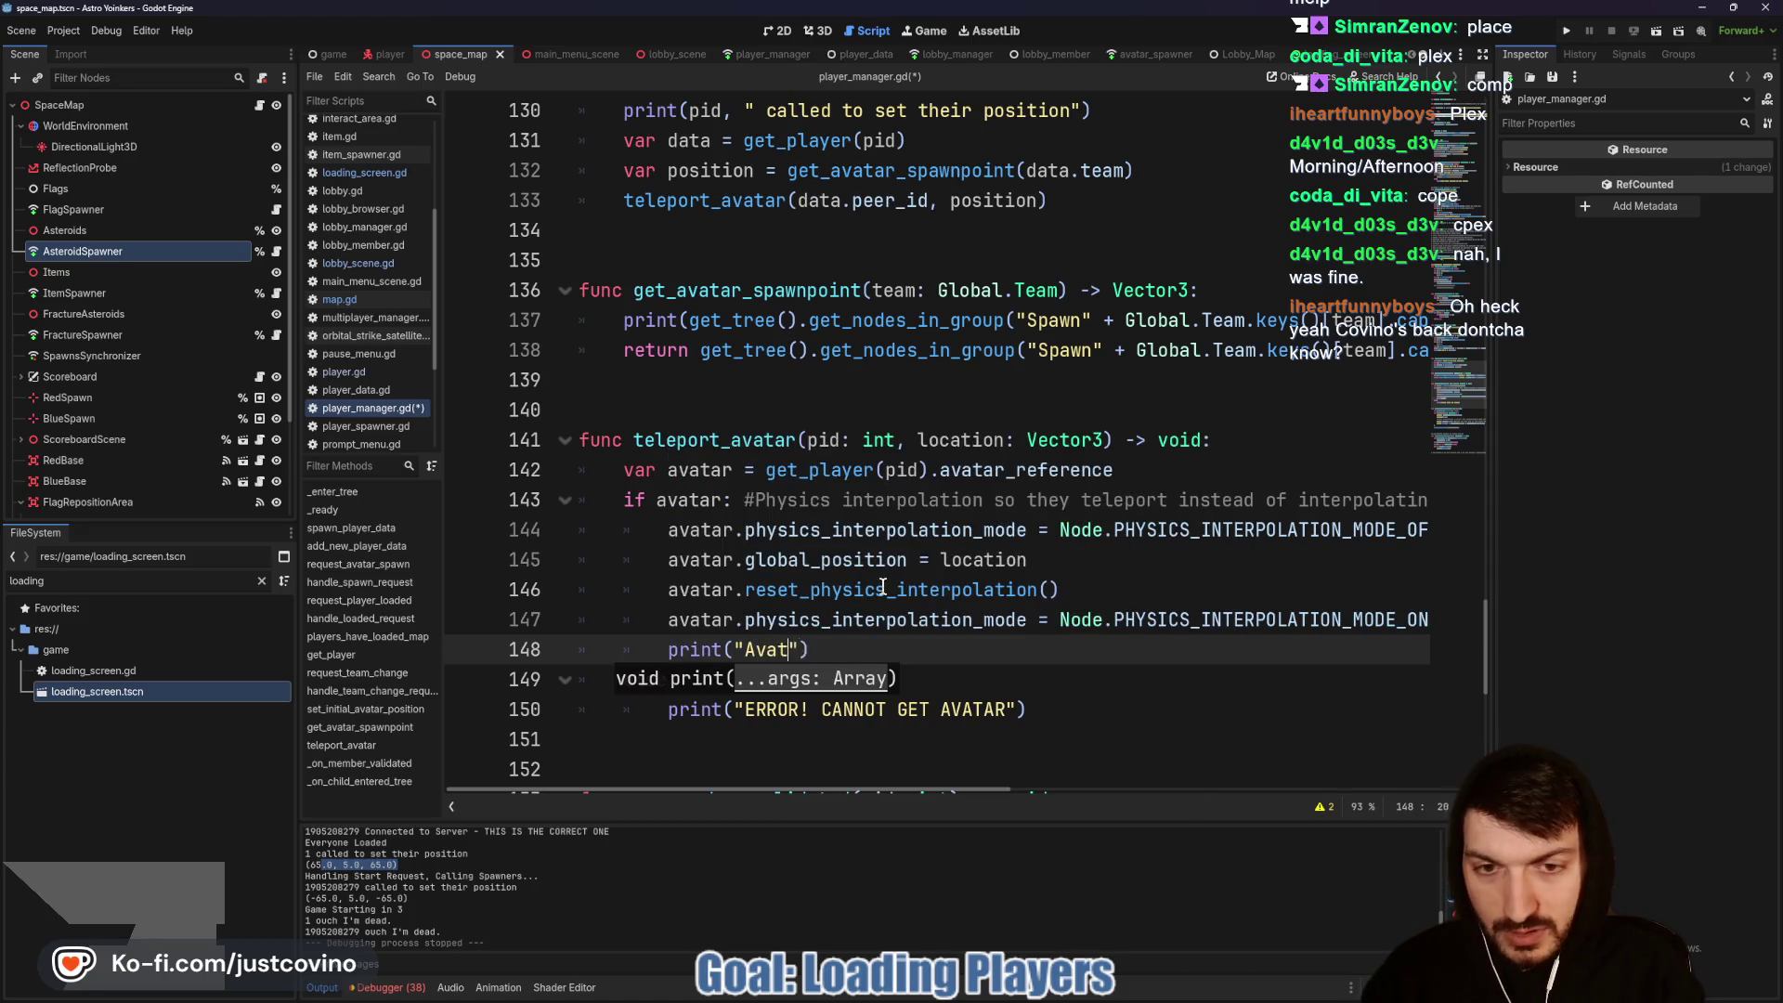
text(atar Located at: ", )
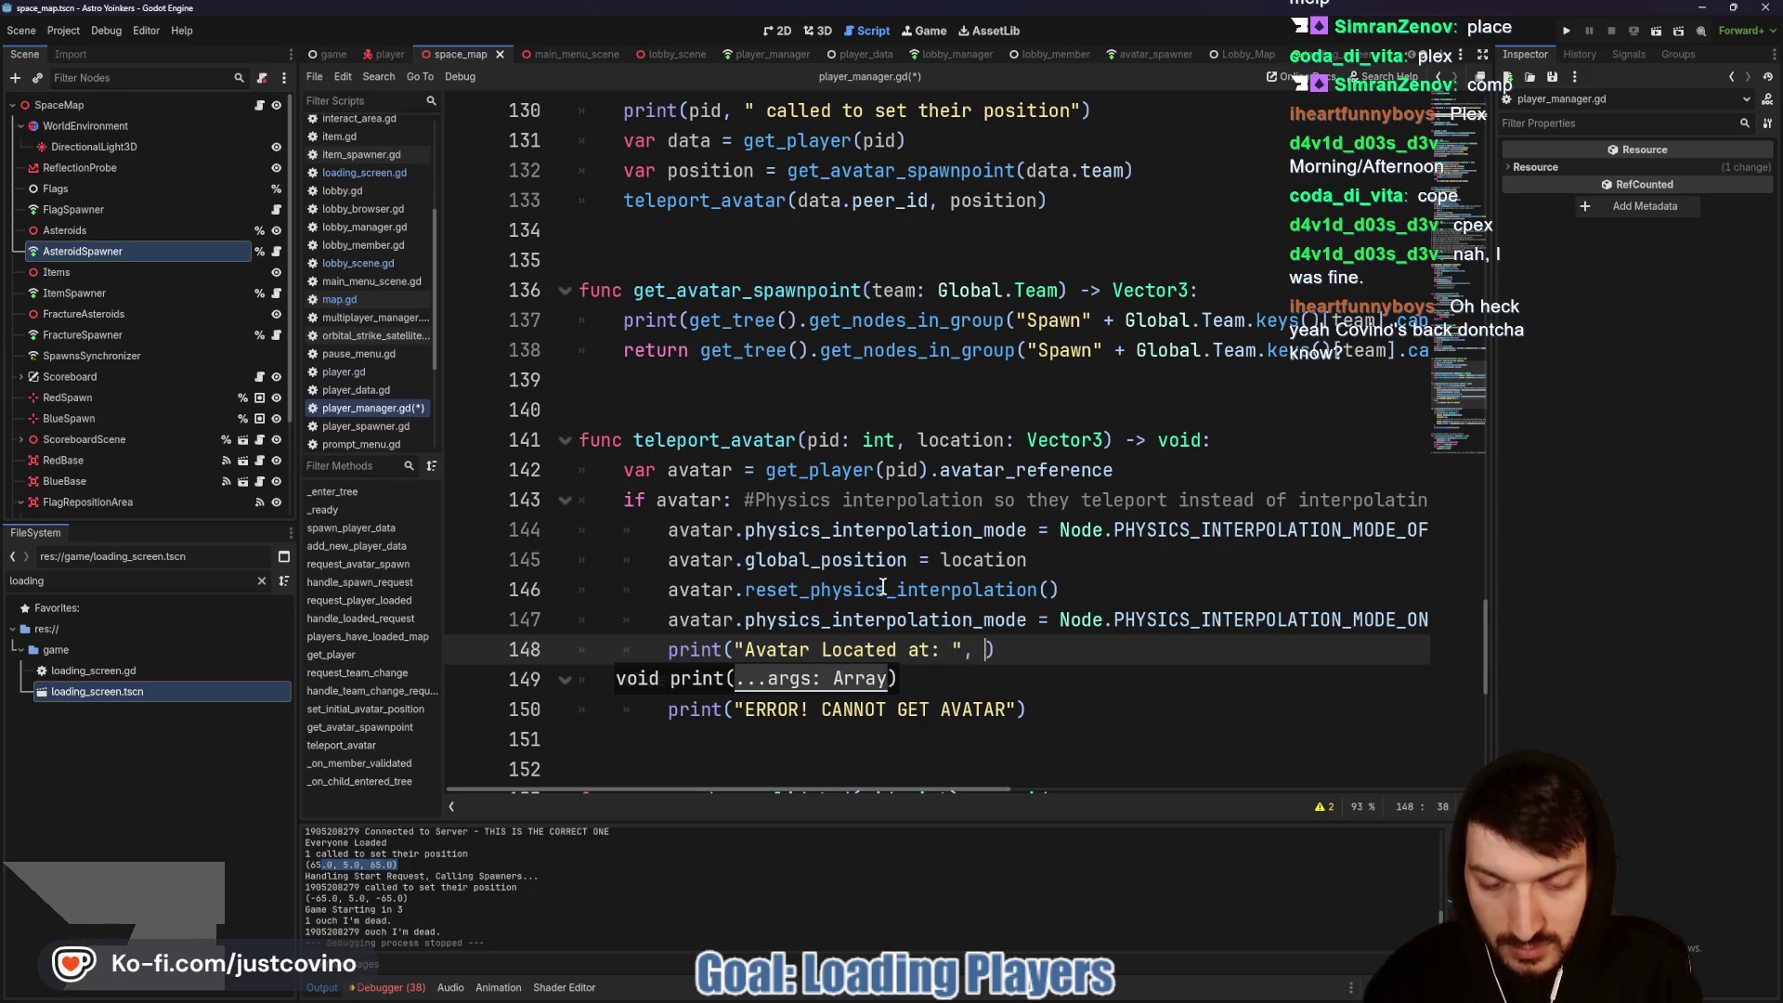
text(avatar.)
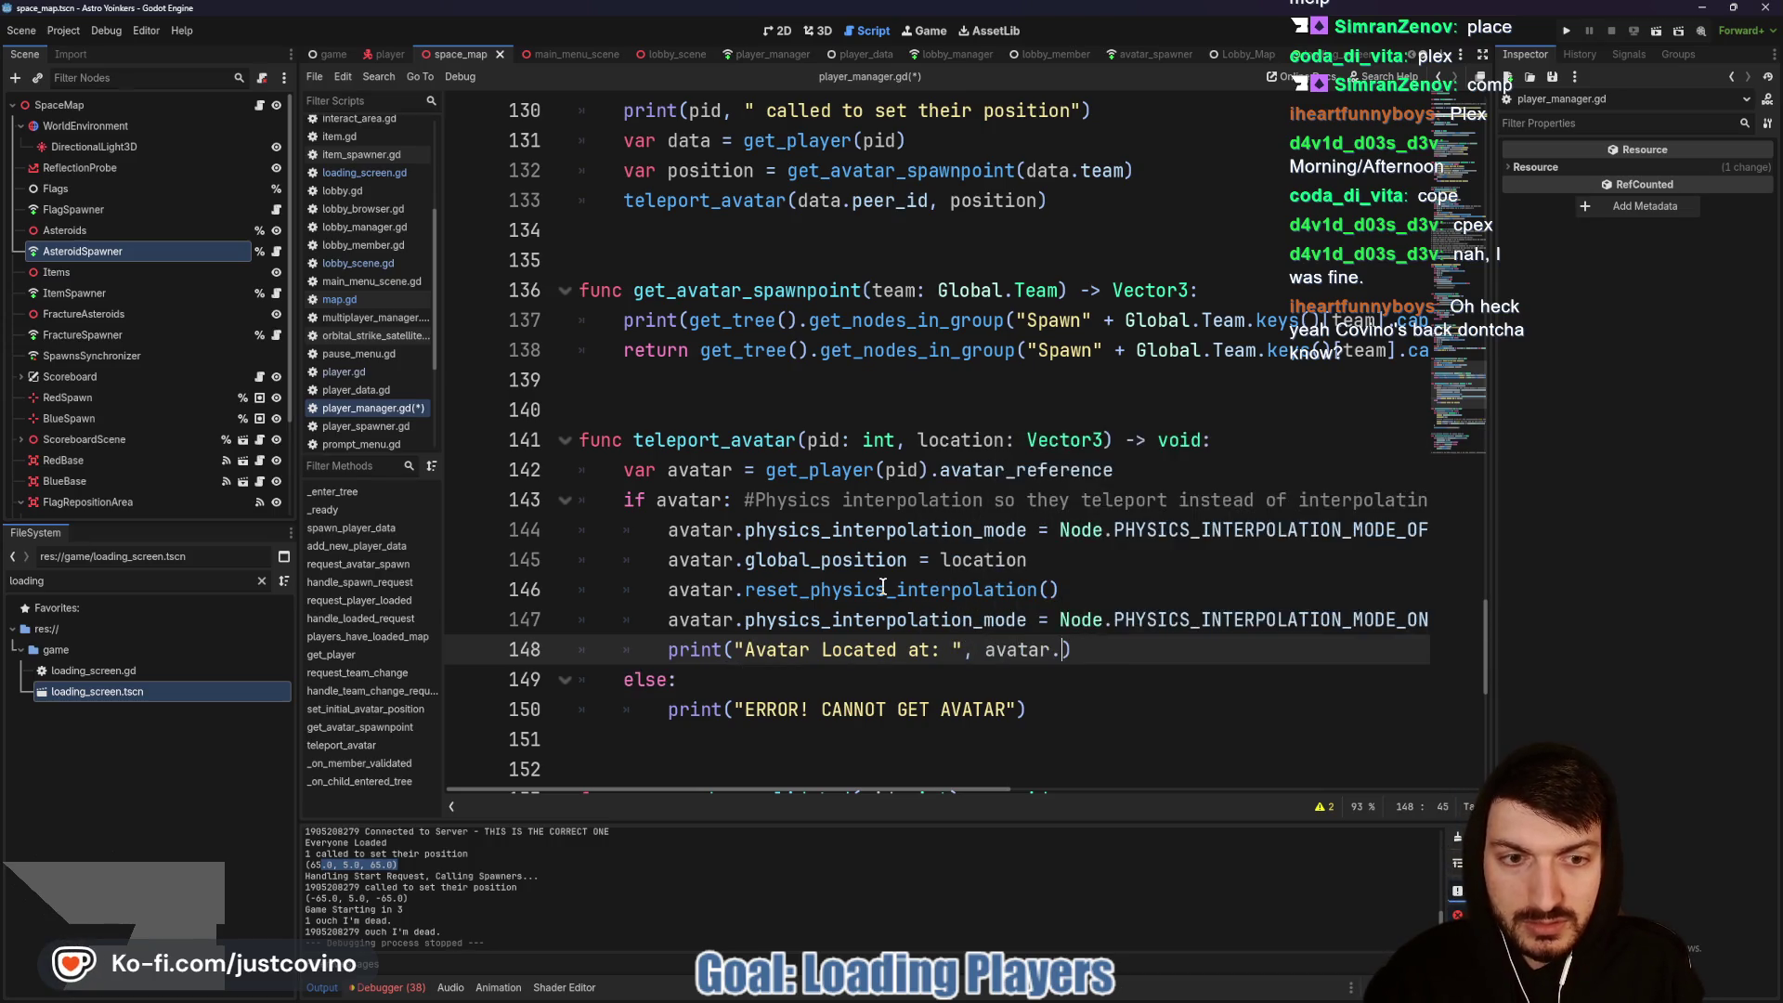
text(global_posi)
key(Return)
key(End)
key(ctrl+s)
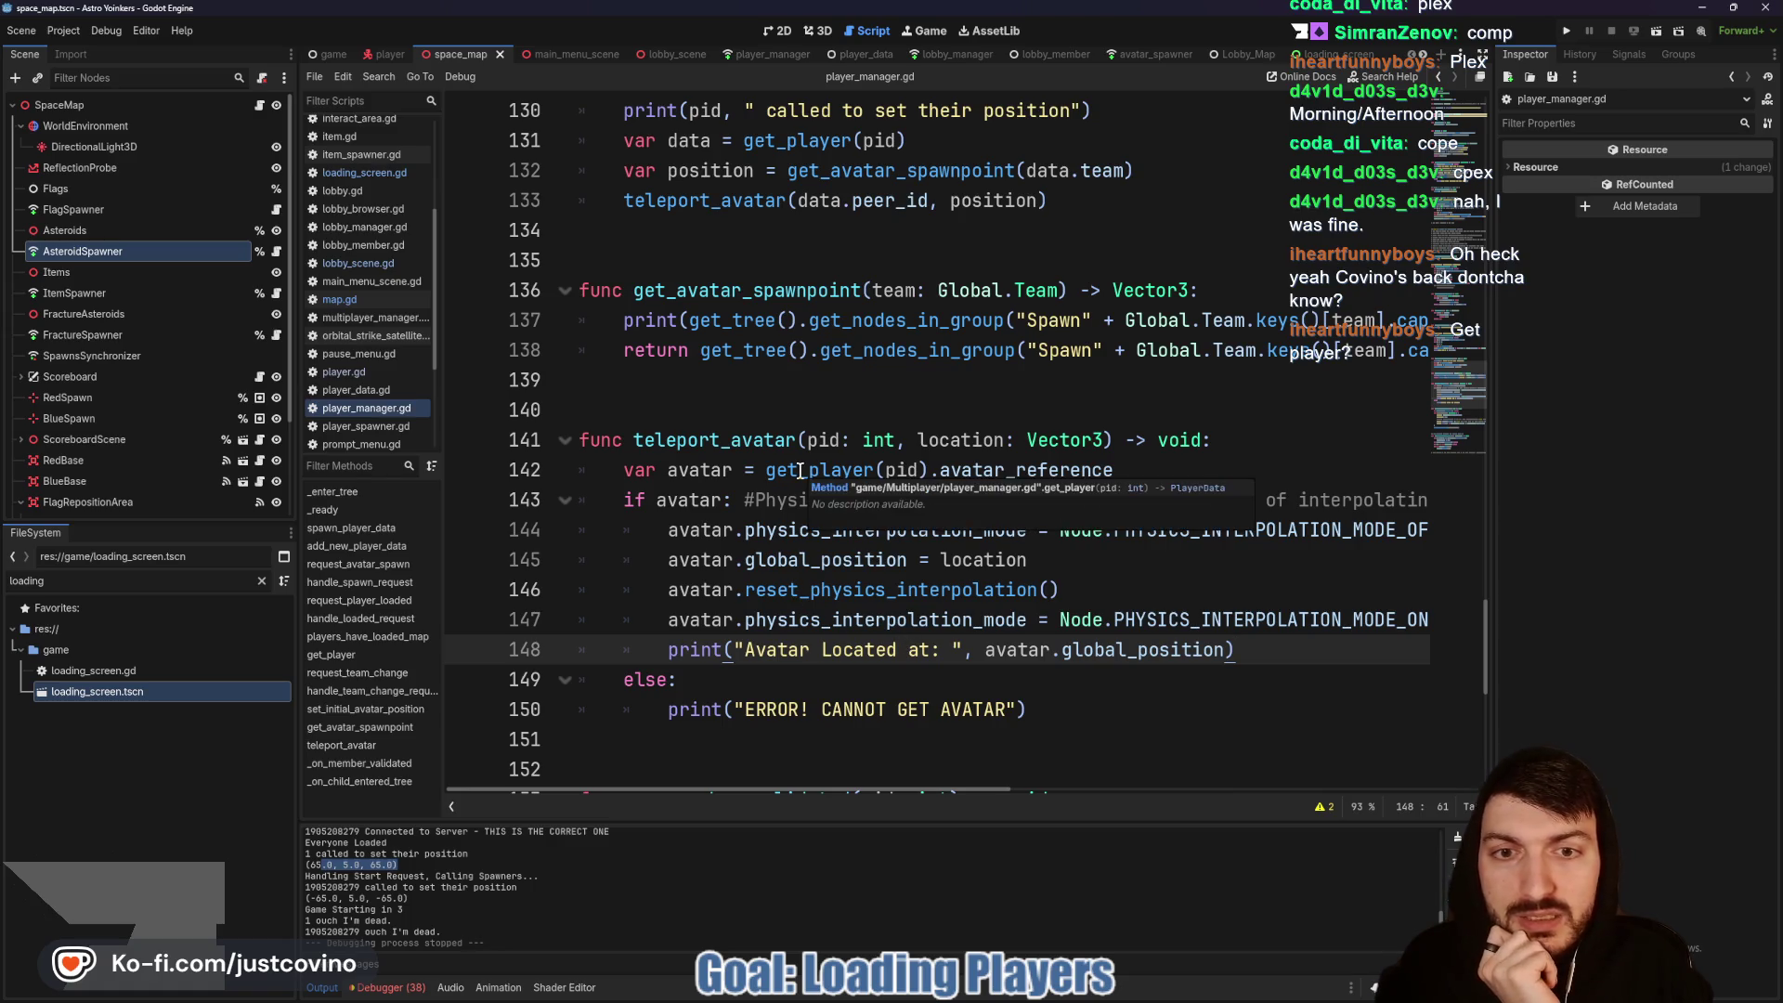
scroll(906, 557, up, 3)
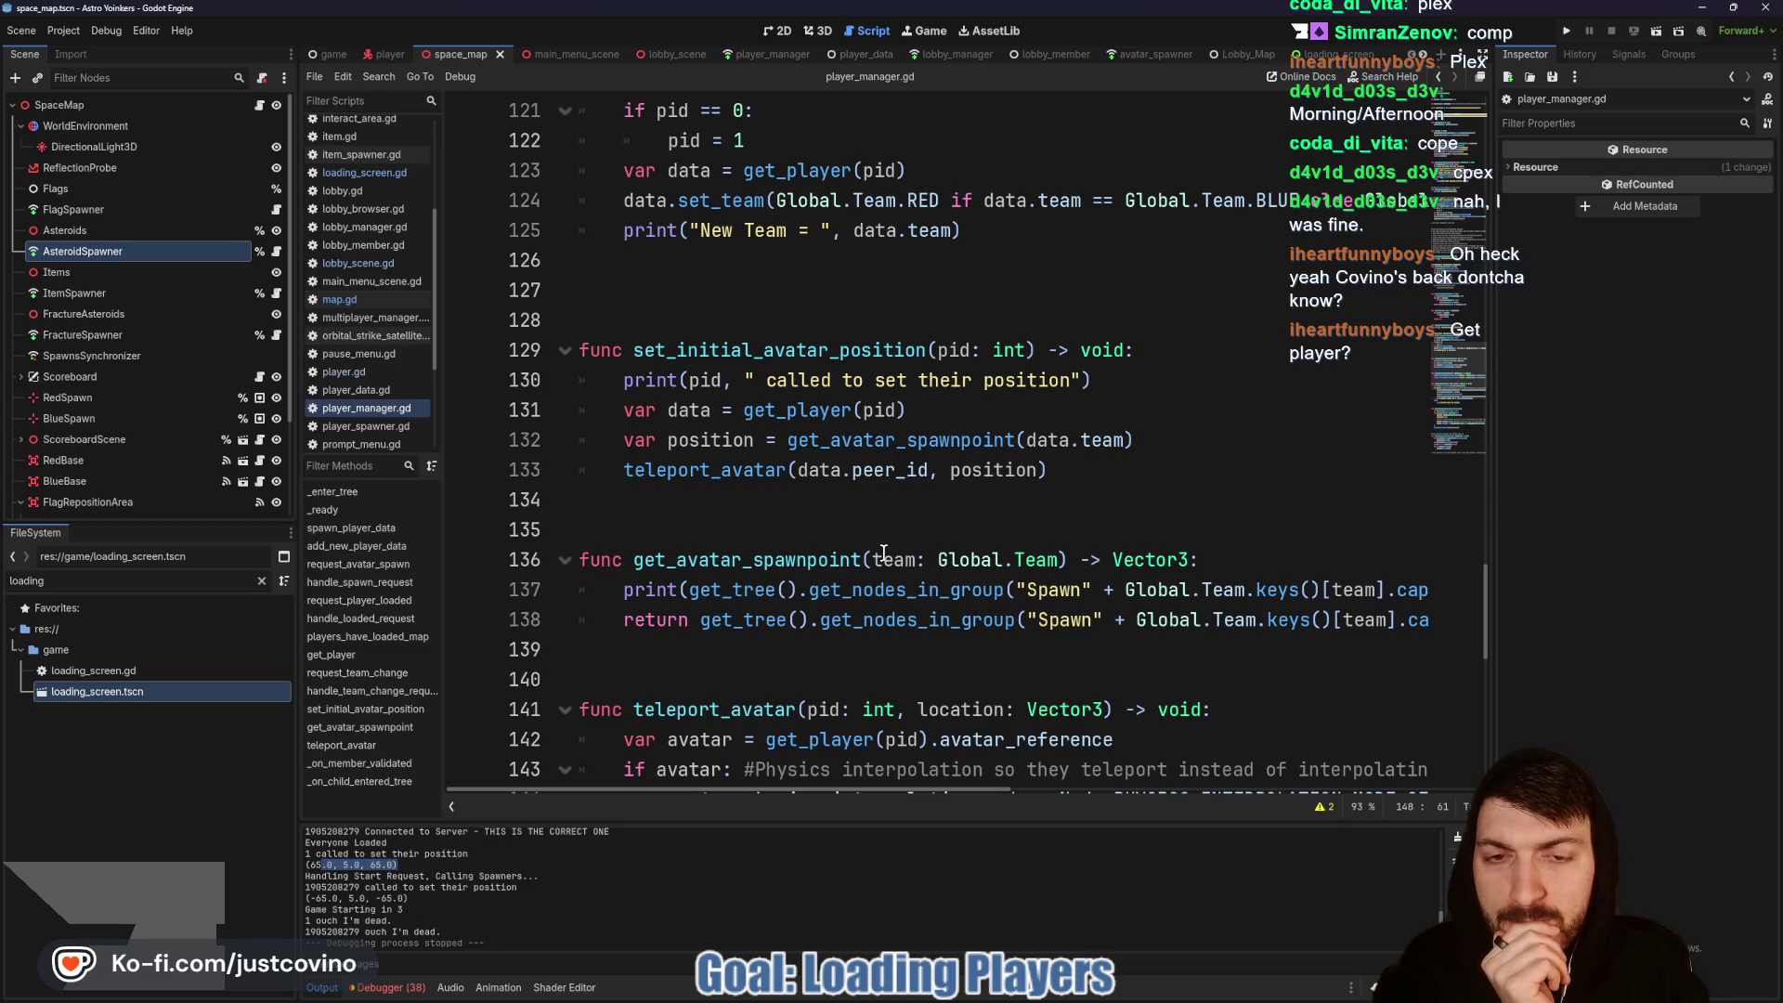
scroll(883, 553, down, 2)
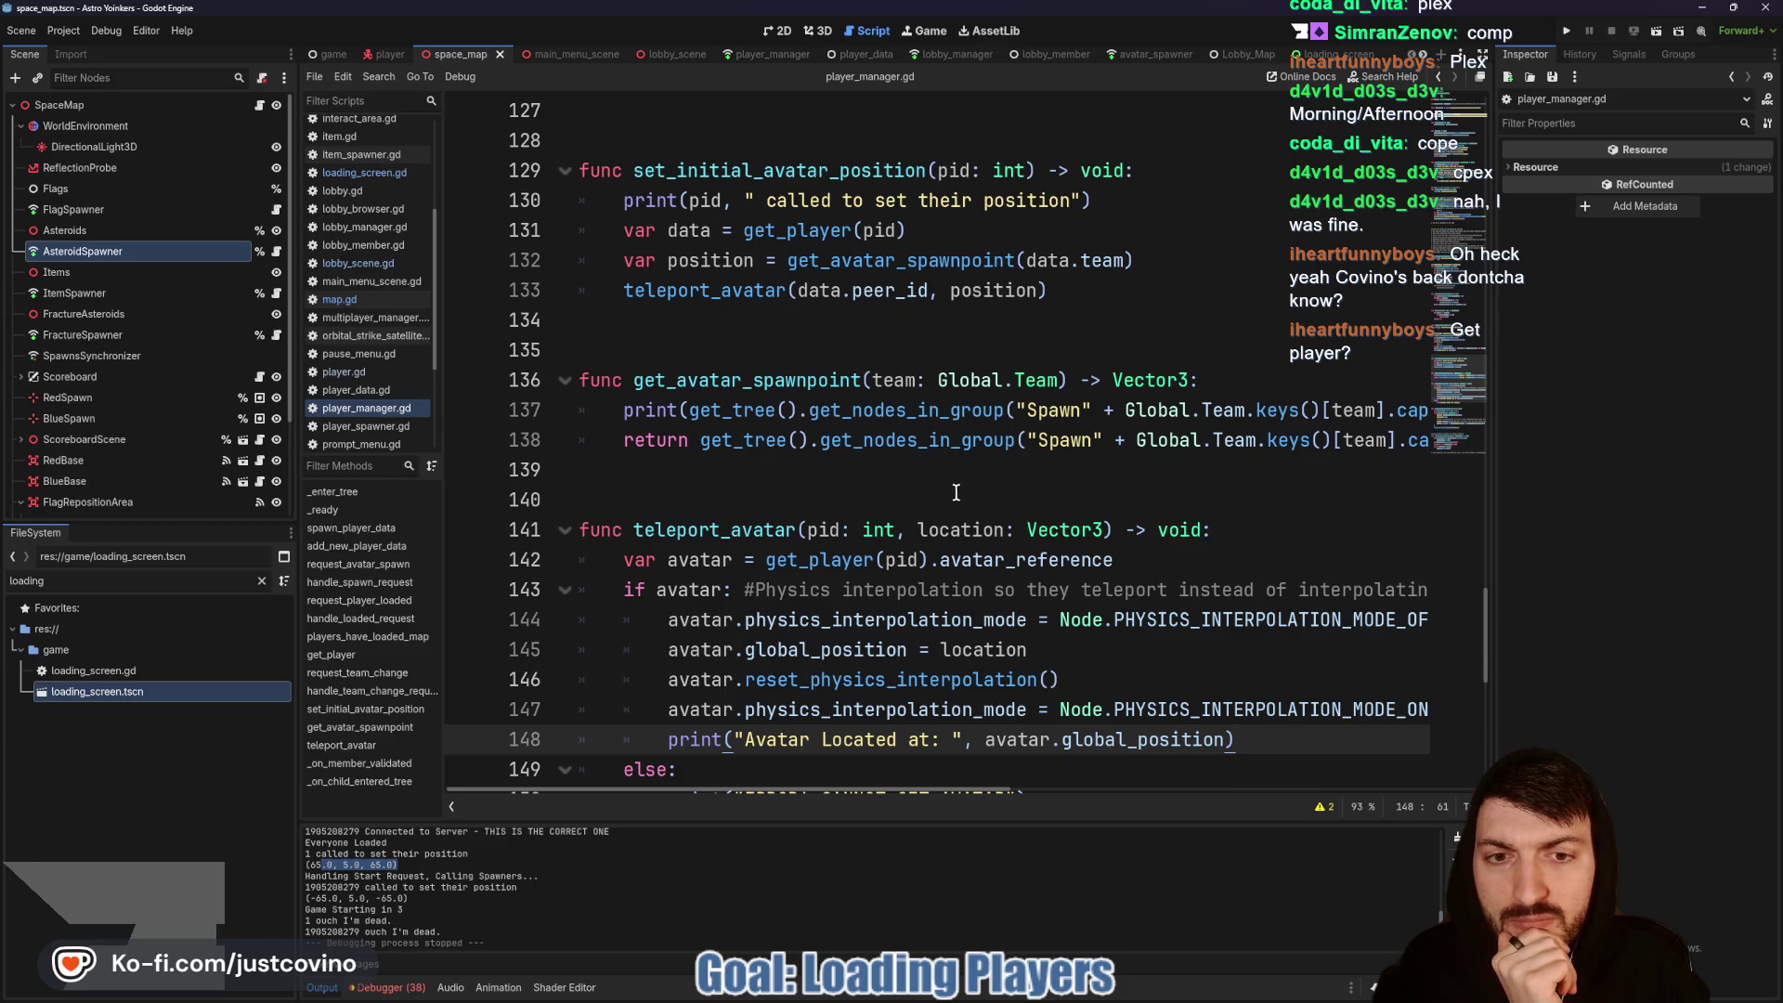
double_click(819, 559)
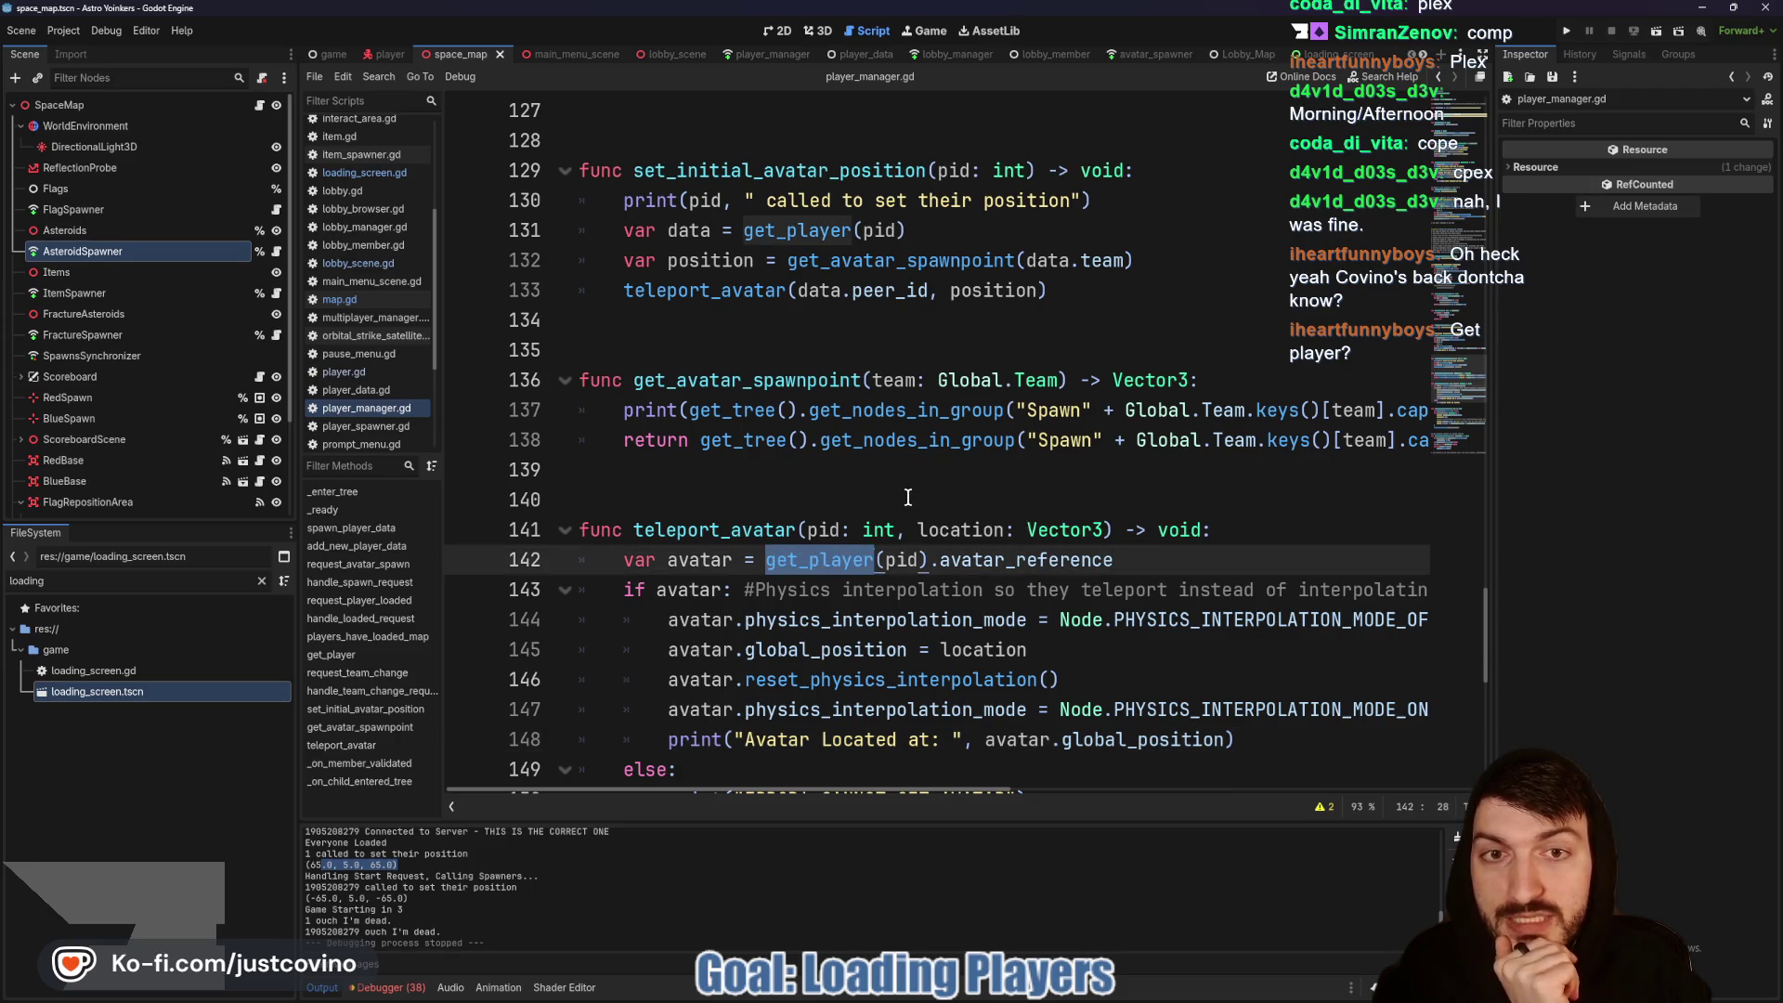
scroll(905, 499, down, 5)
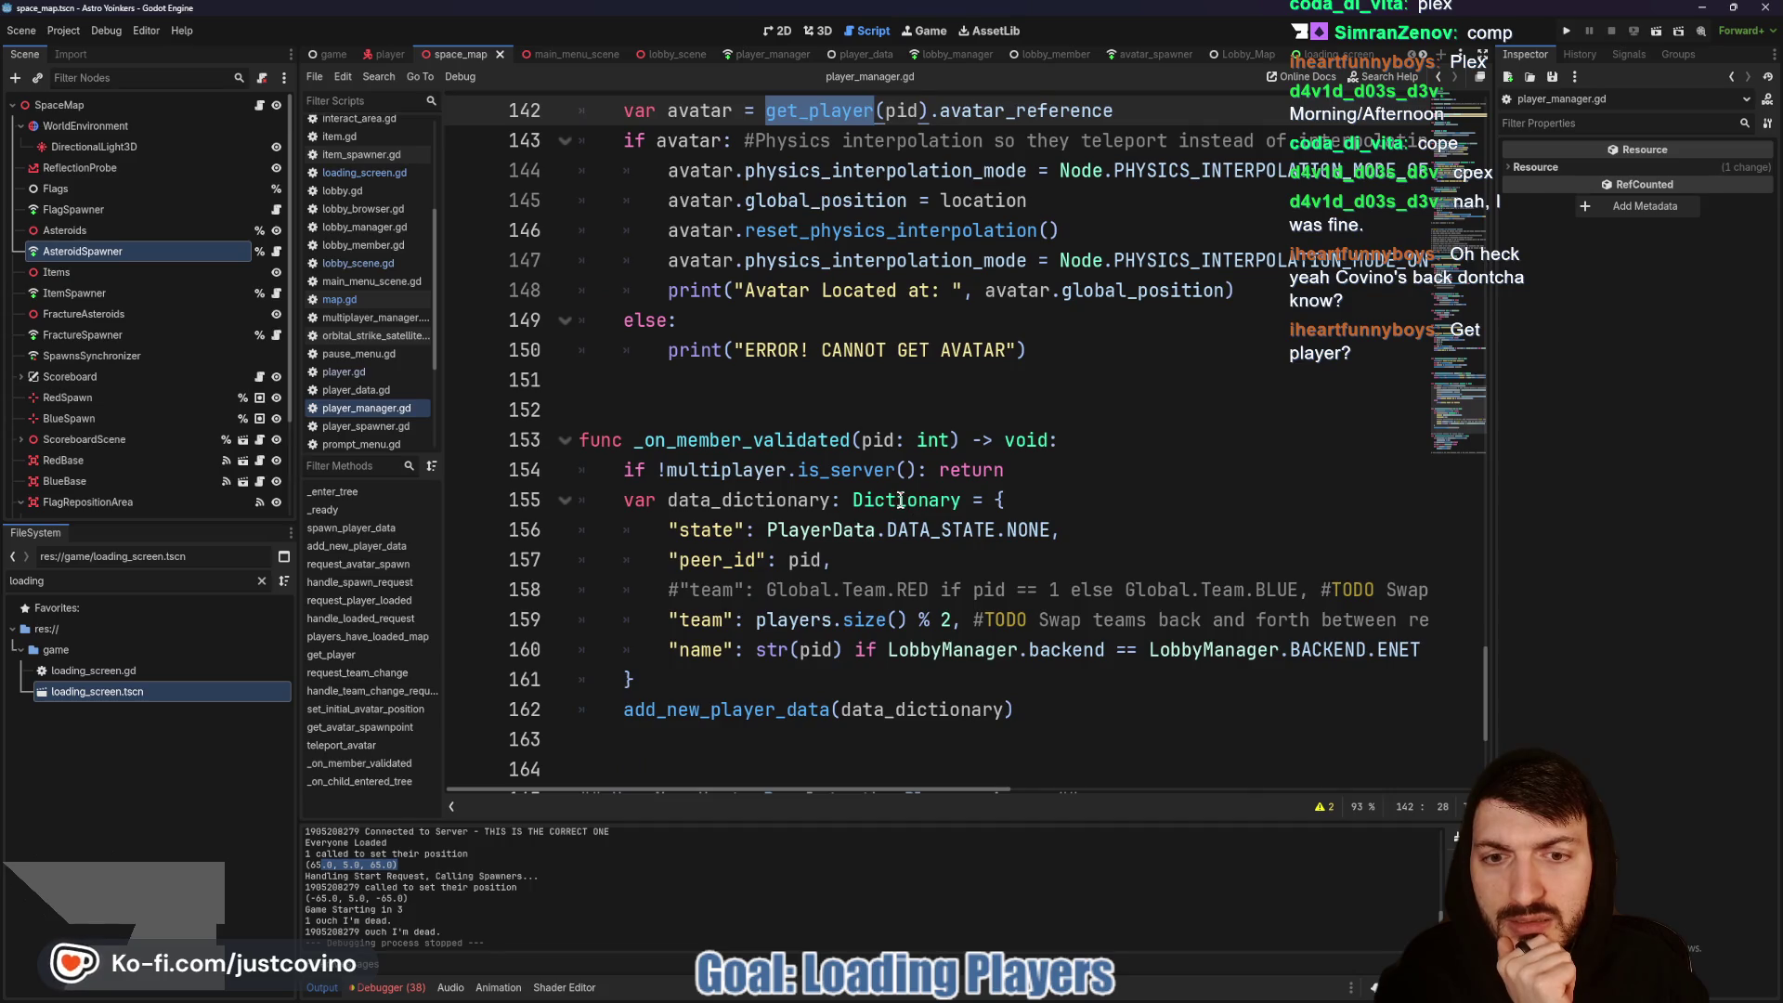
scroll(900, 501, up, 1)
scroll(901, 502, down, 1)
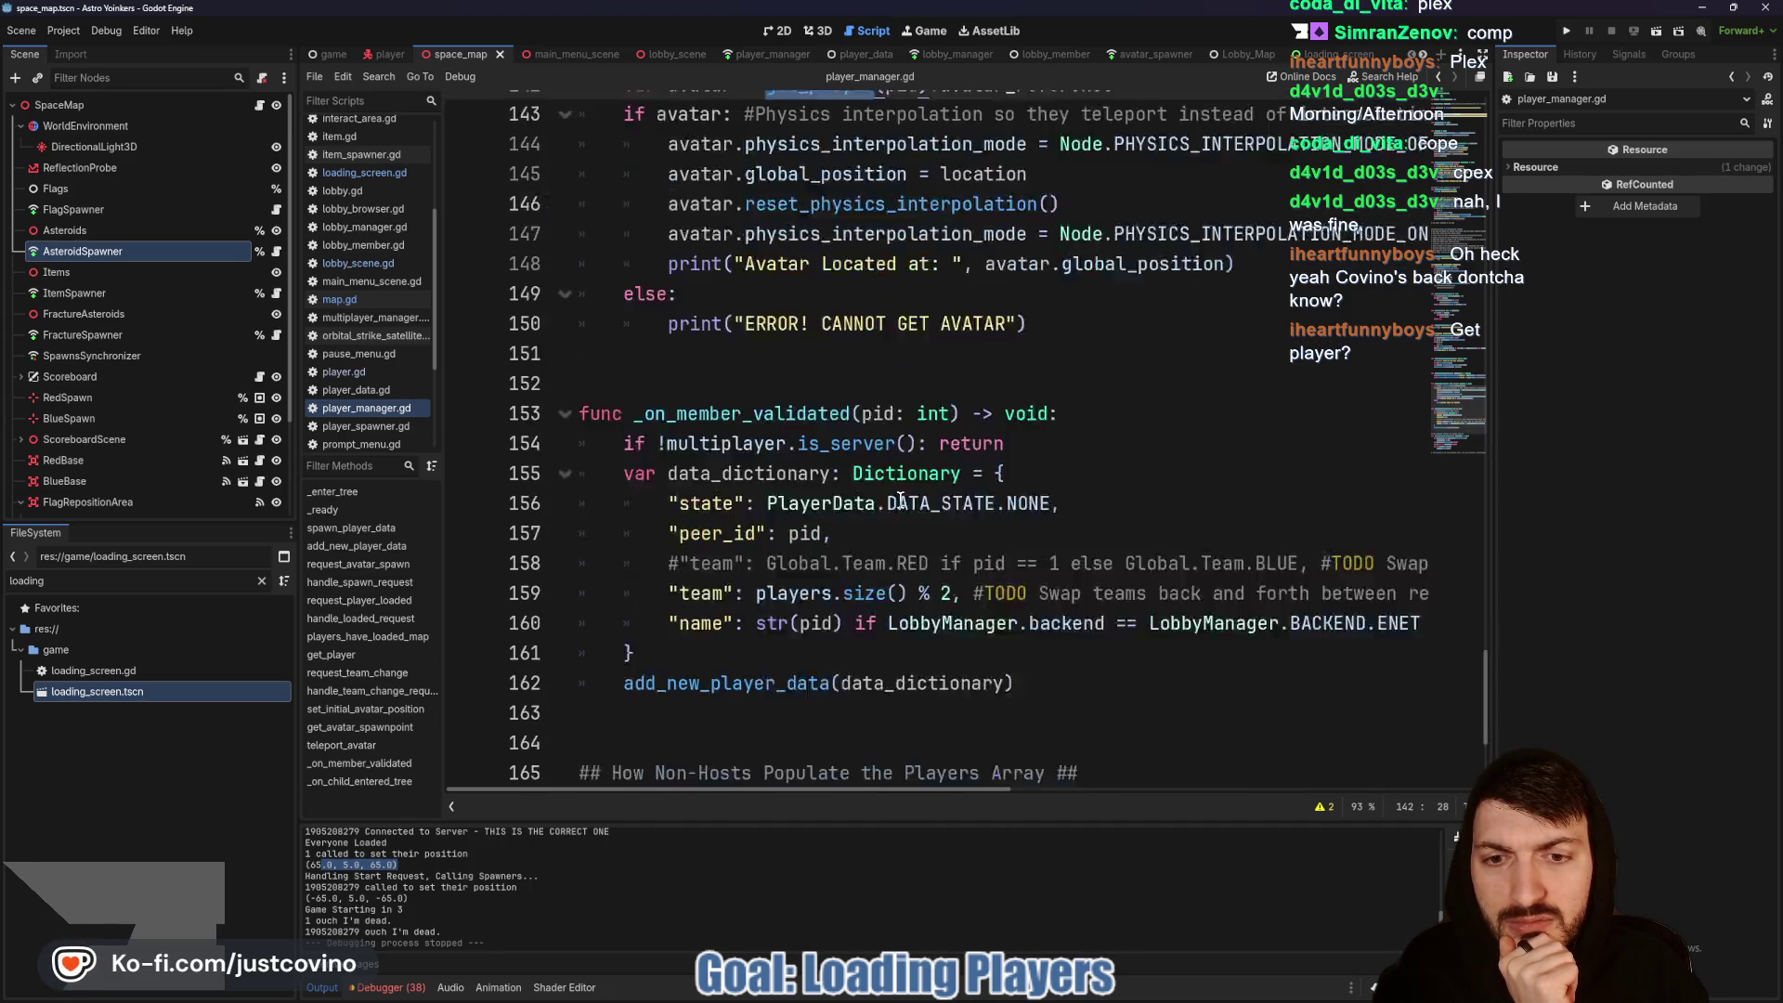
scroll(900, 500, down, 2)
scroll(901, 500, down, 2)
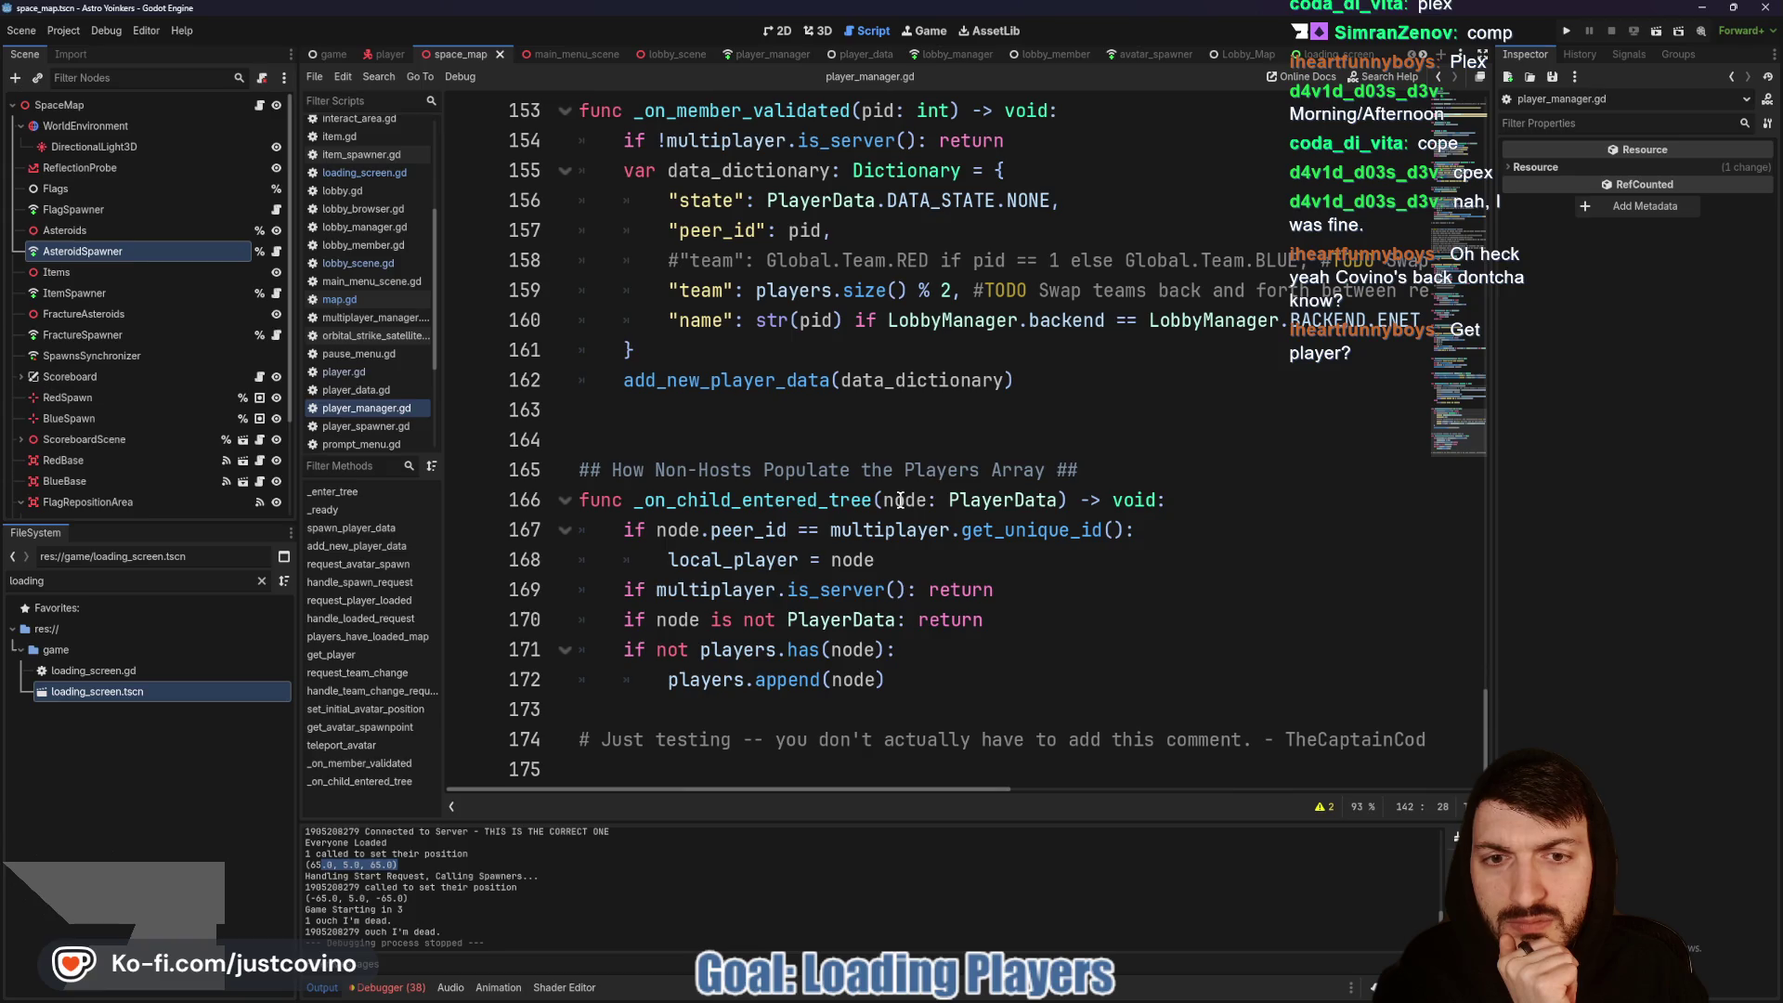
scroll(900, 501, up, 4)
scroll(902, 501, up, 8)
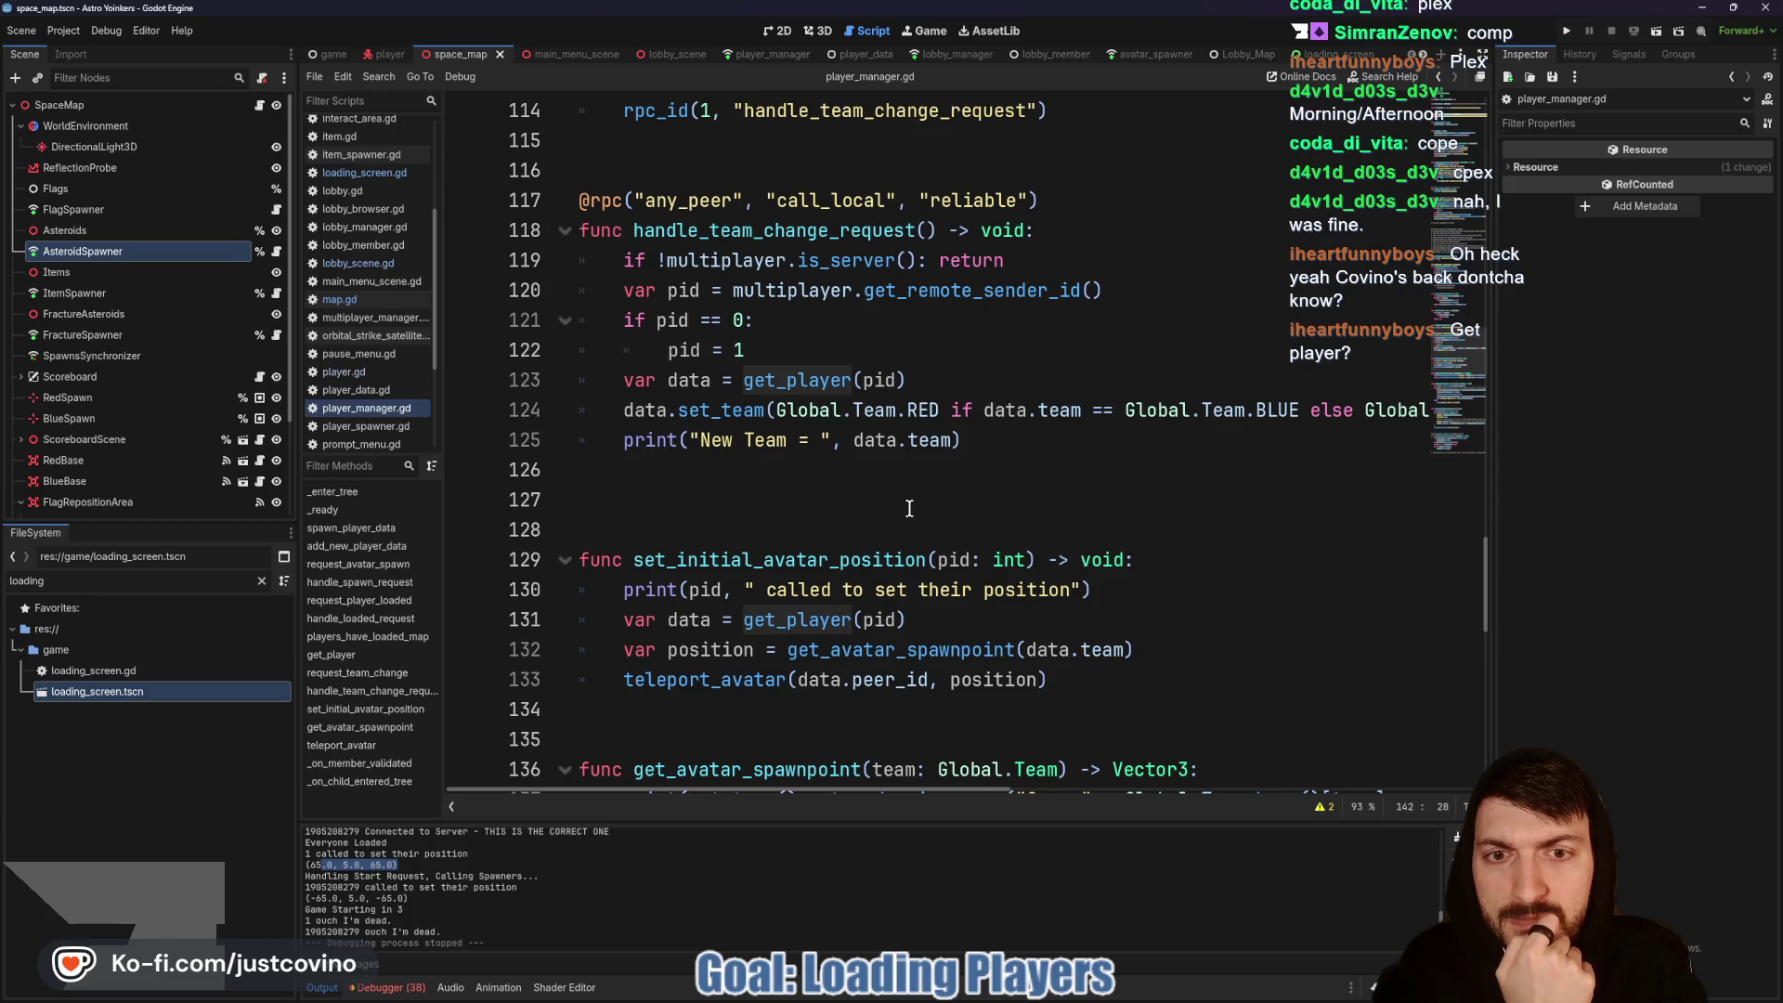
scroll(909, 508, up, 1)
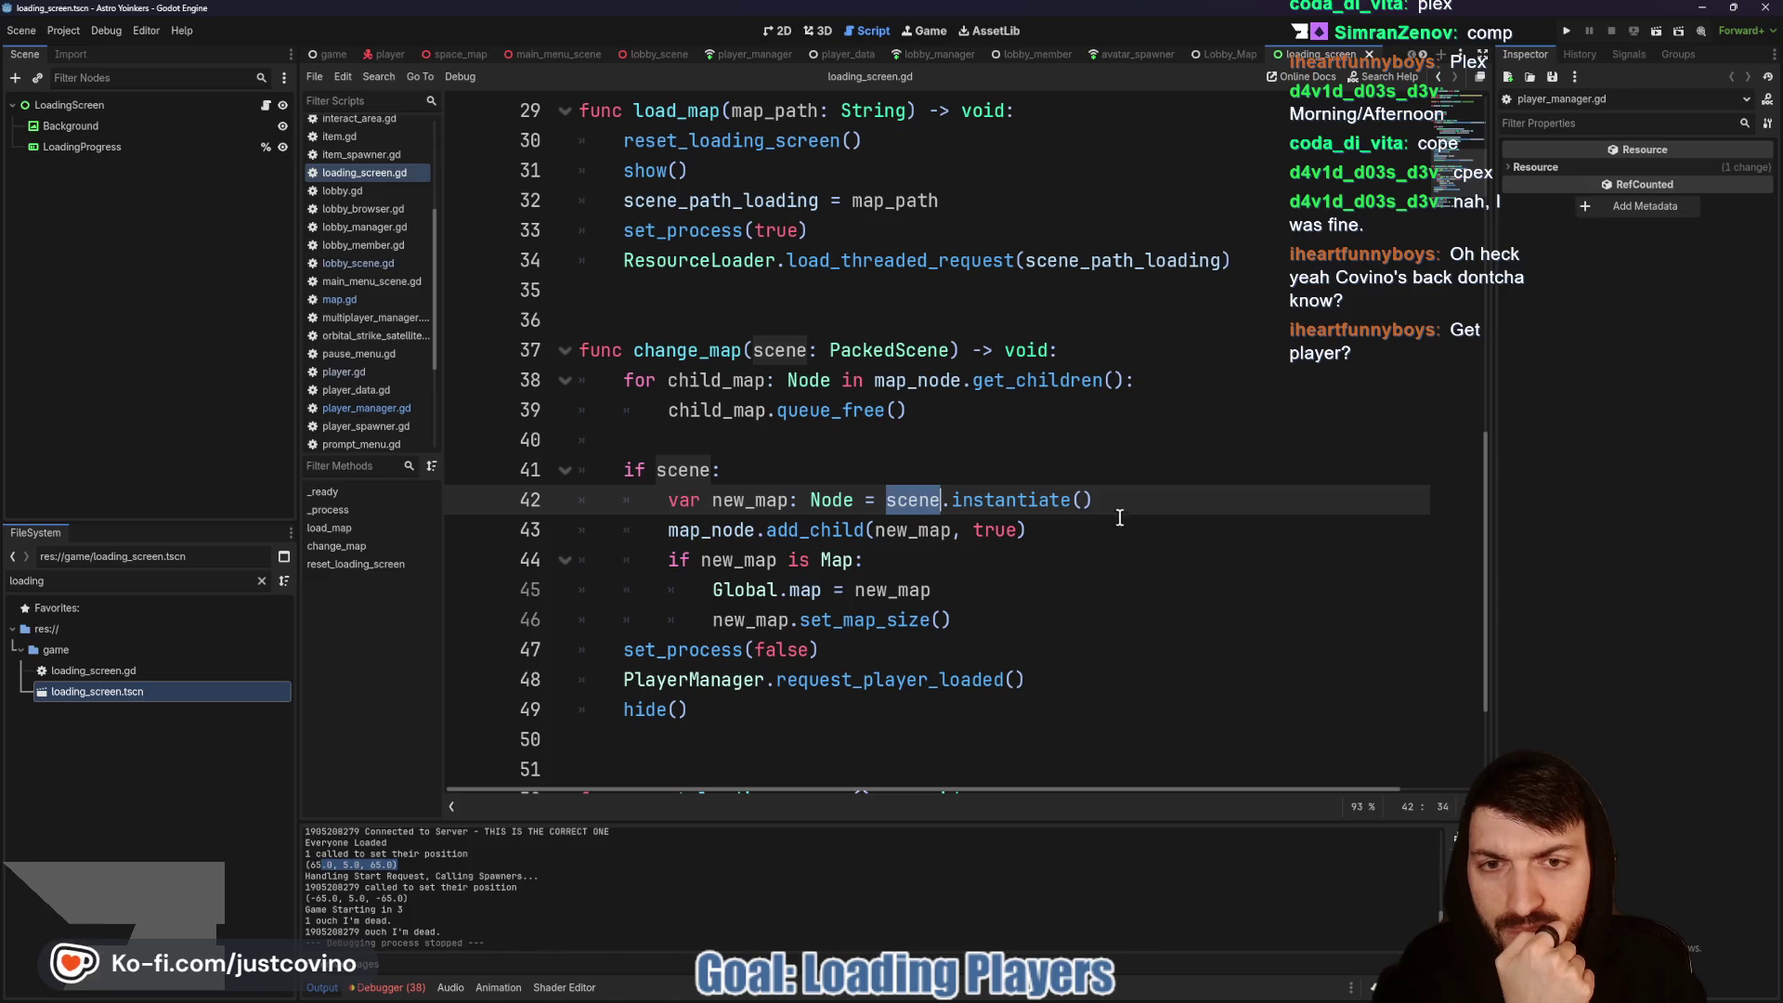
scroll(1130, 527, down, 1)
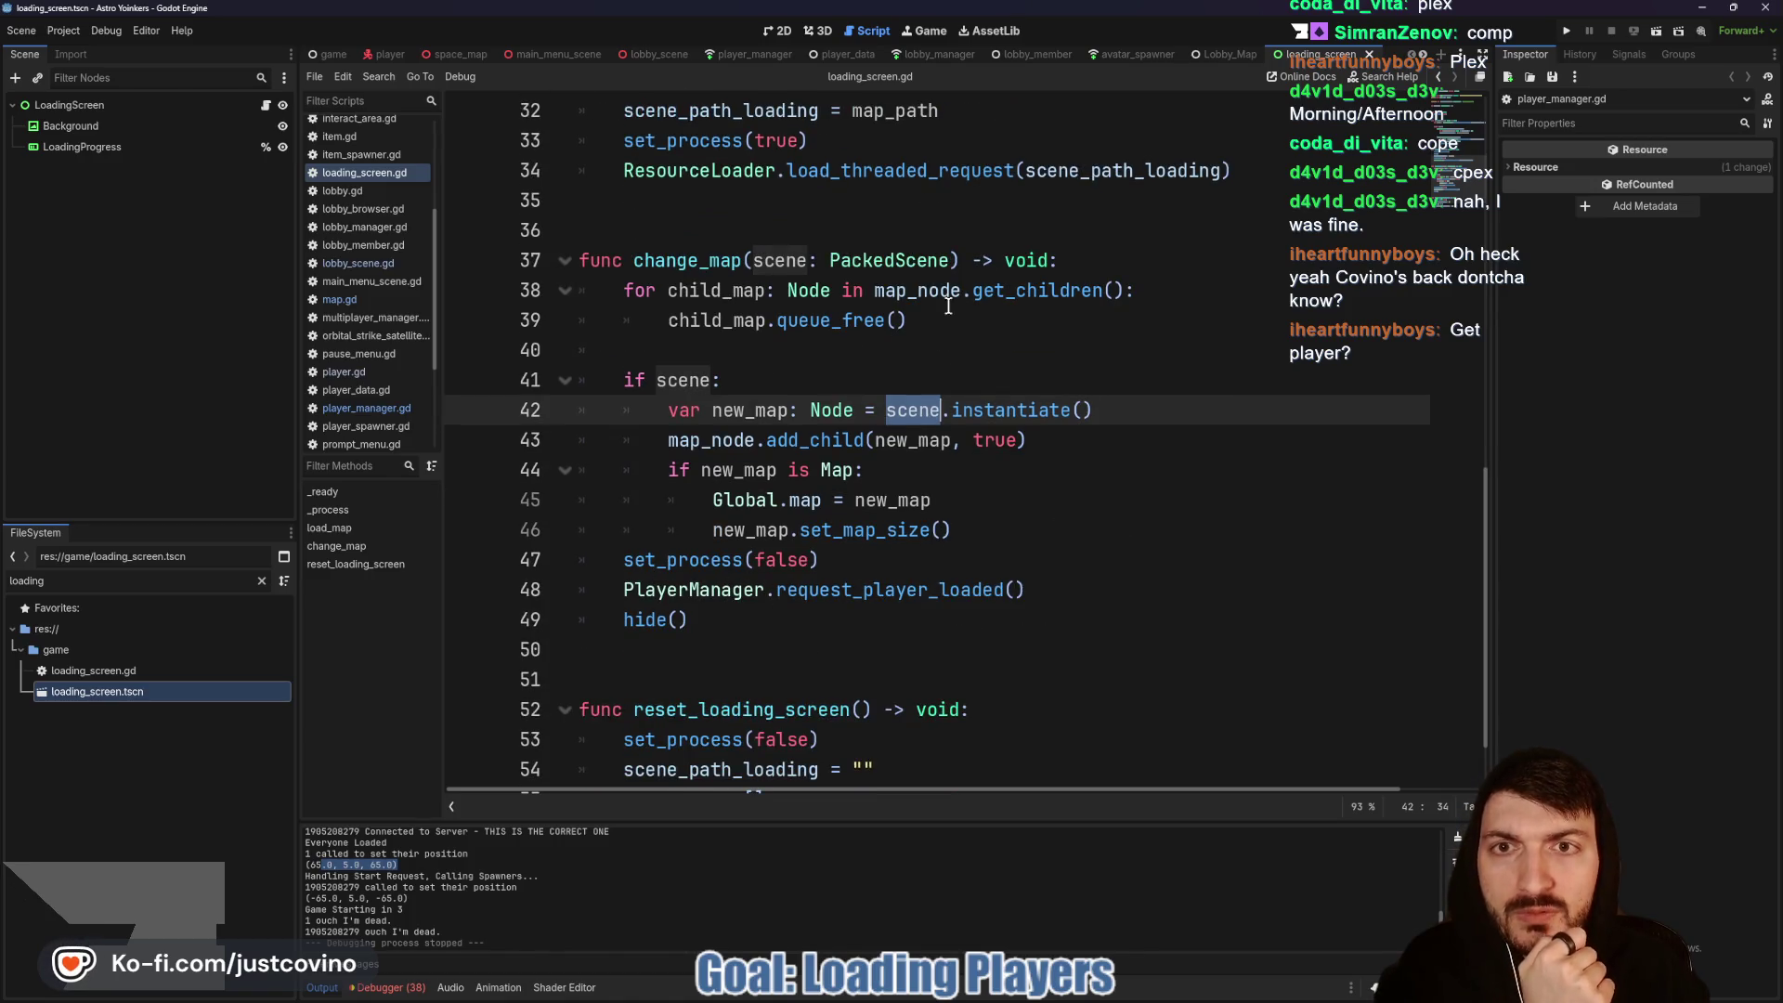
ctrl+click(922, 588)
scroll(878, 483, up, 6)
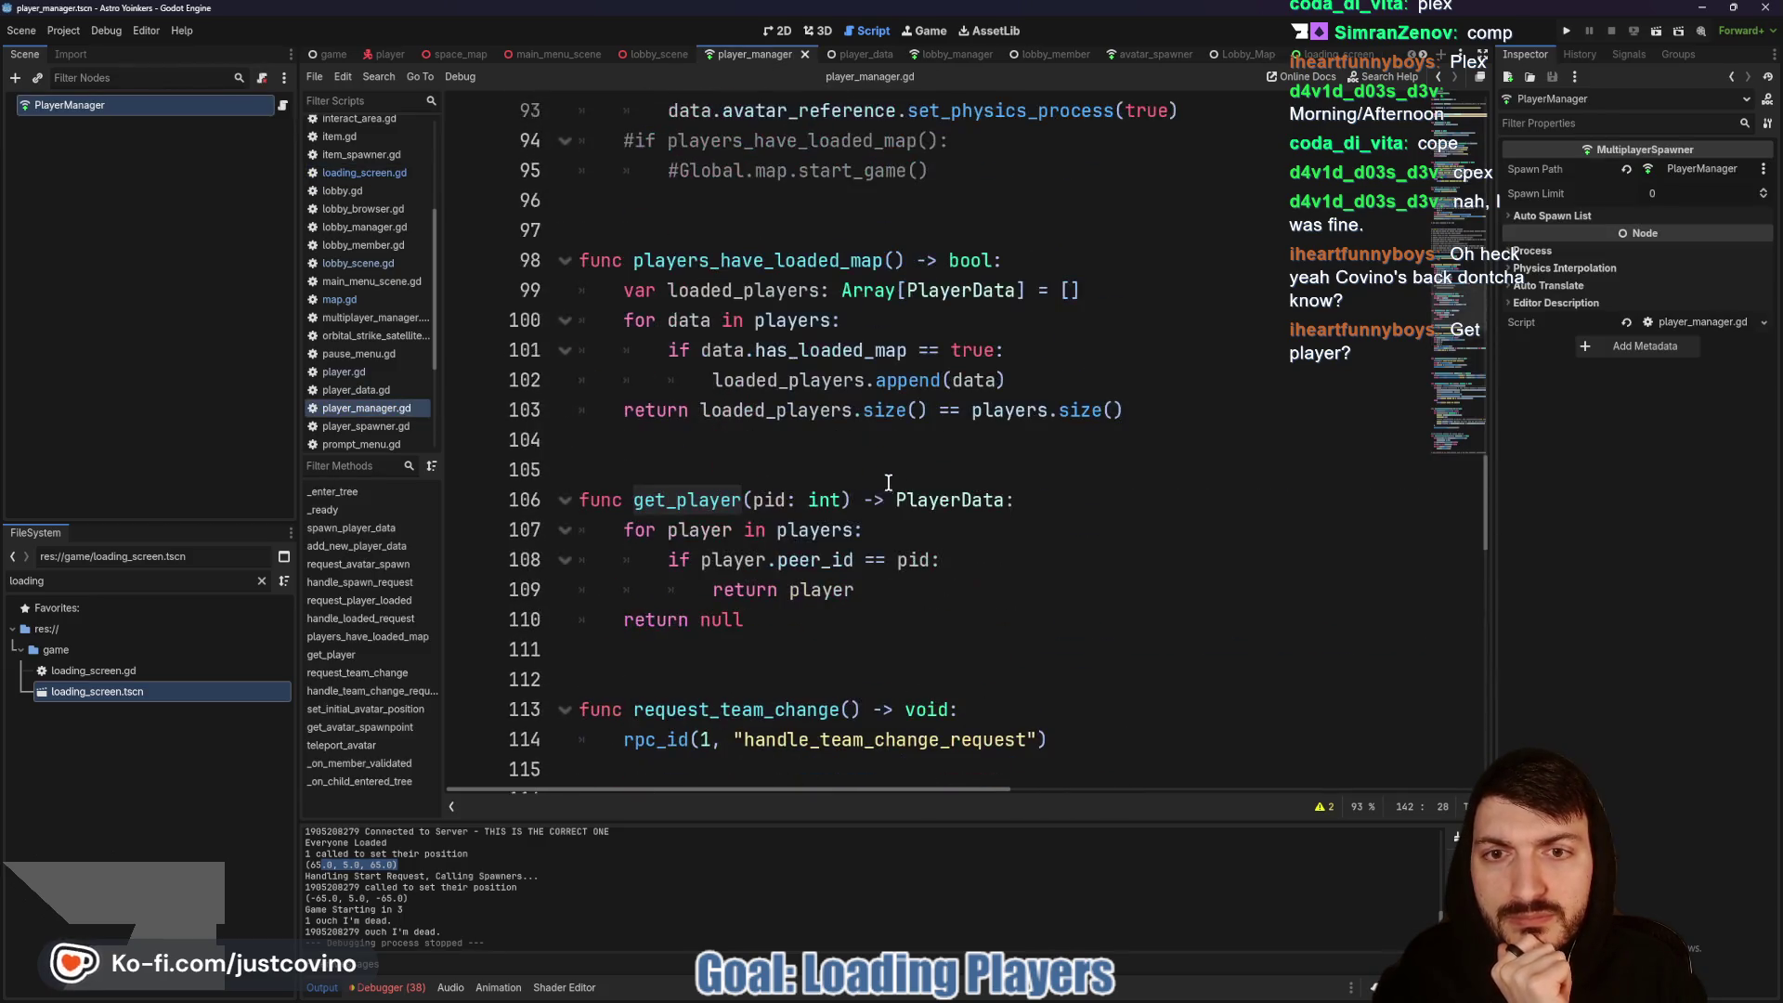
scroll(883, 527, up, 1)
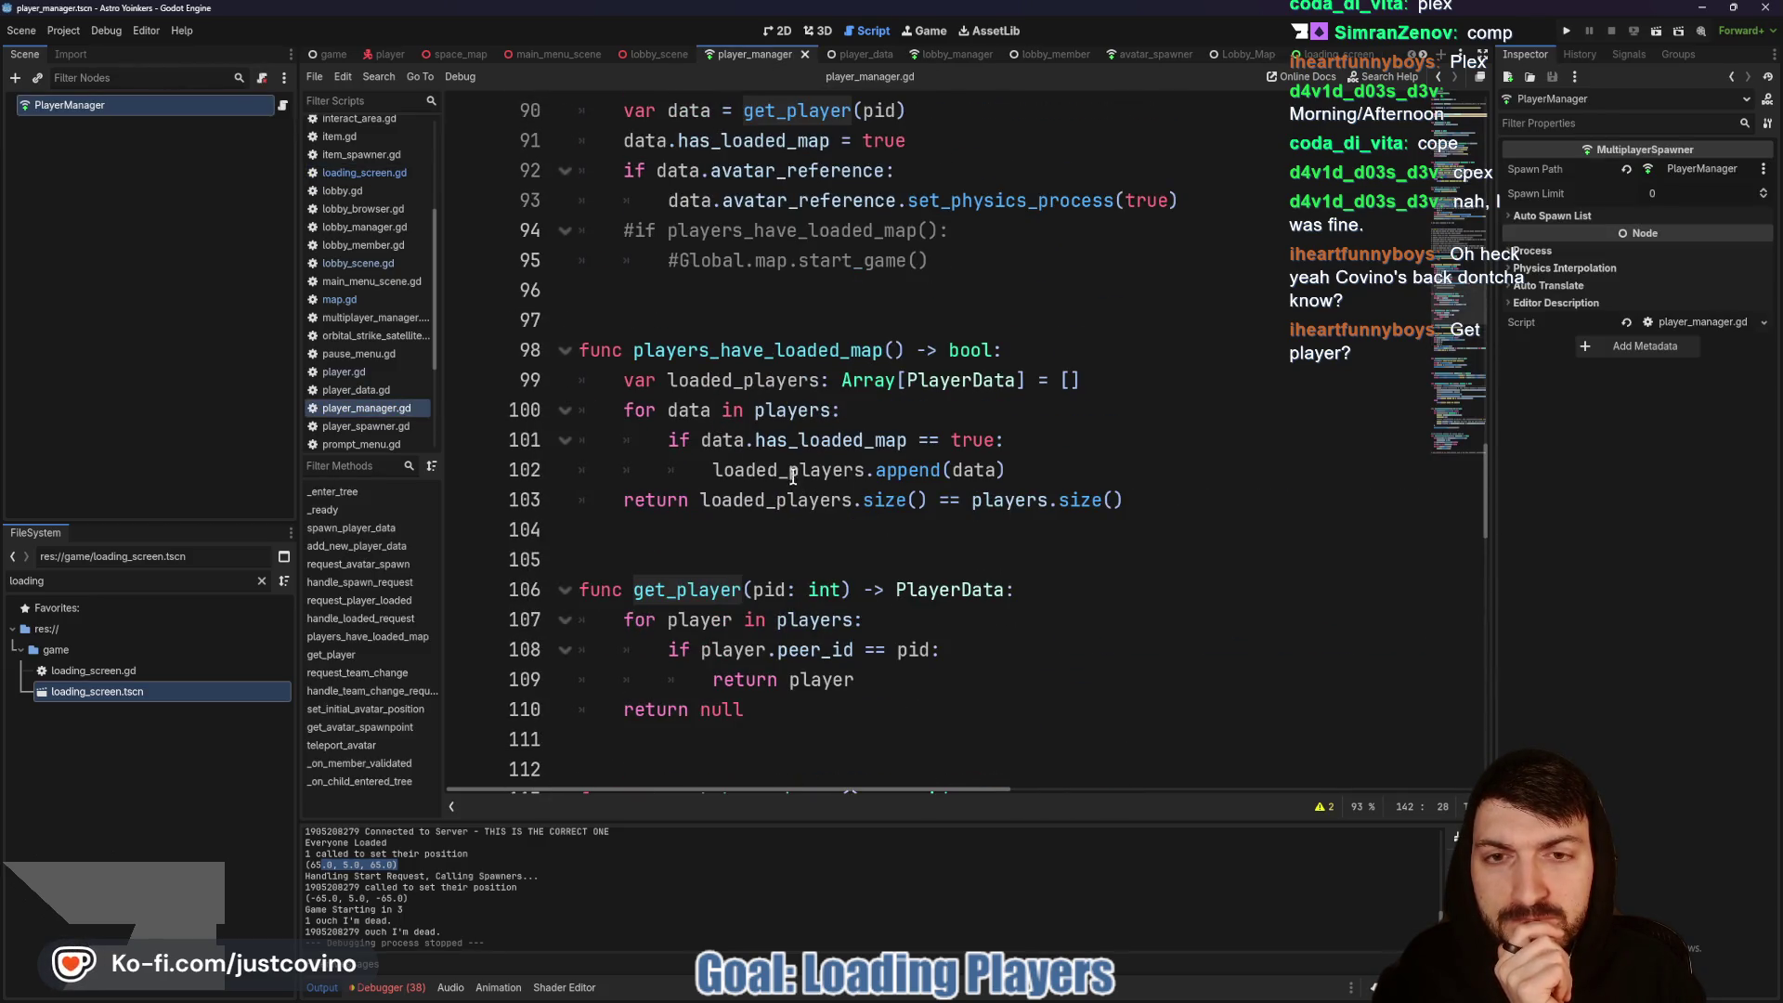
scroll(794, 455, up, 3)
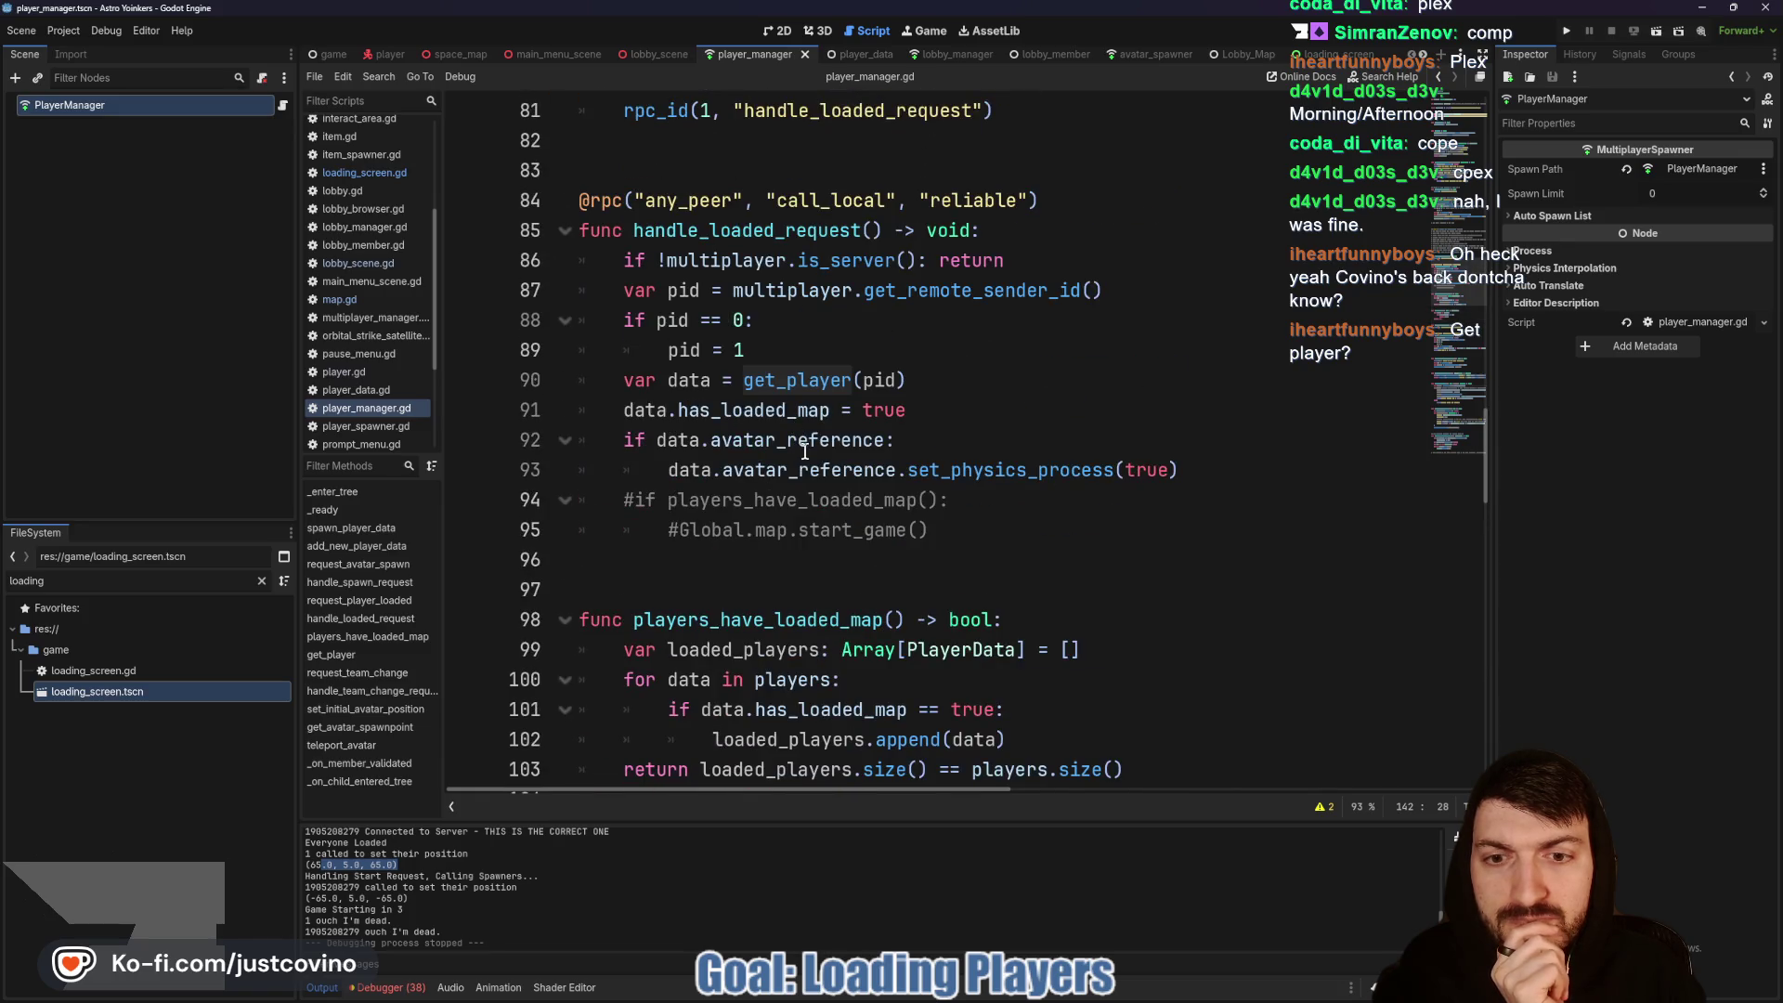
scroll(806, 457, up, 2)
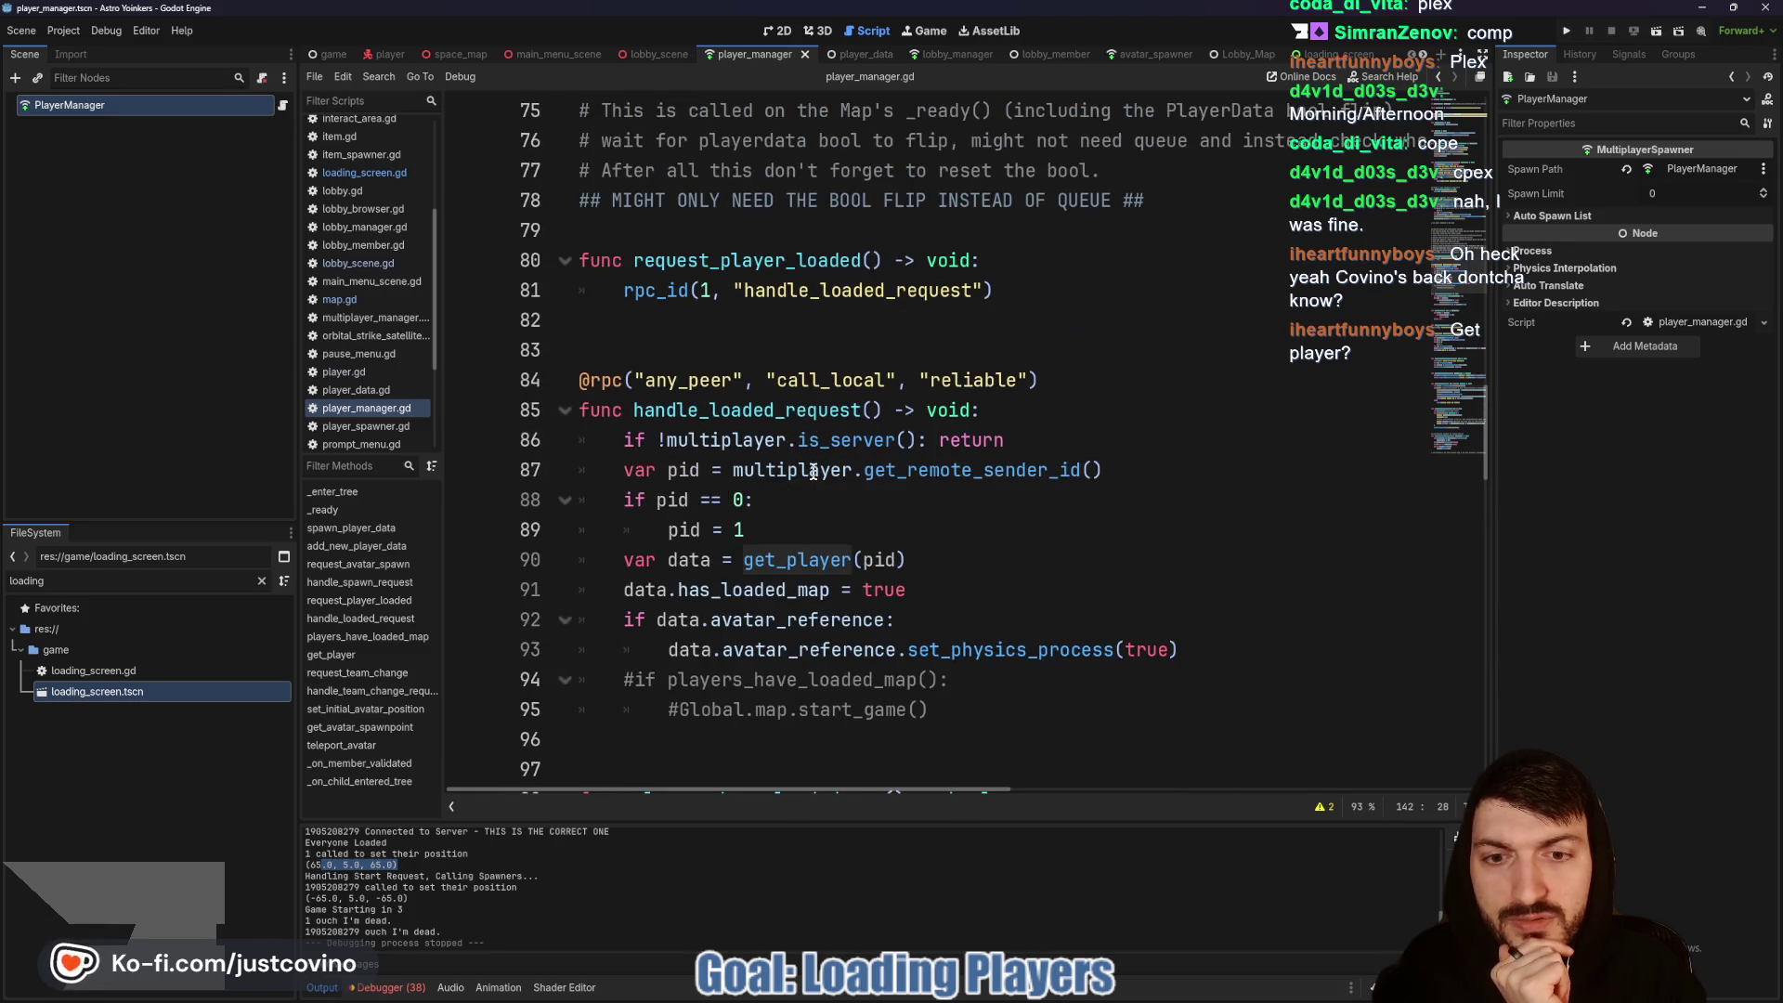
Step: Delete the avatar_reference physics-process lines from handle_loaded_request, save, and run the project
mouse_move(1251, 649)
mouse_down()
mouse_move(850, 665)
mouse_move(577, 654)
mouse_move(573, 635)
mouse_up()
key(BackSpace)
key(BackSpace)
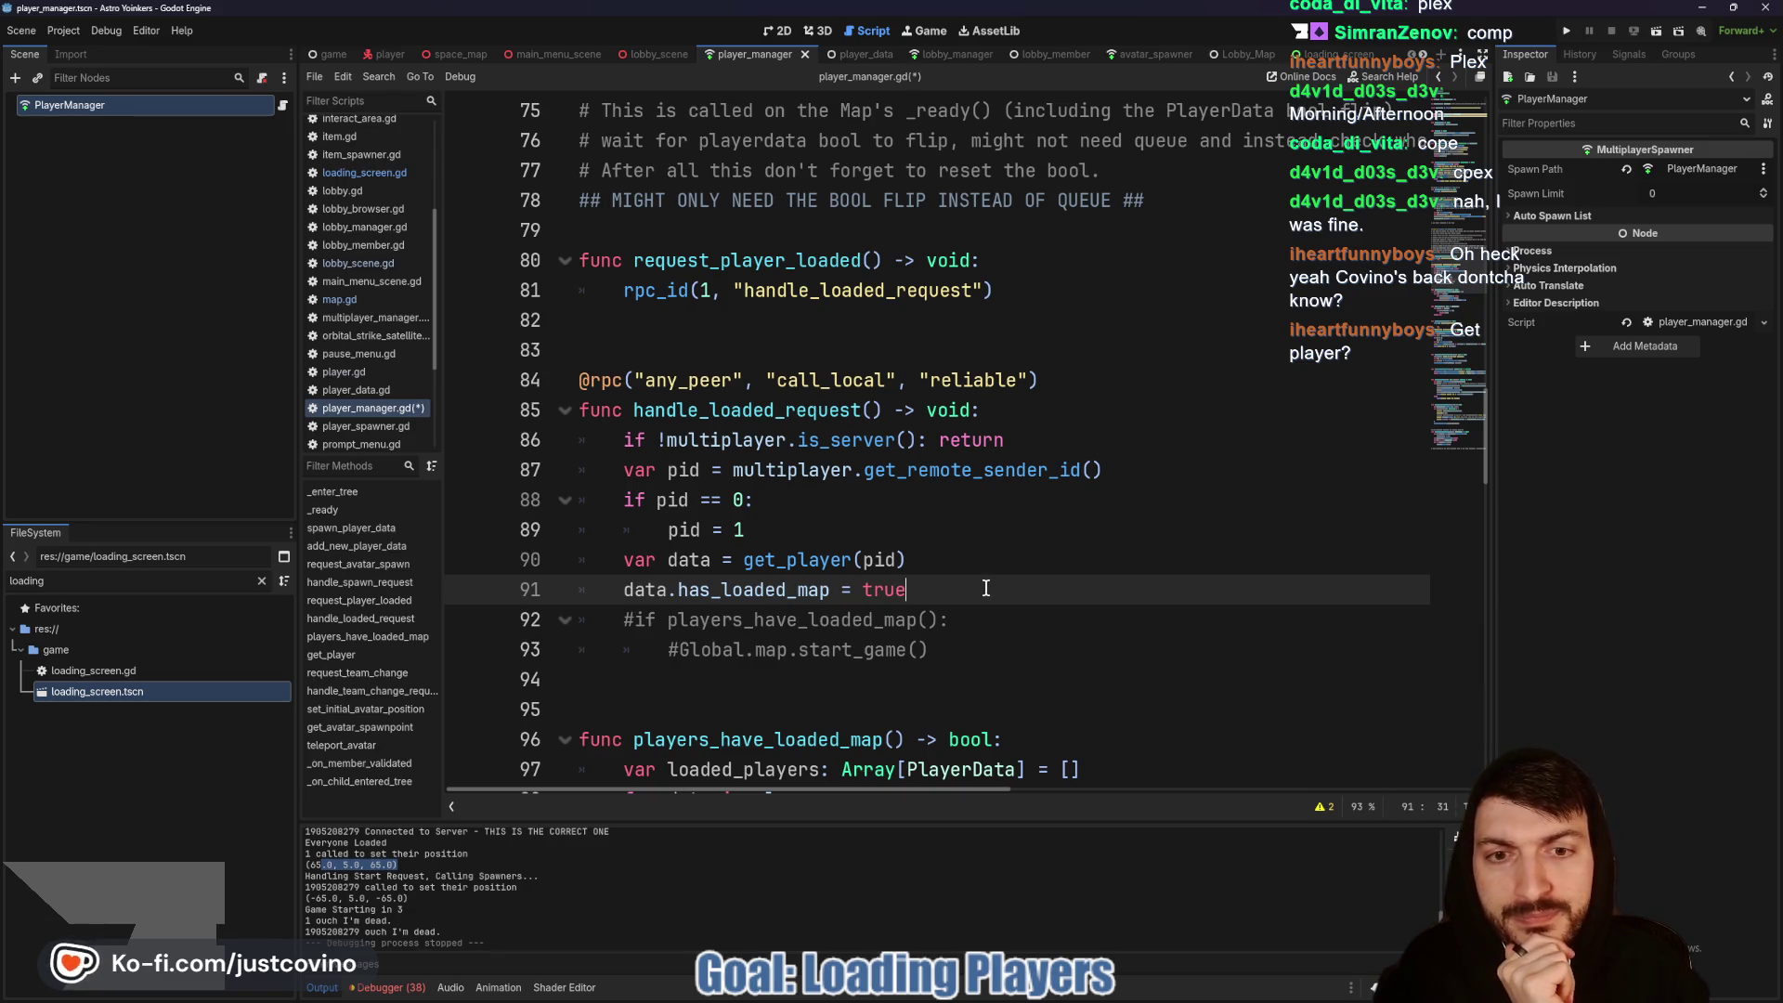
key(ctrl+s)
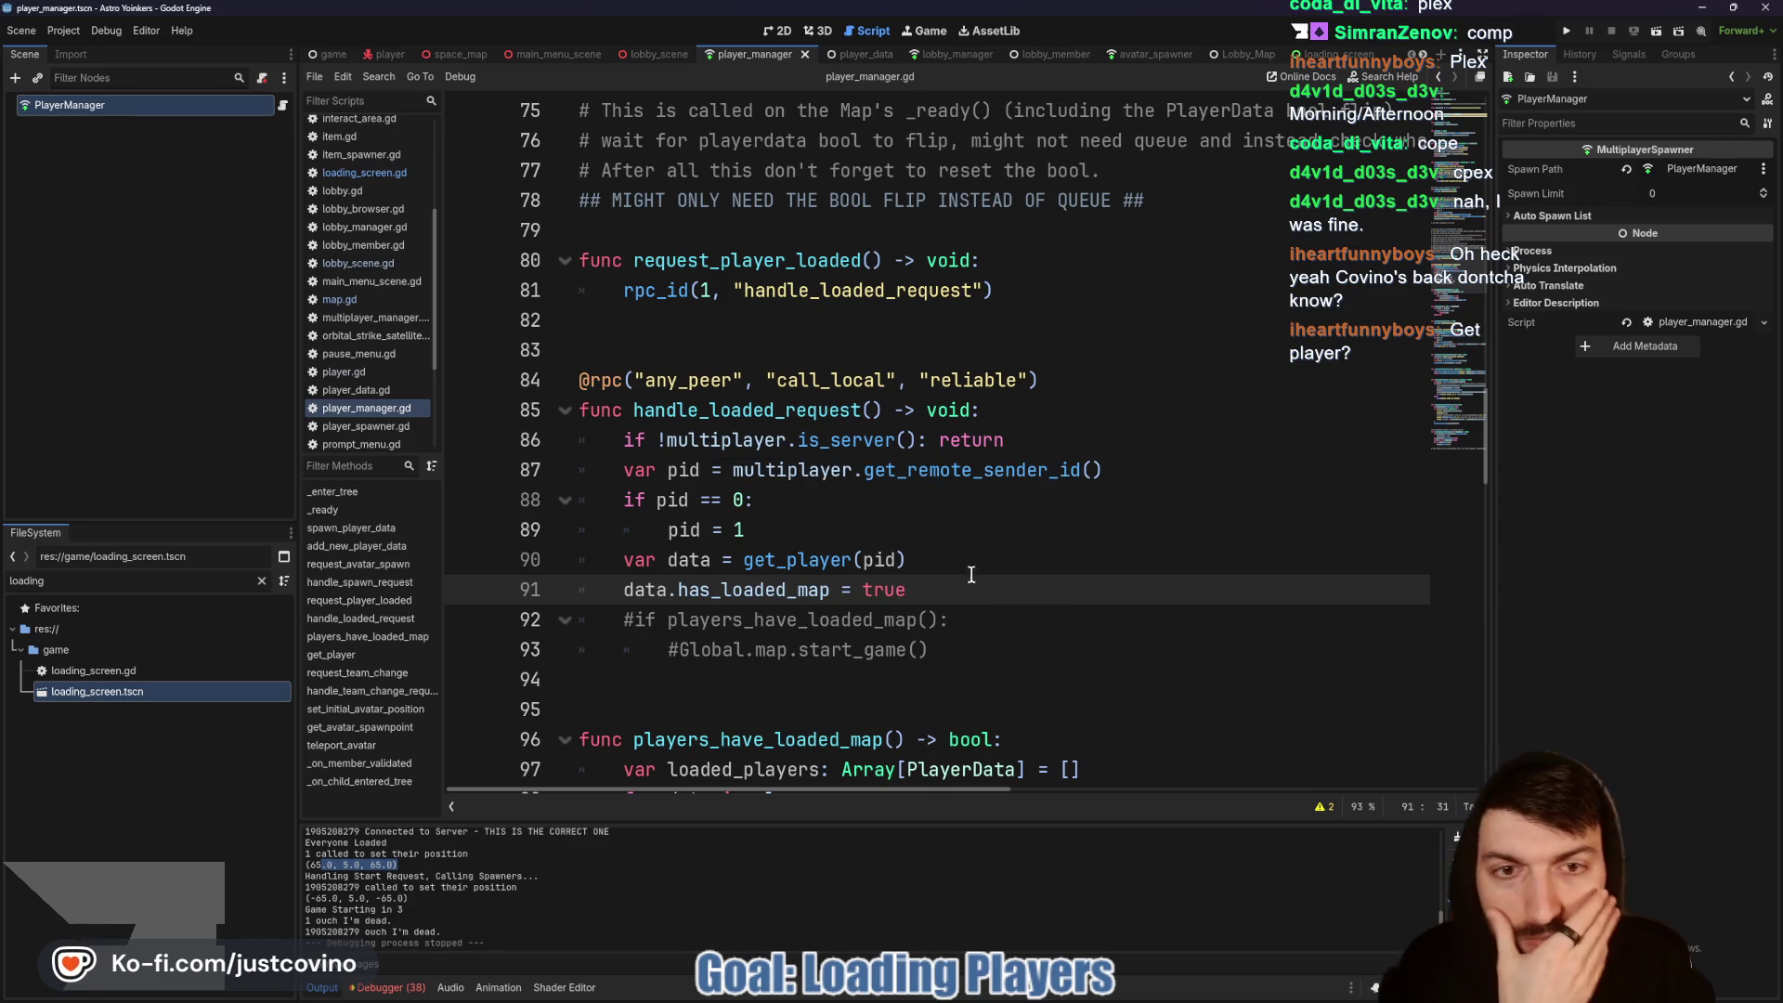
click(1566, 31)
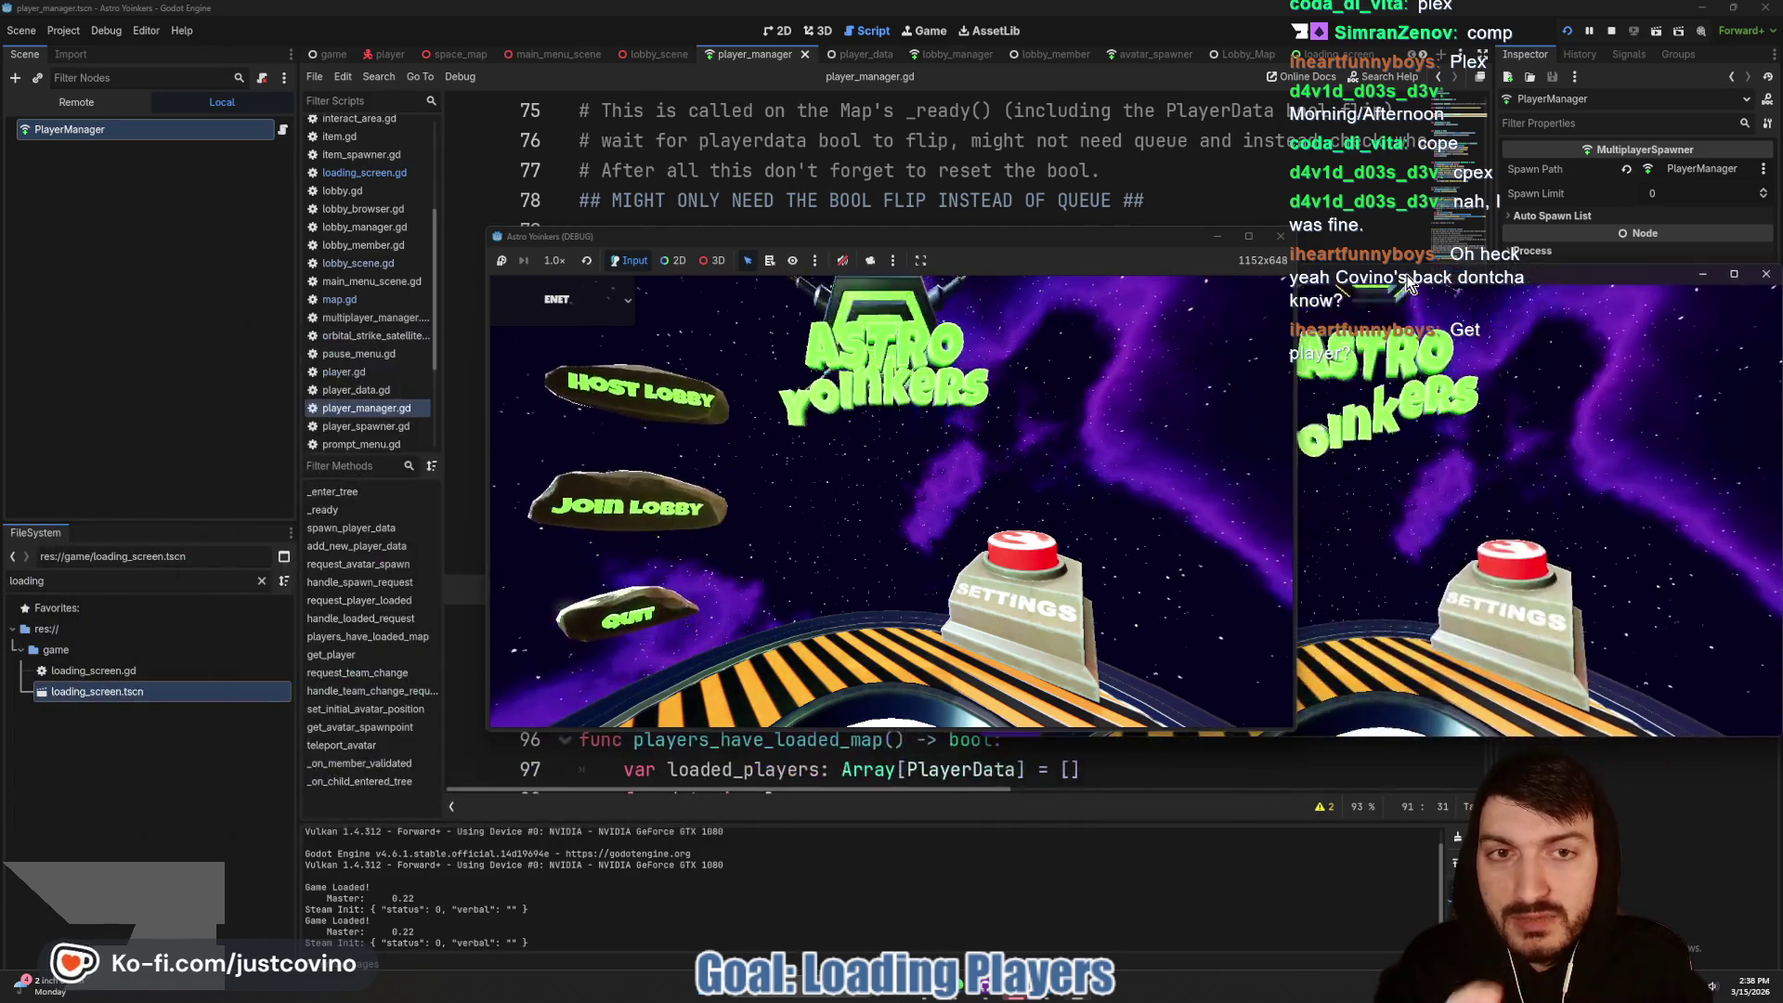
Step: Arrange the two game windows, host a lobby in the left one and join it from the right
drag(1108, 240, 685, 227)
drag(1245, 282, 1239, 229)
click(260, 432)
click(455, 421)
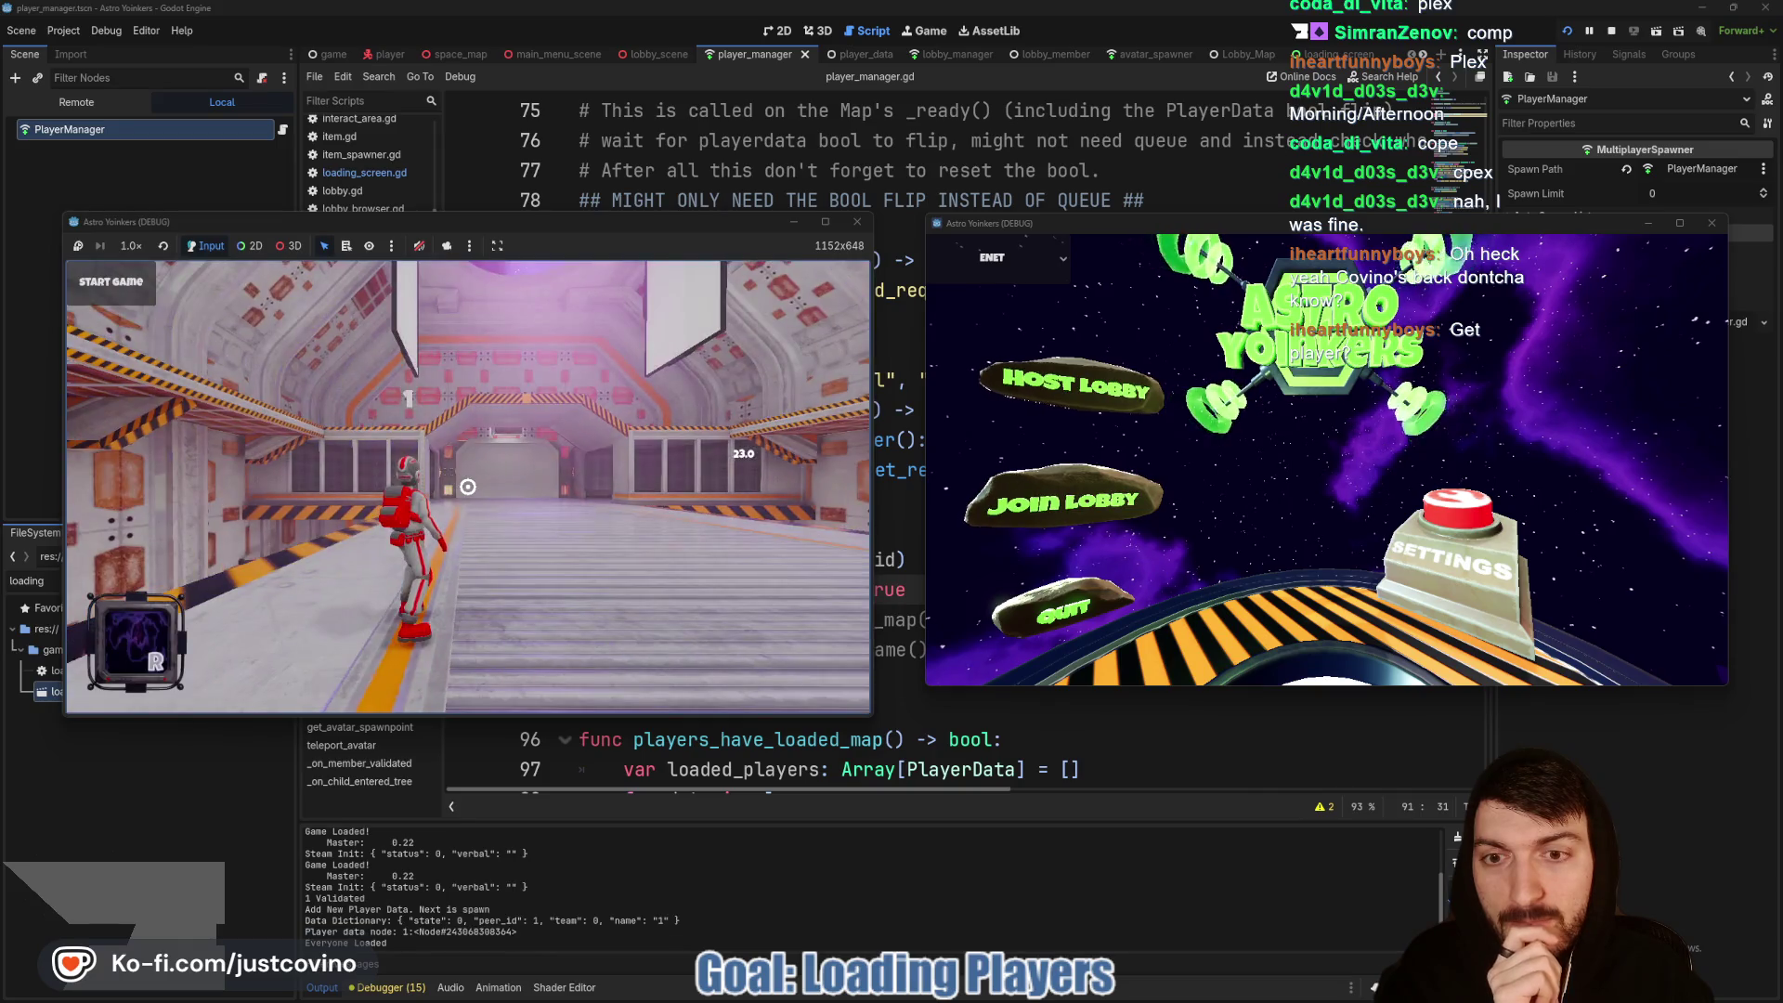
click(1100, 481)
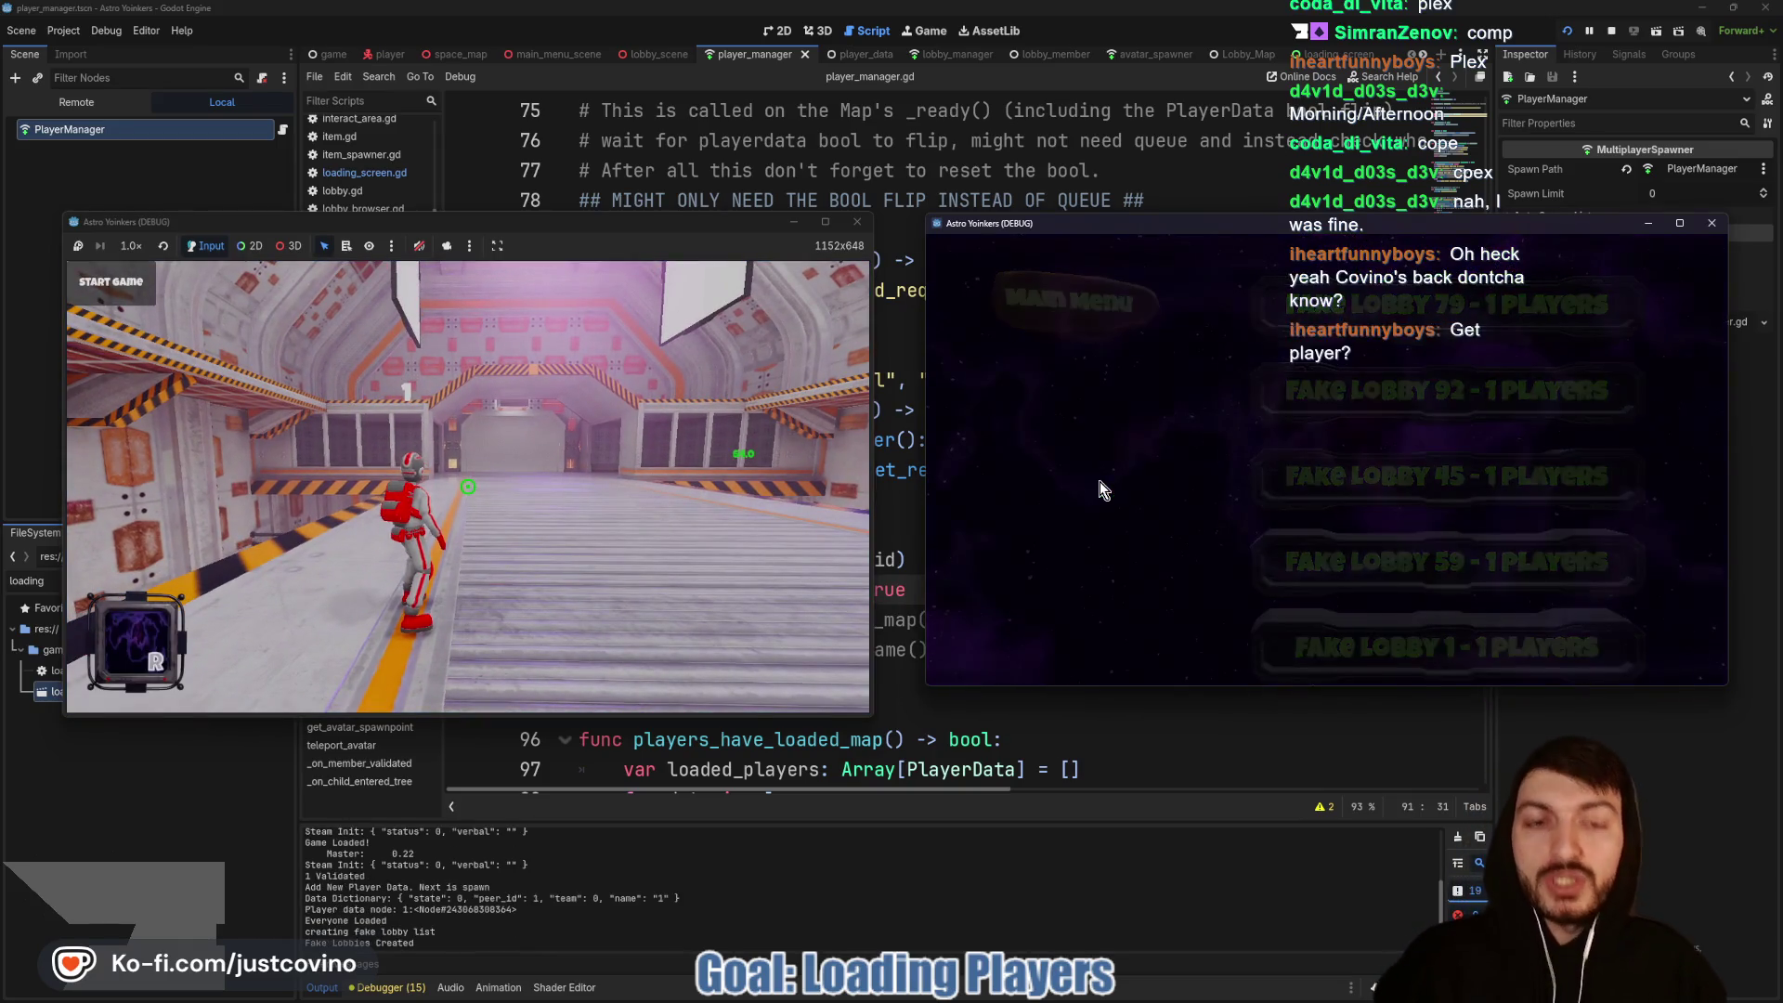
click(1446, 306)
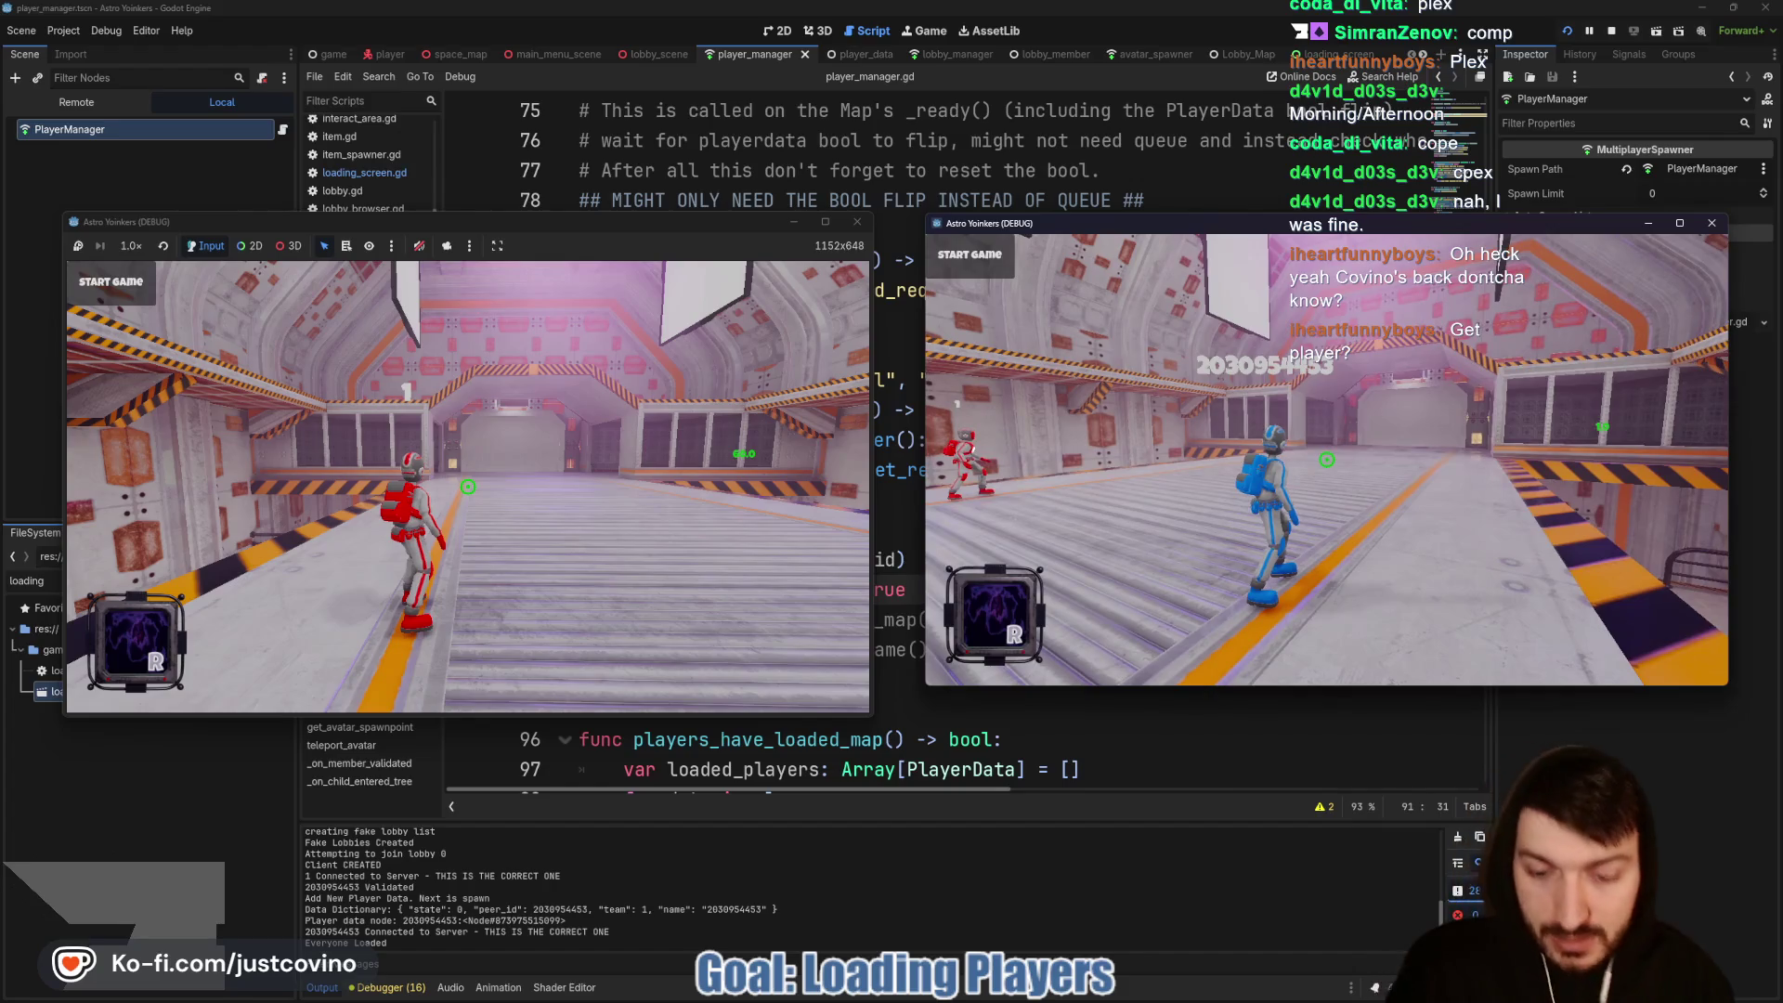
Step: Start the match from the host window, then stop the game with F8
click(437, 325)
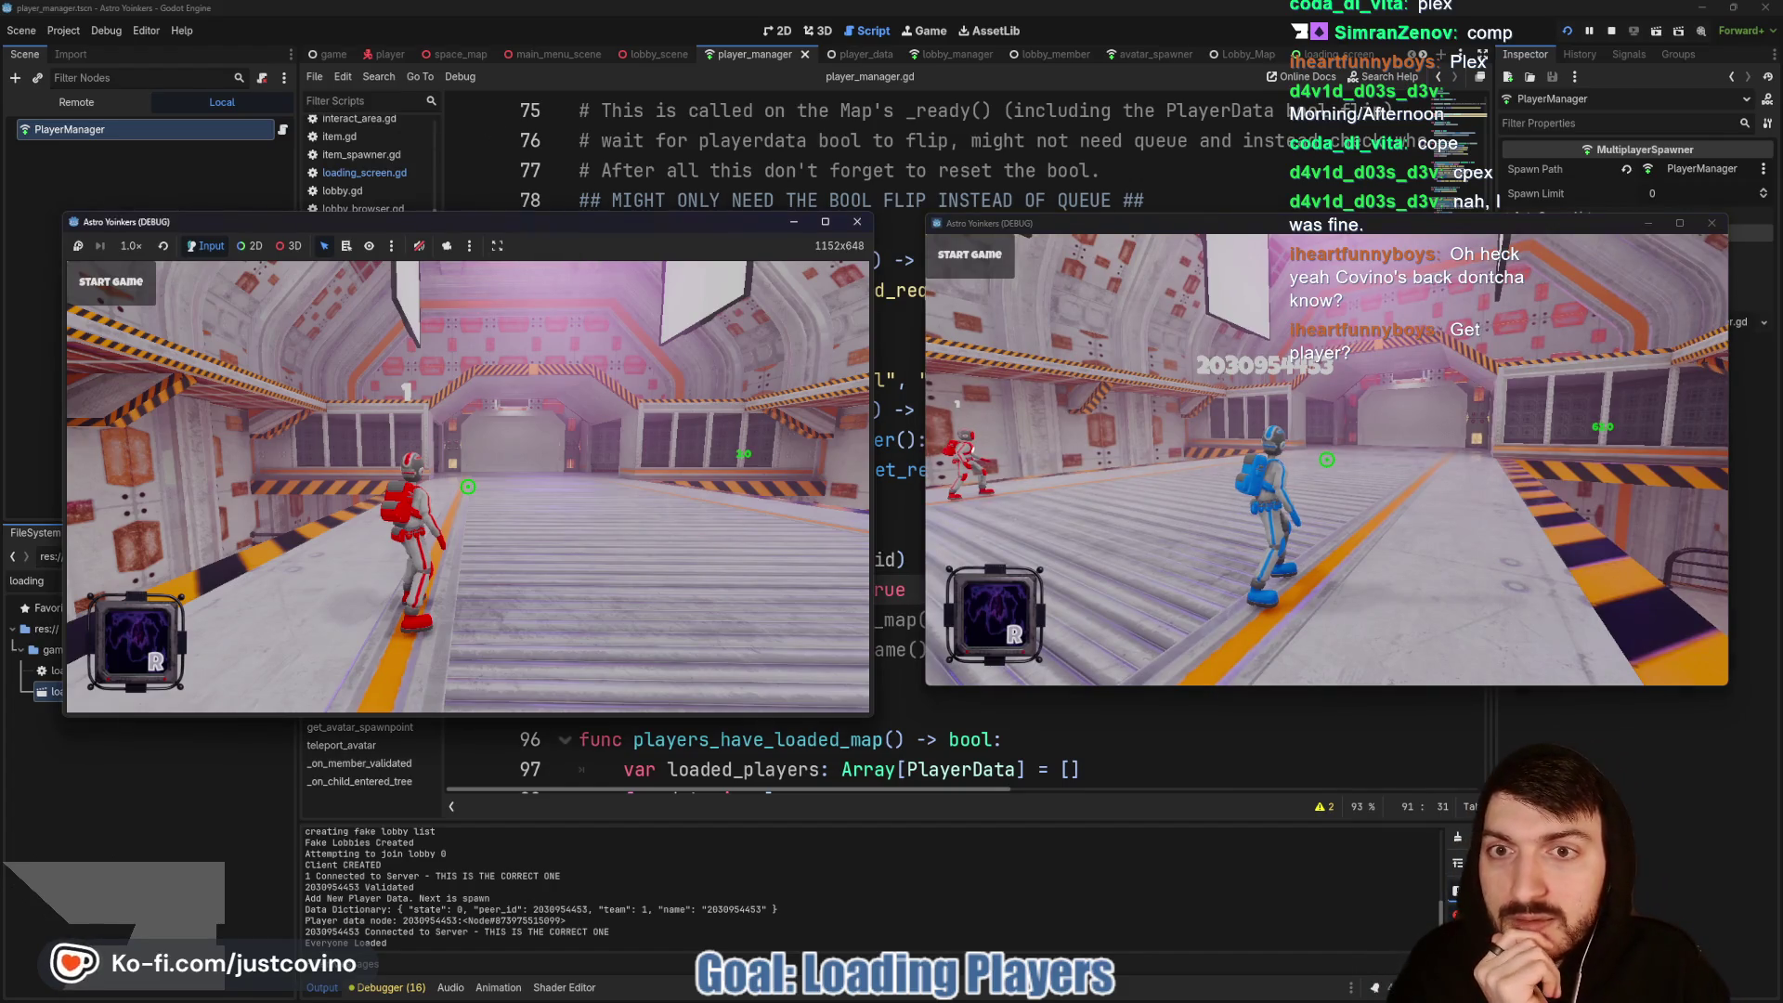
key(Escape)
click(125, 299)
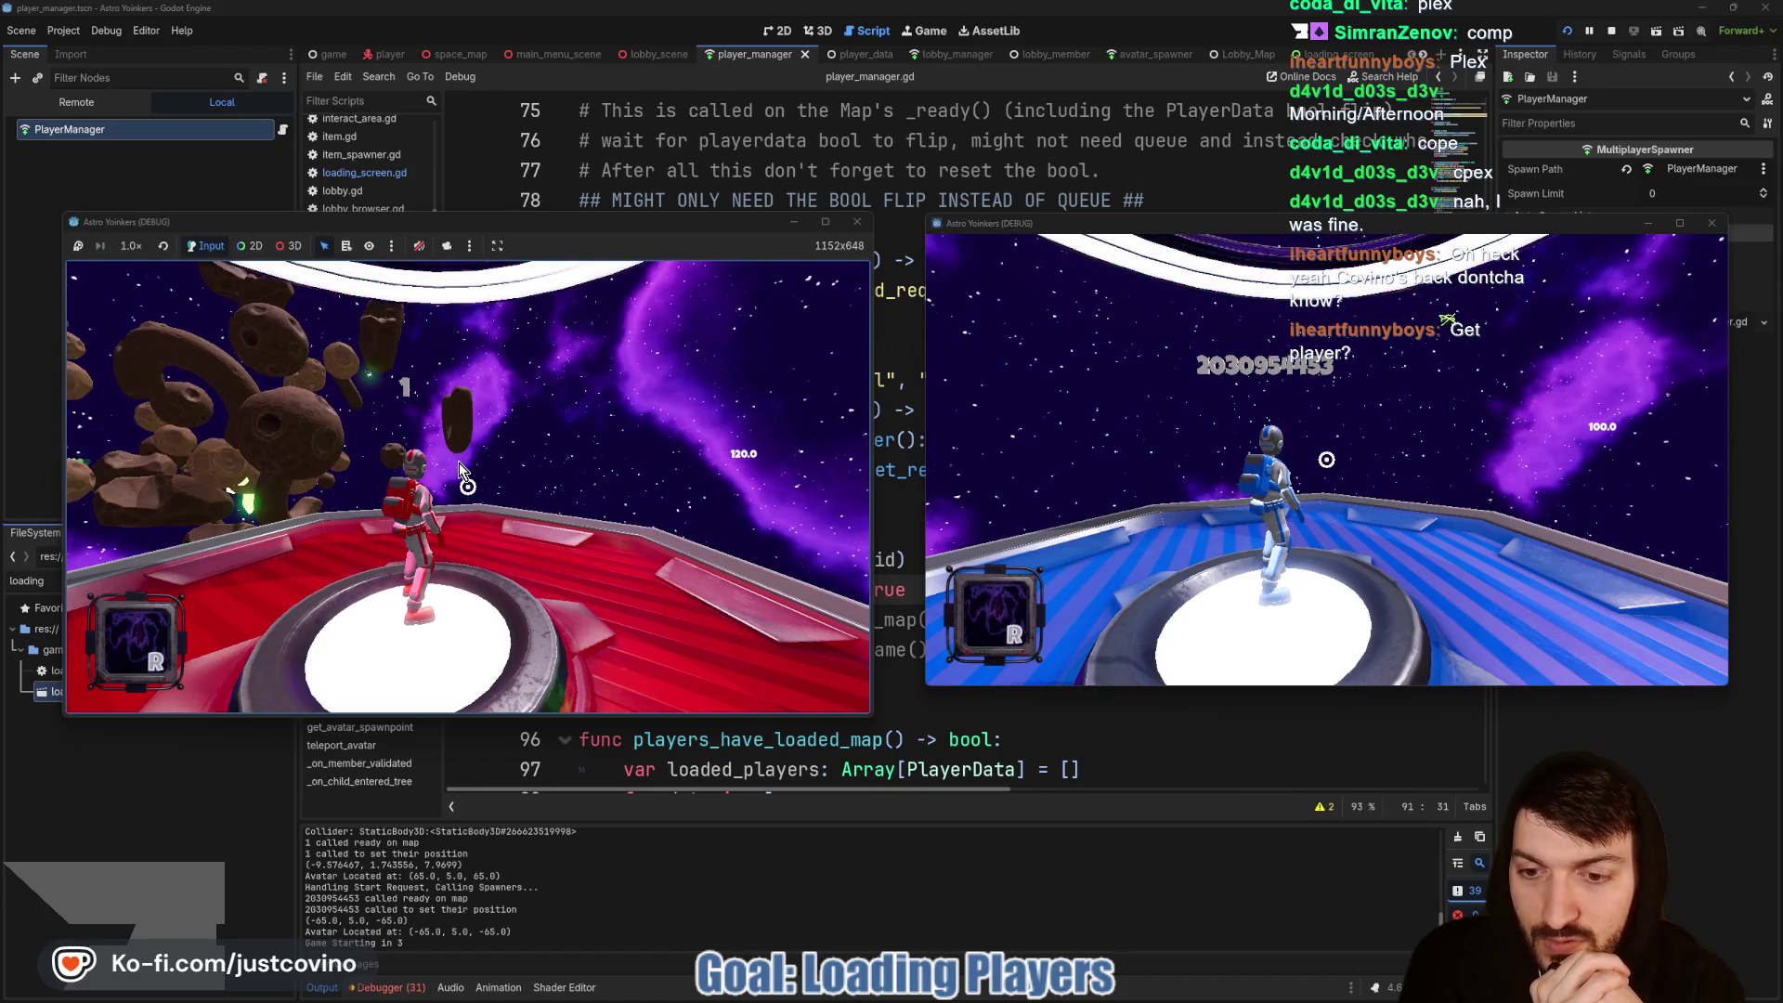
key(F8)
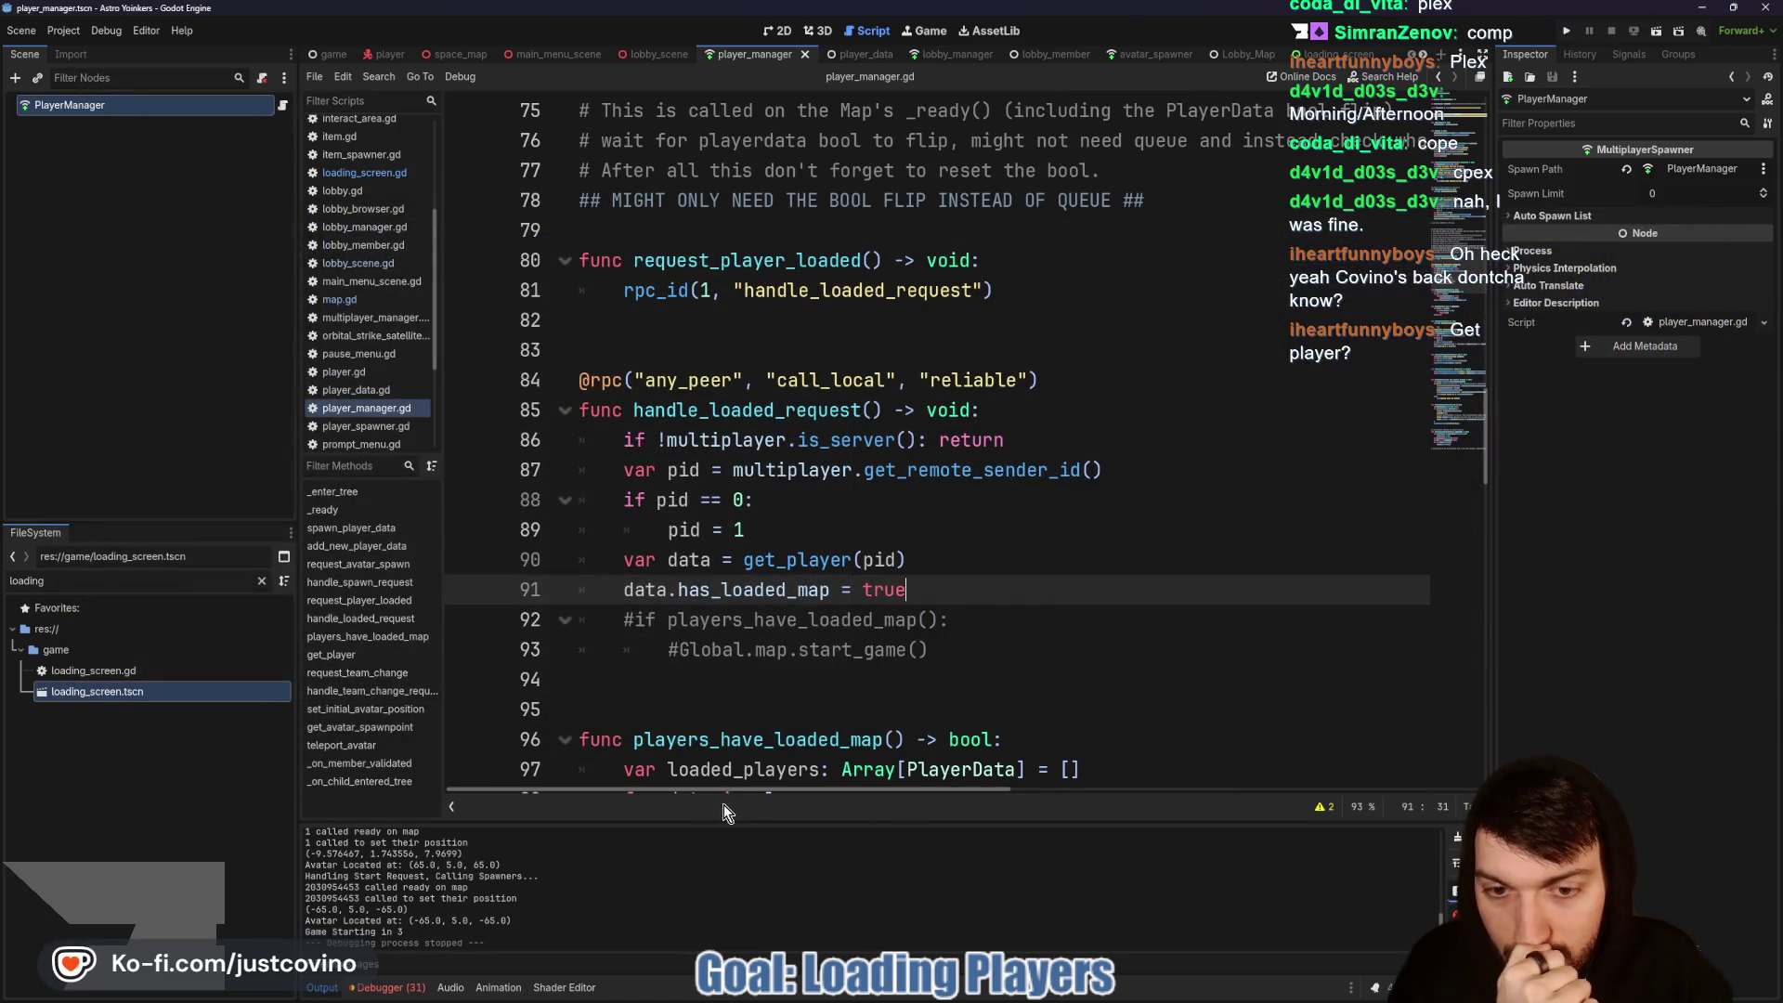
drag(710, 822, 765, 130)
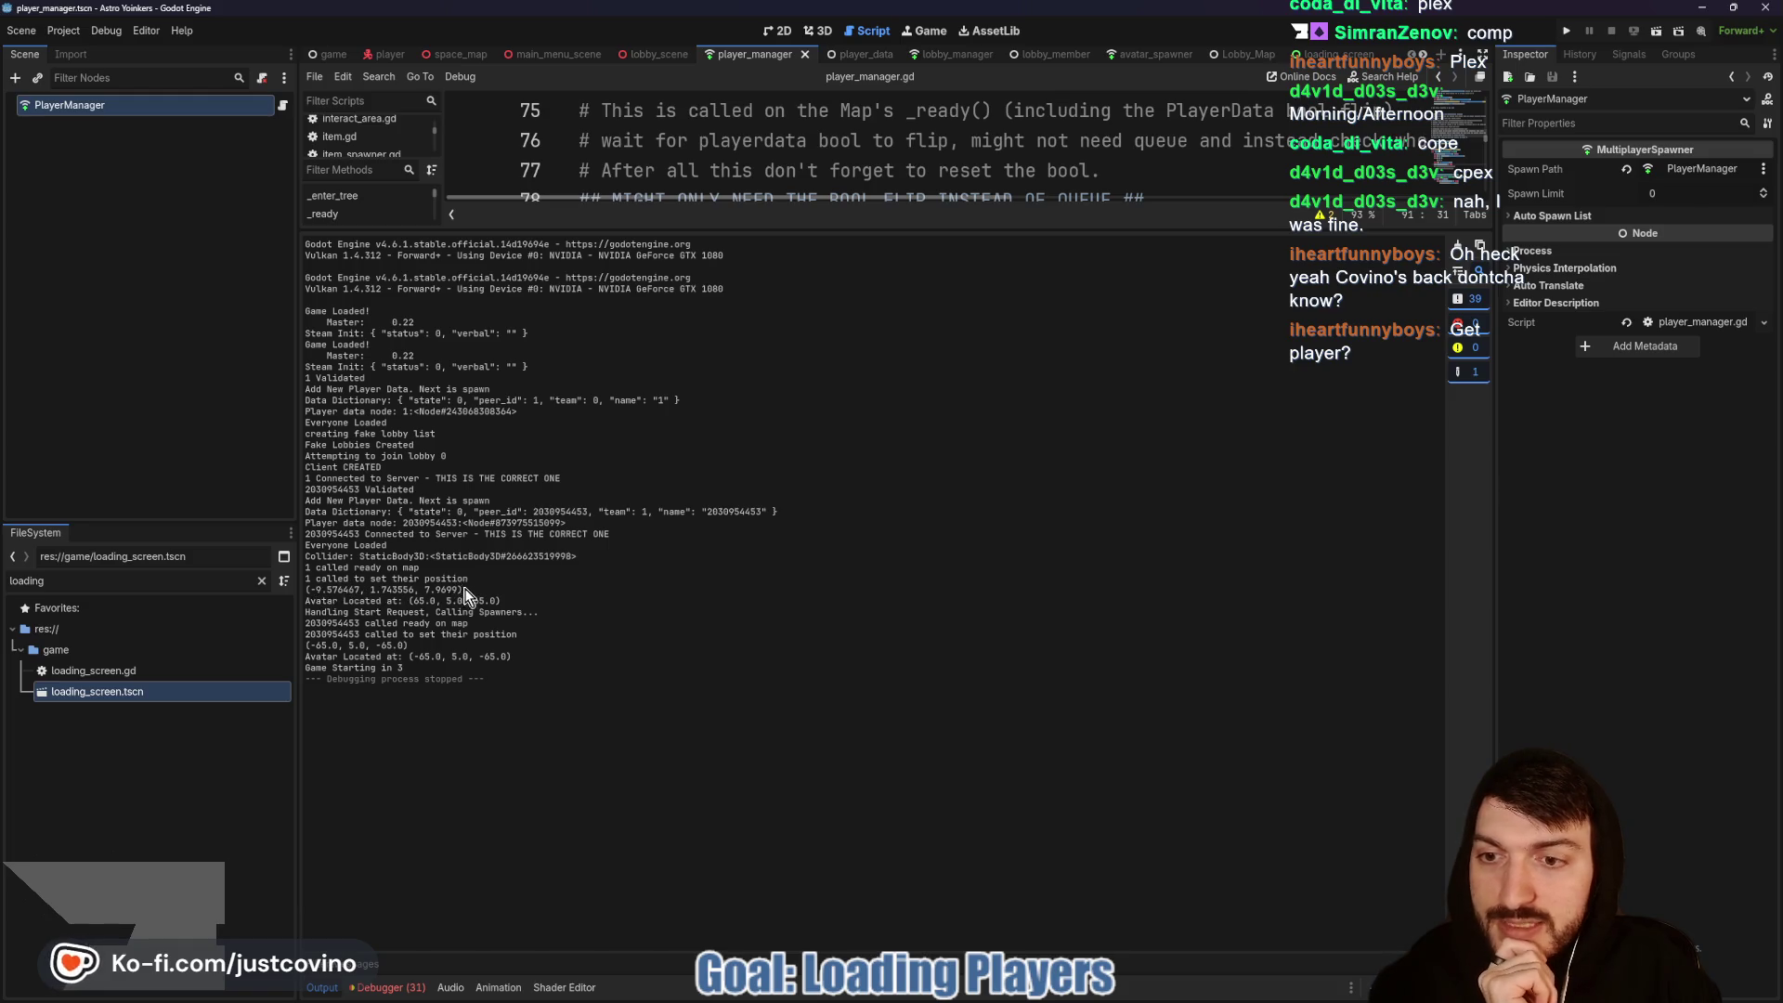
drag(465, 591, 307, 589)
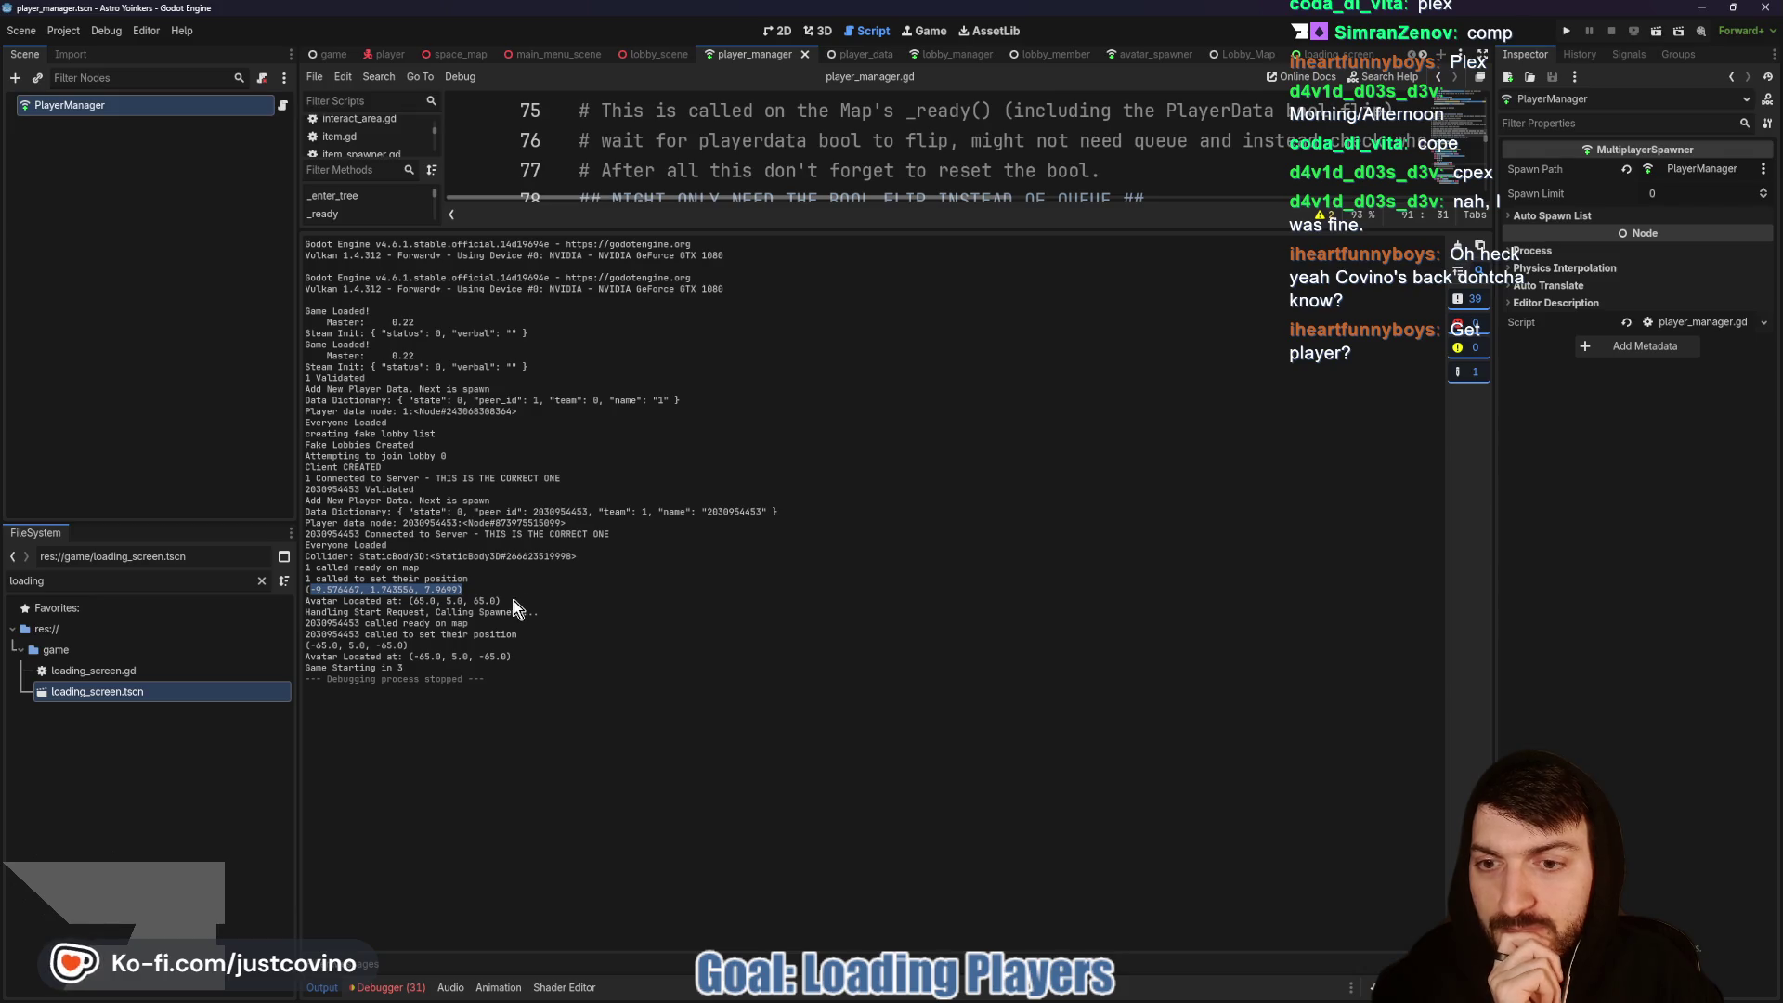
drag(502, 601, 300, 601)
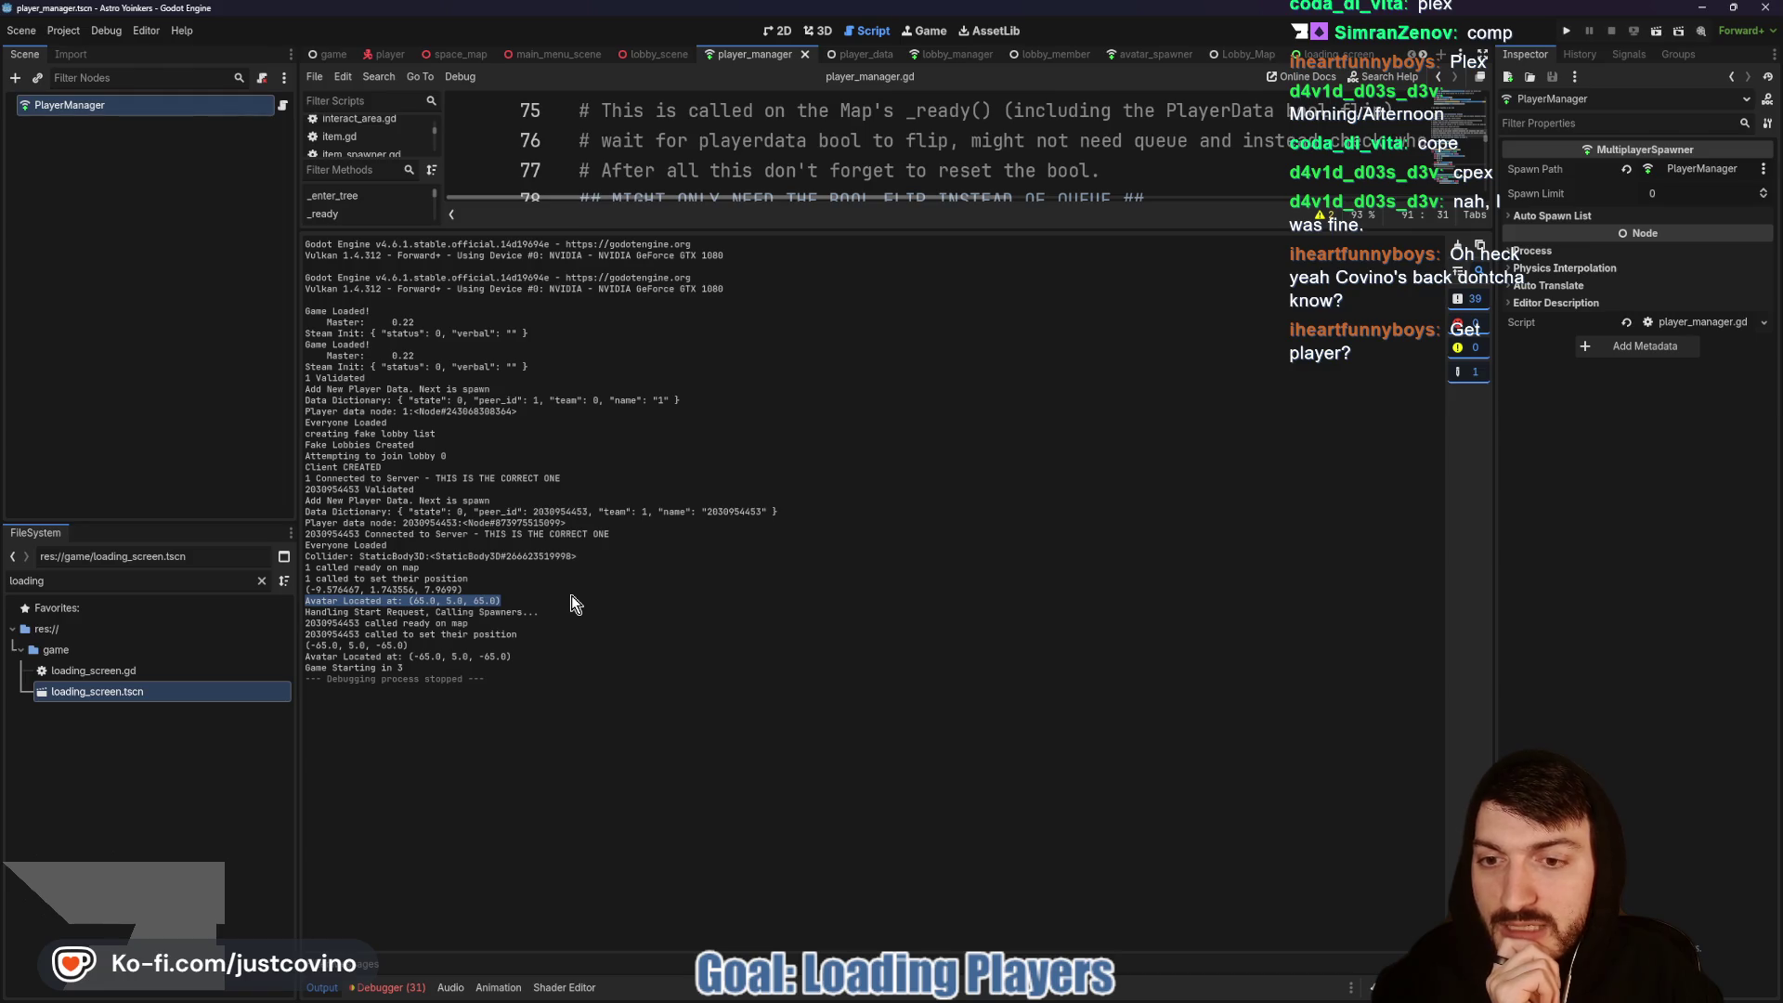
drag(409, 646, 308, 647)
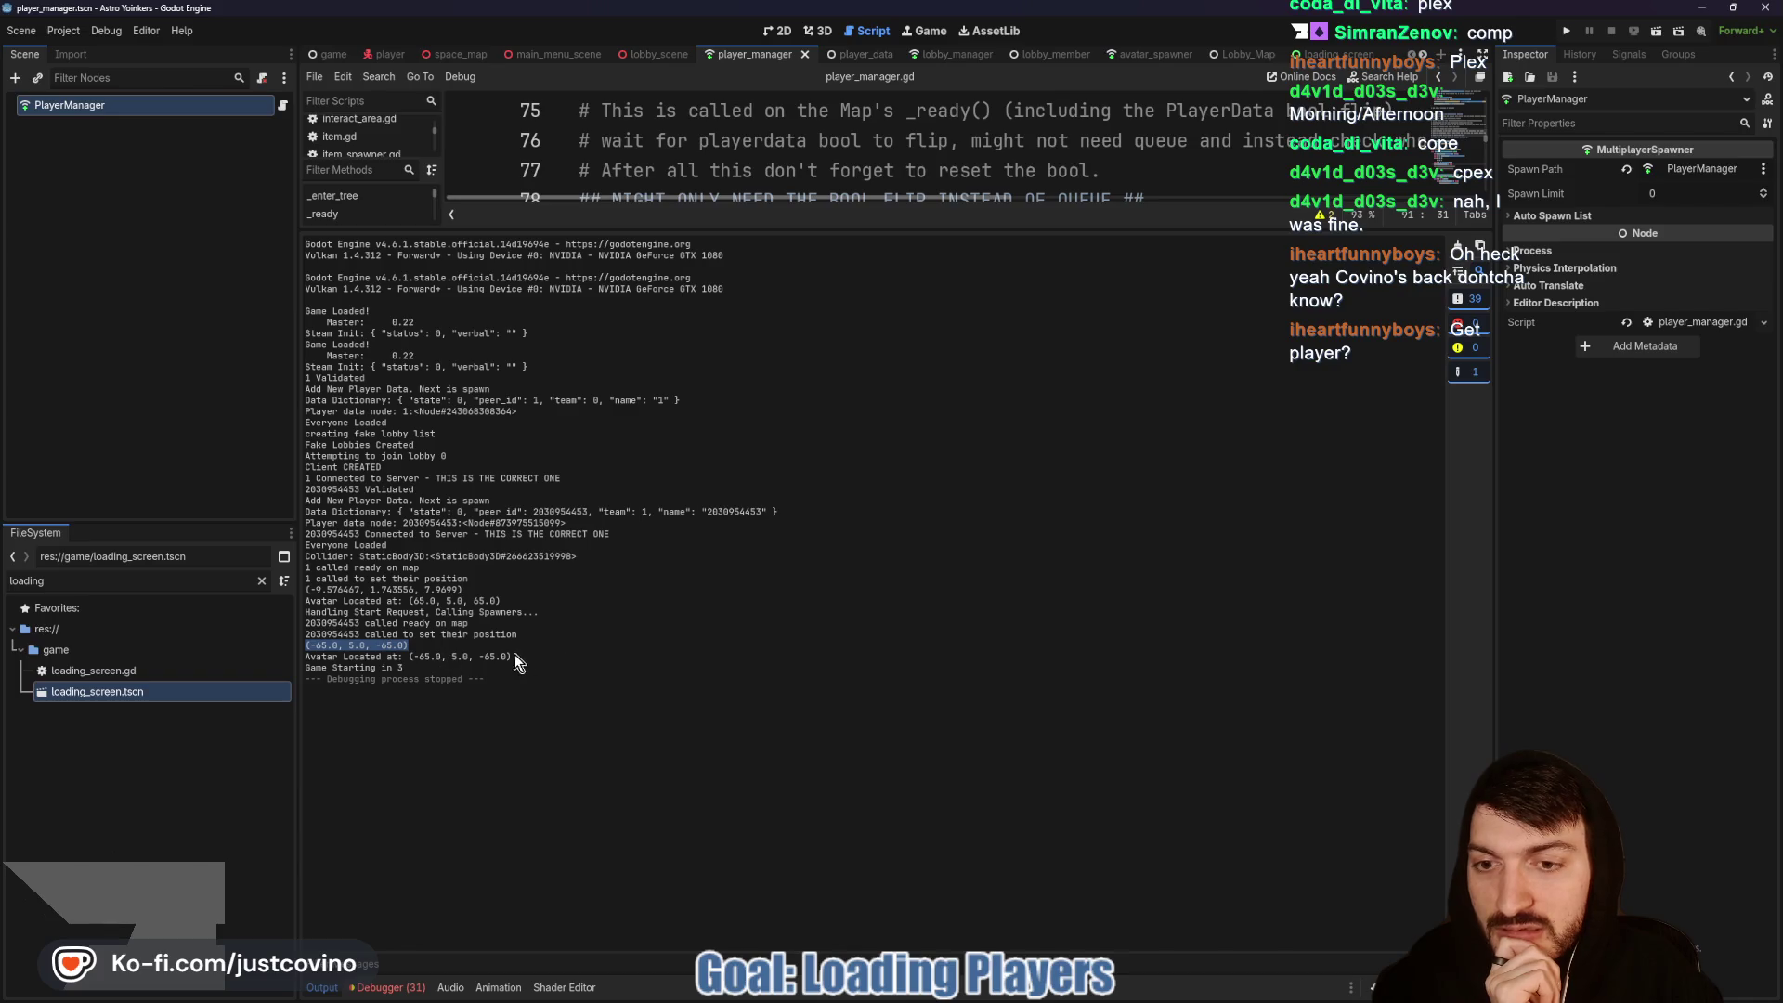
drag(513, 656, 429, 656)
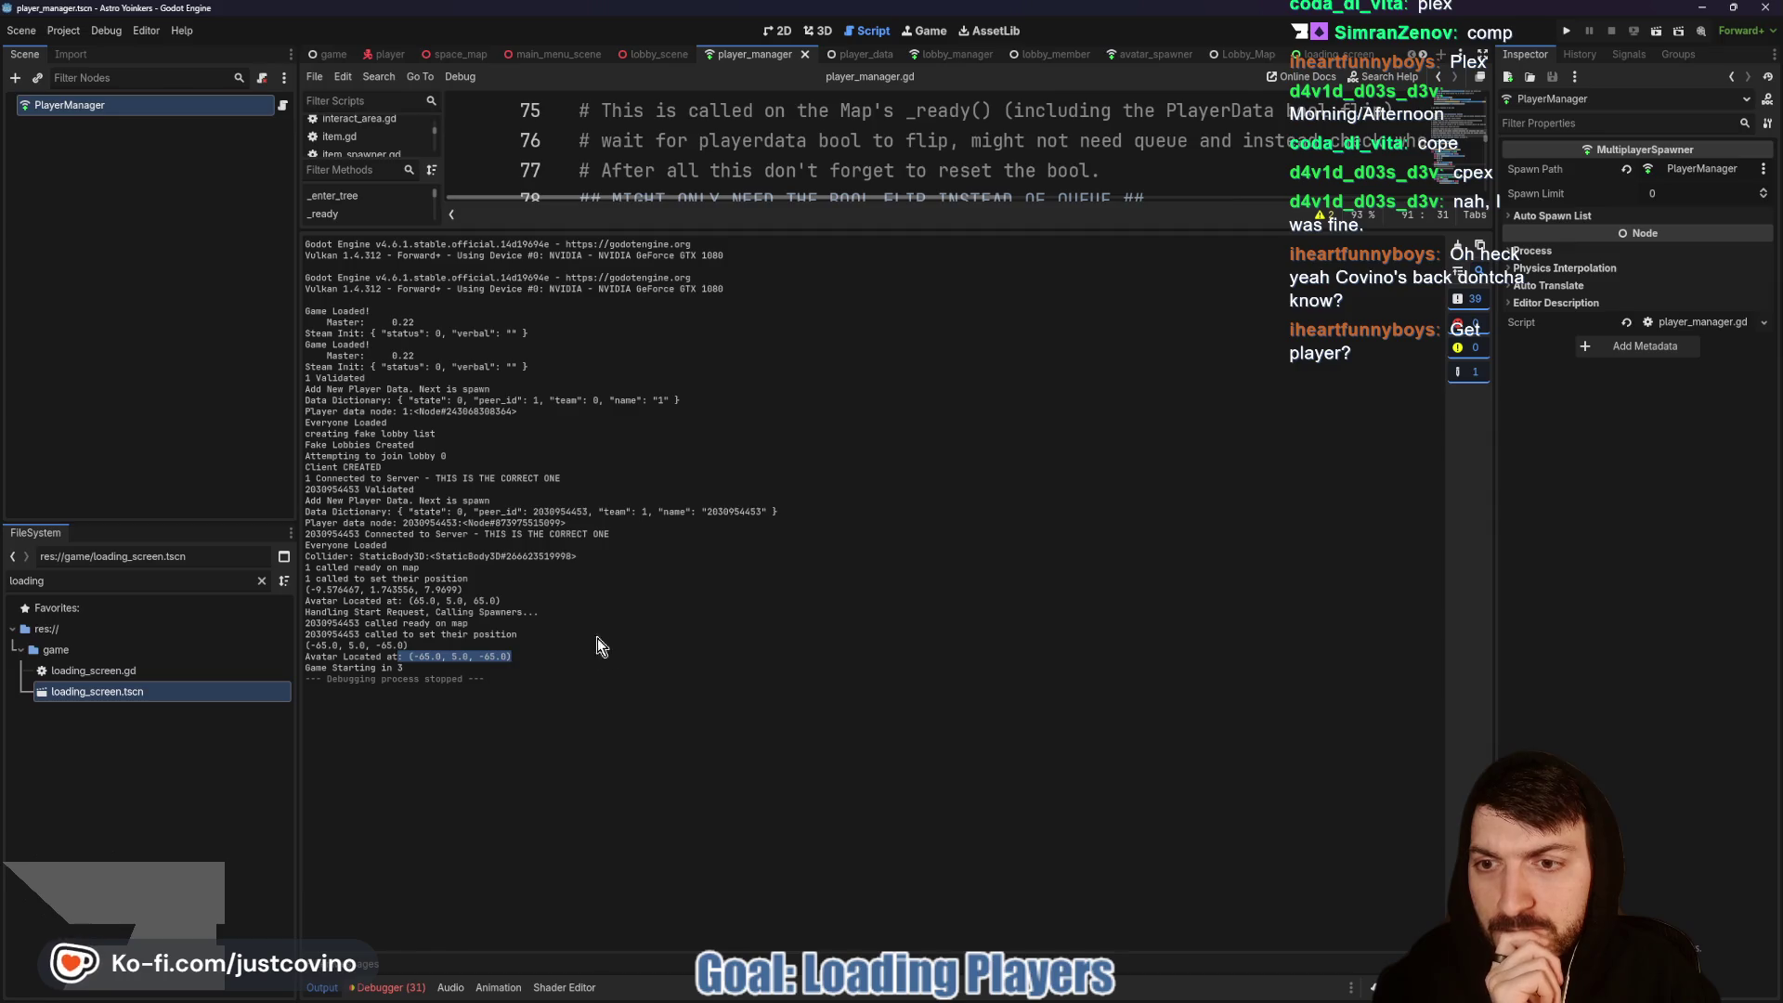
drag(878, 232, 927, 809)
scroll(938, 548, down, 2)
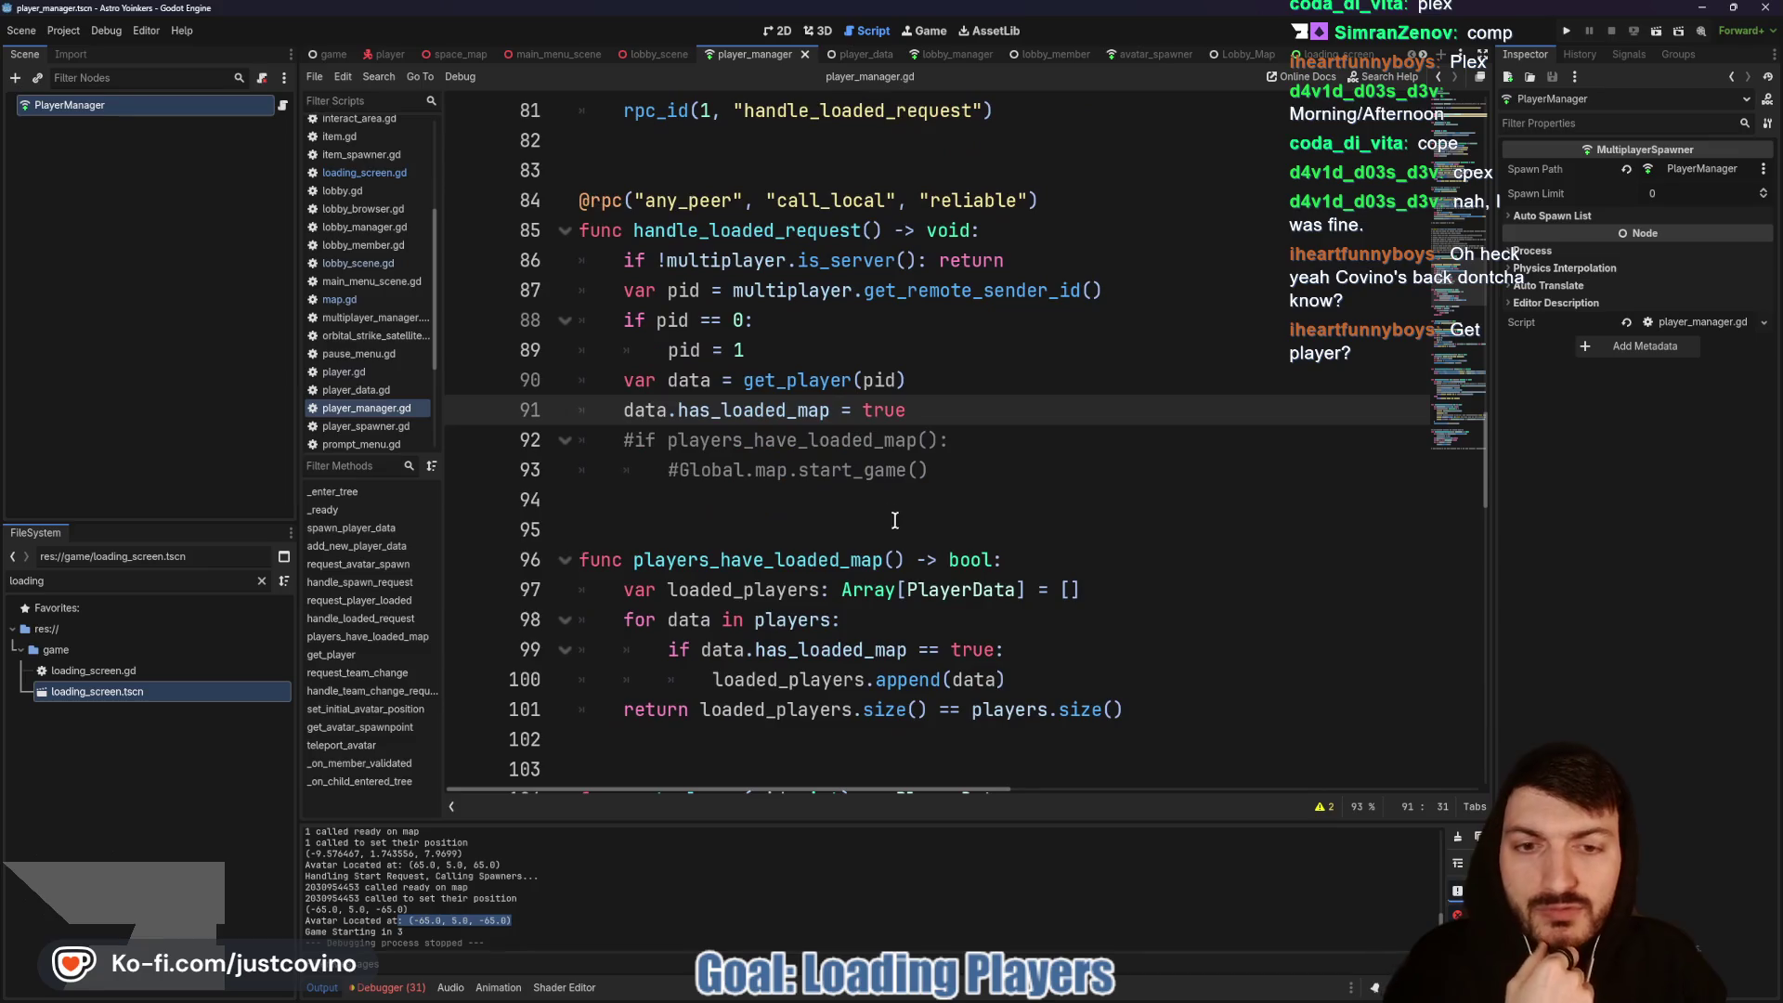
scroll(836, 502, down, 1)
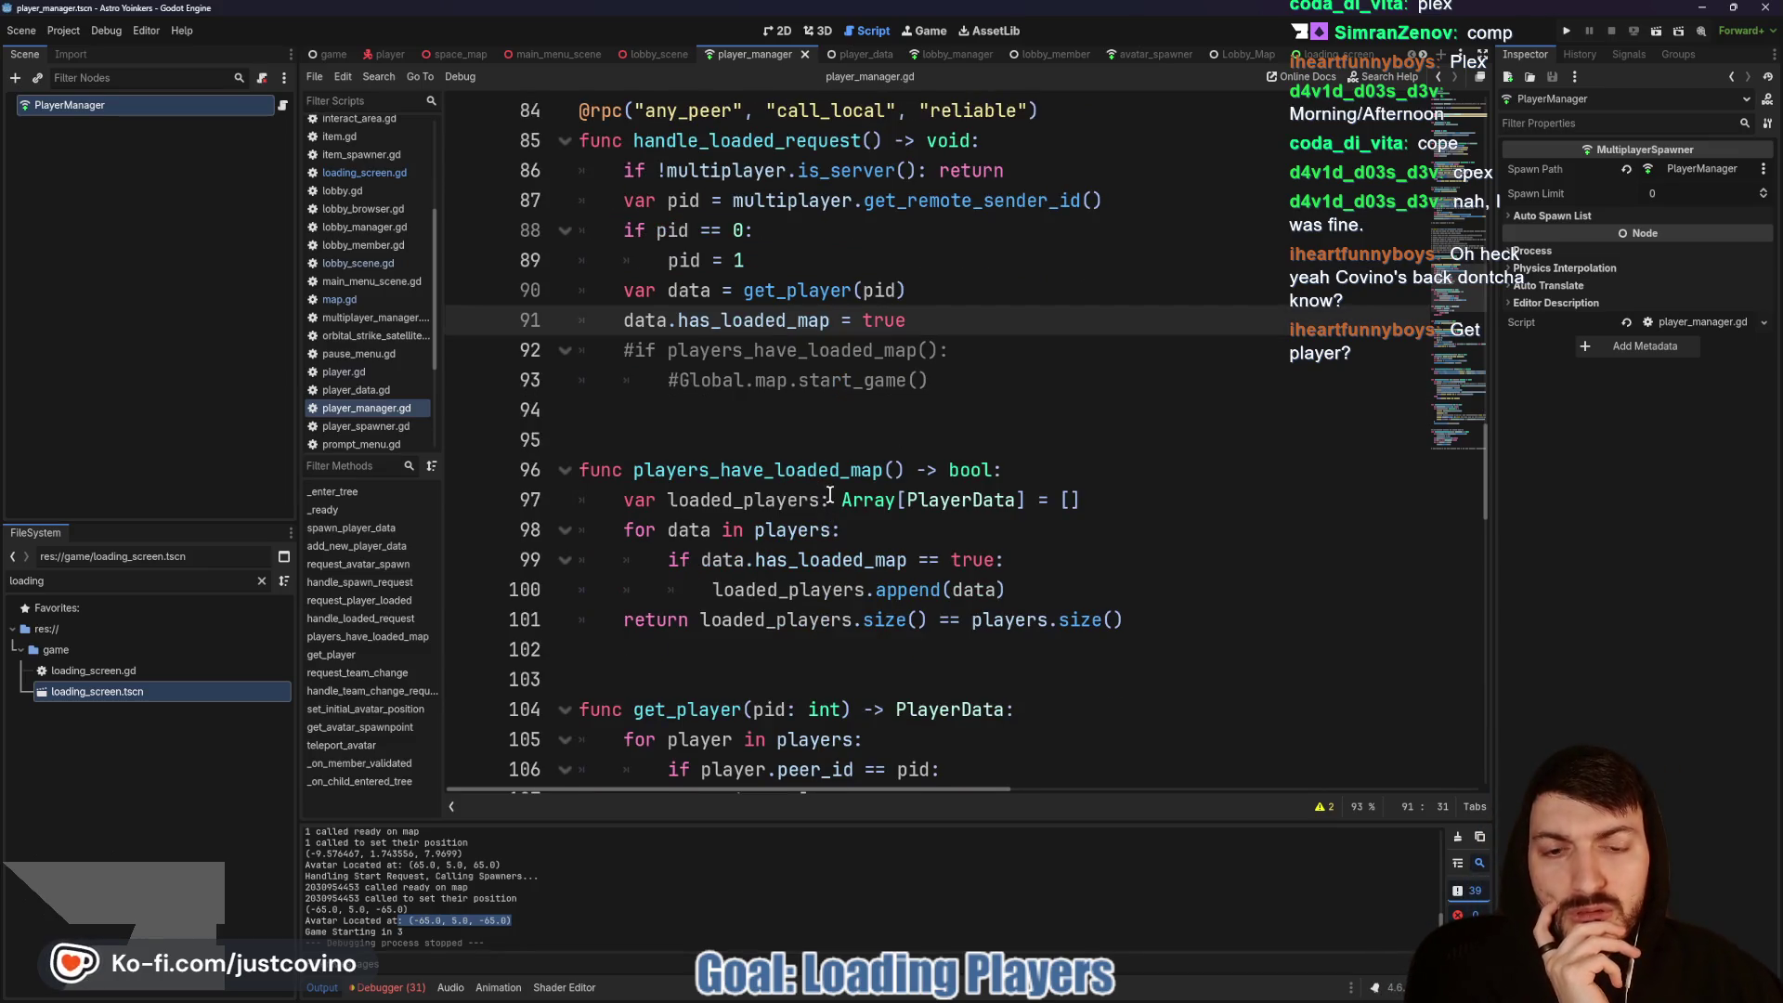
scroll(825, 493, down, 3)
scroll(830, 496, down, 2)
scroll(733, 520, up, 5)
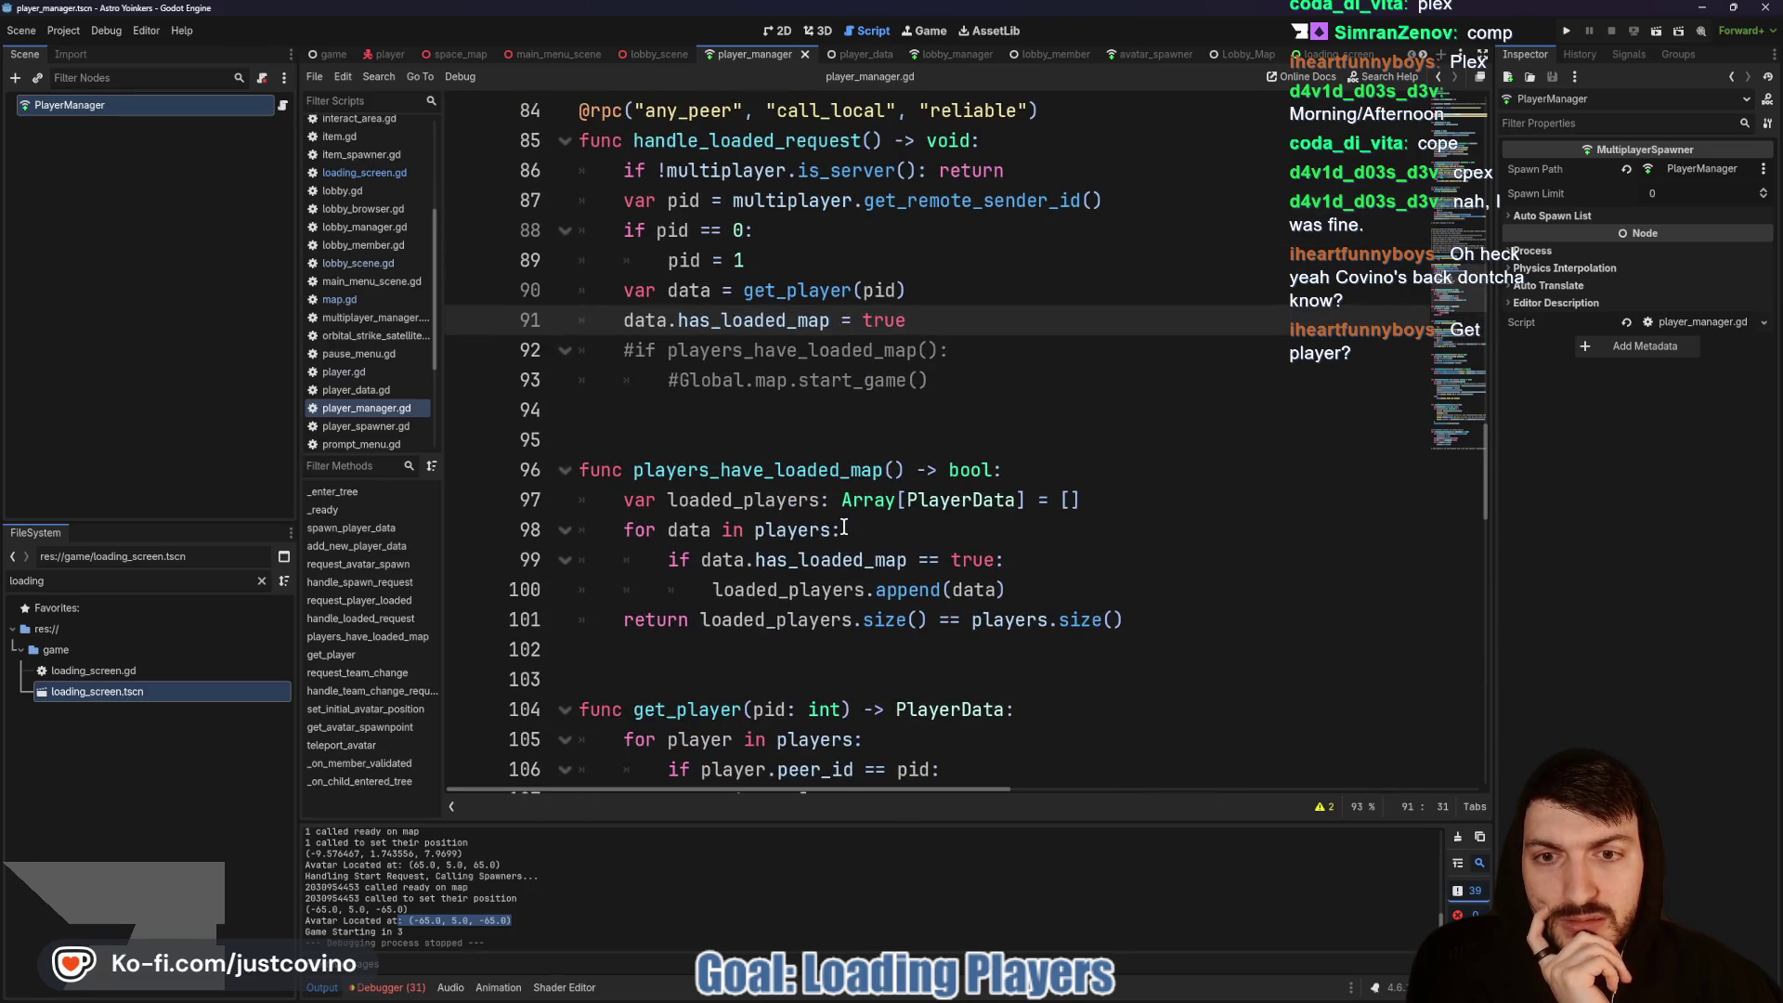
scroll(843, 527, down, 5)
scroll(843, 527, down, 3)
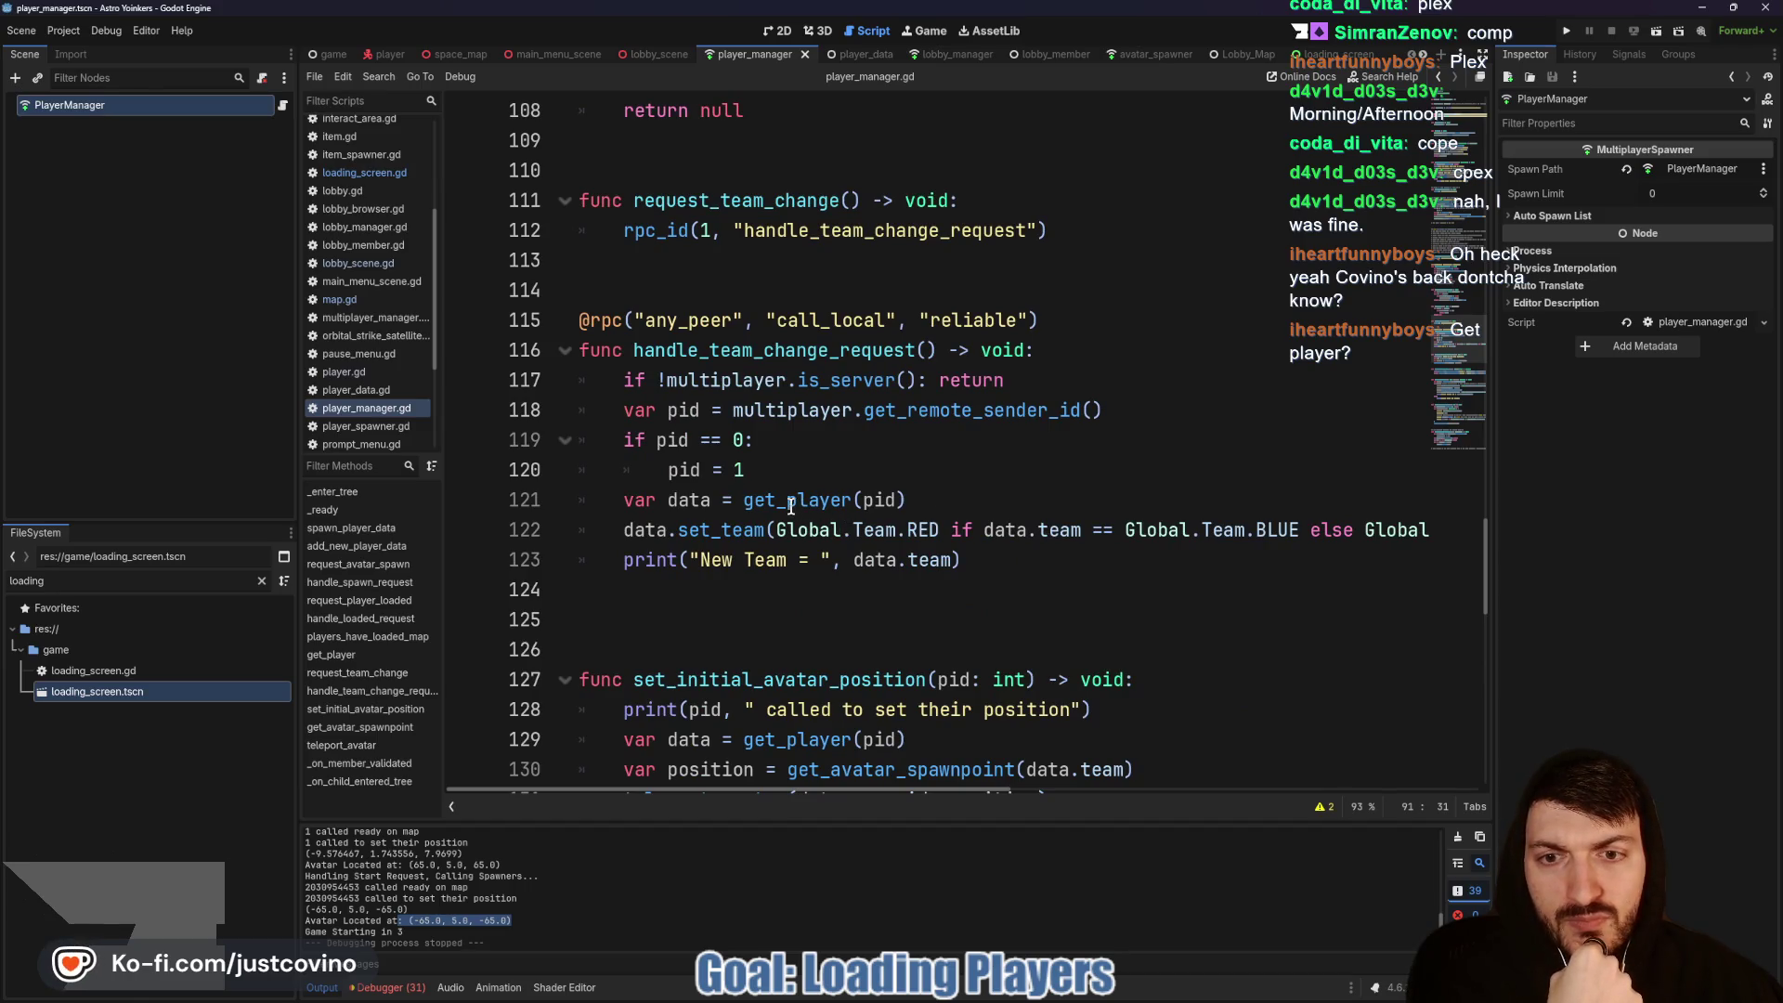
scroll(790, 504, down, 3)
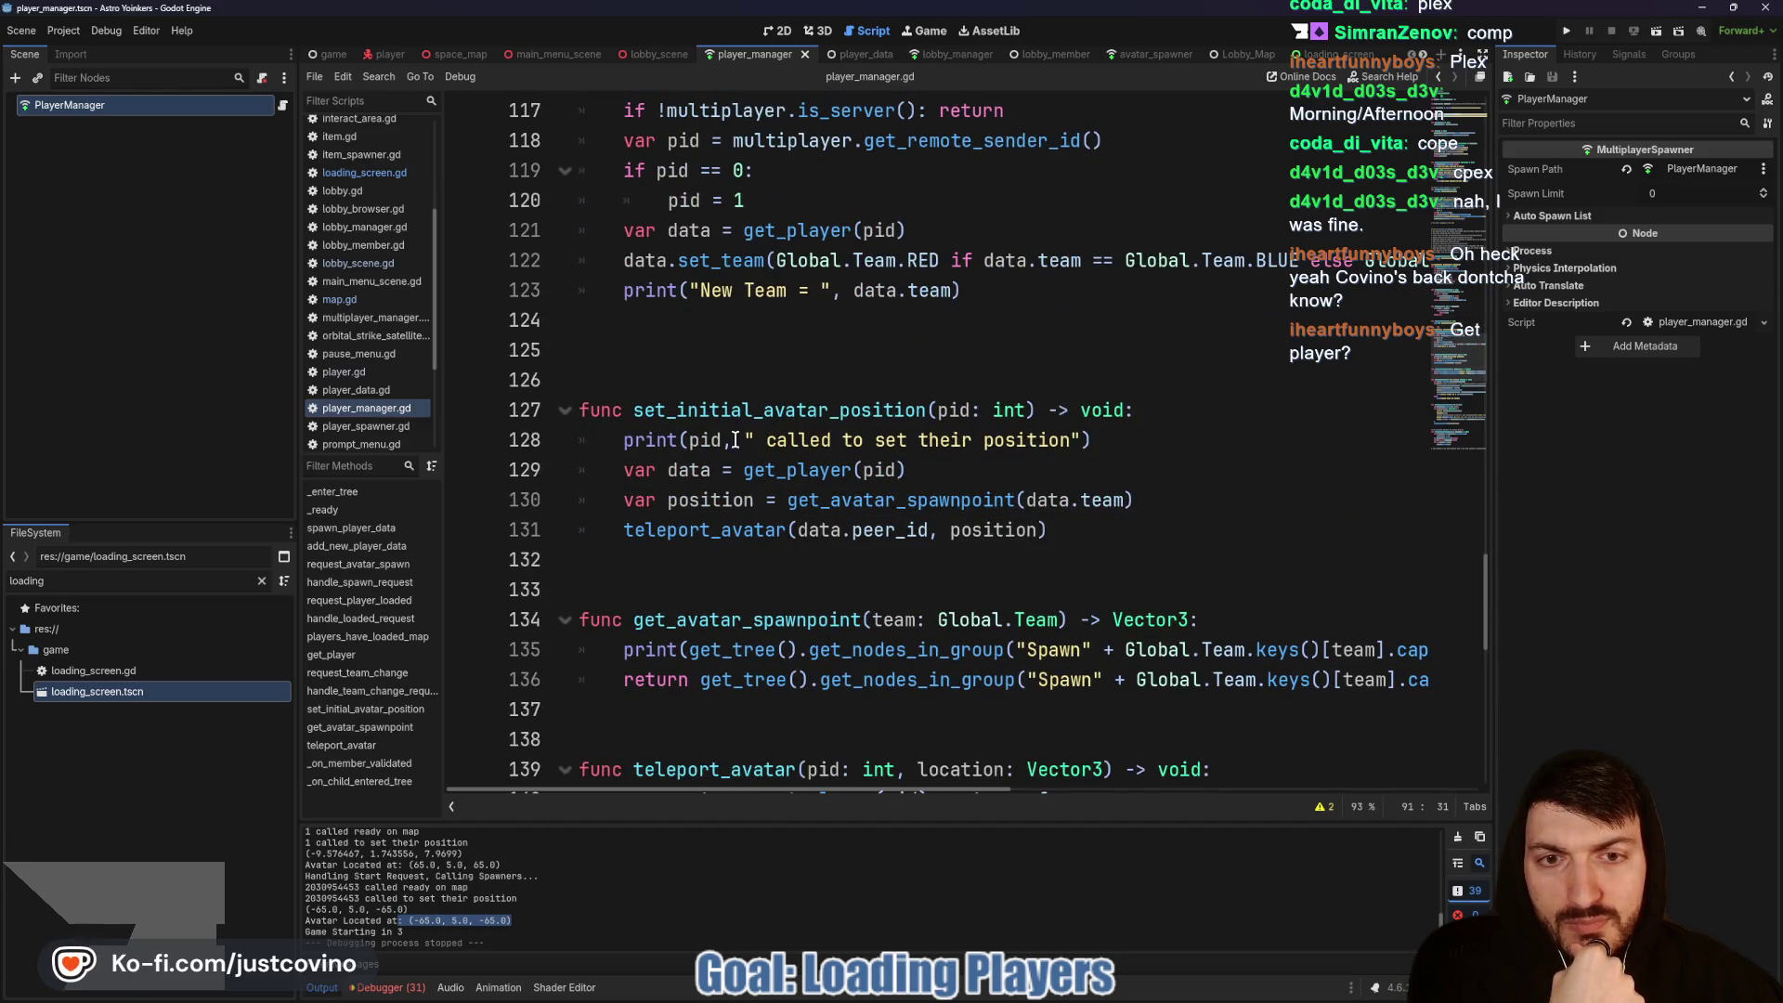
scroll(918, 441, down, 2)
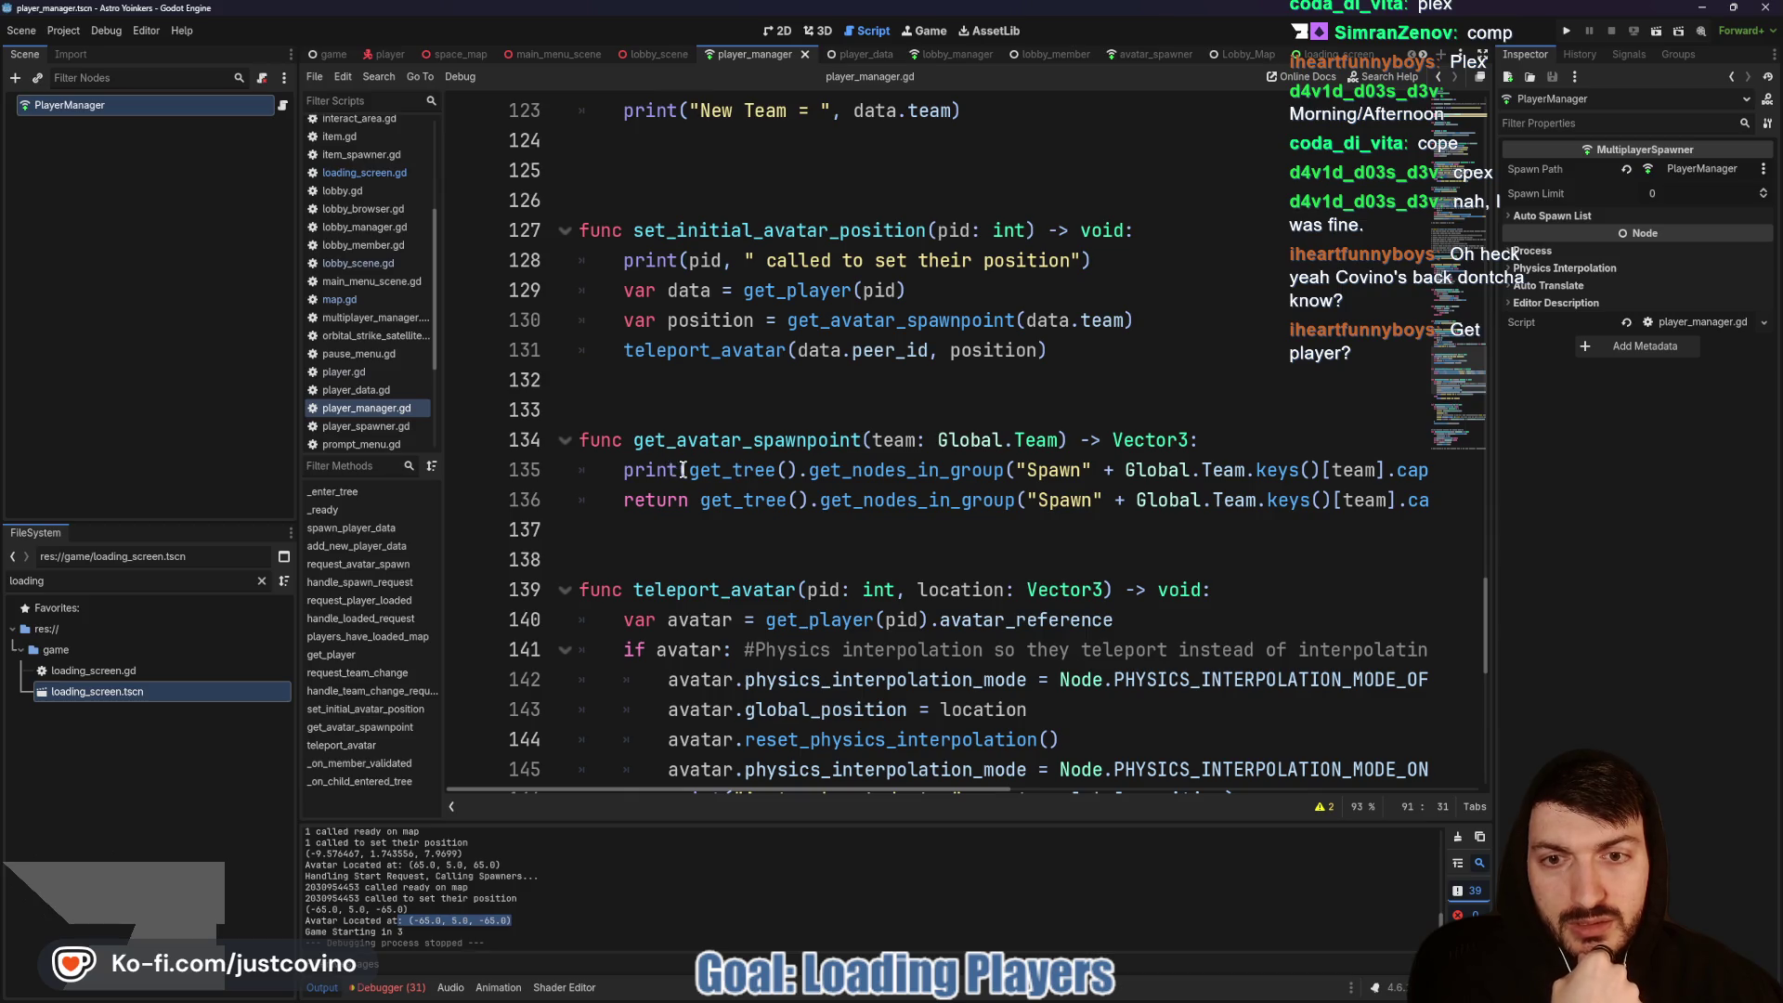
click(690, 471)
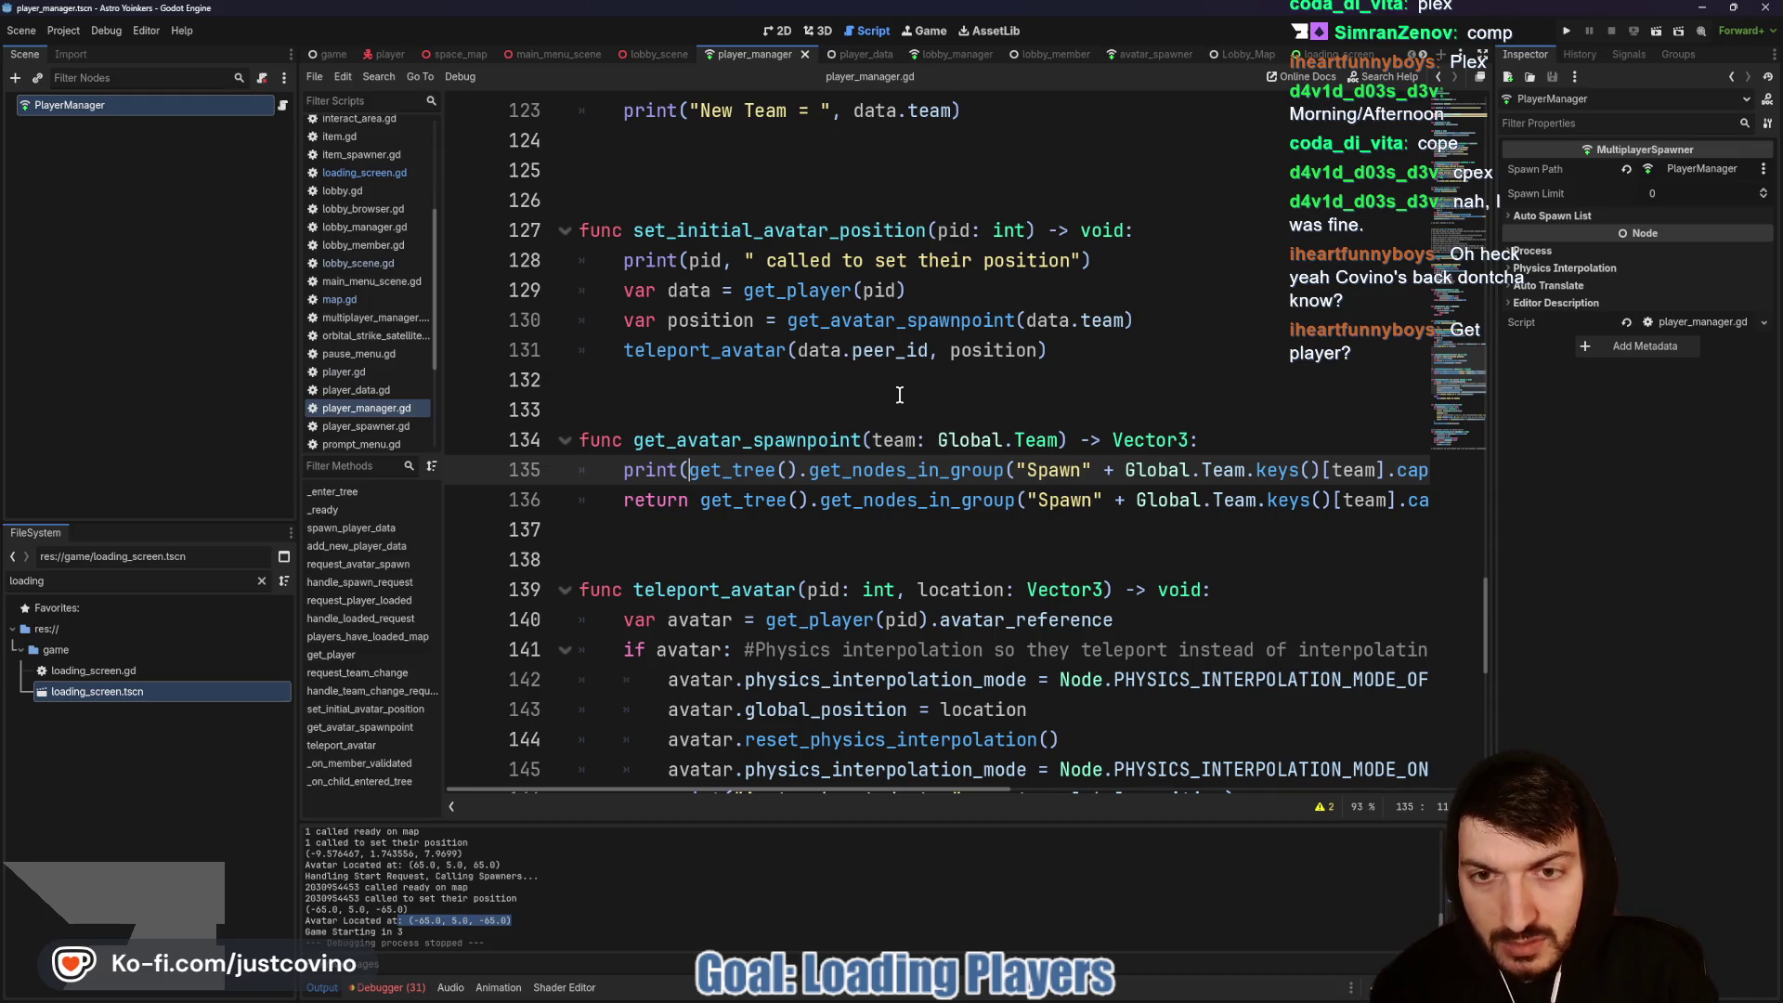
Step: Prefix the spawnpoint debug print on line 135 with "Spawnpoint = ", save, and run the project
text("S")
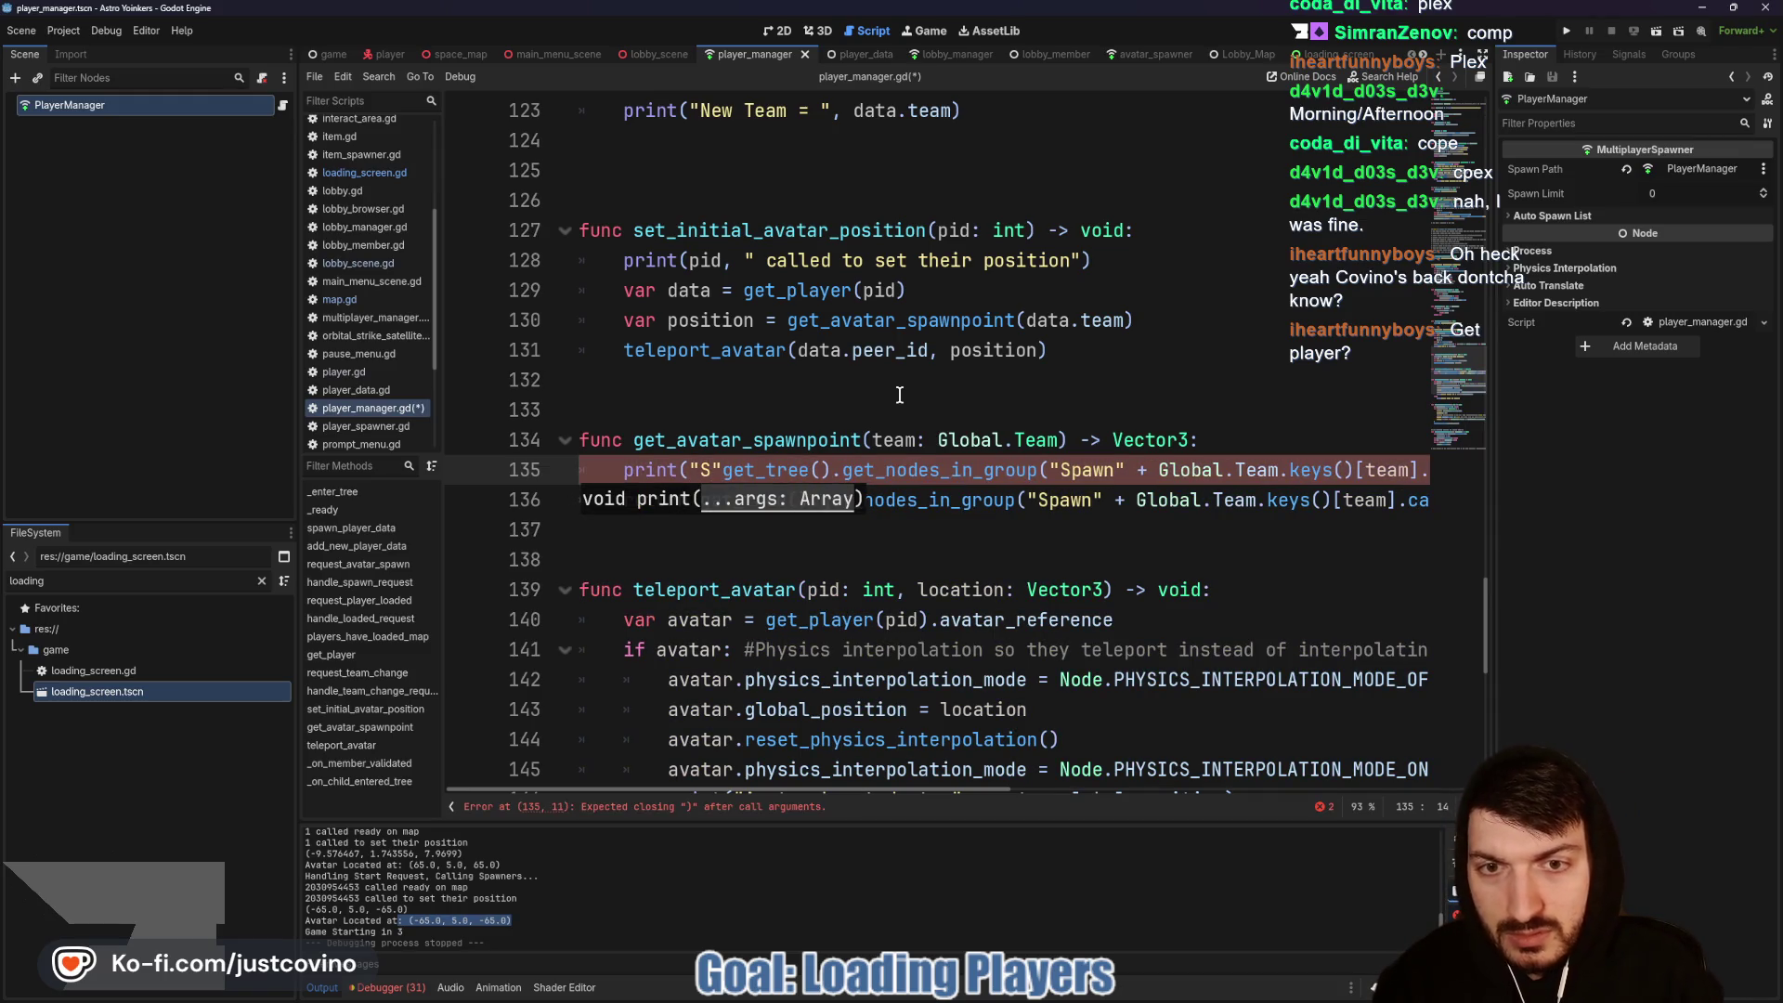
text(pa)
key(BackSpace)
key(BackSpace)
text(pawnpoint = )
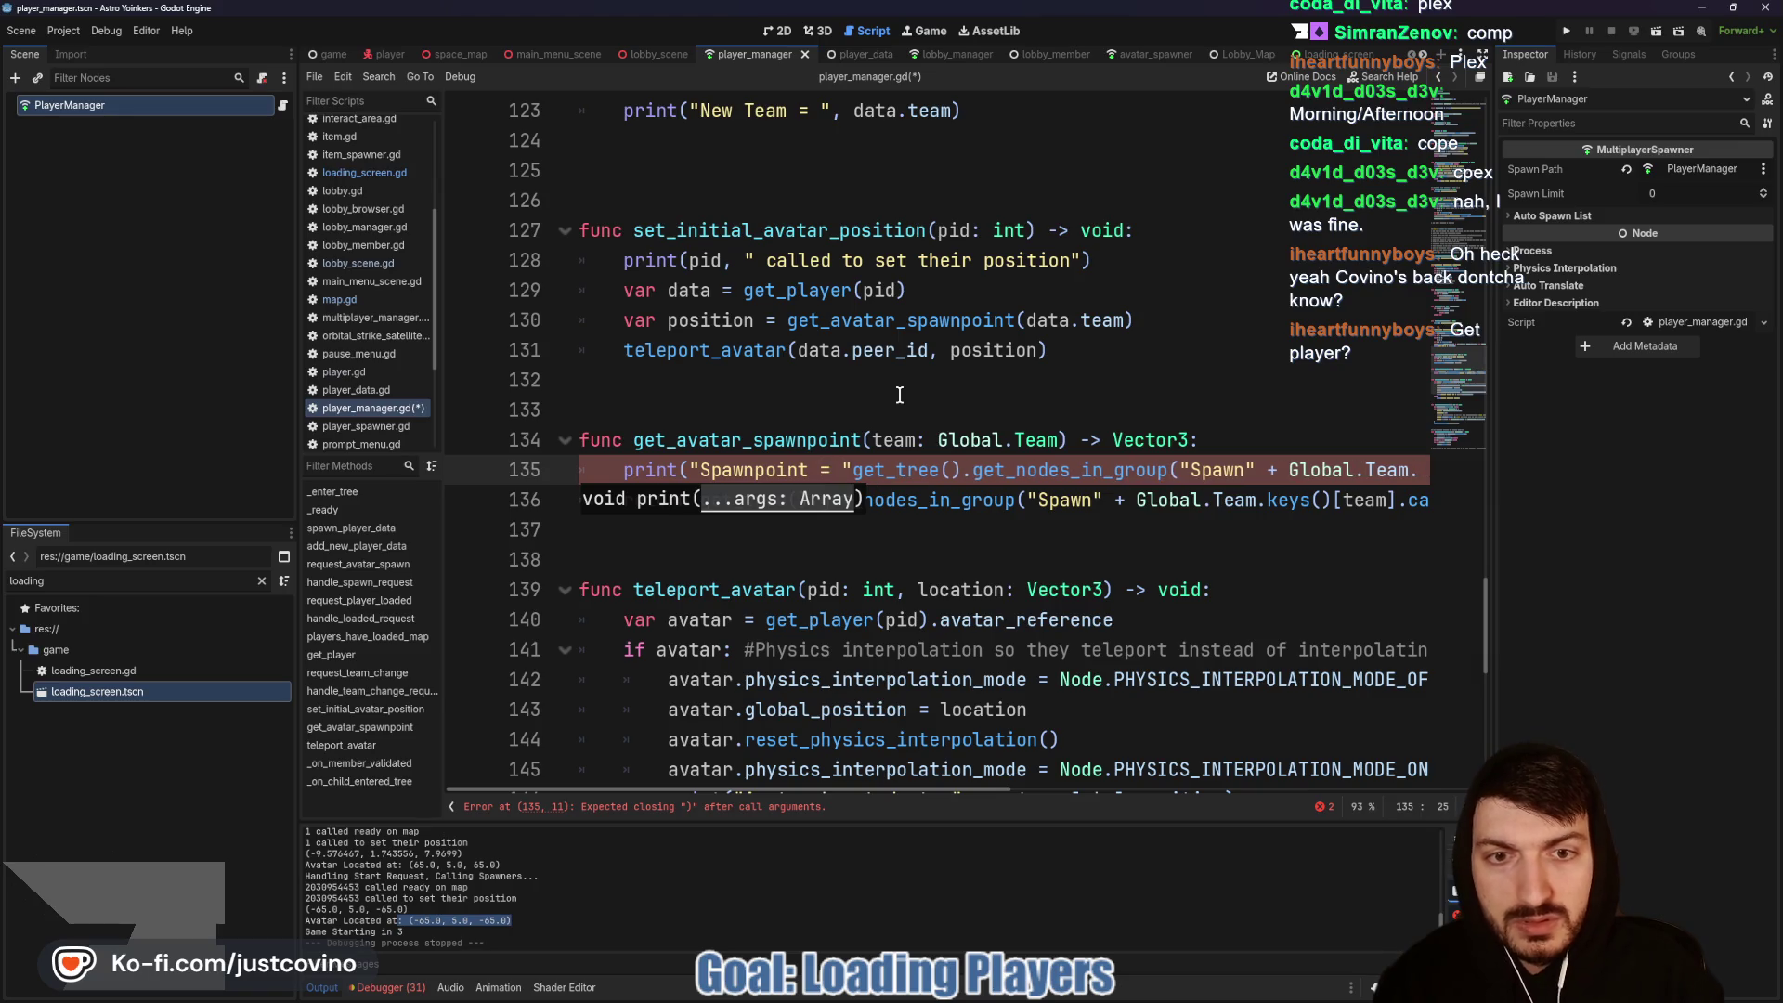
text(,)
click(922, 410)
key(ctrl+s)
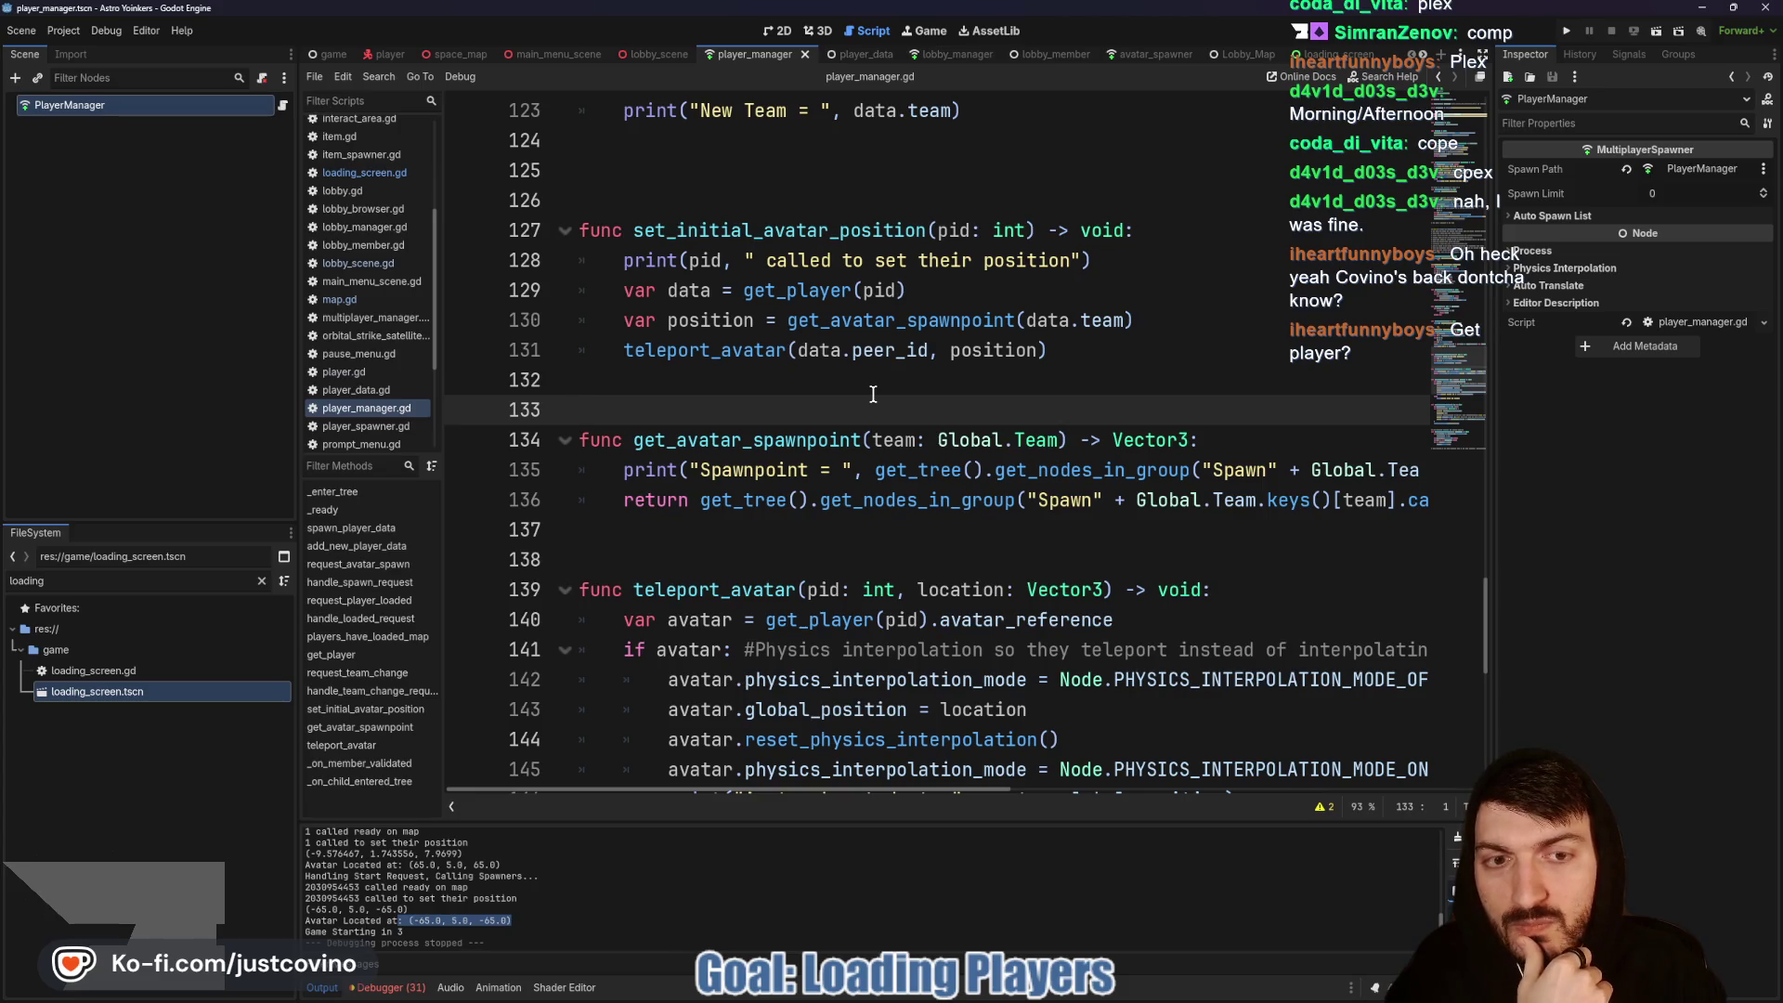
click(1568, 31)
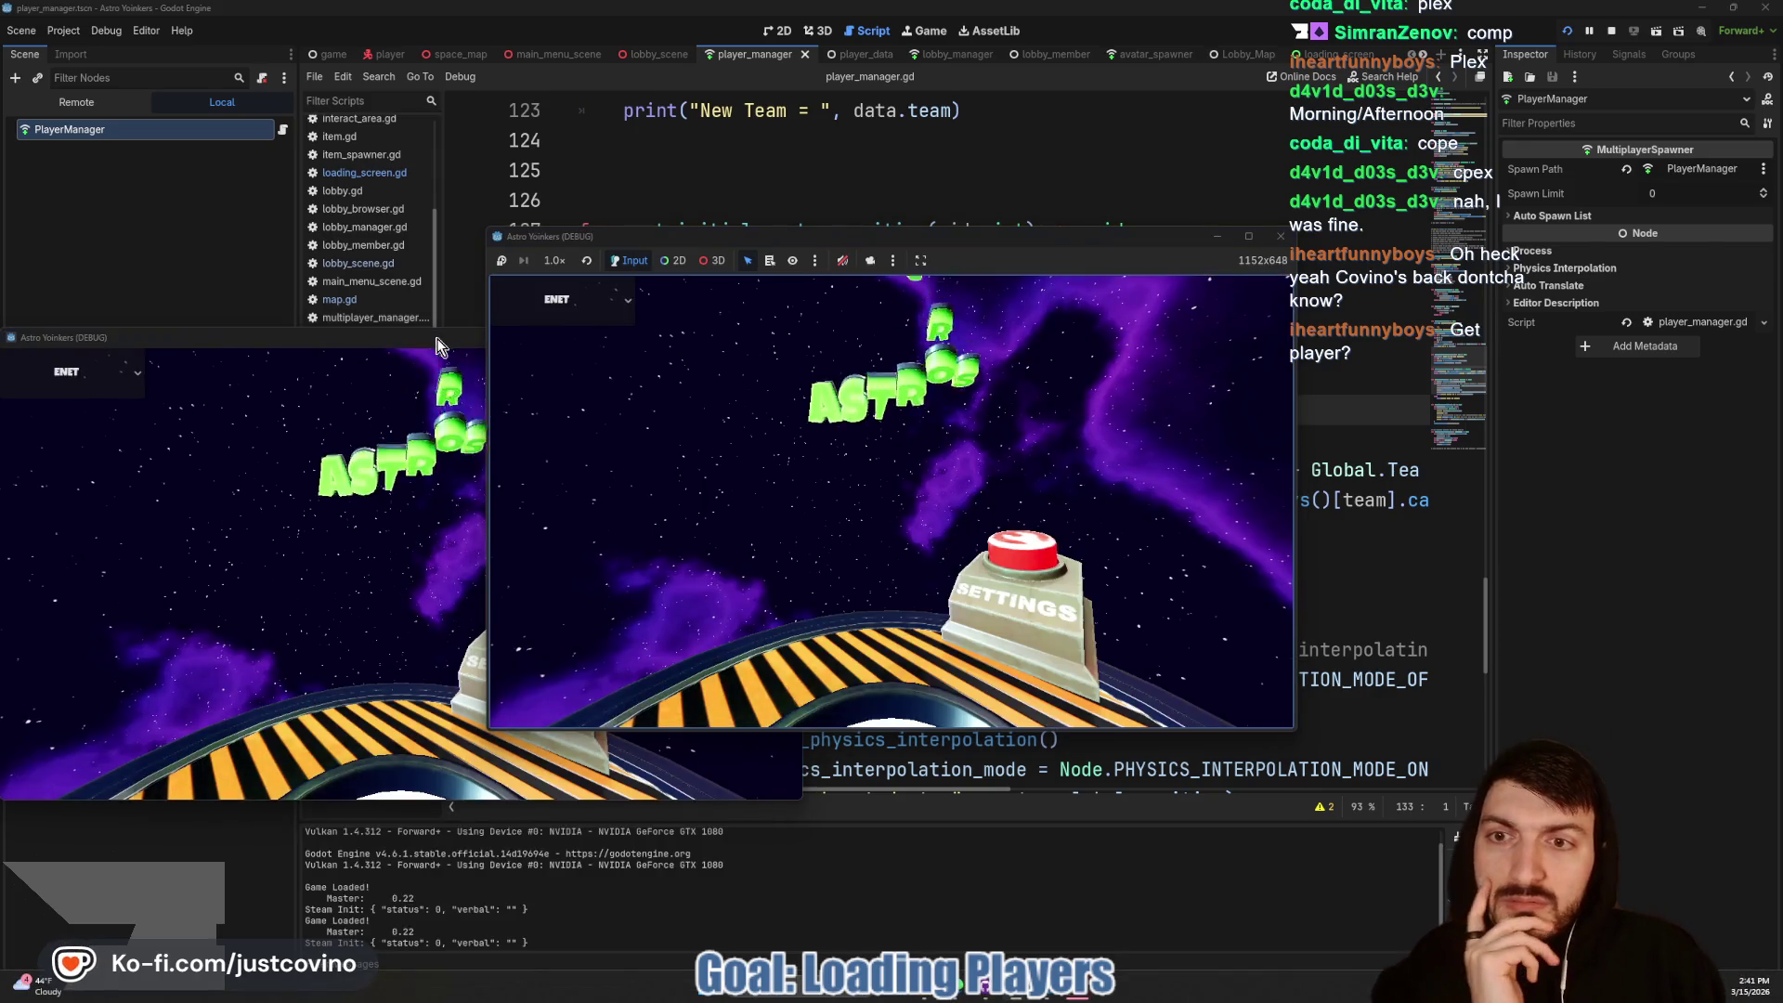
Step: Place the game windows side by side, host a lobby in one and join it from the other
drag(441, 341, 1248, 239)
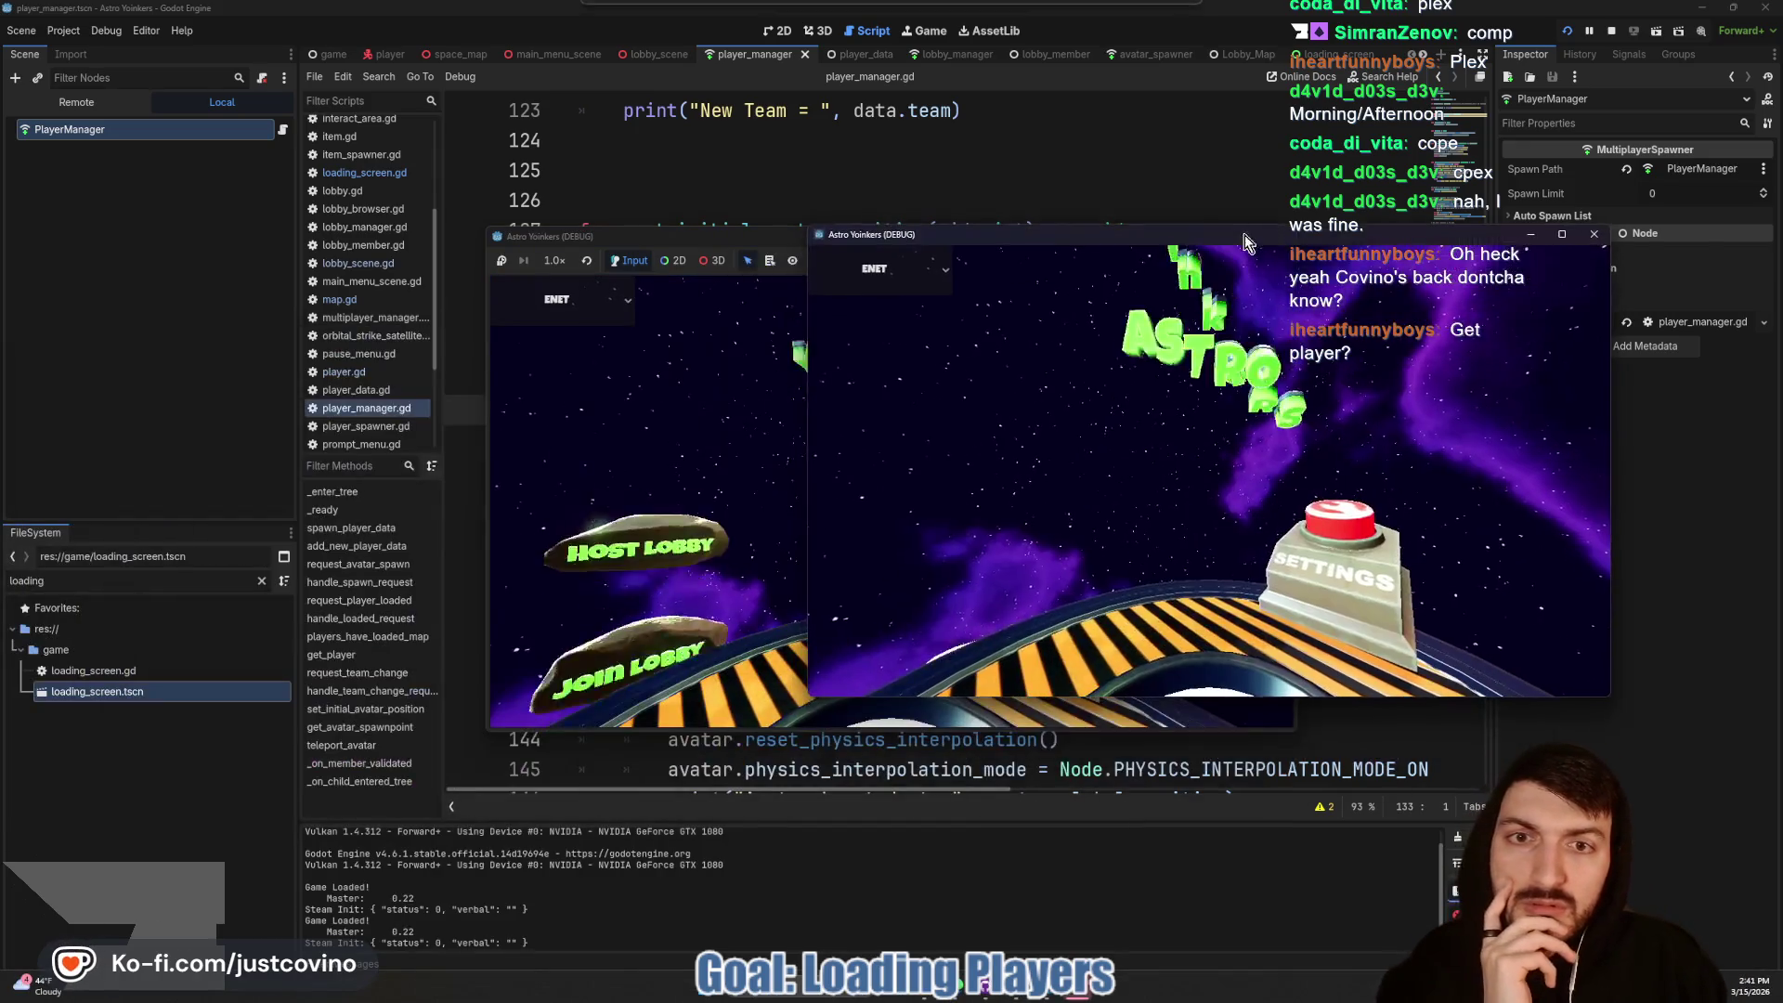
drag(743, 242, 266, 240)
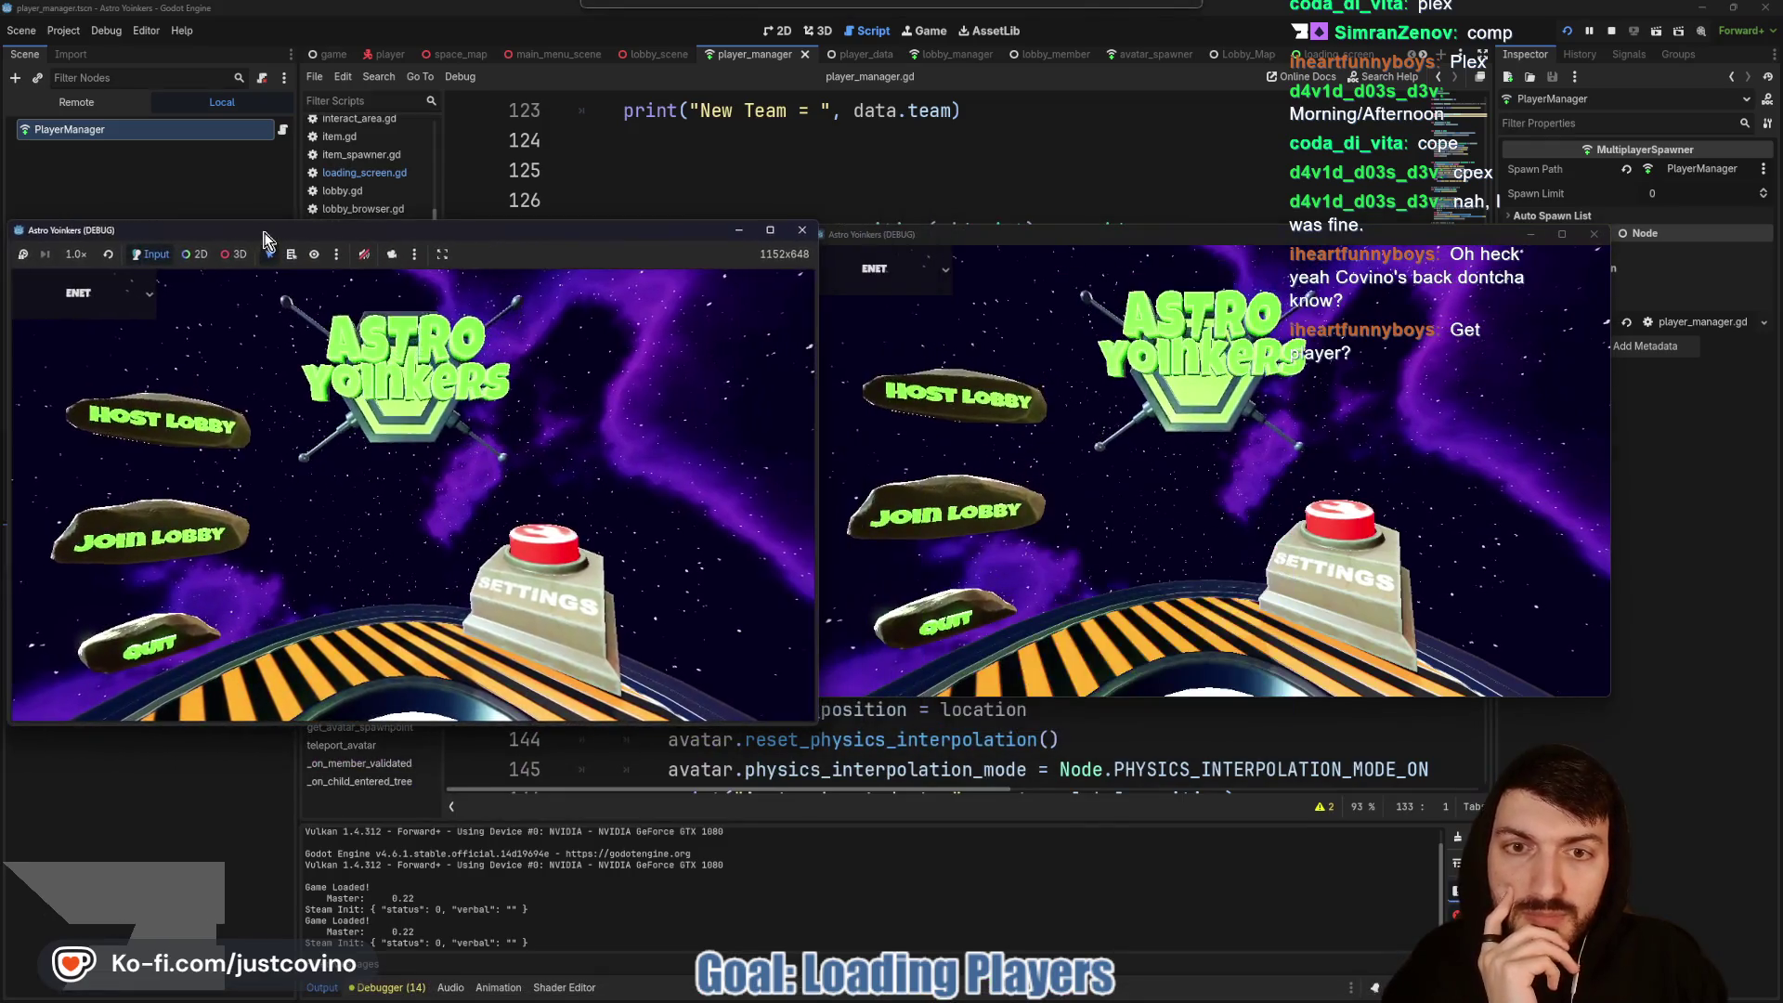
click(158, 422)
click(390, 431)
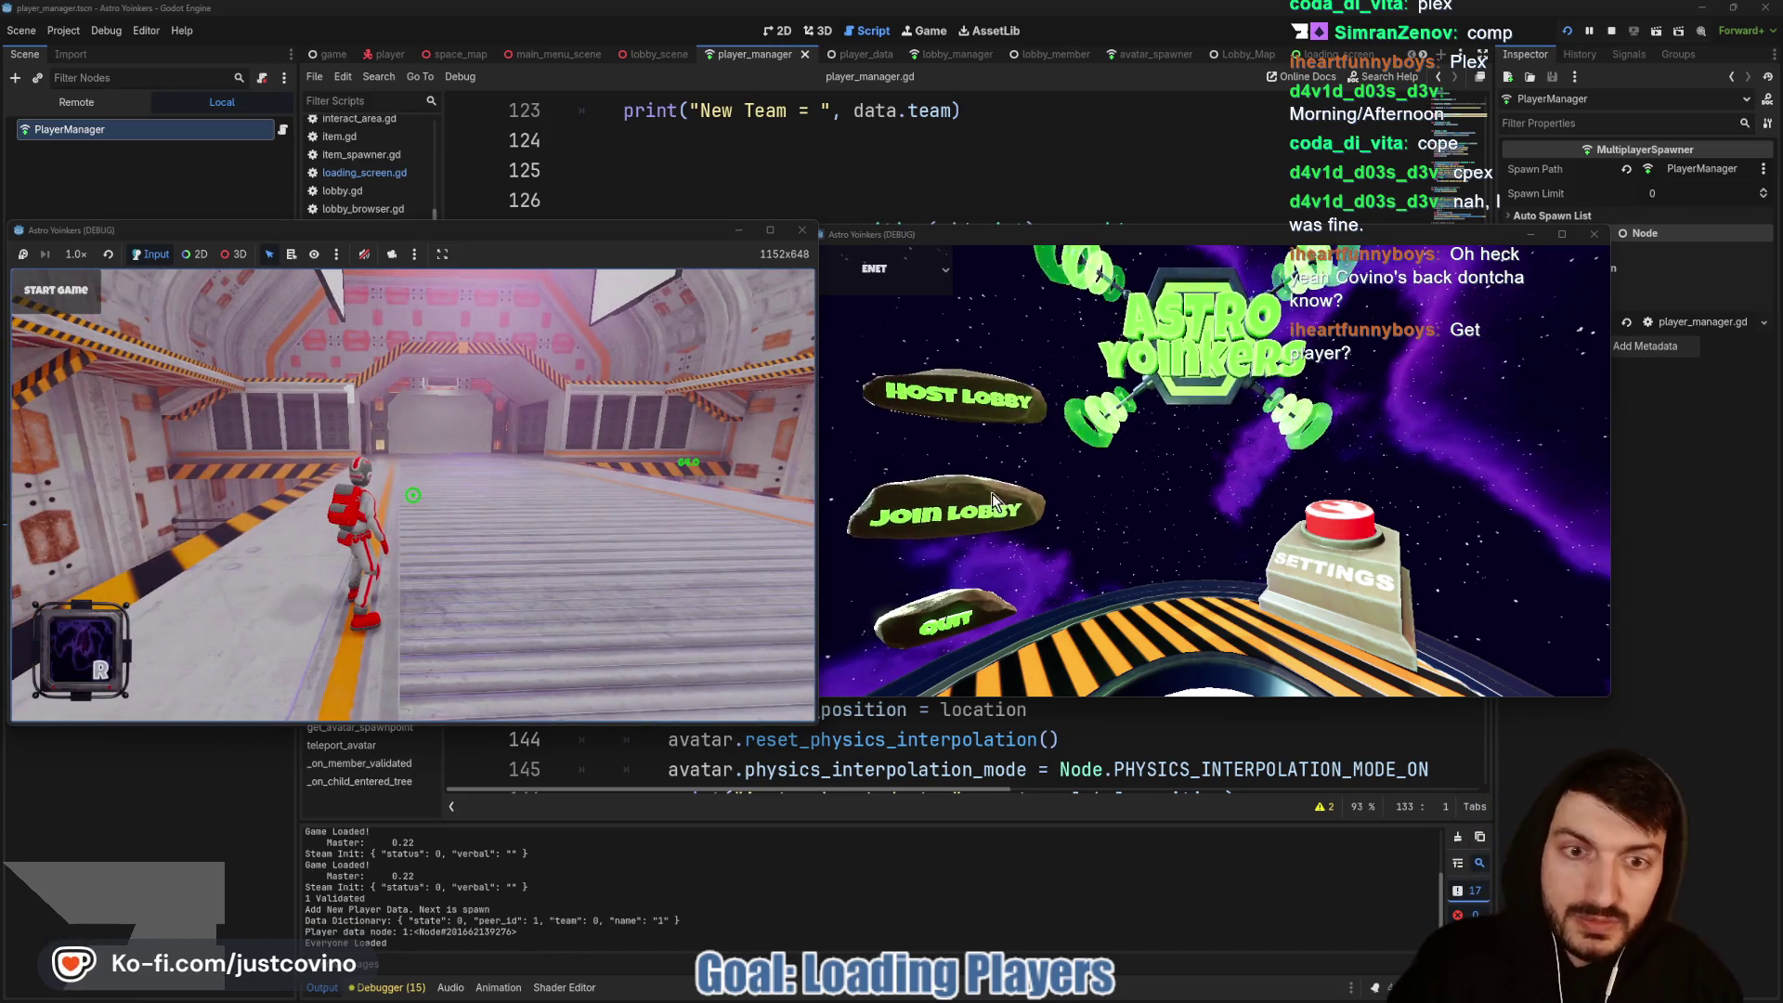
click(984, 506)
click(1207, 313)
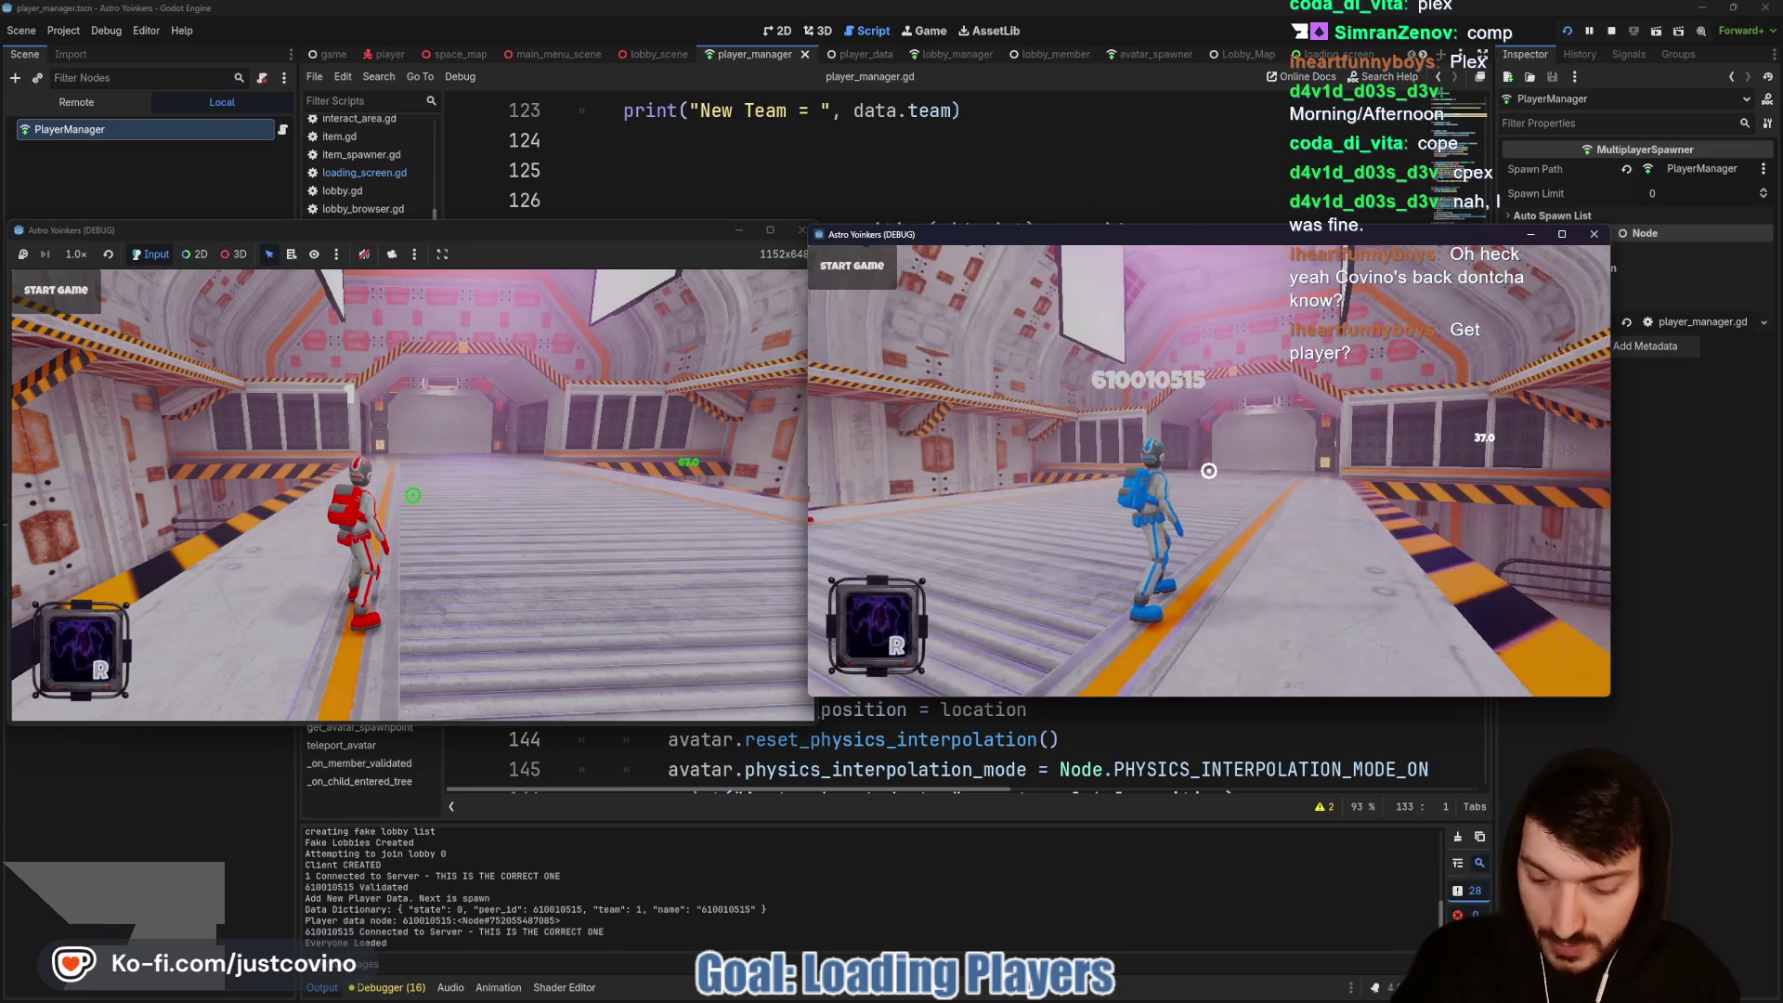
Step: Reposition the windows, start the match so both players load in, then stop the game
drag(928, 235, 1075, 231)
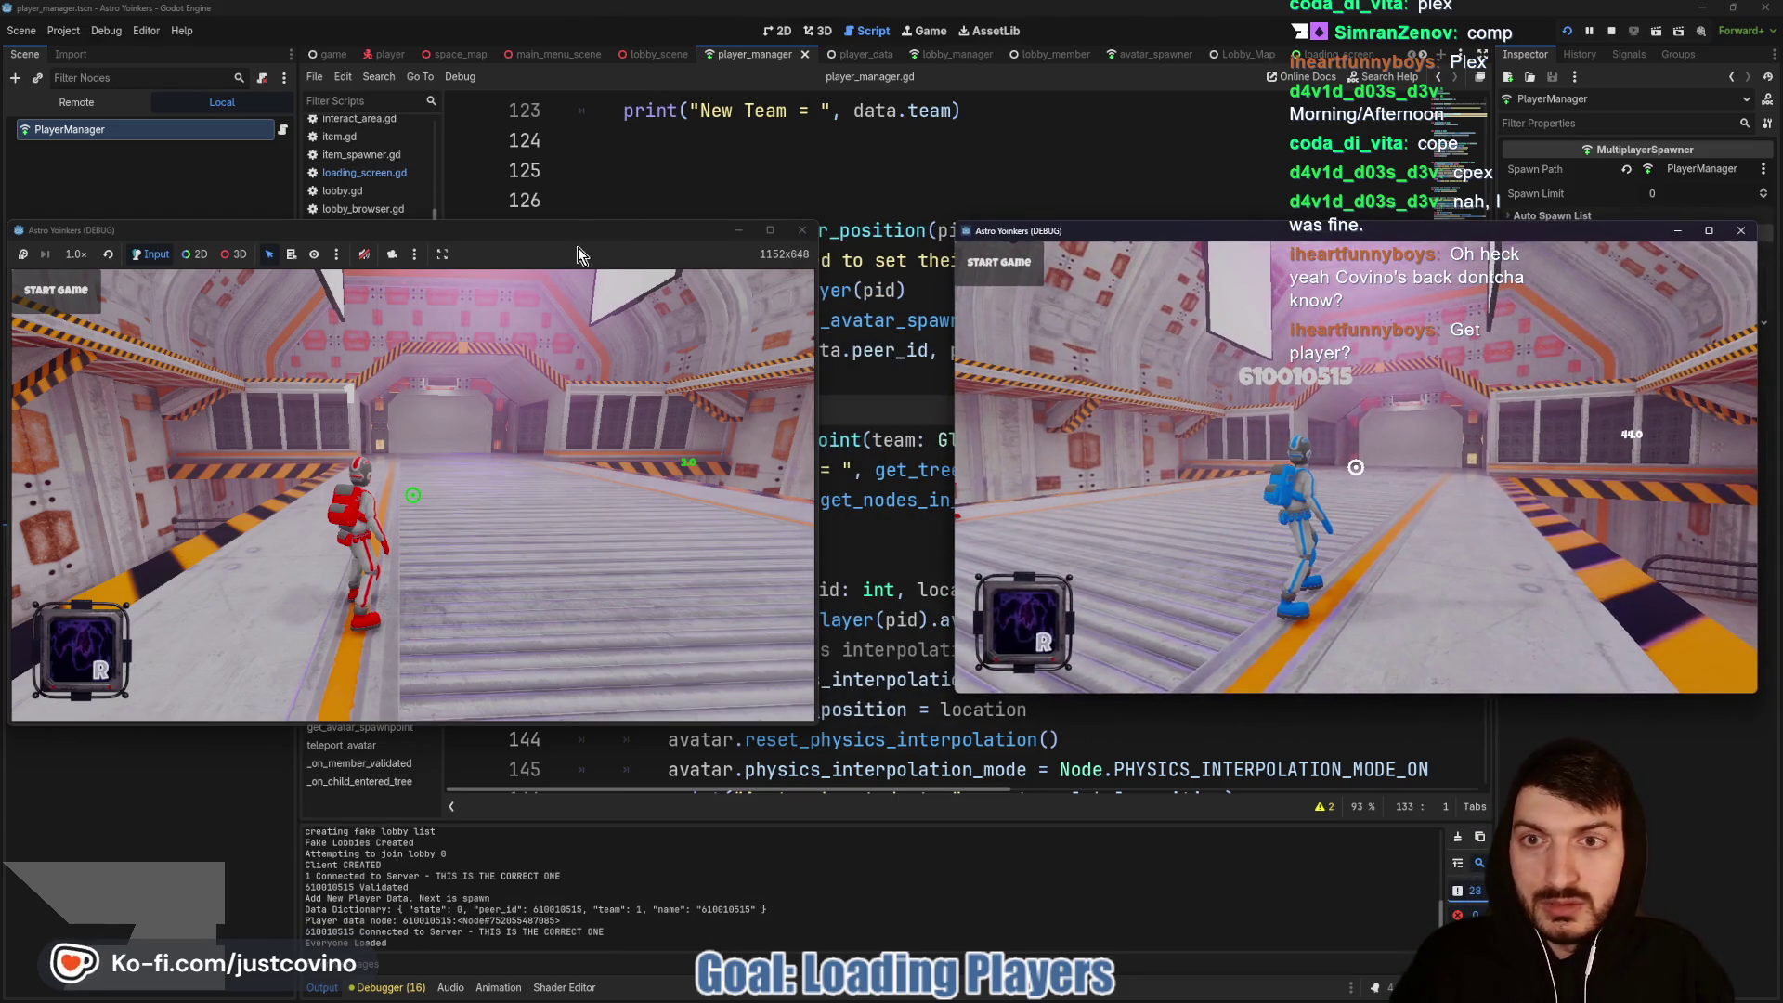
mouse_move(616, 240)
mouse_down()
mouse_move(668, 357)
mouse_move(683, 618)
mouse_move(591, 507)
mouse_move(609, 260)
mouse_up()
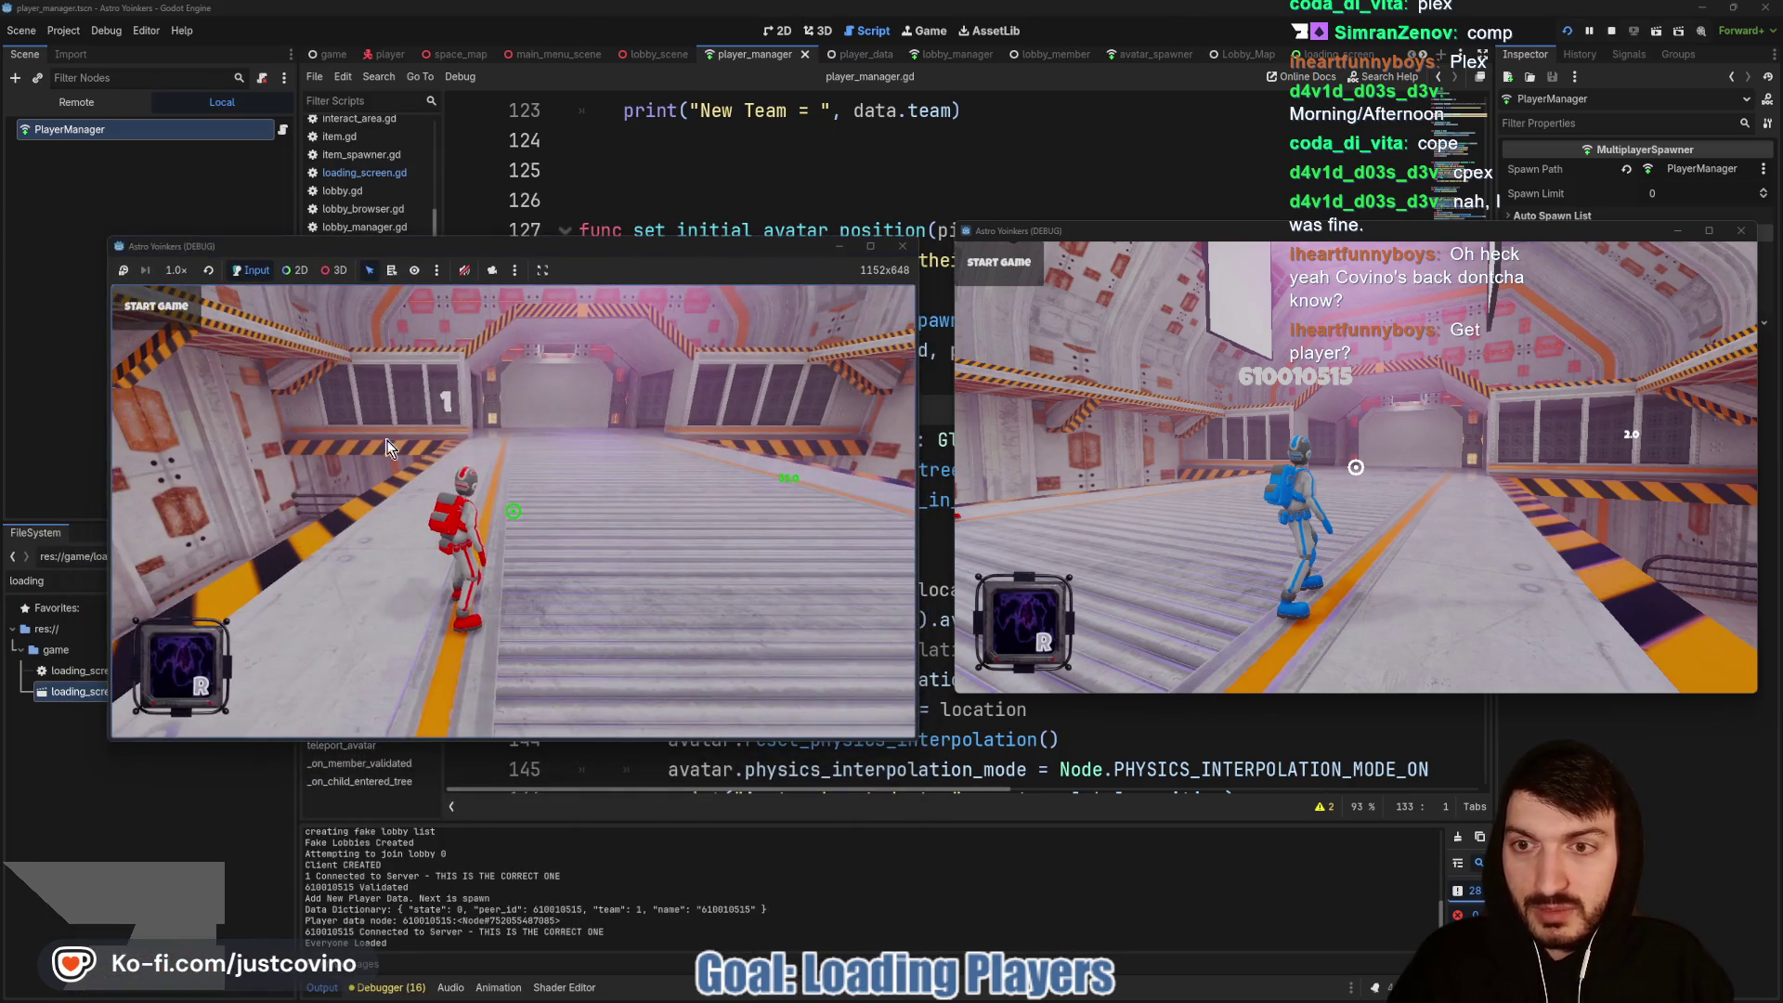
click(204, 338)
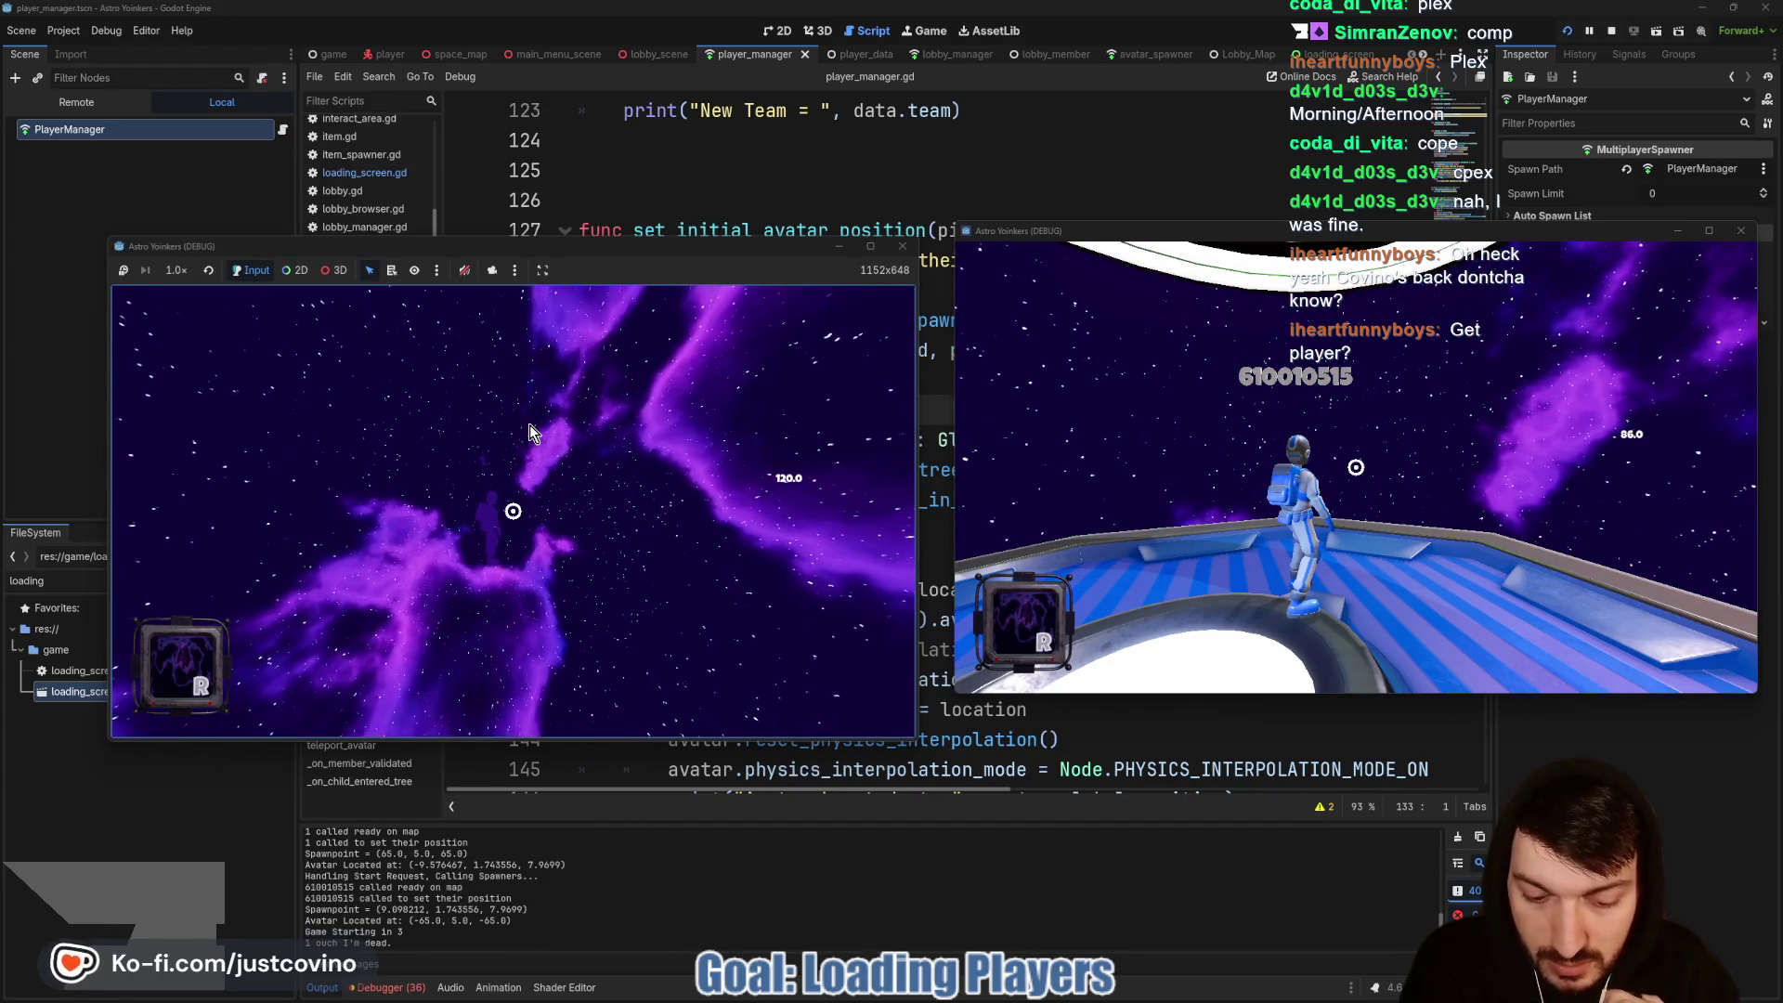
key(F8)
Step: Expand the Output log, compare each player's Spawnpoint line with its Avatar Located position, then shrink it
drag(733, 823, 794, 82)
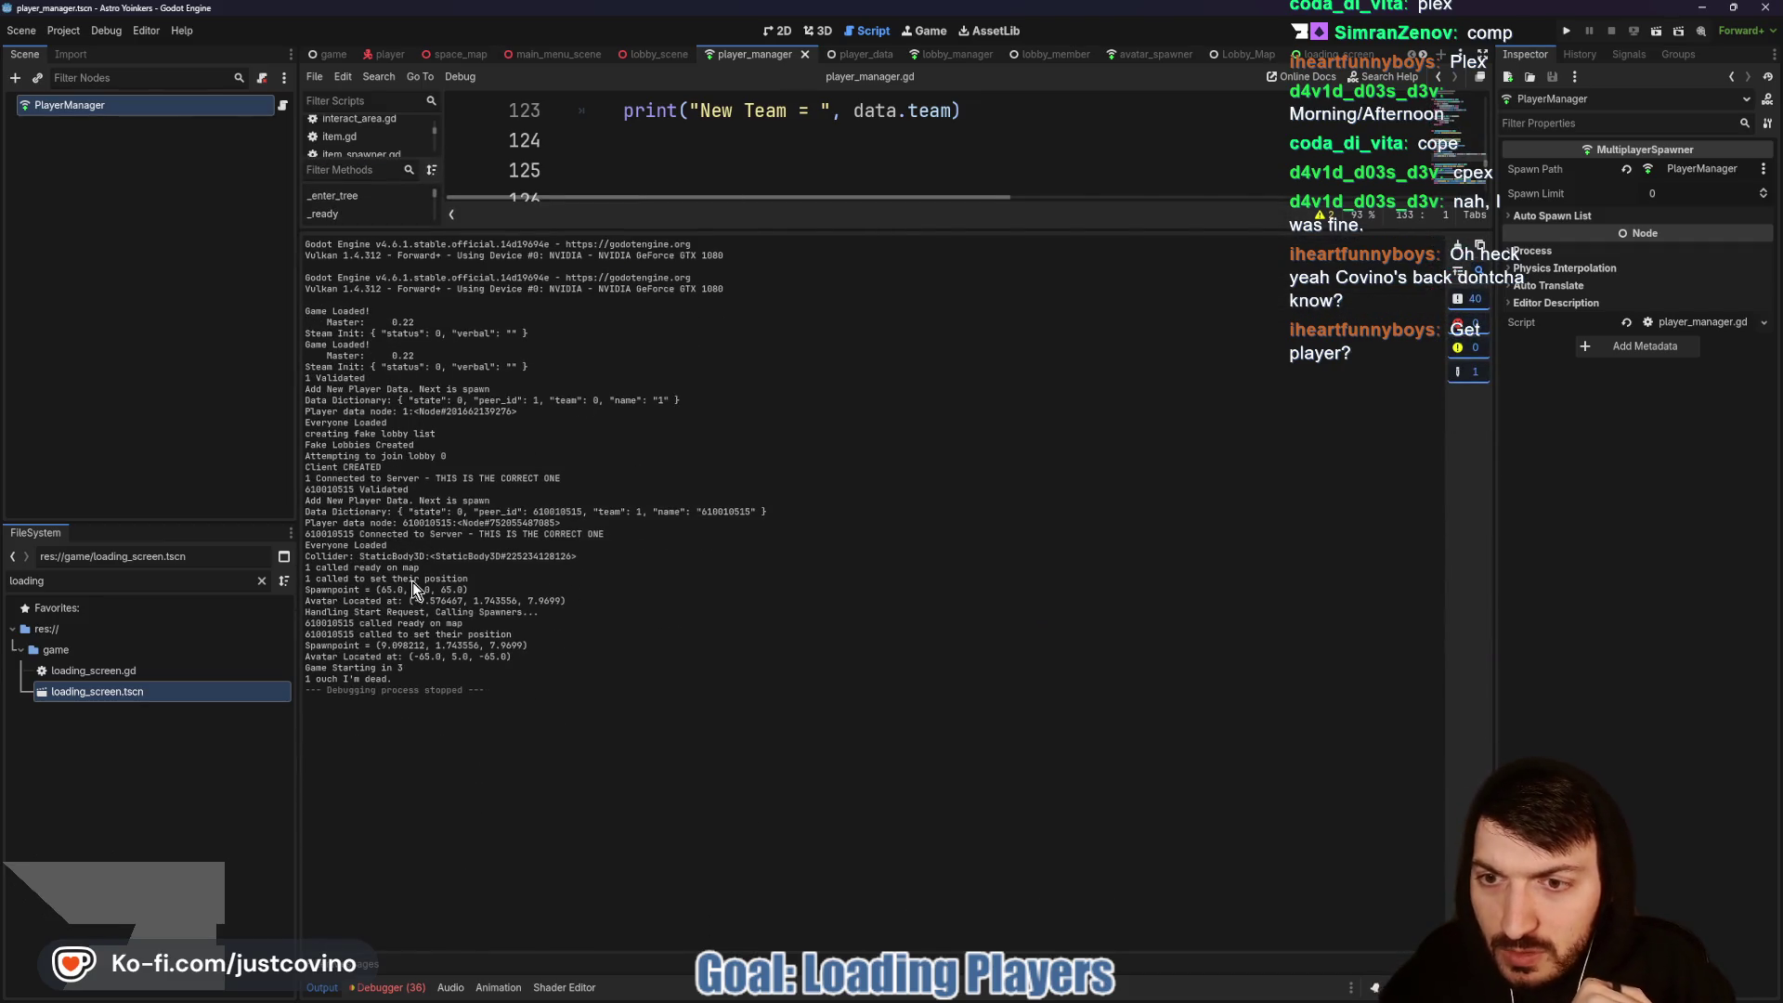
drag(470, 588, 301, 582)
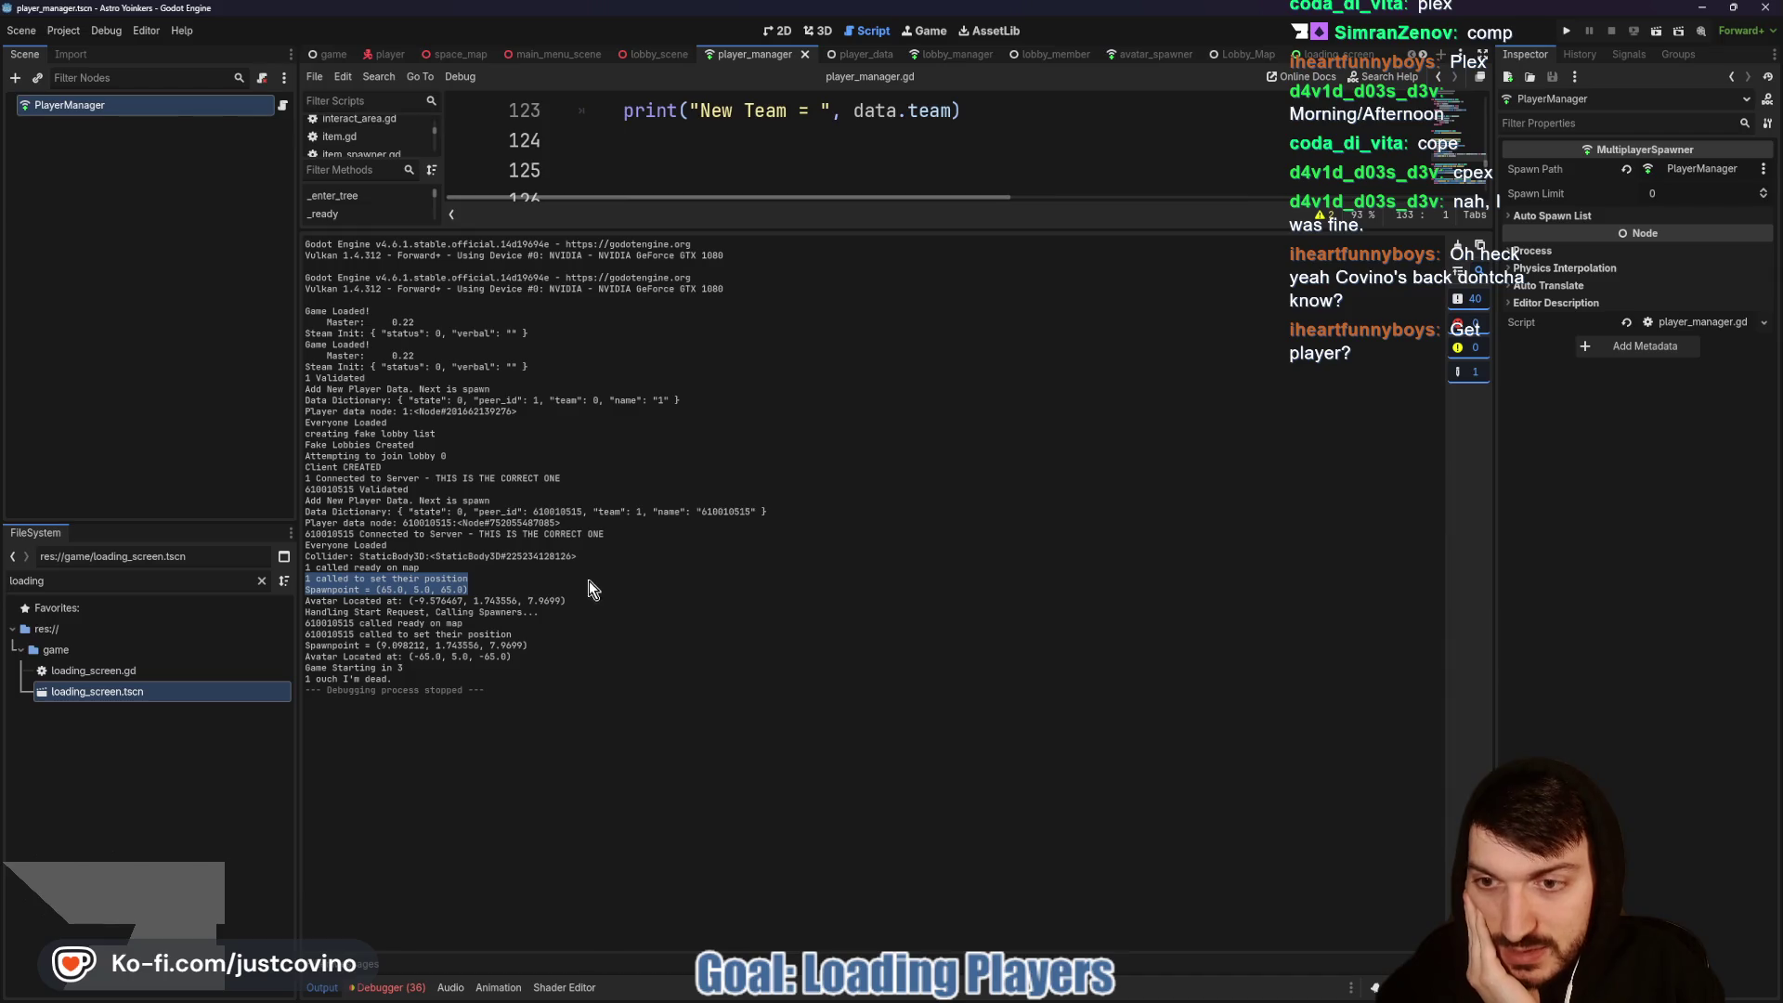
drag(565, 600, 306, 602)
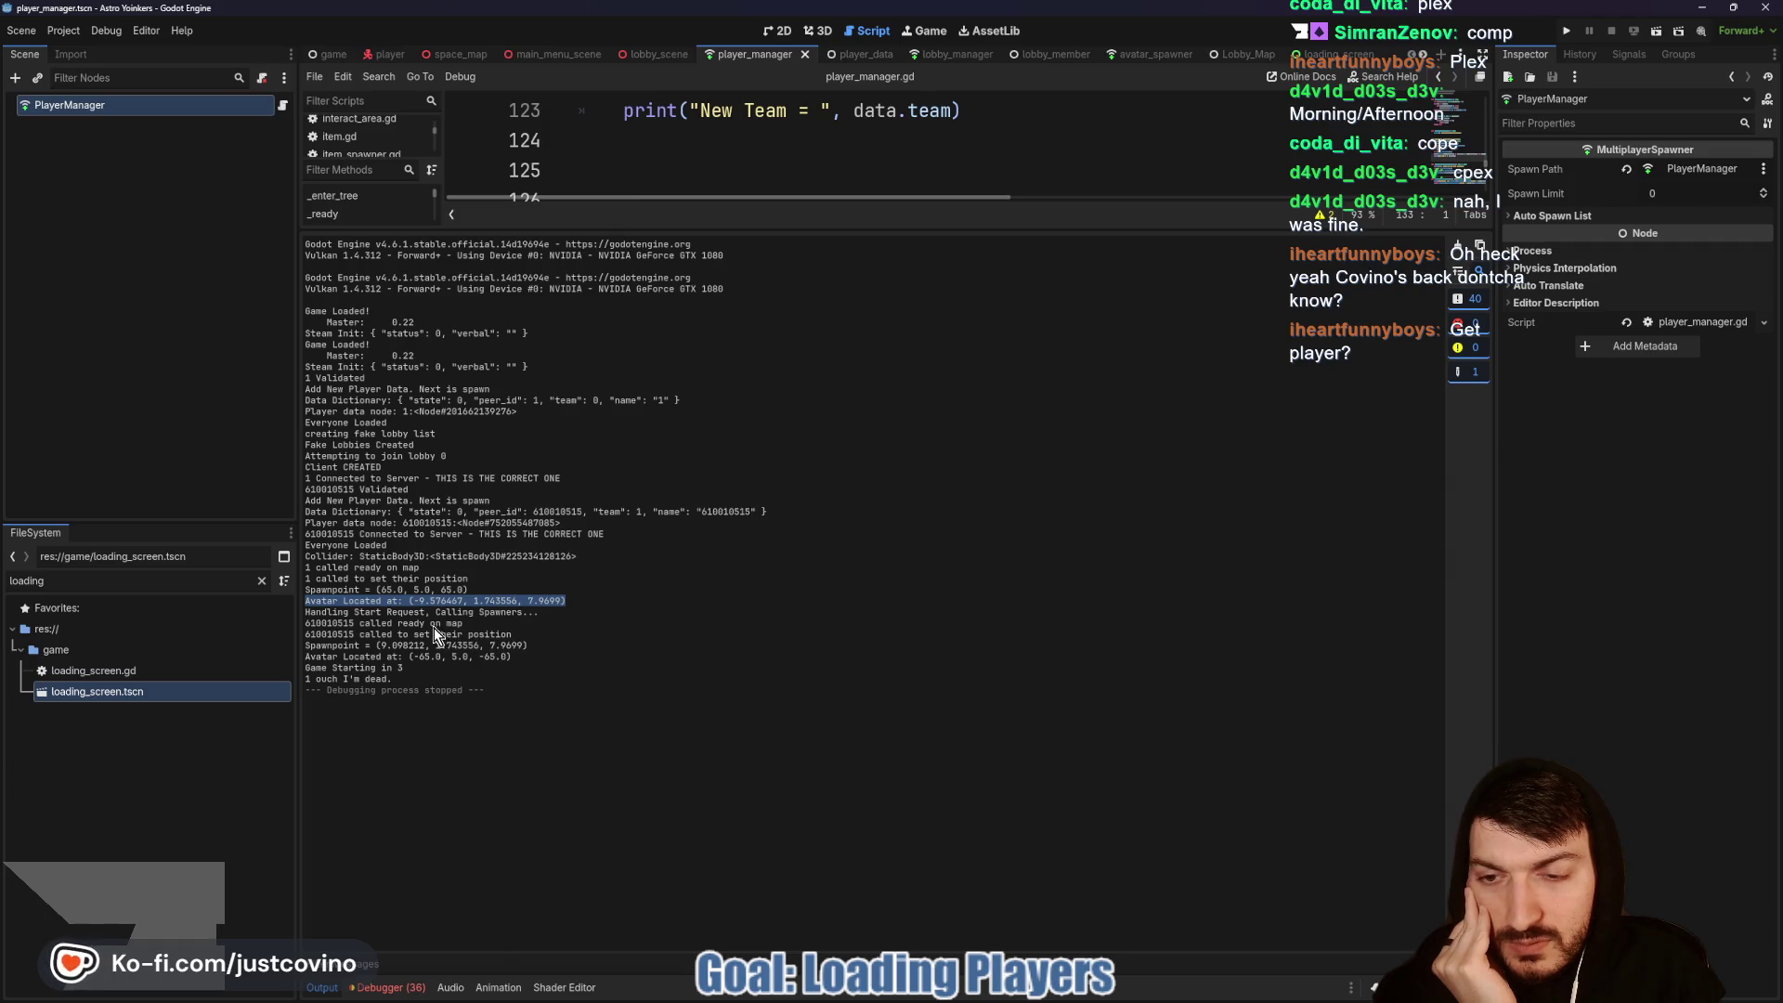
drag(512, 635, 302, 635)
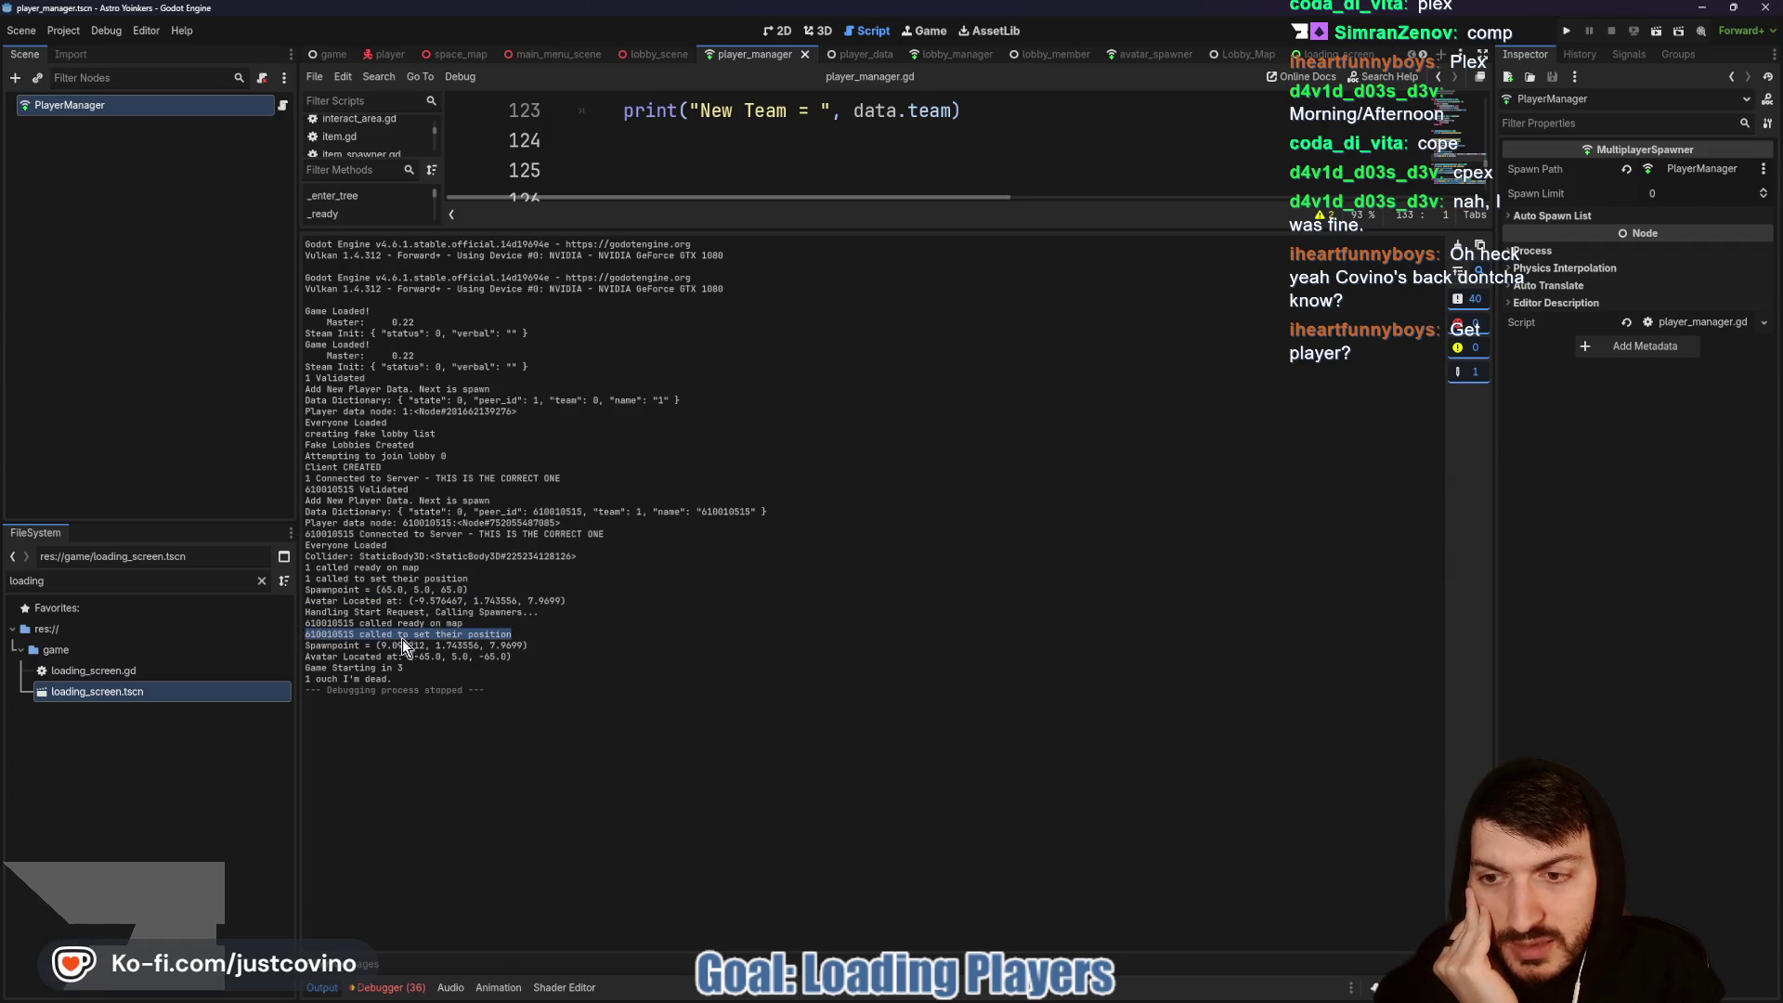
drag(529, 644, 309, 636)
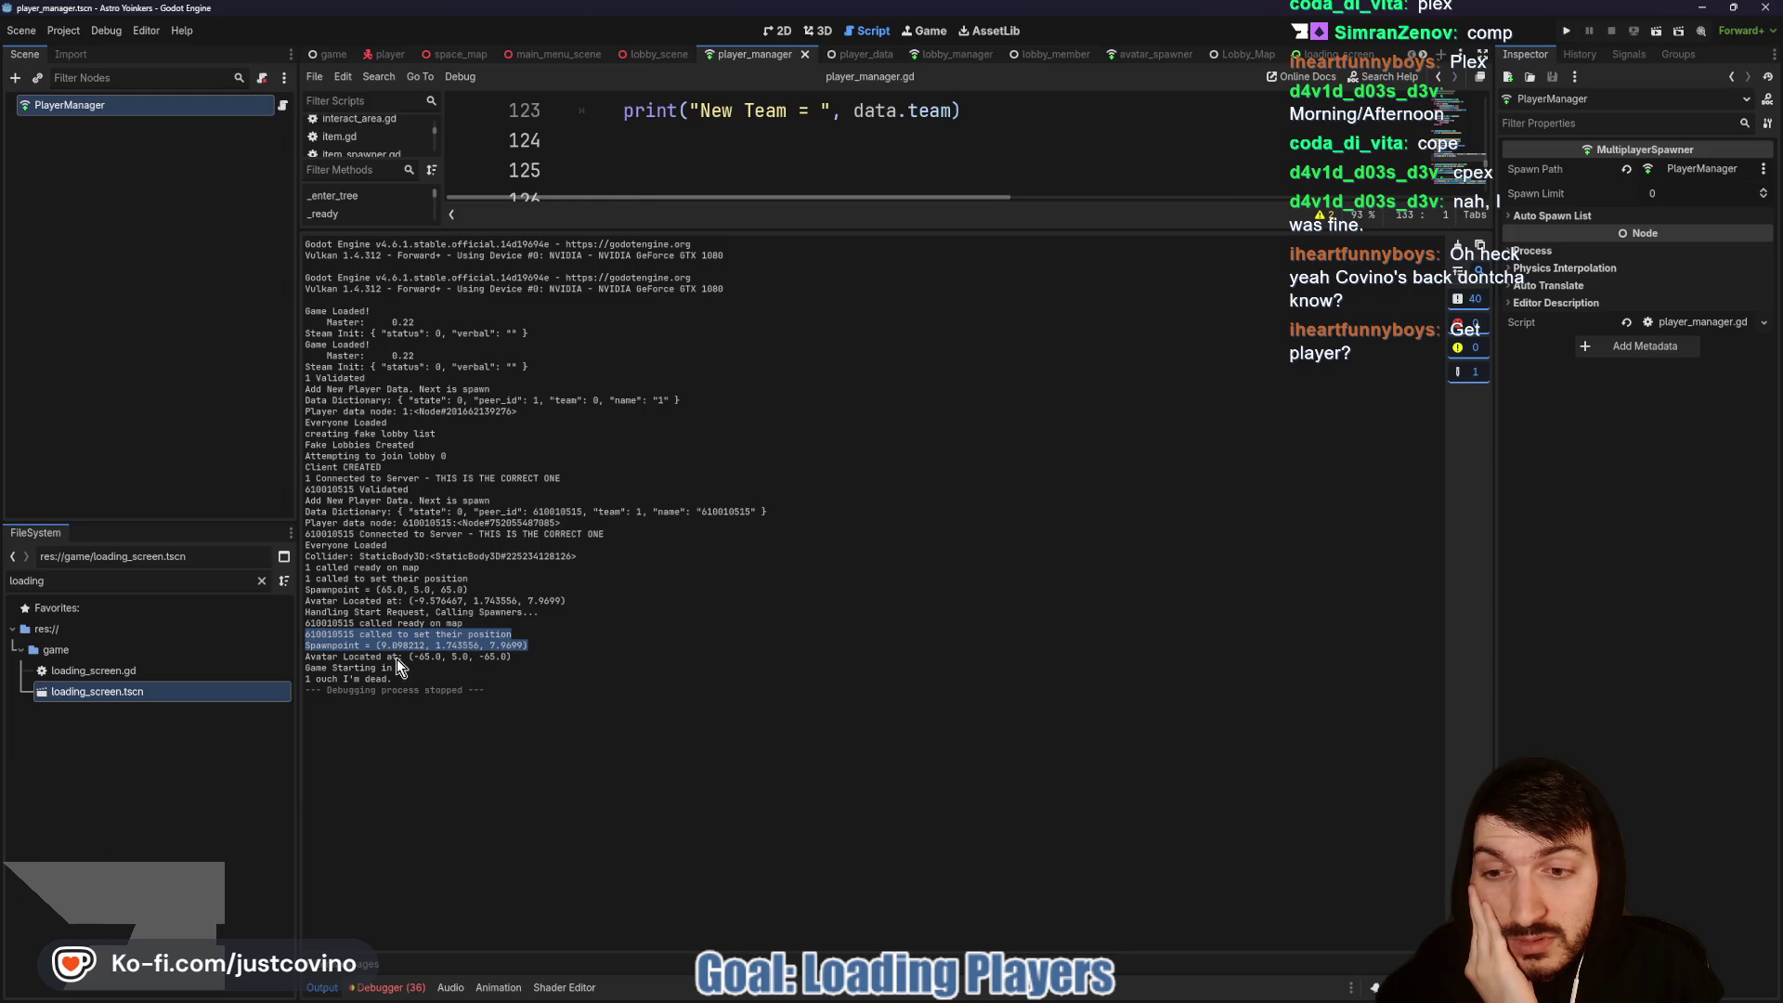
drag(513, 657, 302, 660)
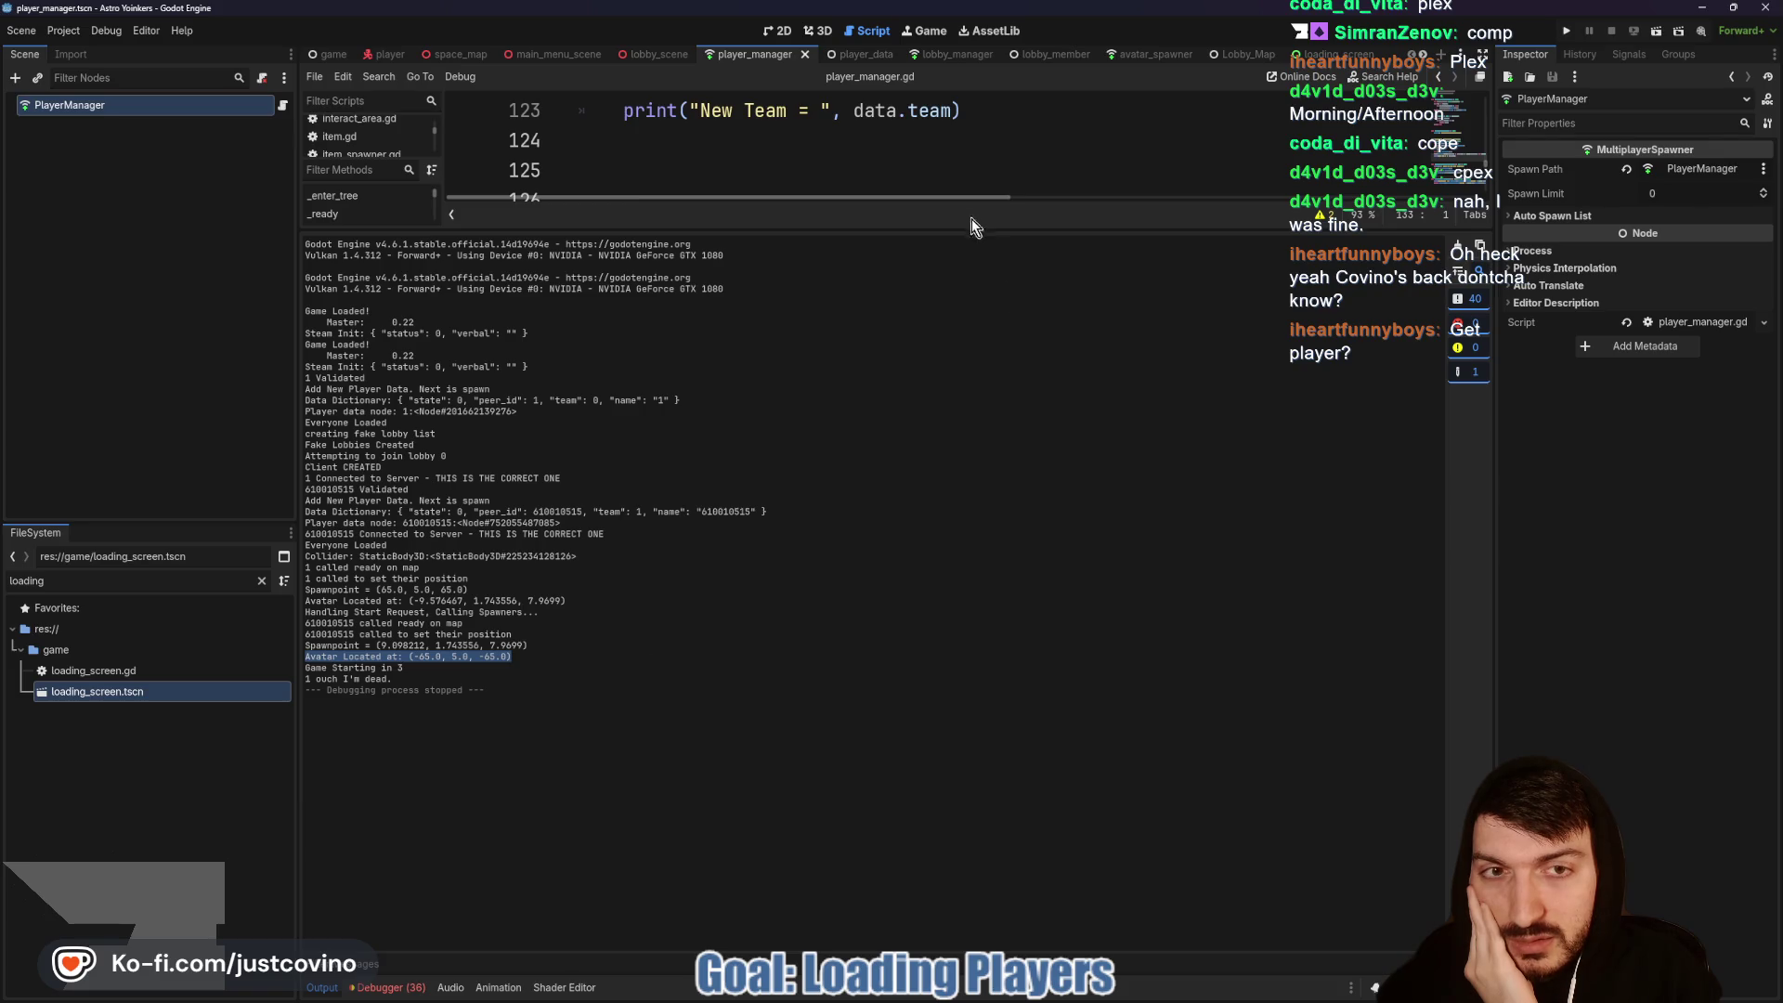
drag(967, 230, 970, 821)
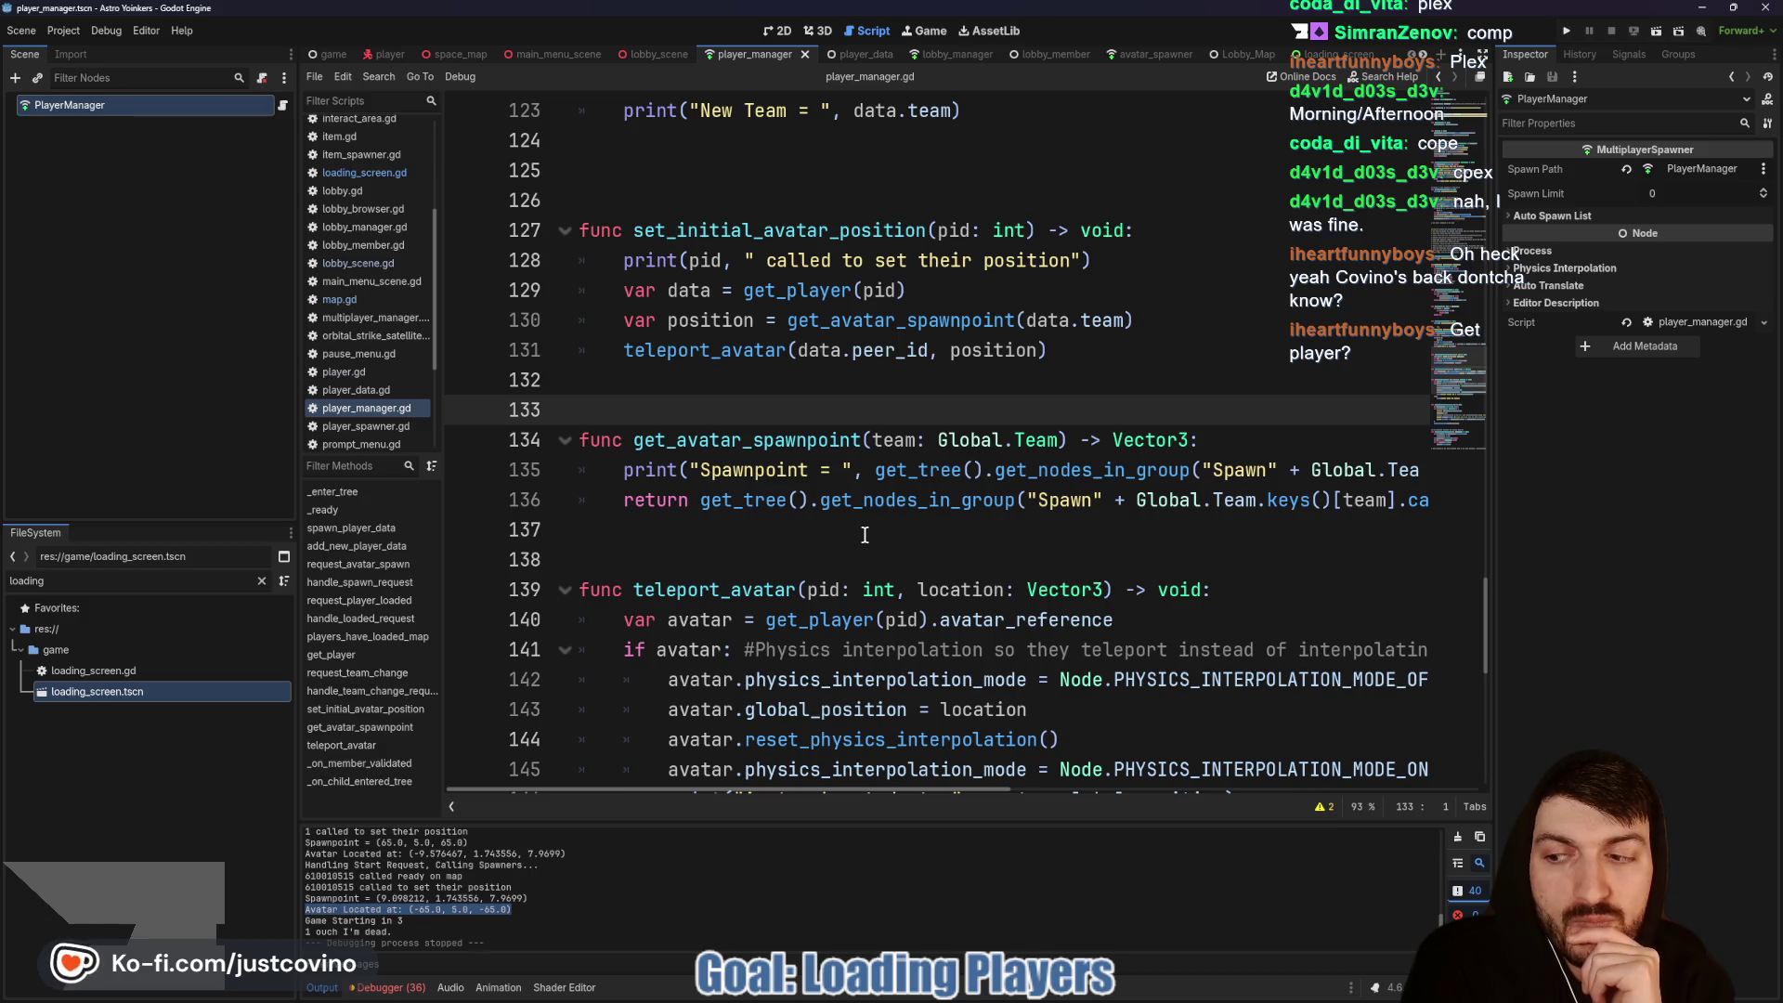
scroll(825, 498, up, 1)
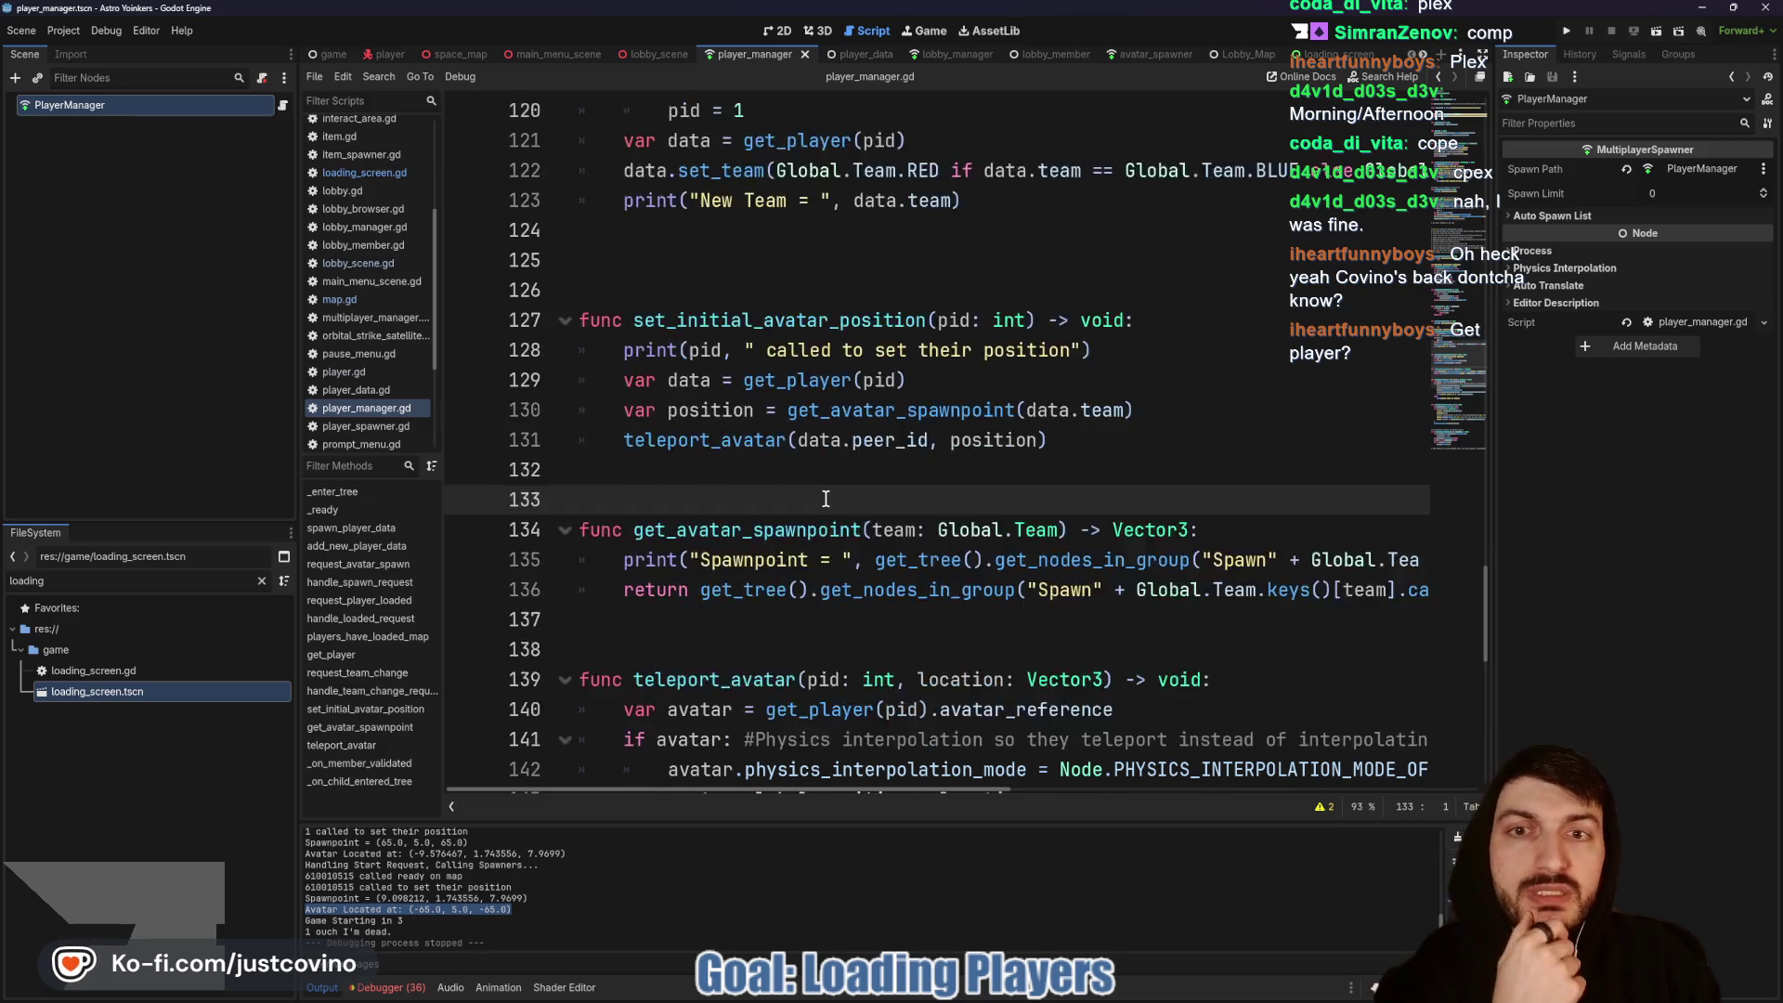
scroll(825, 498, up, 3)
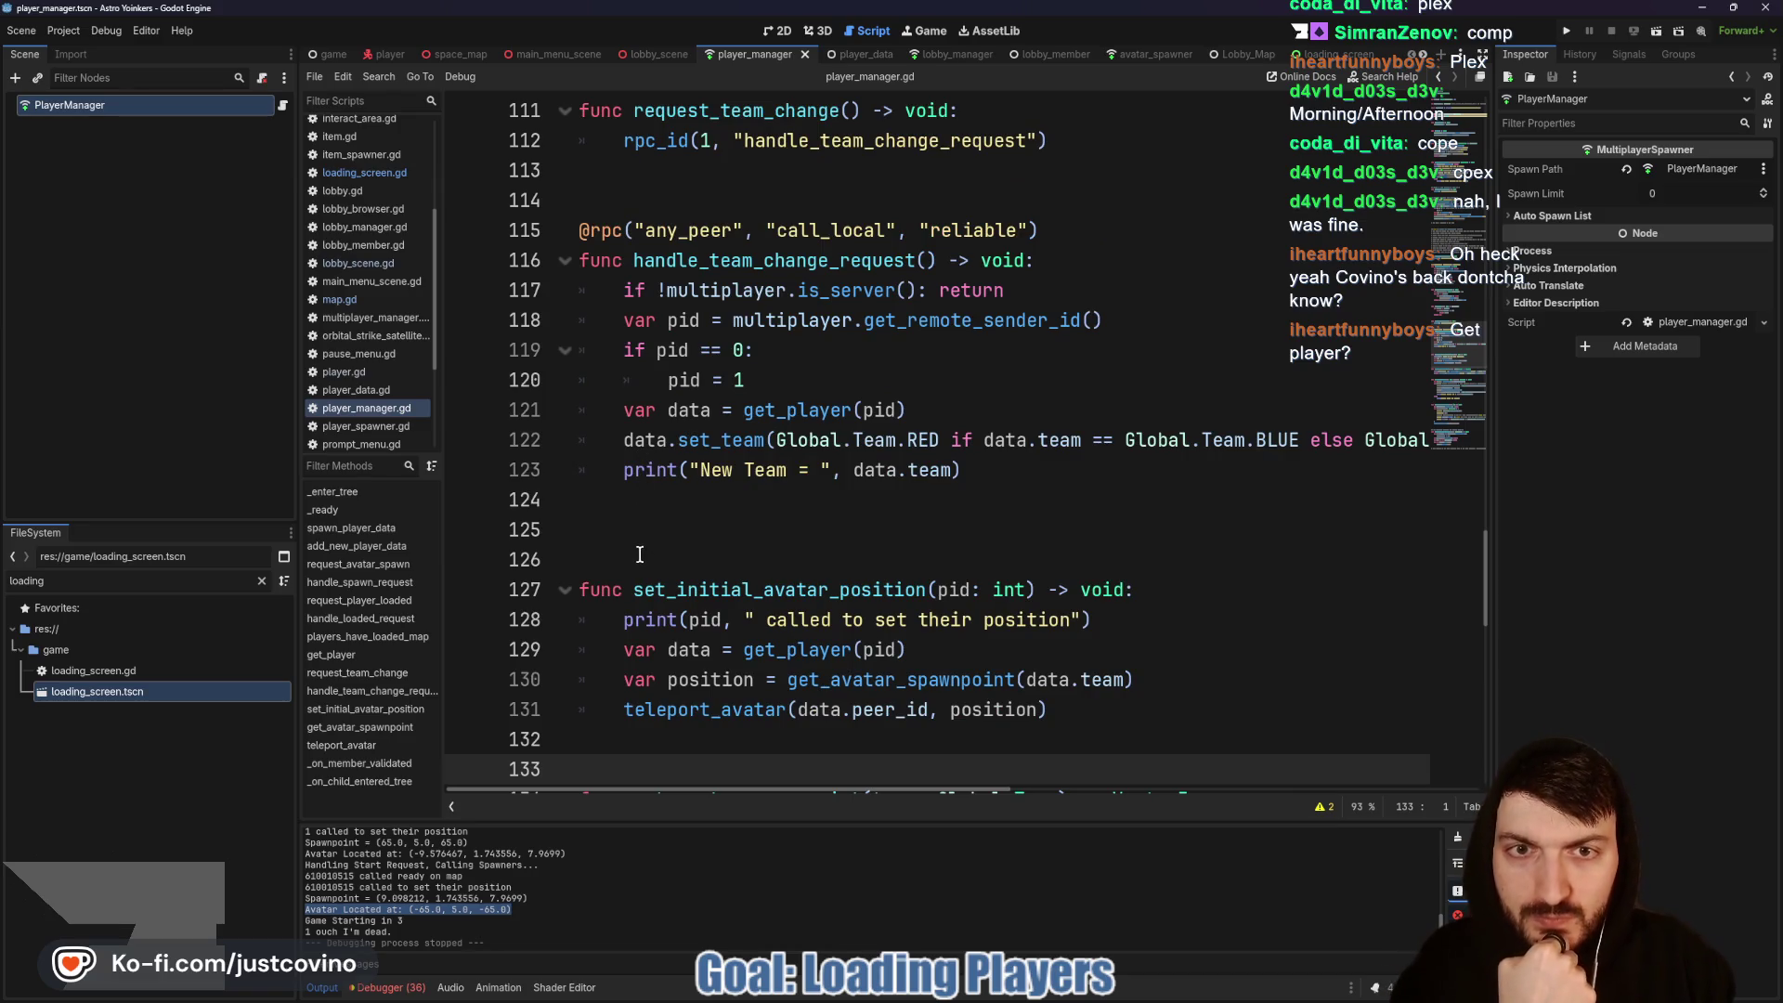
scroll(640, 554, up, 5)
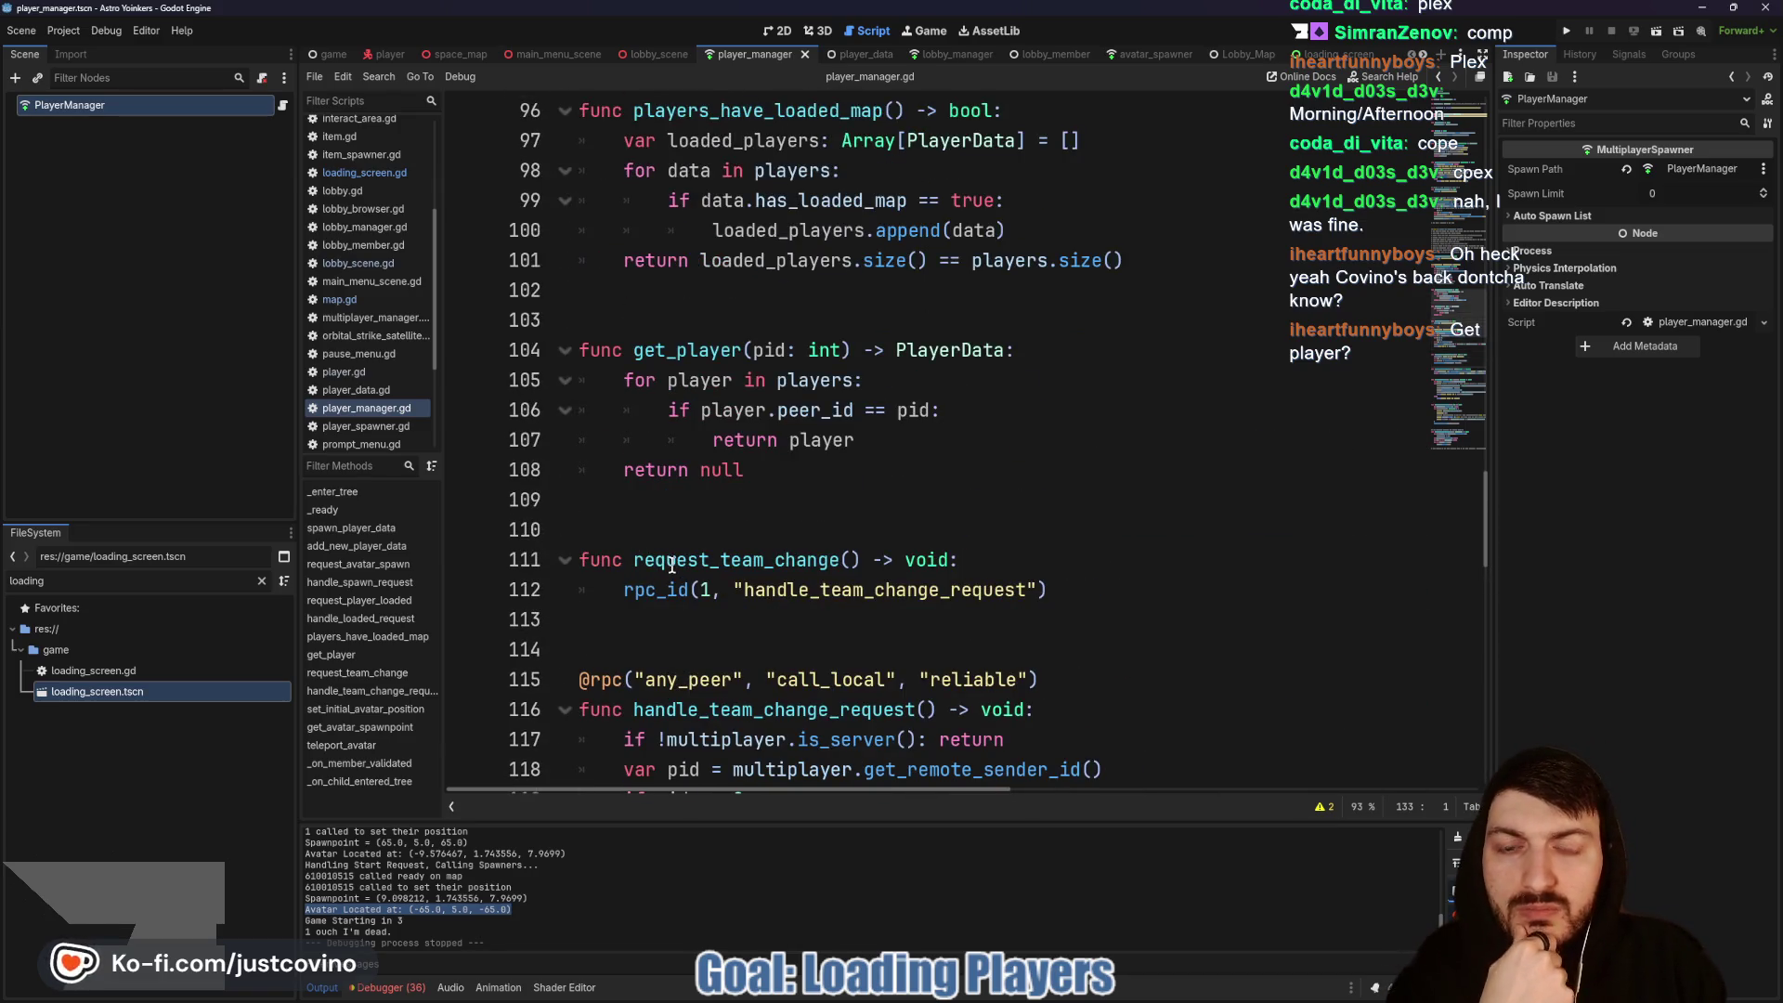
scroll(702, 582, down, 3)
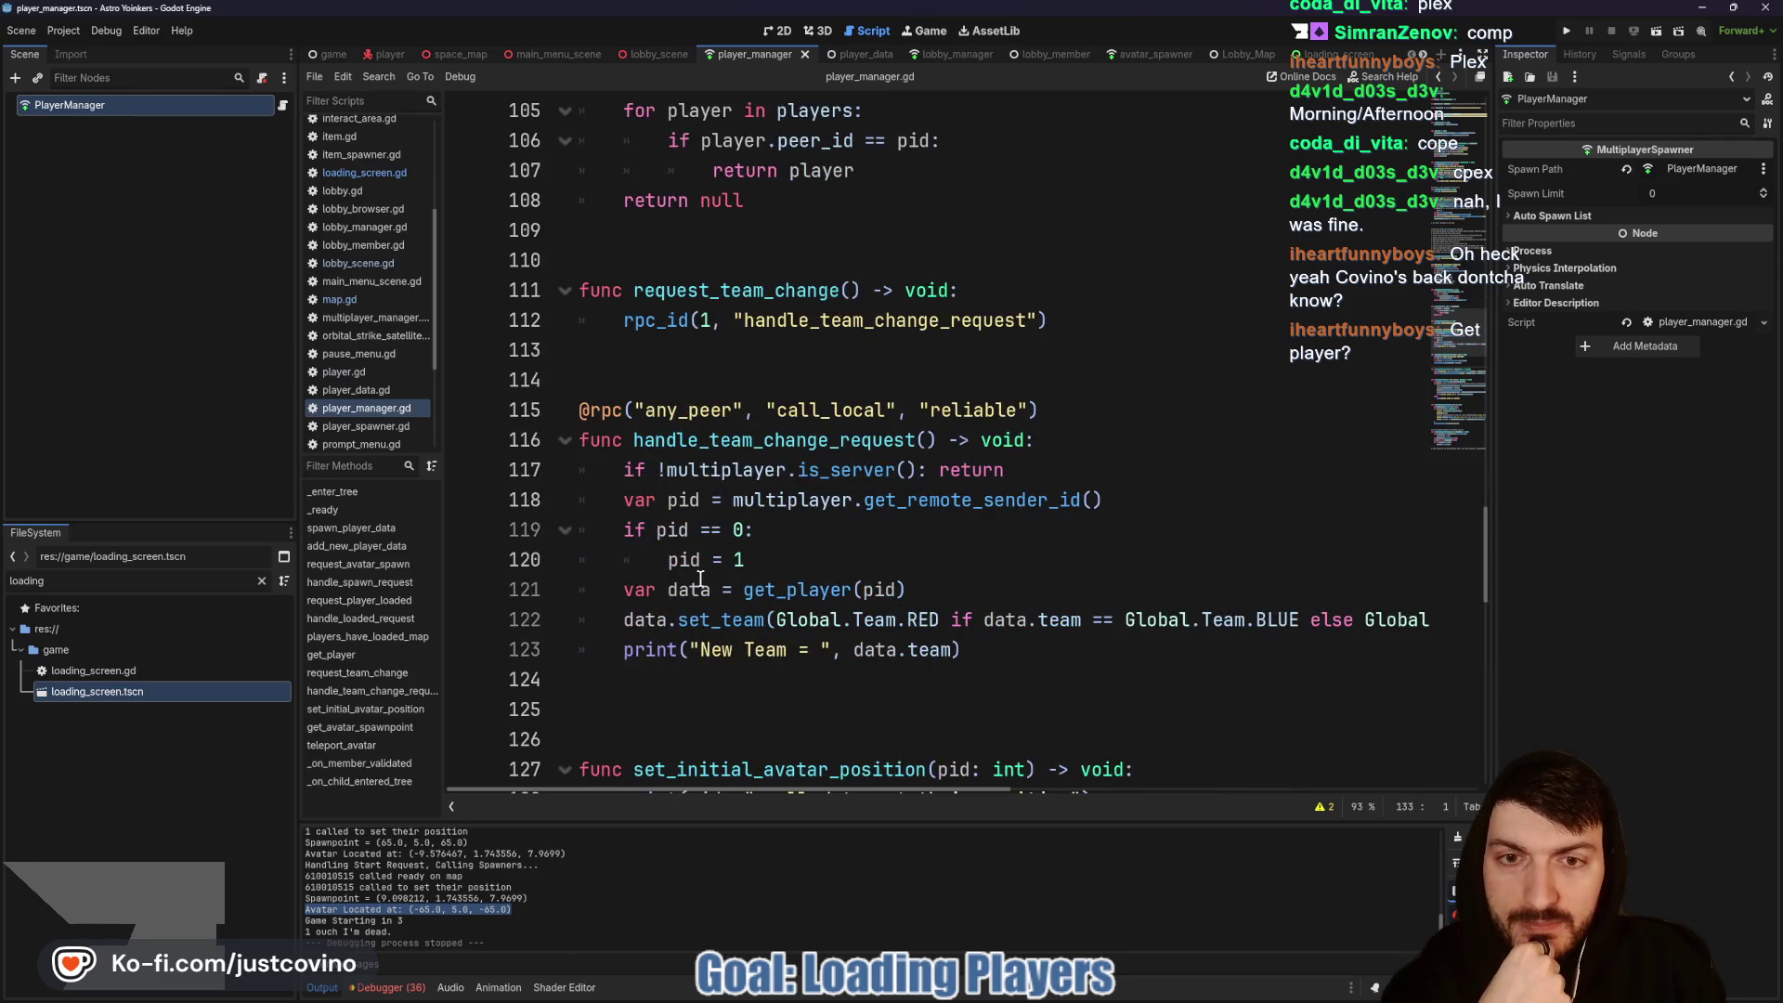
scroll(700, 578, down, 3)
scroll(699, 576, up, 4)
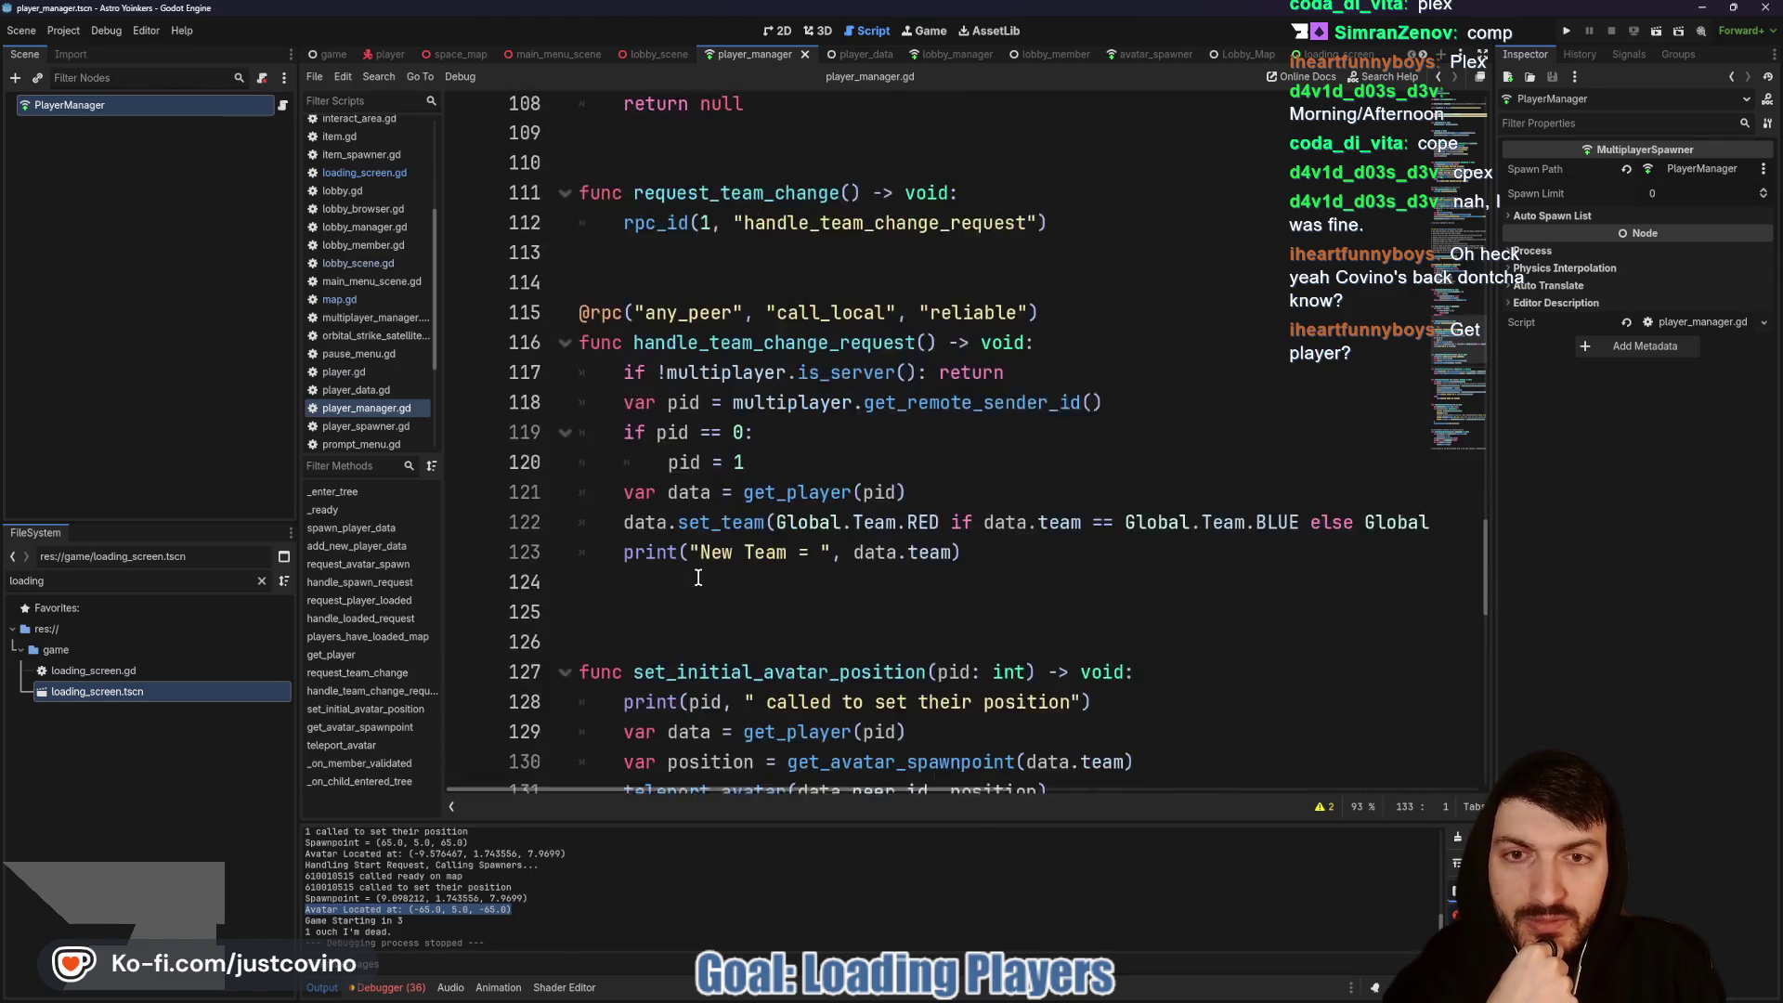
scroll(718, 571, down, 4)
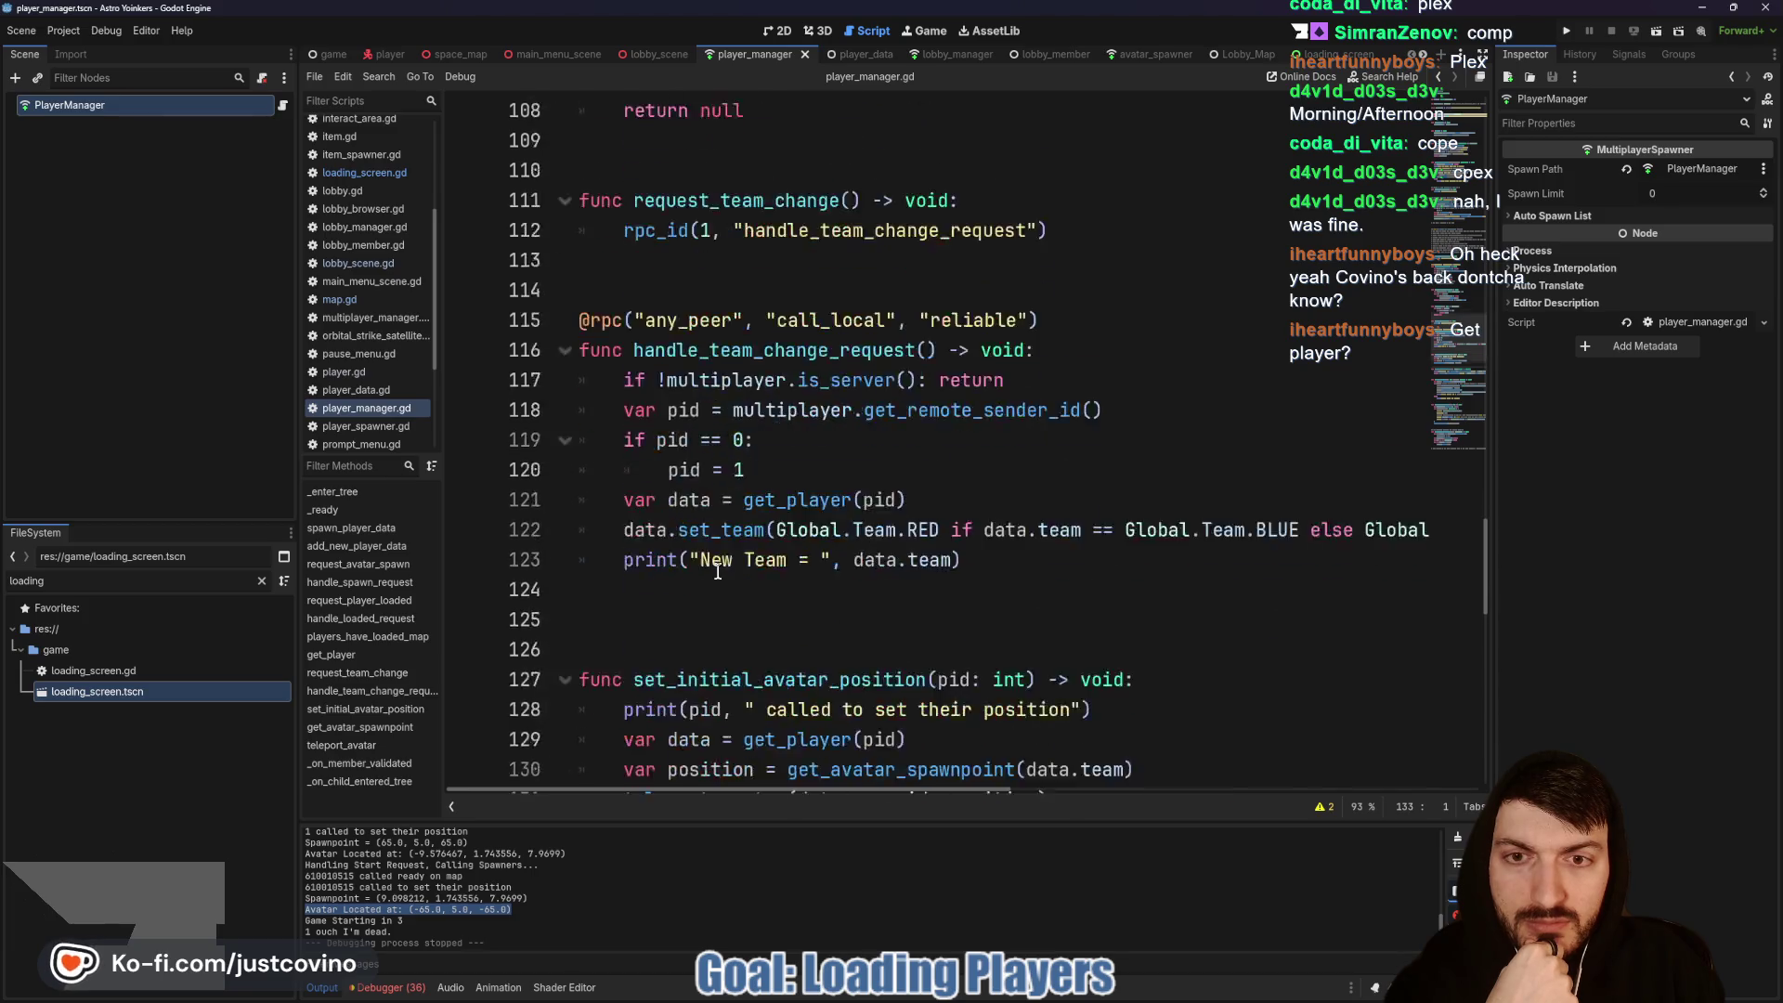
scroll(758, 461, up, 5)
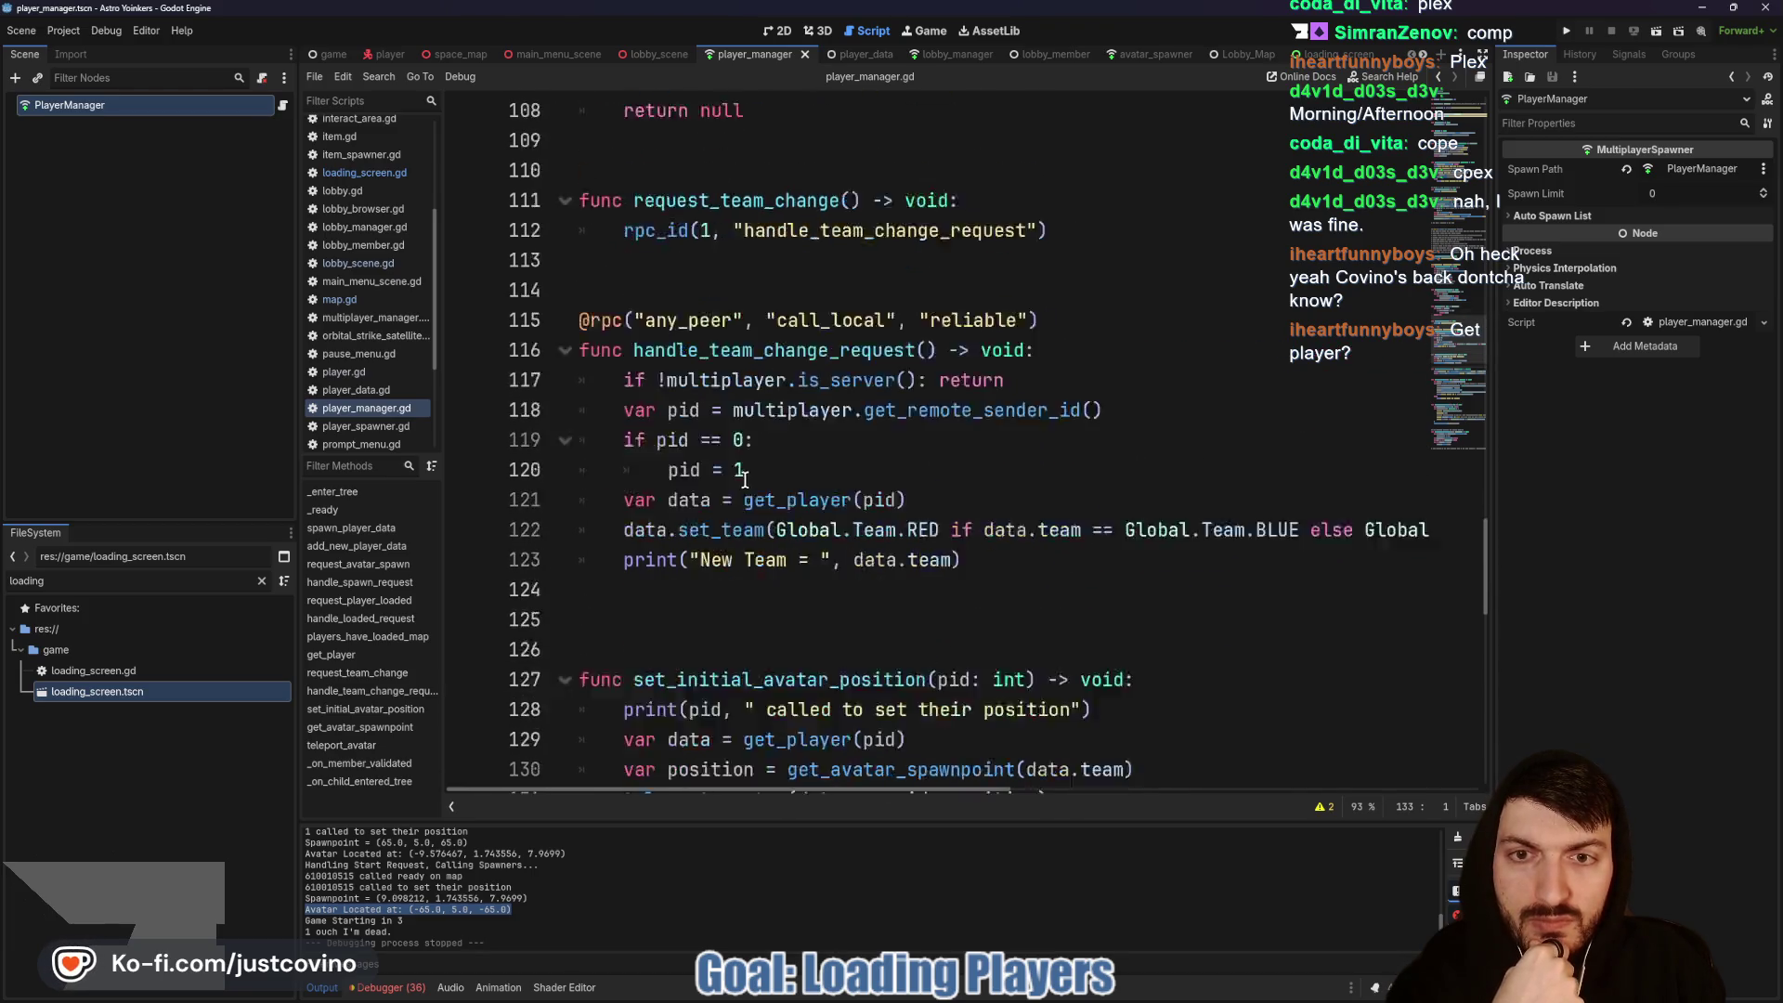
scroll(703, 549, up, 4)
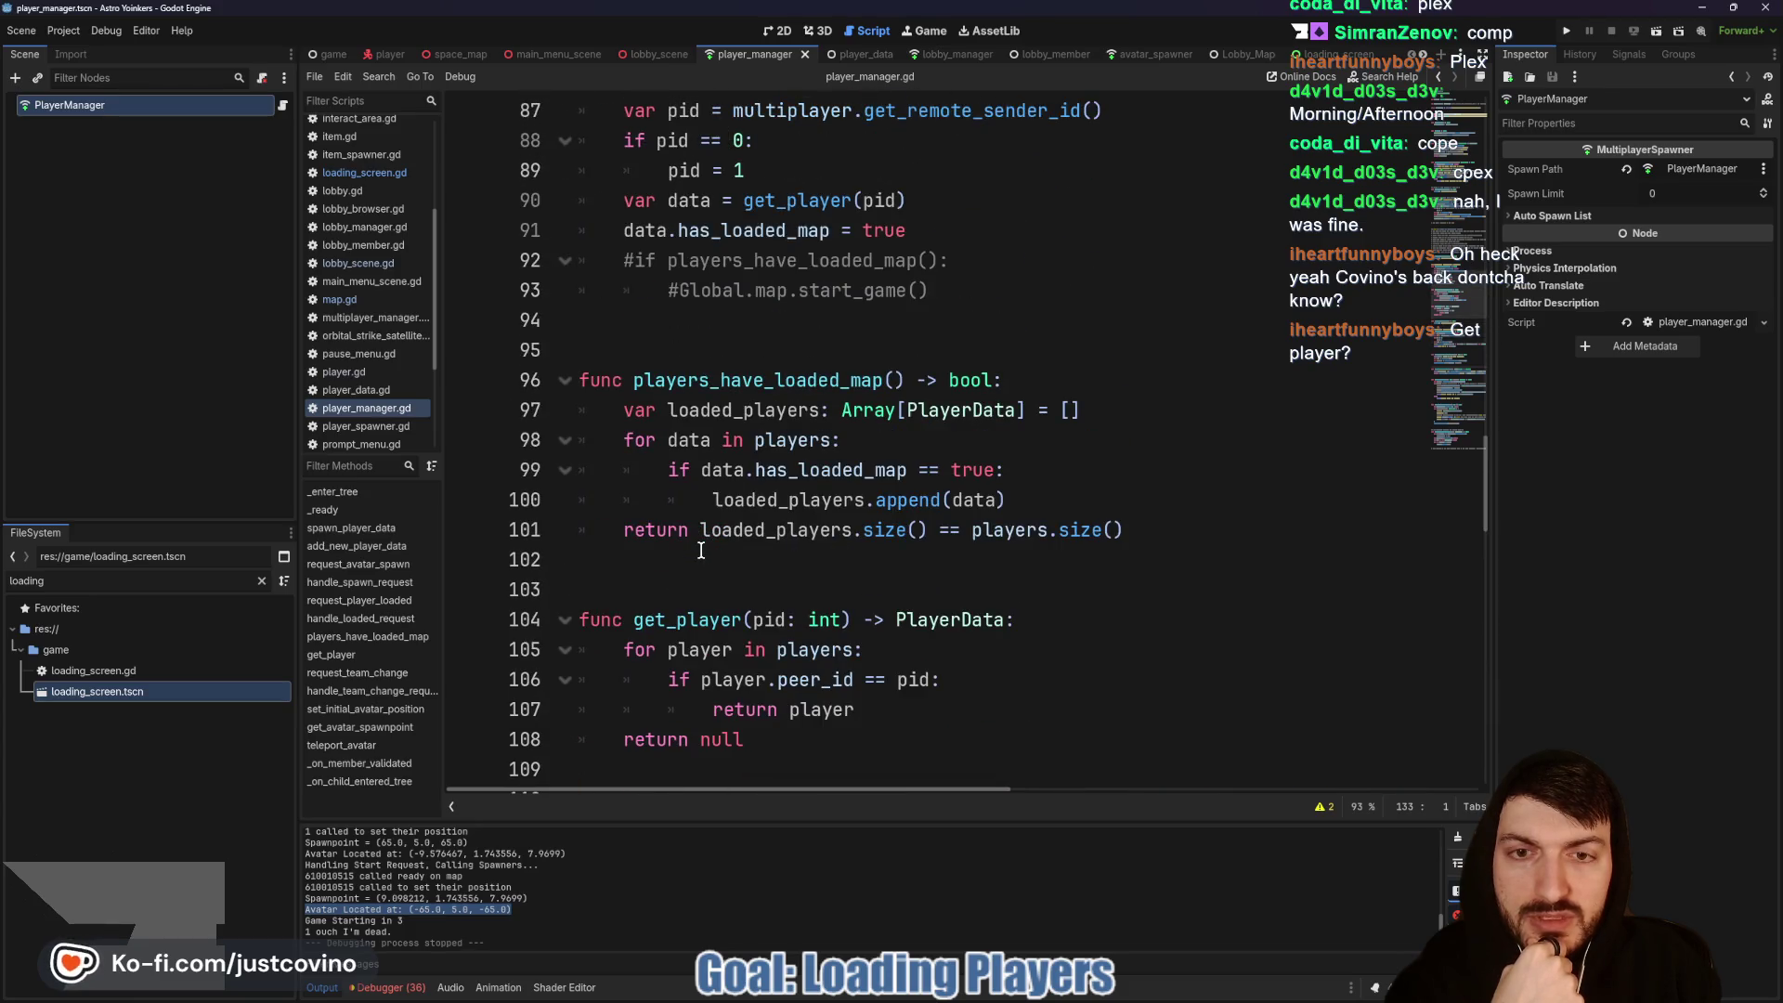
click(737, 380)
key(ctrl+shift+Left)
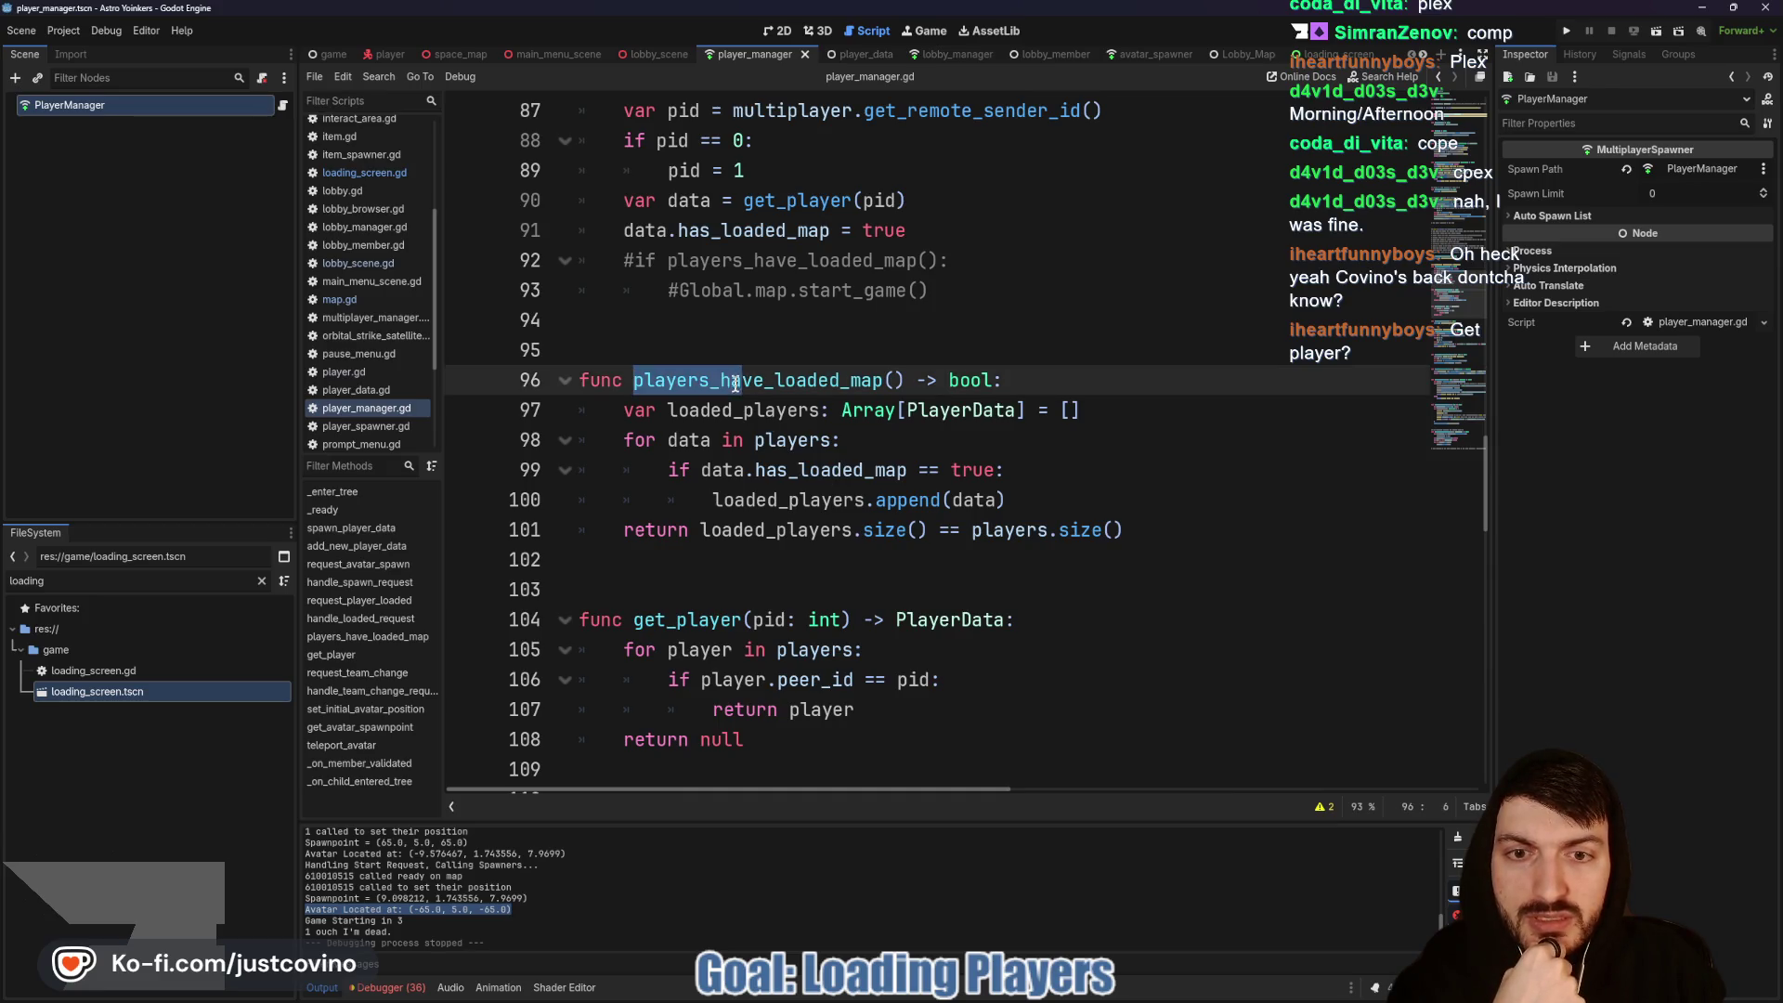
scroll(734, 390, up, 4)
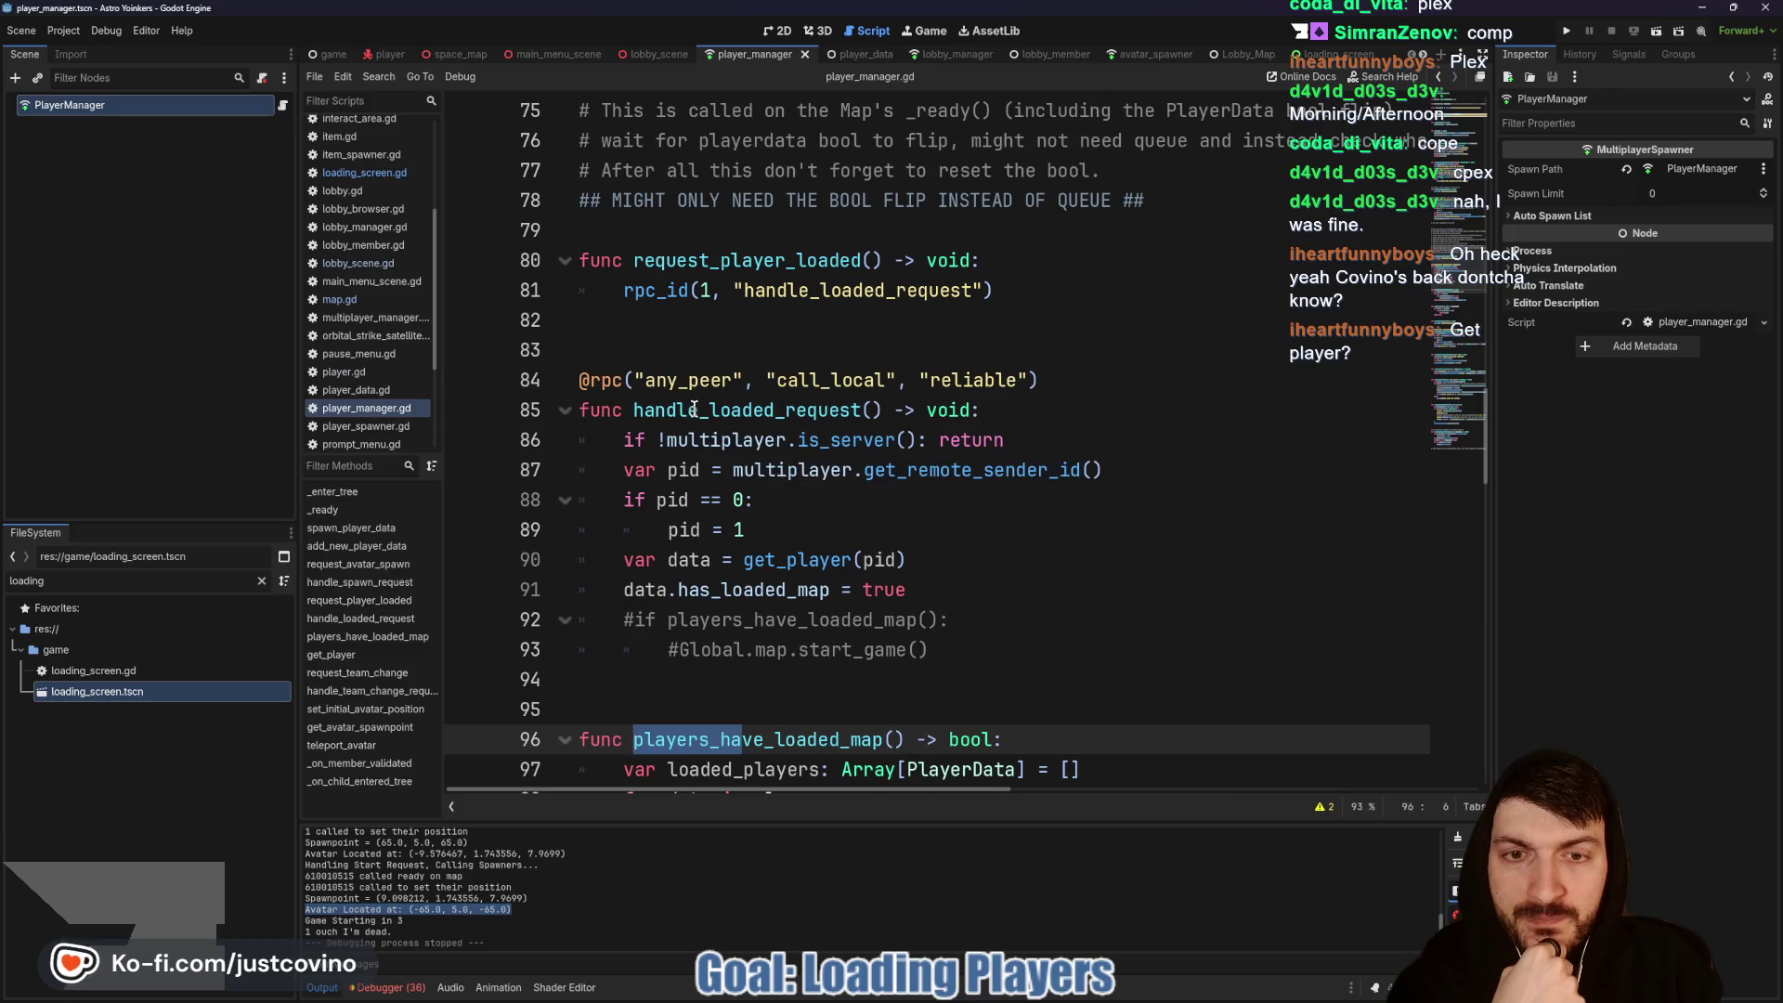
double_click(695, 409)
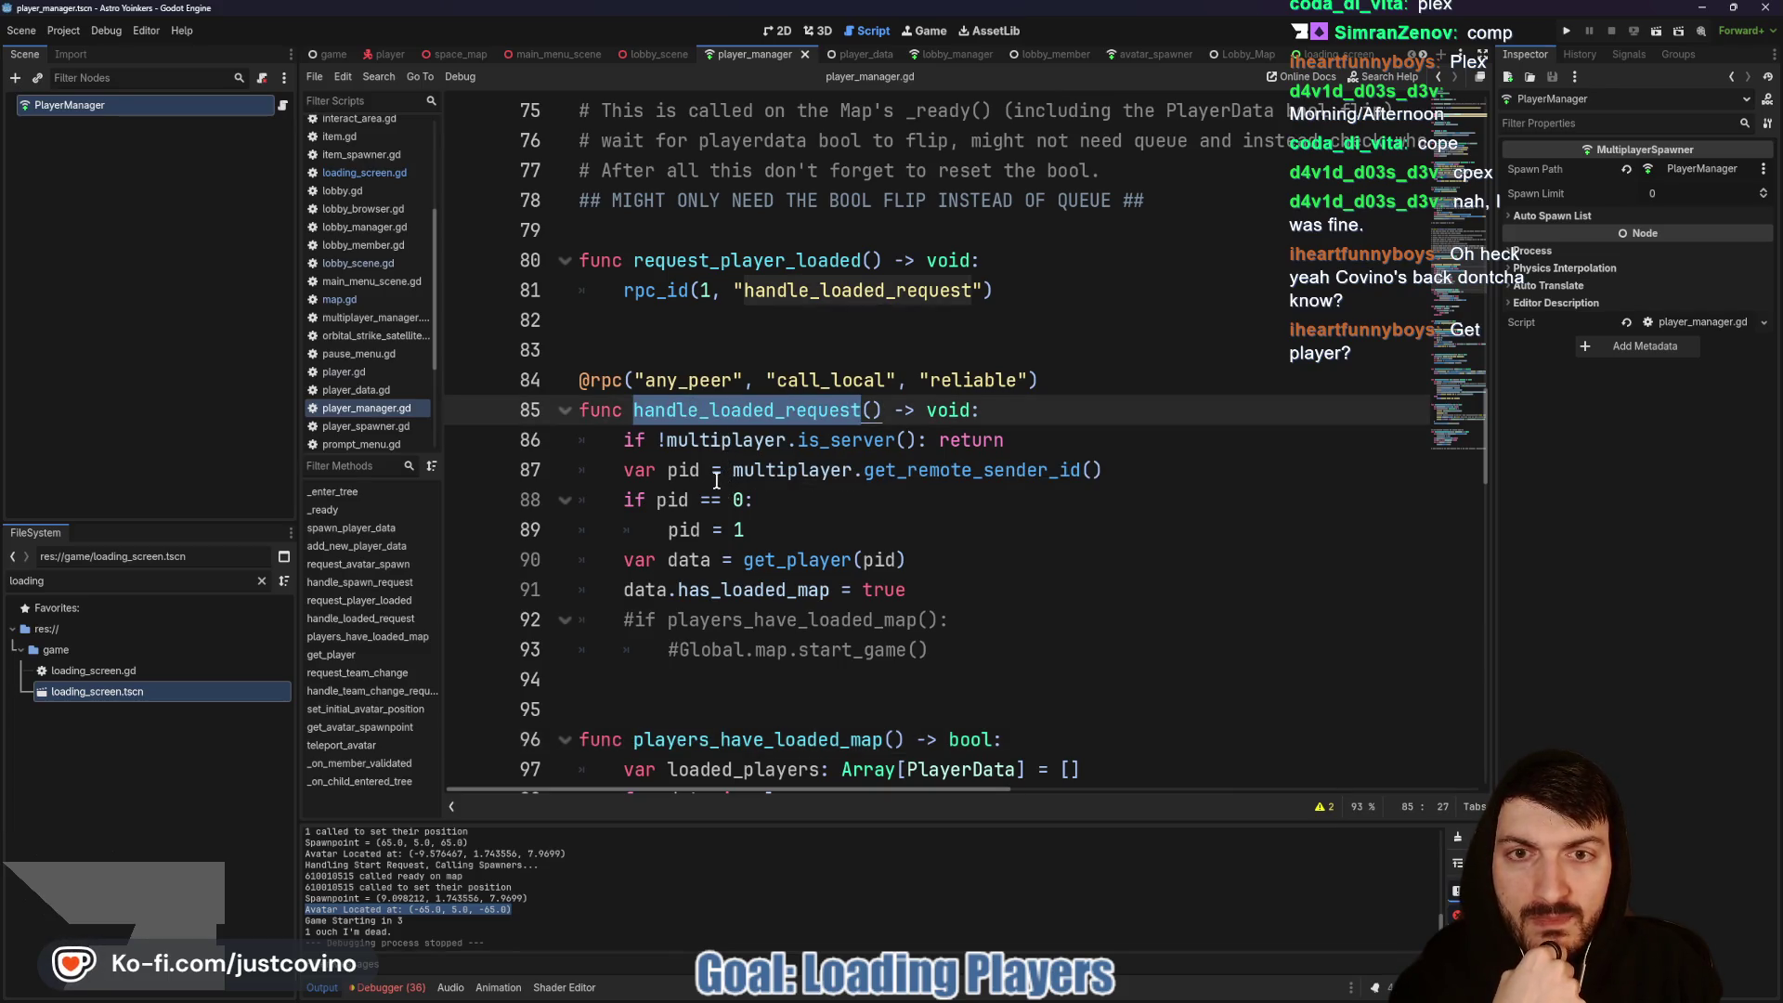
double_click(693, 263)
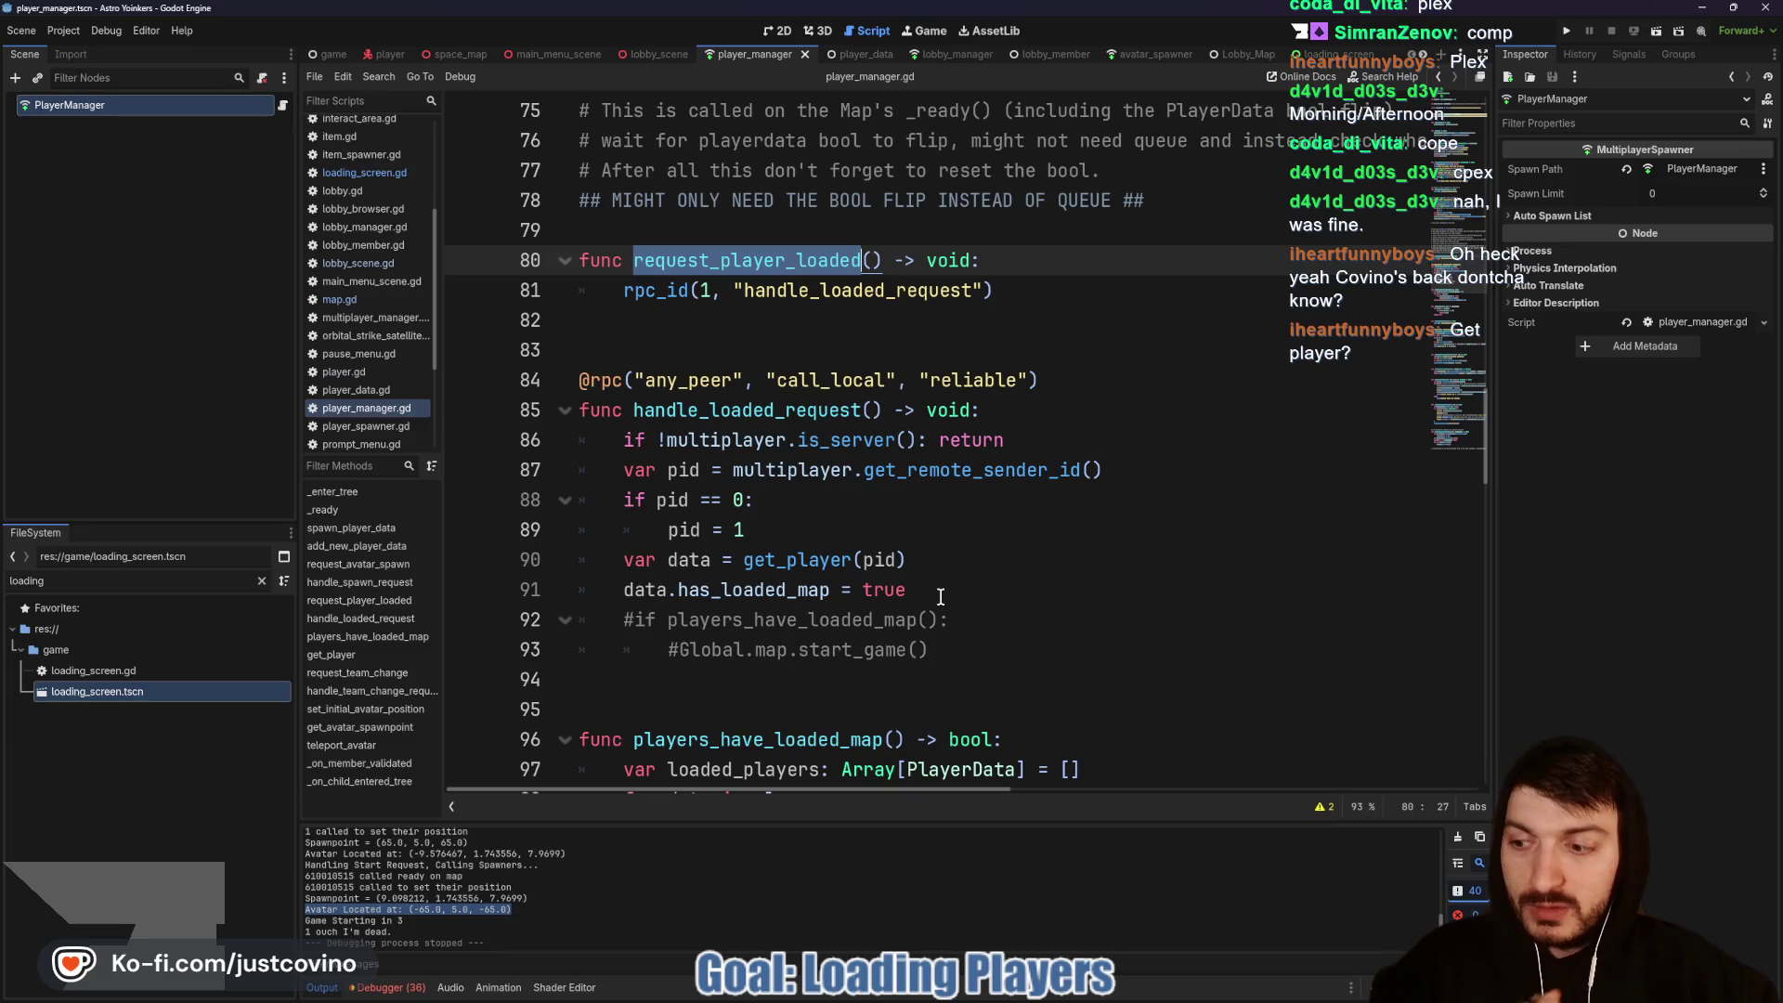
scroll(835, 568, up, 4)
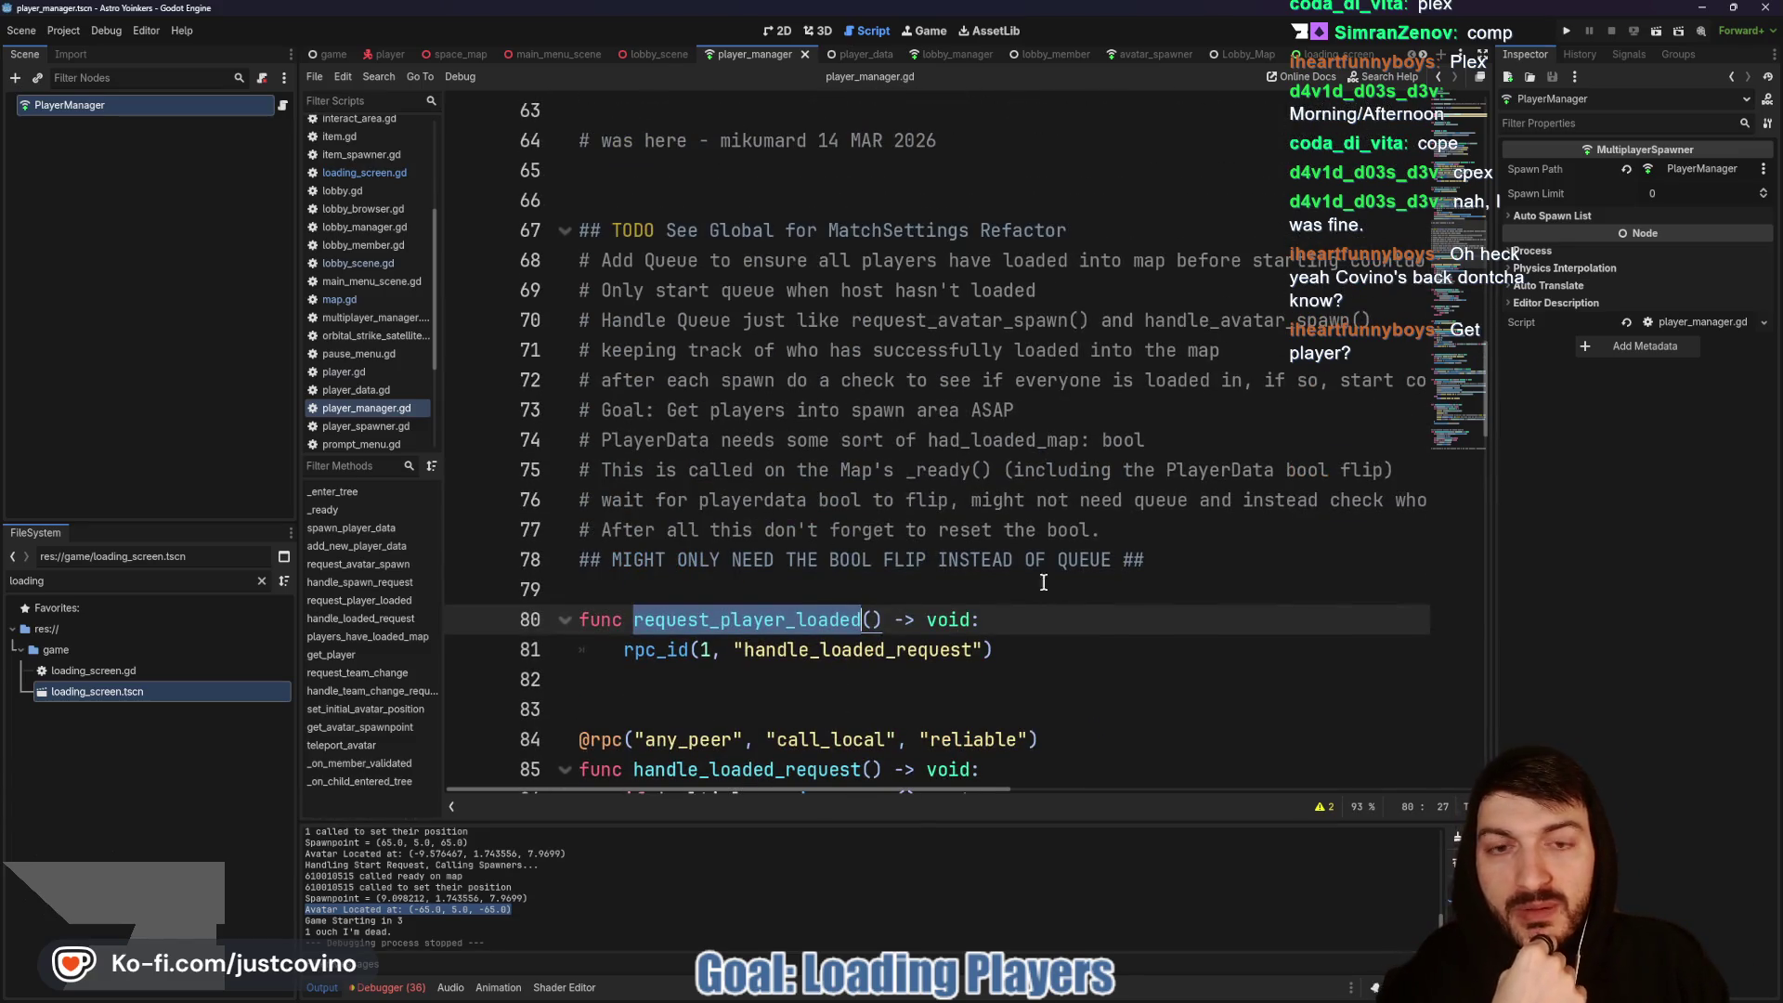
Step: Place the caret after line 78 and open loading_screen.gd to view change_map
click(1189, 562)
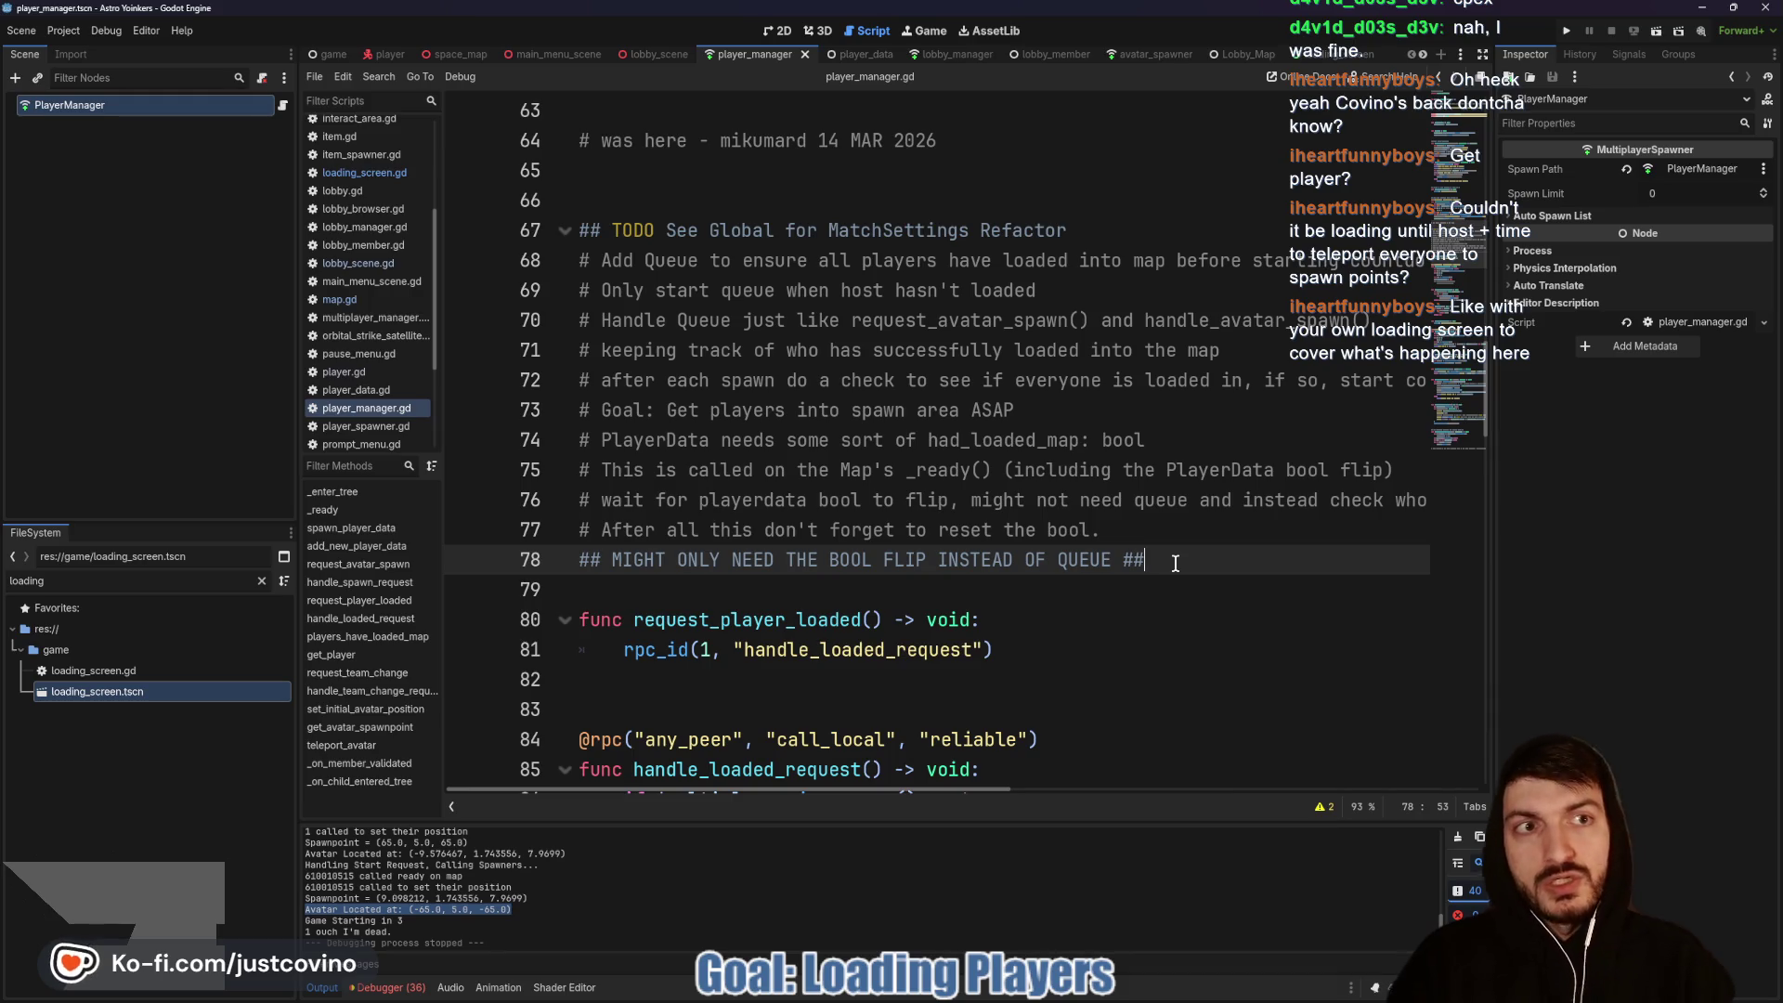
click(1314, 58)
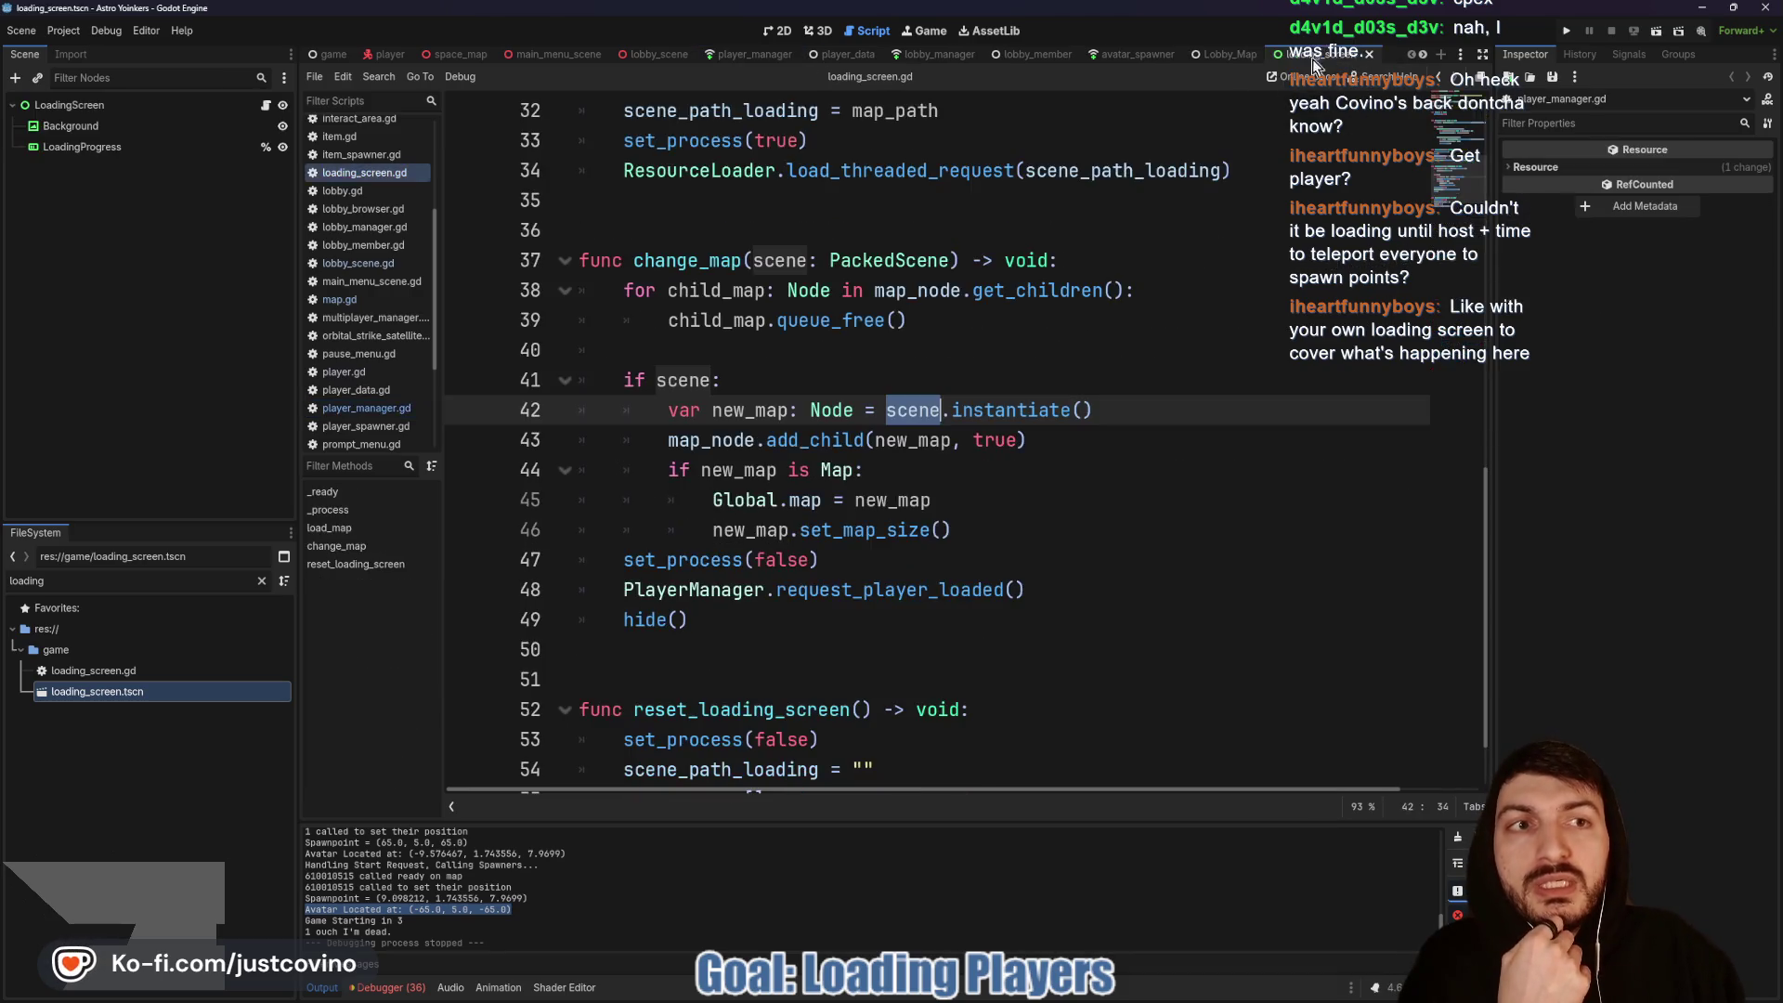
Step: Select the hide() call on line 49 of loading_screen.gd, then go back to the player_manager script
drag(854, 615, 545, 623)
double_click(934, 595)
drag(689, 619, 582, 619)
drag(689, 619, 570, 623)
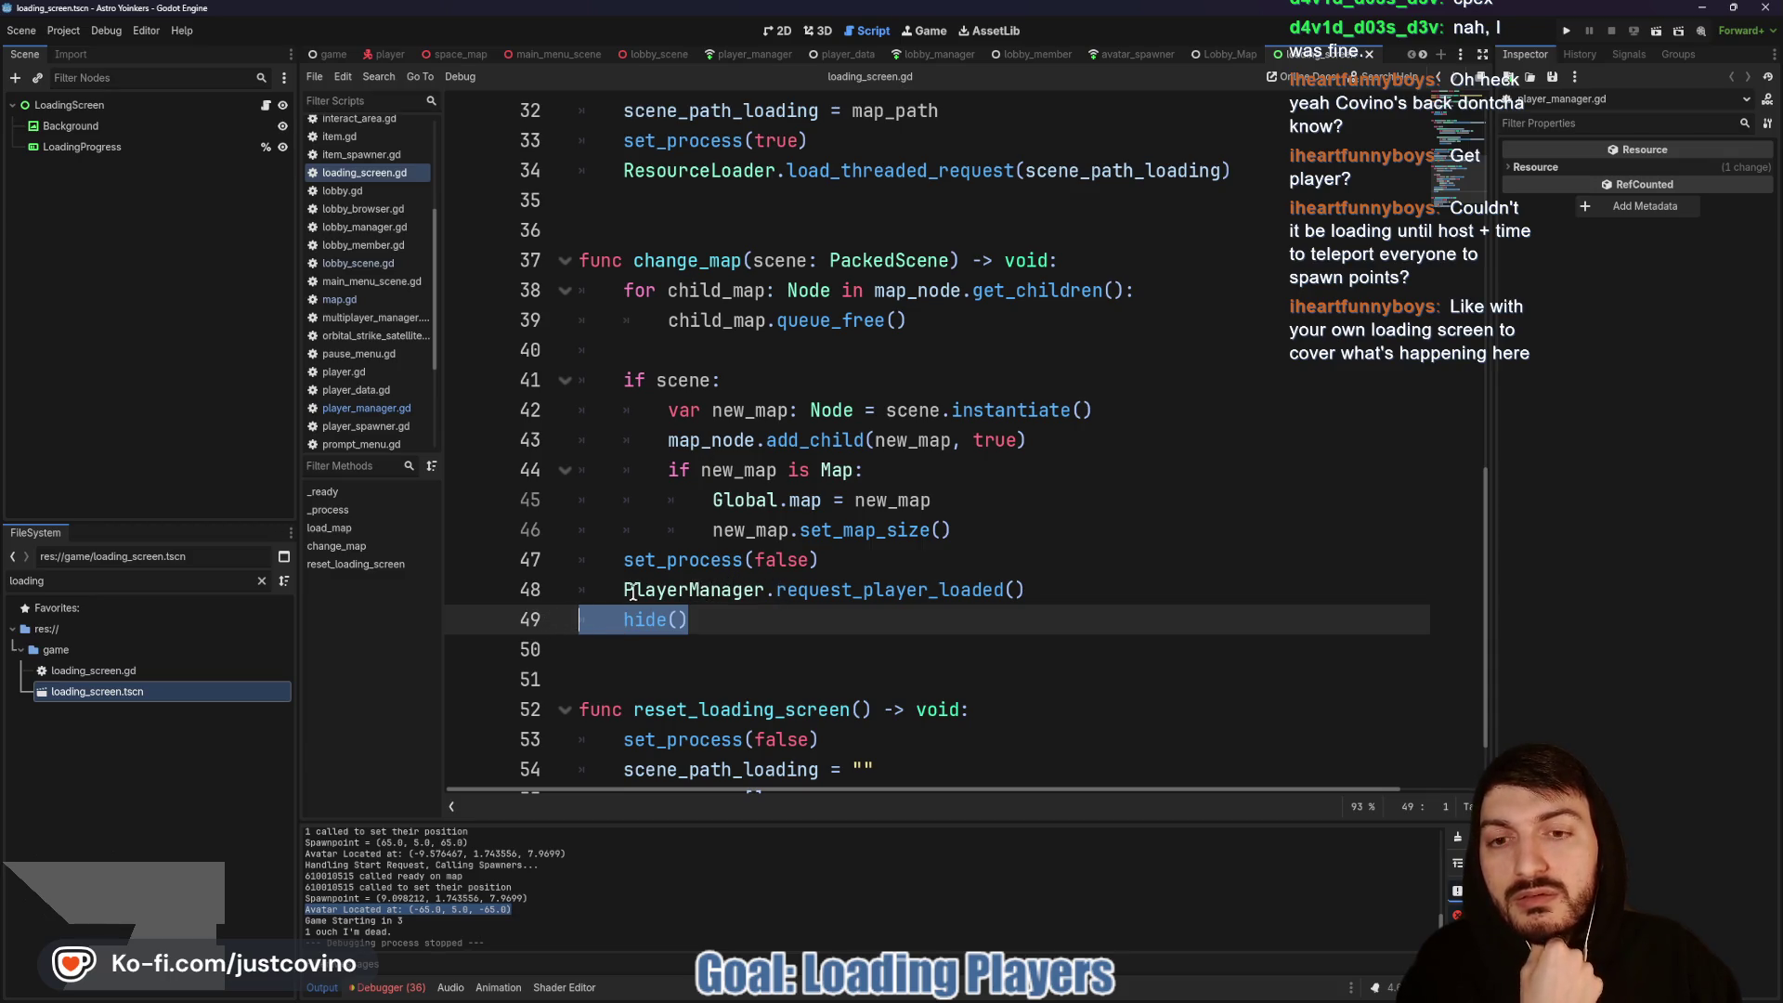
mouse_move(624, 604)
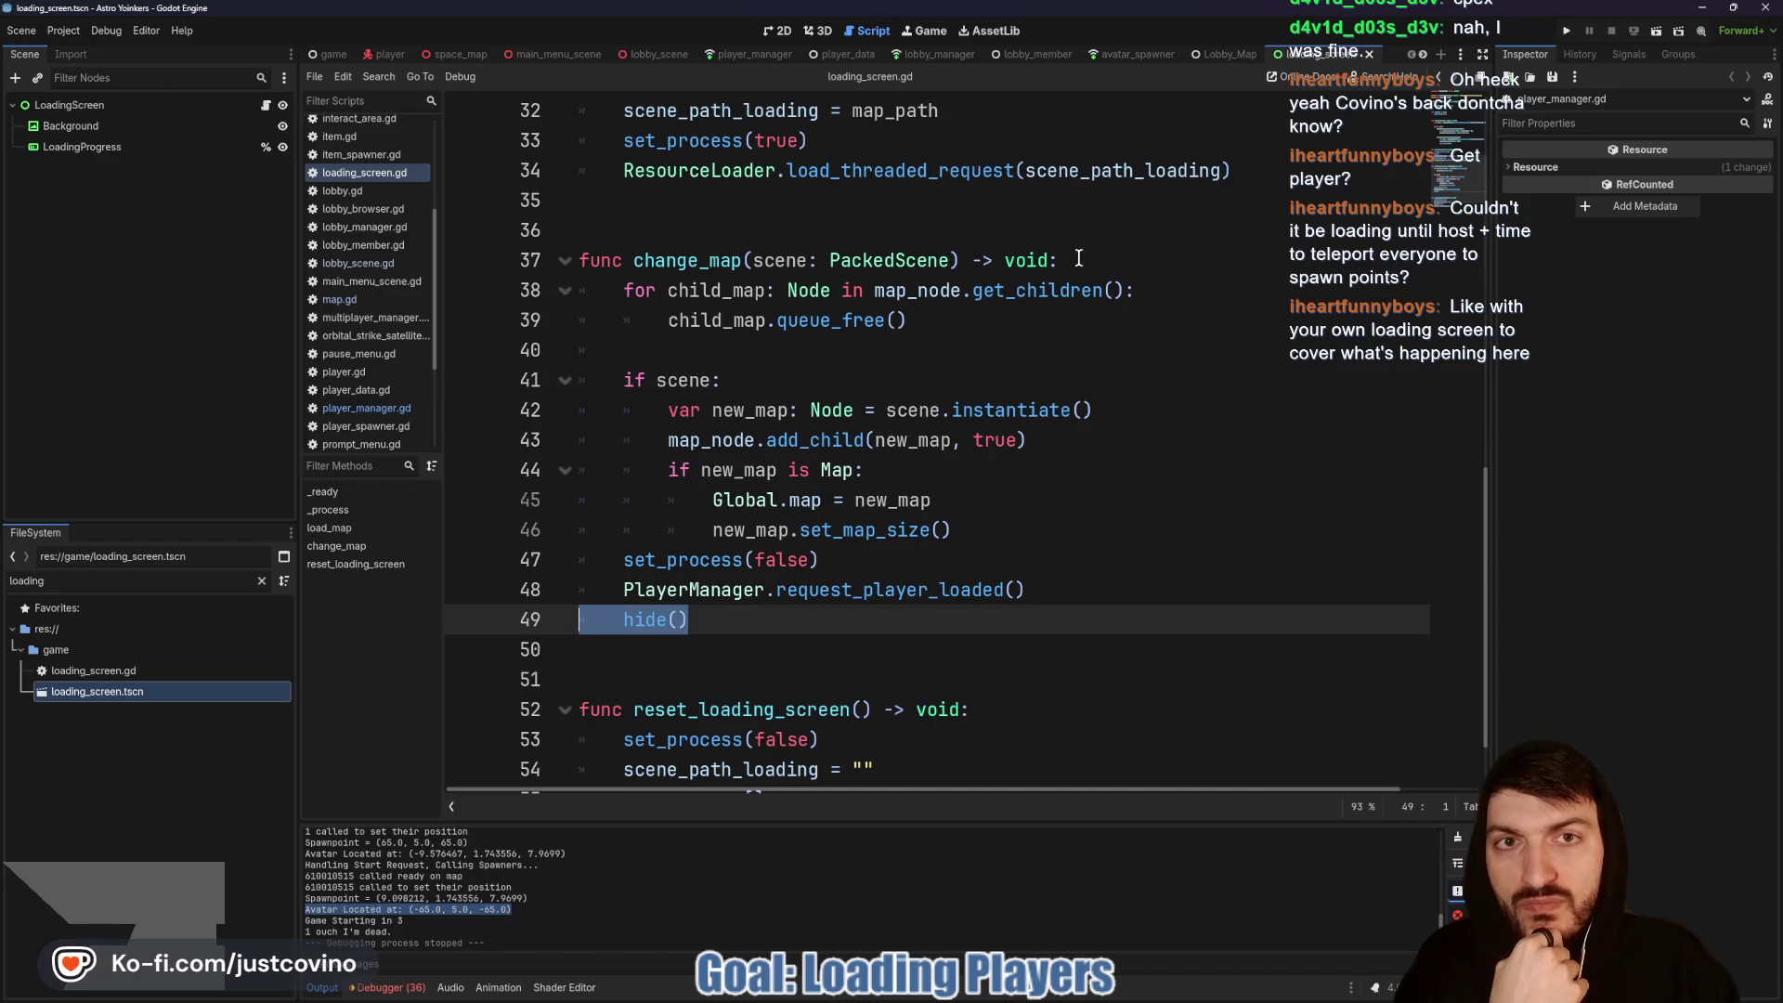
click(739, 54)
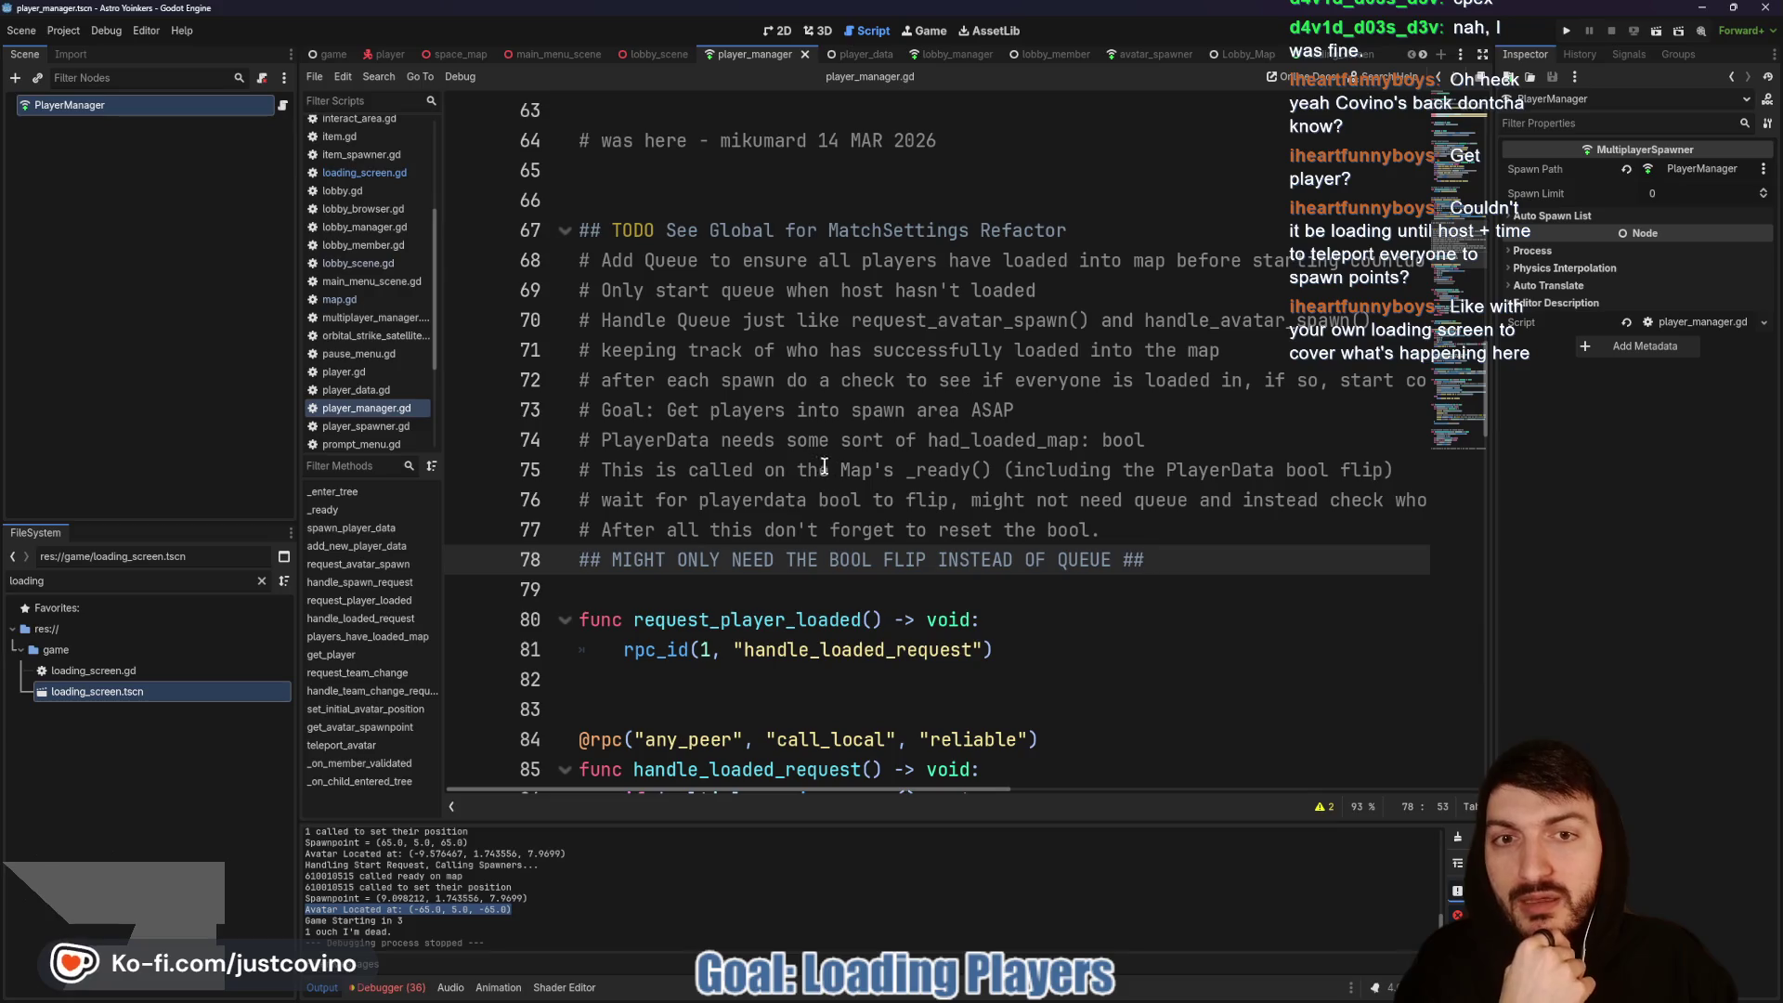
click(769, 589)
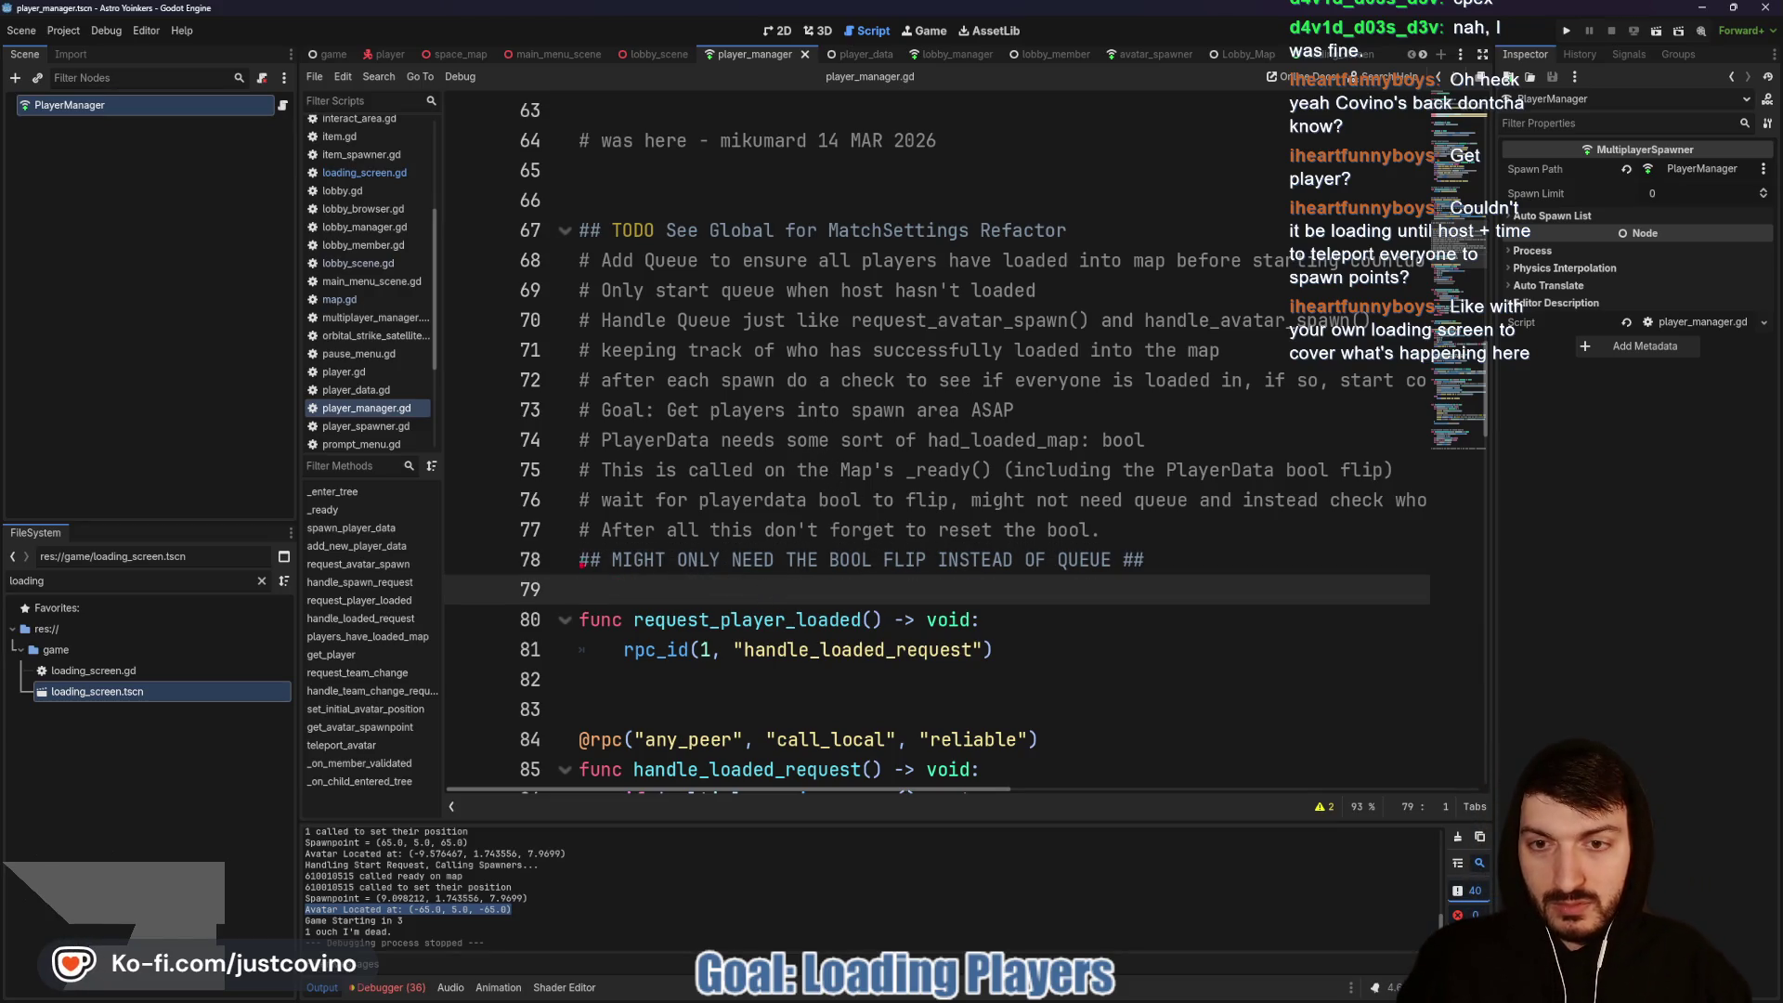
mouse_move(540, 526)
mouse_down()
mouse_move(468, 527)
mouse_move(577, 547)
mouse_up()
drag(1434, 501, 1434, 506)
drag(1281, 557, 1457, 519)
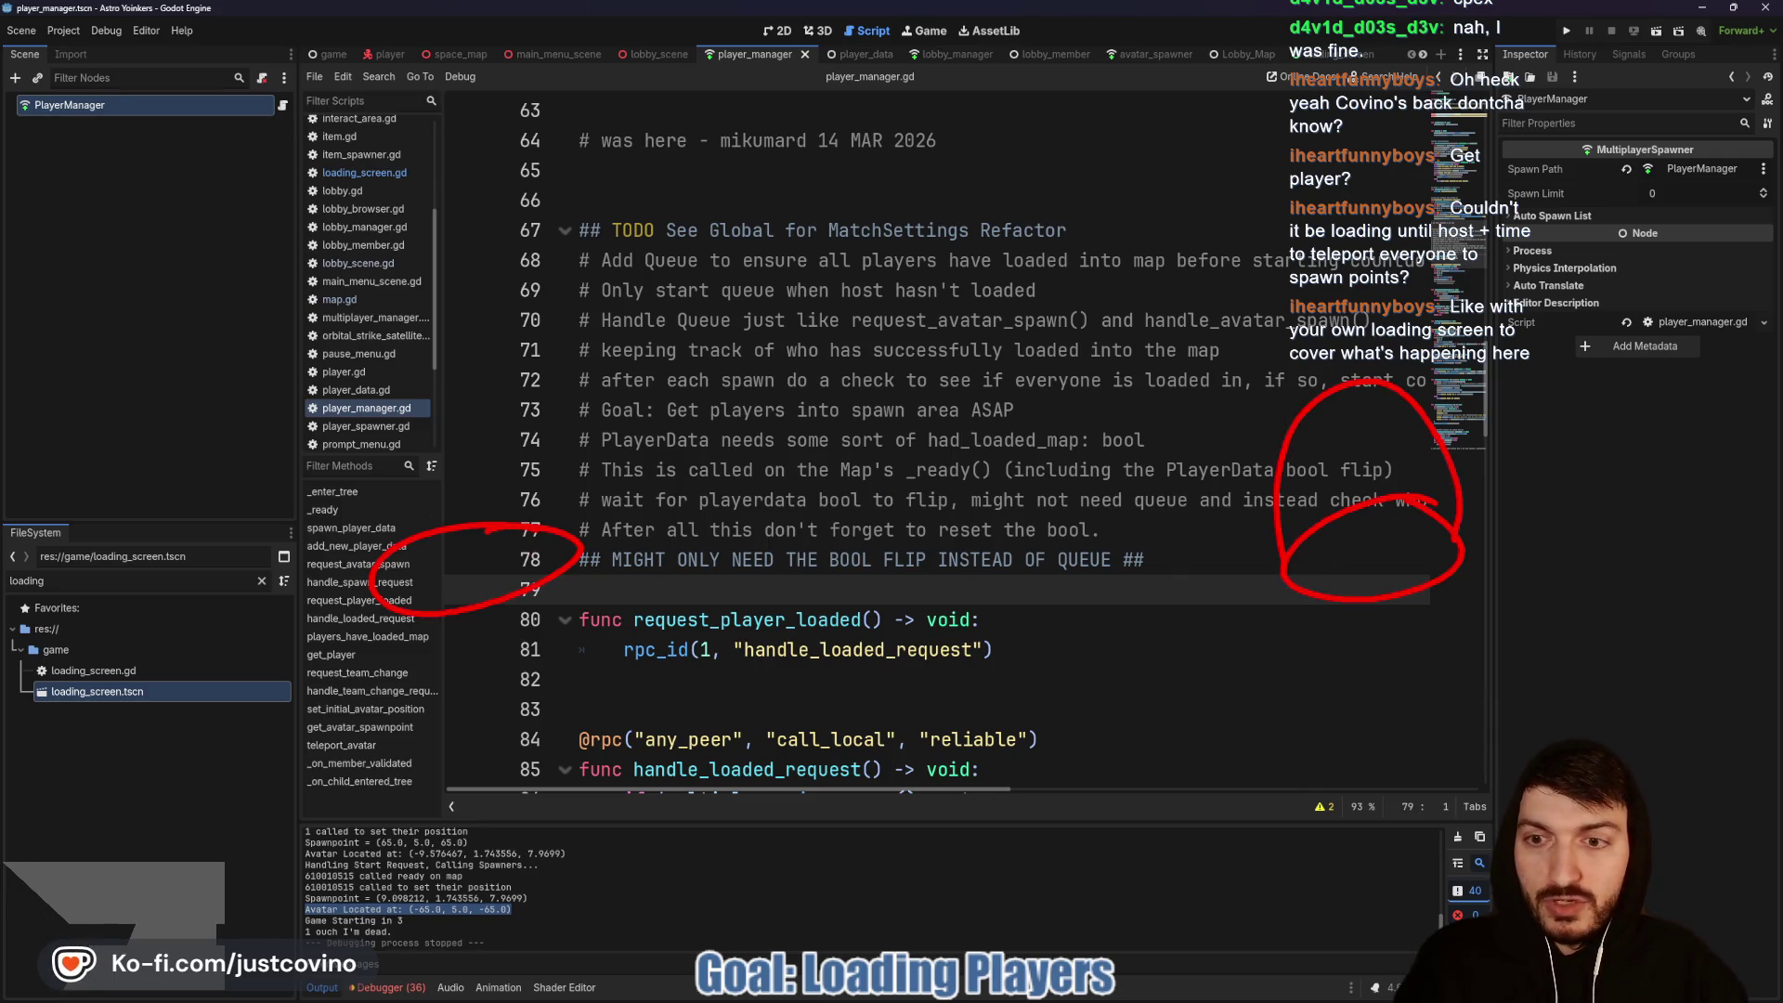
mouse_move(353, 576)
mouse_down()
mouse_move(529, 569)
mouse_move(381, 390)
mouse_move(335, 567)
mouse_up()
mouse_move(464, 480)
mouse_down()
mouse_move(446, 565)
mouse_move(479, 581)
mouse_up()
drag(446, 561, 436, 586)
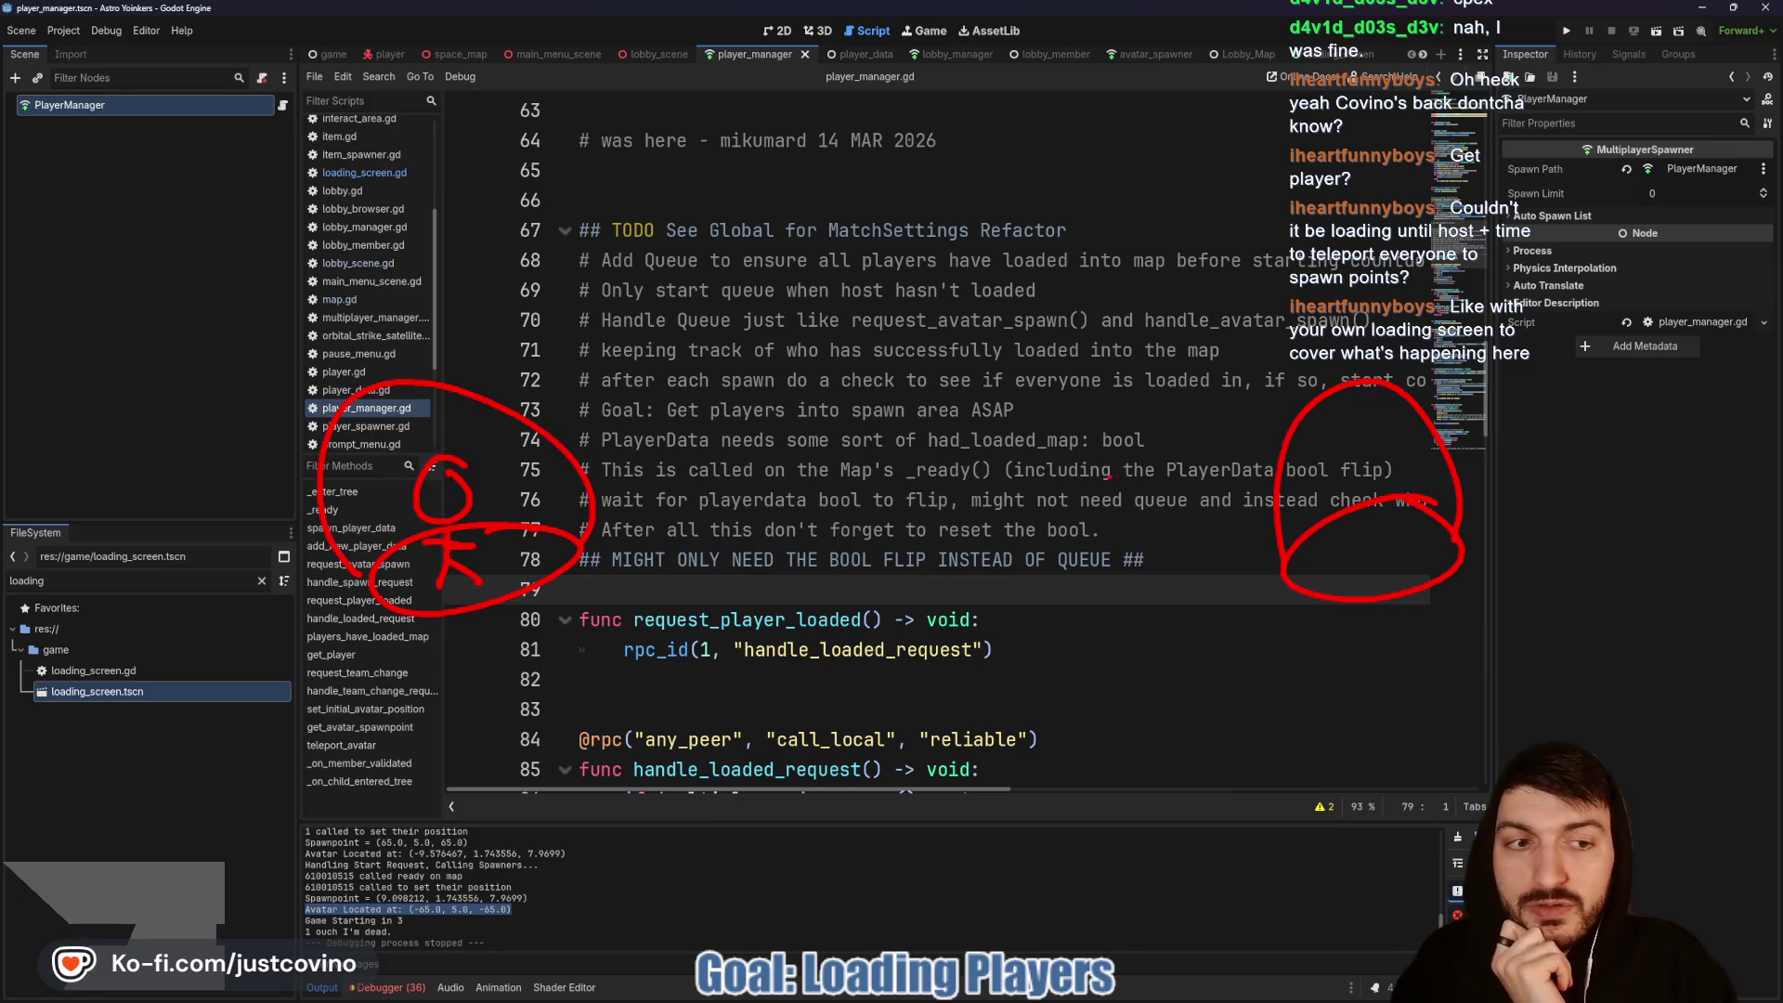
mouse_move(1358, 447)
mouse_down()
mouse_move(1358, 531)
mouse_move(1378, 548)
mouse_up()
drag(1357, 525, 1341, 550)
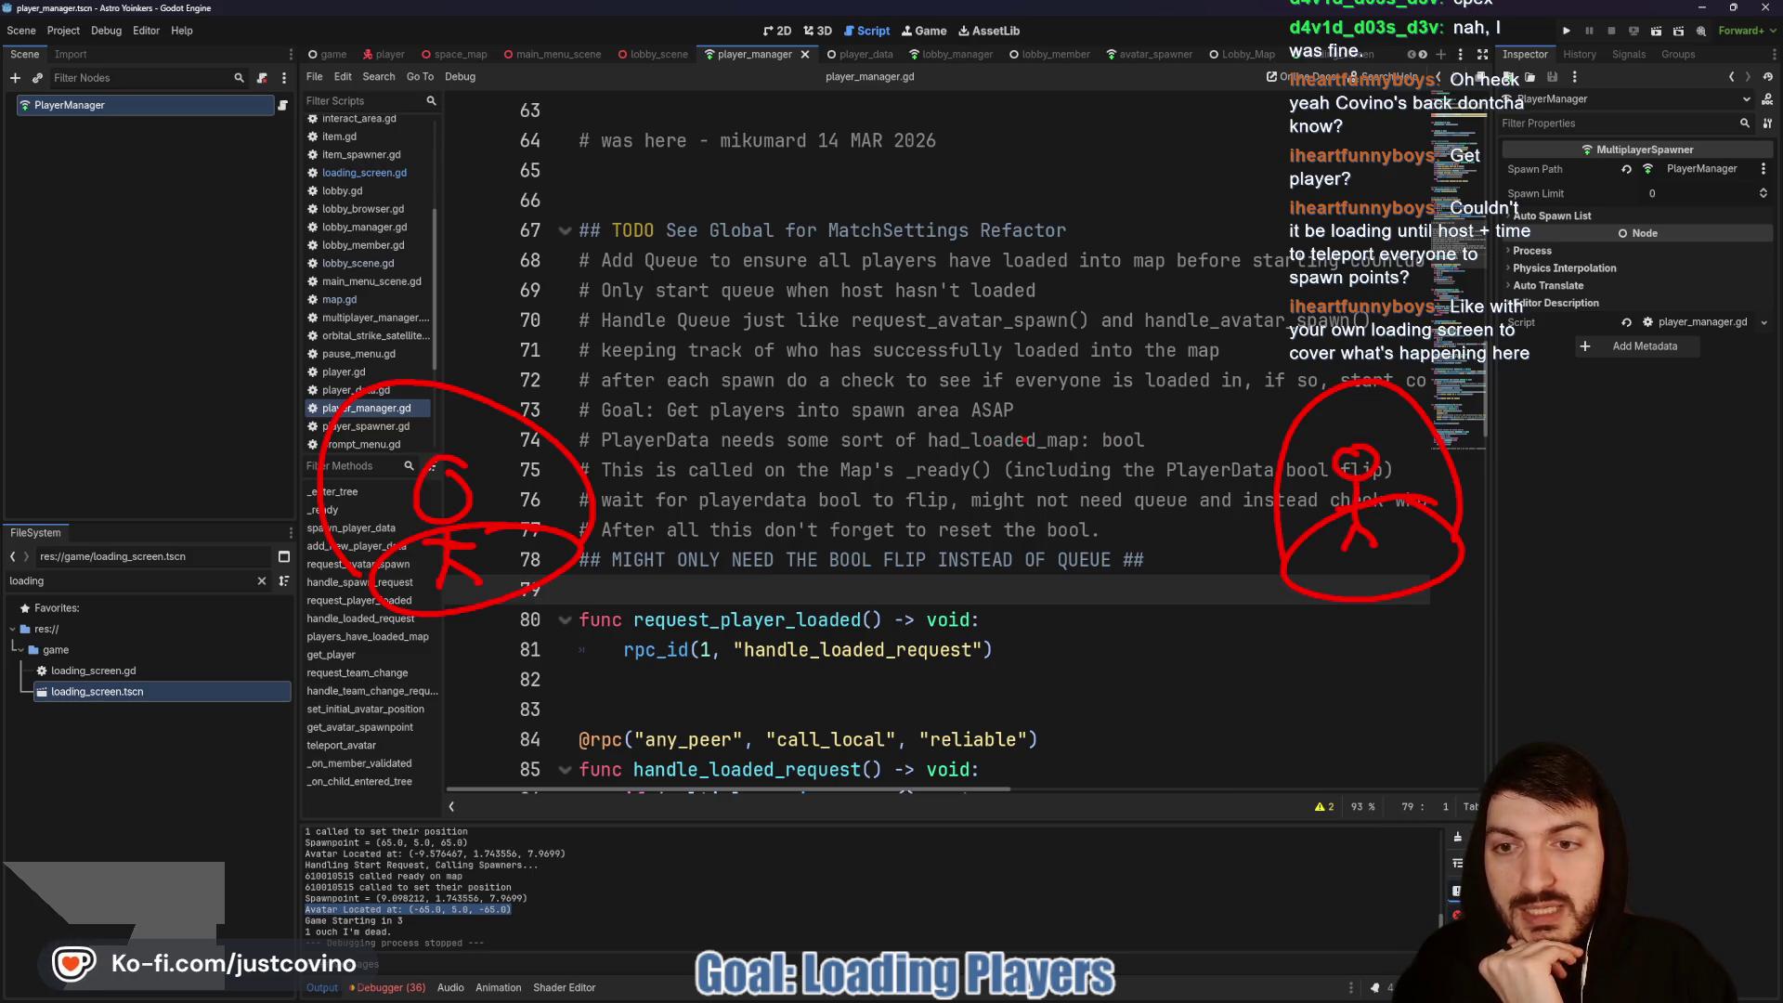
mouse_move(725, 256)
mouse_down()
mouse_move(1161, 390)
mouse_move(715, 278)
mouse_up()
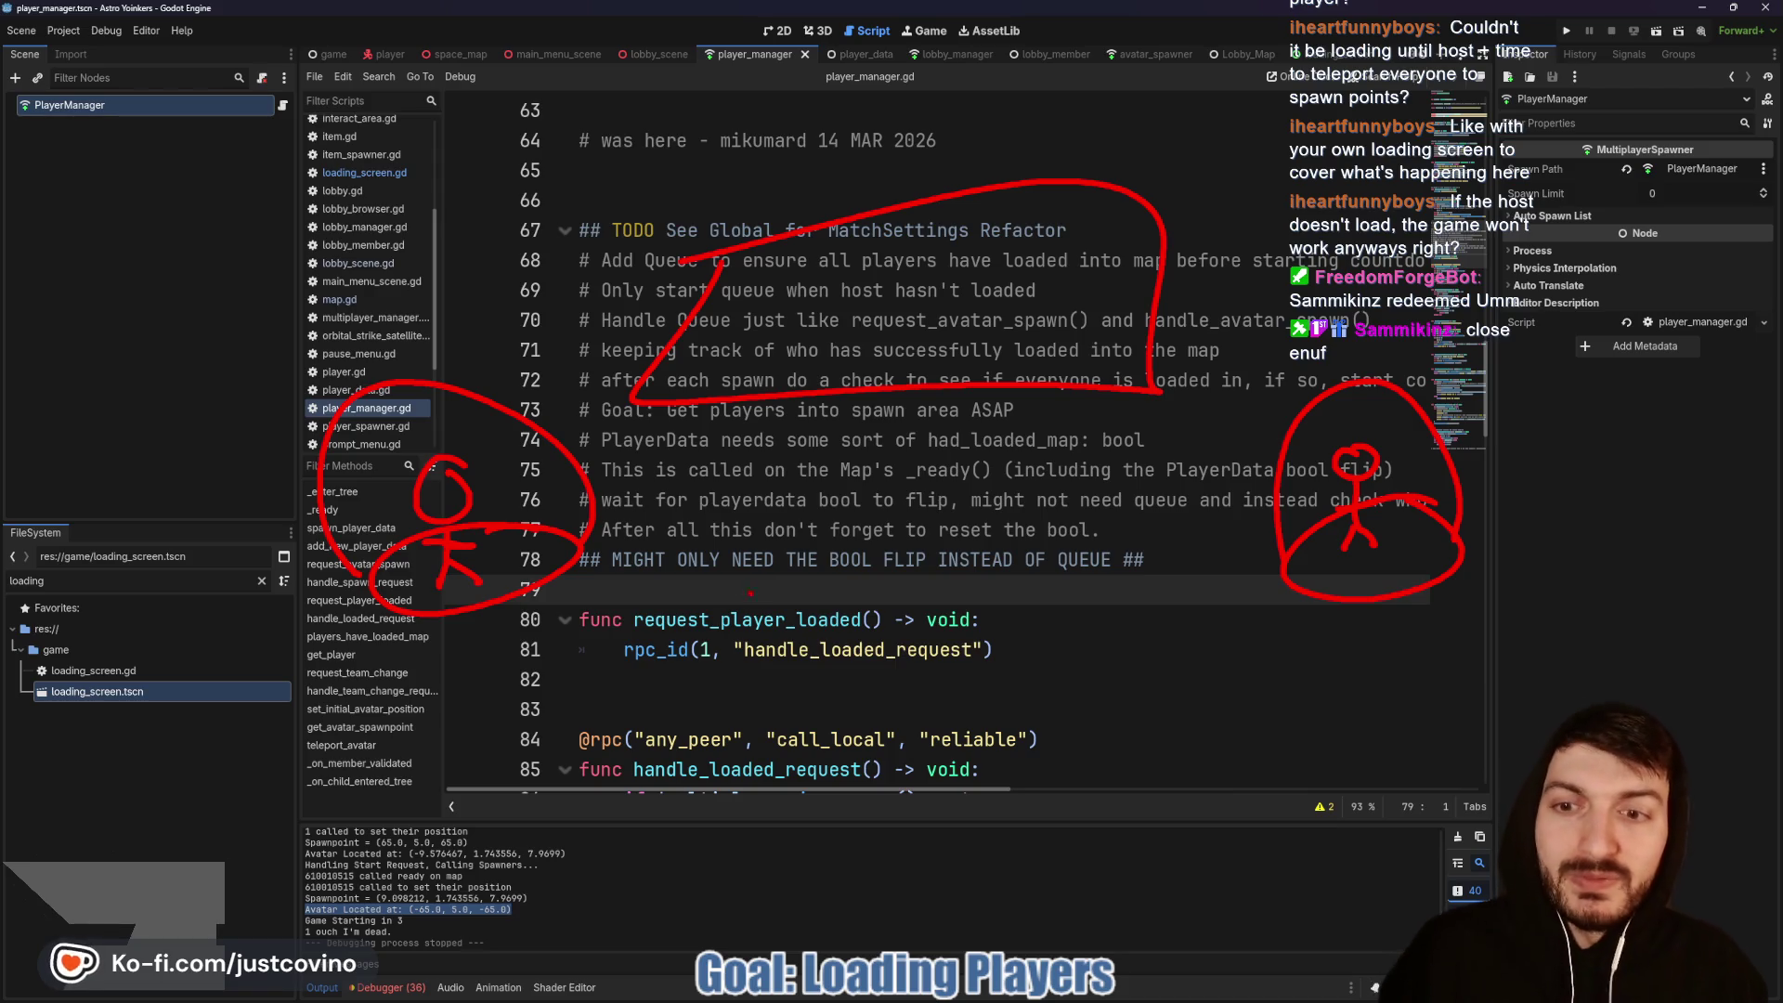
key(Escape)
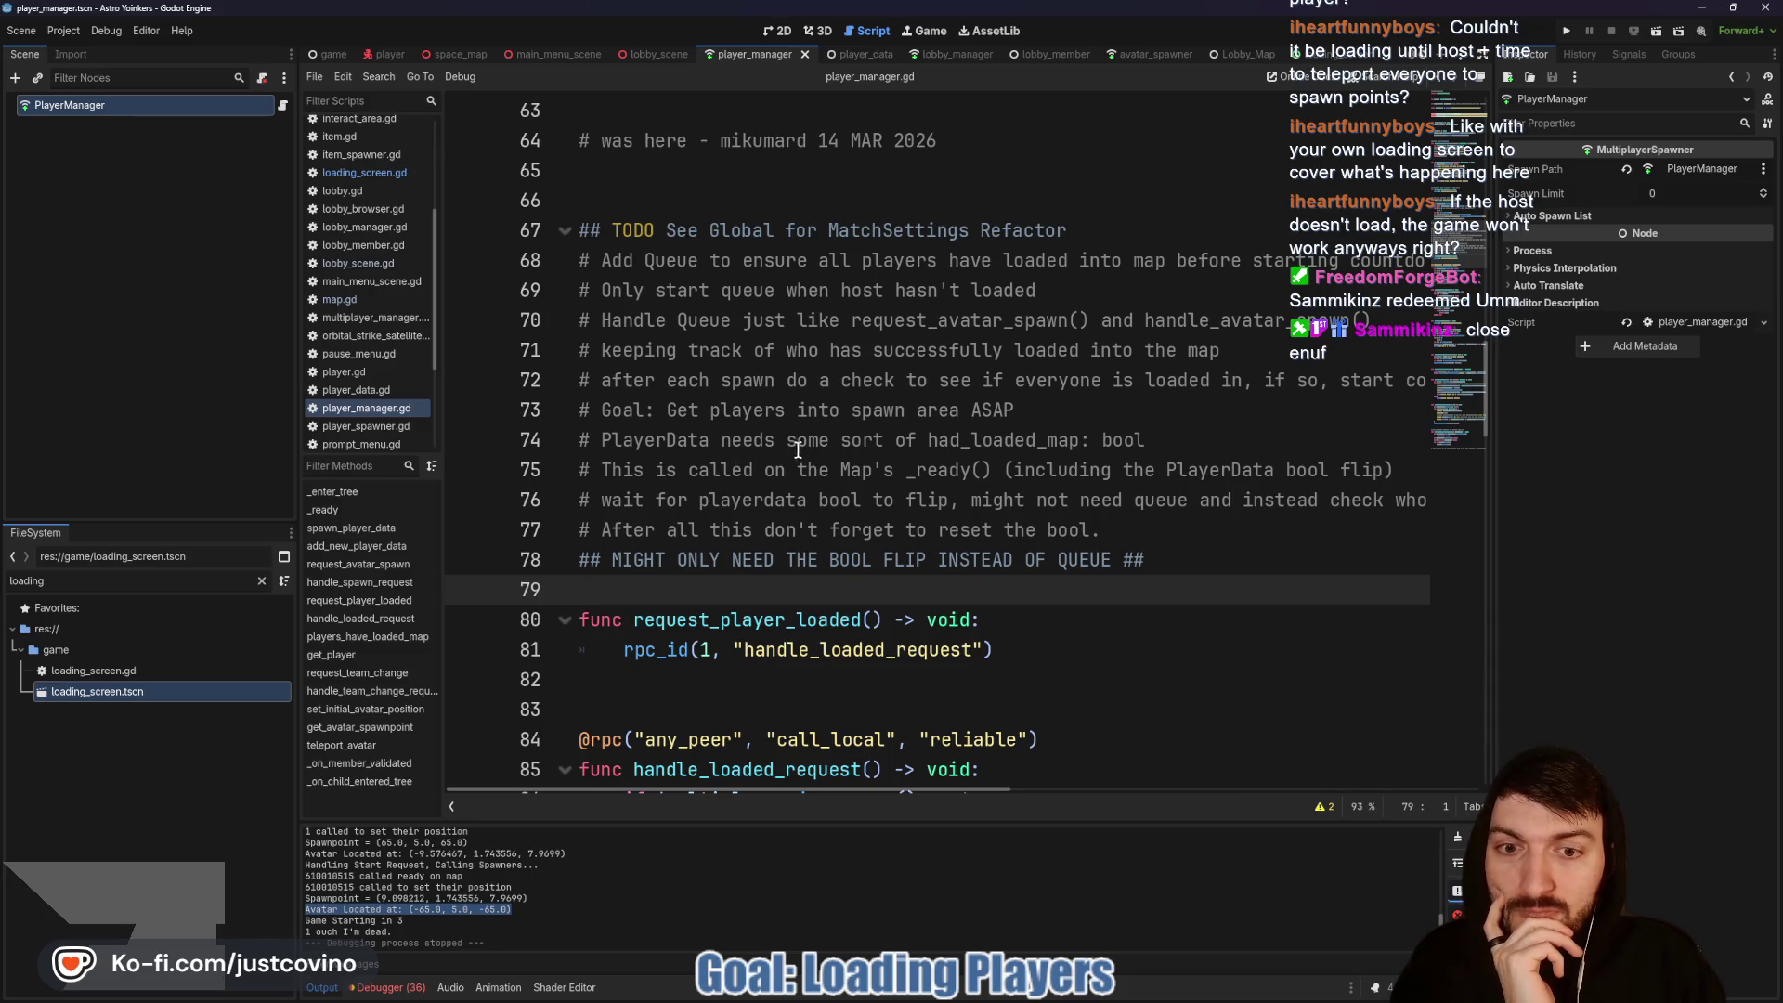
scroll(794, 446, down, 1)
scroll(785, 455, down, 1)
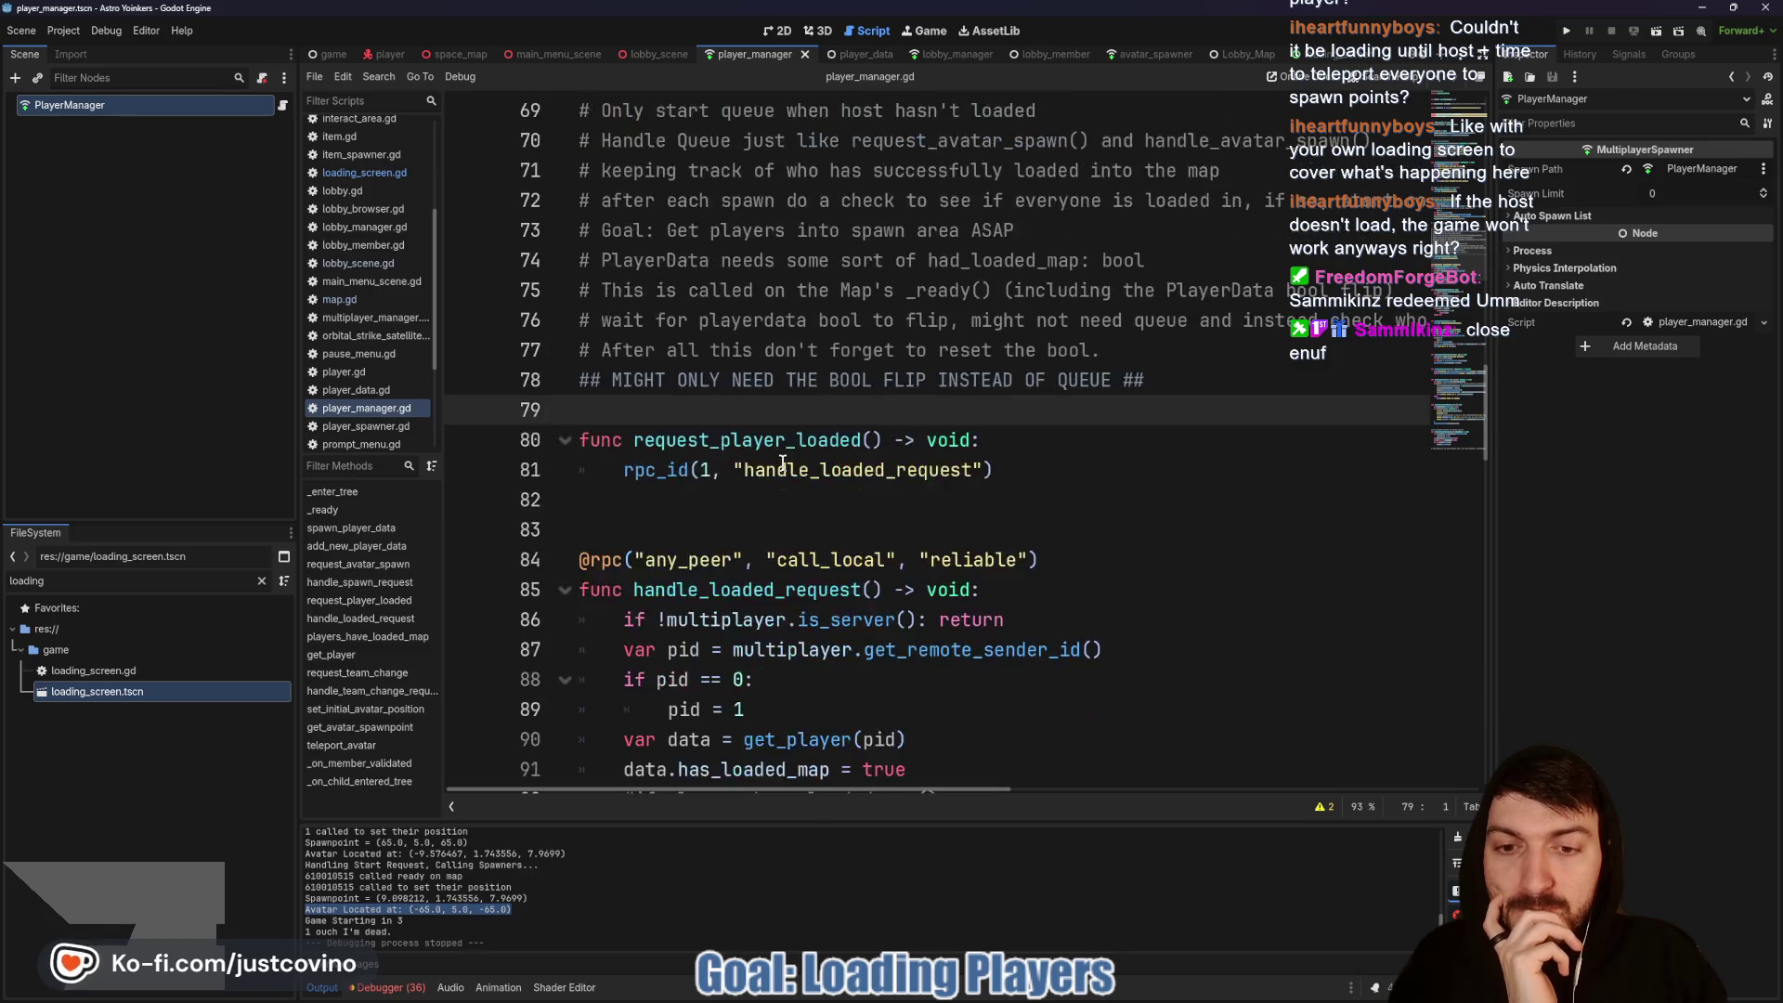
scroll(783, 462, down, 2)
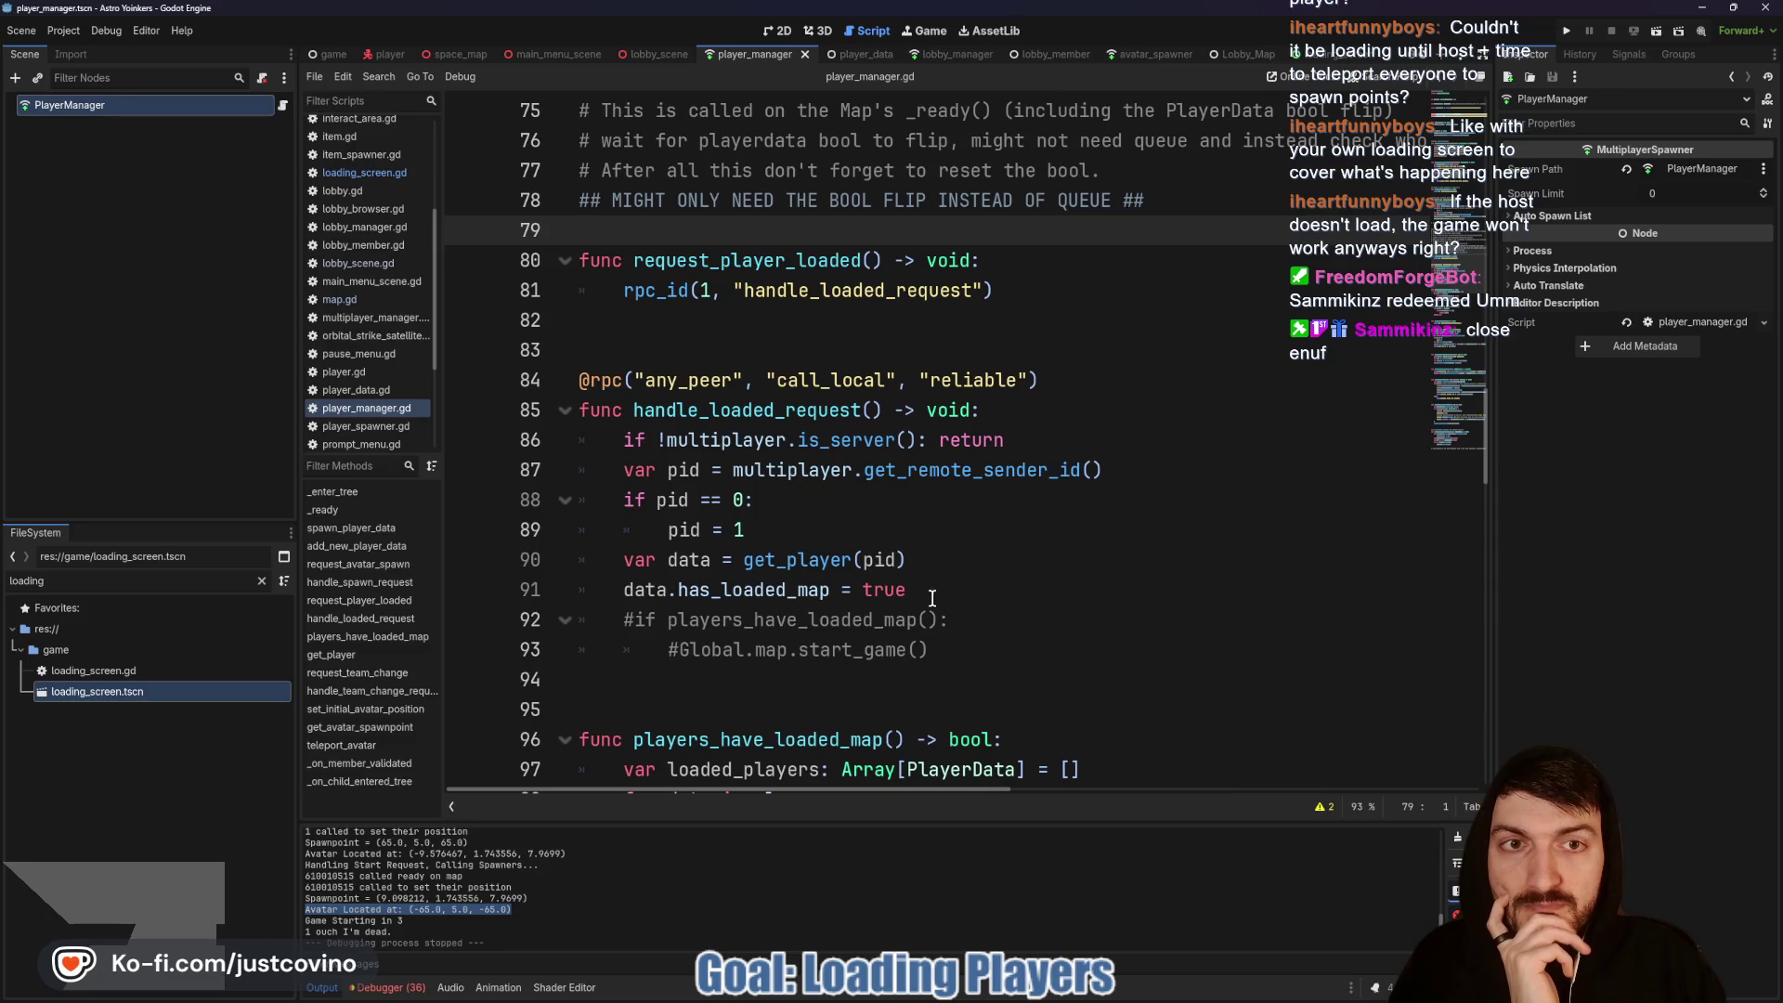
scroll(932, 597, up, 3)
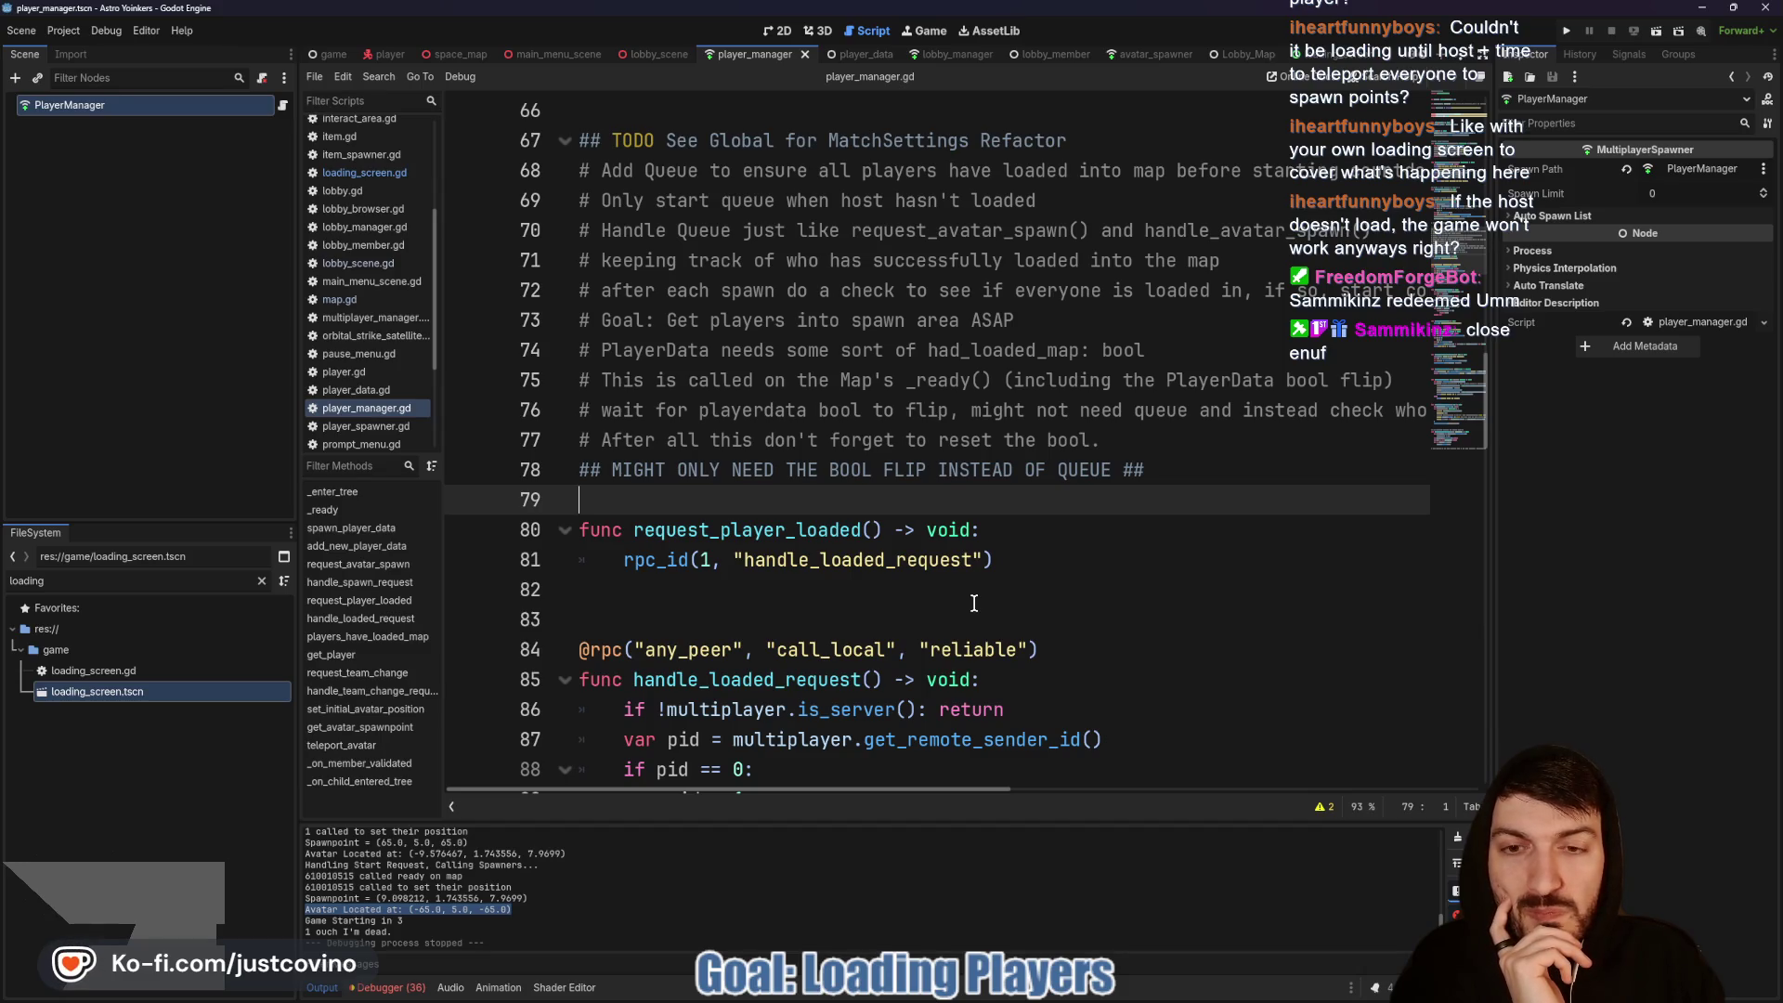
scroll(967, 571, down, 2)
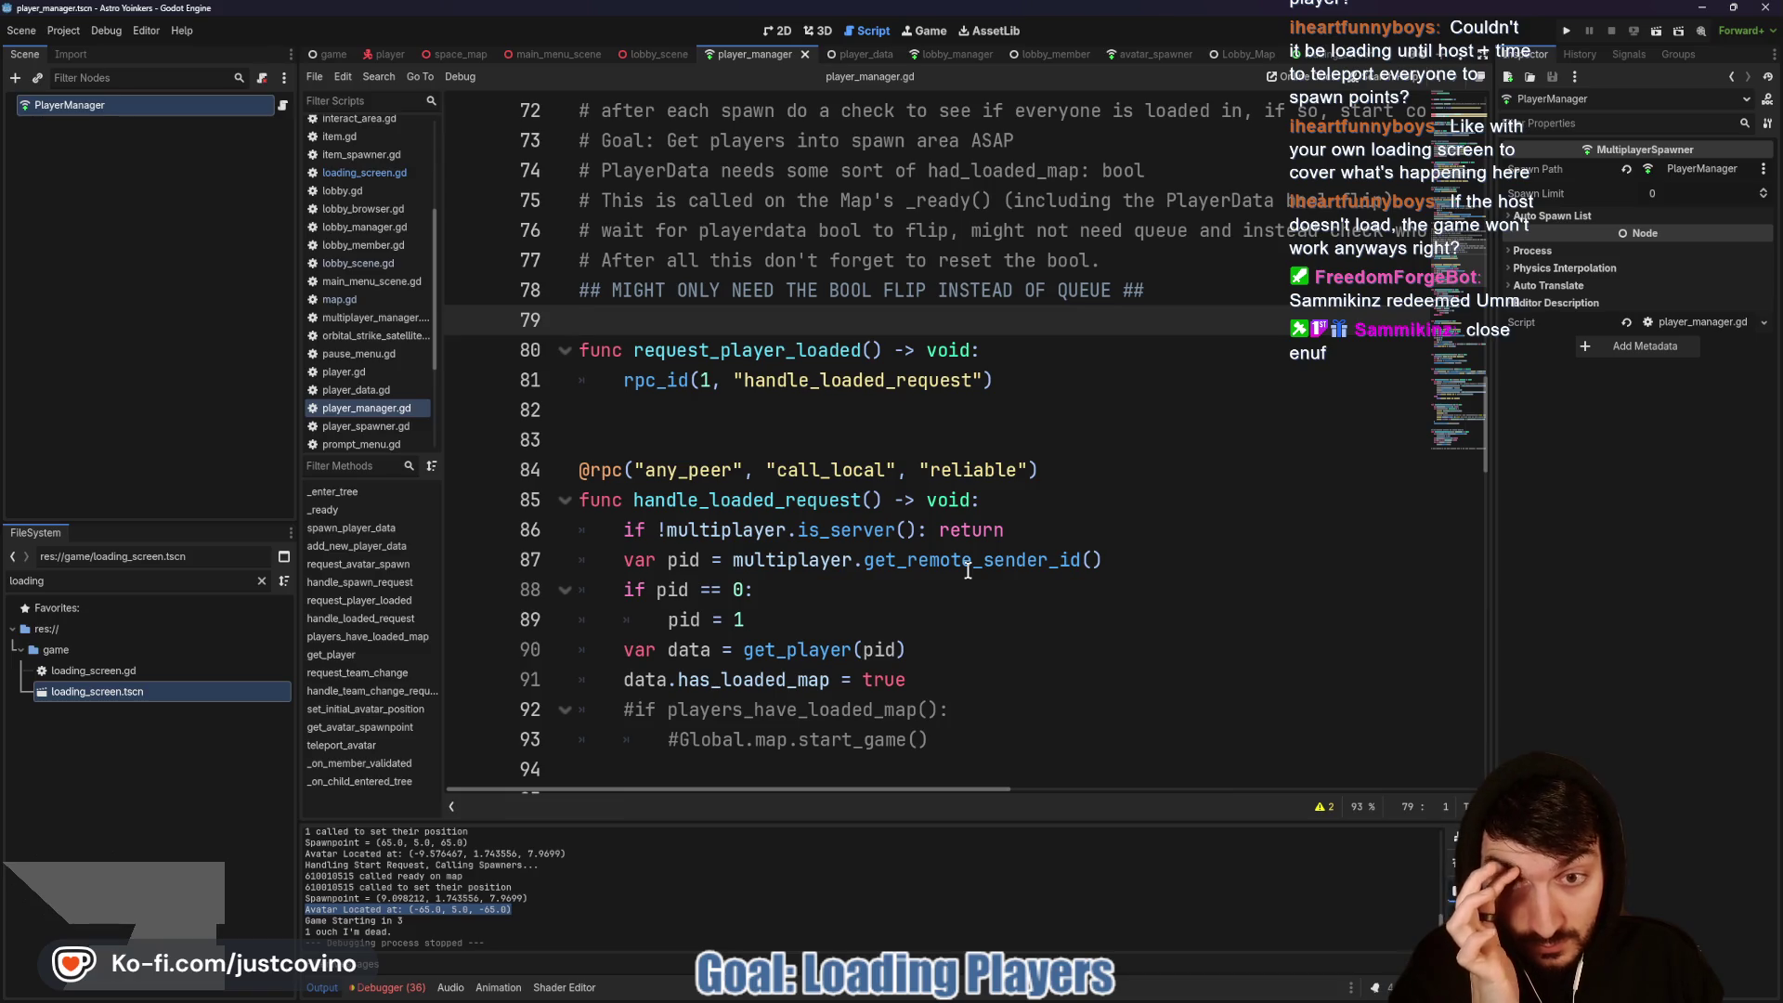
scroll(967, 571, up, 1)
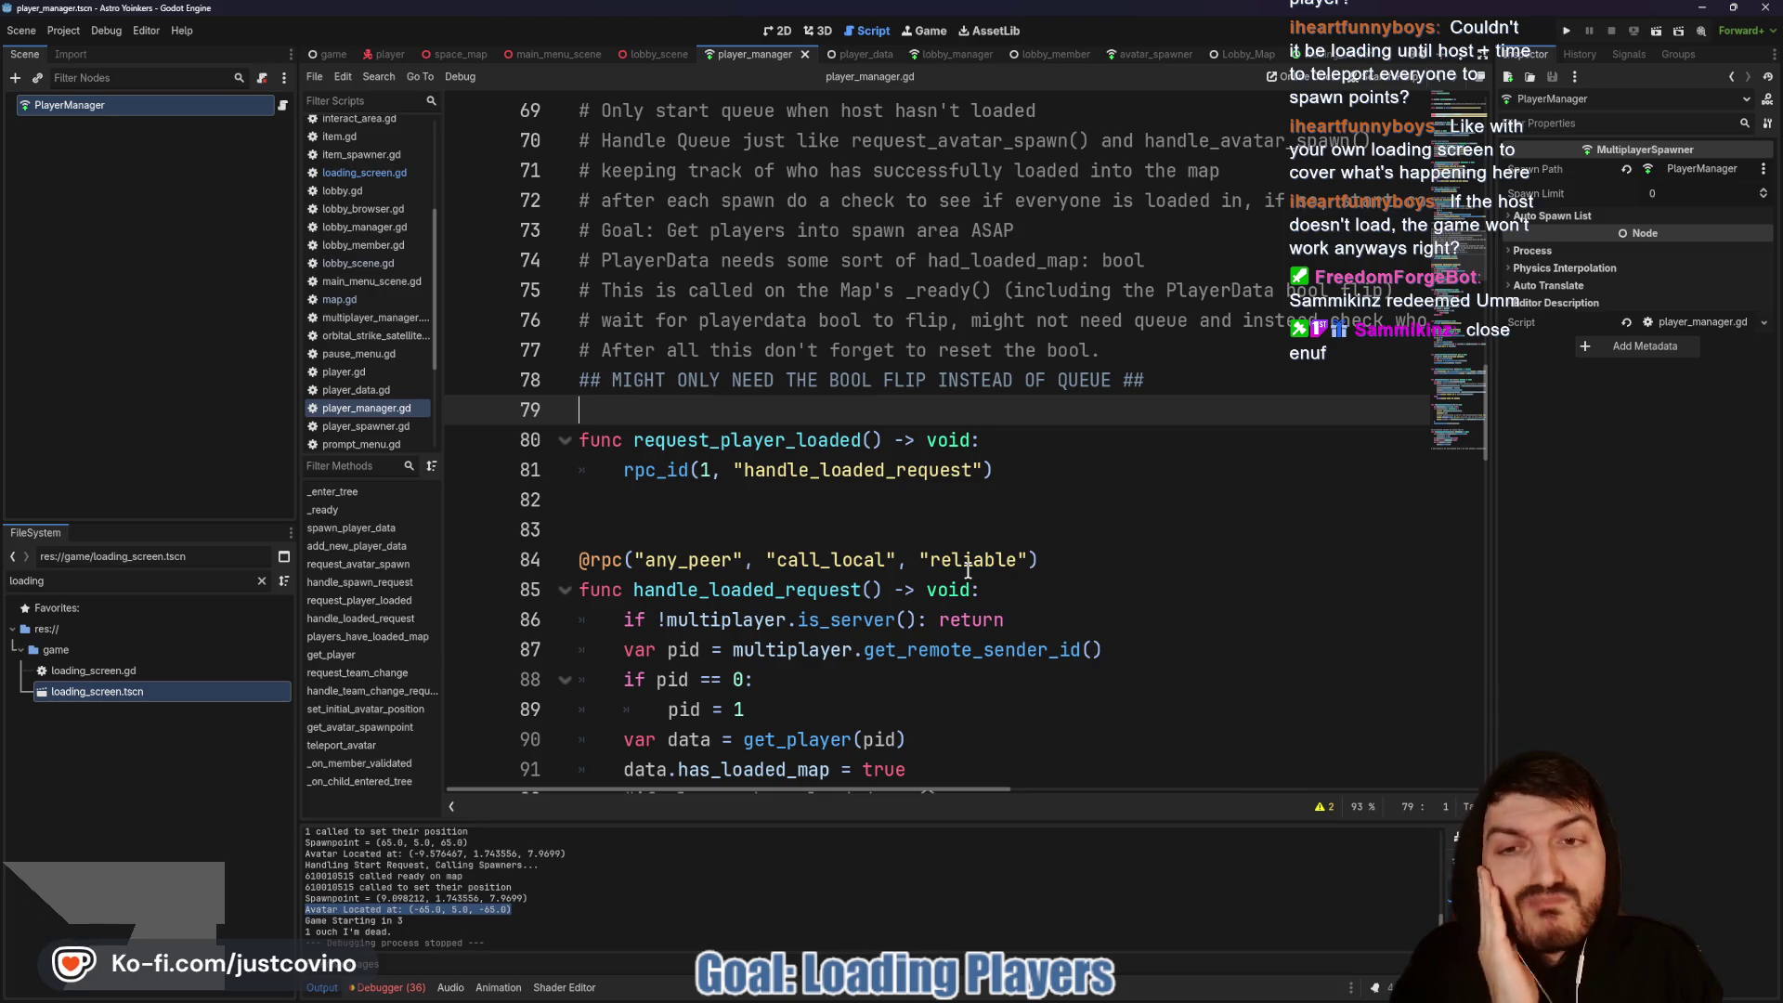
scroll(956, 554, up, 3)
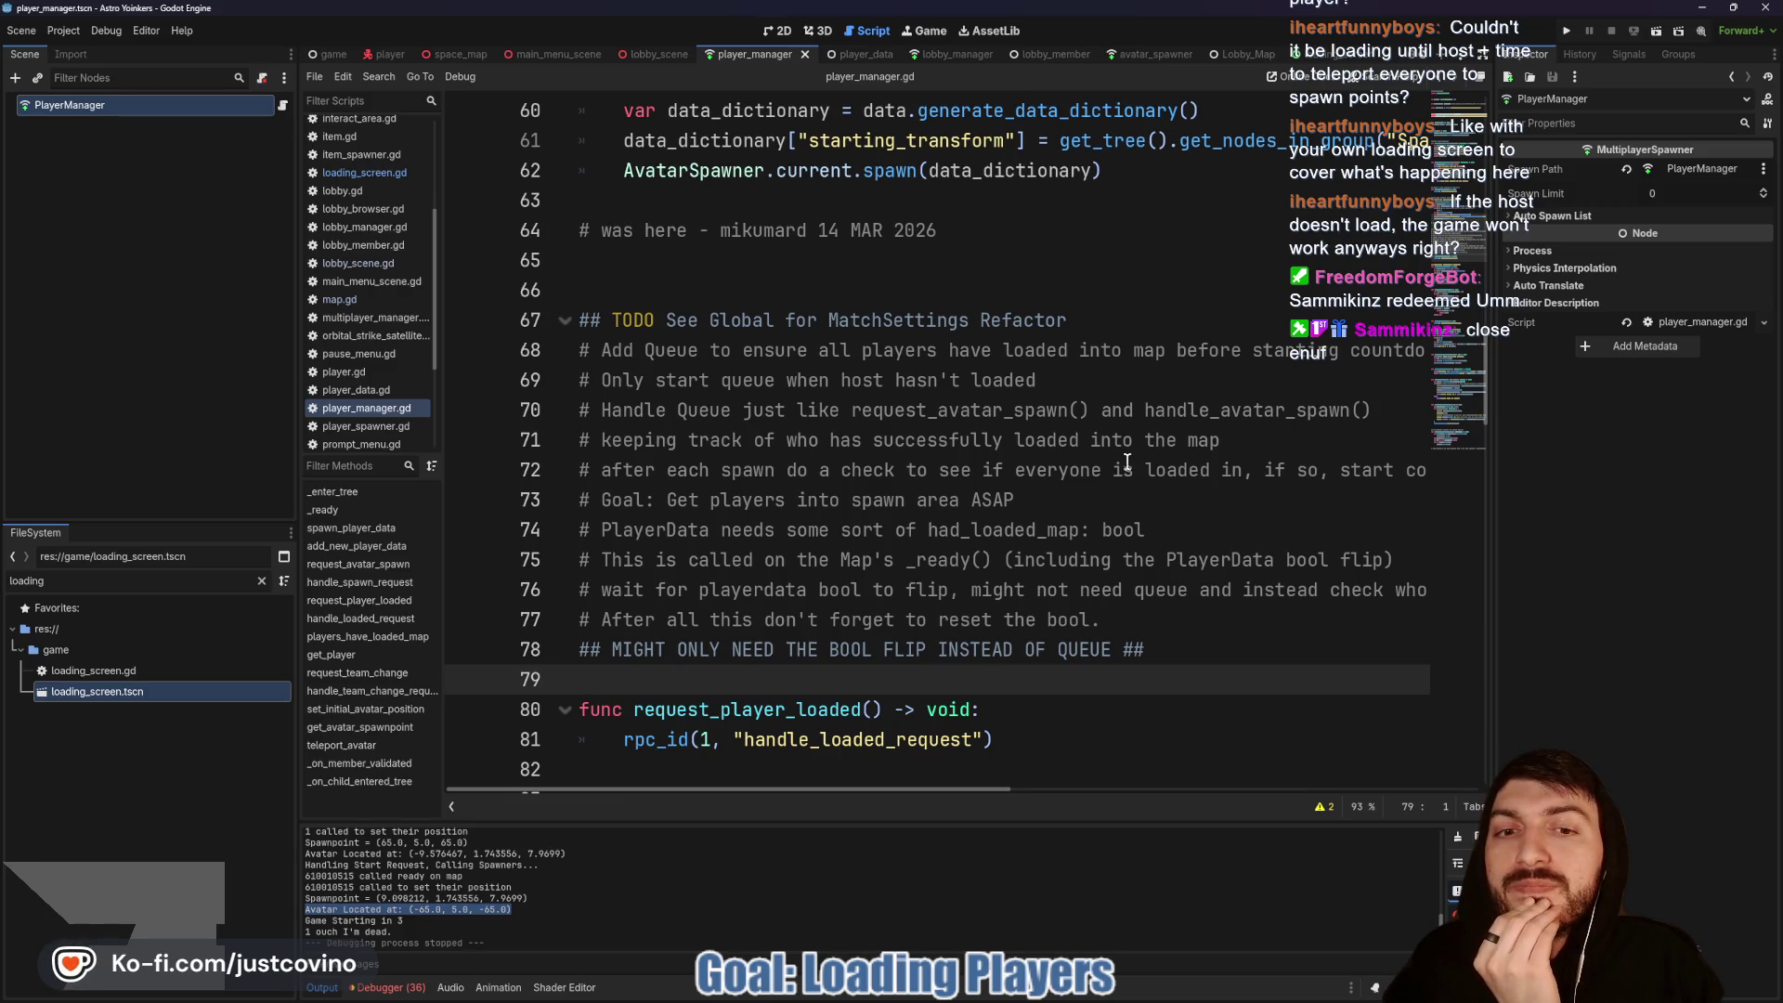
Step: Review the Goal and wait-for-playerdata TODO notes on lines 73–76, then switch to player_data.gd
triple_click(1040, 499)
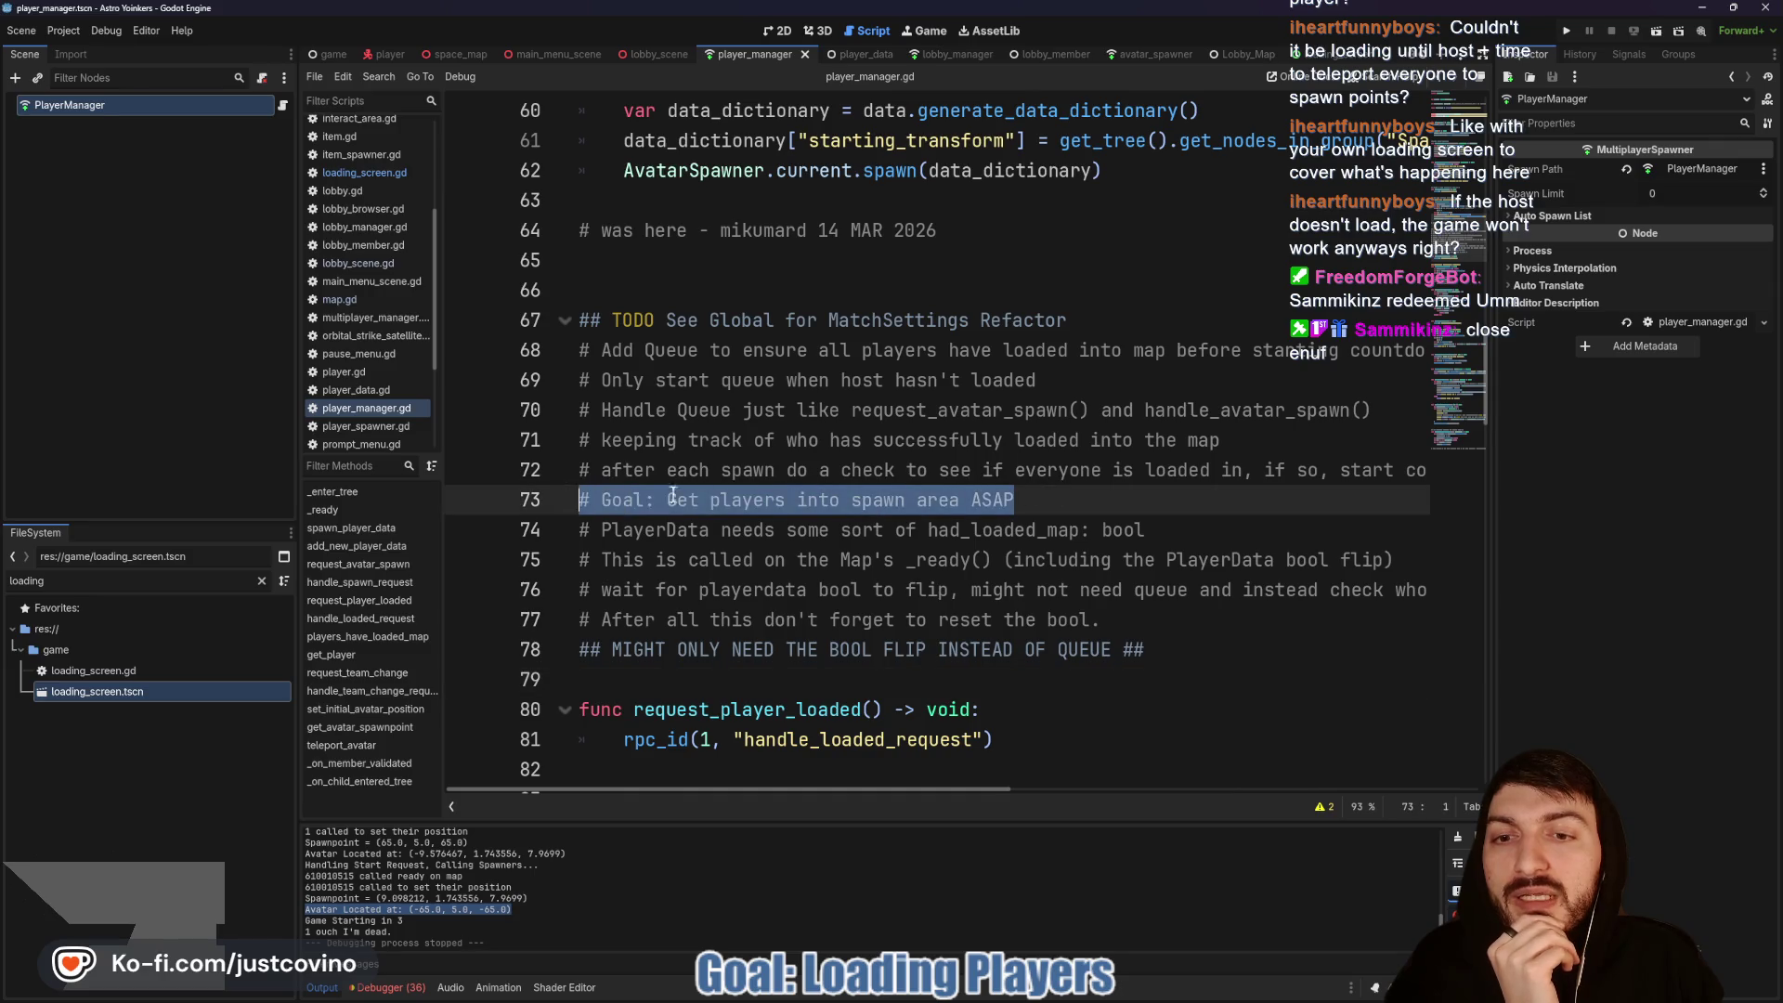
click(1062, 499)
key(shift+Home)
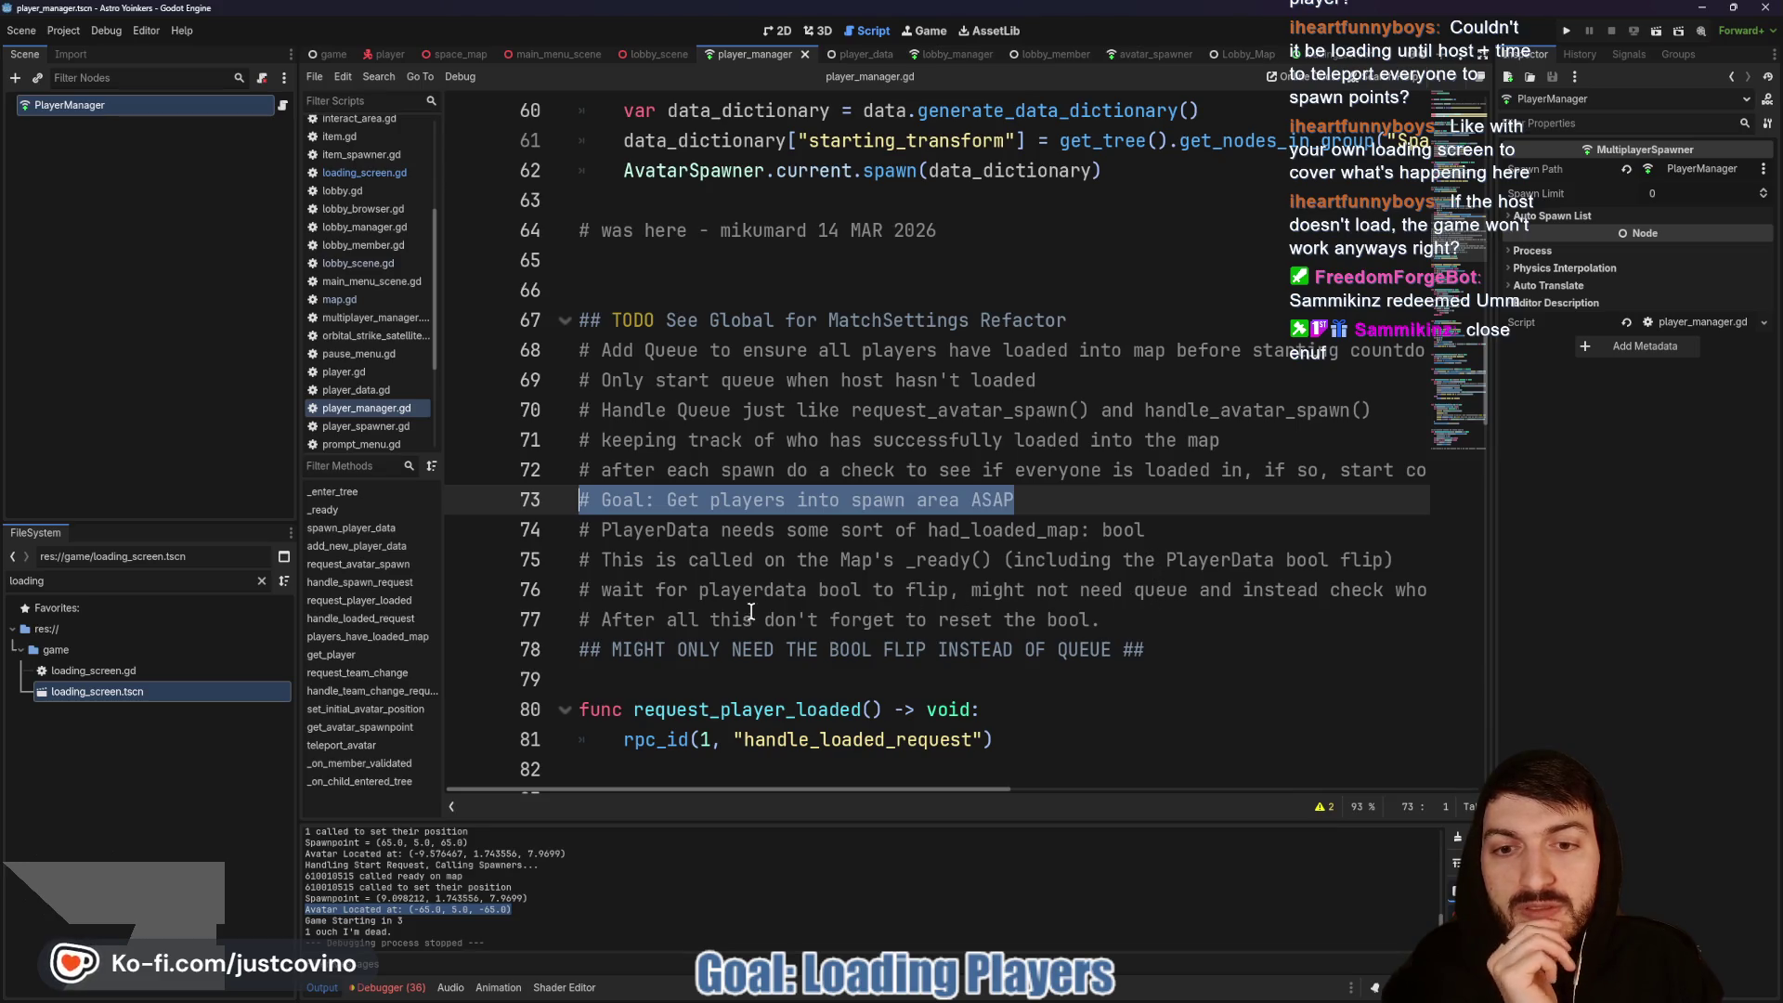
mouse_move(602, 590)
mouse_down()
mouse_move(910, 592)
mouse_move(1086, 621)
mouse_move(1144, 594)
mouse_up()
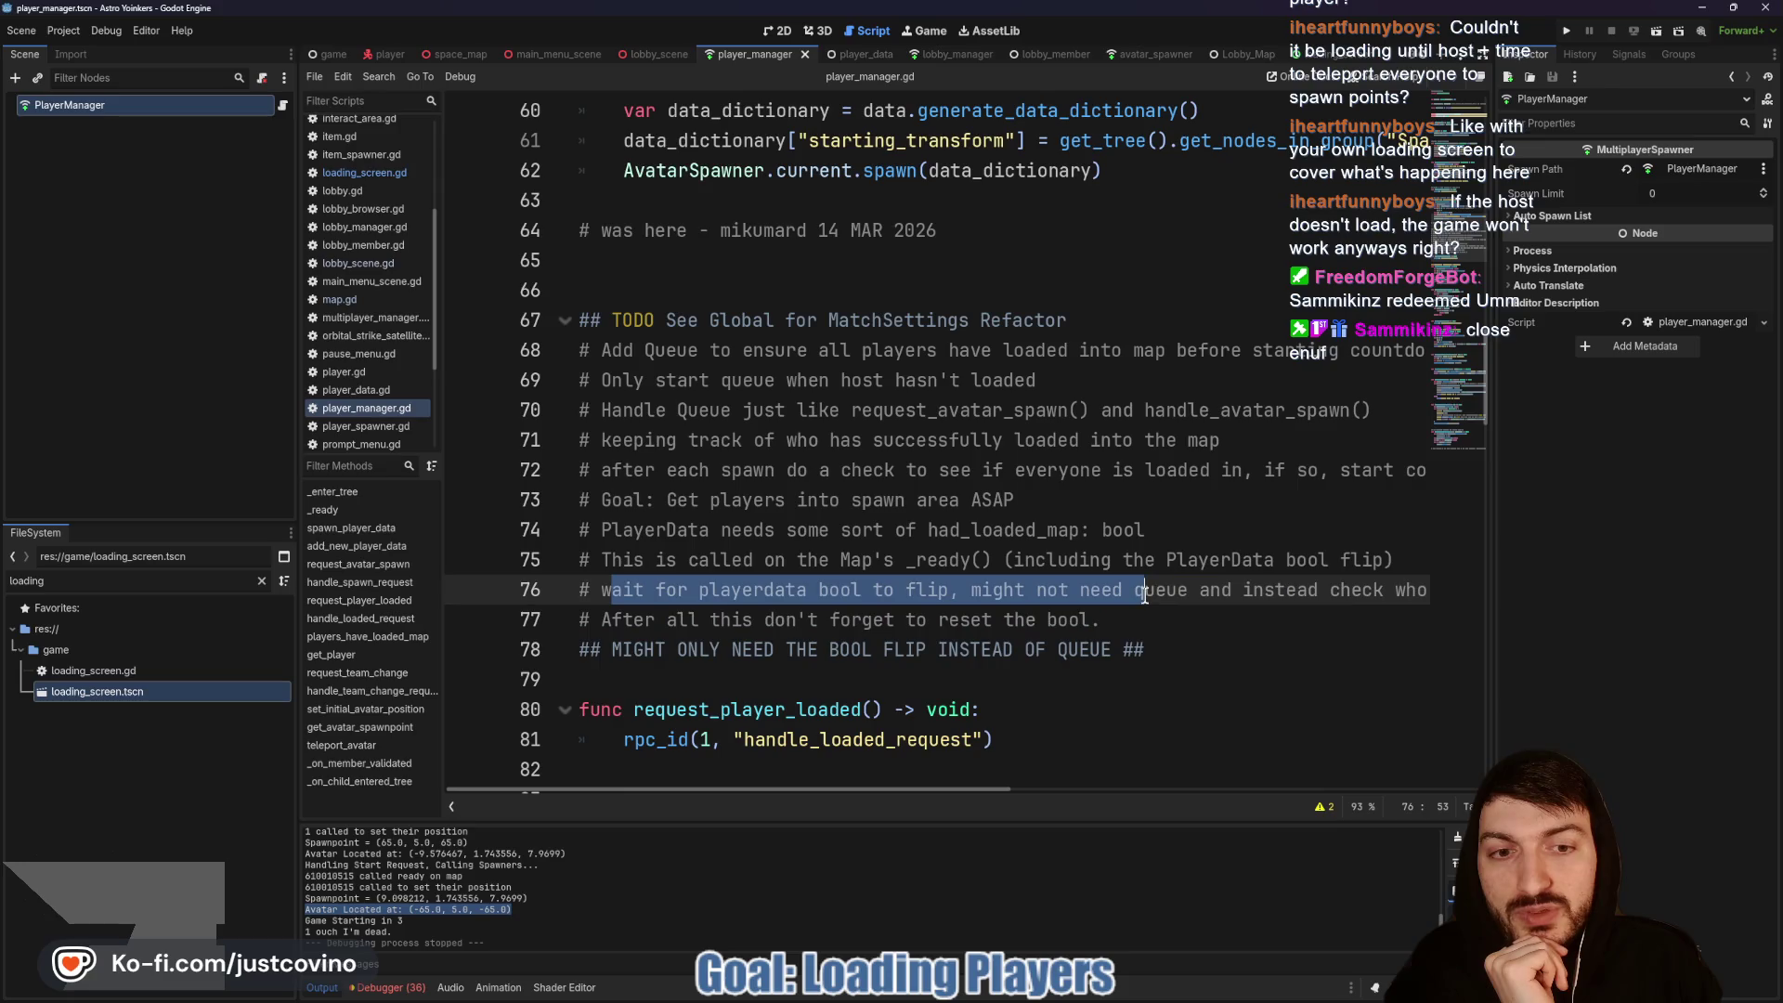
scroll(1145, 594, right, 5)
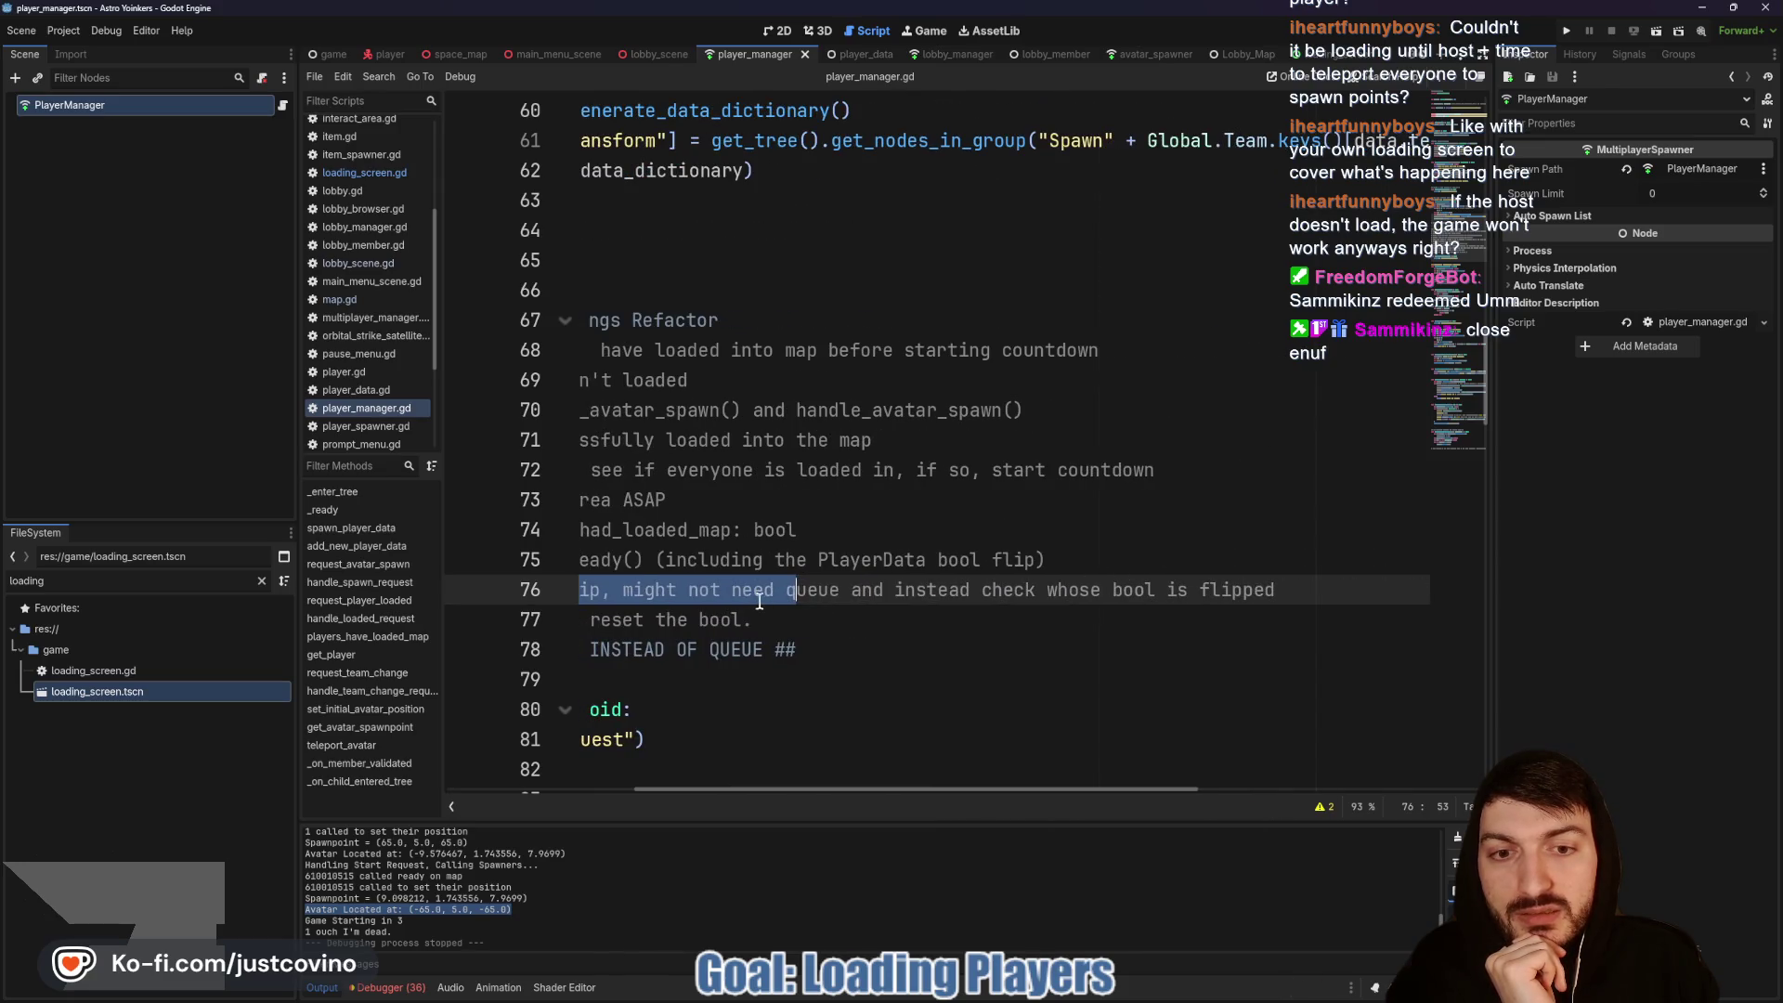
scroll(1008, 607, left, 4)
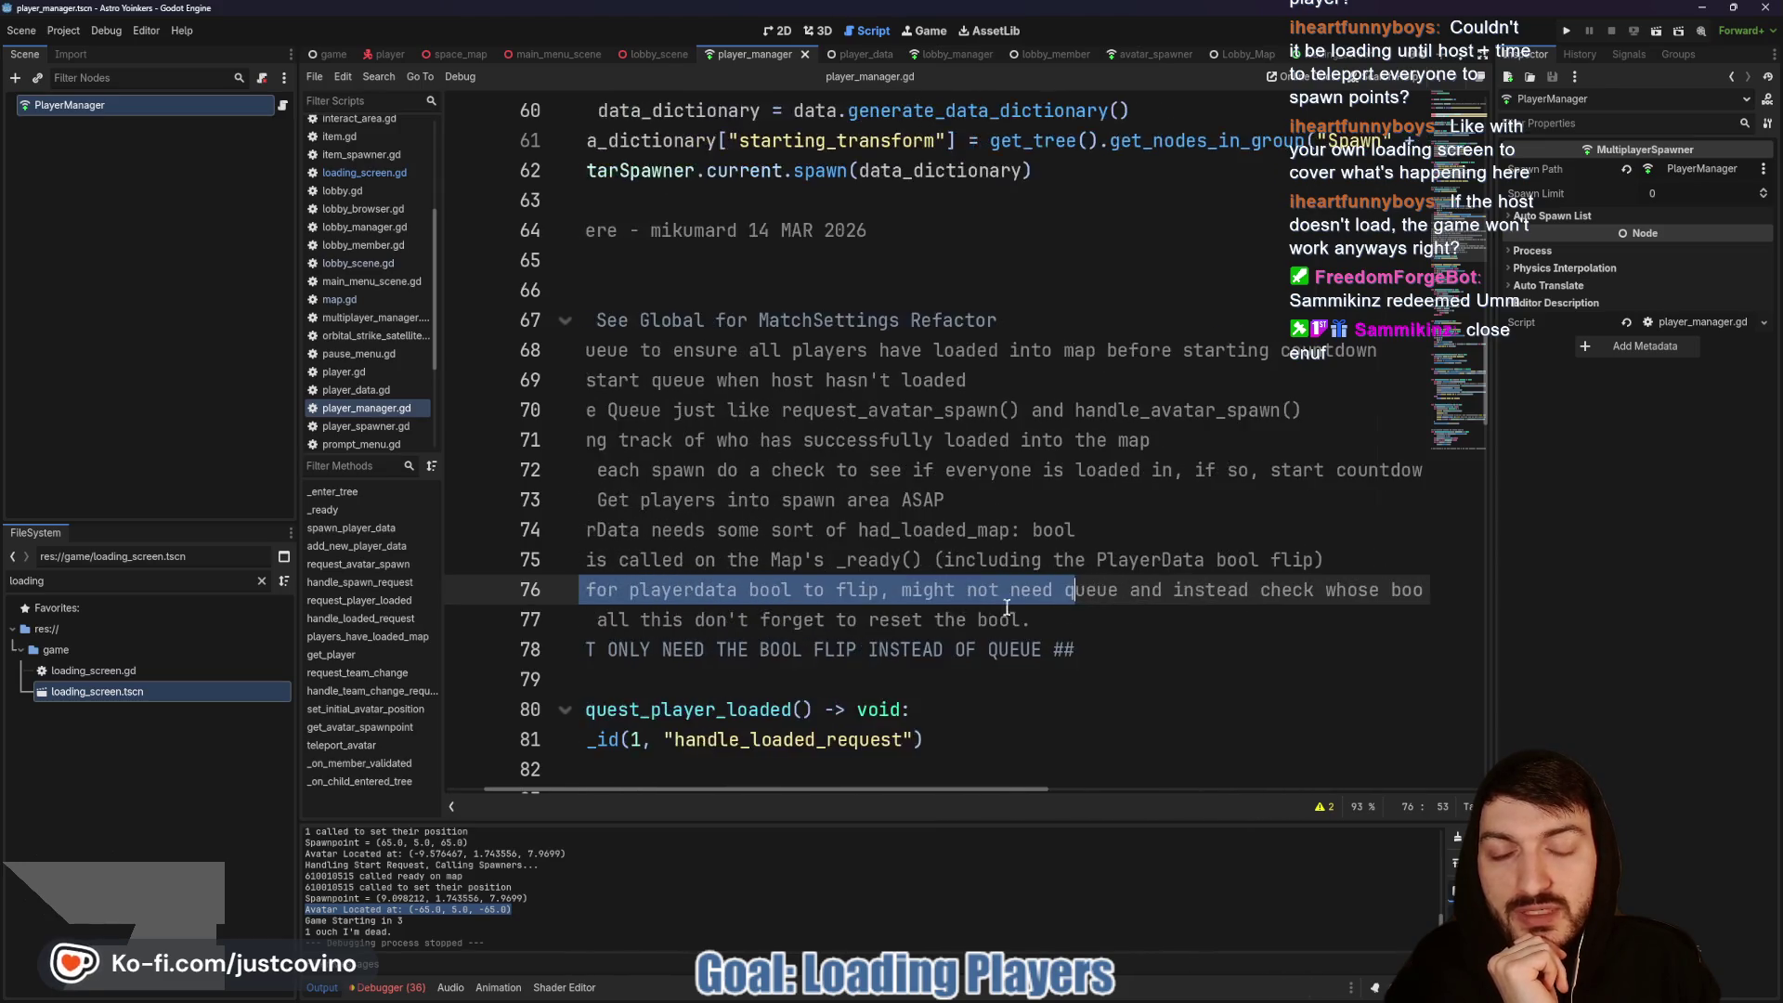
scroll(1008, 608, left, 1)
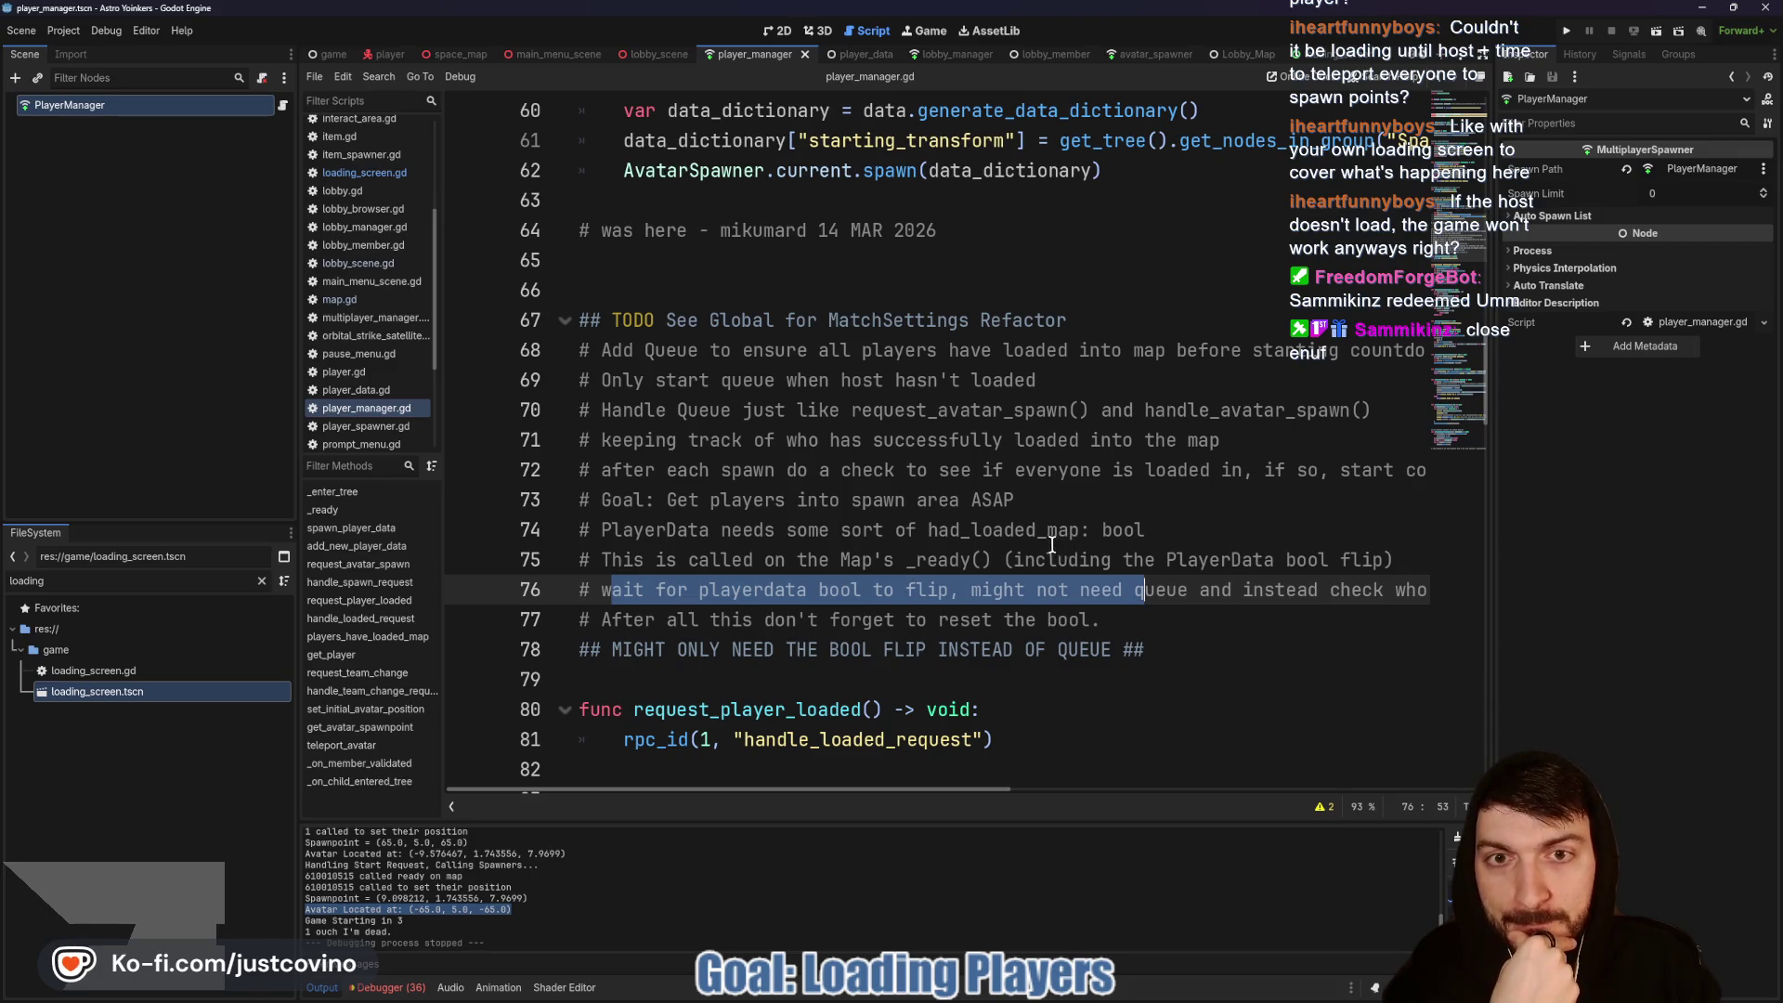
click(863, 54)
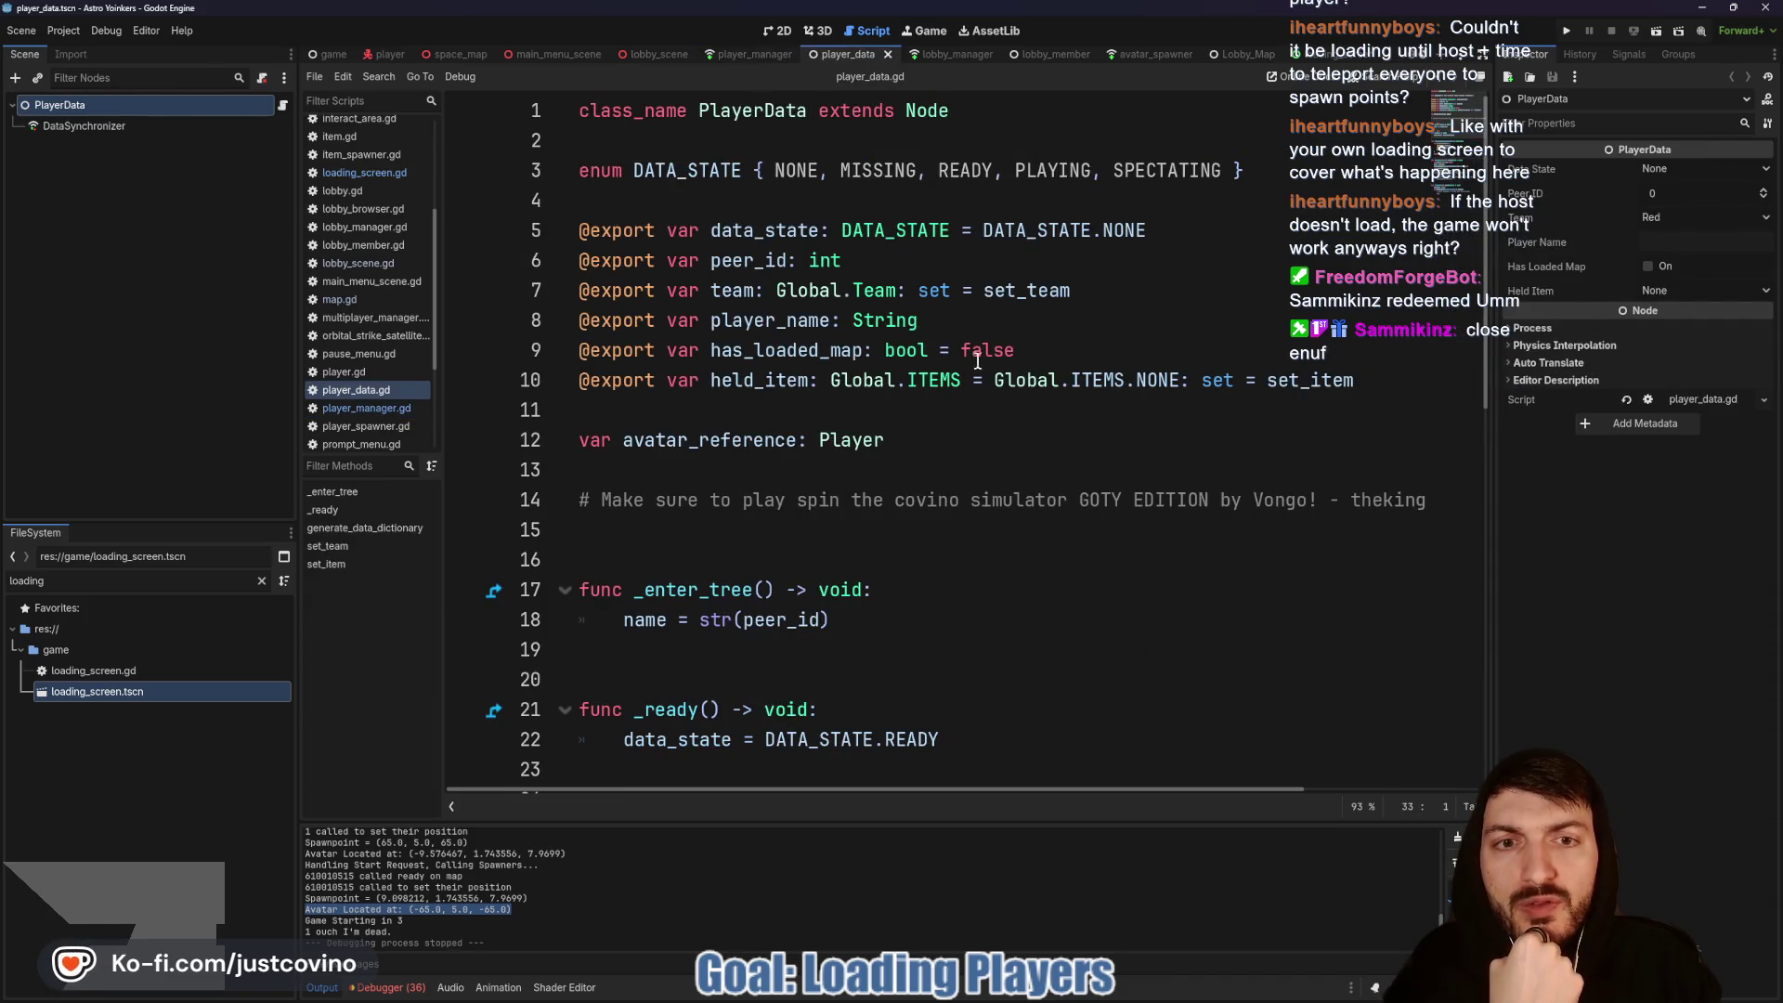
click(1026, 355)
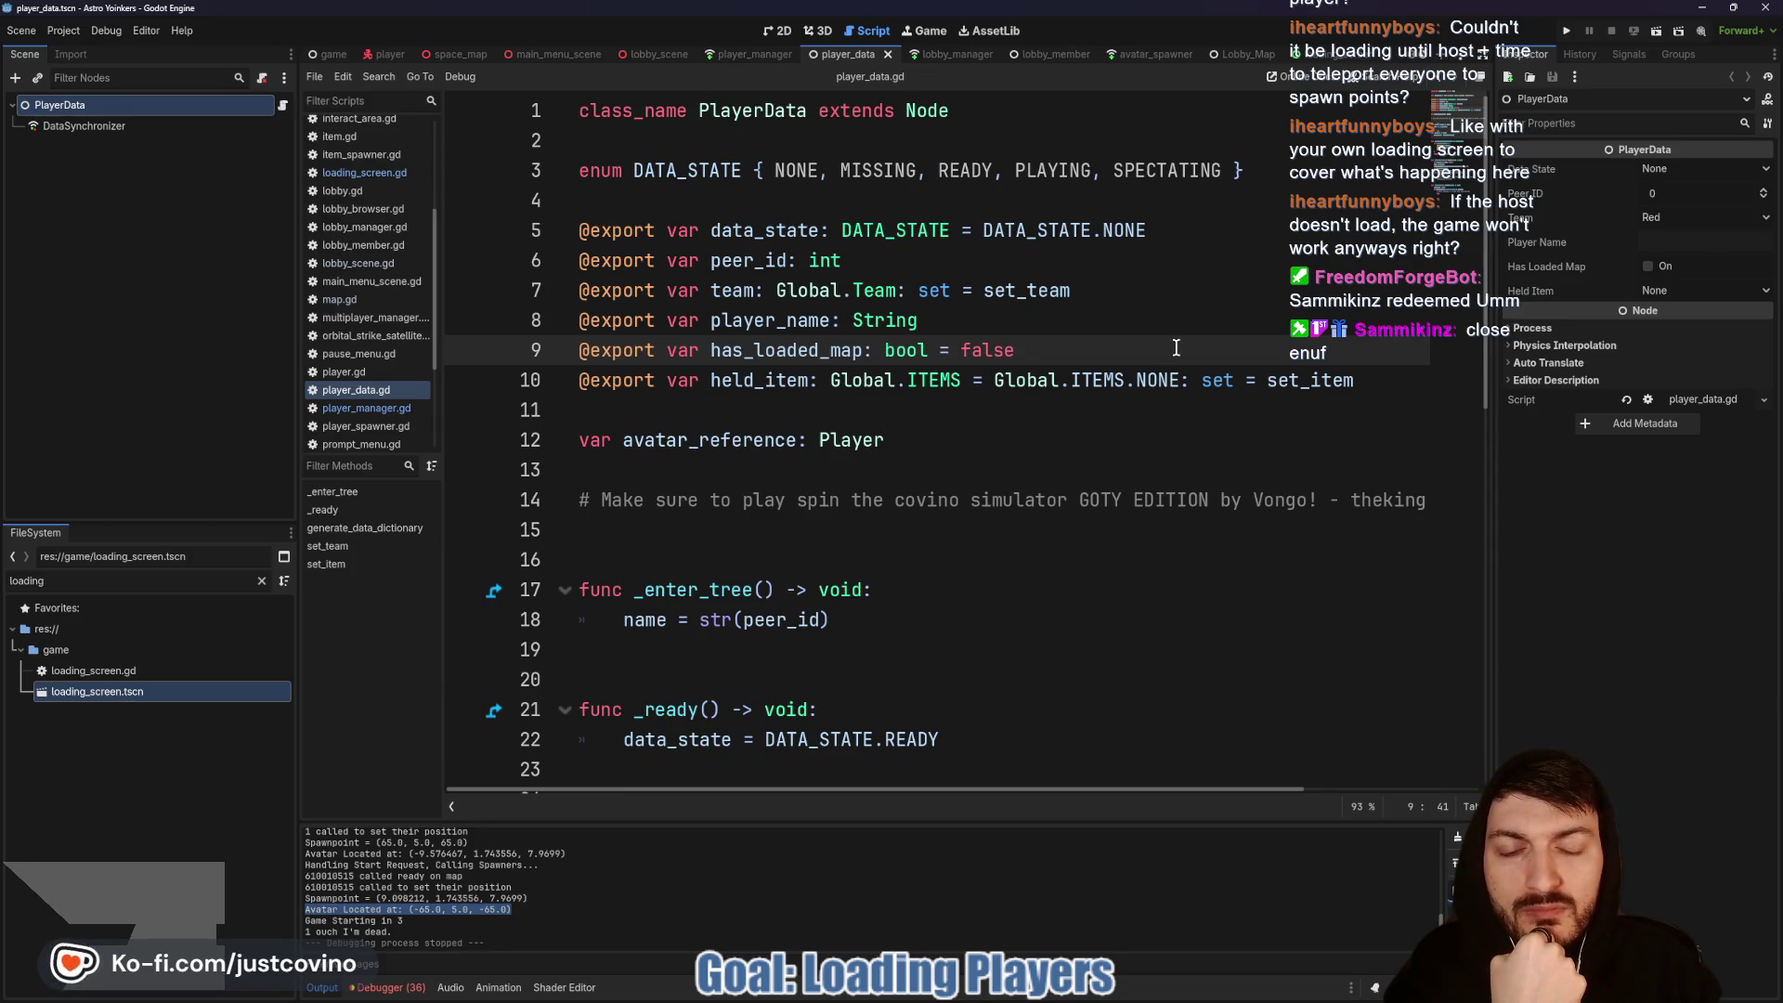
scroll(1154, 350, down, 6)
scroll(1138, 408, up, 3)
scroll(1137, 419, up, 3)
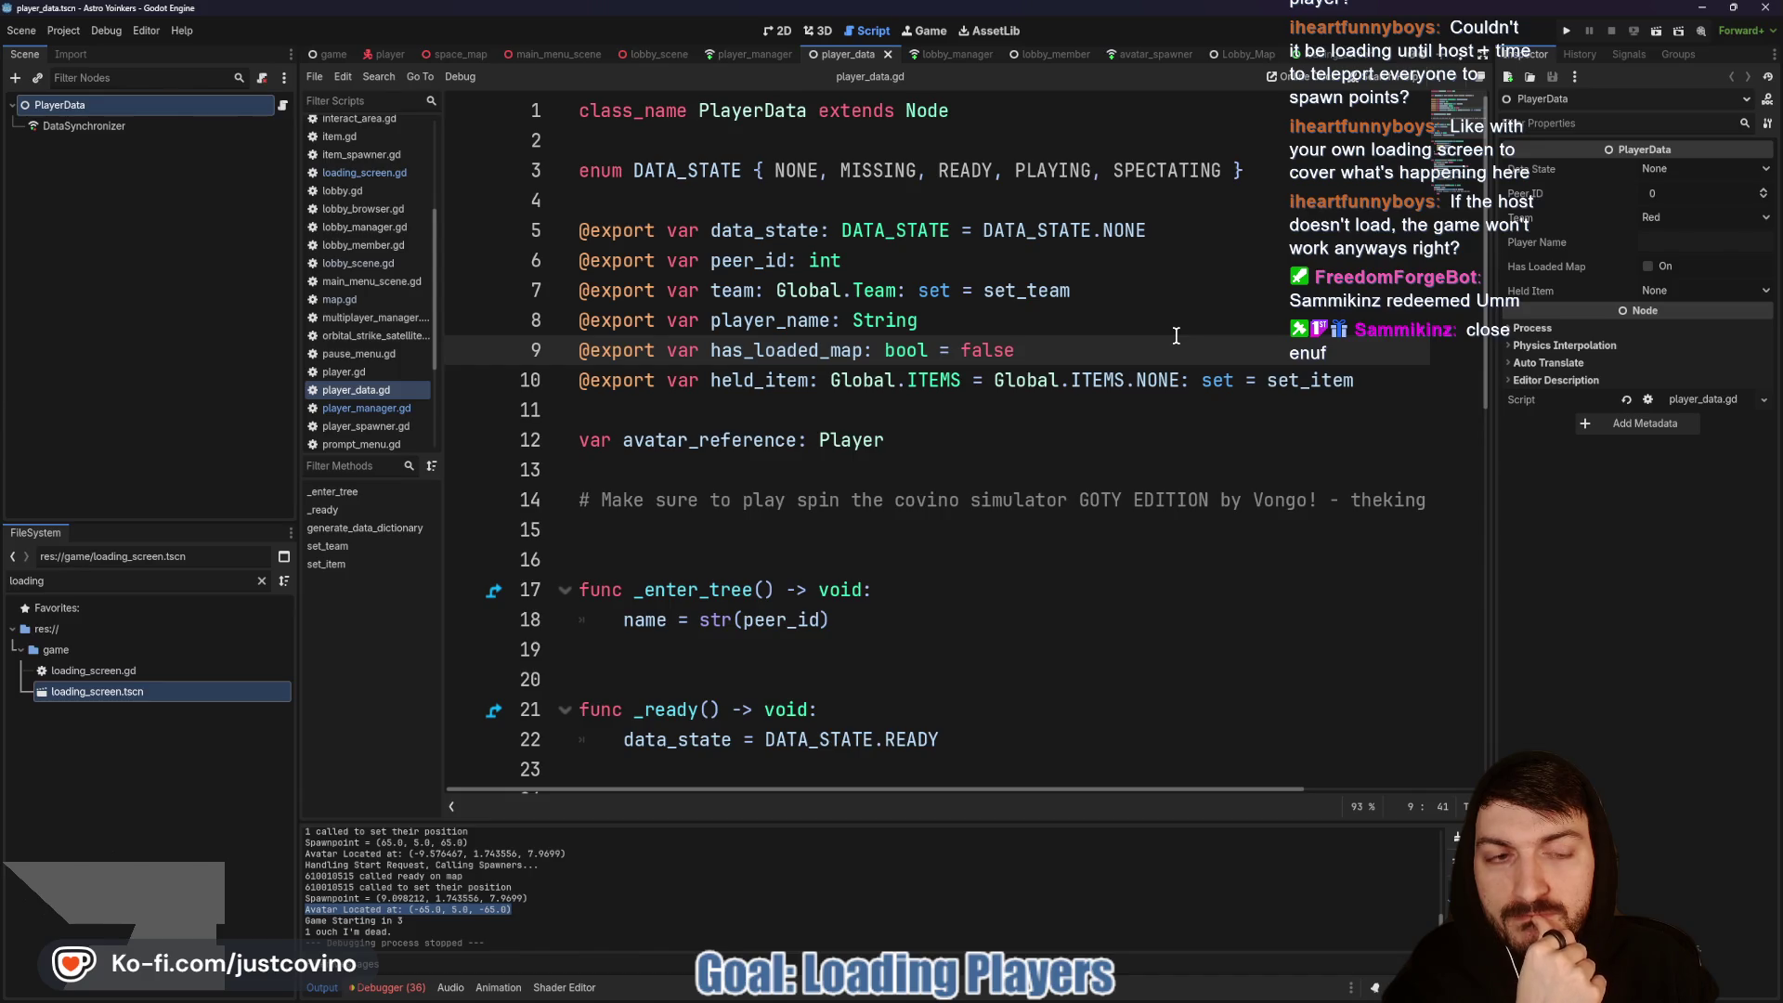
Step: Give has_loaded_map a setter whose body assigns has_loaded_map = value
text(:)
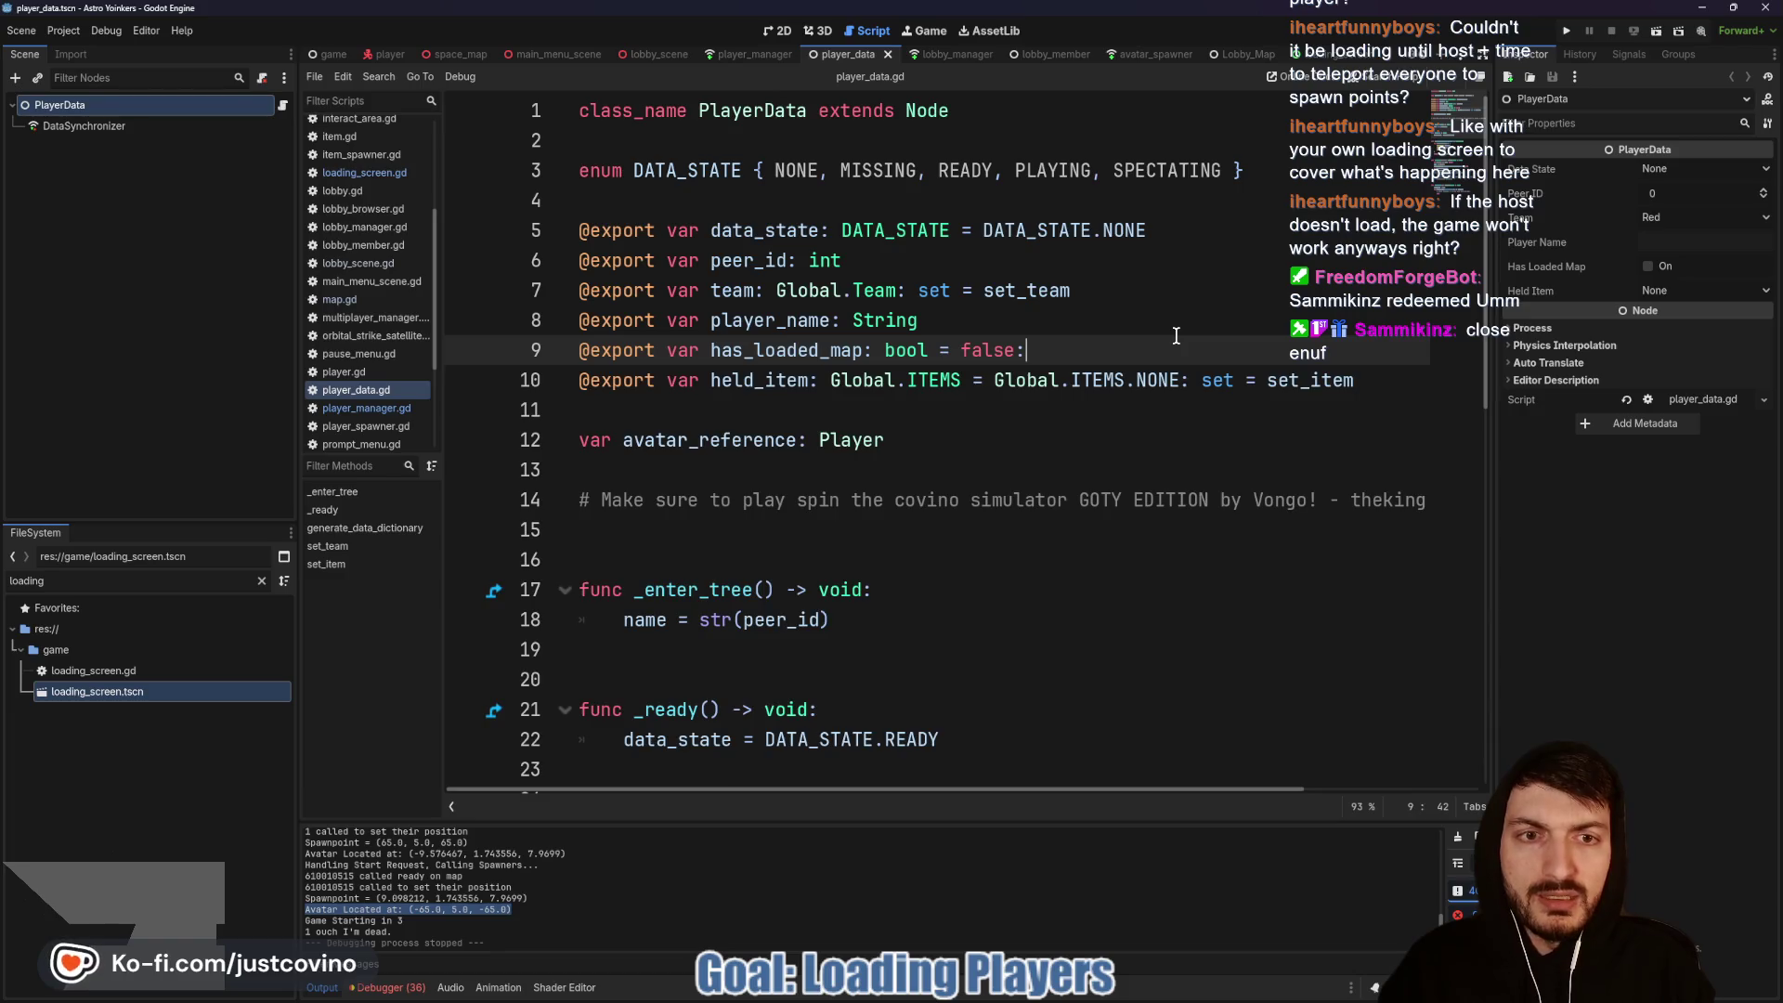
key(Return)
text(set(value)
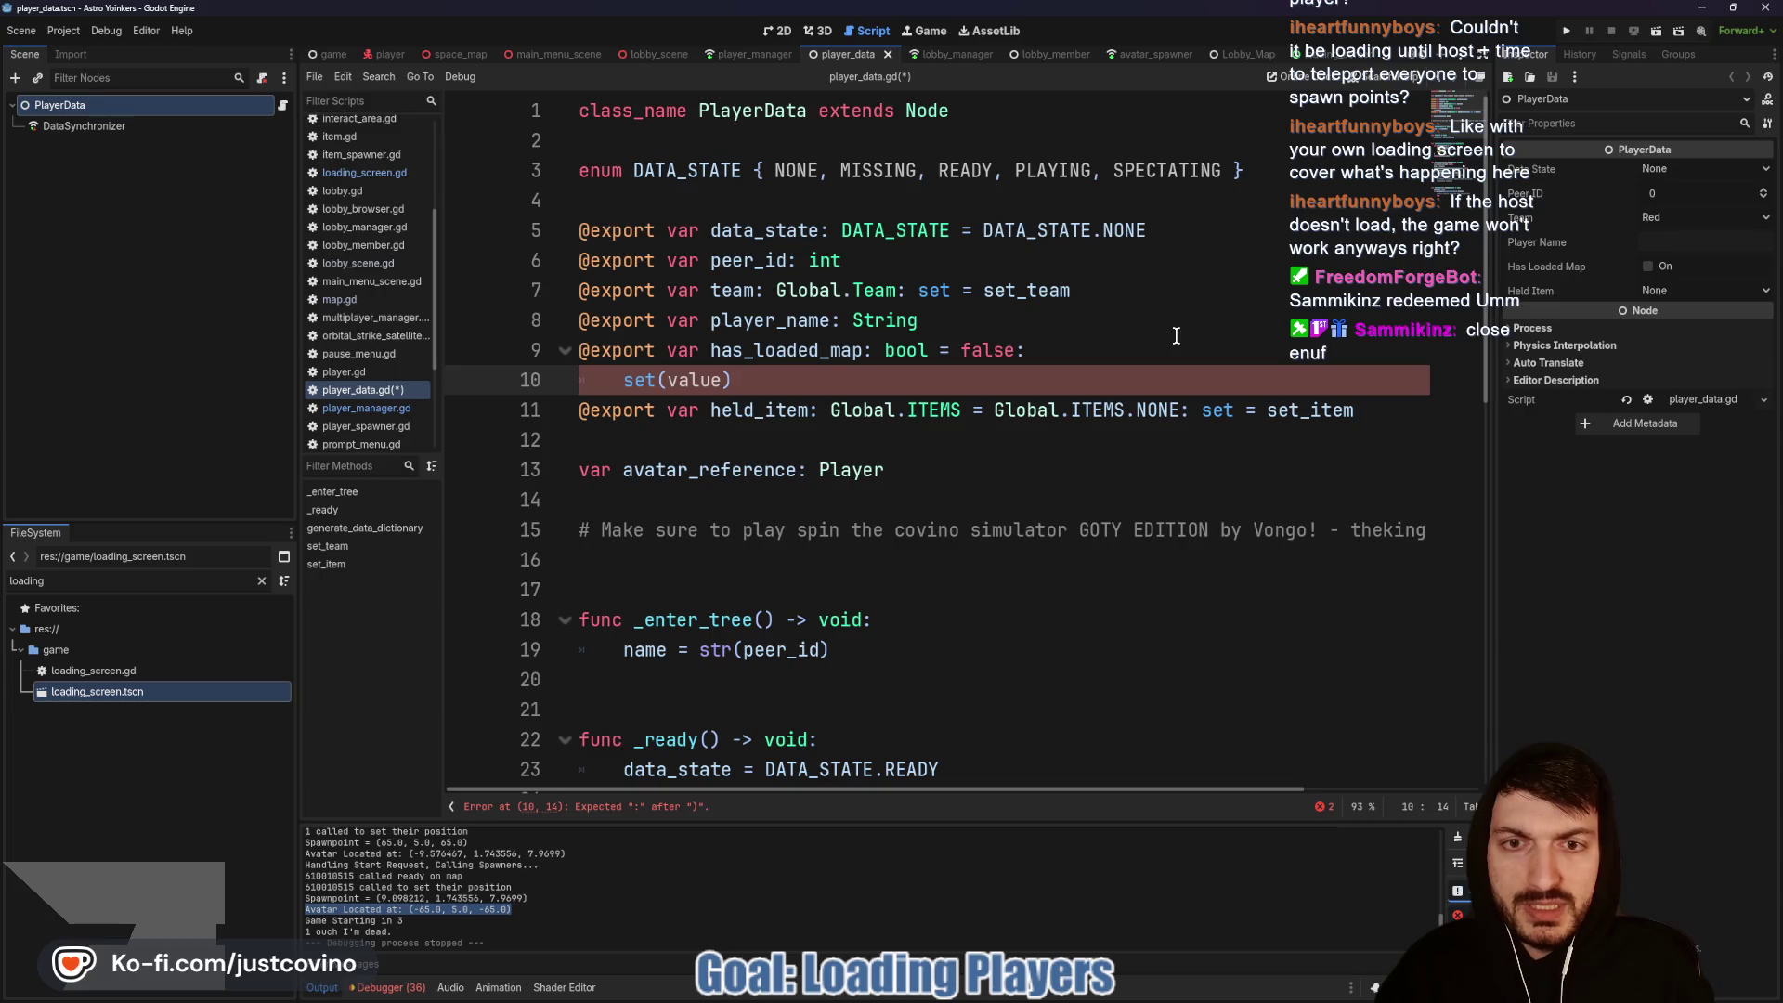
text(:)
key(Return)
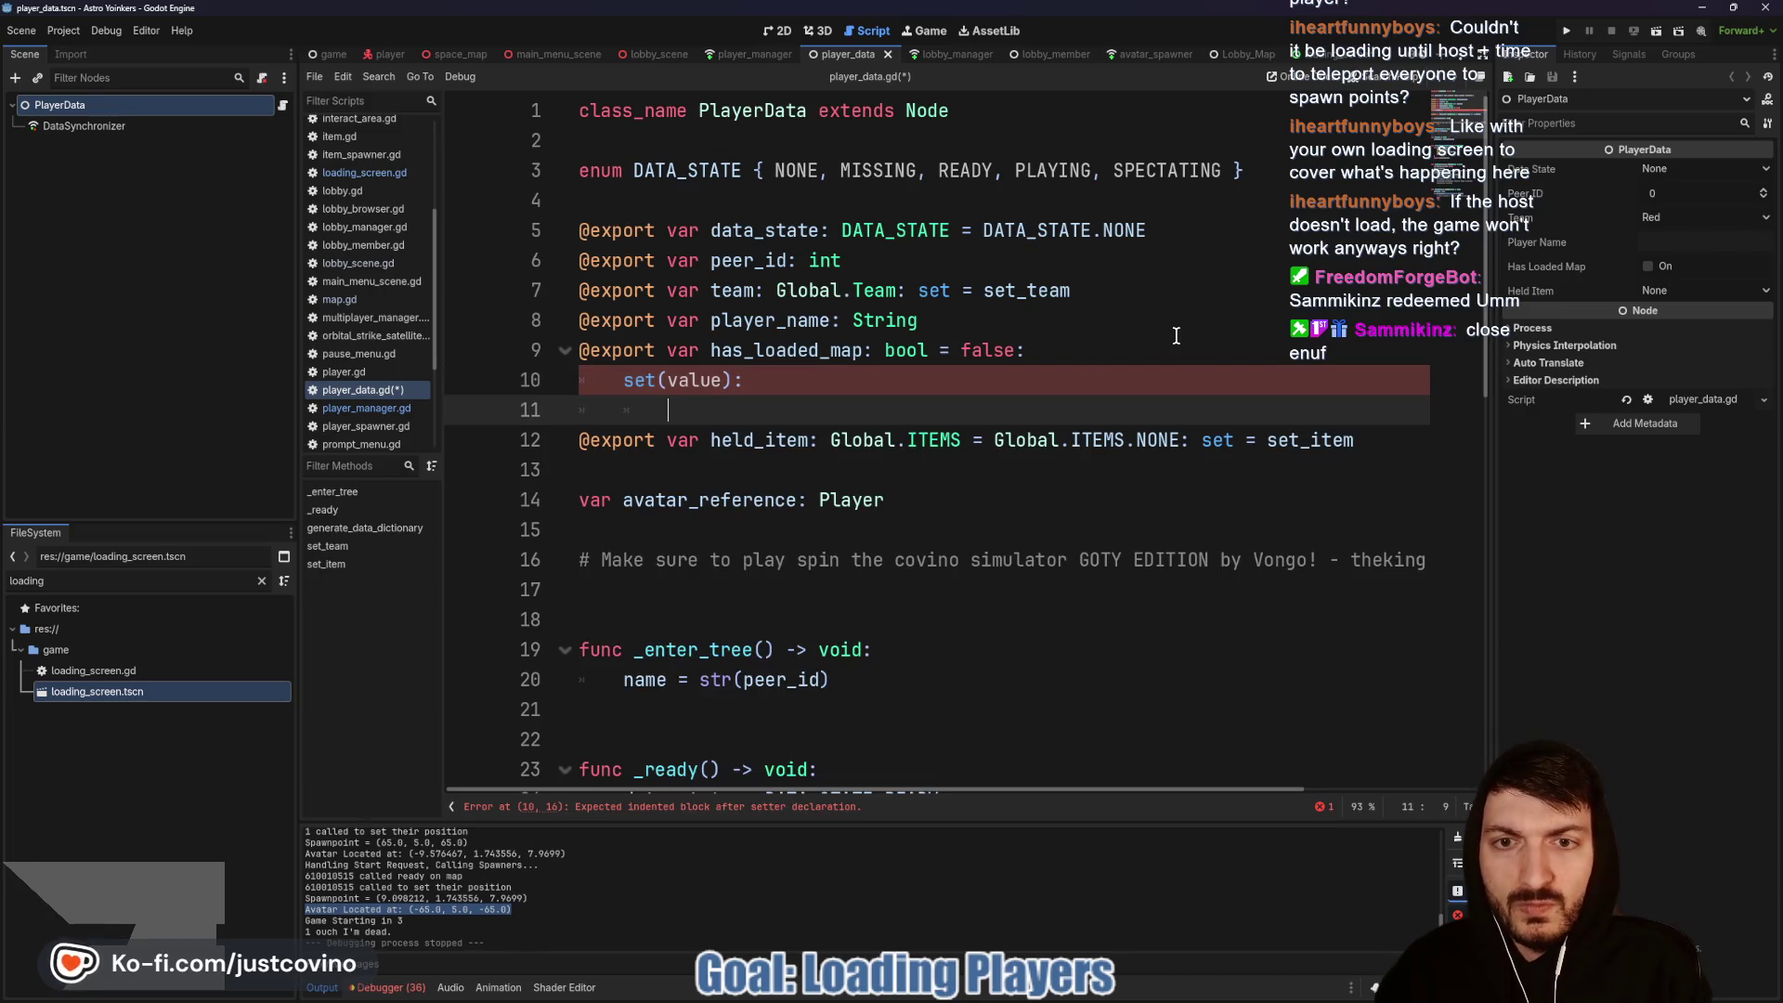
text(has)
key(Return)
text(= value)
key(Return)
key(Return)
Step: Add an if has_loaded_map block calling PlayerManager.teleport_avatar(peer_id, PlayerManager.get_avatar_spawnpoint(team))
text(f has)
key(Return)
text(:)
key(Return)
text(PlayerMang)
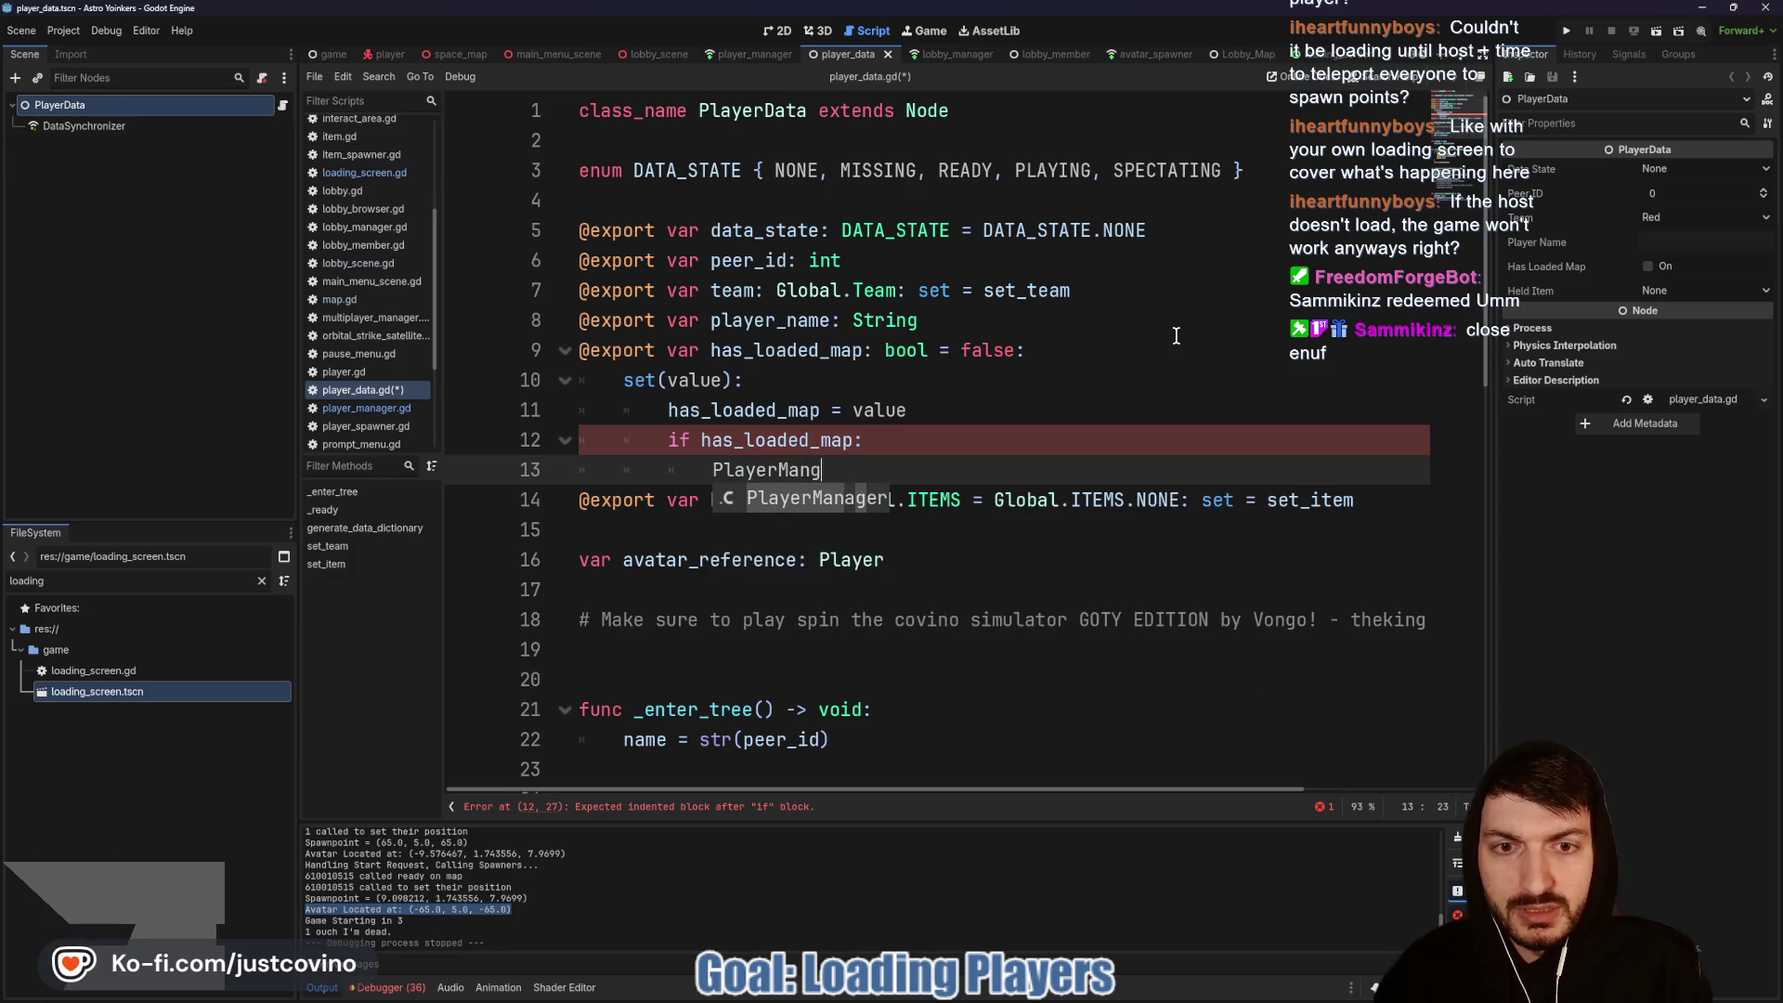
key(Return)
text(.tele)
key(Return)
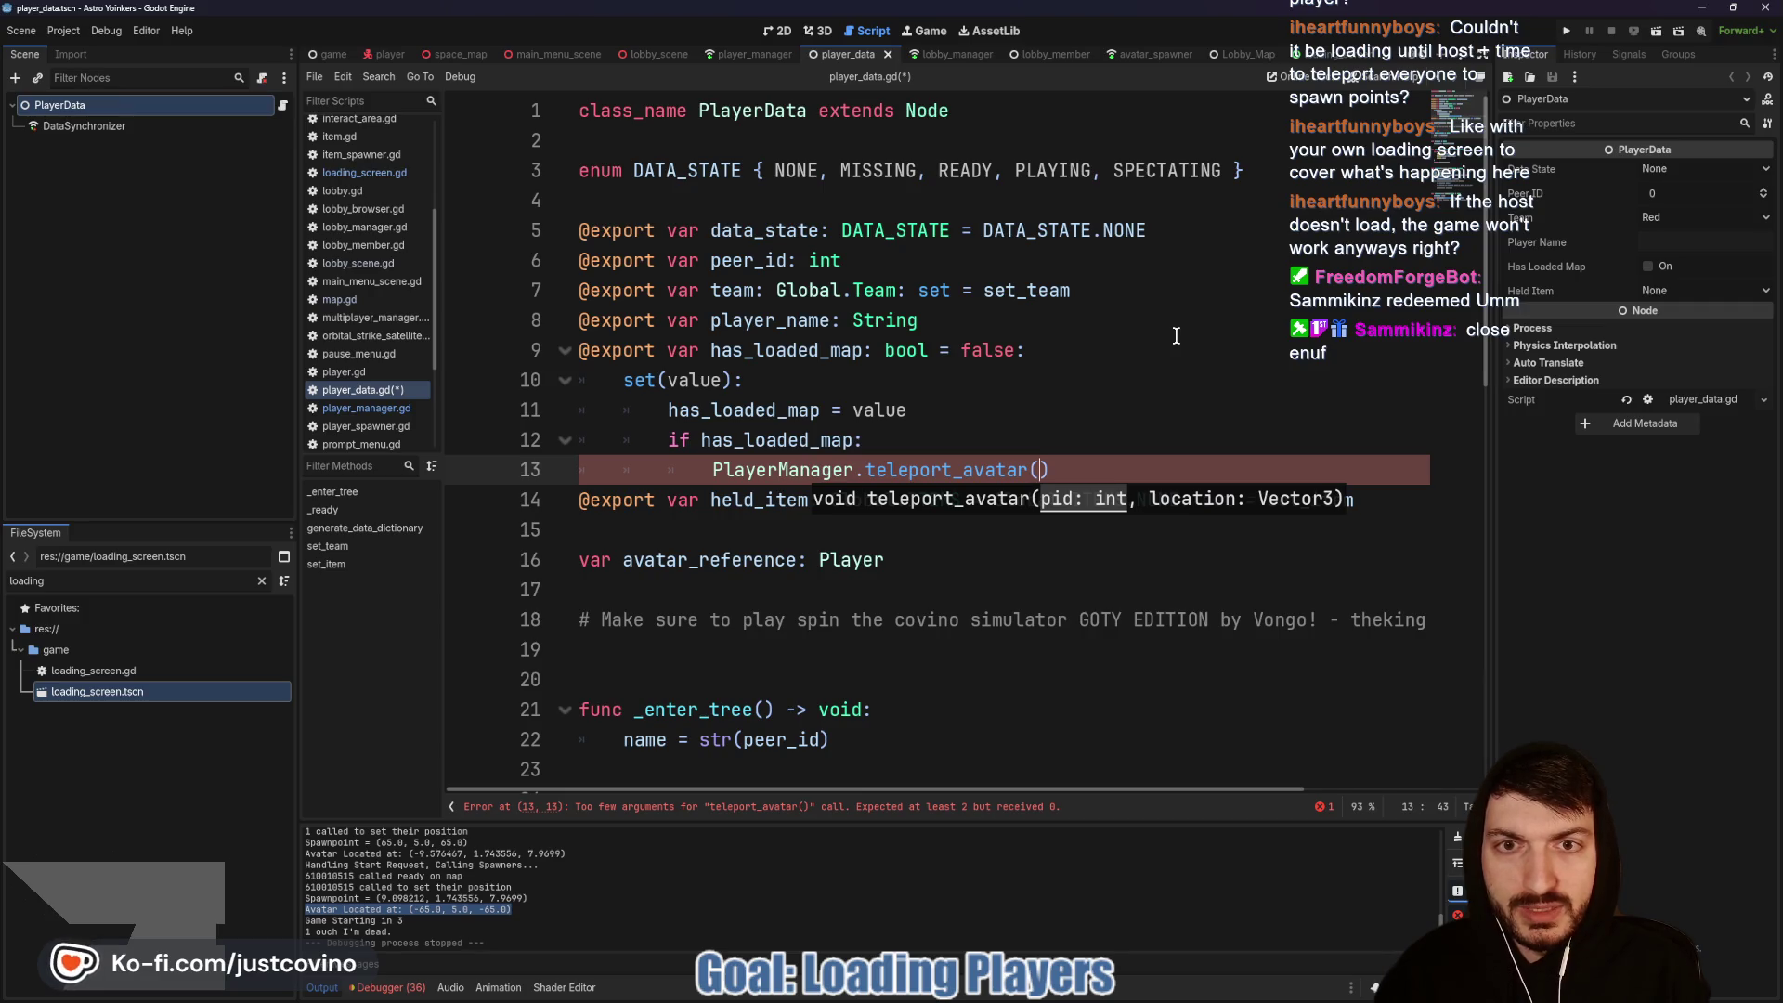
text(peer_id)
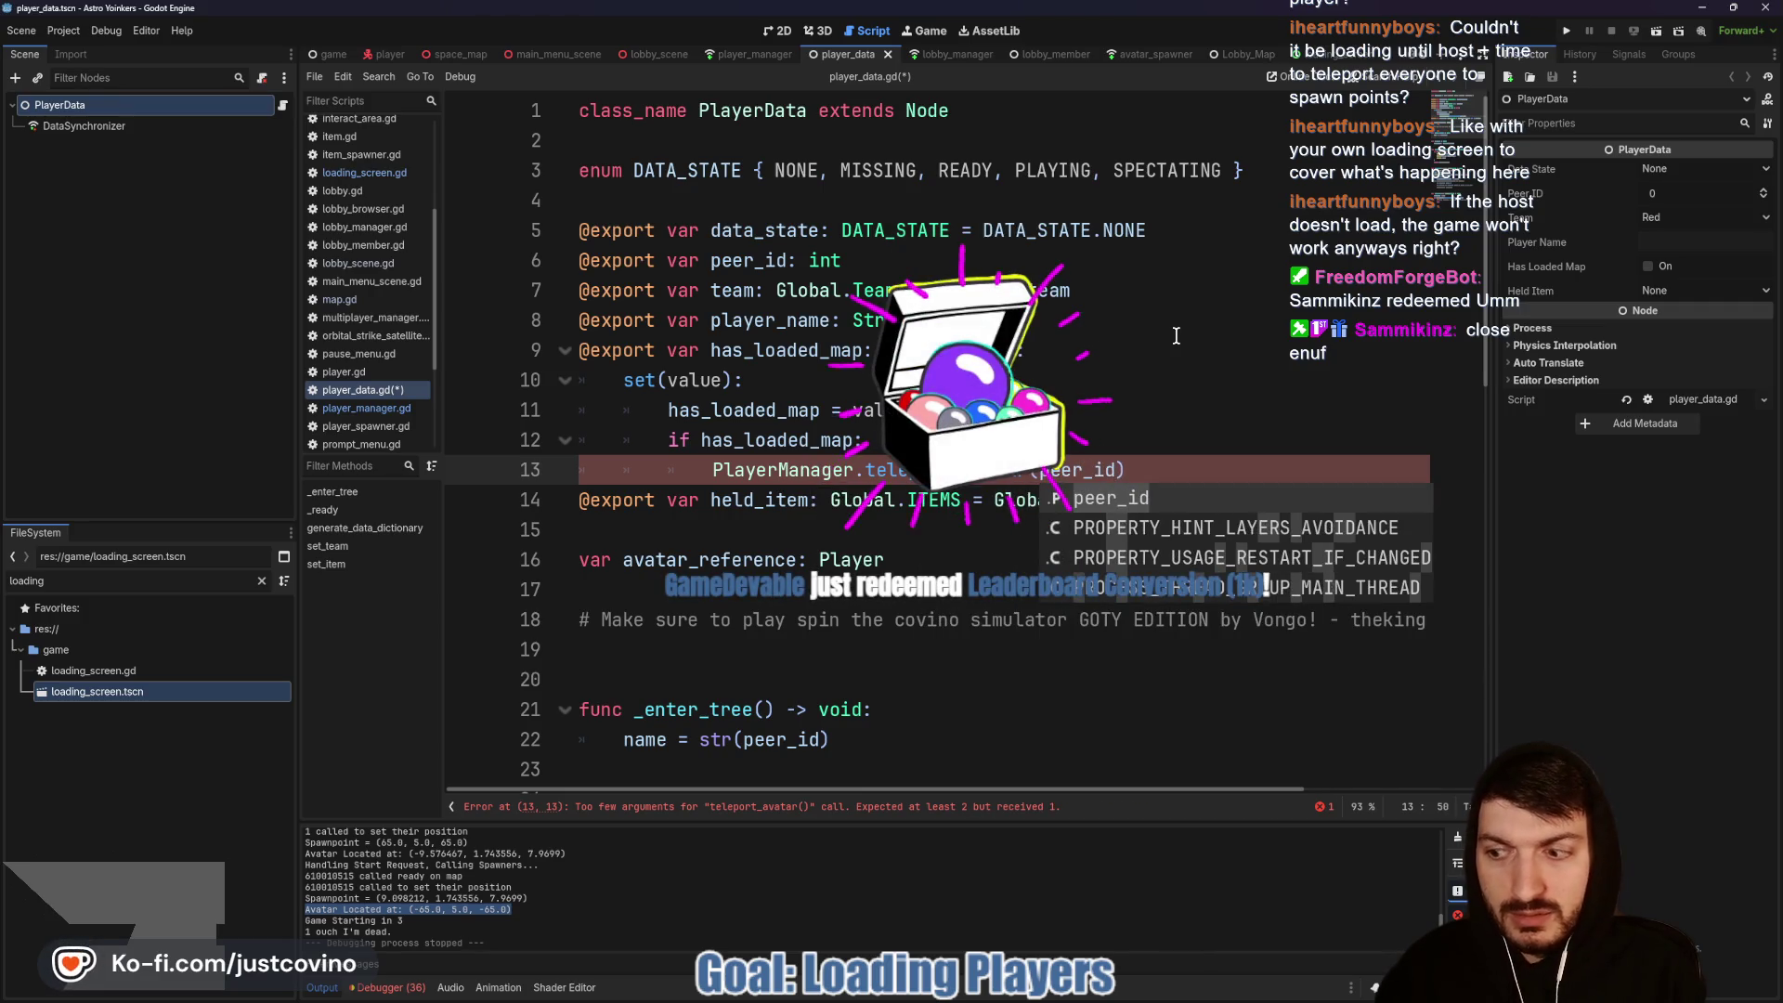
text(, )
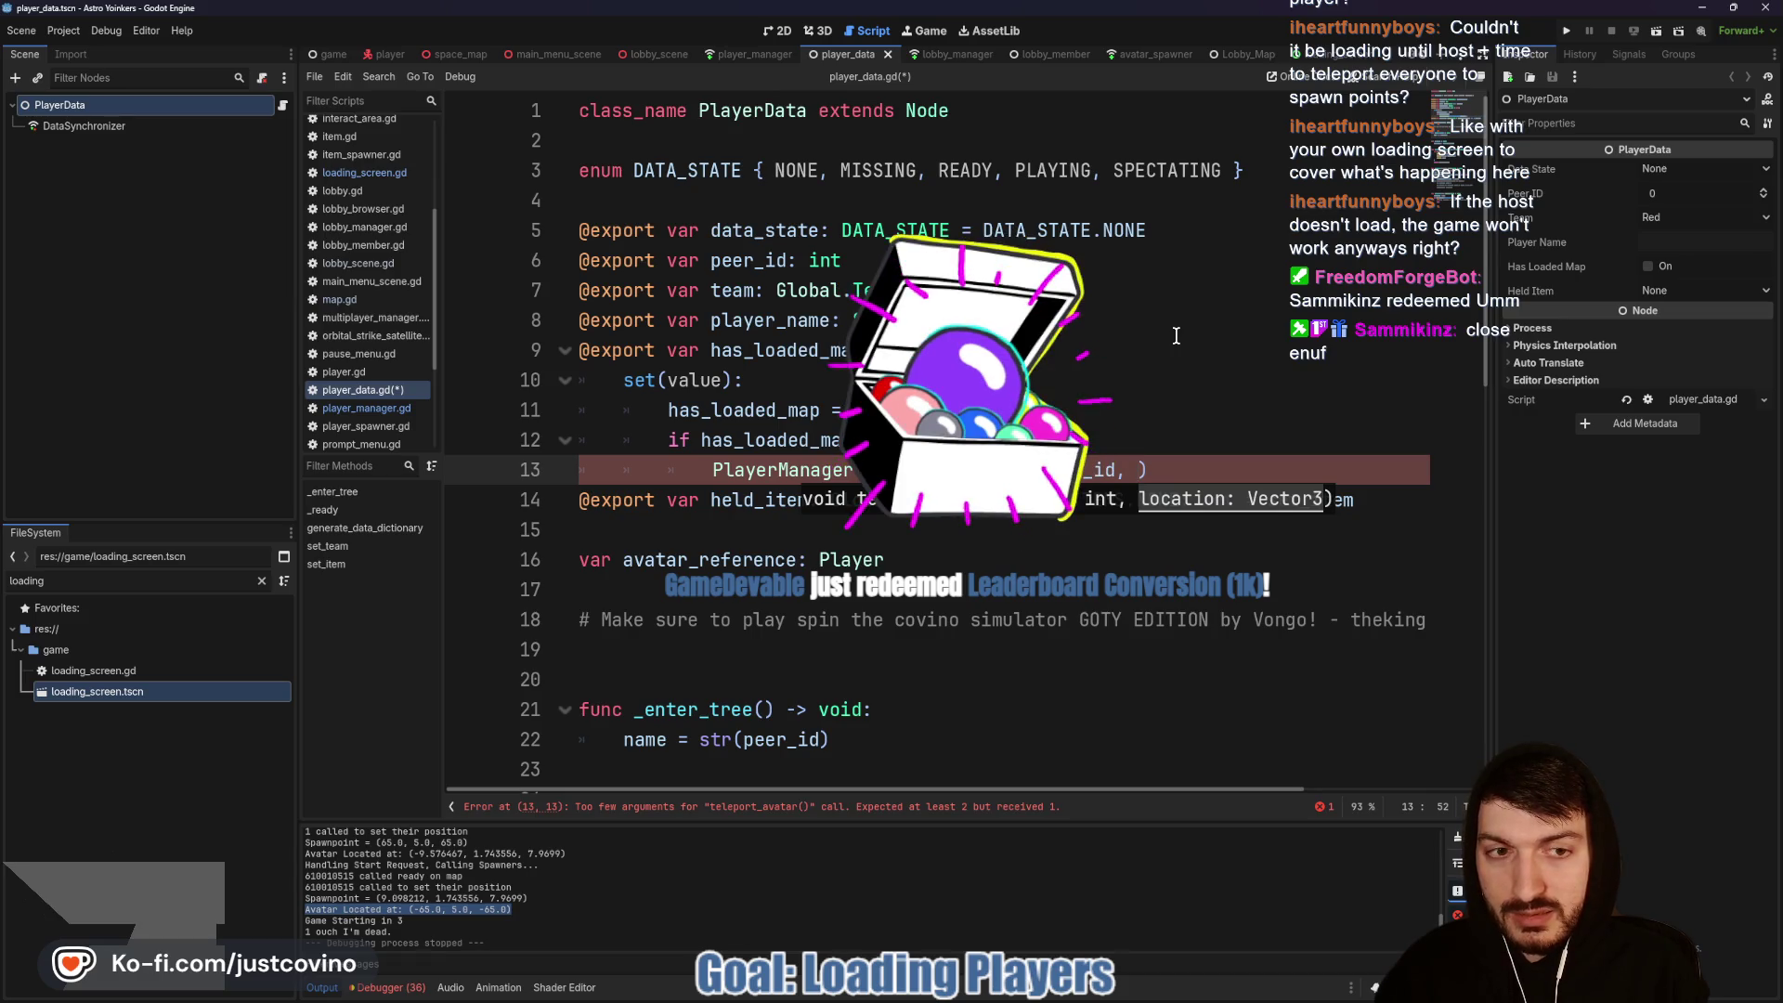
text(PlayerManager.get)
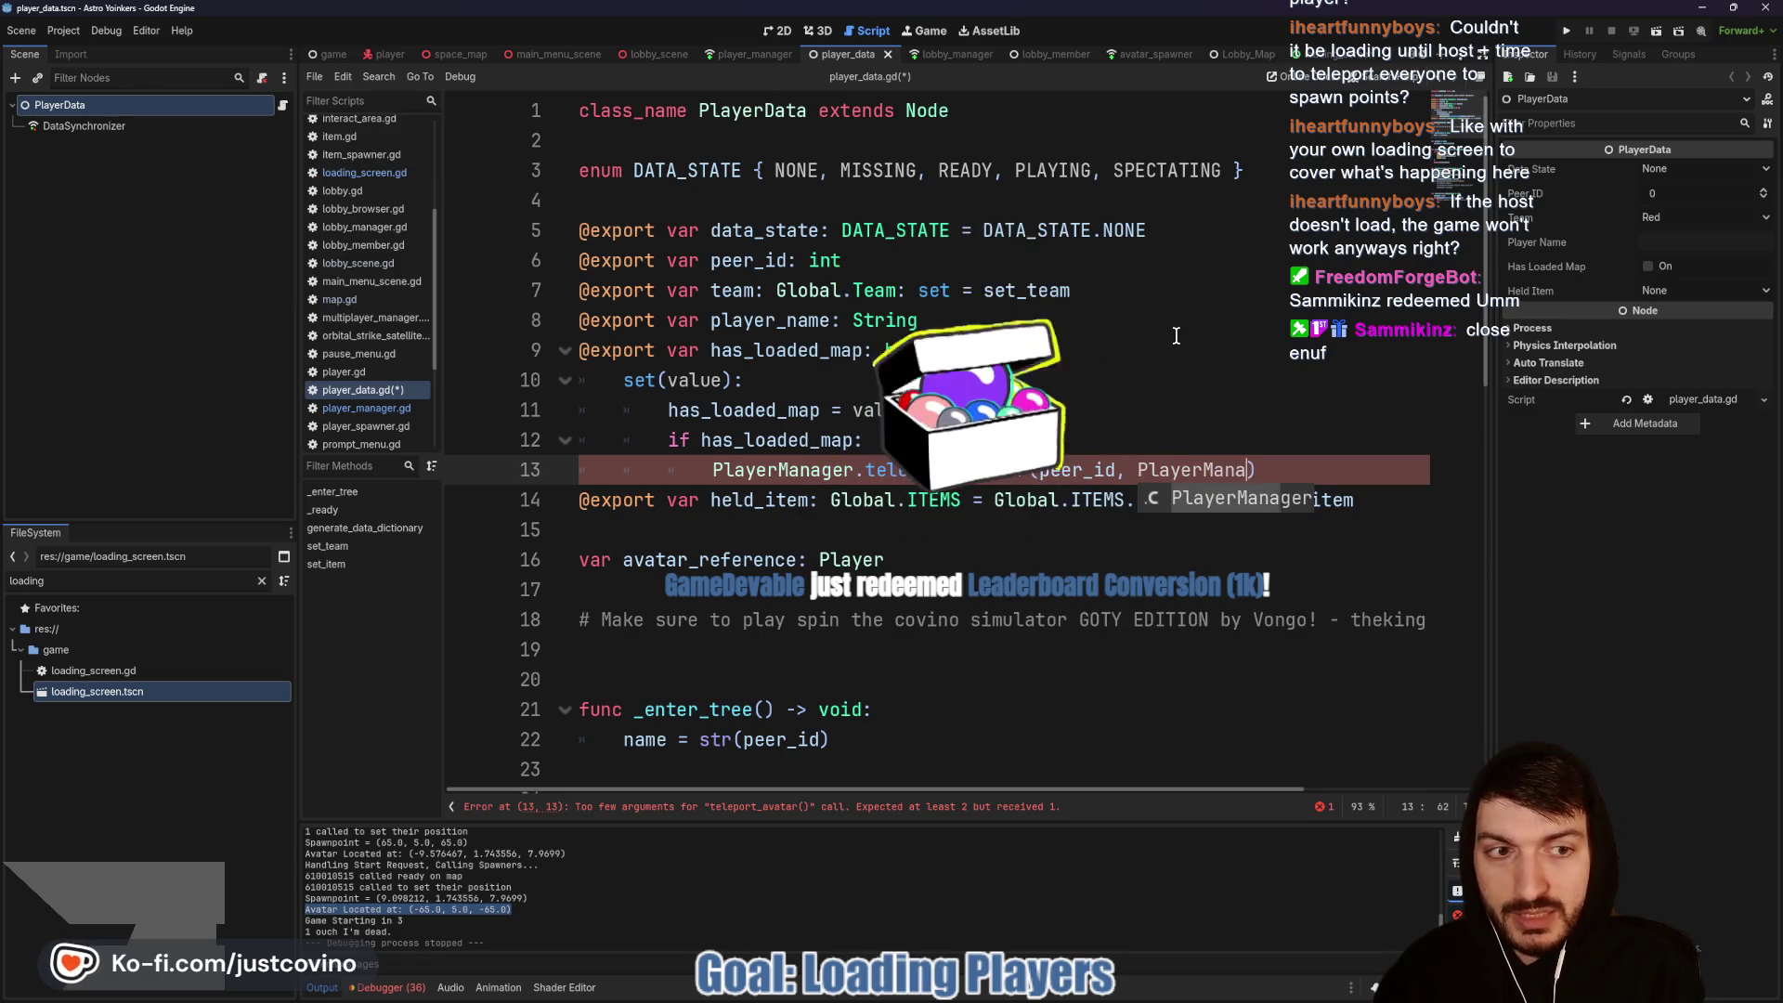
key(Return)
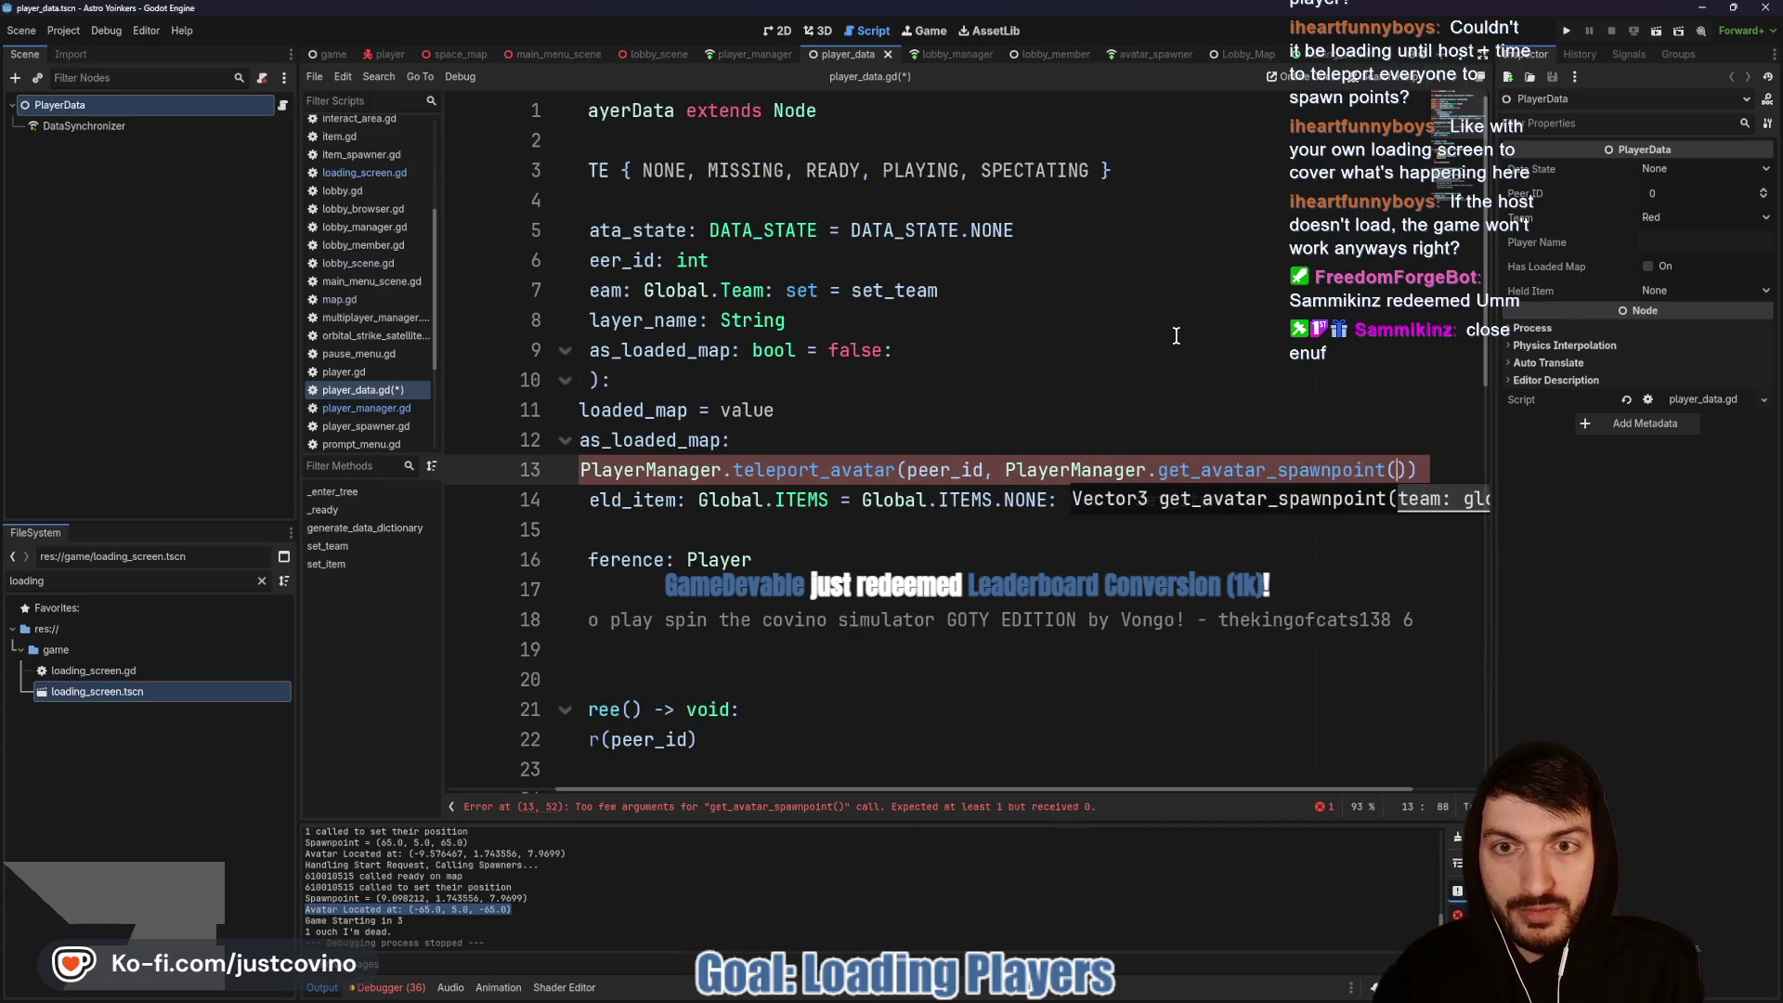
text(team)
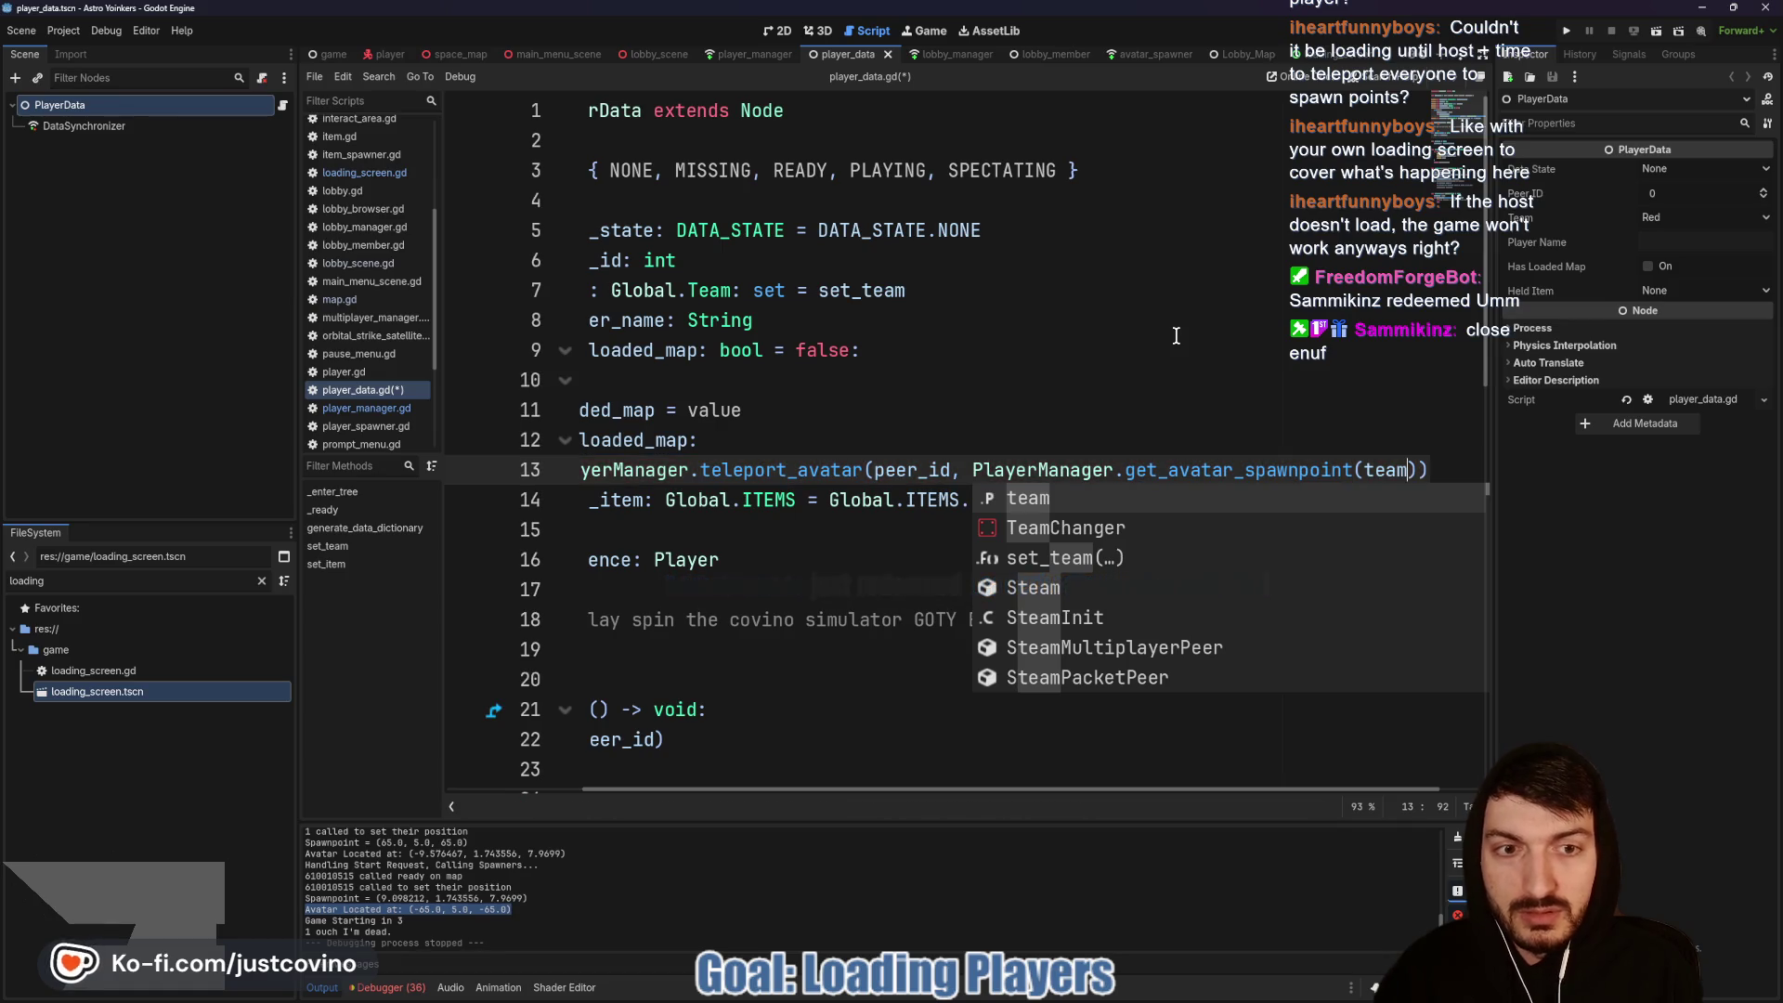
click(1137, 398)
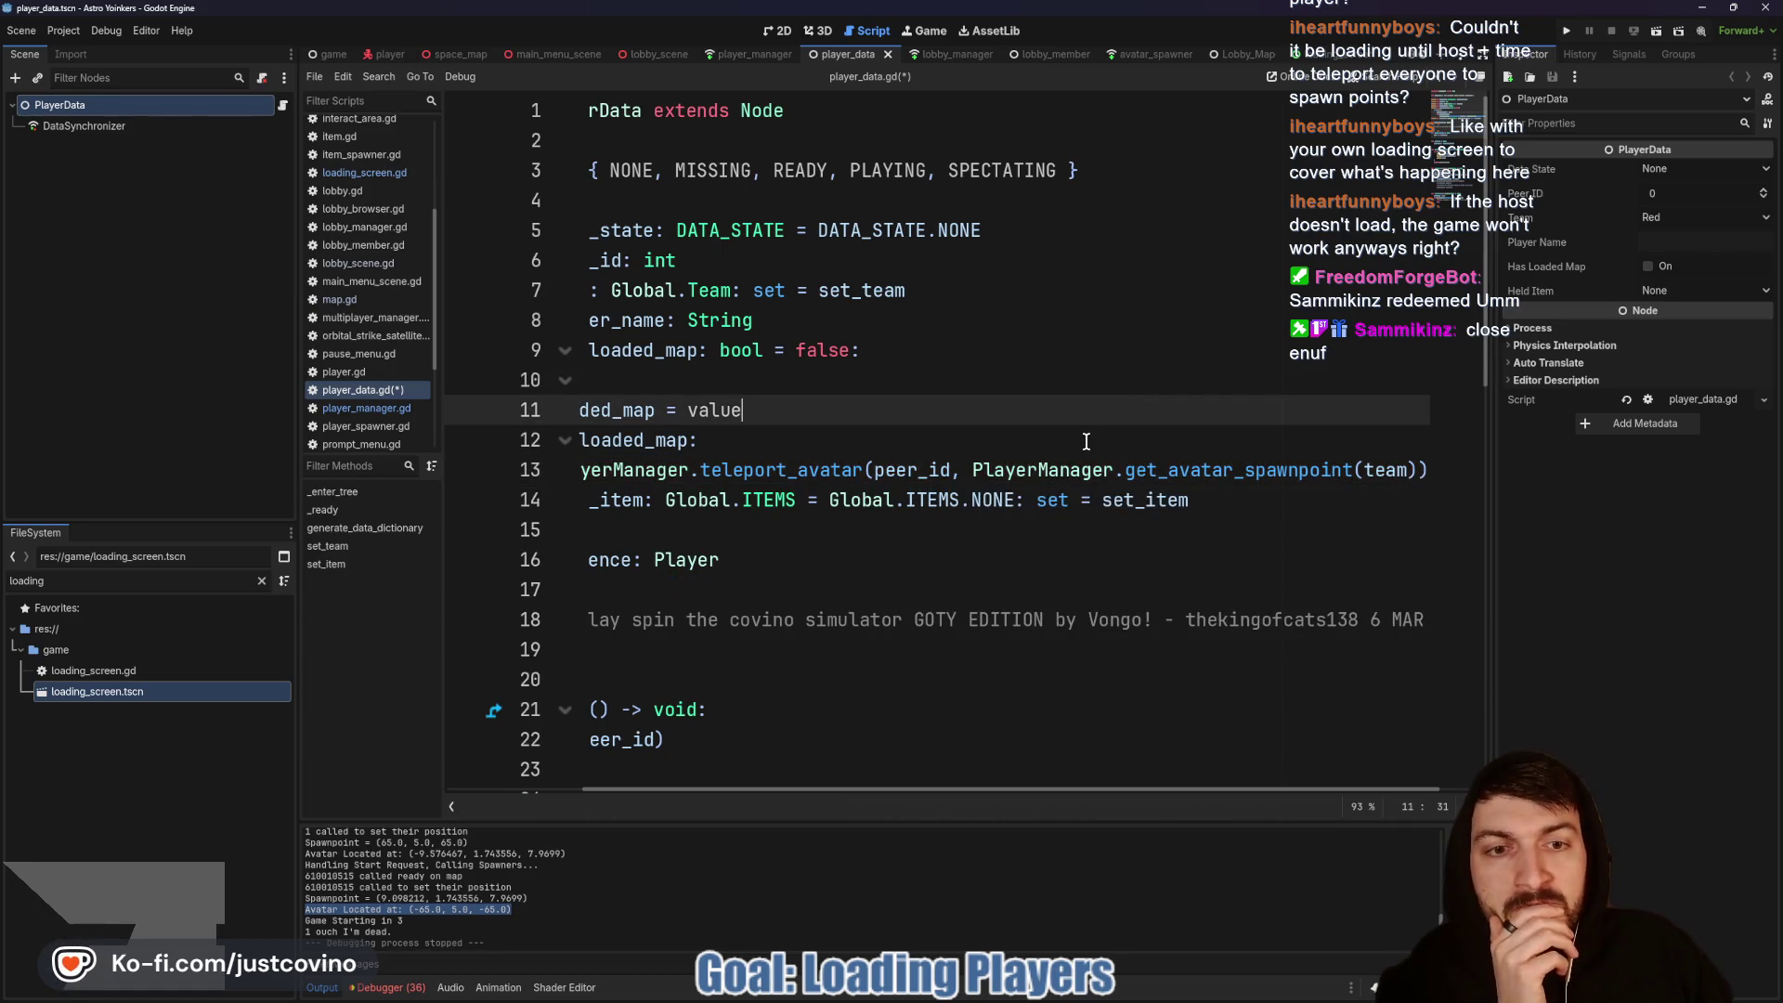
scroll(1061, 455, left, 3)
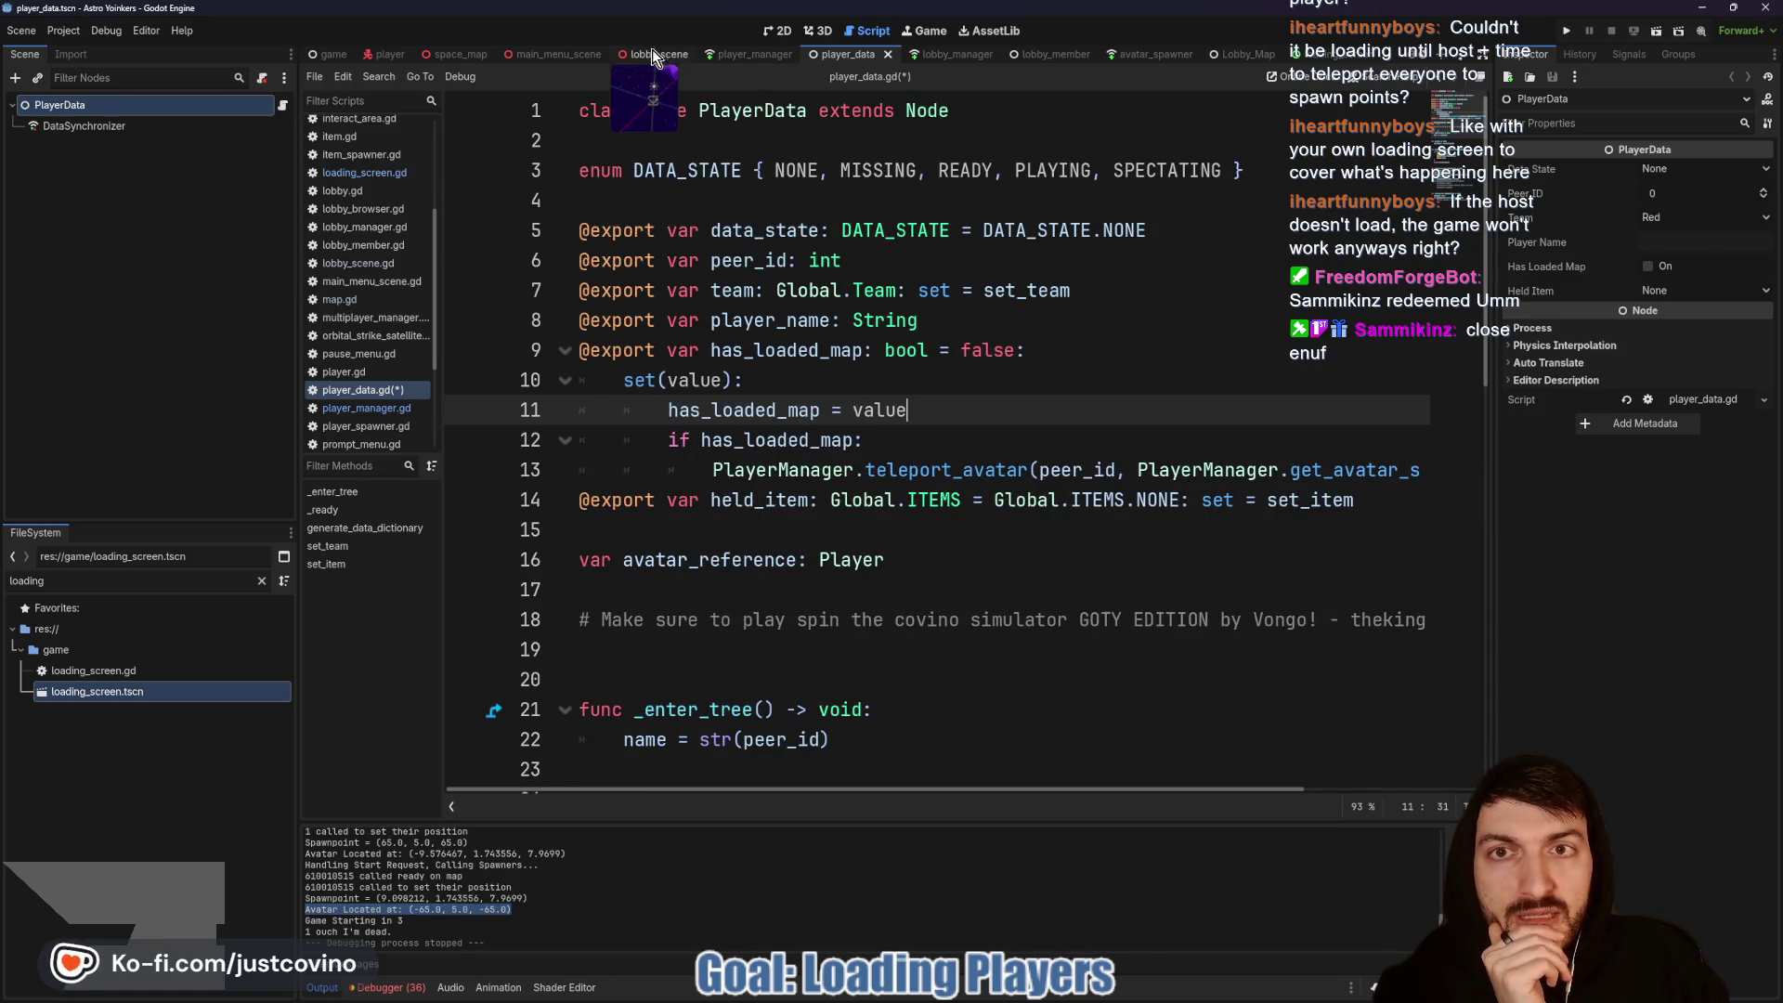
Step: Comment out the old spawn-position lines 37–41 in map.gd's _ready, then open loading_screen.gd
click(470, 54)
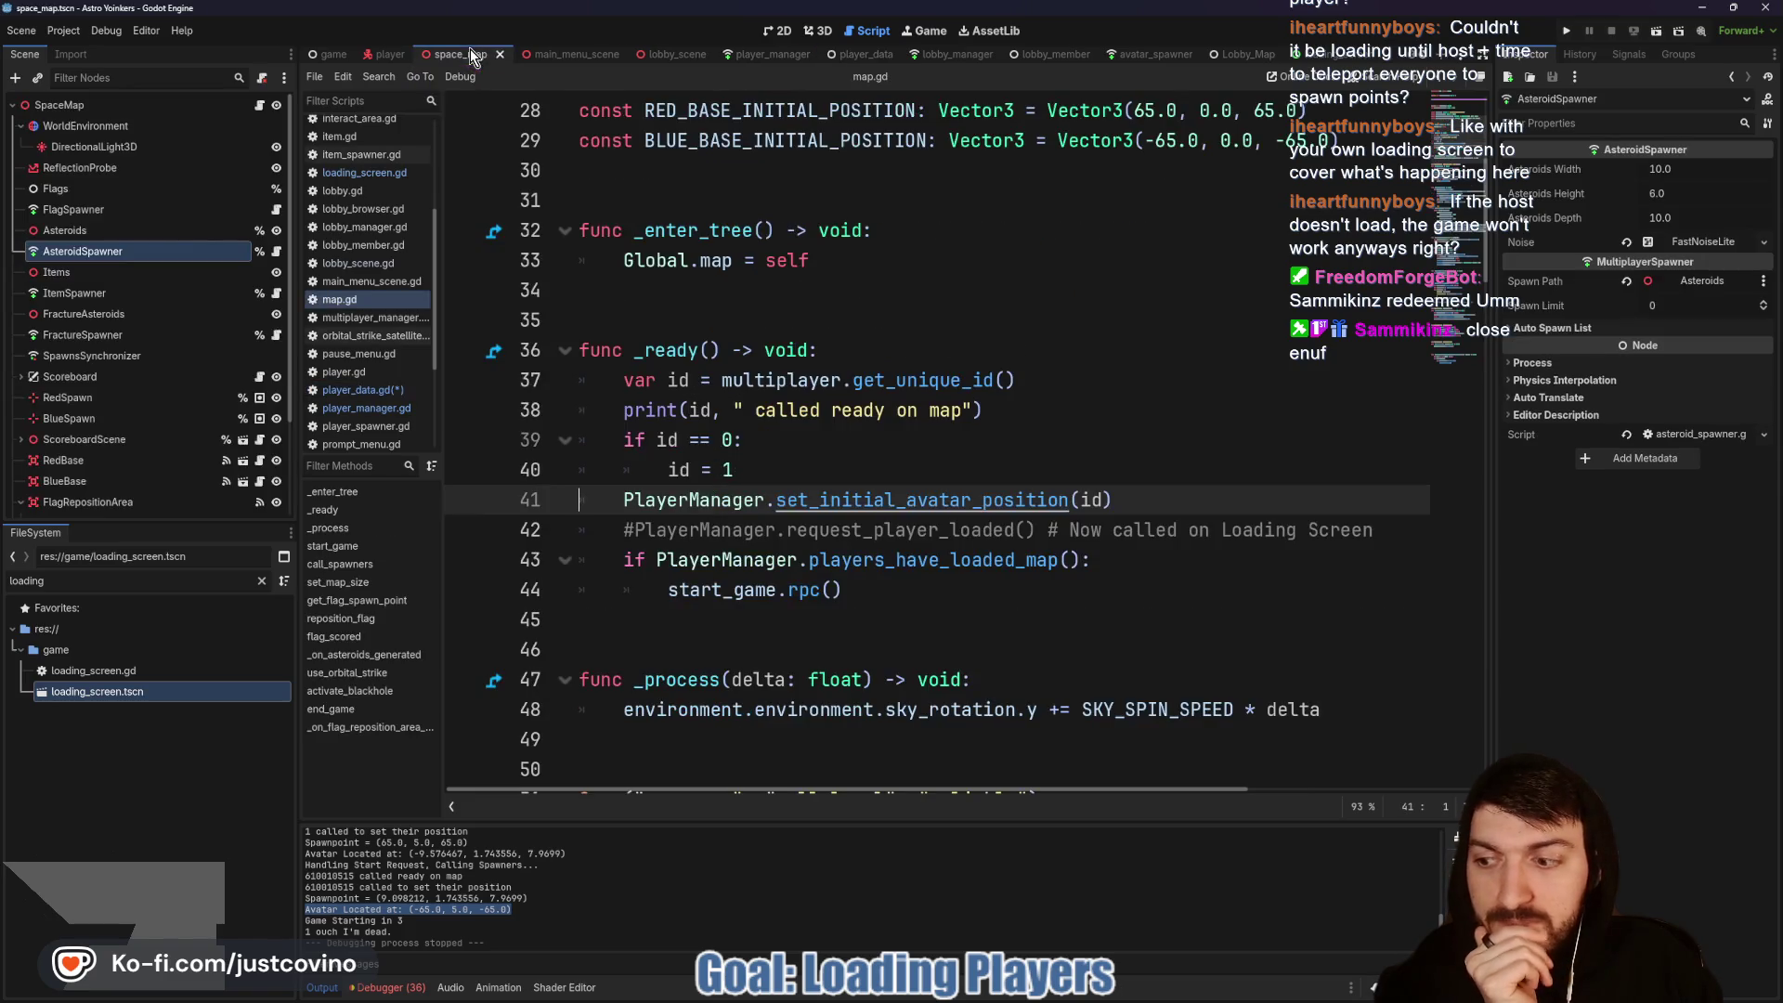
click(674, 508)
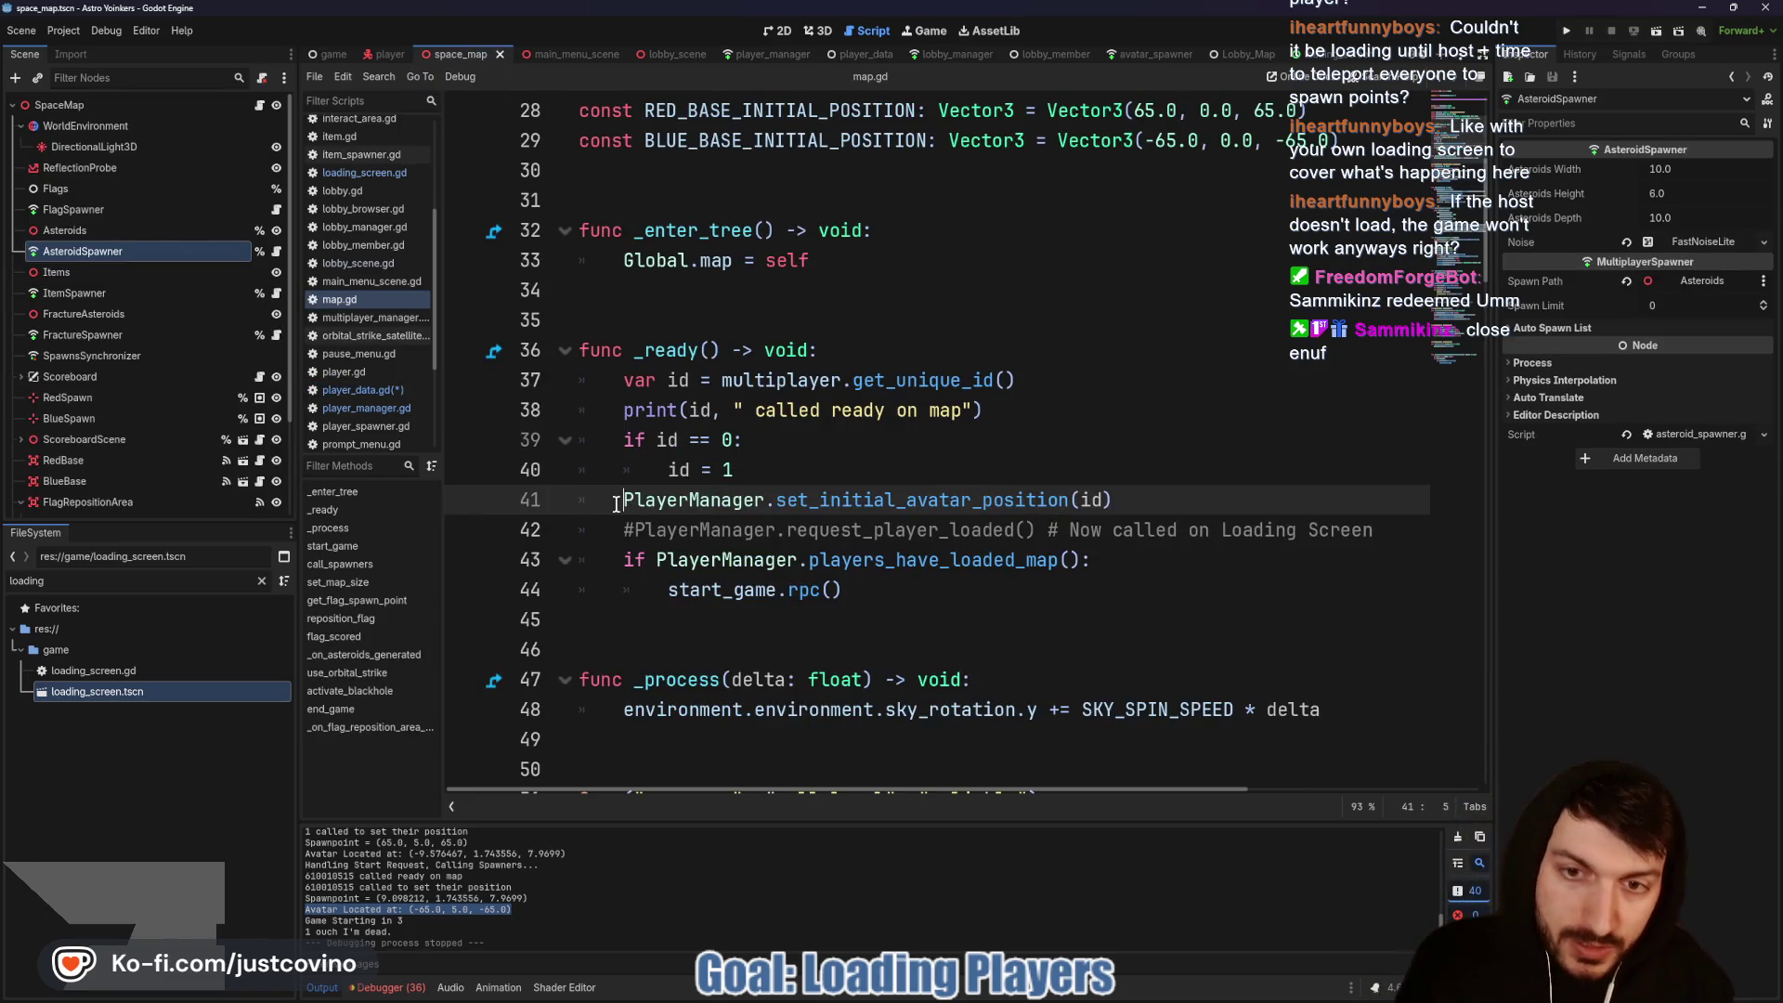
mouse_move(1210, 493)
mouse_down()
mouse_move(998, 501)
mouse_move(580, 413)
mouse_move(548, 383)
mouse_up()
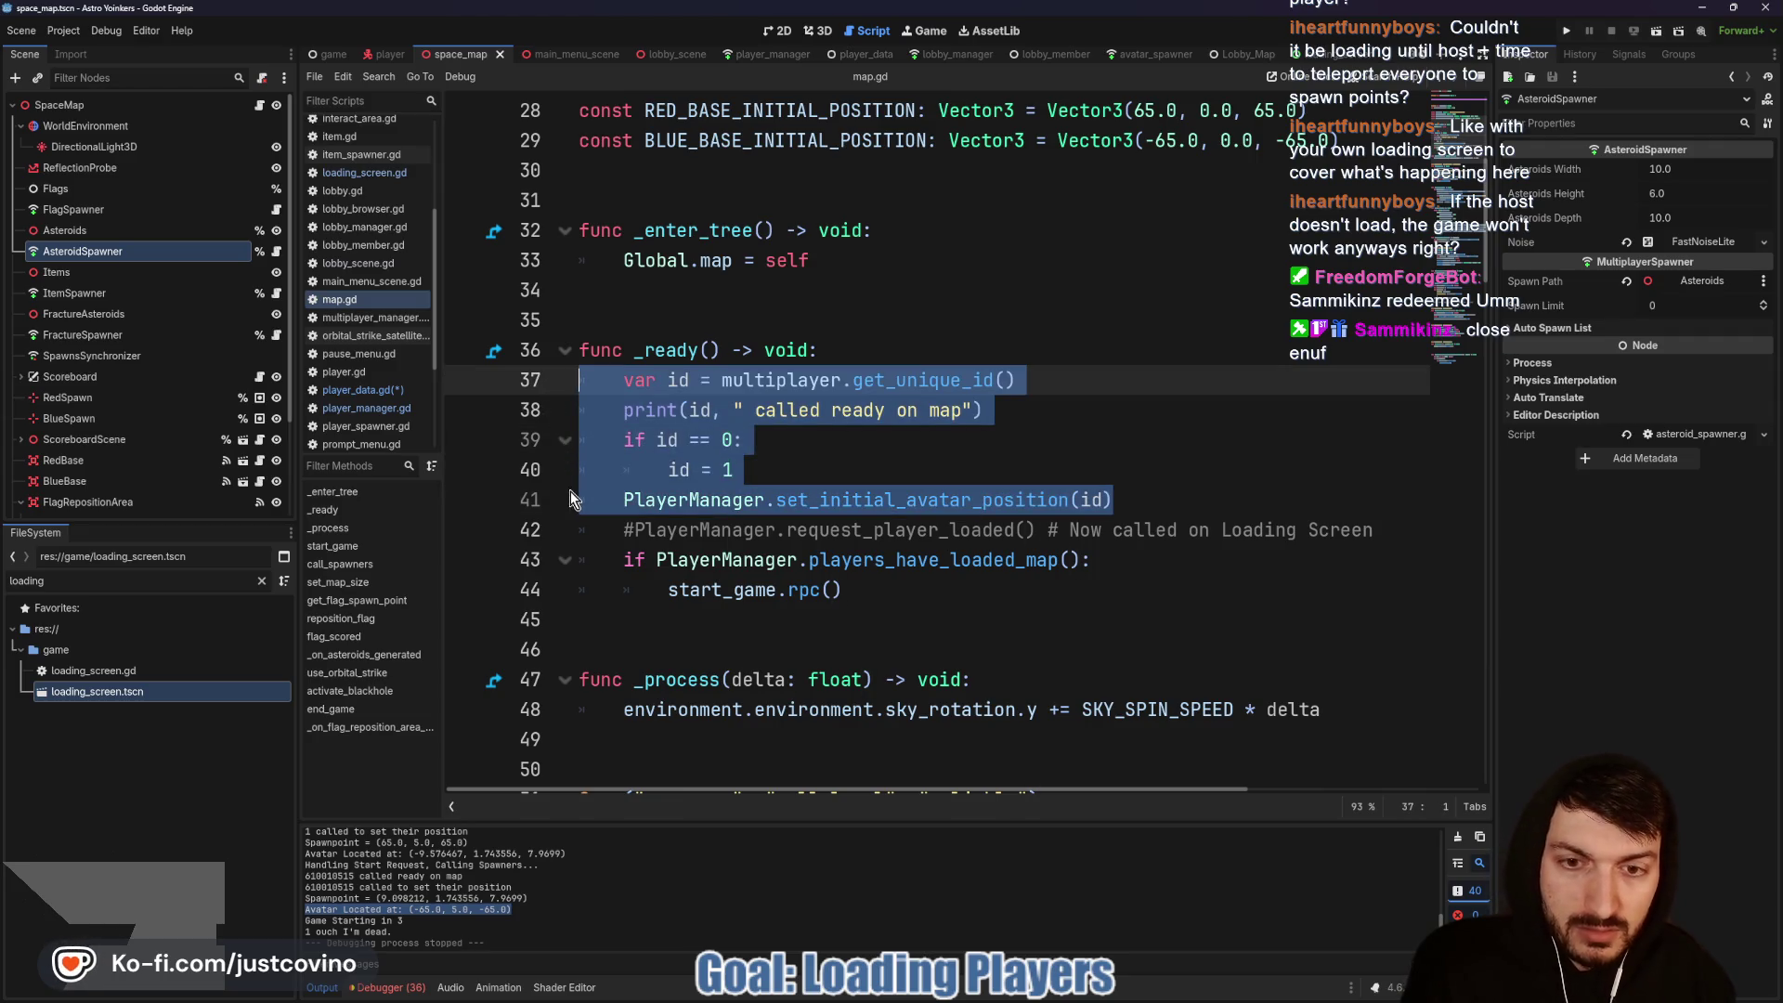
key(ctrl+k)
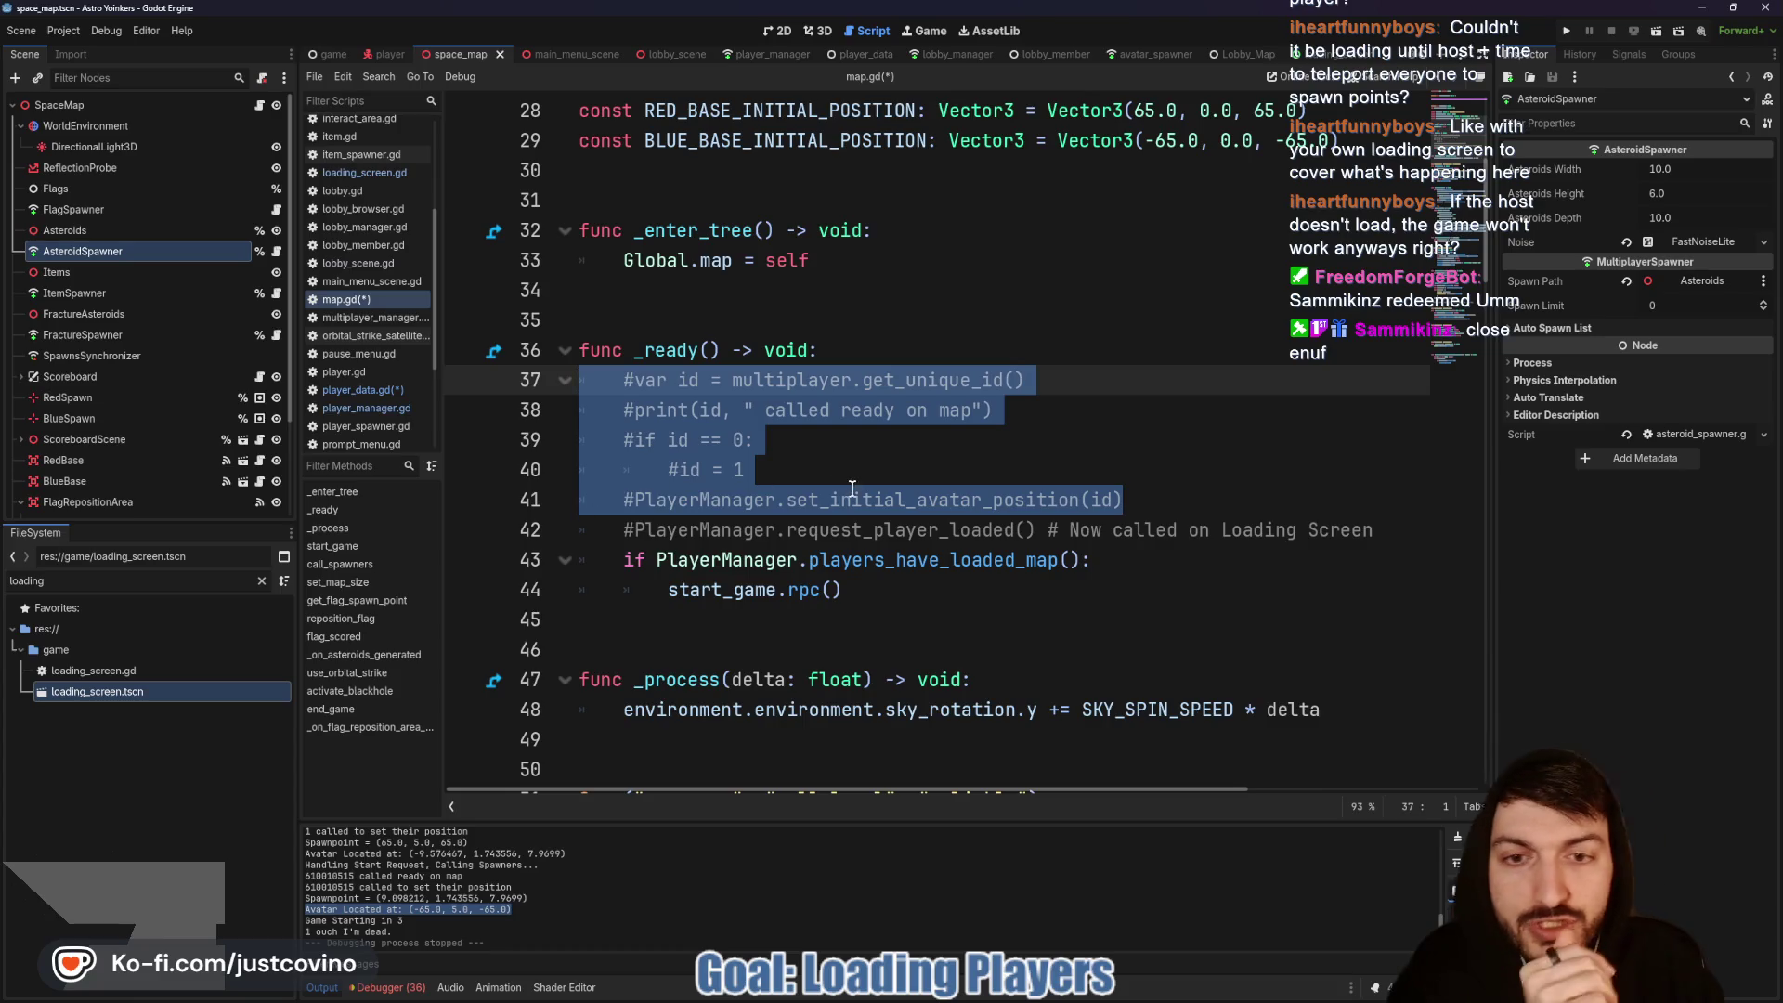
click(903, 477)
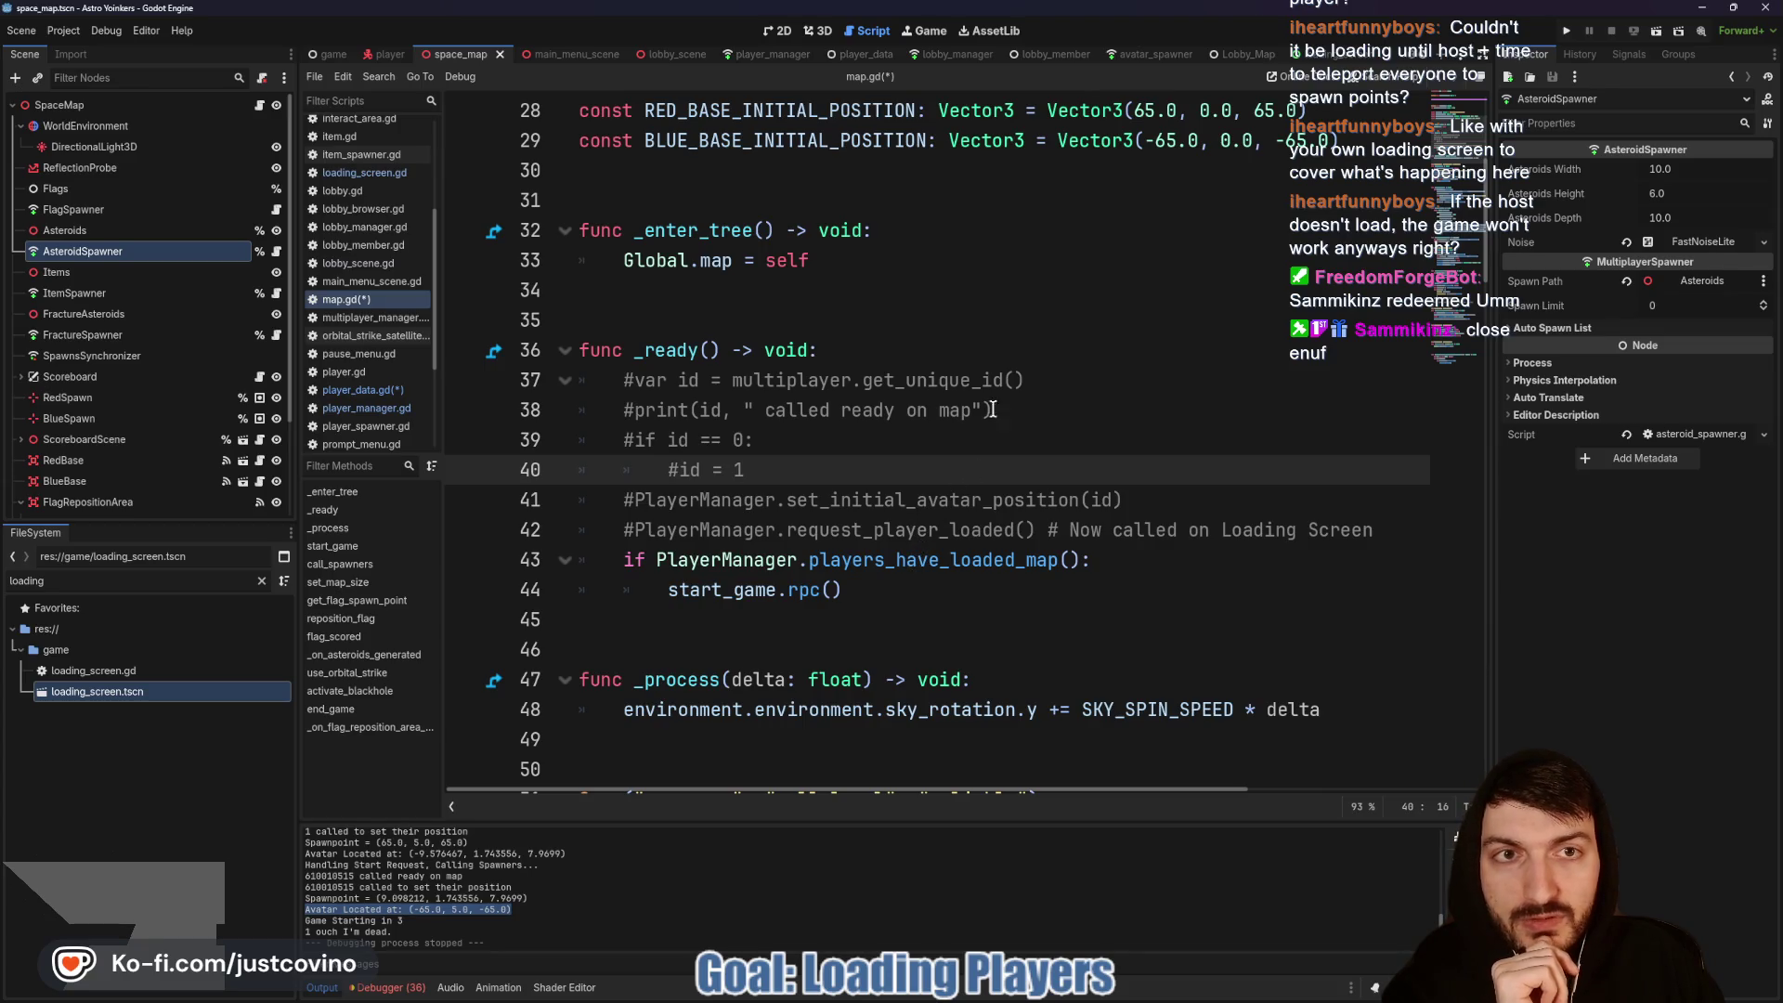
click(1321, 56)
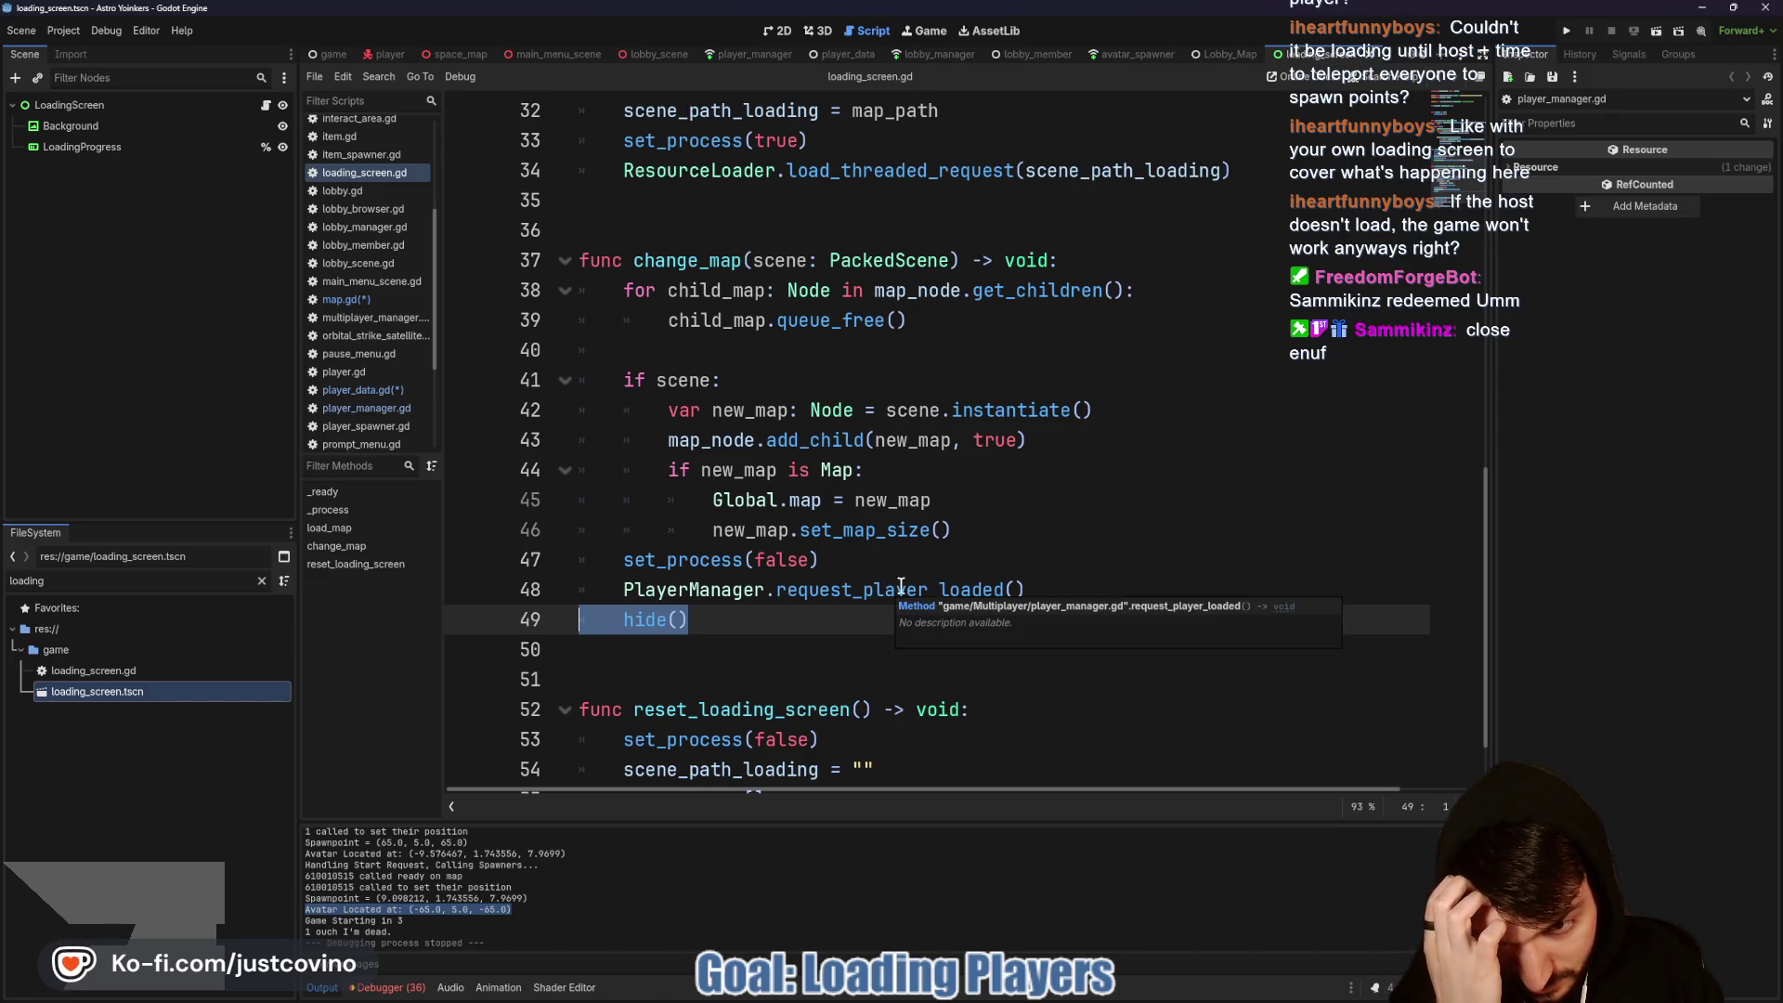
Step: Comment out the request_player_loaded call on line 48 of loading_screen.gd and copy it
click(622, 588)
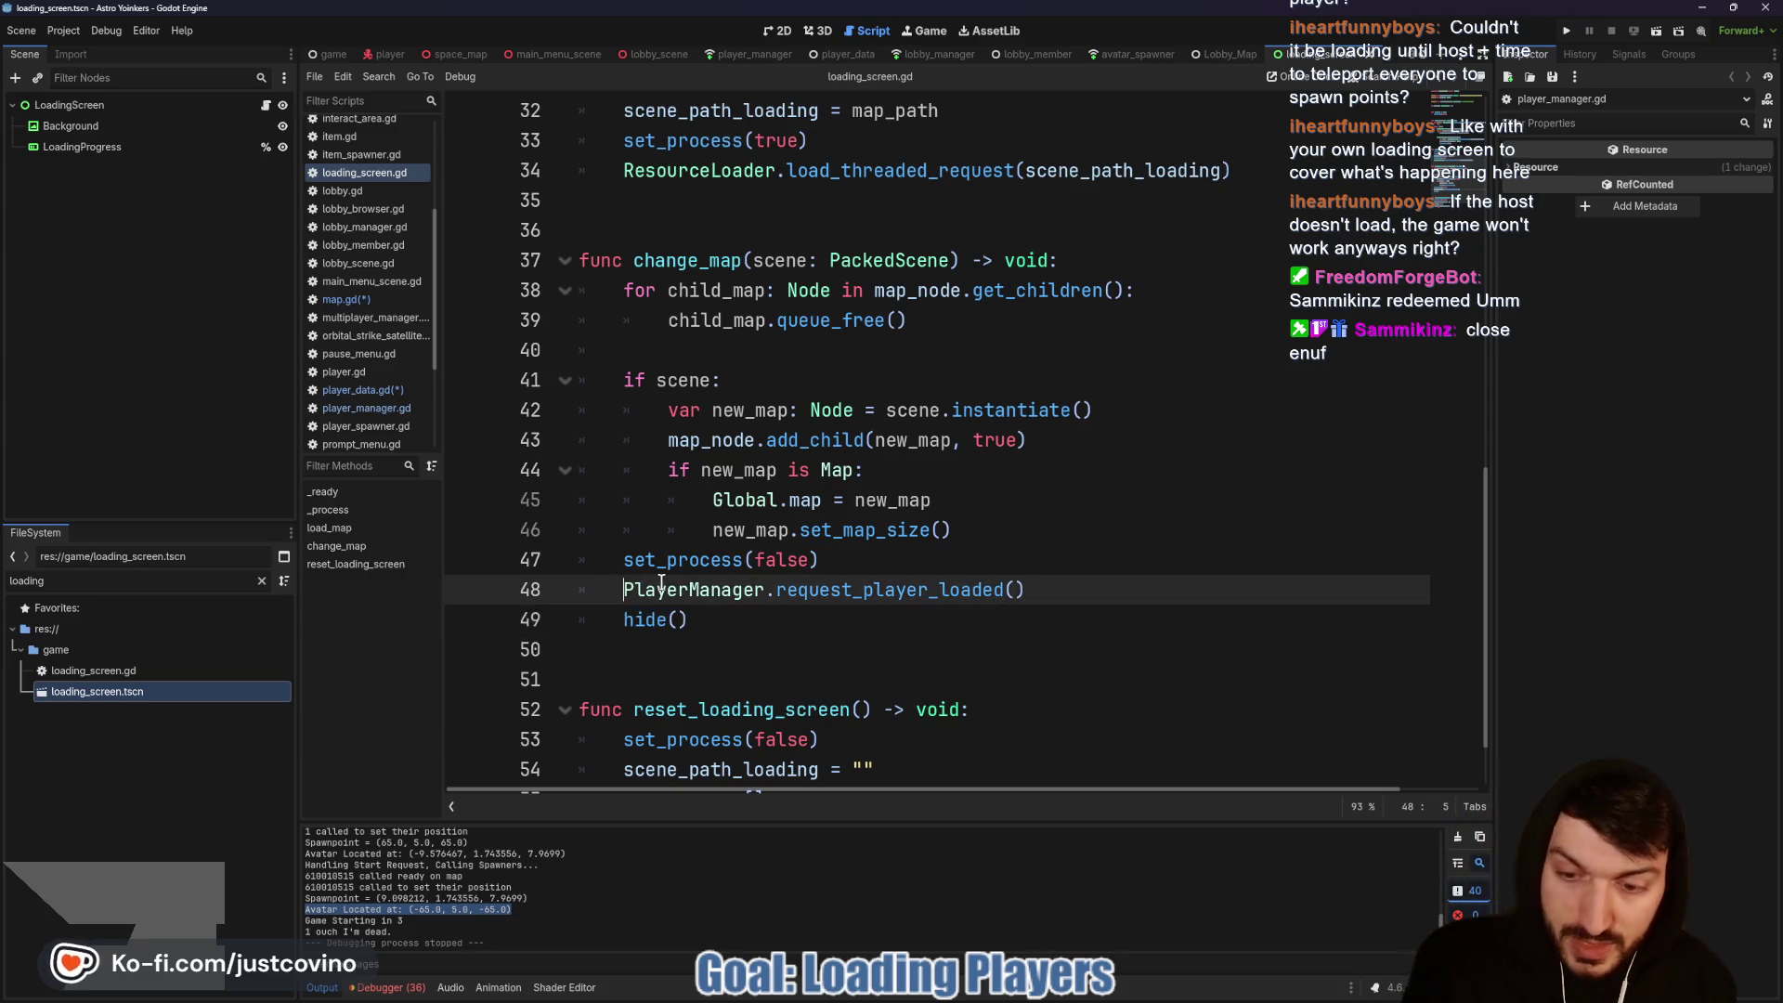
key(ctrl+k)
drag(1036, 590, 637, 593)
key(ctrl+c)
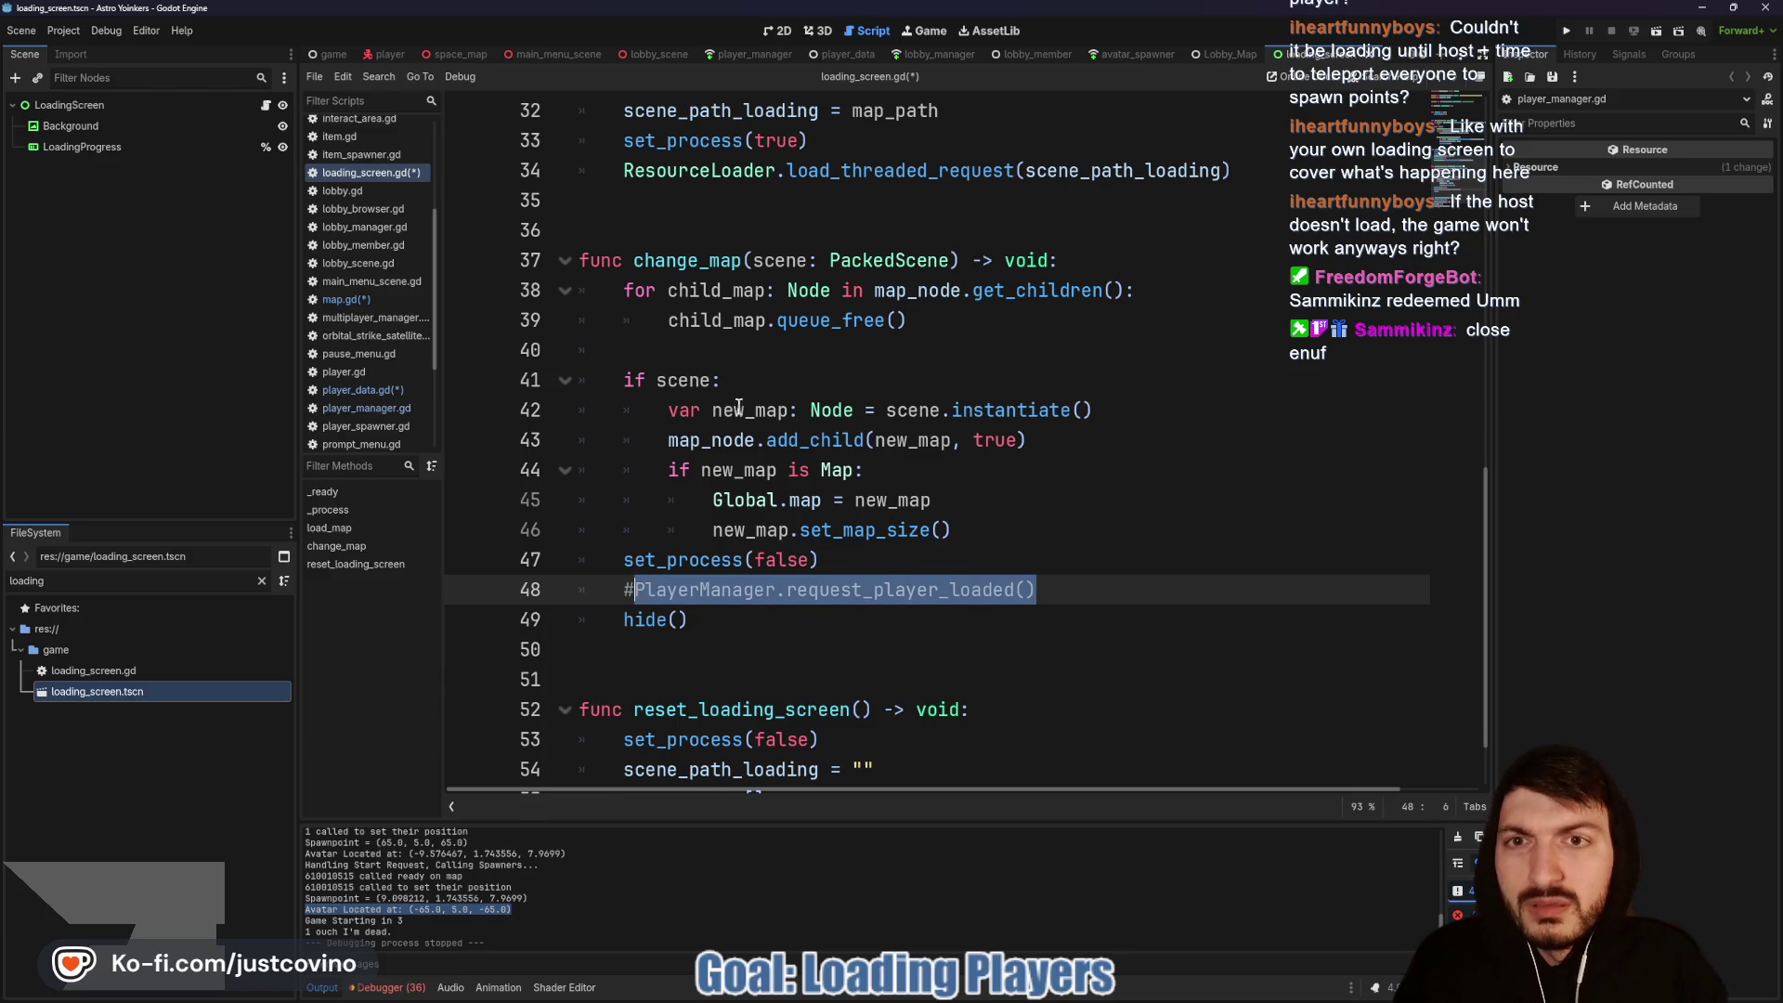
Step: Paste PlayerManager.request_player_loaded() as the first line of map.gd's _ready, save, and run
click(455, 54)
click(874, 349)
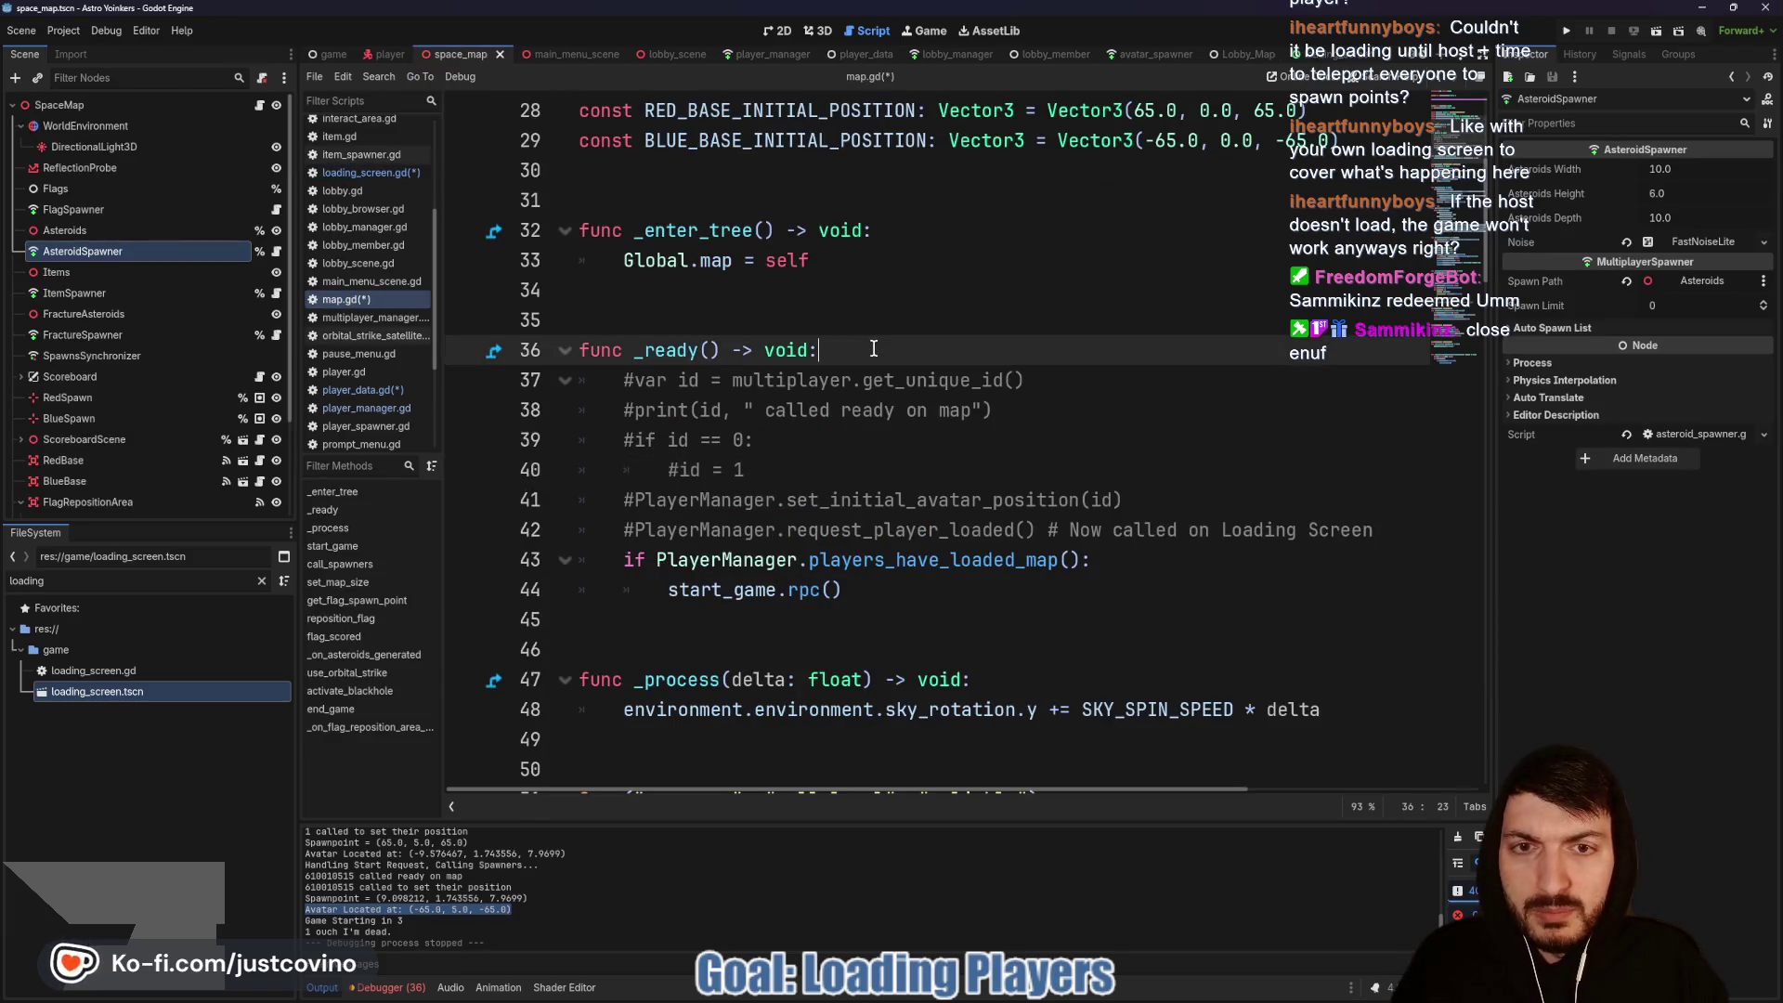
key(Return)
key(ctrl+v)
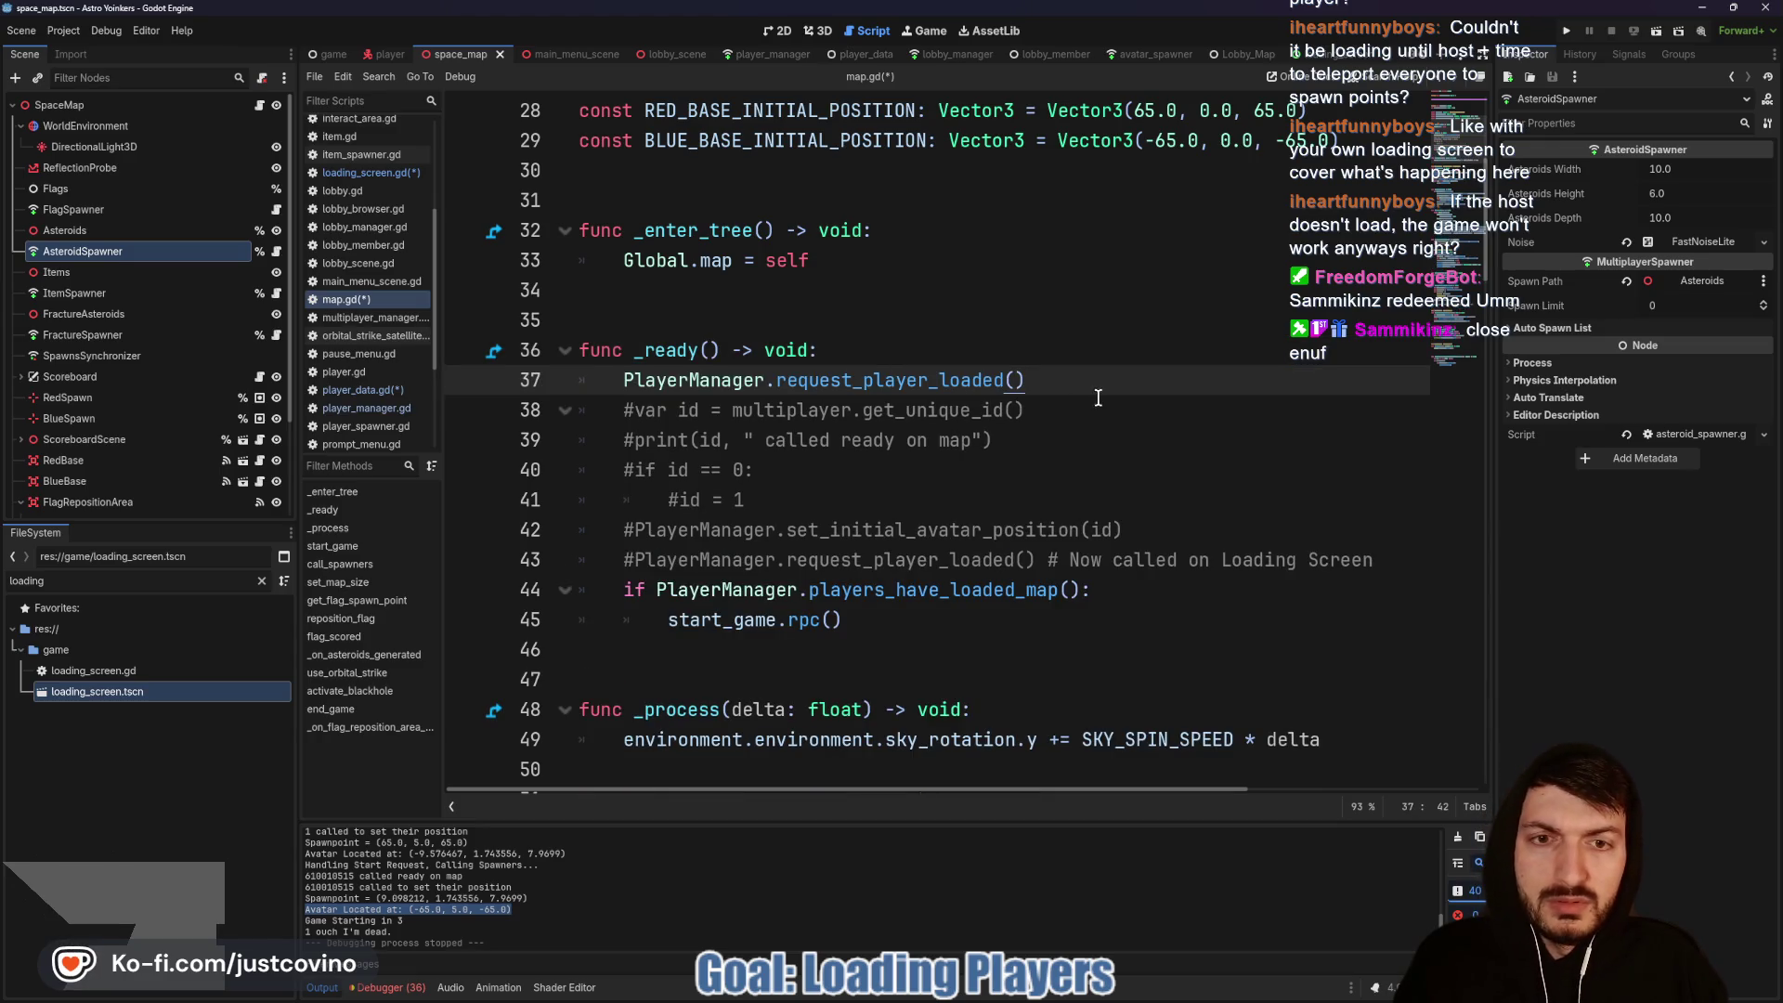
click(1098, 397)
key(ctrl+s)
key(F5)
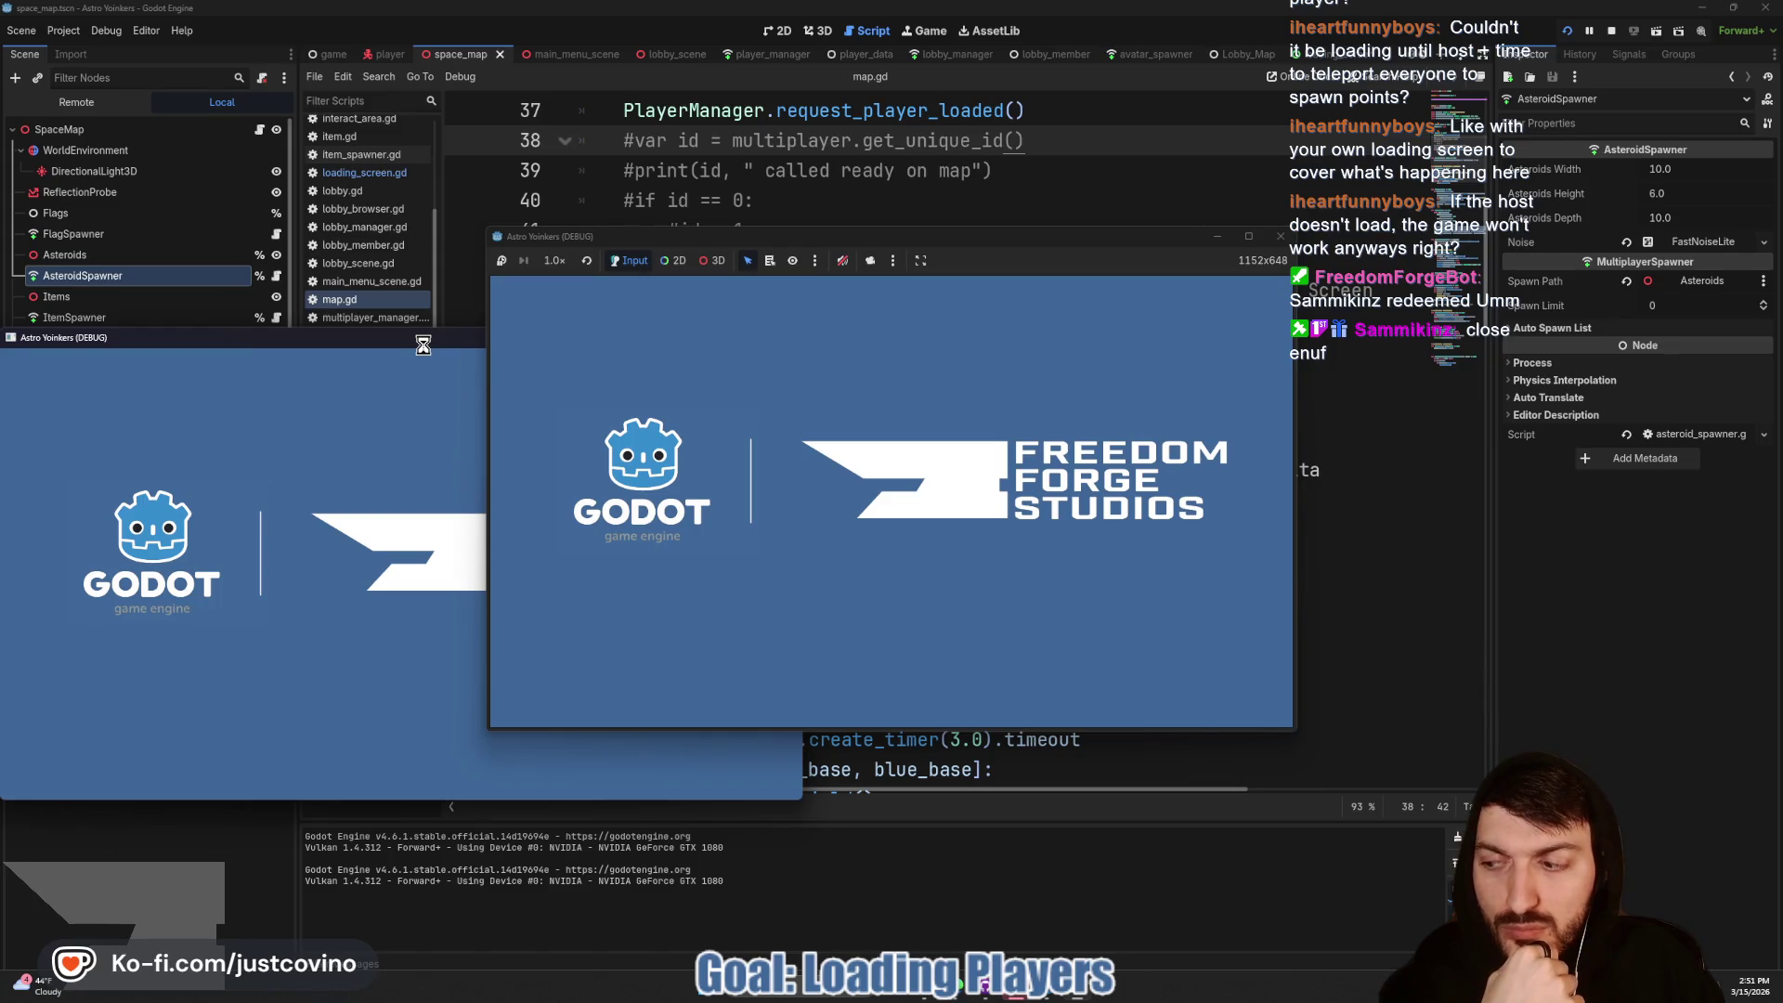
Step: Host a lobby in the left game window, join it from the second window, then stop the run
mouse_move(1080, 245)
mouse_down()
mouse_move(622, 283)
mouse_move(662, 282)
mouse_up()
click(227, 434)
click(483, 510)
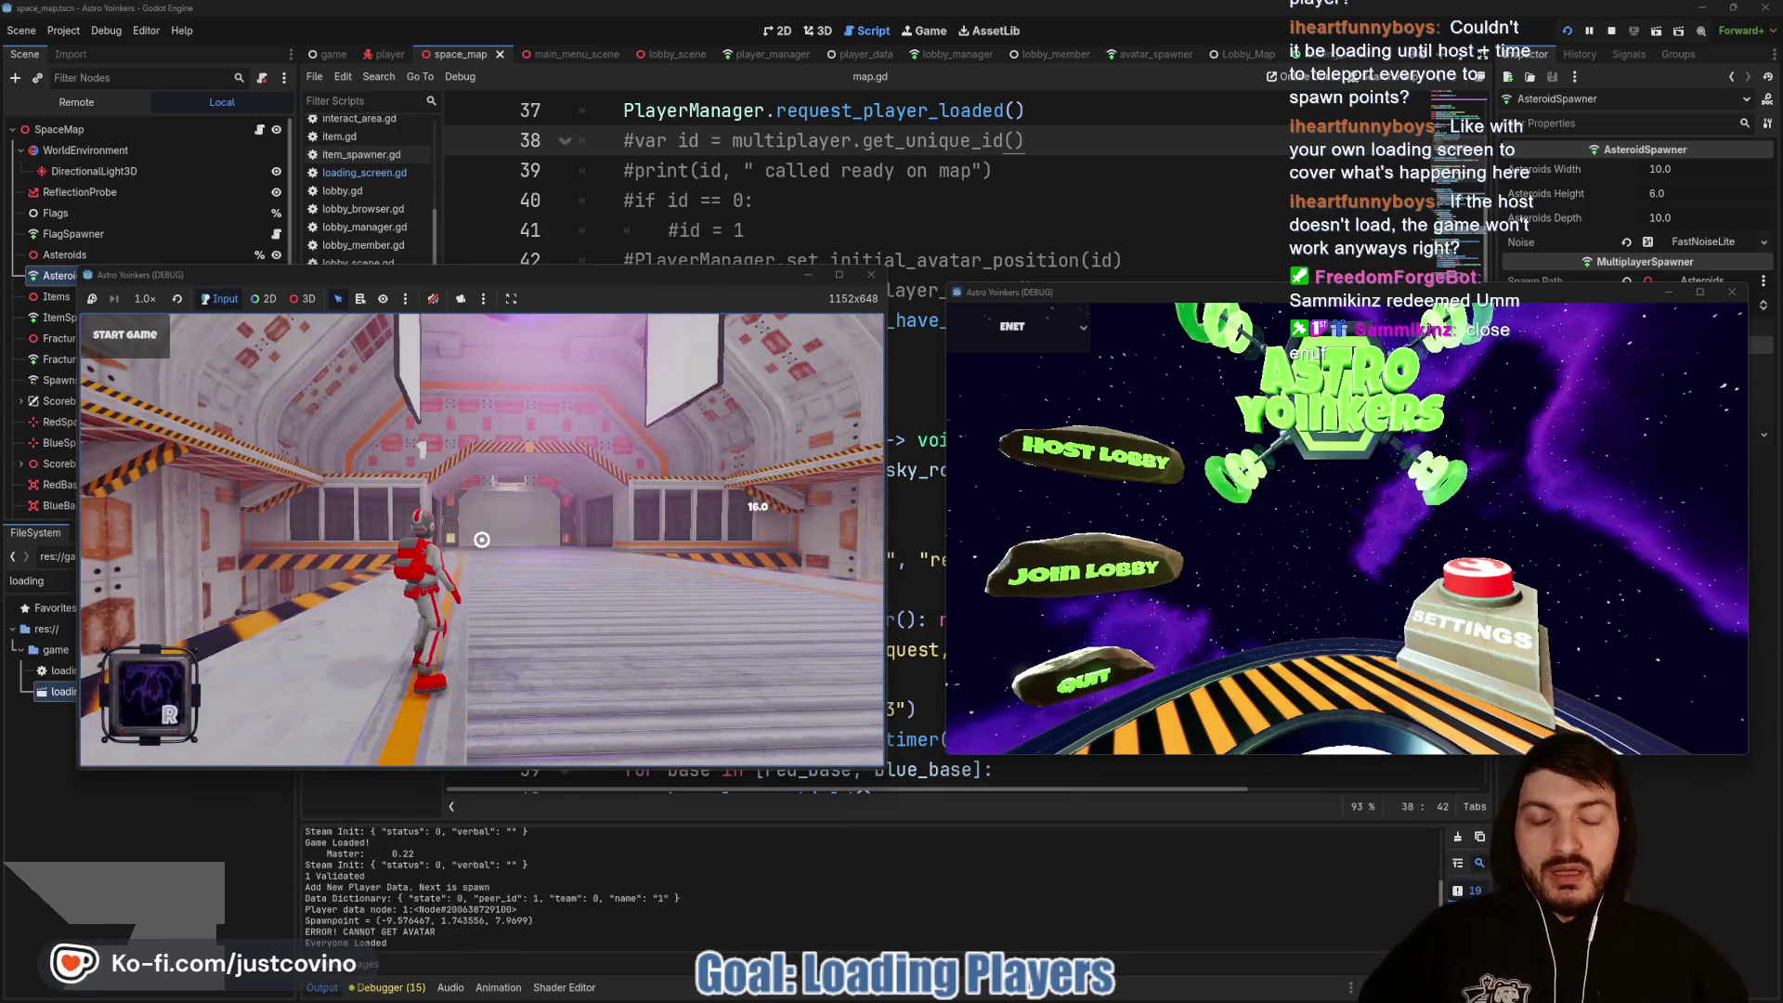
click(1087, 557)
click(1448, 362)
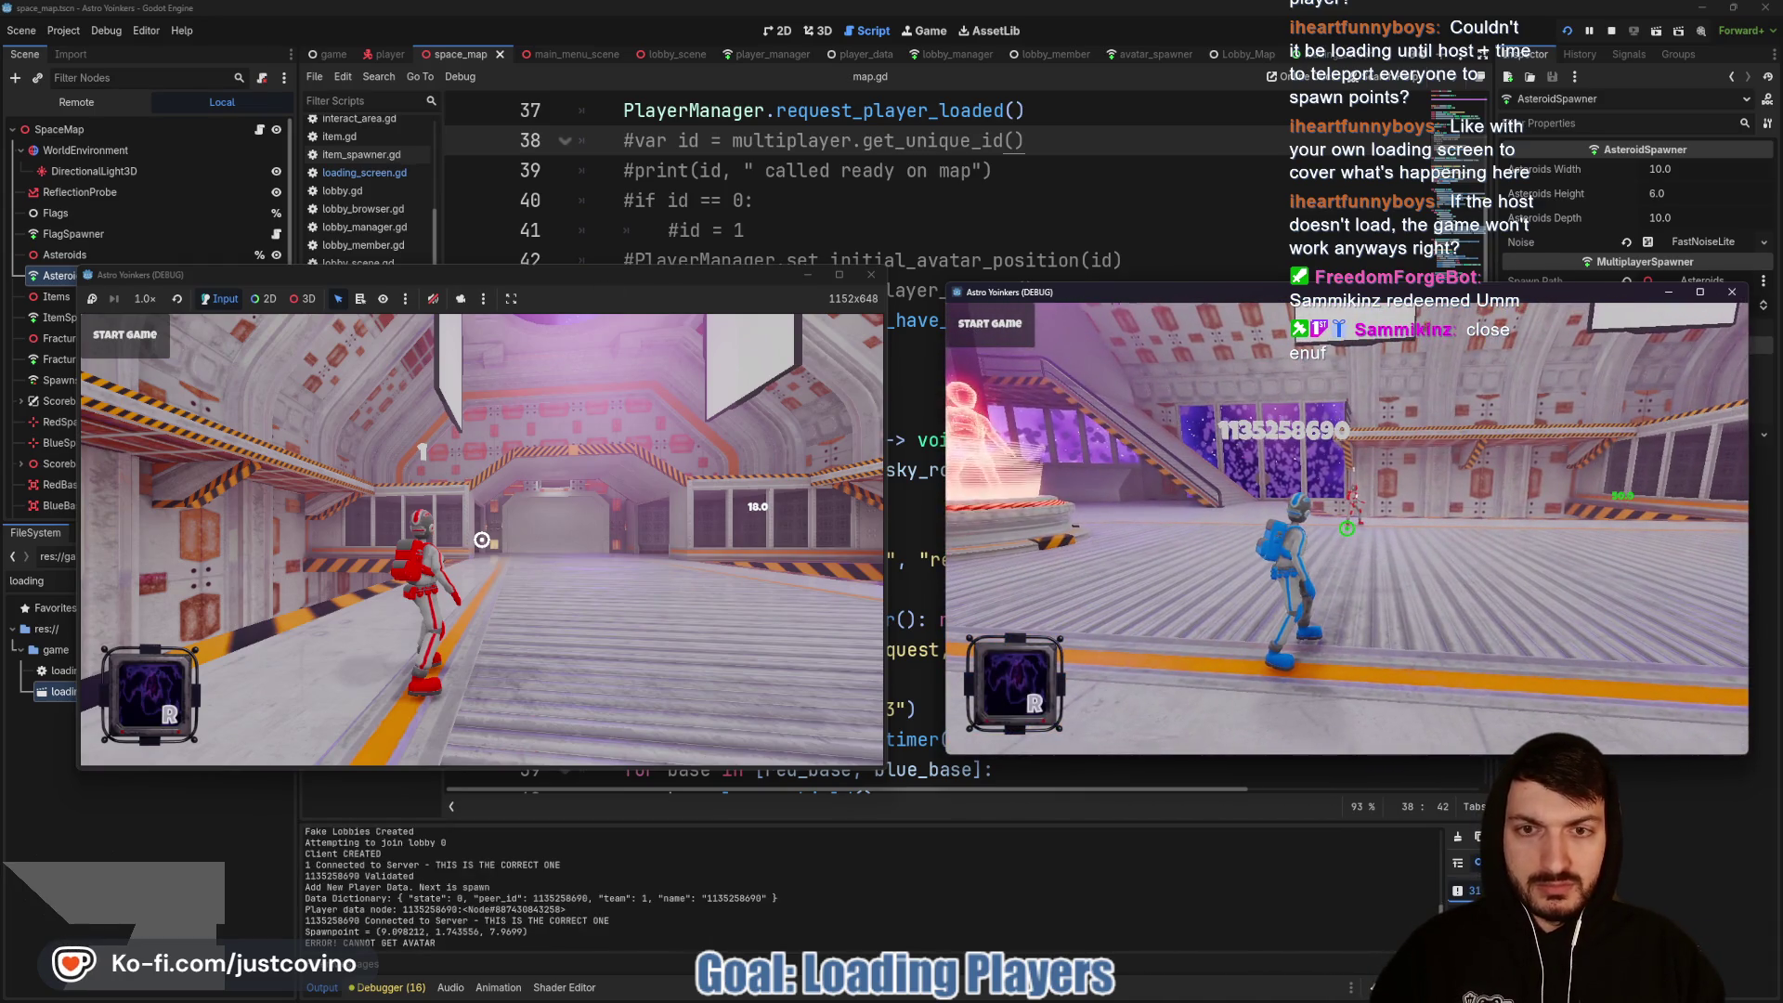
click(665, 276)
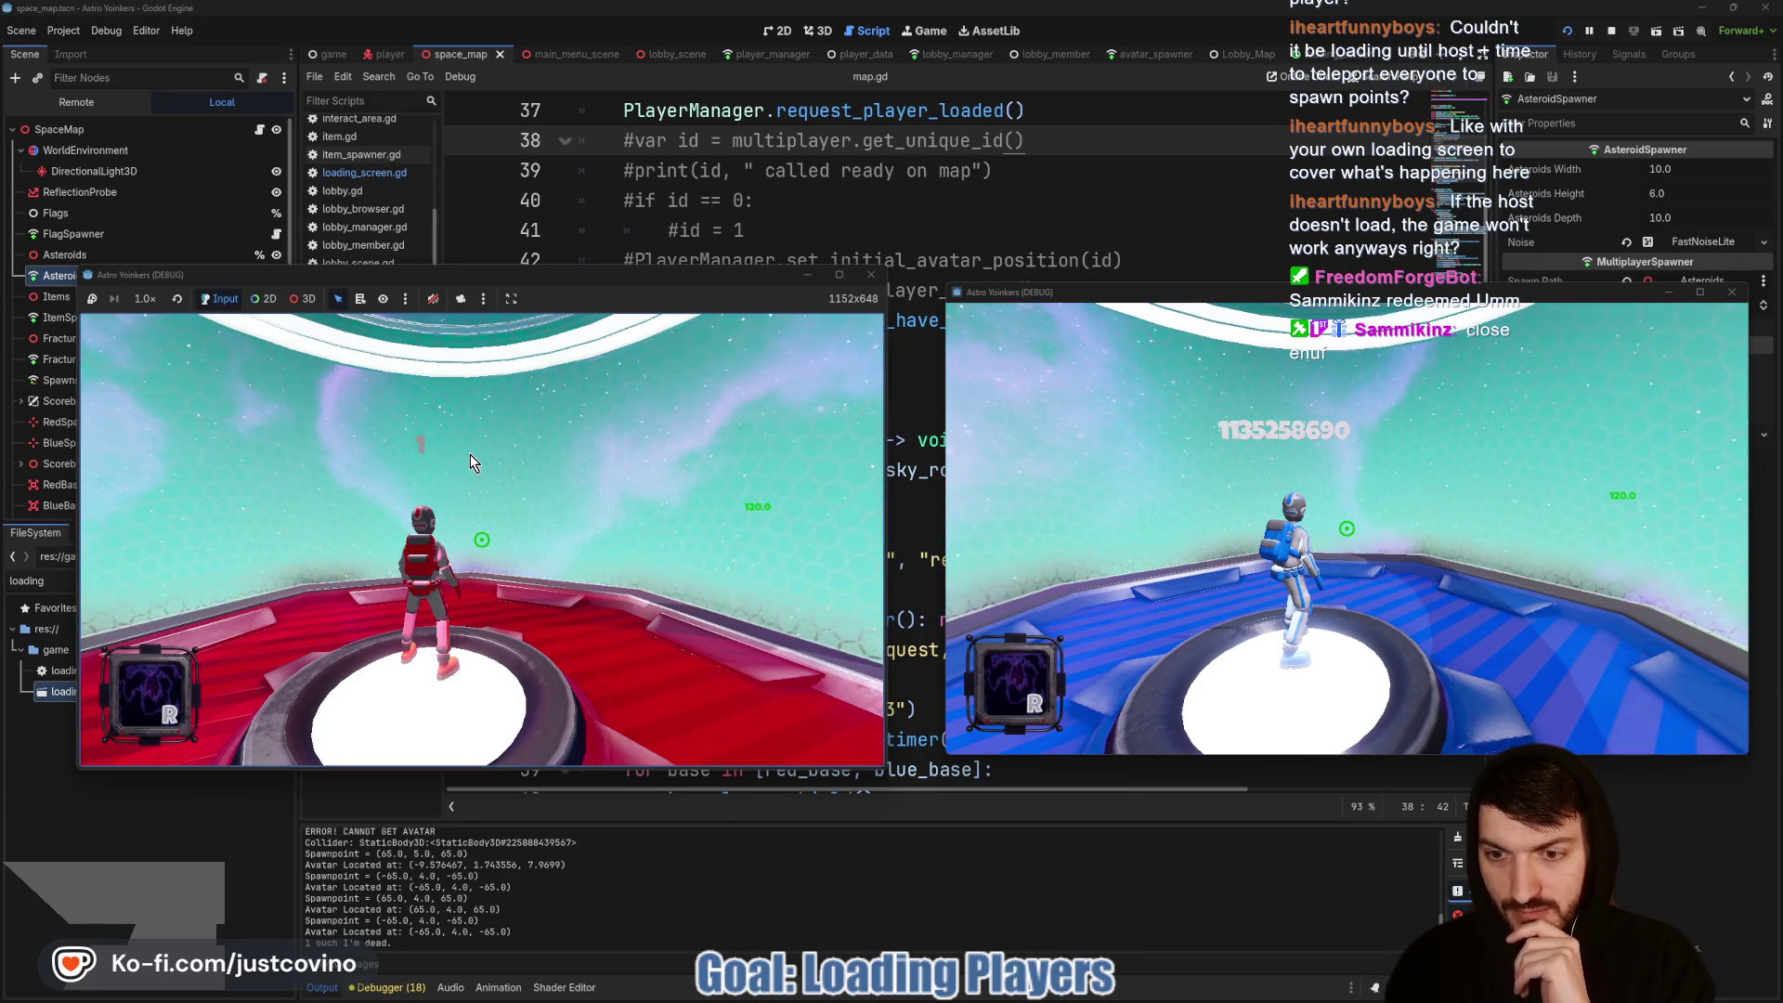
key(F8)
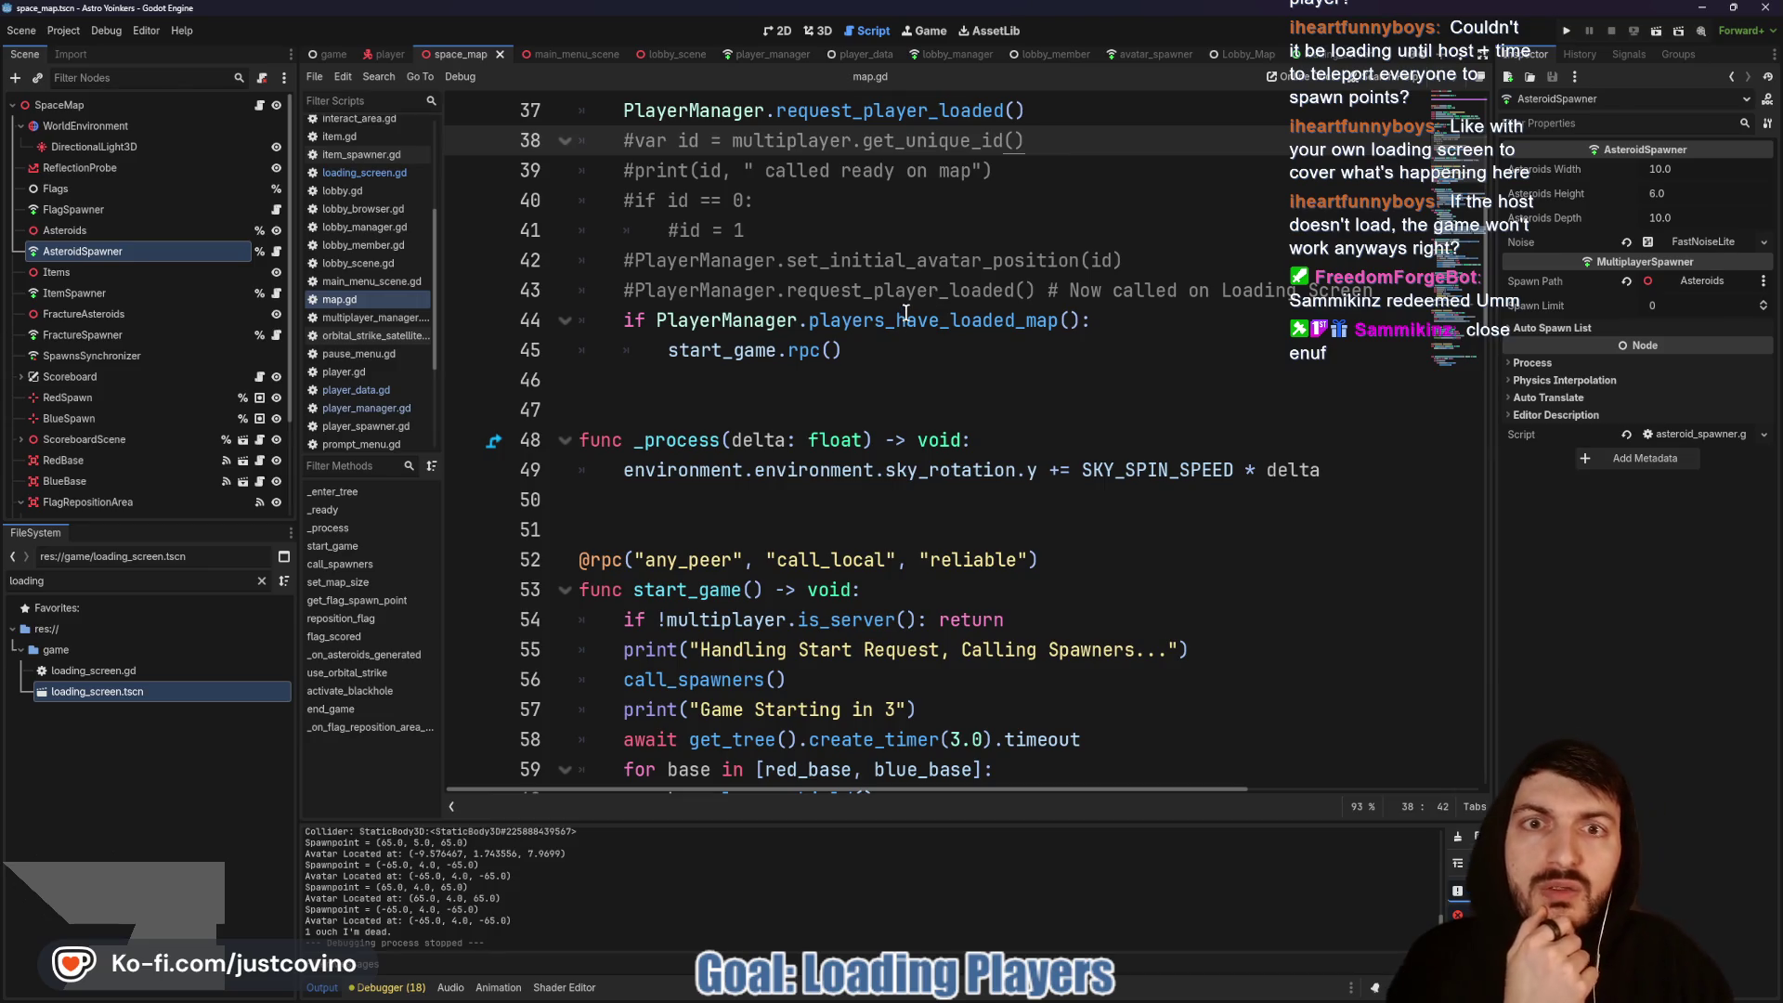
Step: Jump from the PlayerManager reference on line 13 of player_data.gd to player_manager.gd
key(alt+Left)
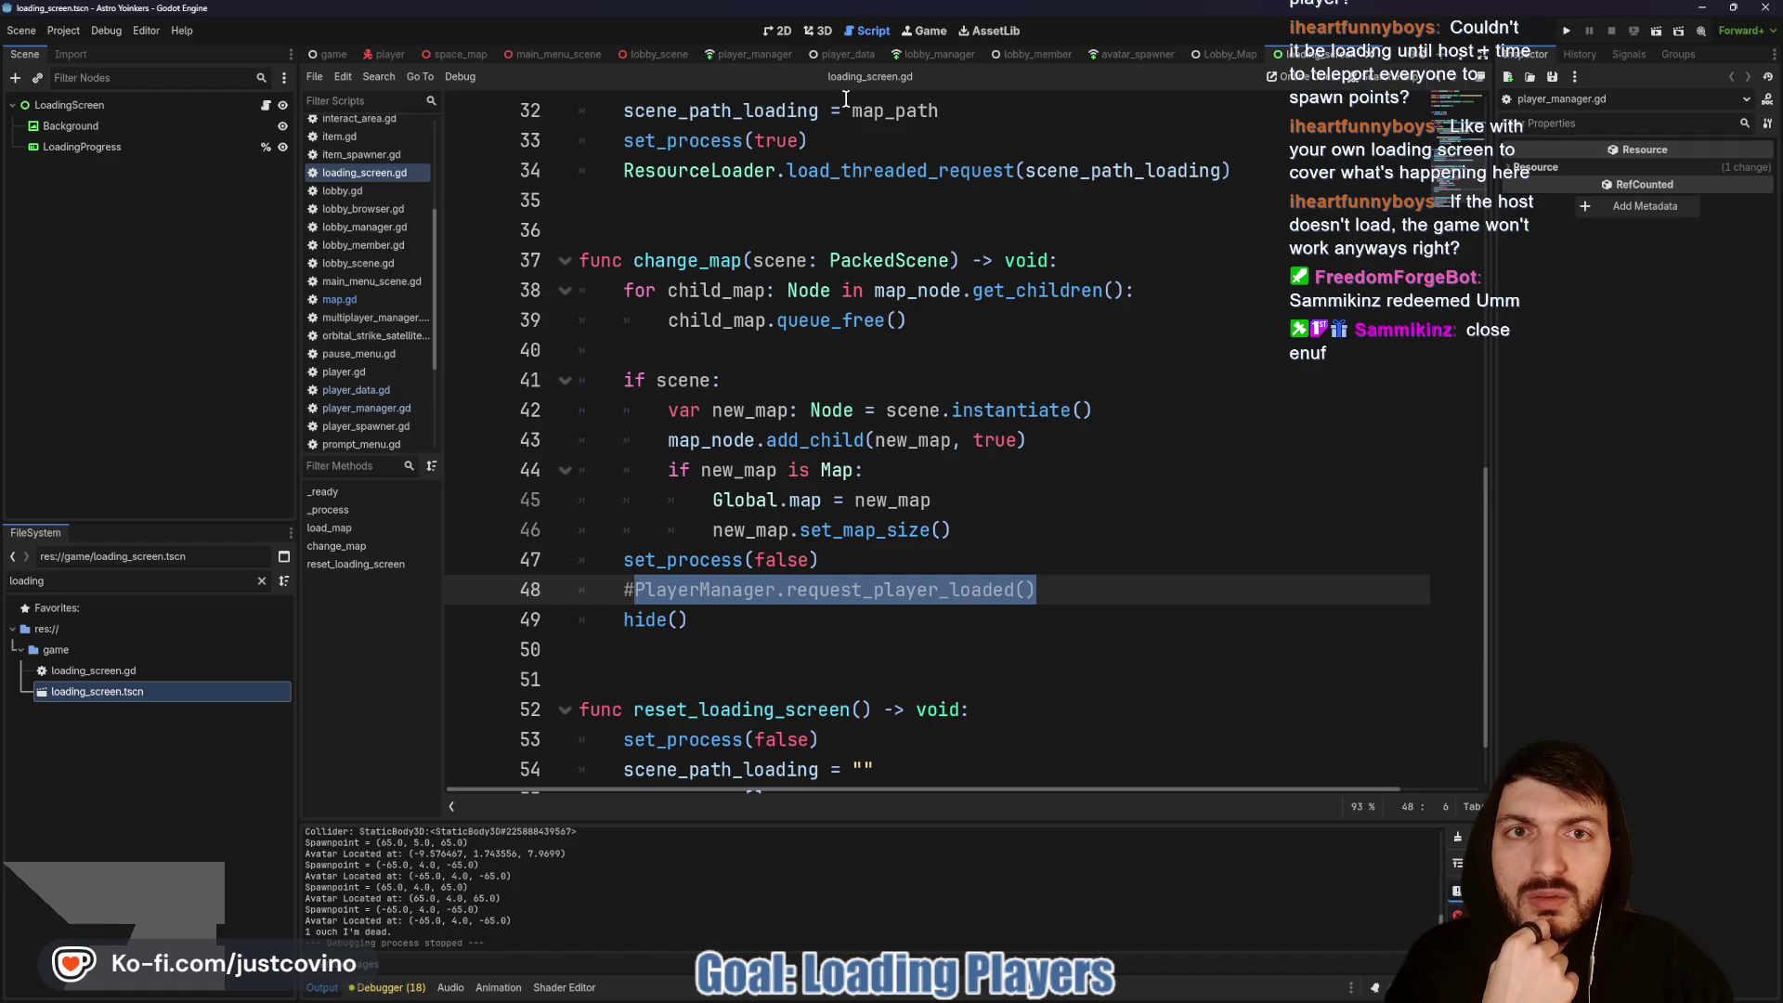
click(842, 53)
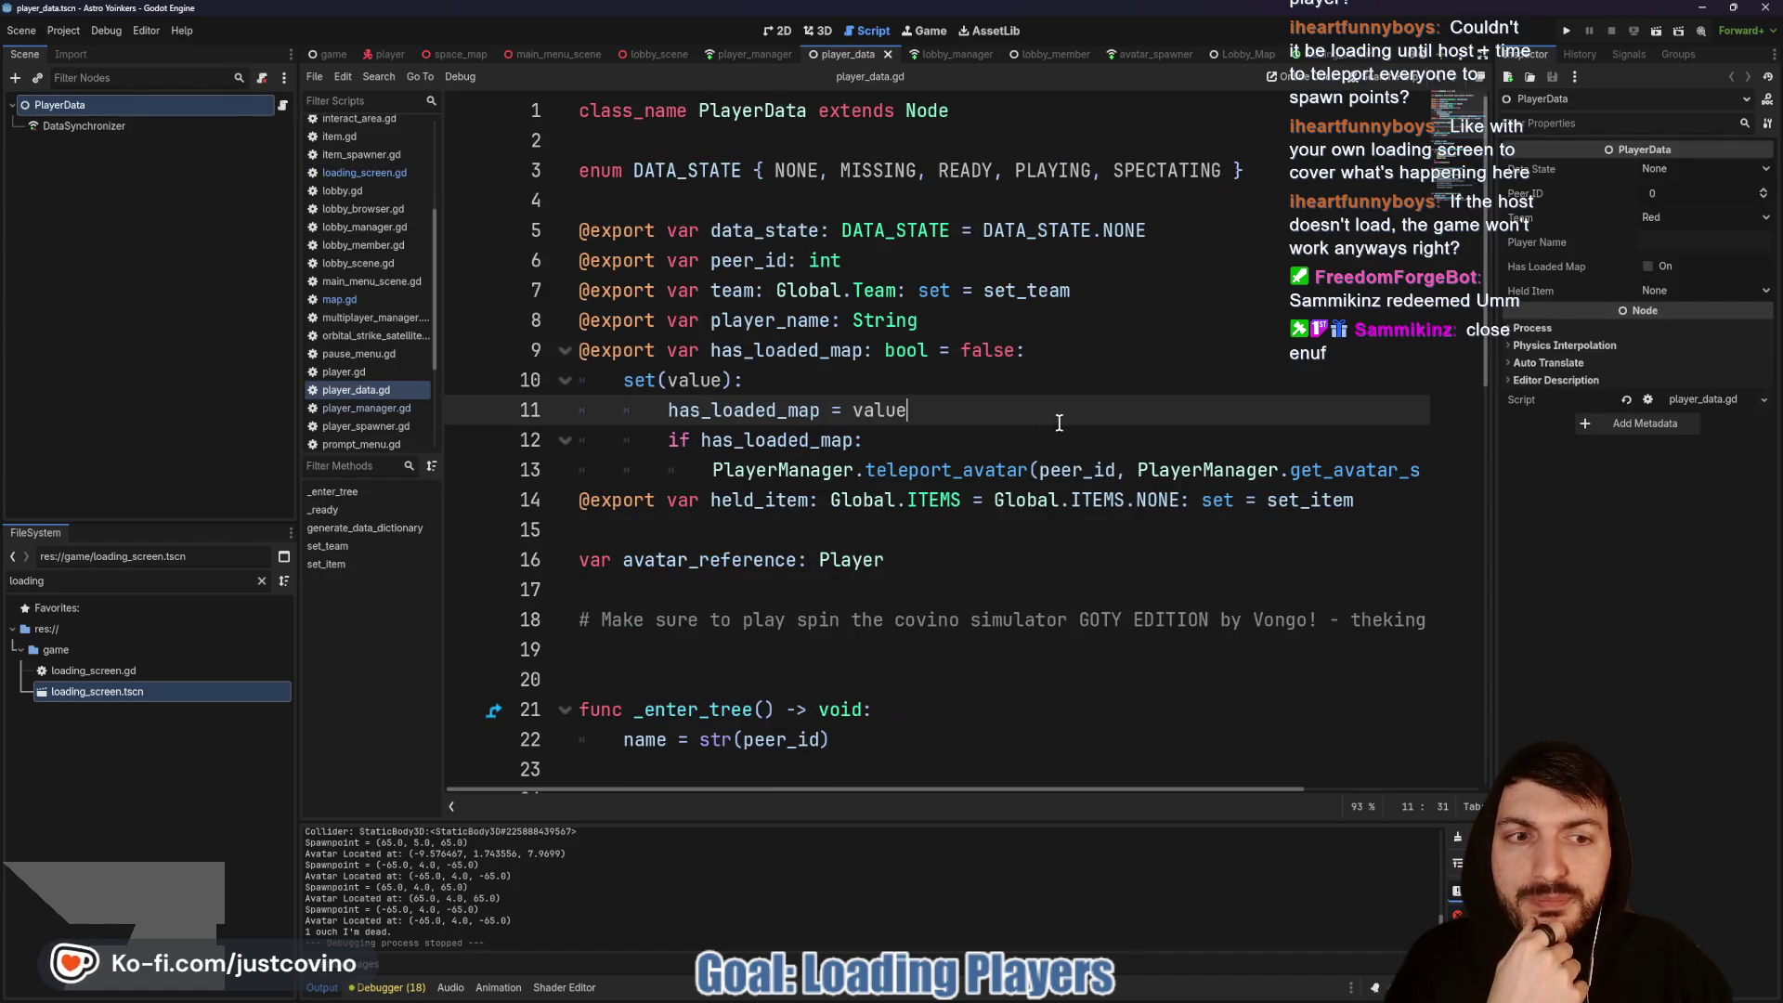
mouse_move(1073, 471)
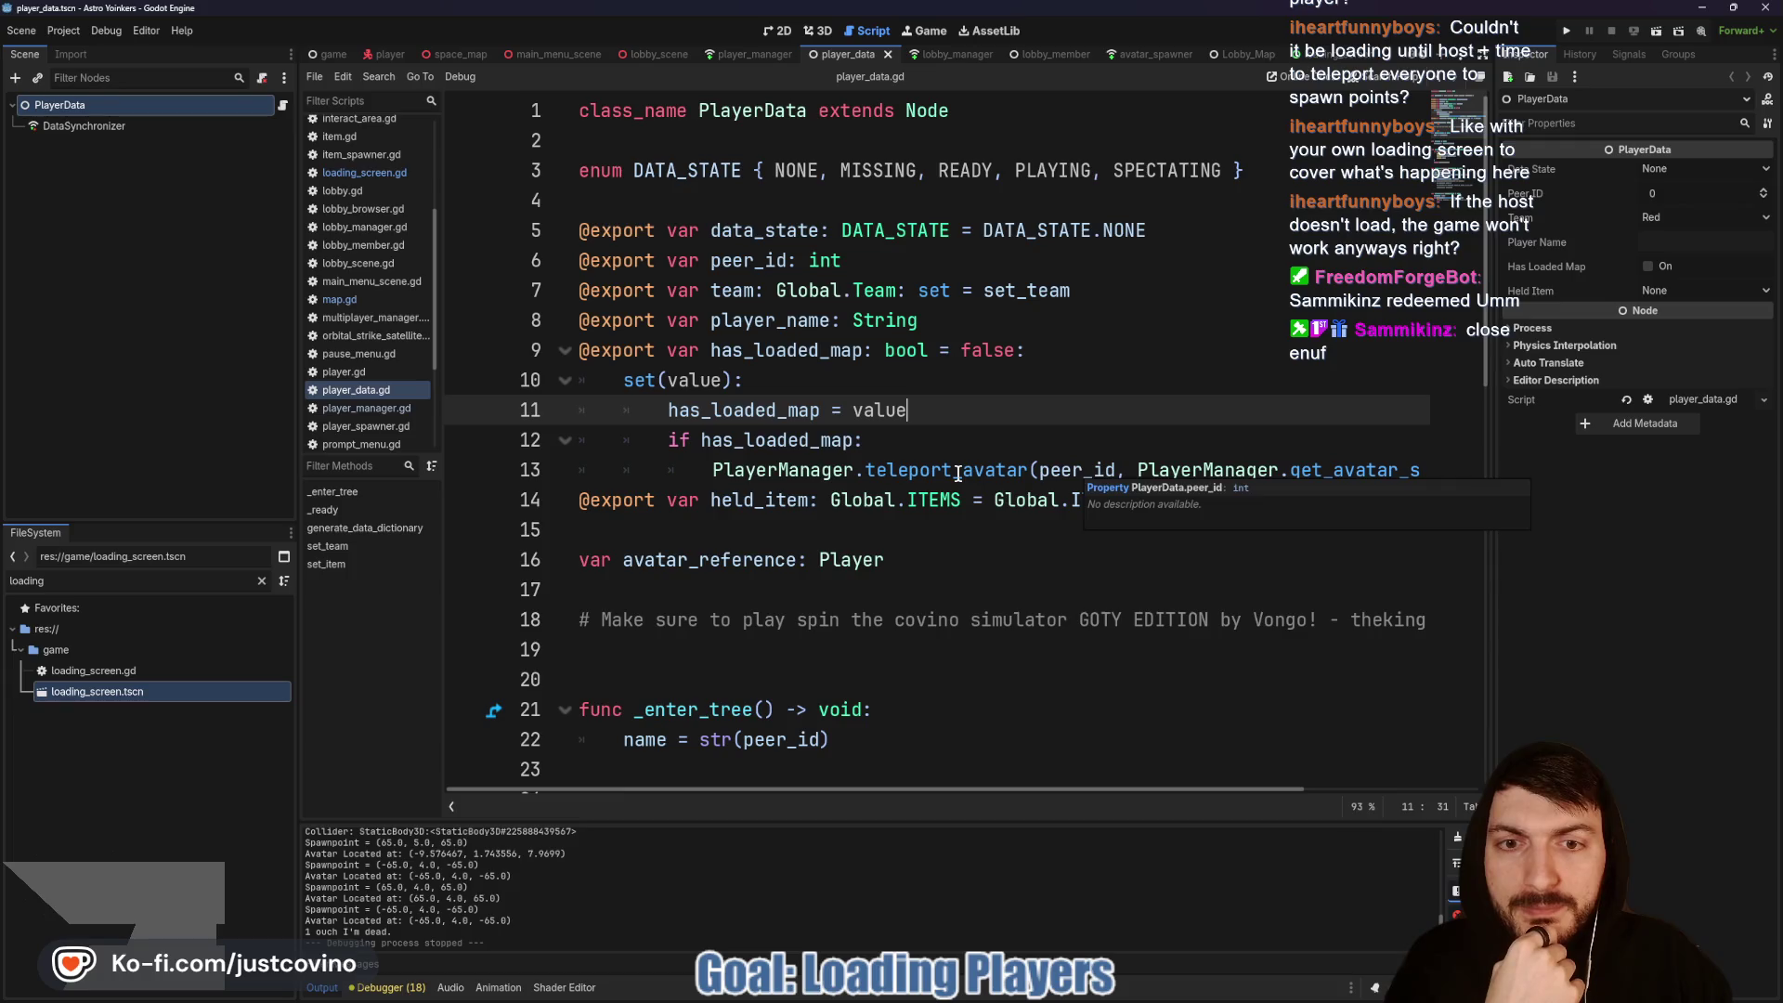
mouse_move(958, 473)
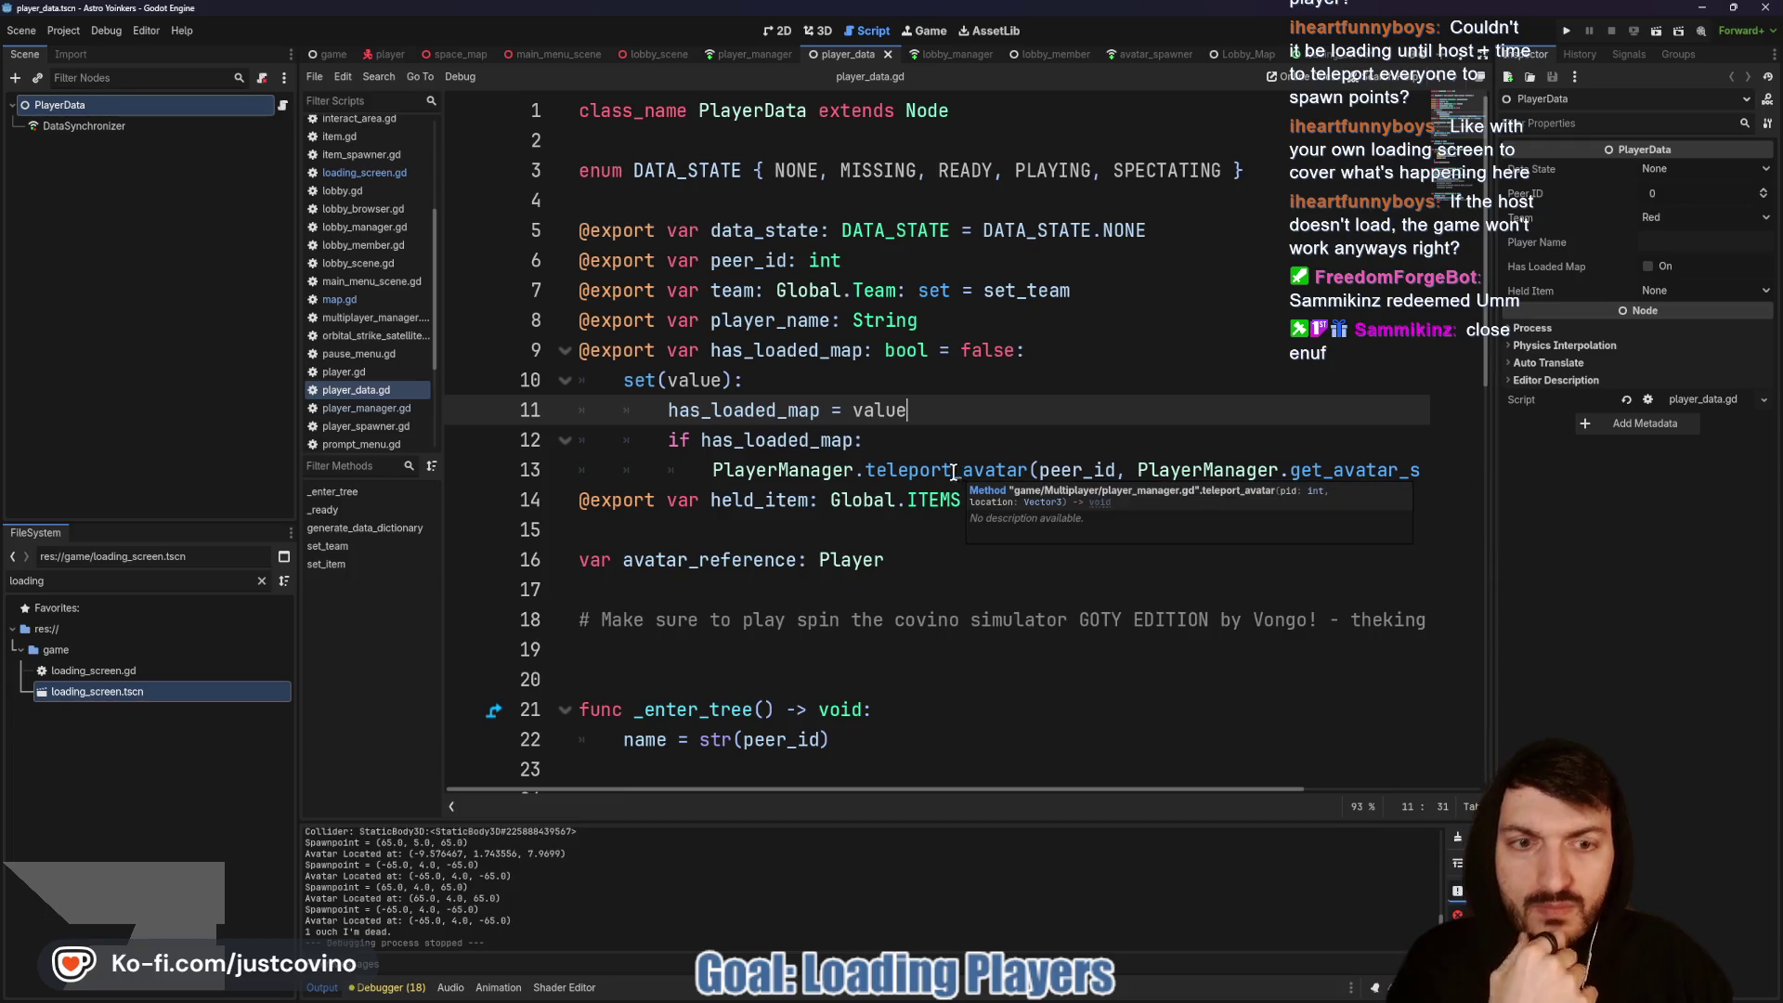
ctrl+click(792, 469)
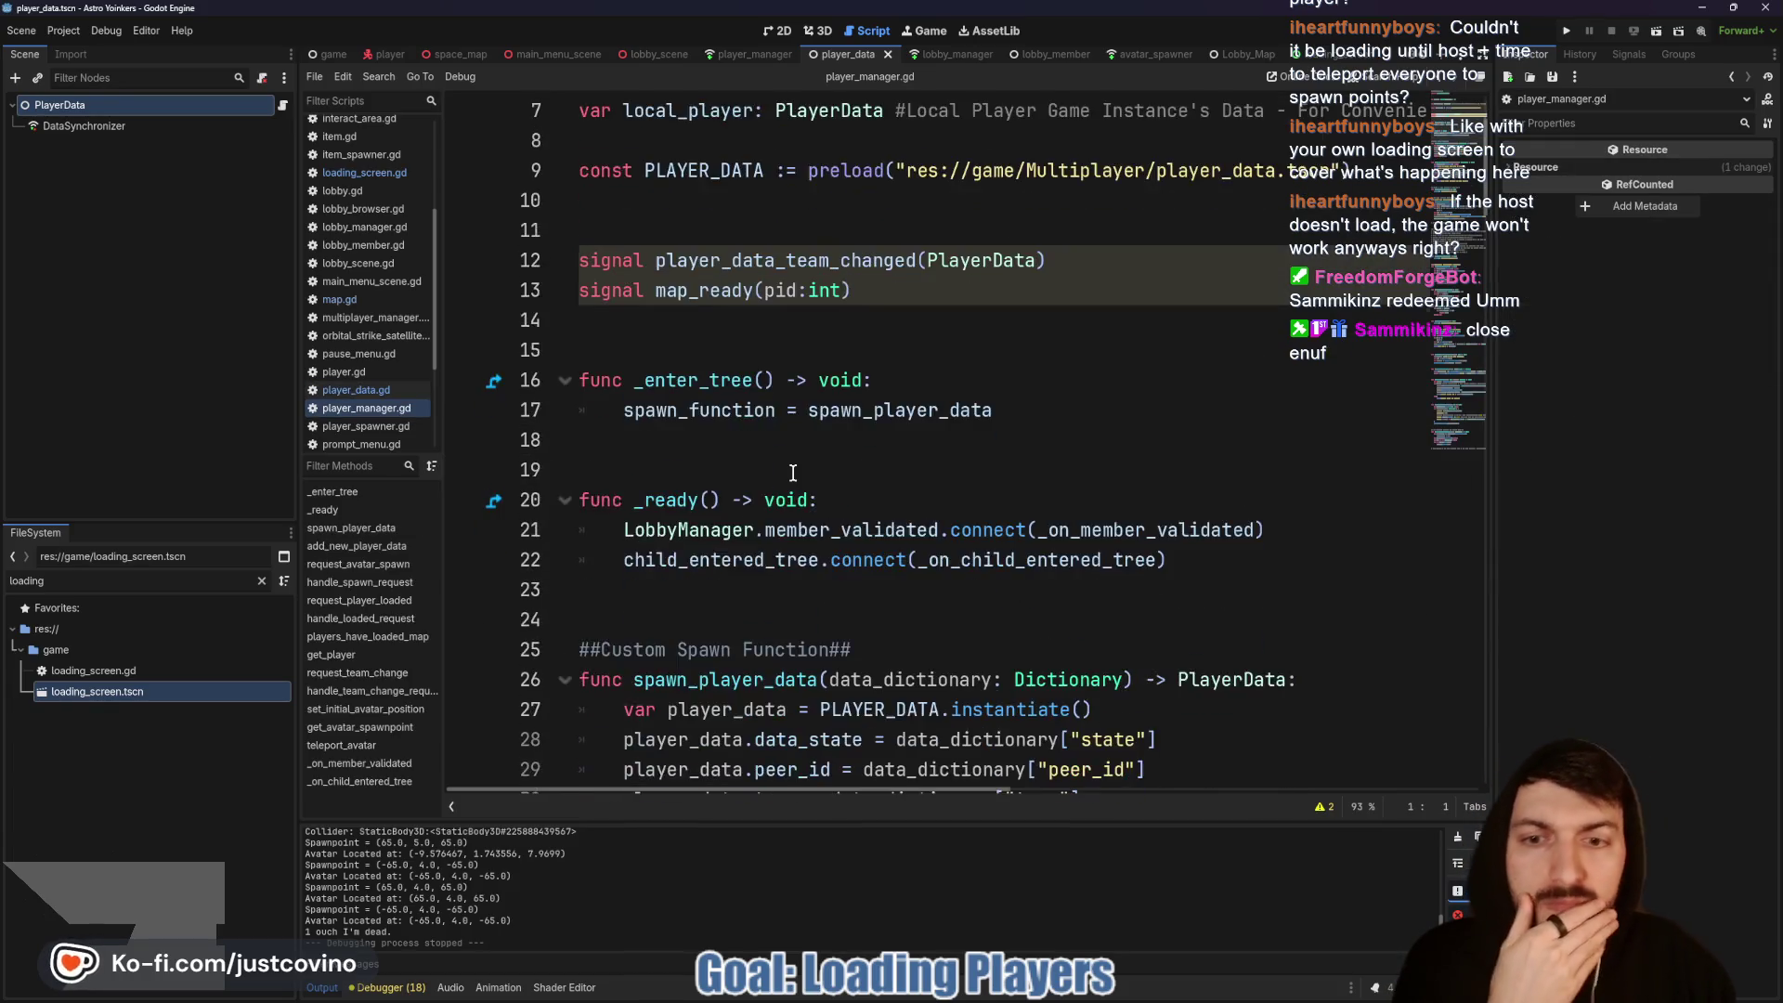
Step: Scroll down player_manager.gd and copy the set_initial_avatar_position name on line 127
scroll(792, 472, down, 3)
scroll(792, 472, down, 7)
scroll(792, 472, down, 6)
scroll(792, 472, up, 5)
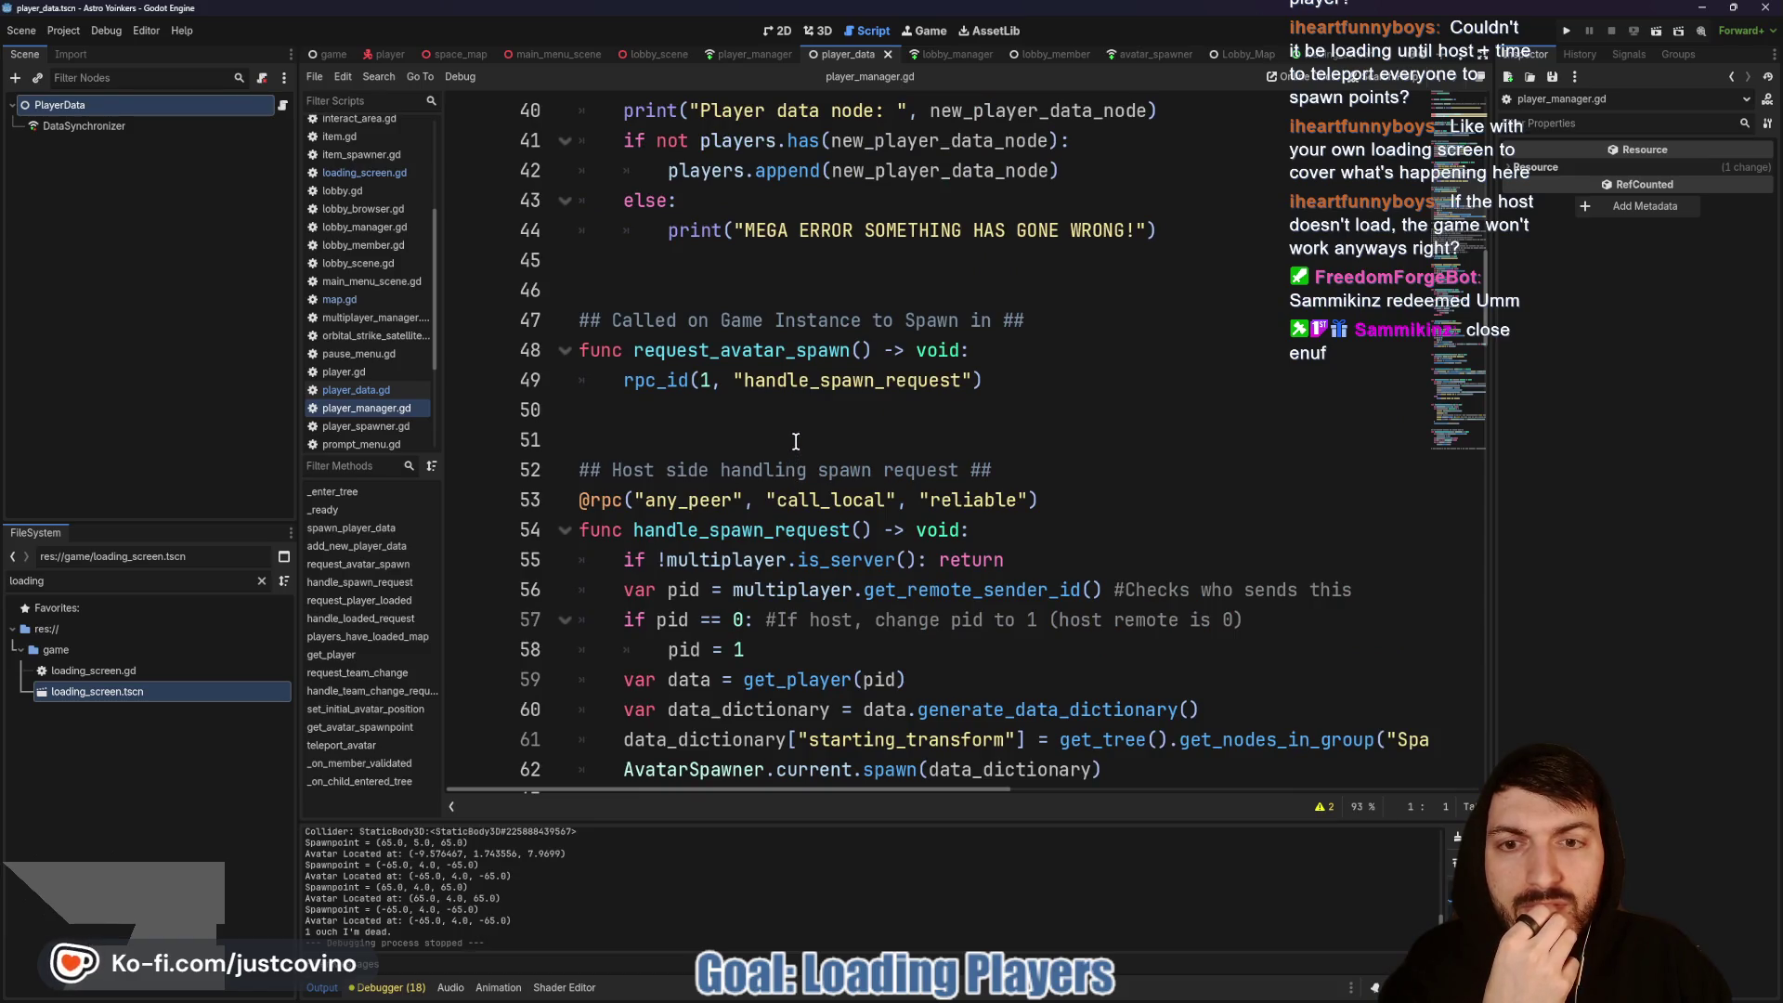
scroll(796, 441, down, 10)
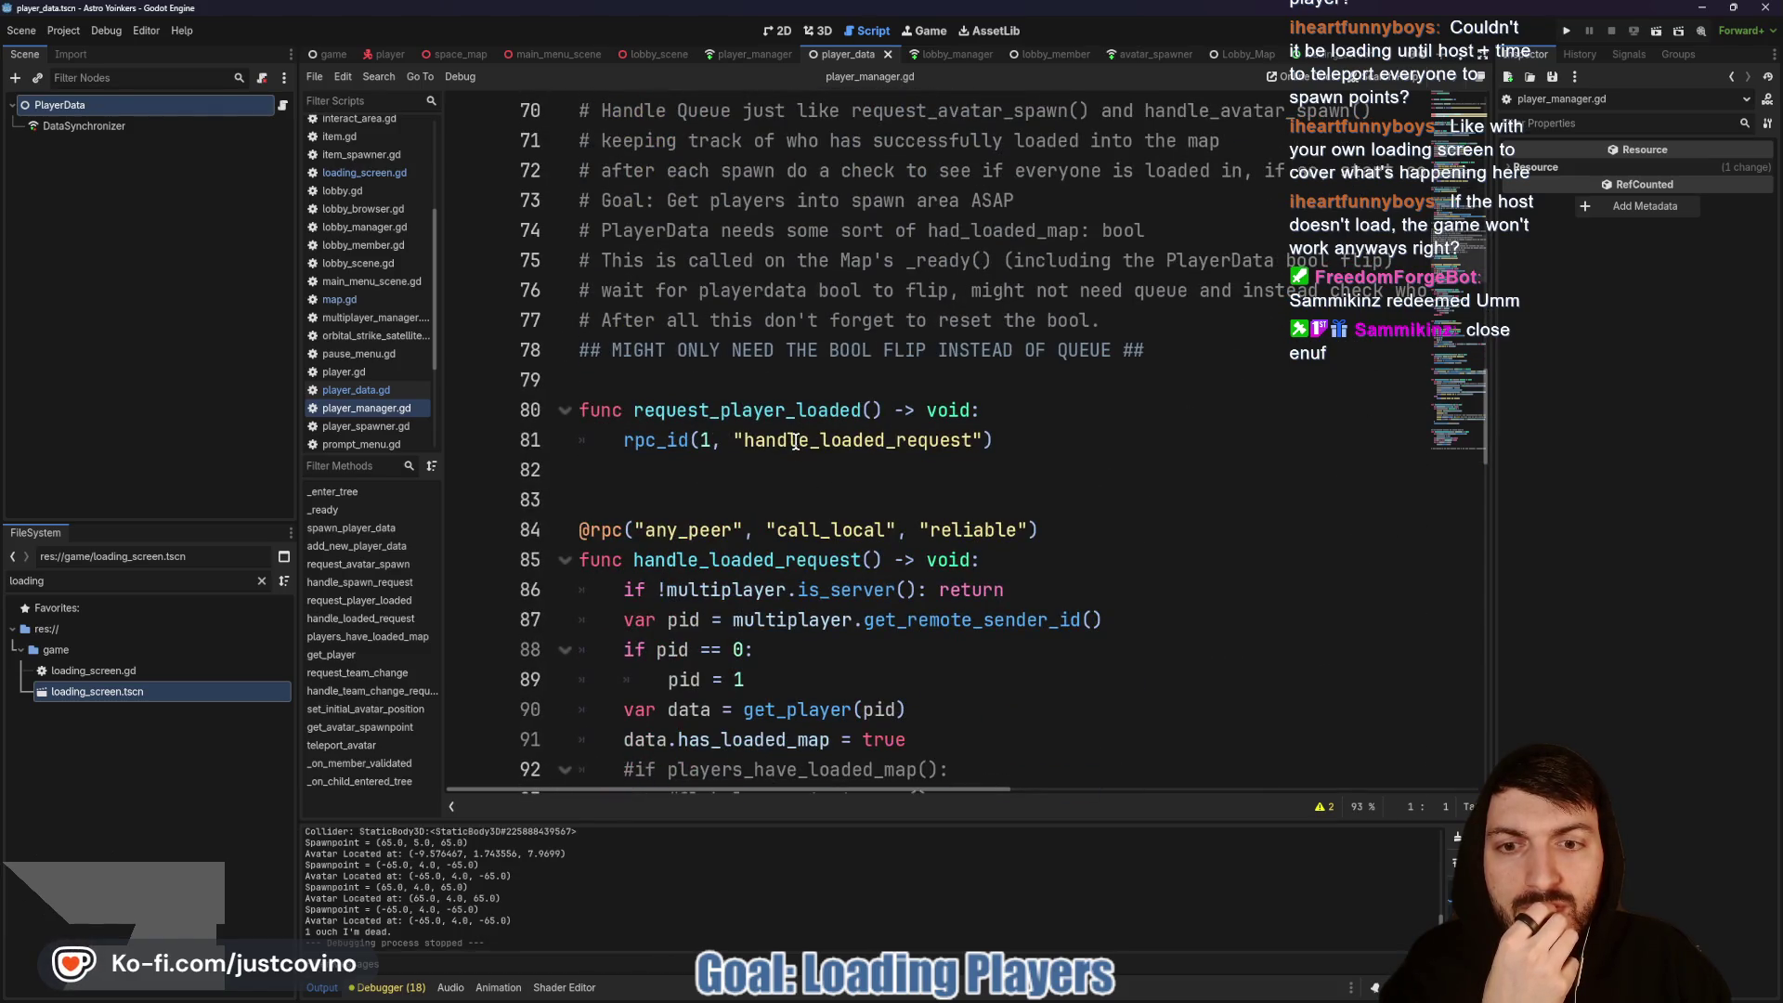
scroll(794, 441, down, 5)
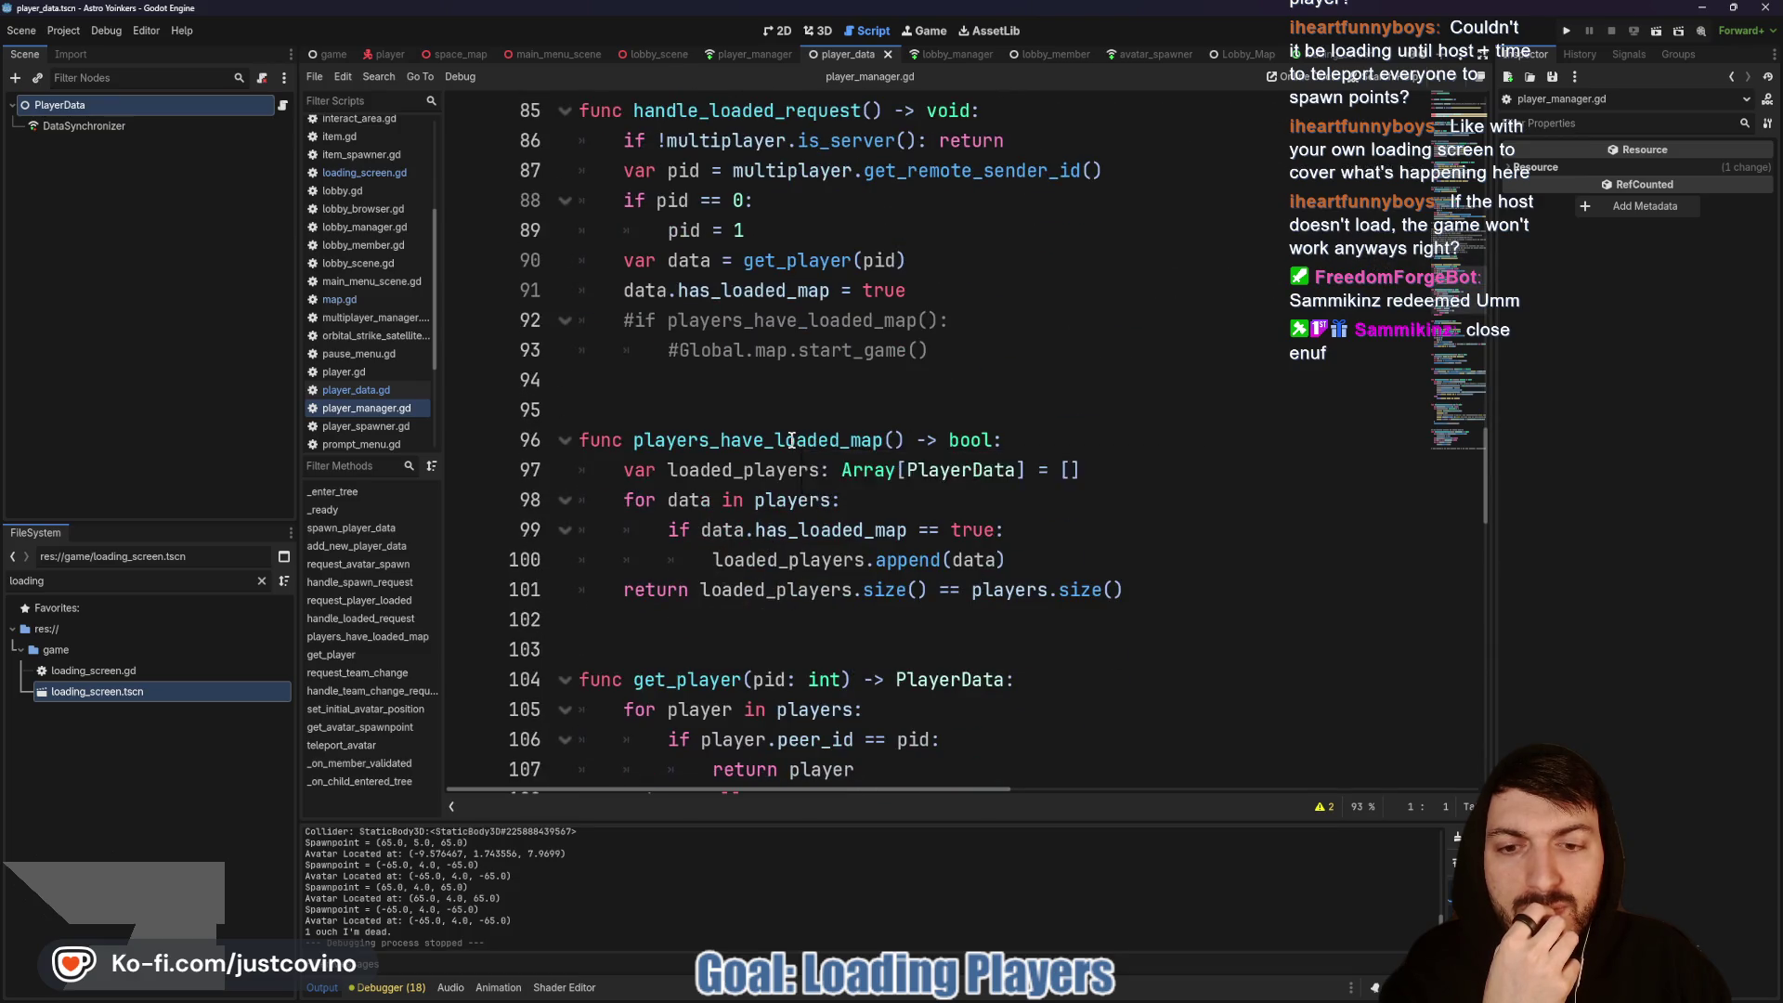
scroll(789, 441, down, 6)
scroll(783, 440, down, 5)
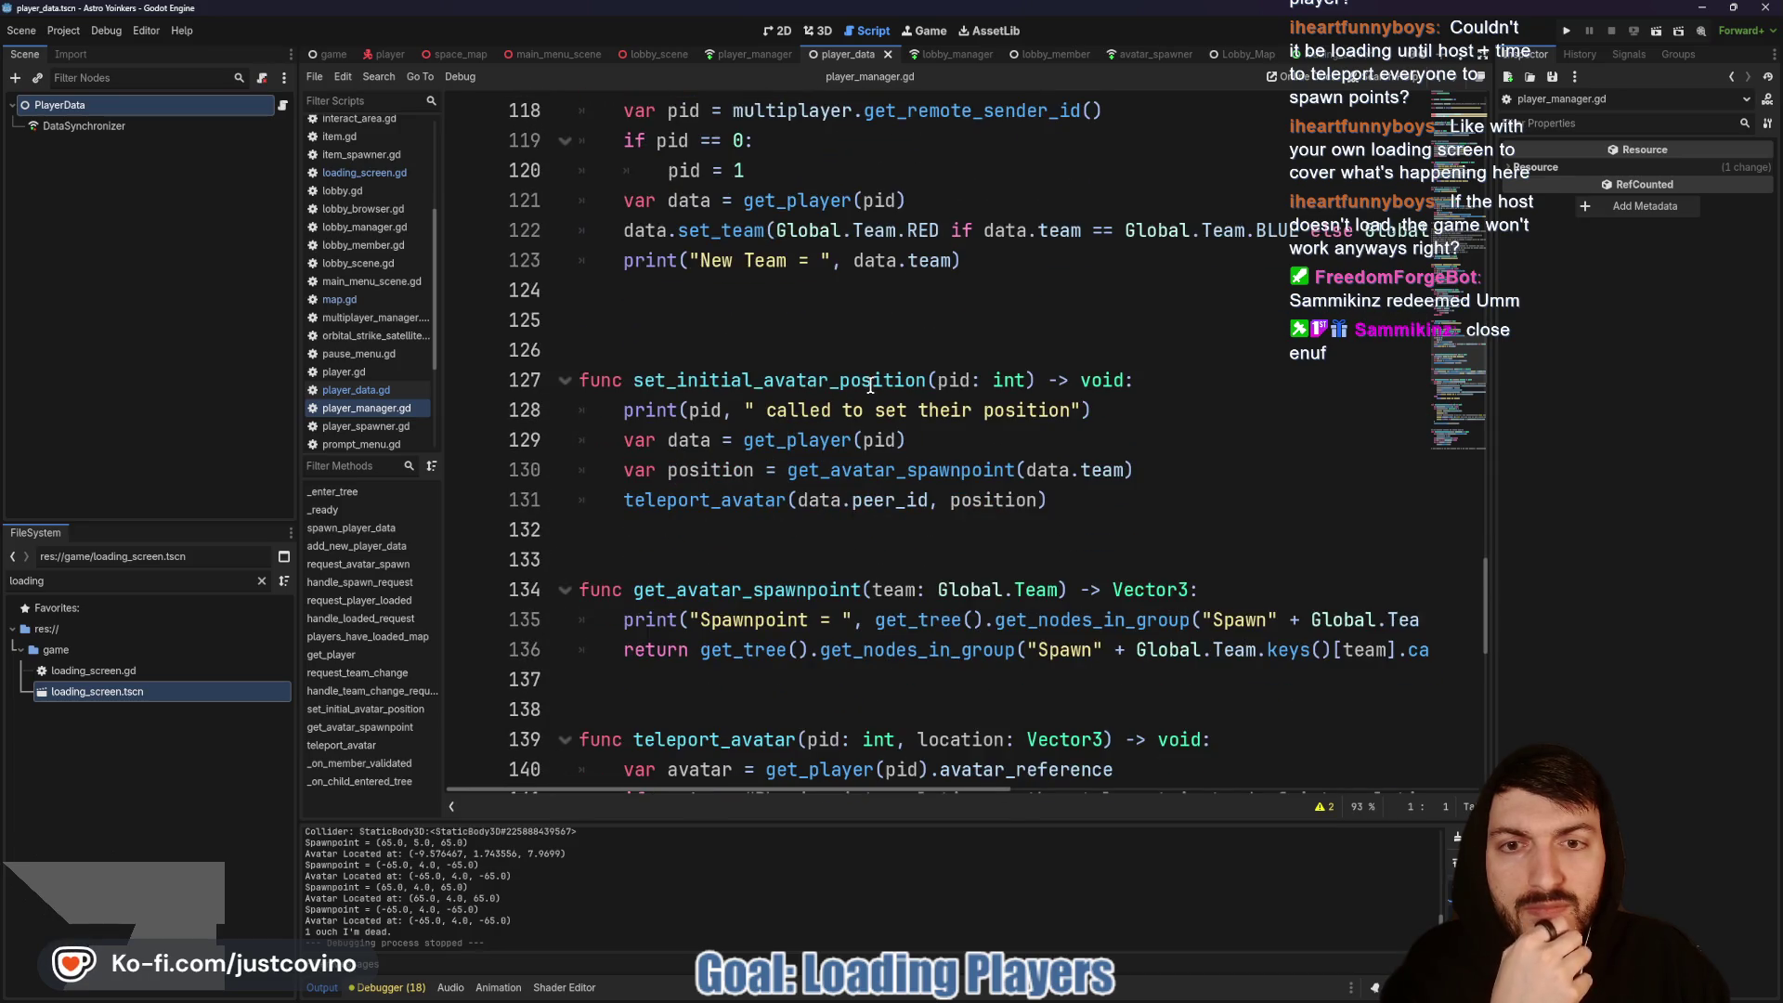
double_click(634, 379)
key(ctrl+c)
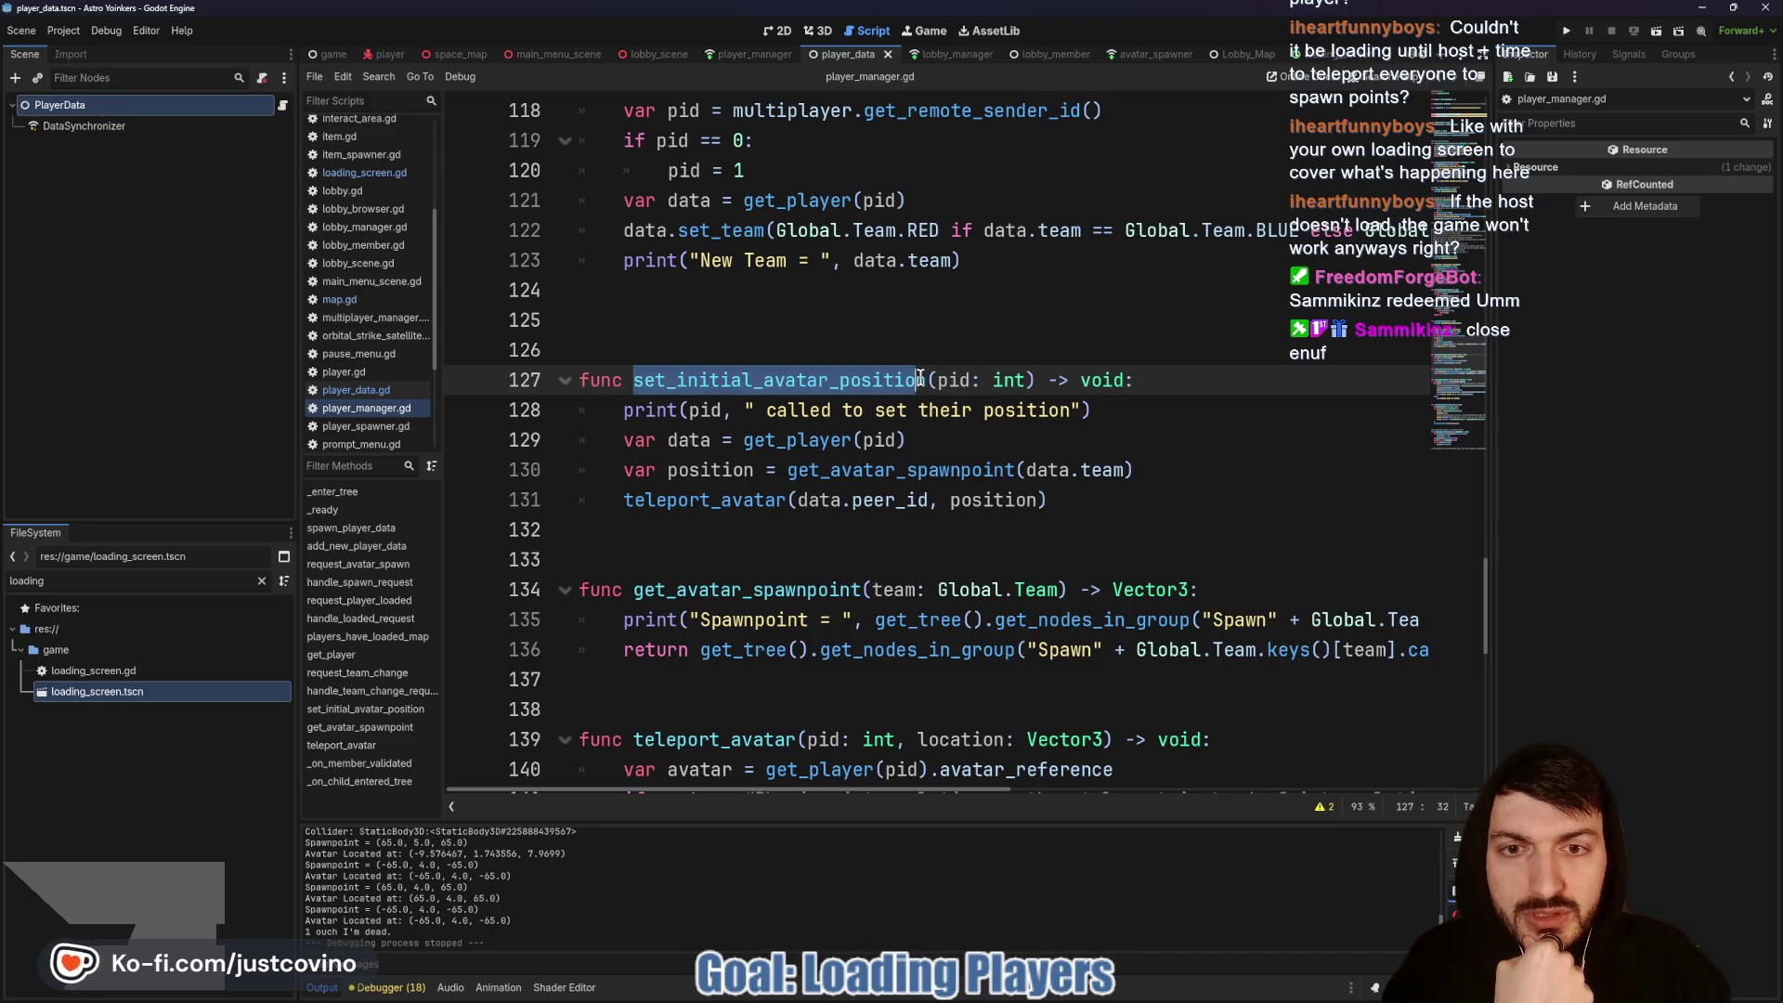
drag(928, 380, 634, 370)
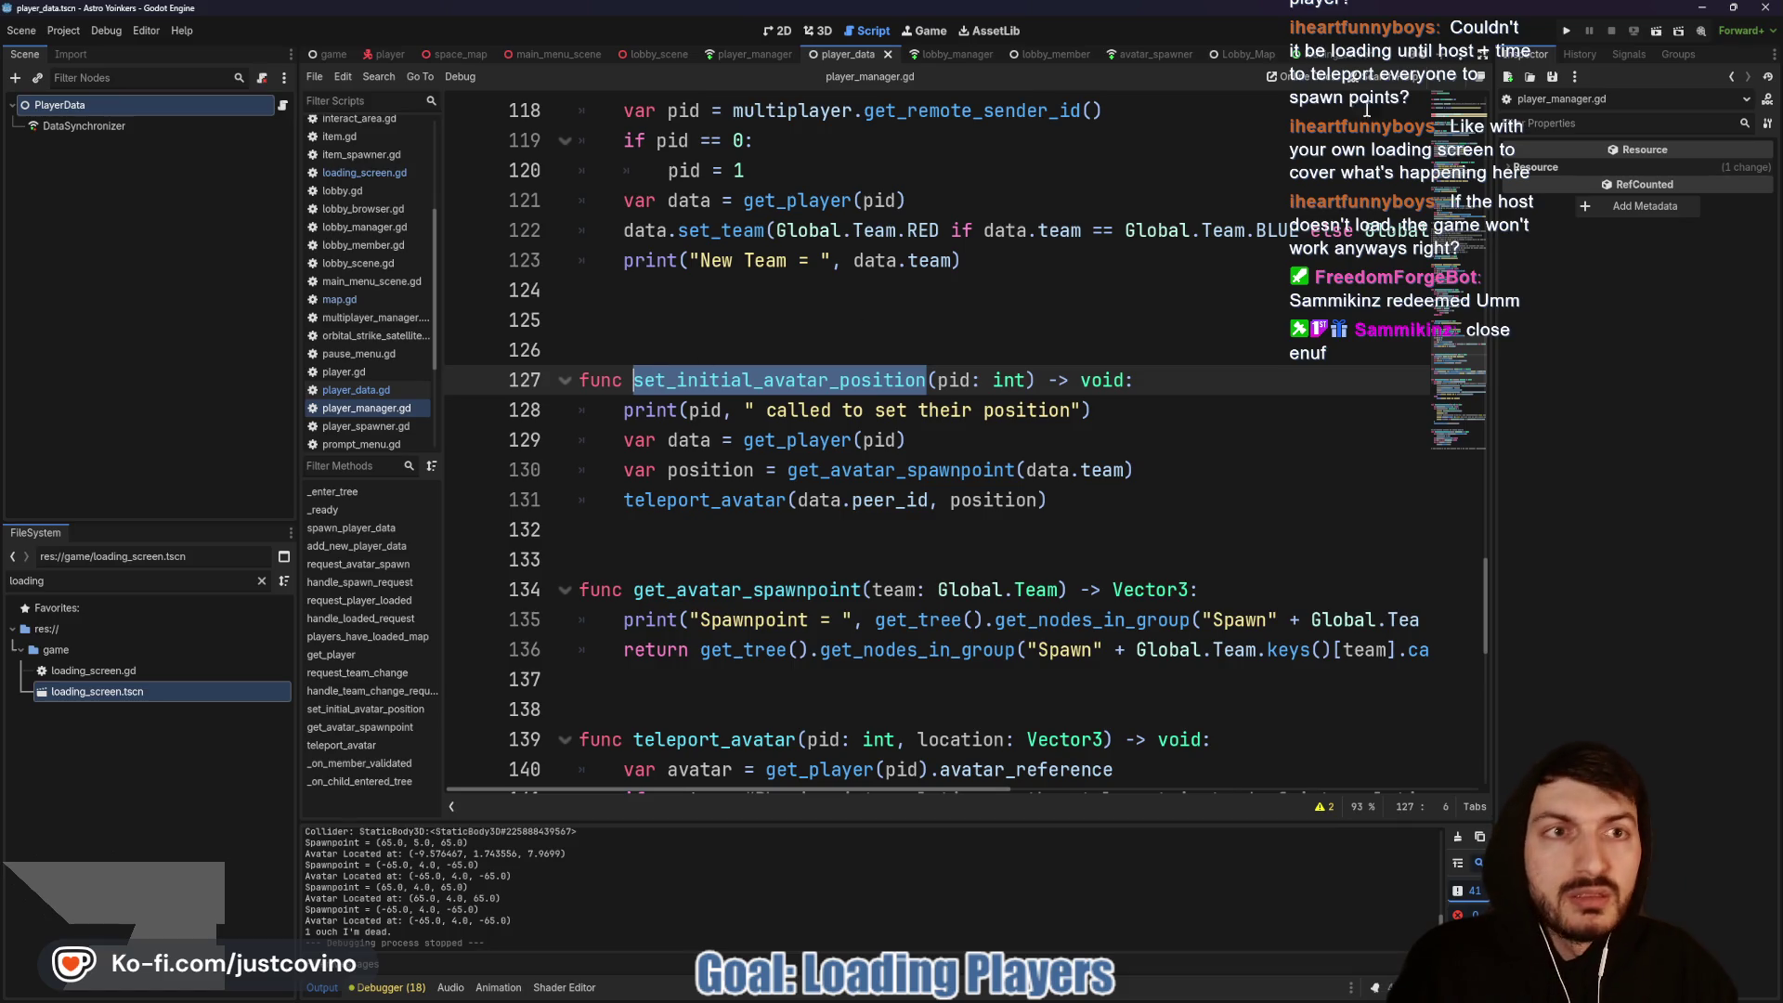
click(1323, 56)
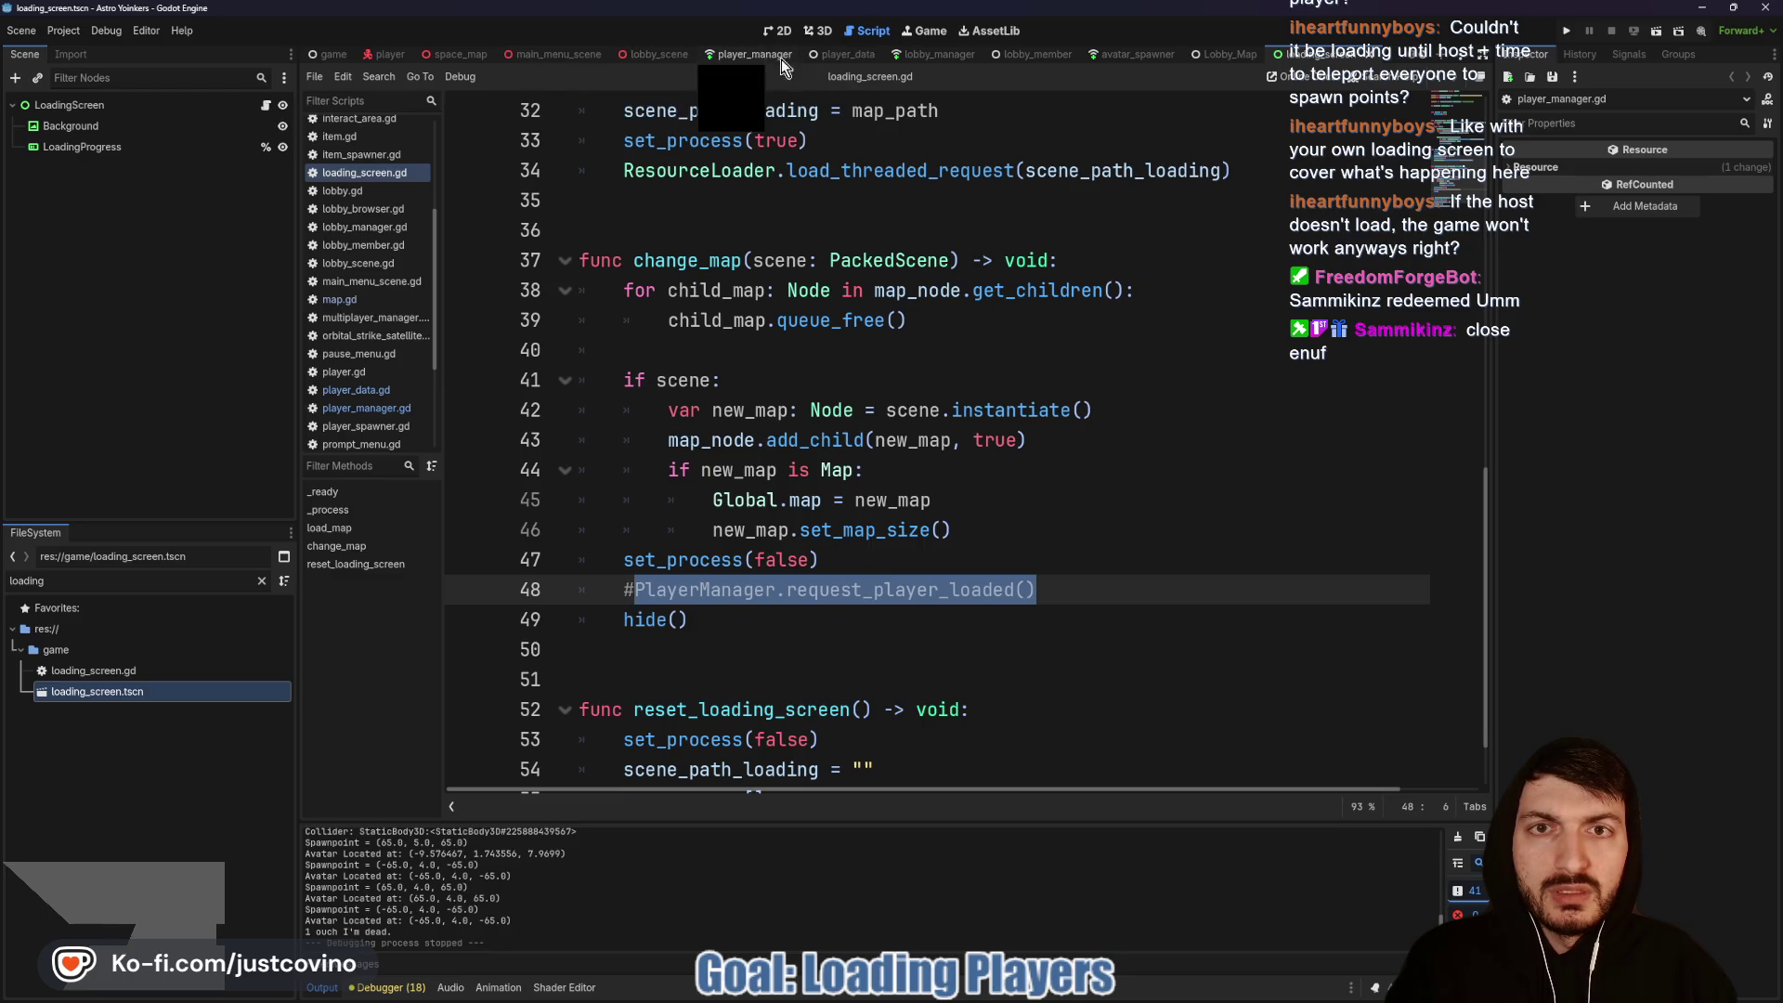
Step: Replace the teleport_avatar call on line 13 with set_initial_avatar_position(peer_id) and save
click(833, 57)
drag(873, 469, 1454, 471)
key(ctrl+v)
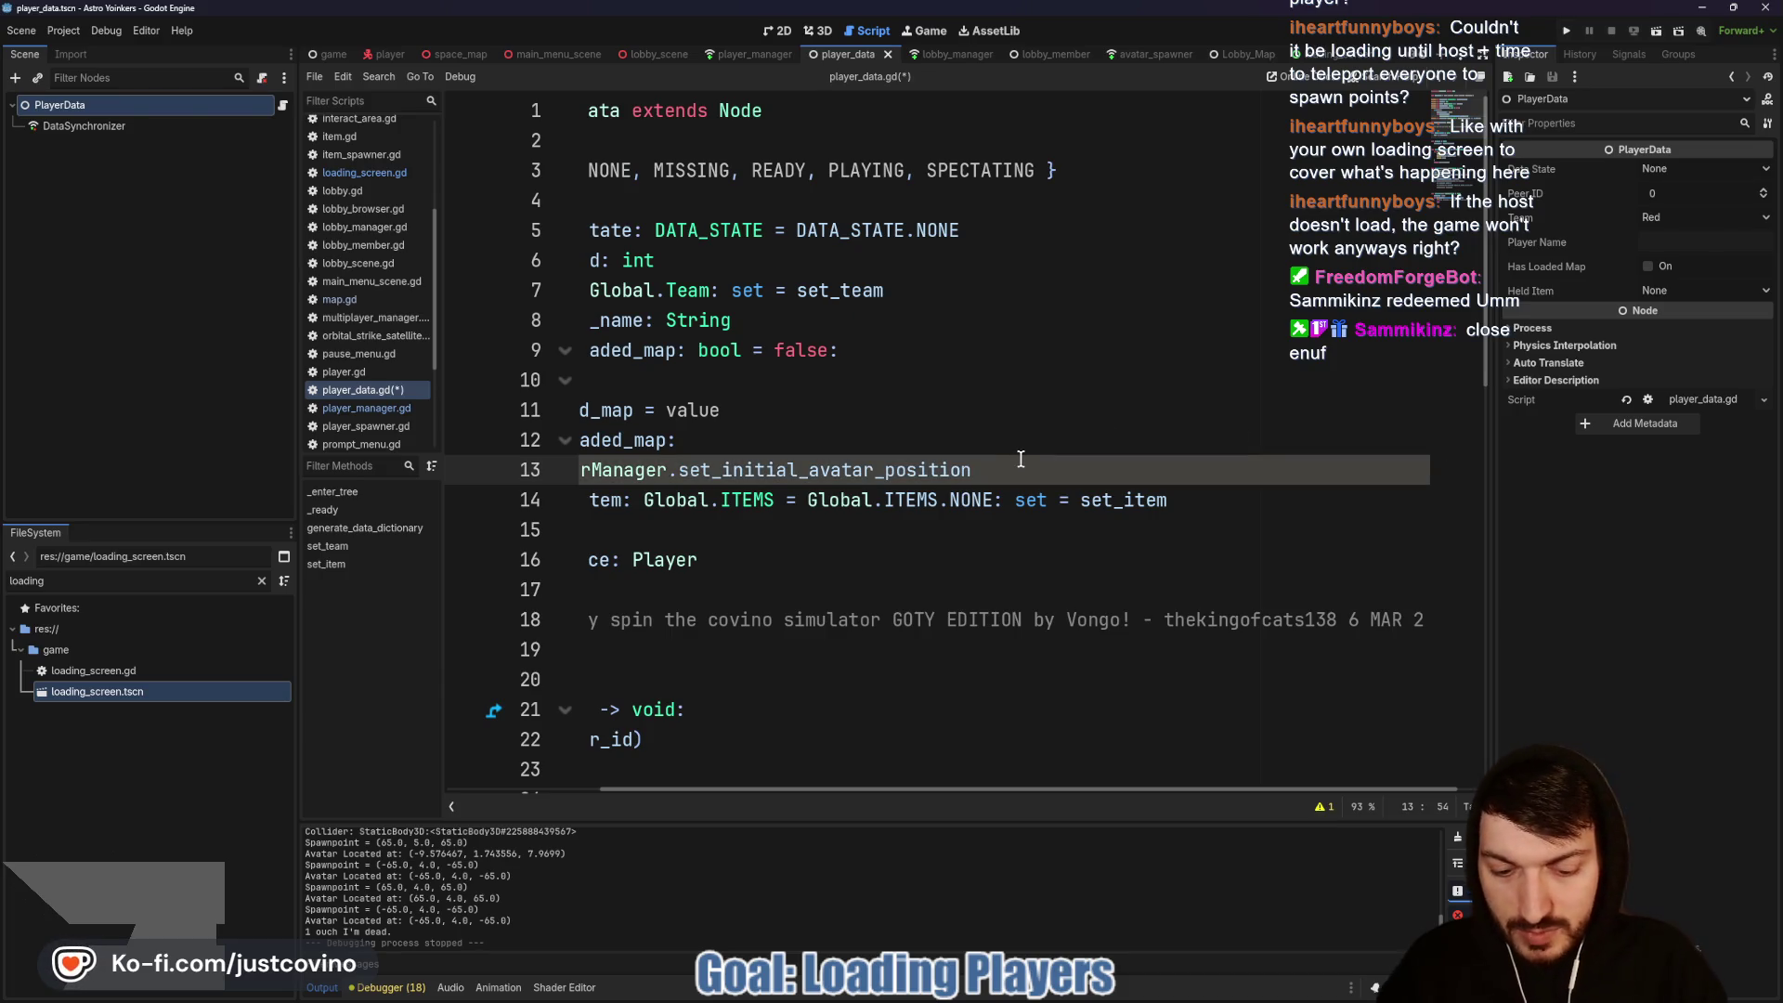
text((peer_id)
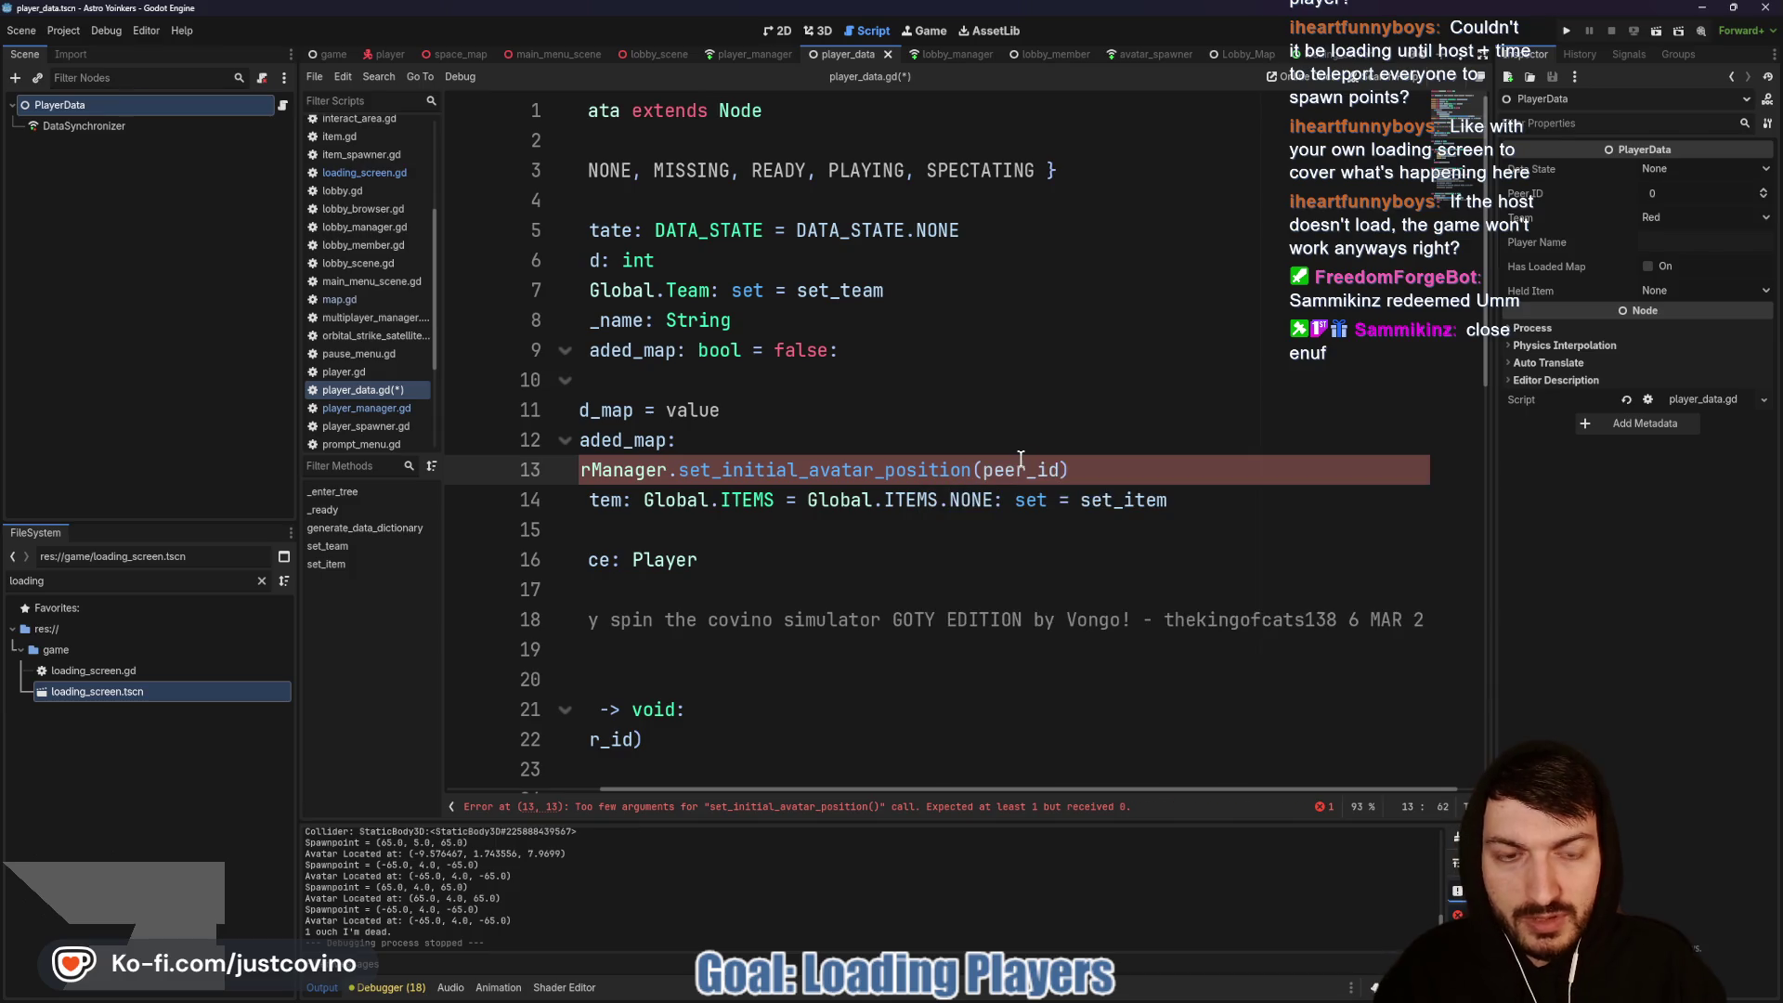
text())
key(ctrl+s)
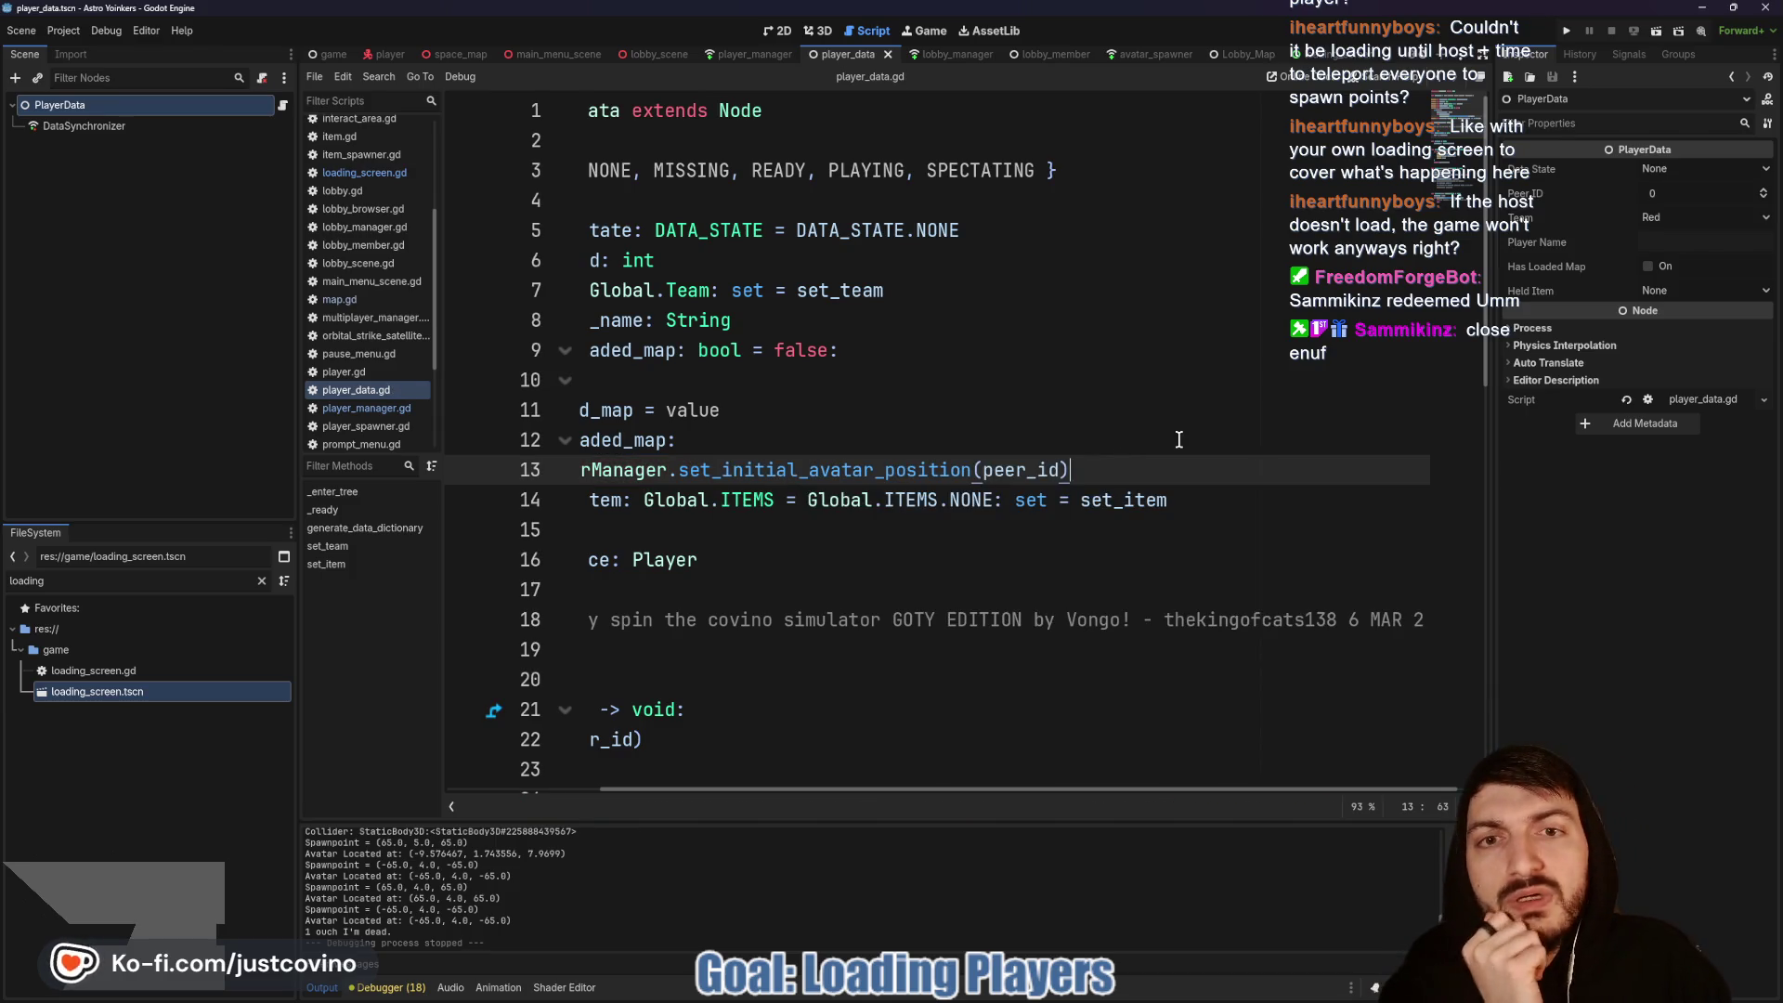
scroll(1179, 439, left, 3)
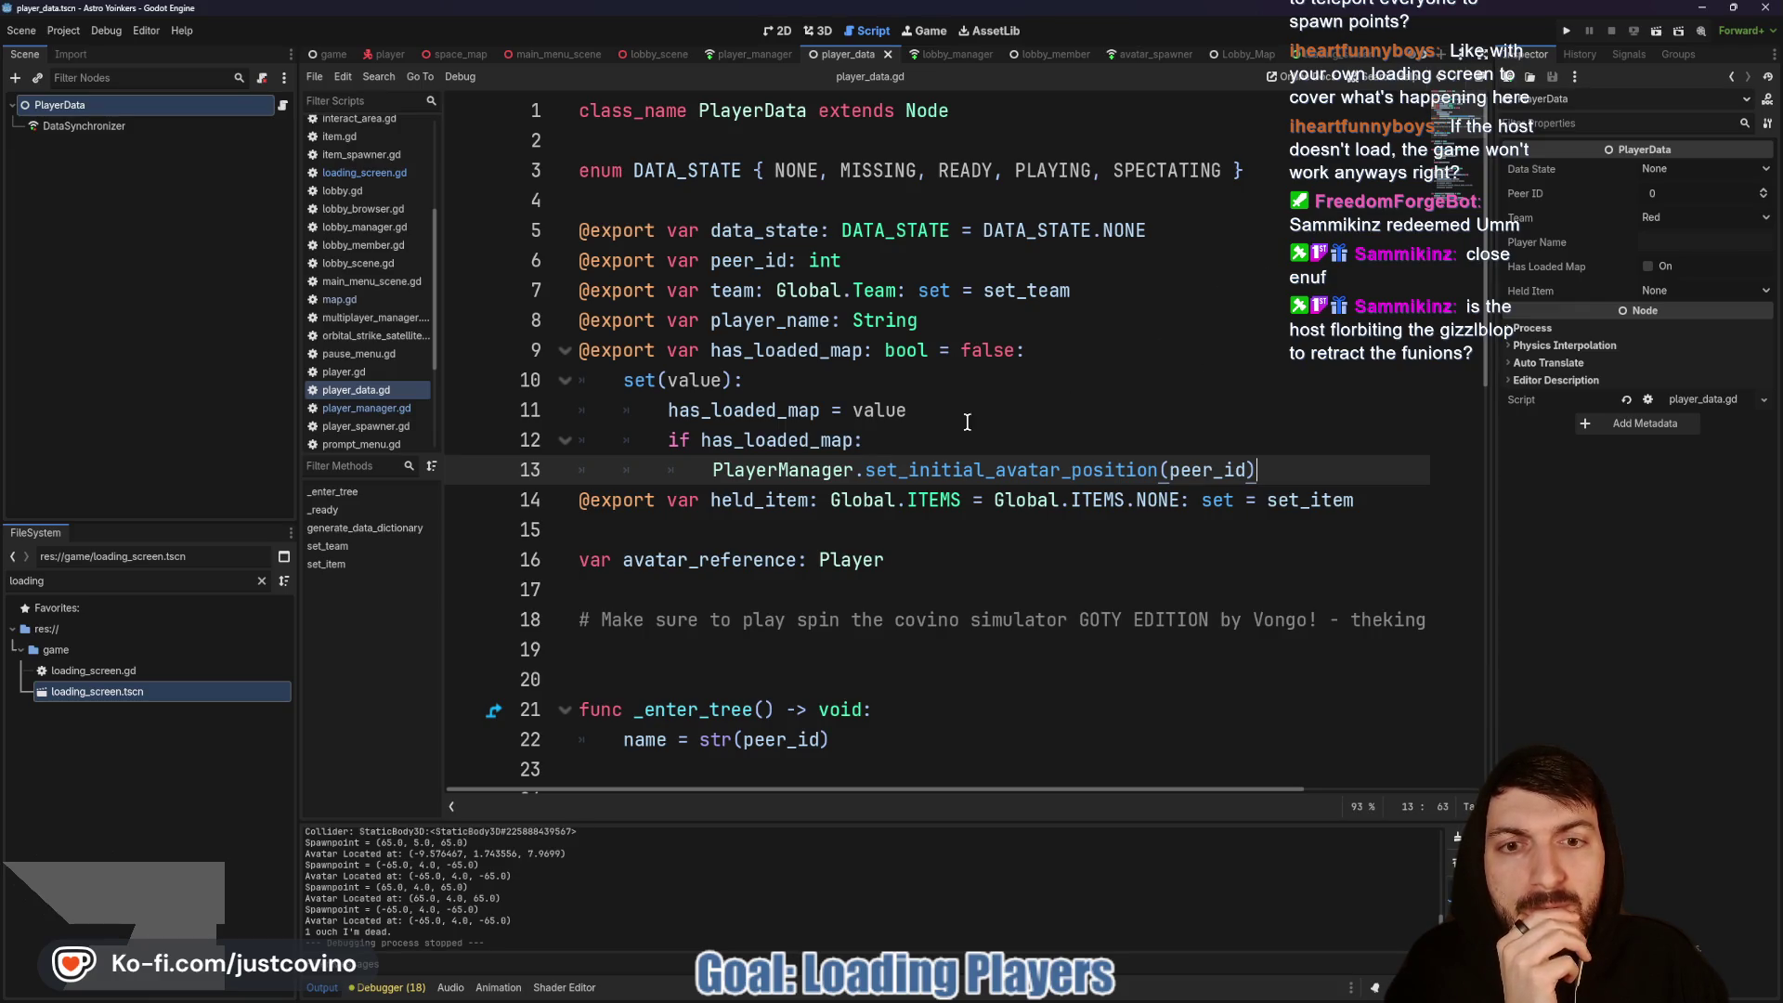
Step: Add print(peer_id, " has loaded bool flipped to true") above that call and save
click(915, 439)
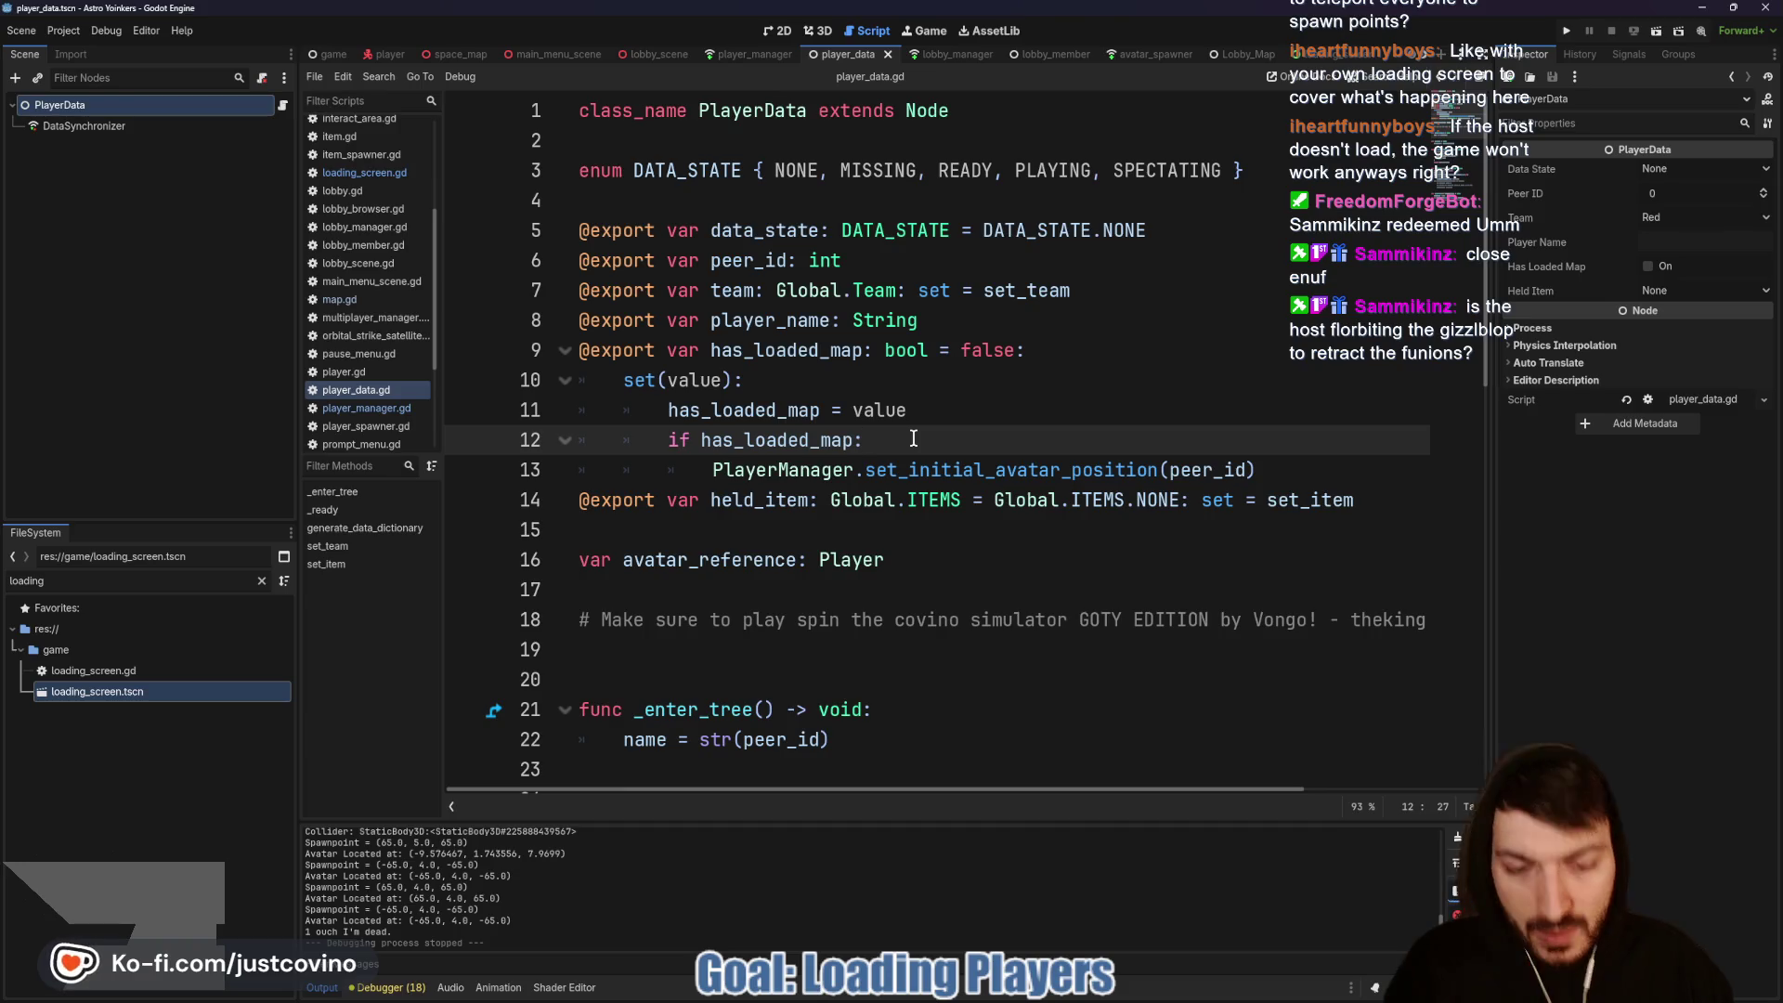
key(Return)
text(print(p)
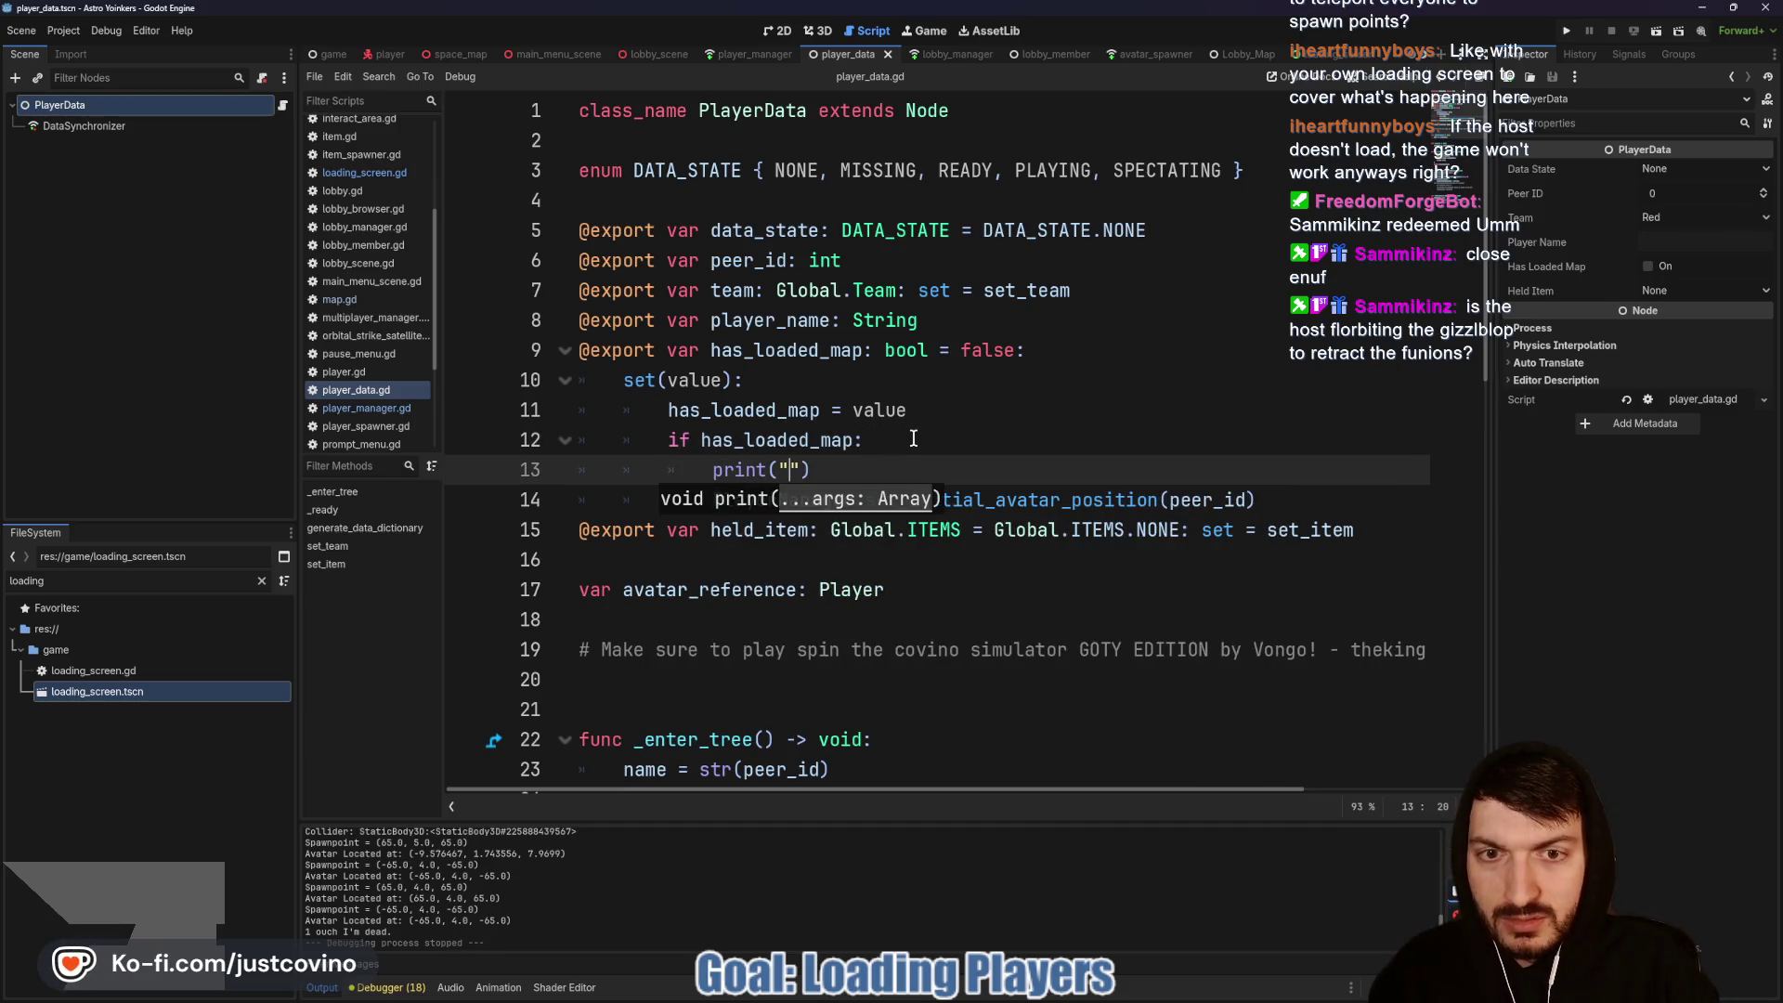
text(eer_id,)
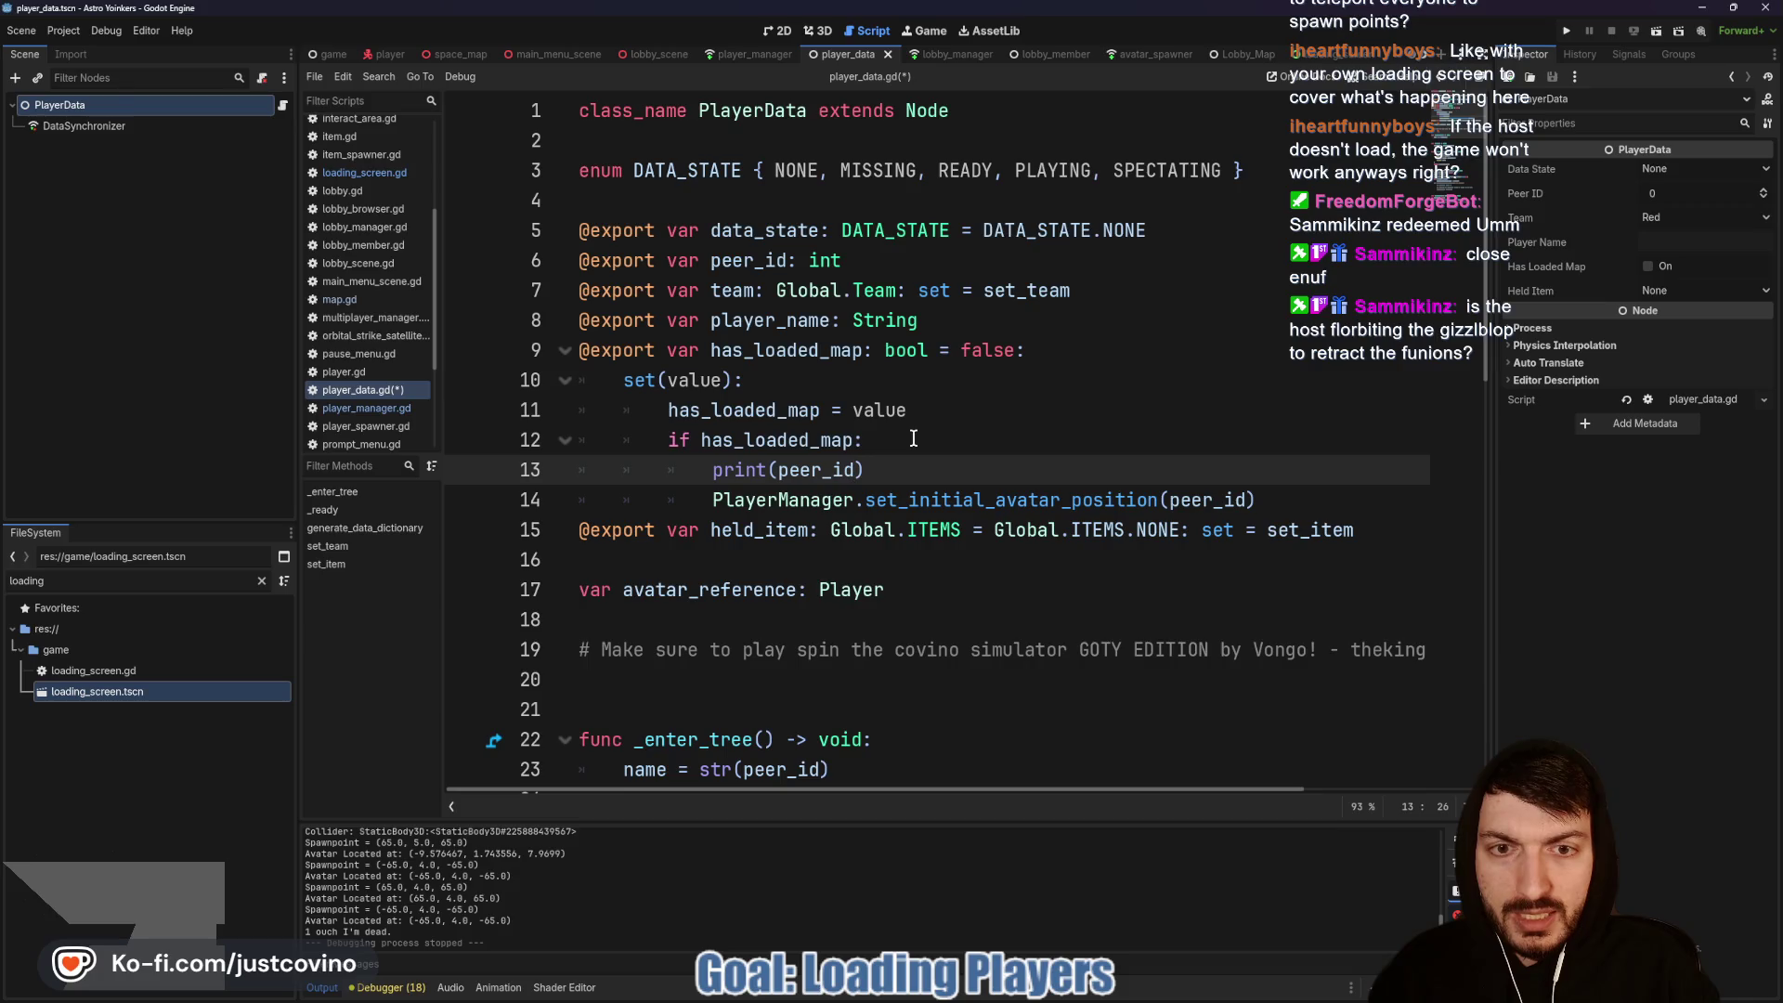
text( " has loa)
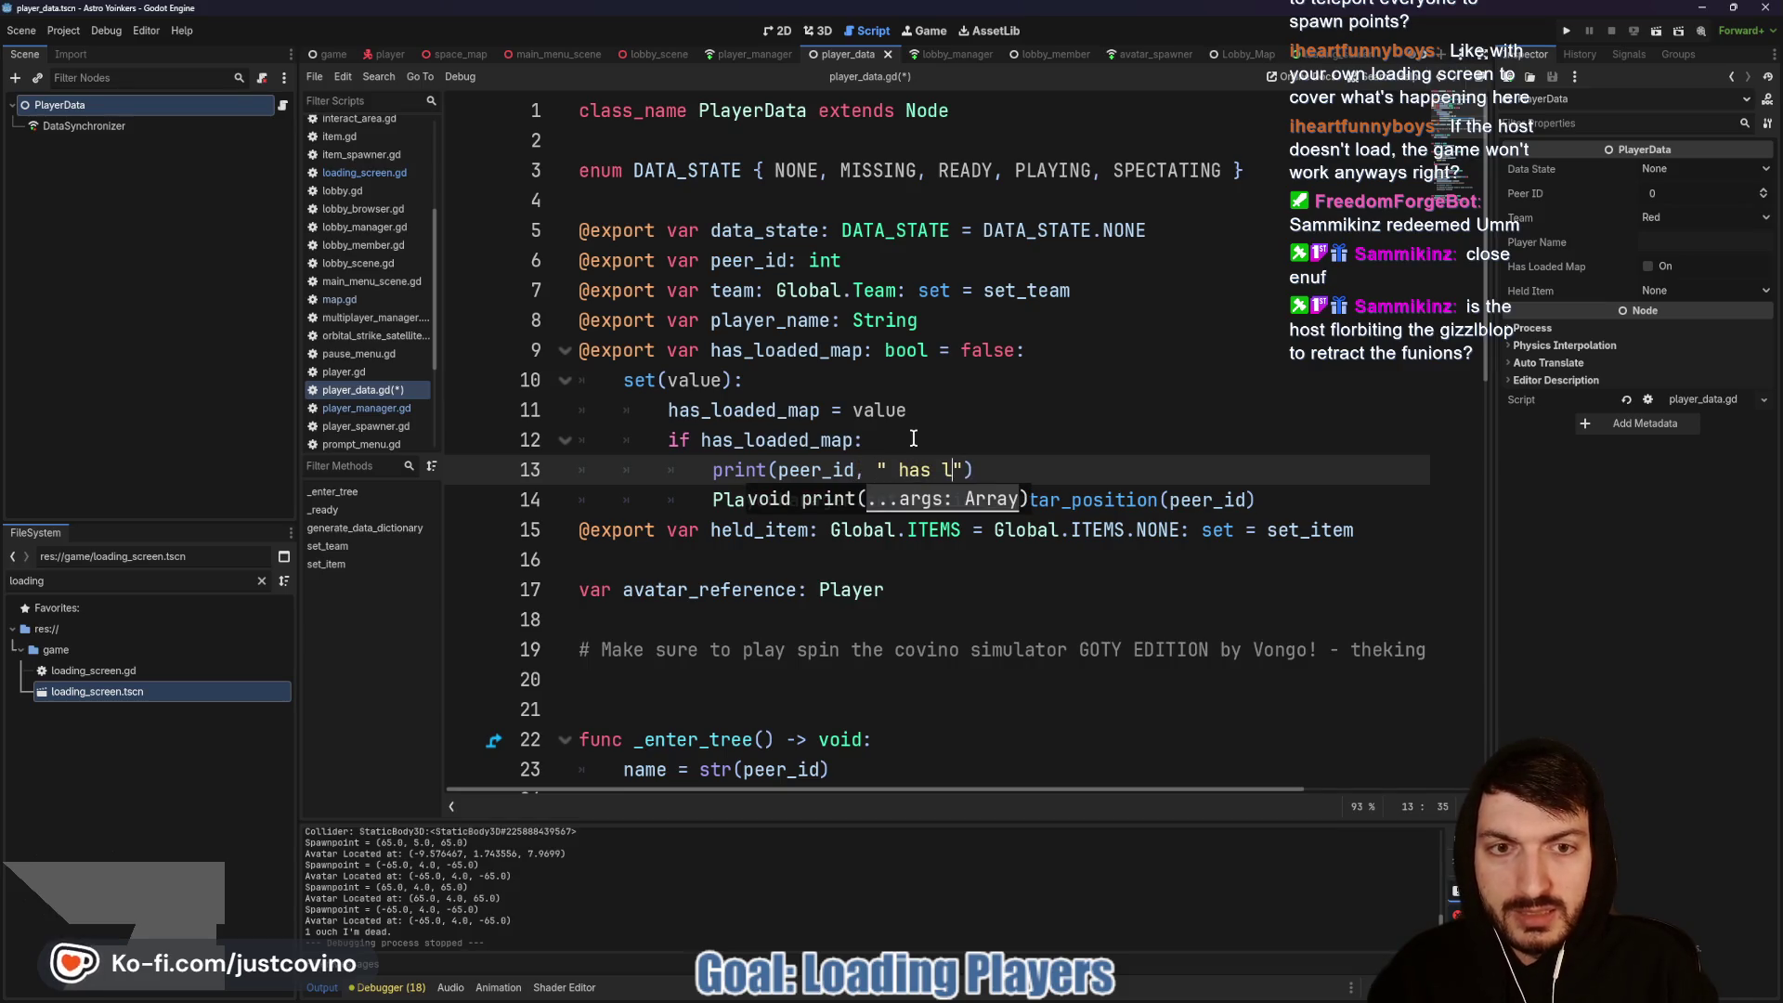
text(ded boo)
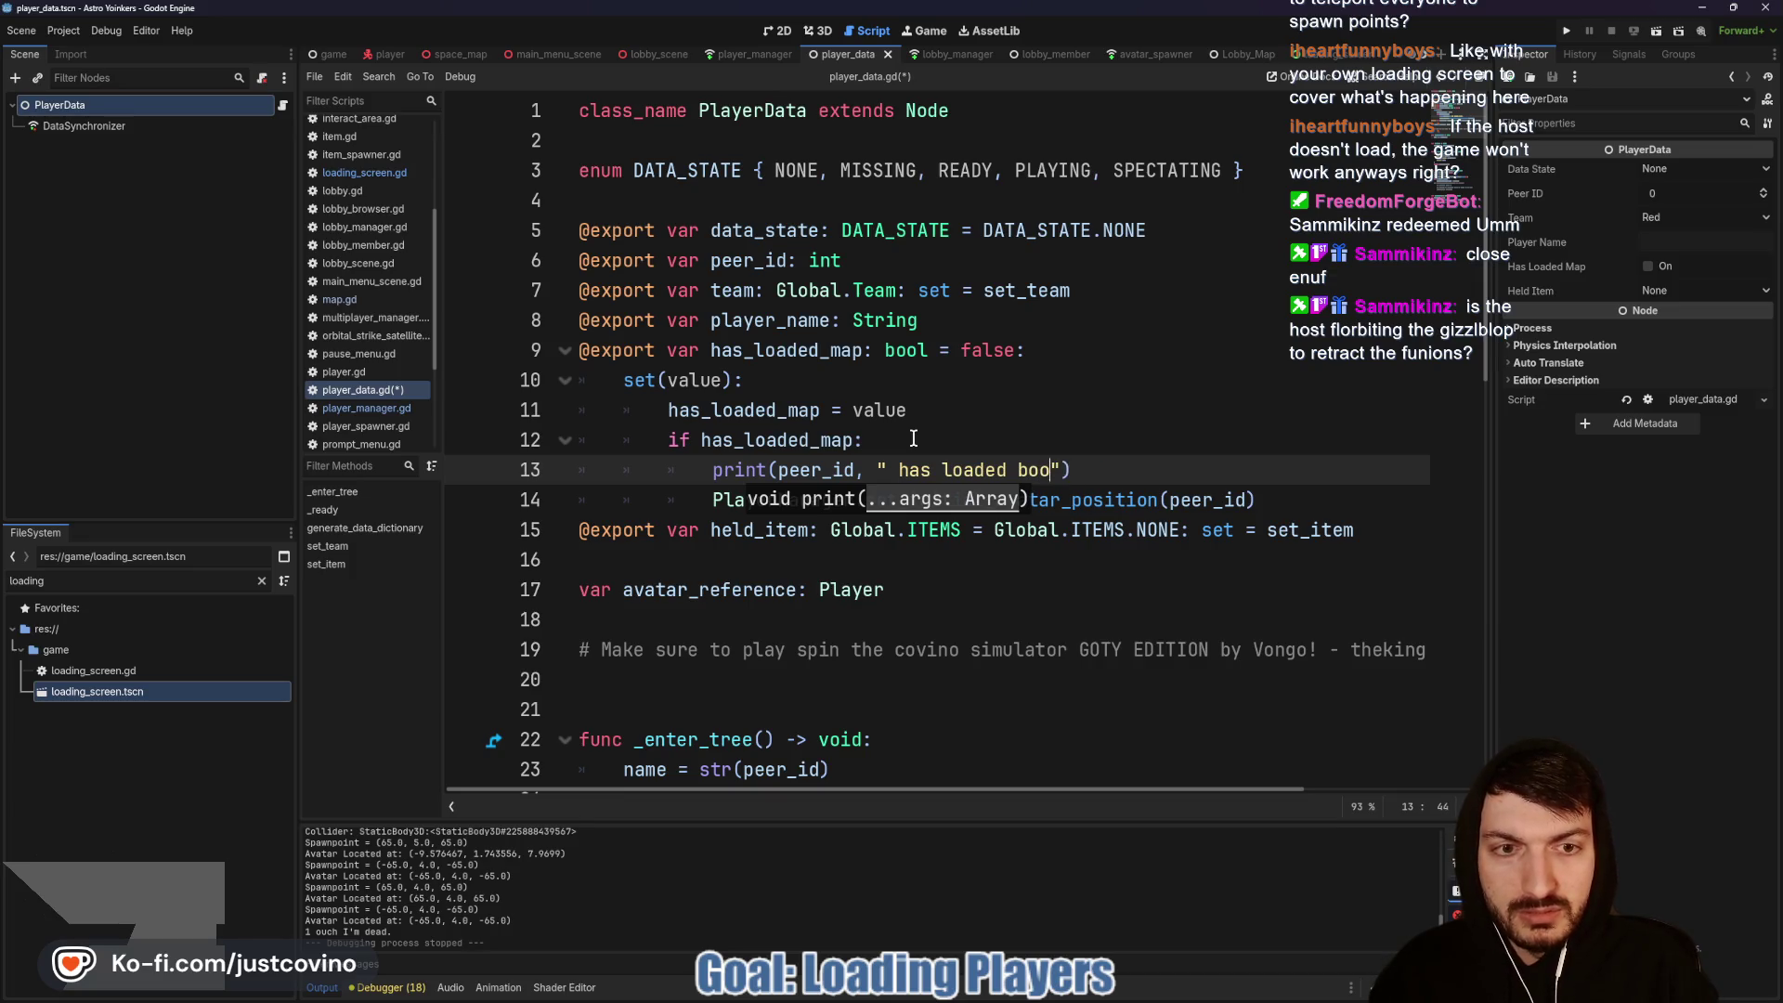
text(l flipped to true)
key(End)
key(ctrl+s)
Step: Launch the game in two debug instances and arrange both windows side by side
click(1567, 33)
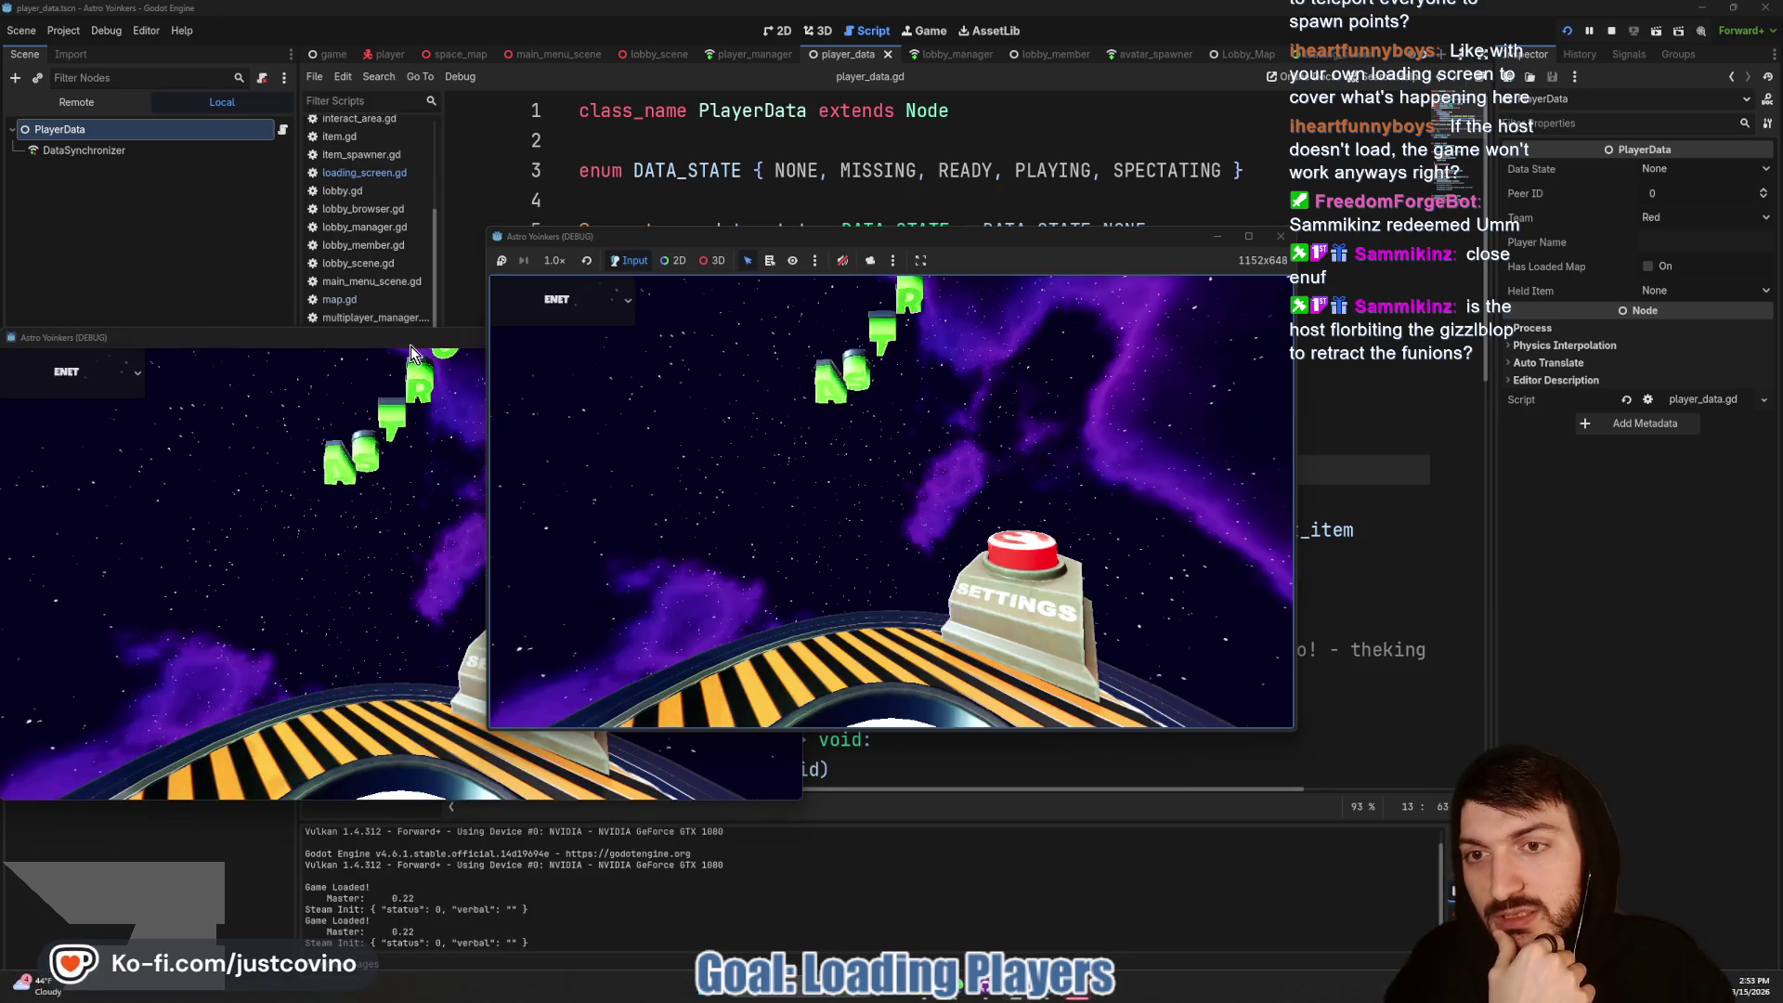
drag(469, 351, 1265, 279)
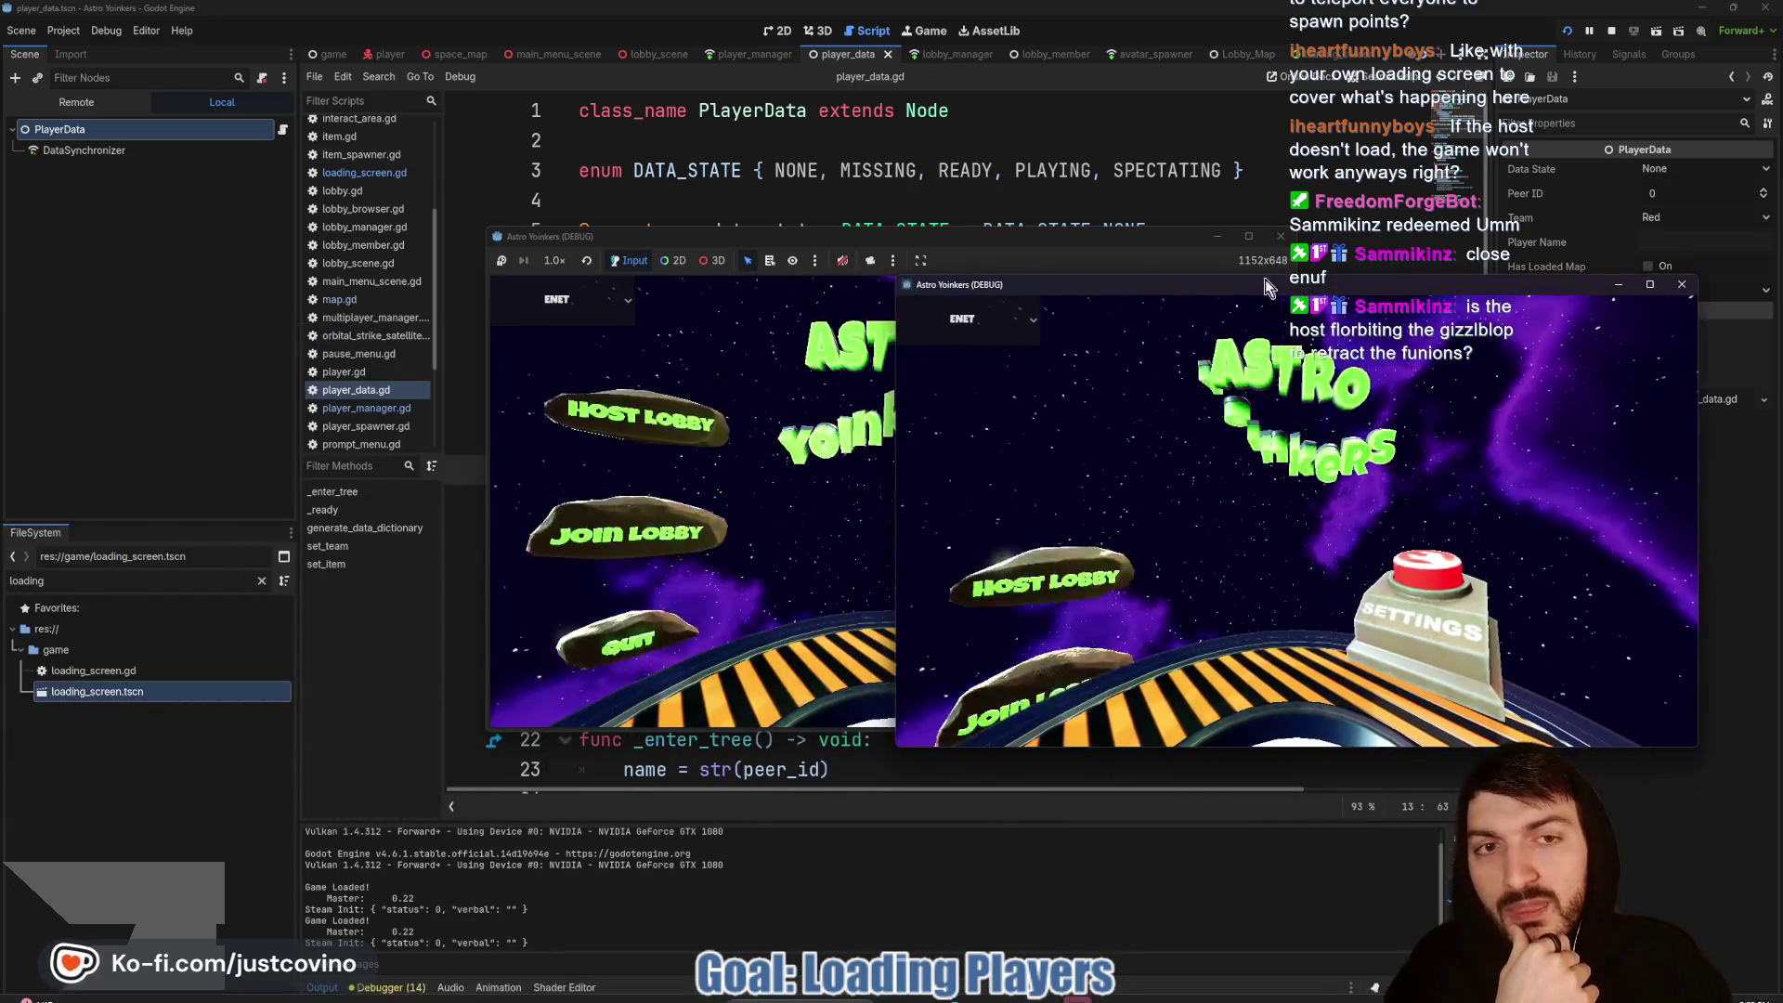
drag(874, 240, 462, 255)
drag(1172, 286, 1184, 268)
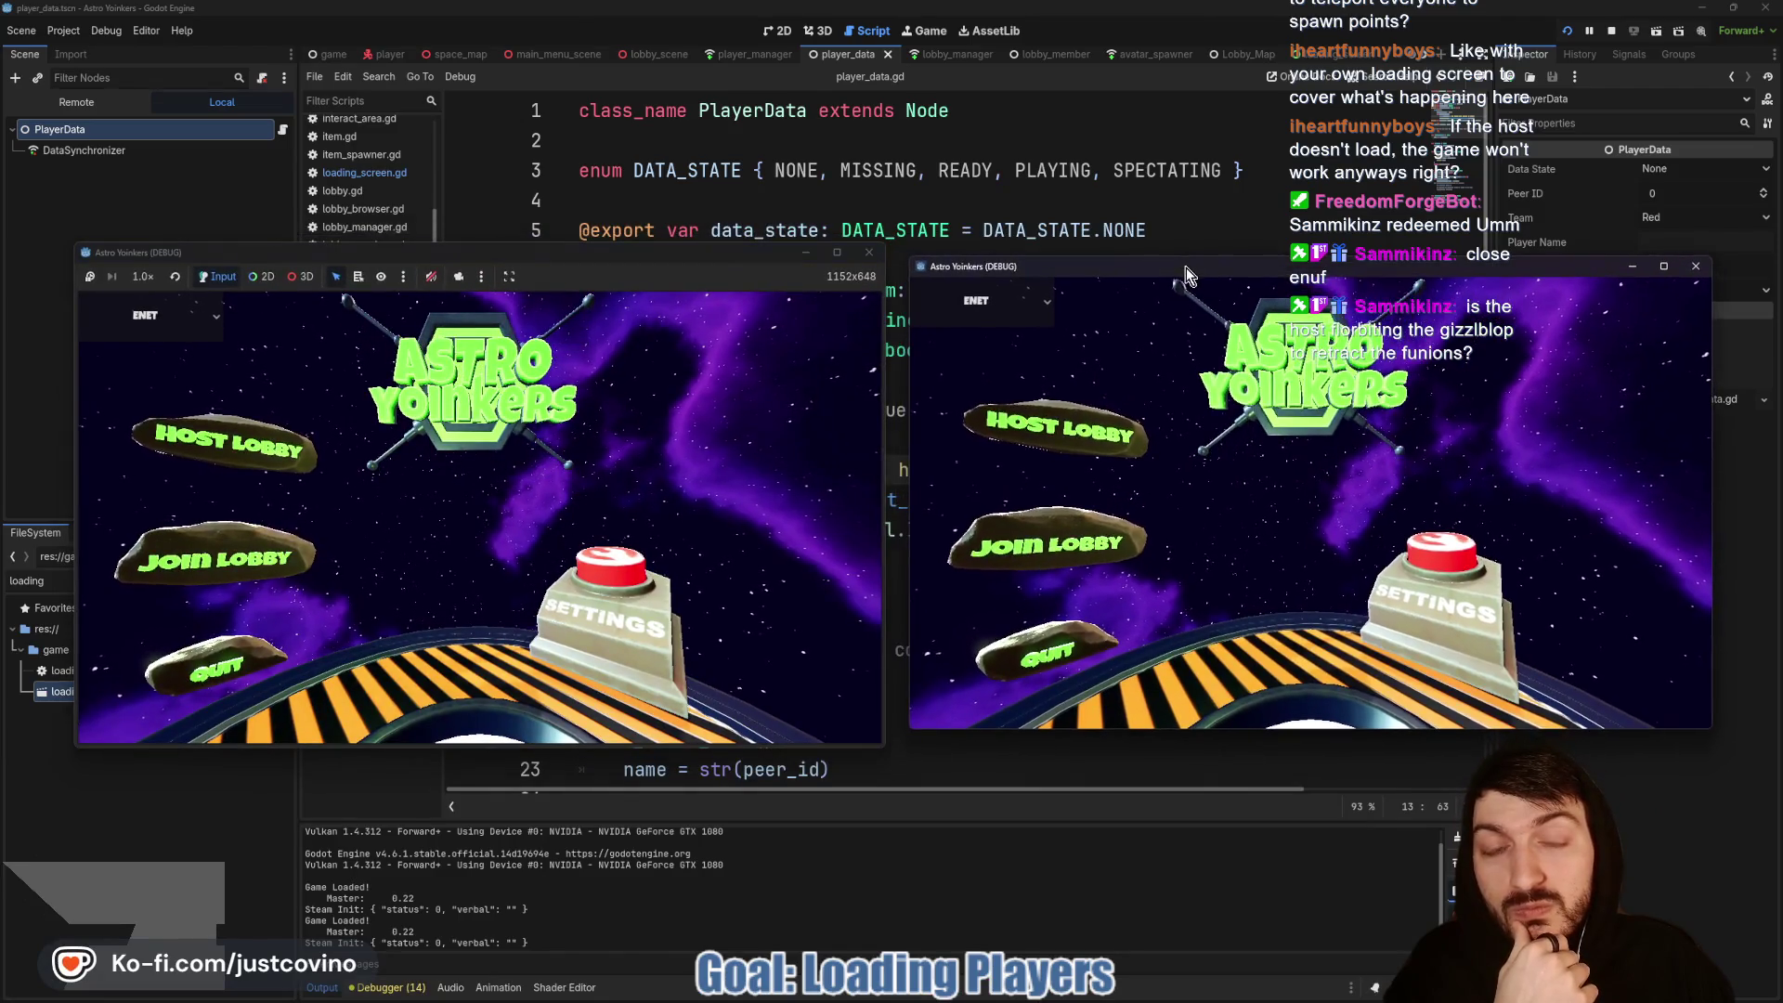
Step: Host a lobby in the left game, join it from the right game, then stop the run
click(230, 446)
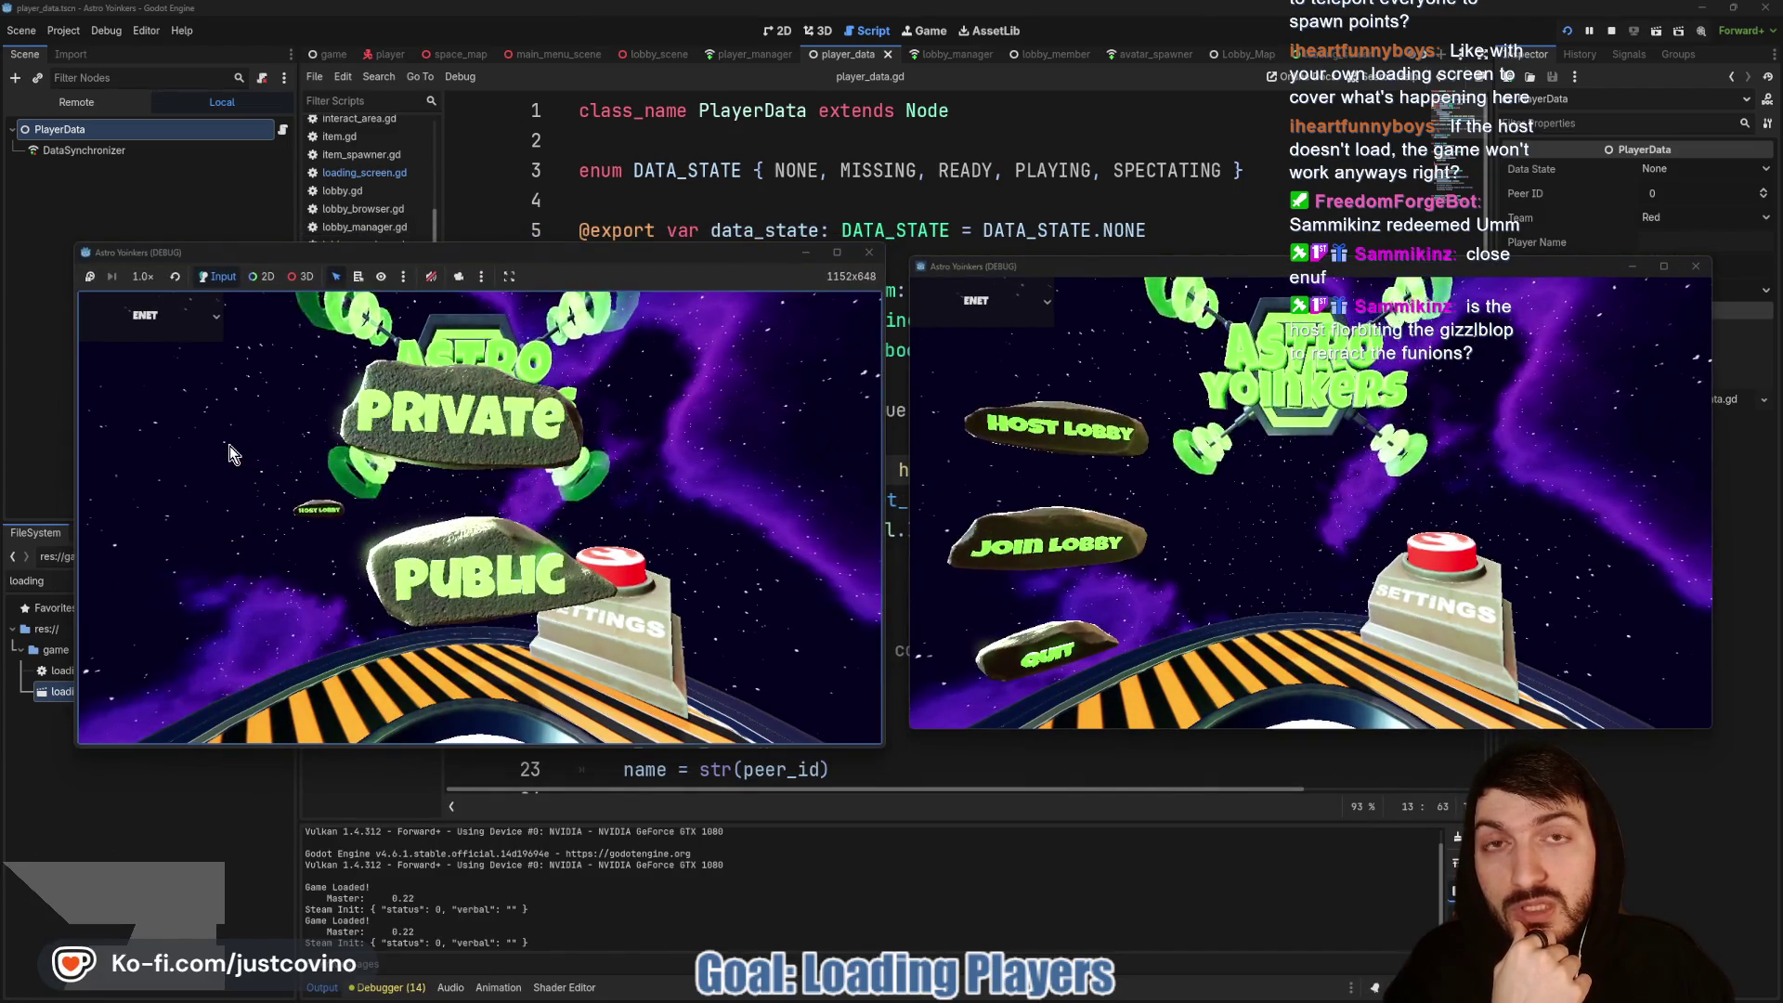
click(481, 409)
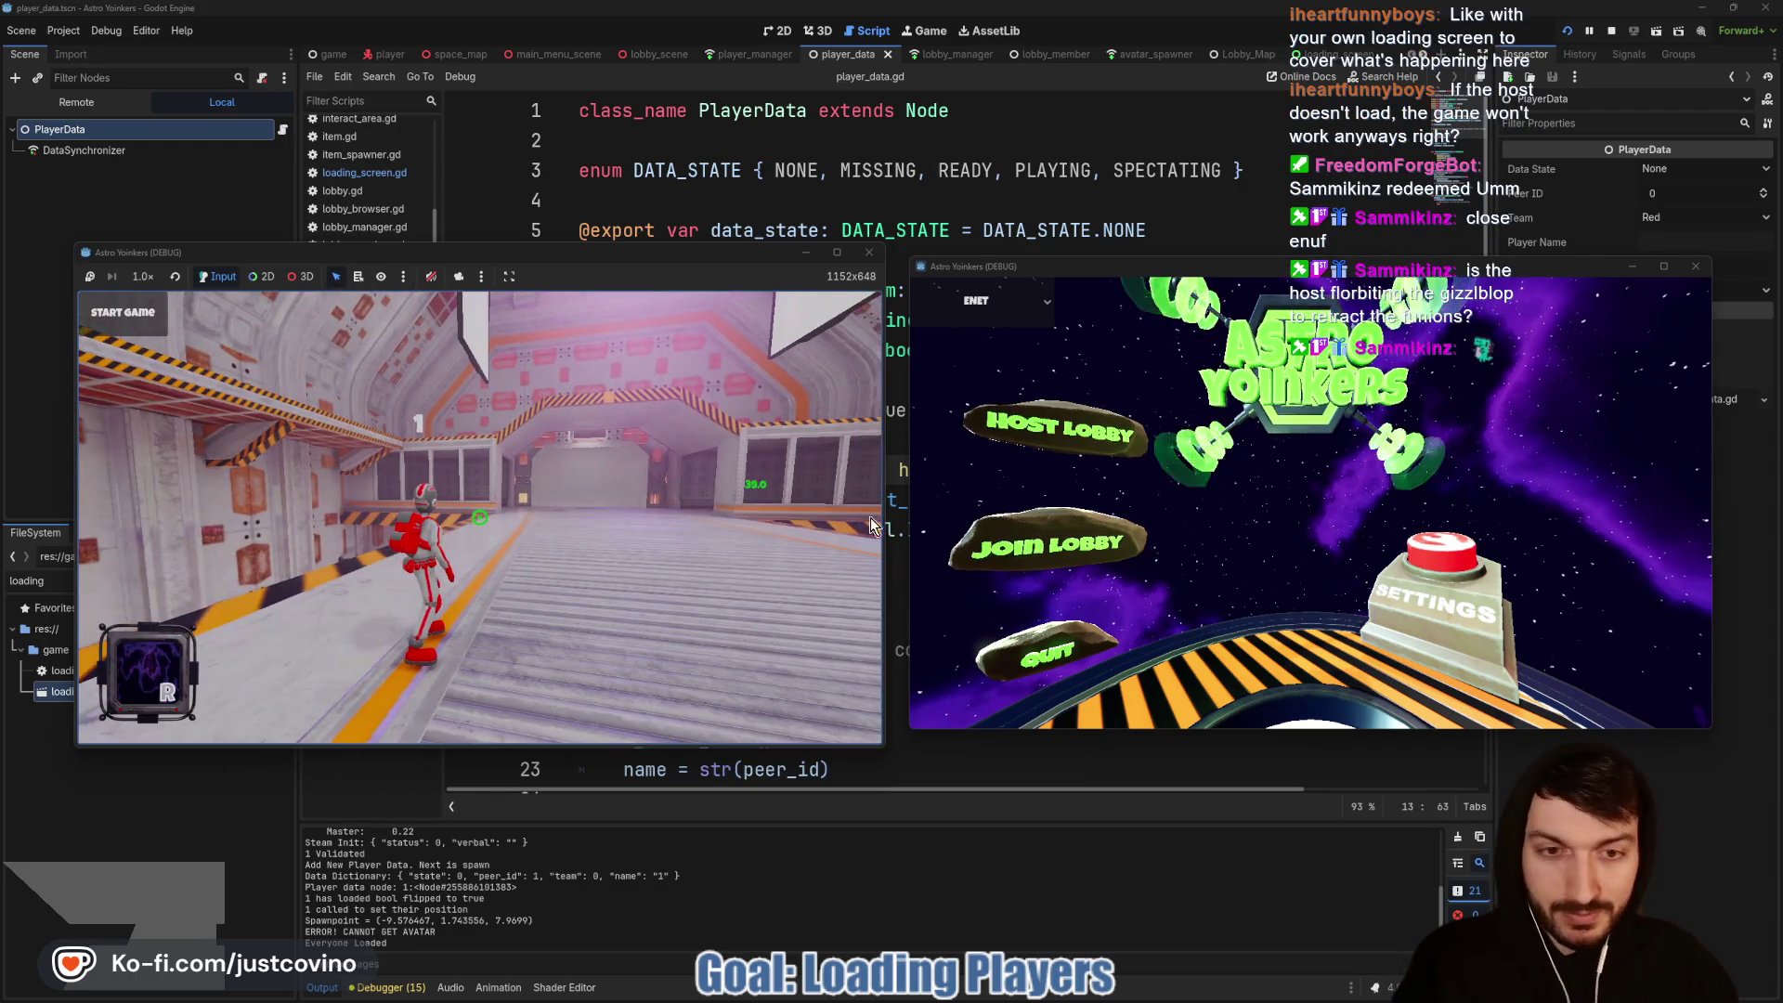
click(1082, 535)
click(1411, 359)
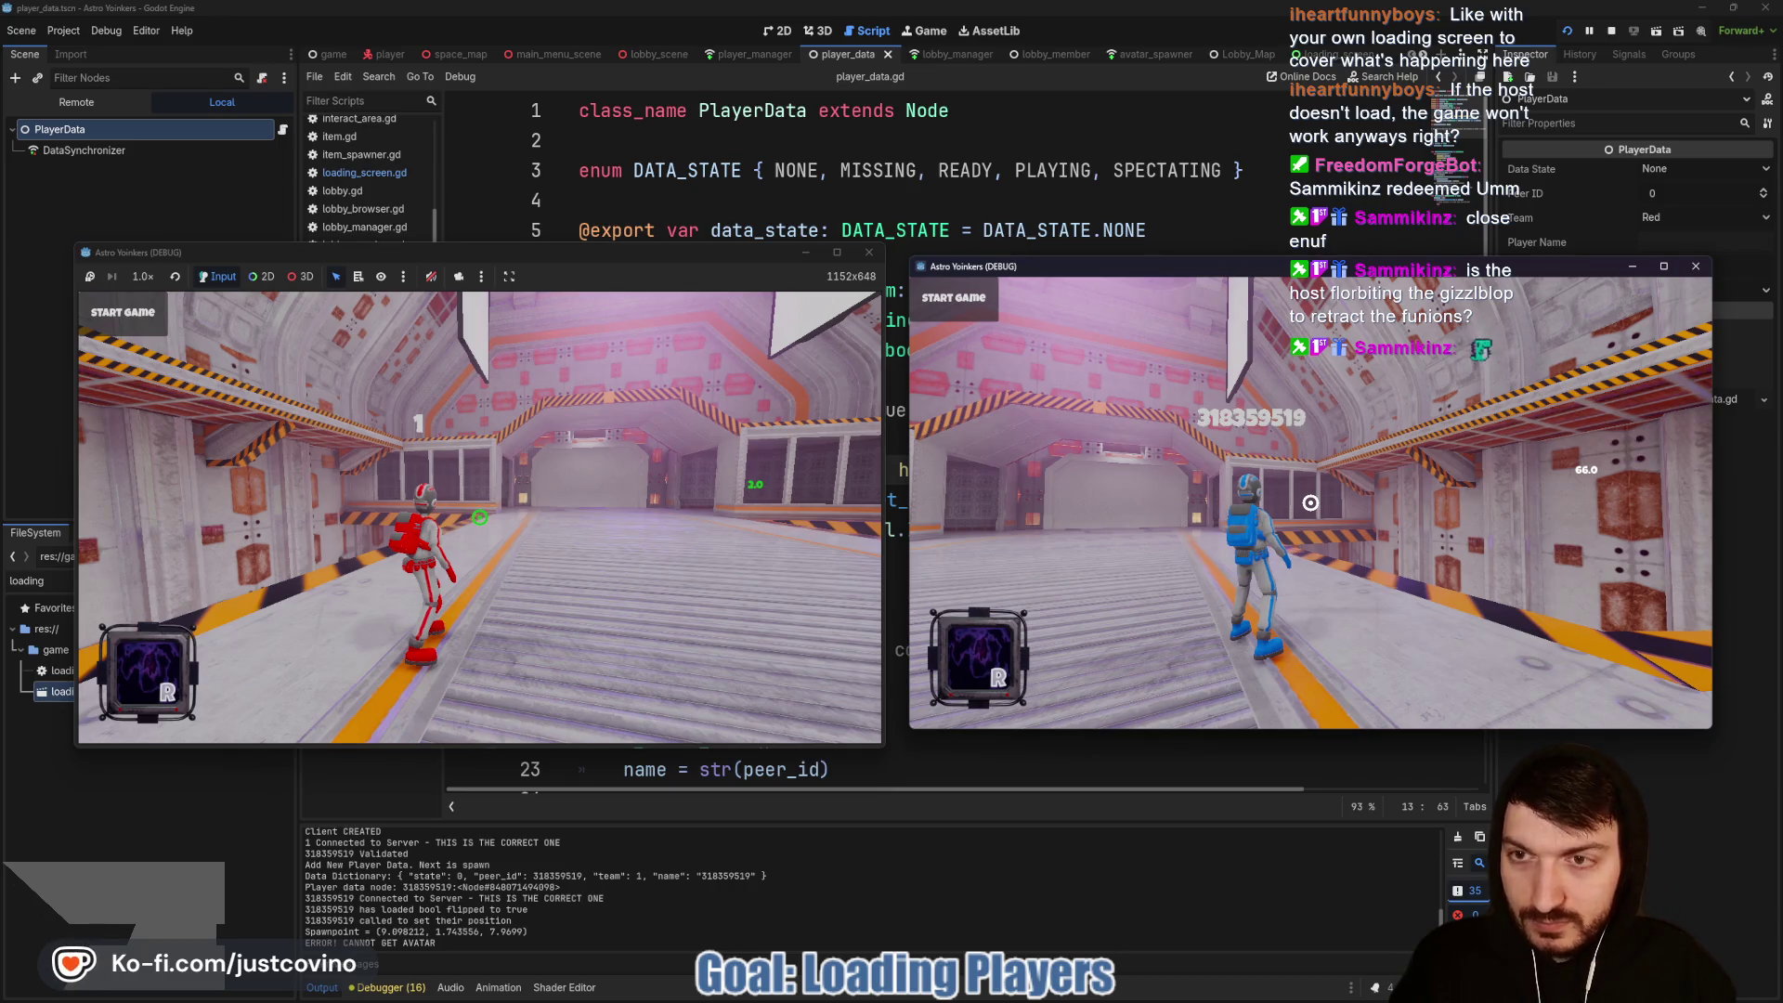
click(594, 253)
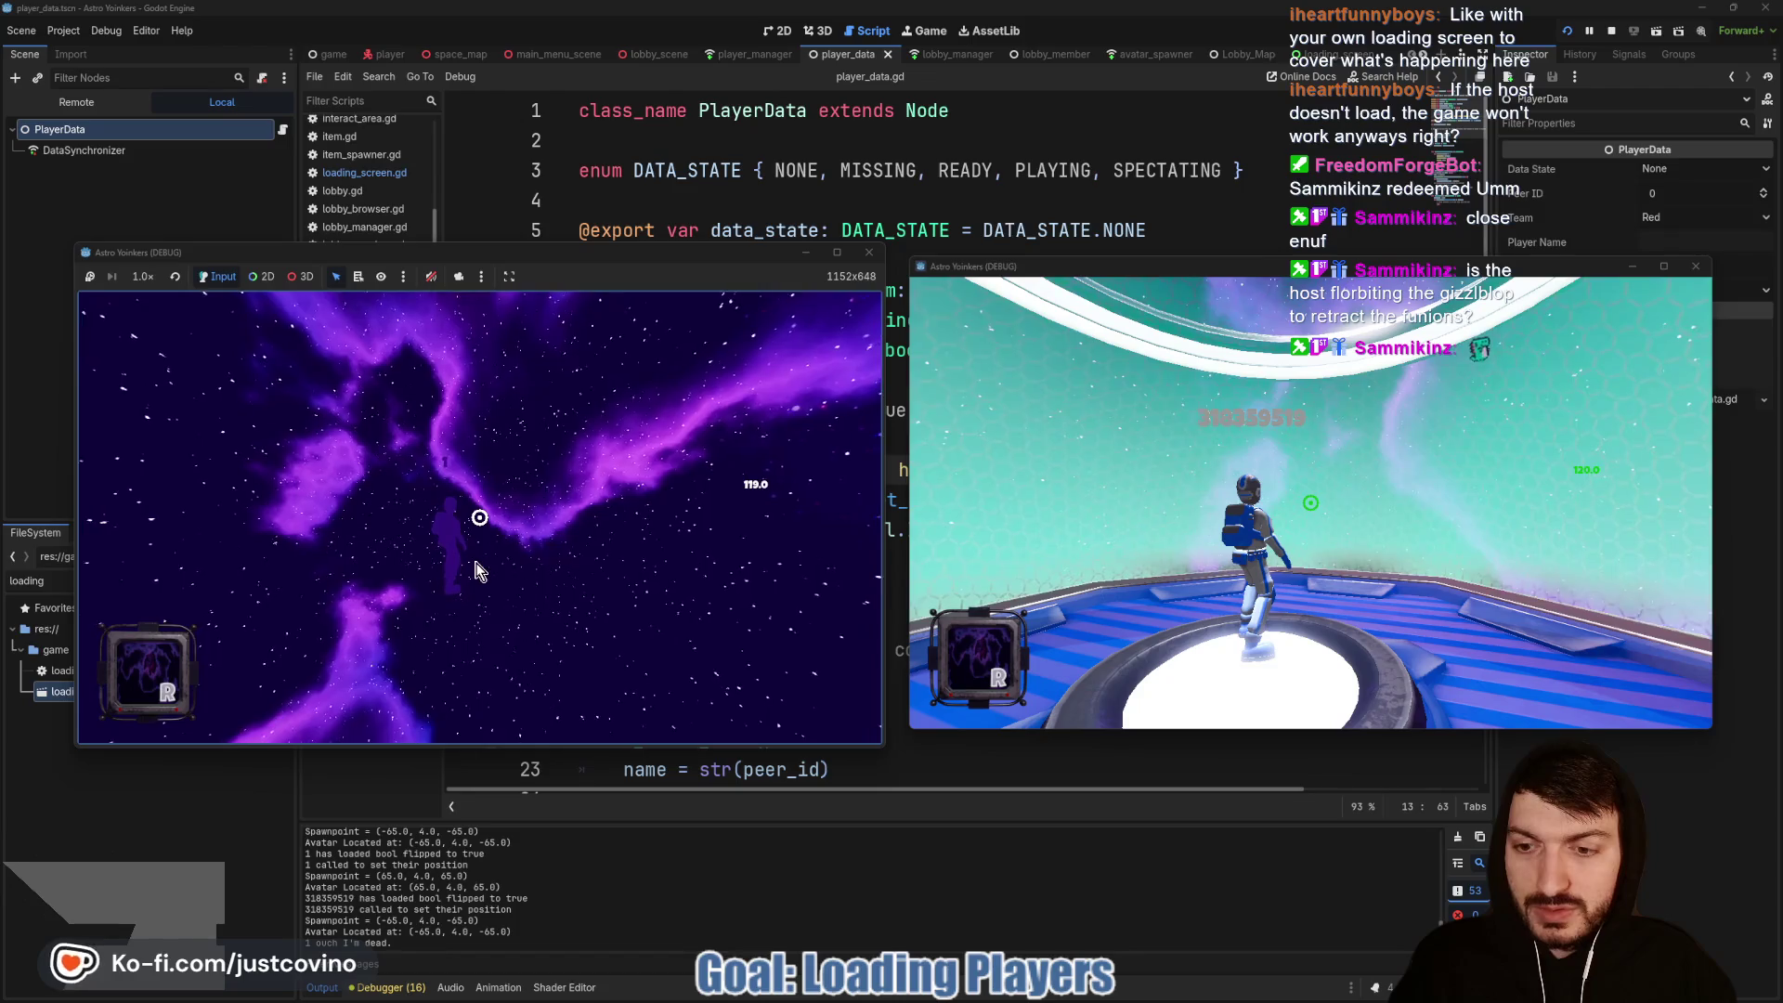
key(F8)
mouse_move(714, 791)
mouse_down()
mouse_move(742, 295)
mouse_move(776, 125)
mouse_up()
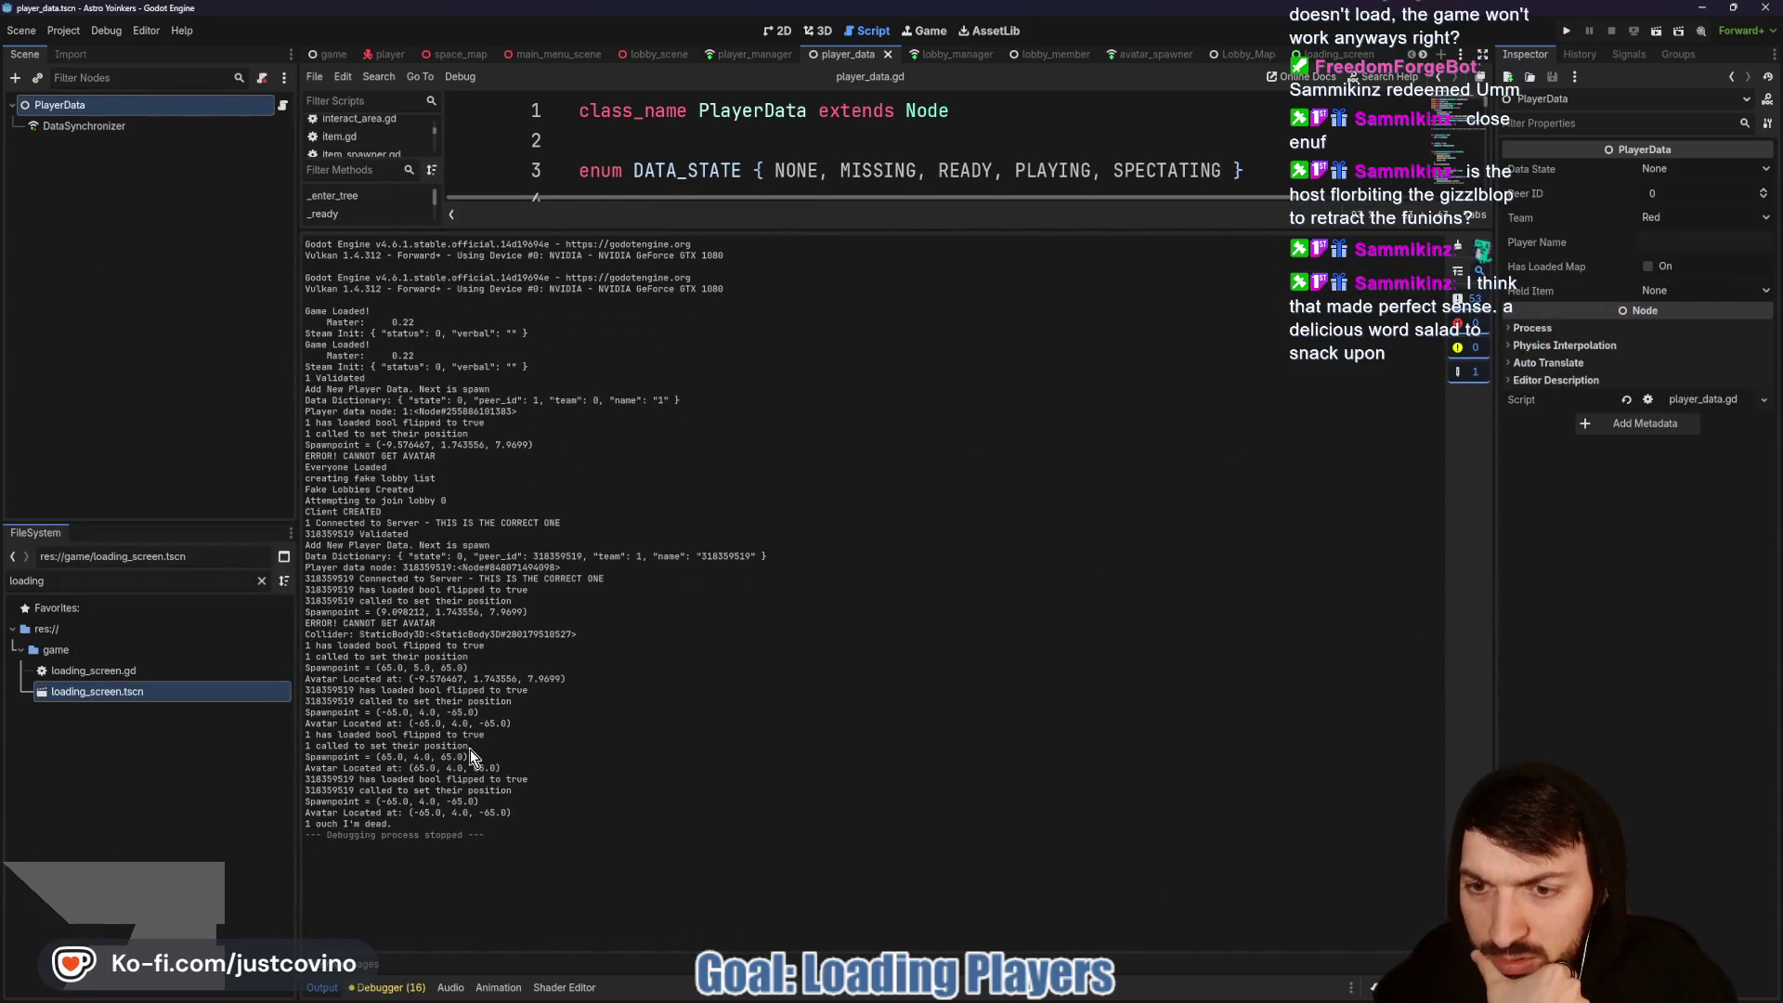
drag(477, 747, 305, 747)
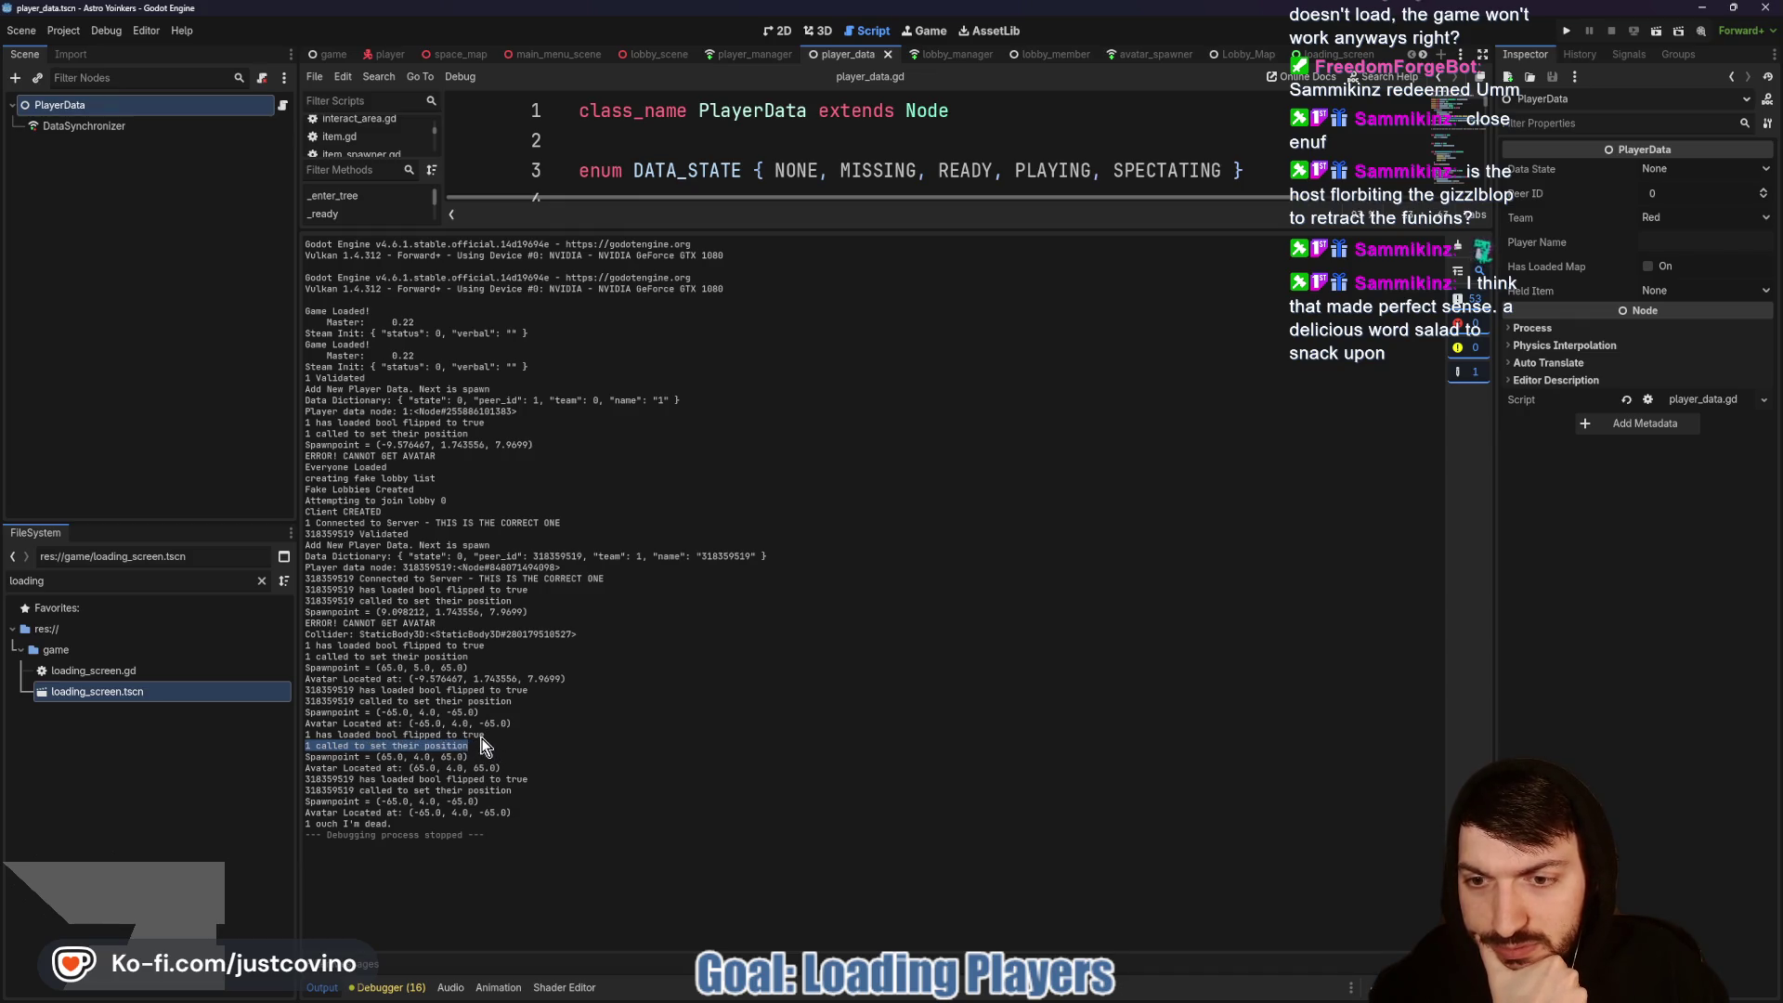
click(462, 756)
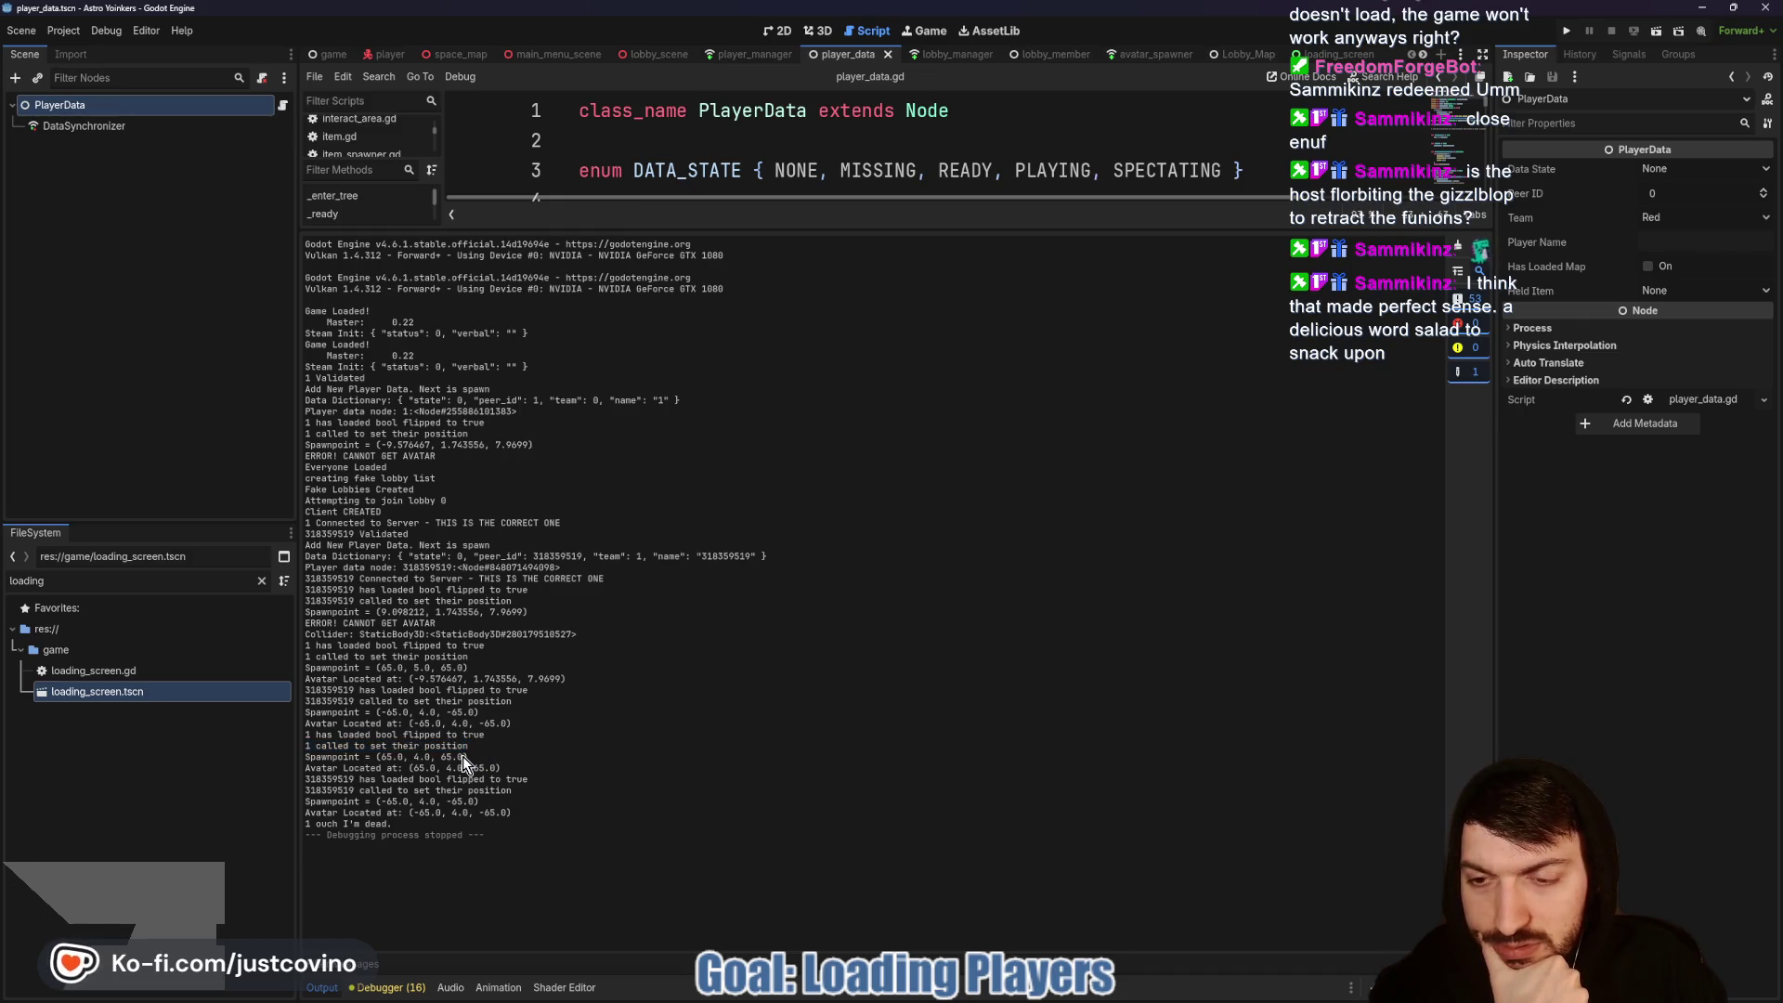
drag(342, 767, 536, 772)
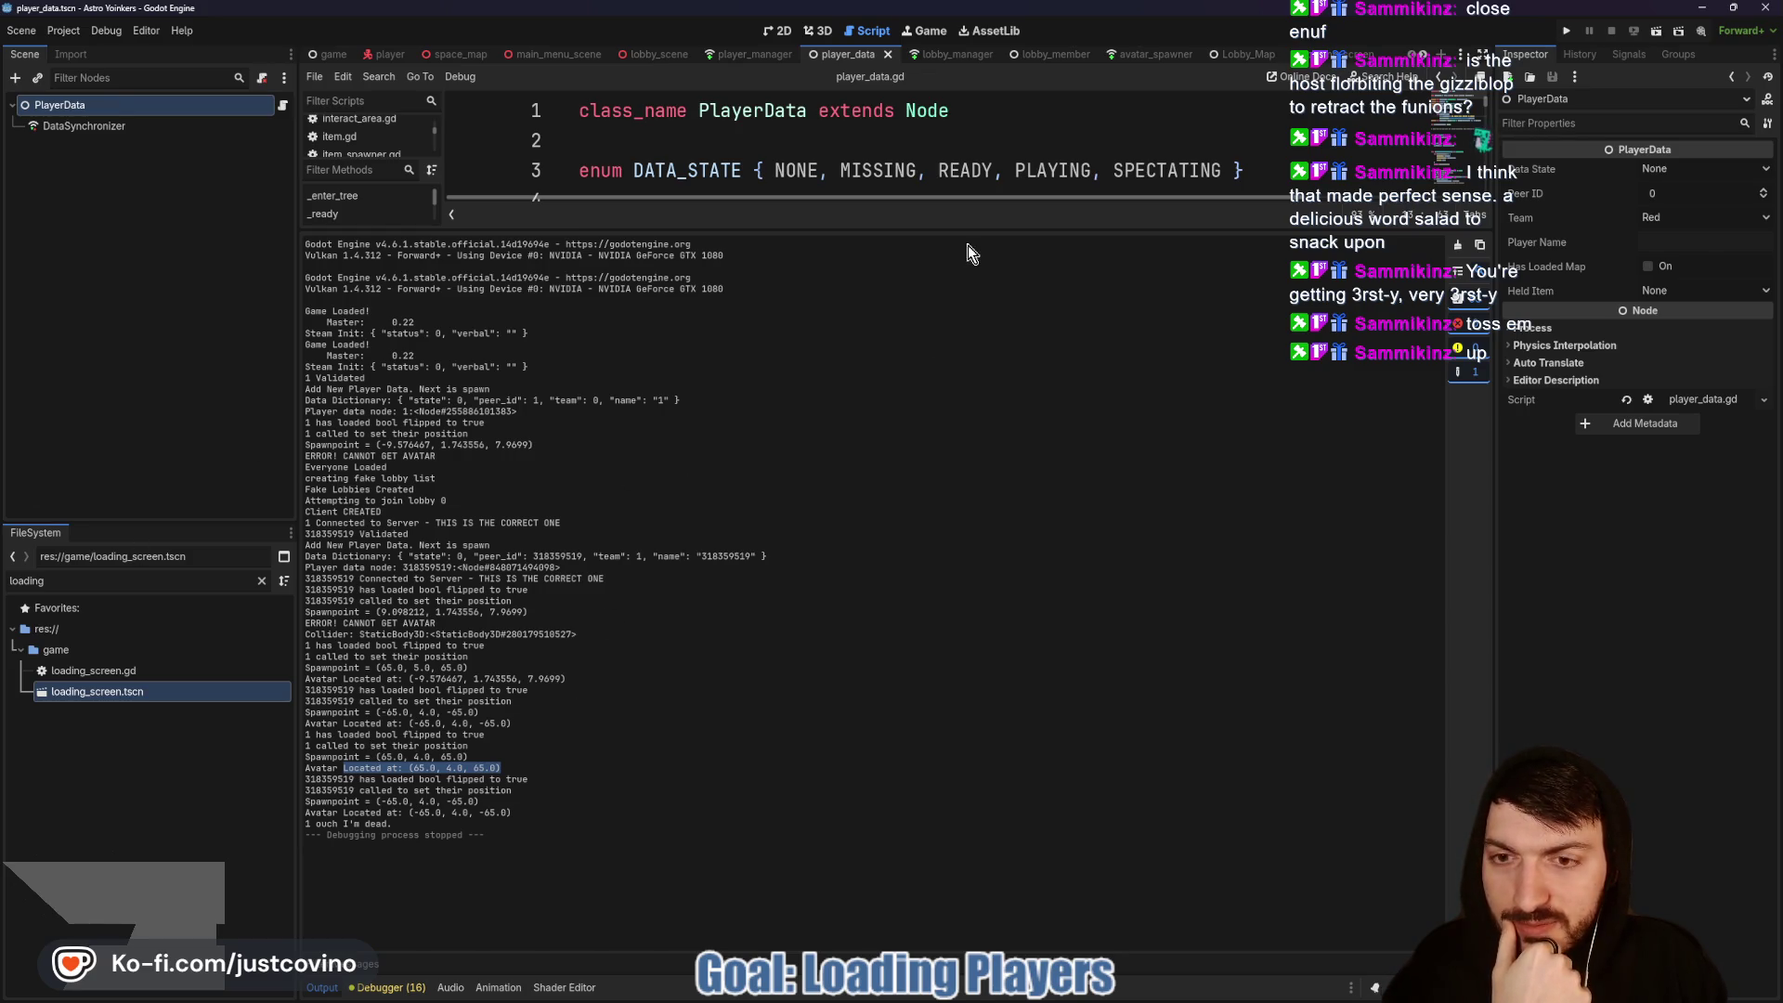
drag(919, 230, 864, 857)
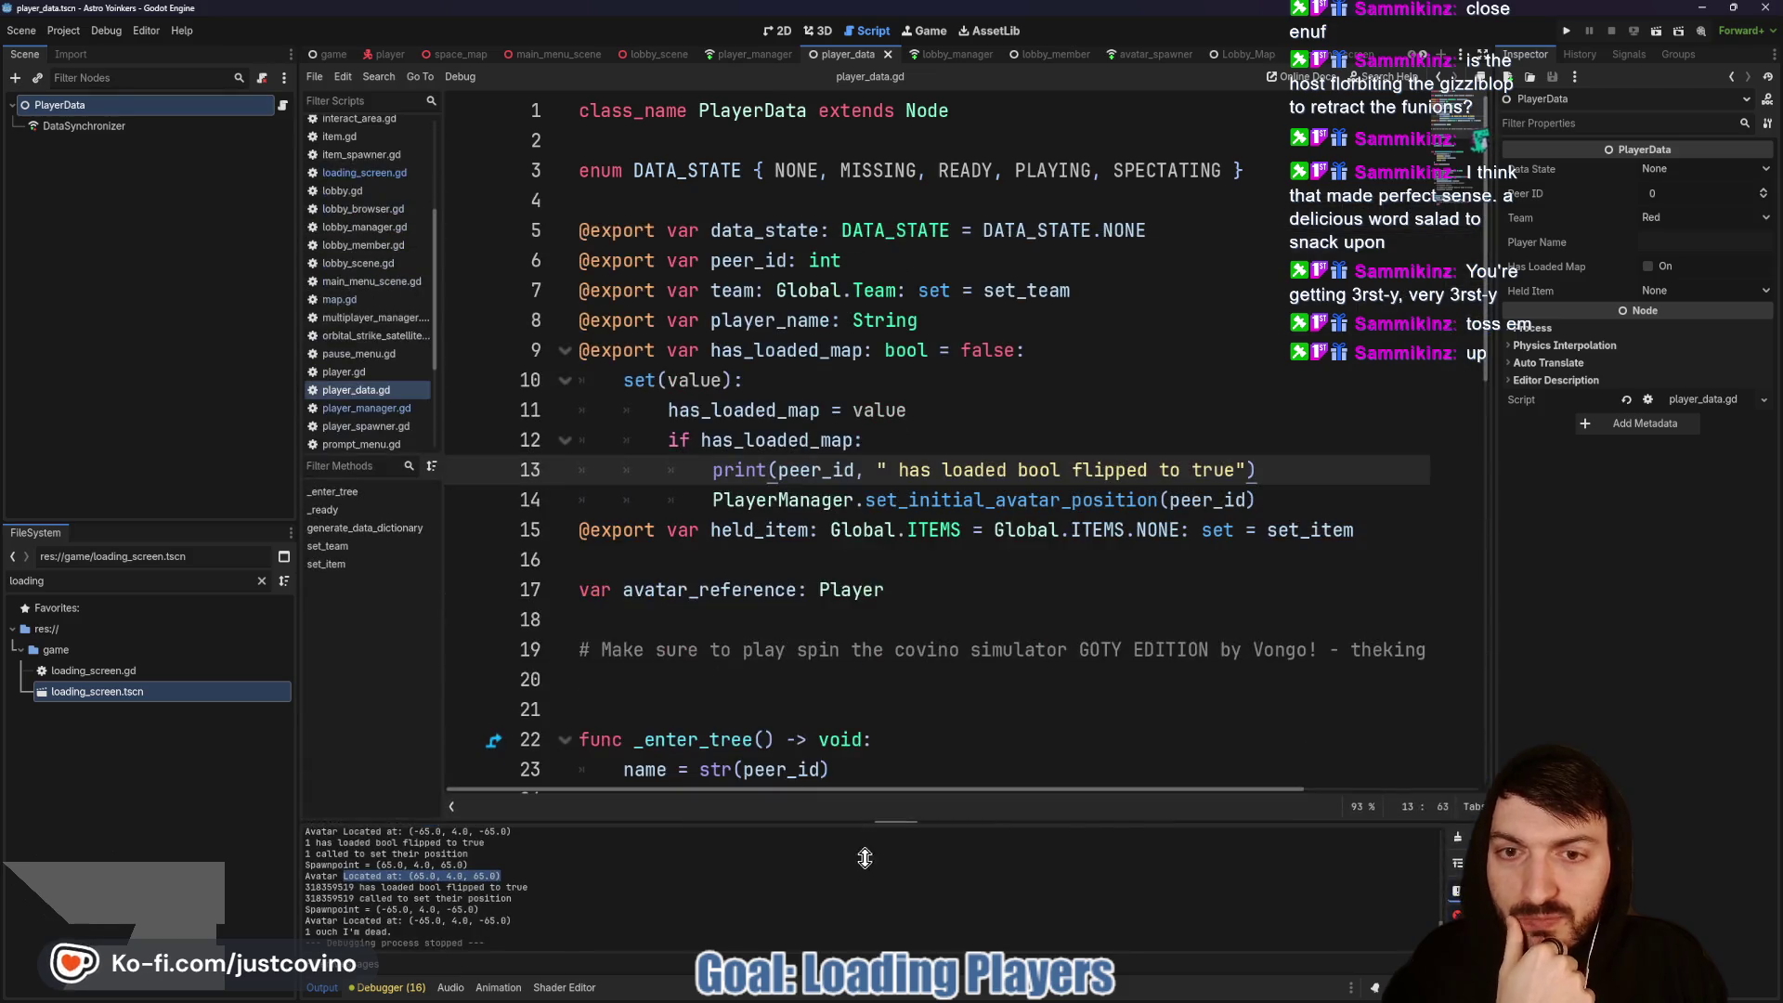
Step: Go to player_manager.gd and select the position print on line 128 in set_initial_avatar_position
click(721, 556)
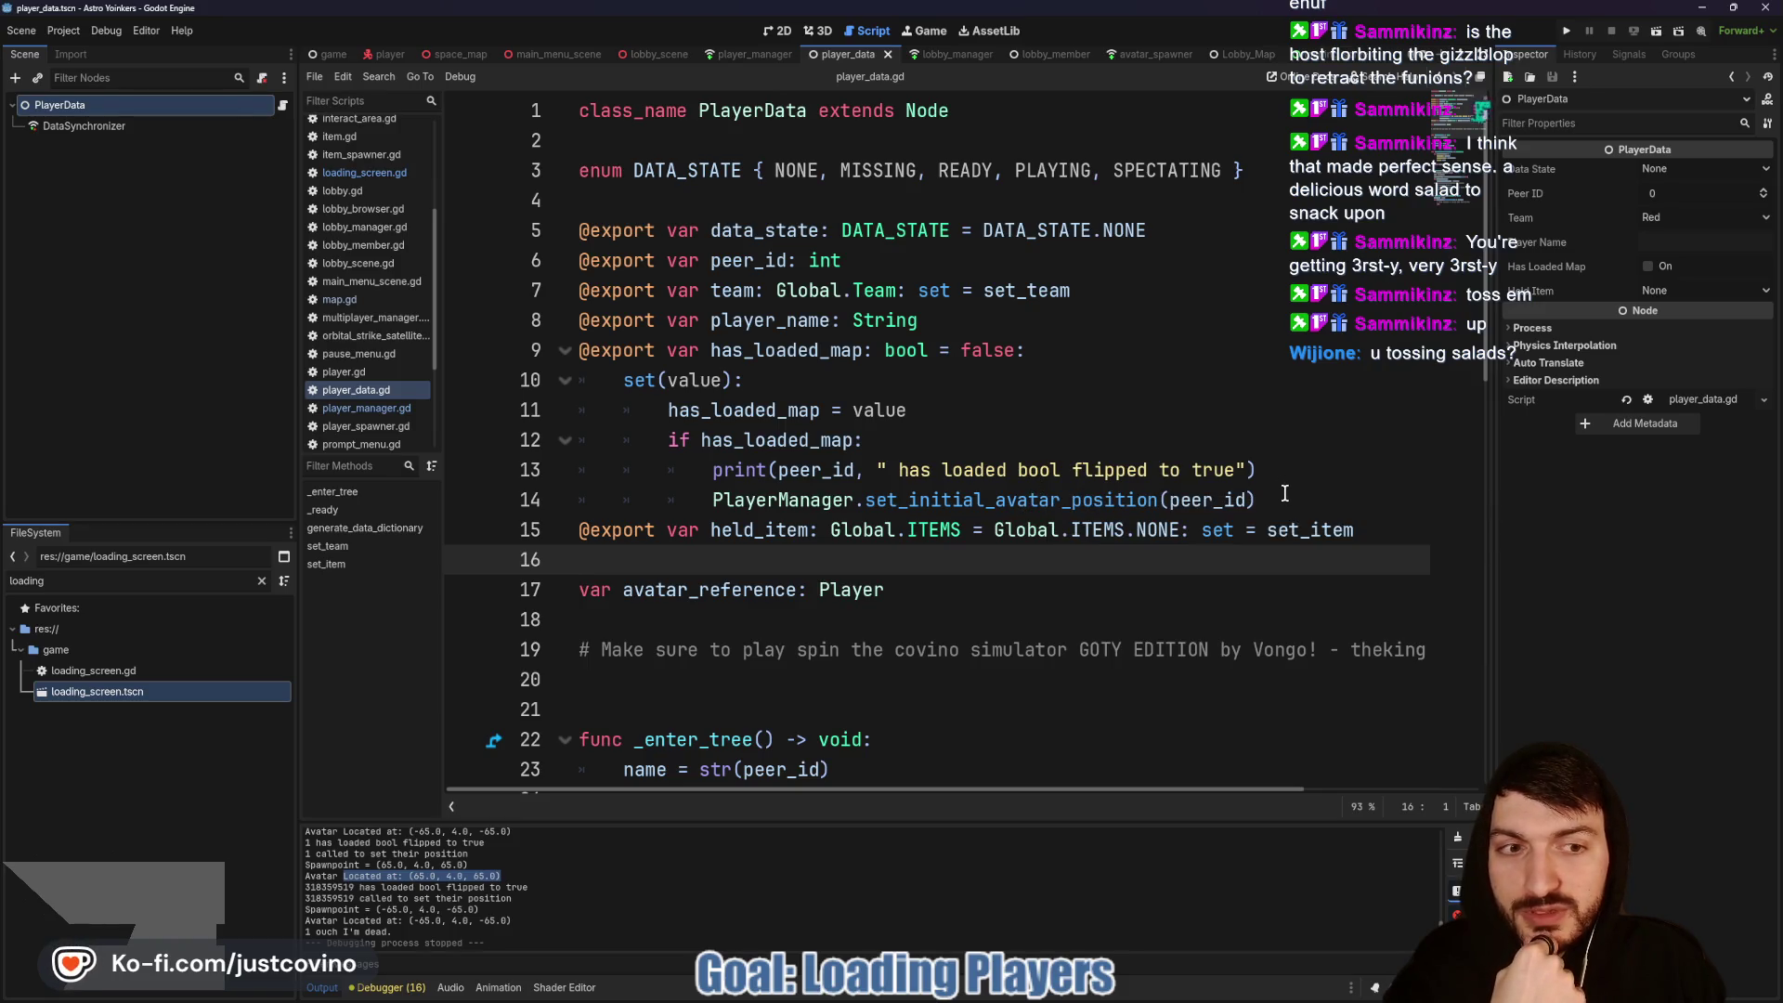
click(1284, 494)
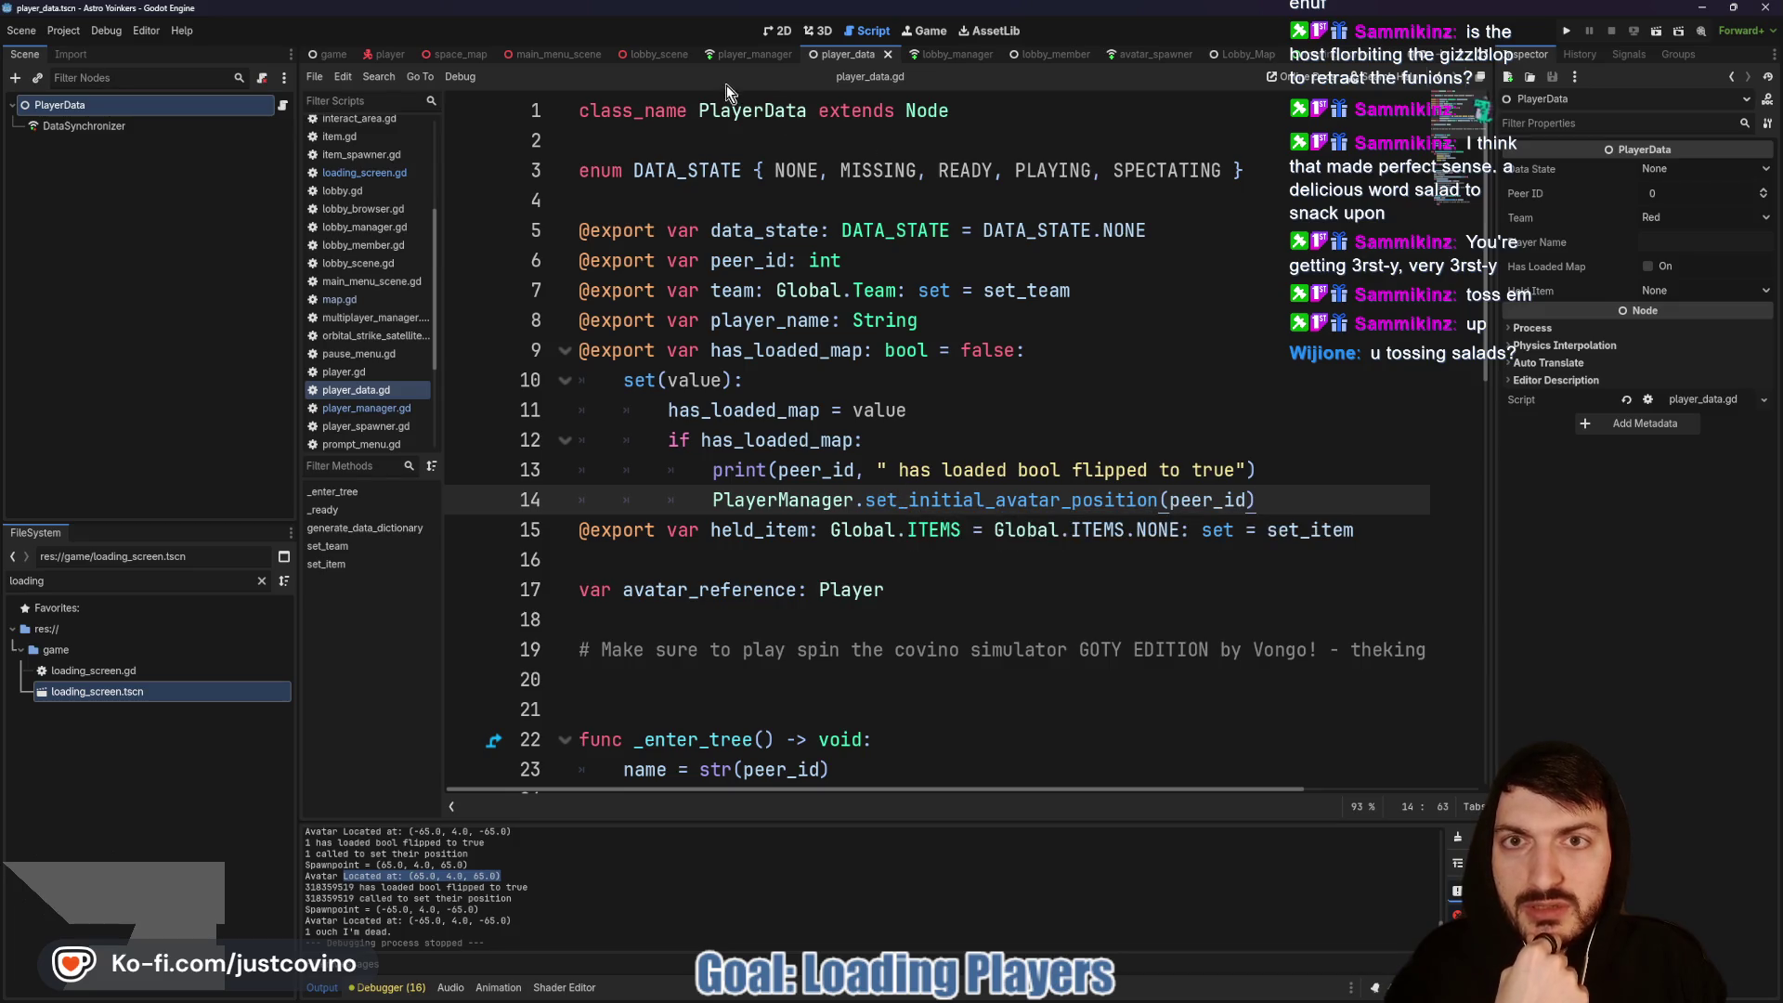
click(662, 57)
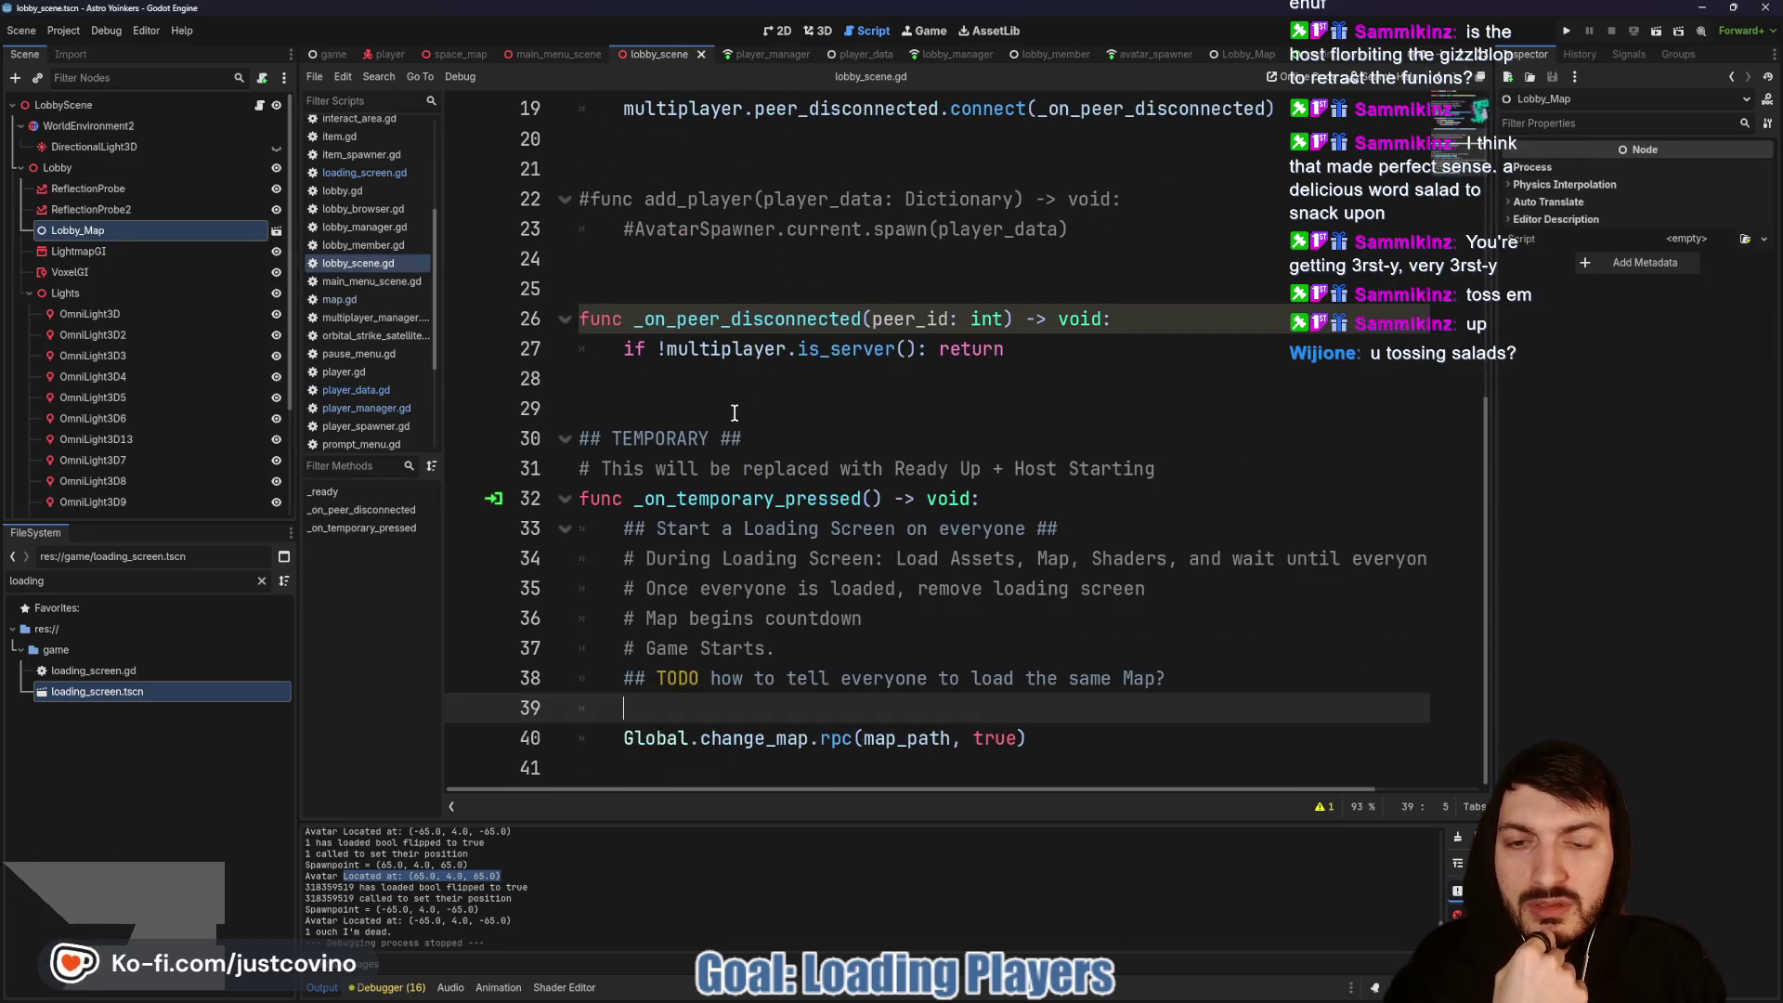
click(782, 55)
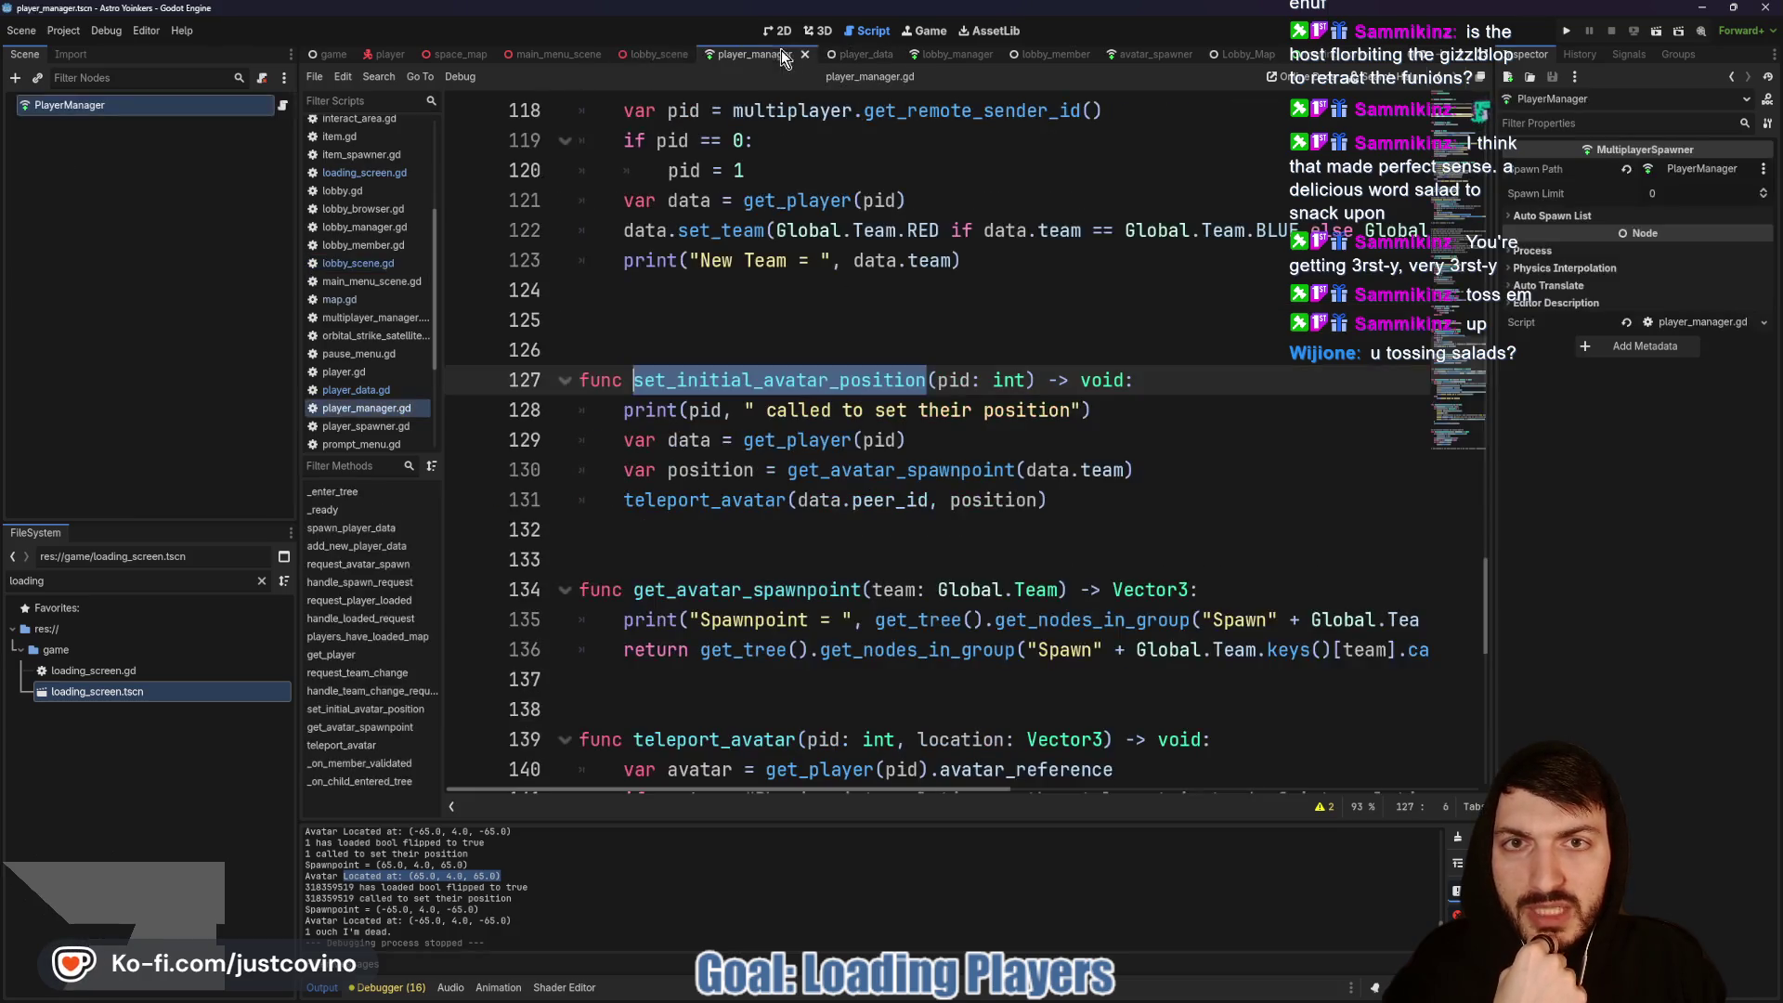
click(712, 382)
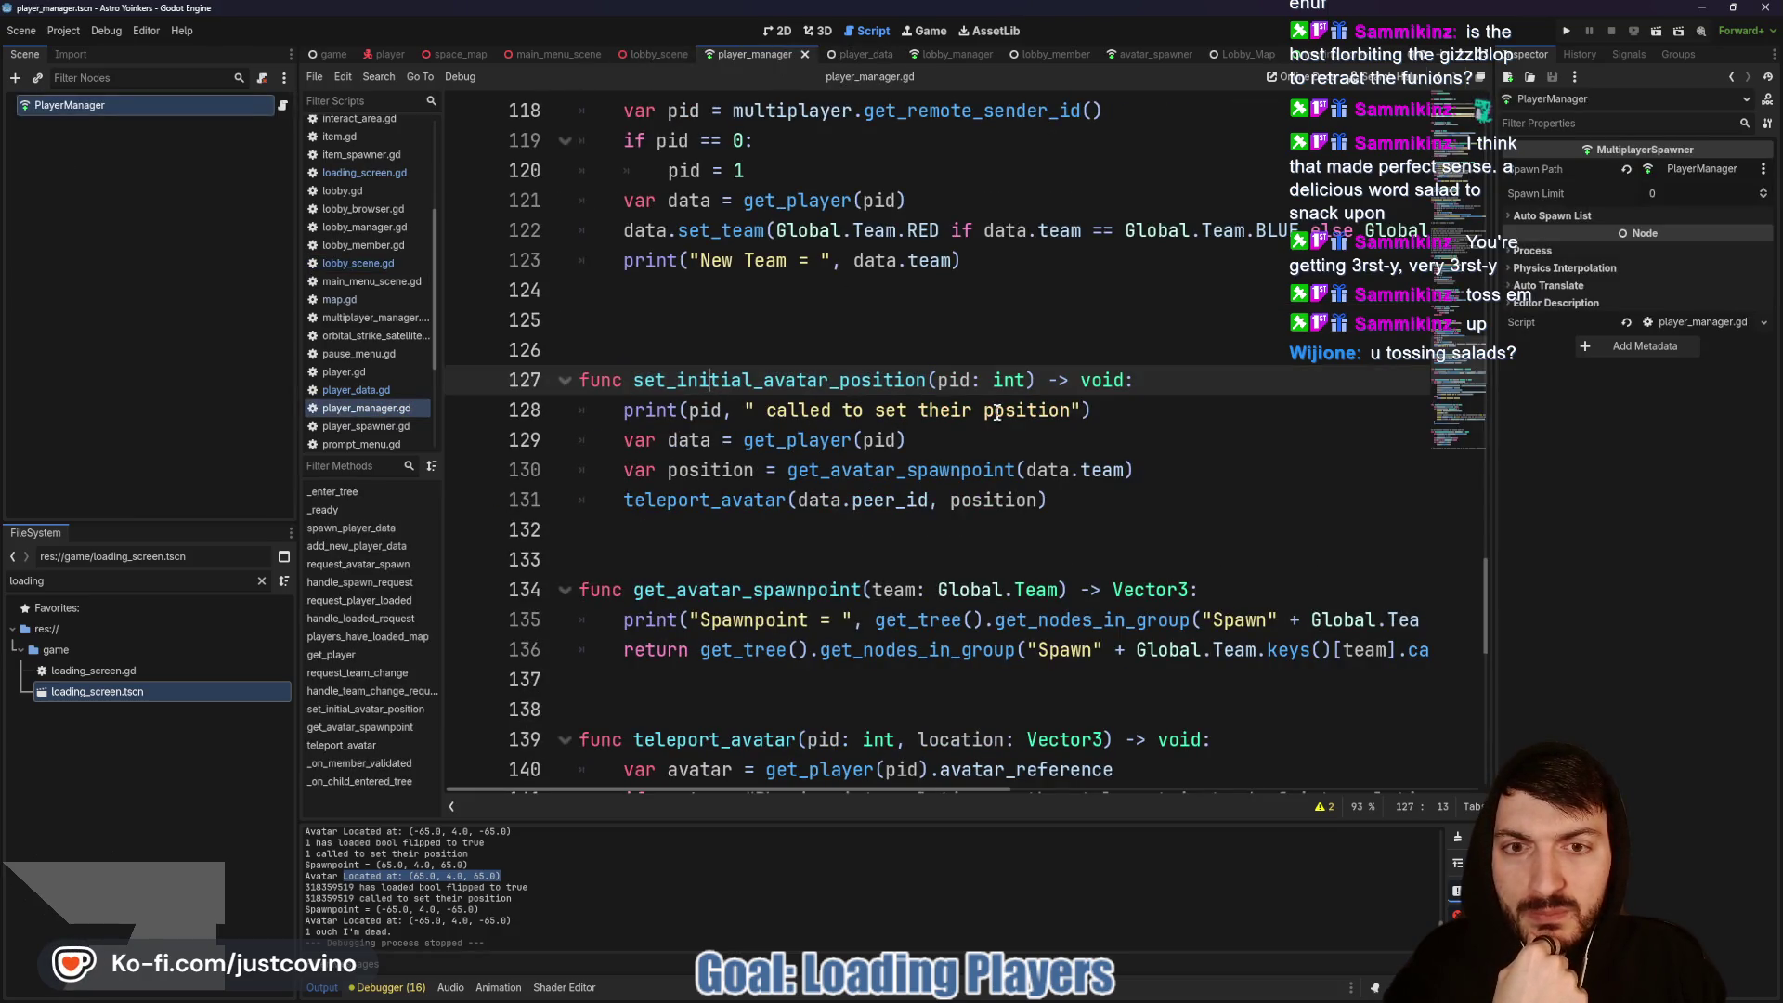
drag(1093, 411, 542, 422)
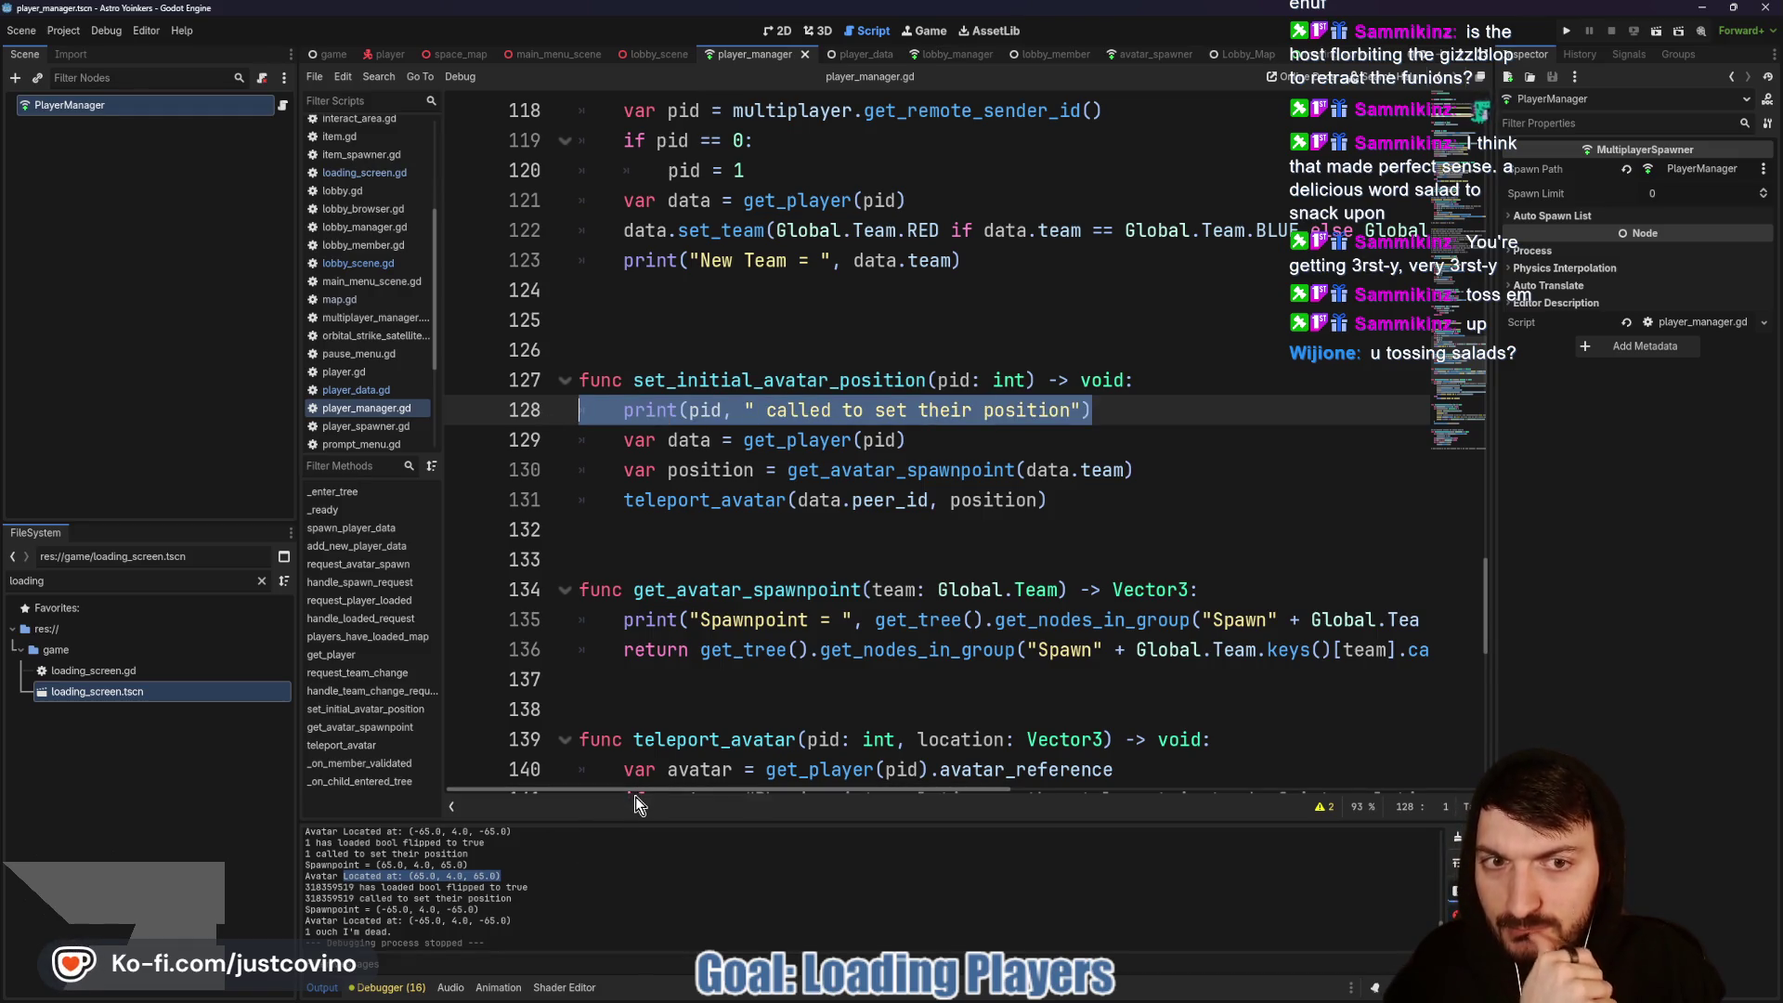
Step: Run the two-player game with F5, make the red player jump, then stop it with F8
click(1183, 469)
key(F5)
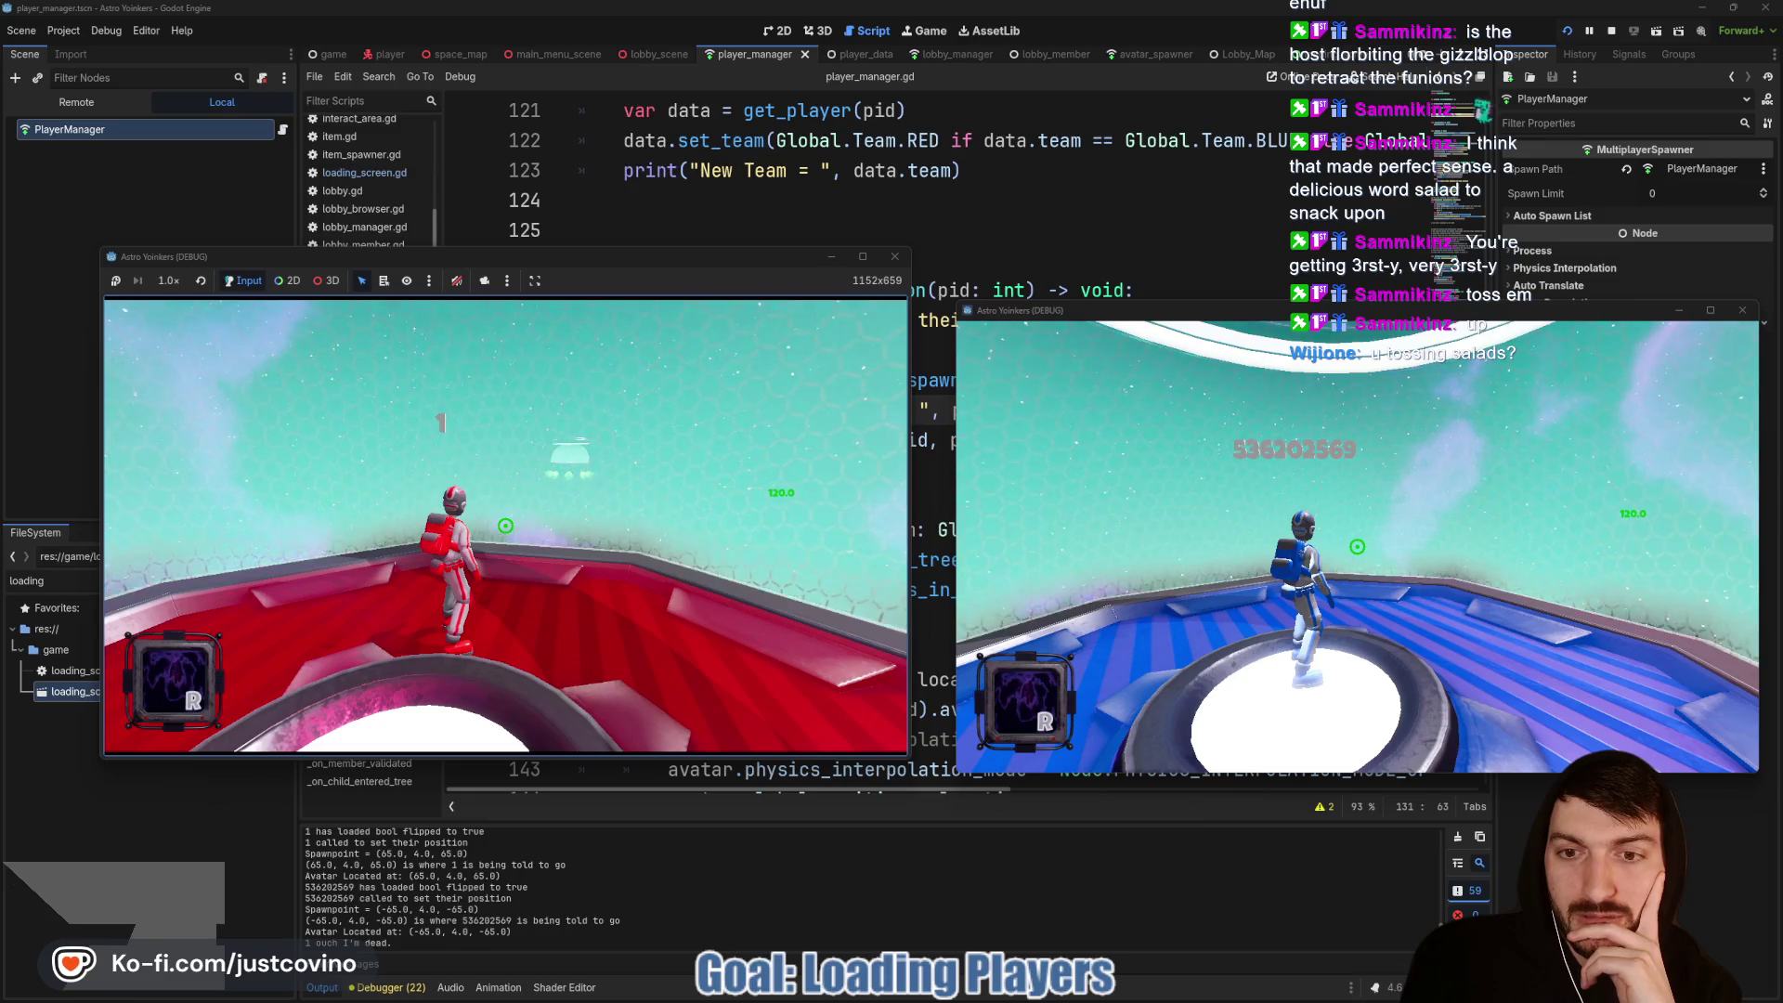
key(space)
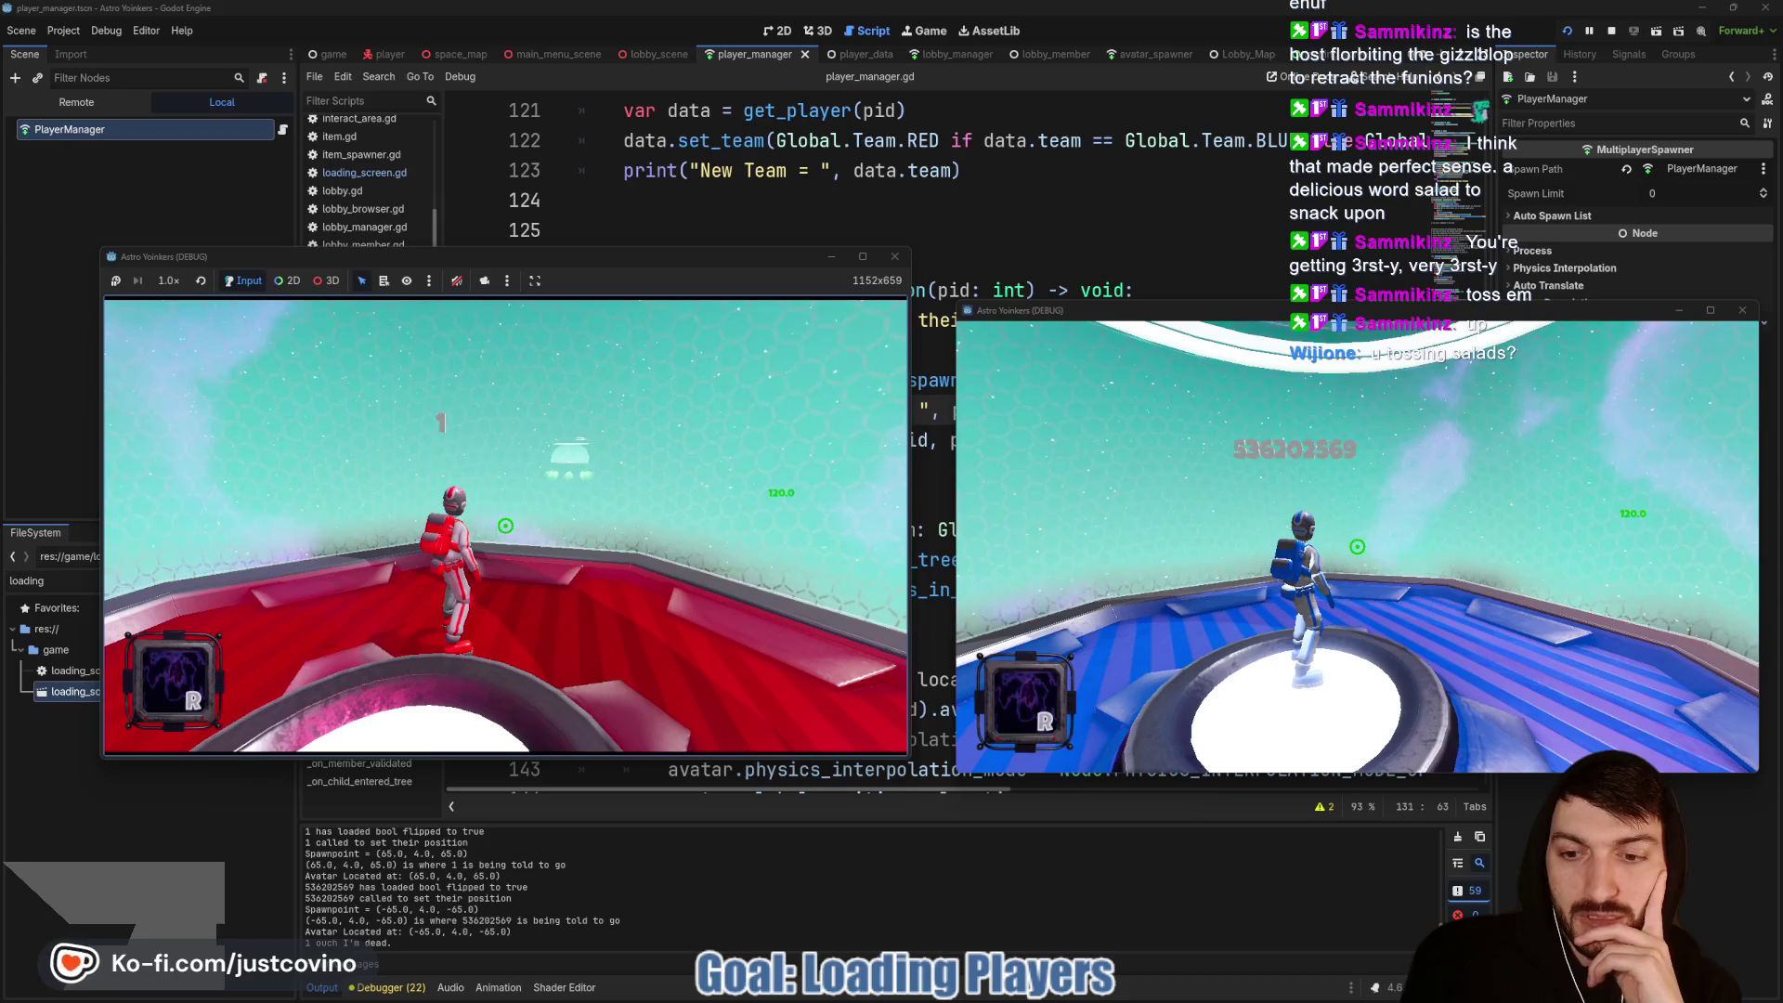
key(F8)
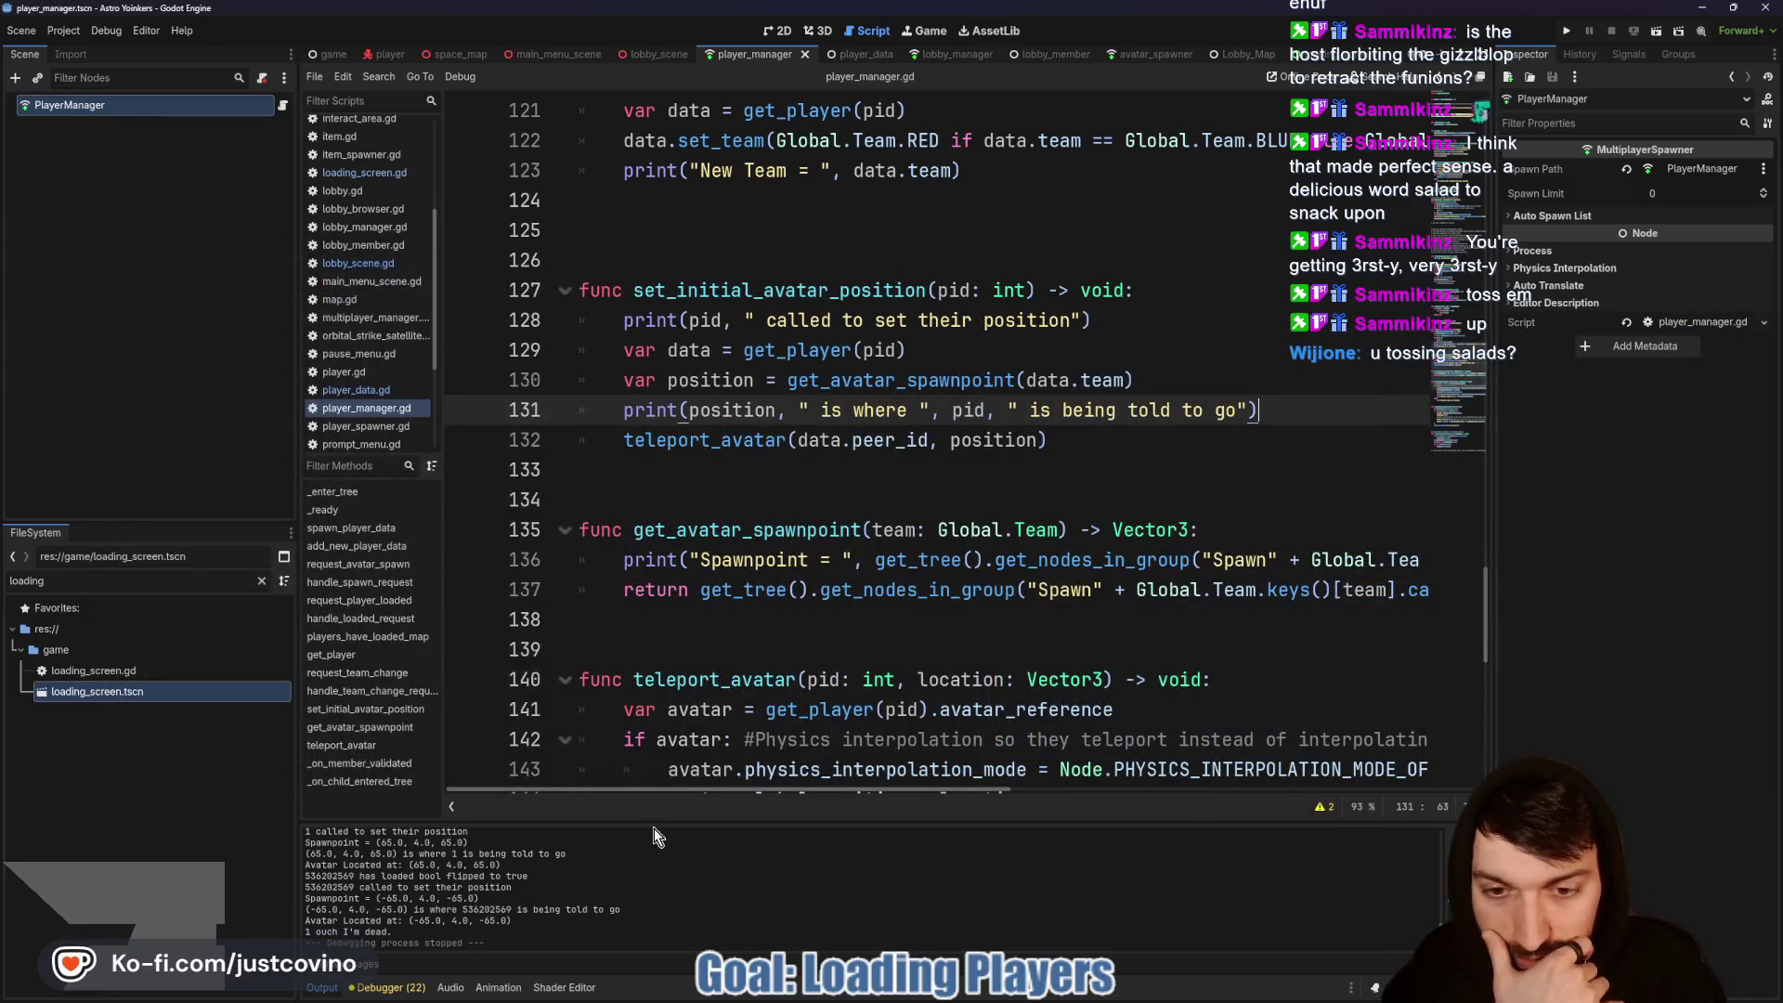
key(shift+F12)
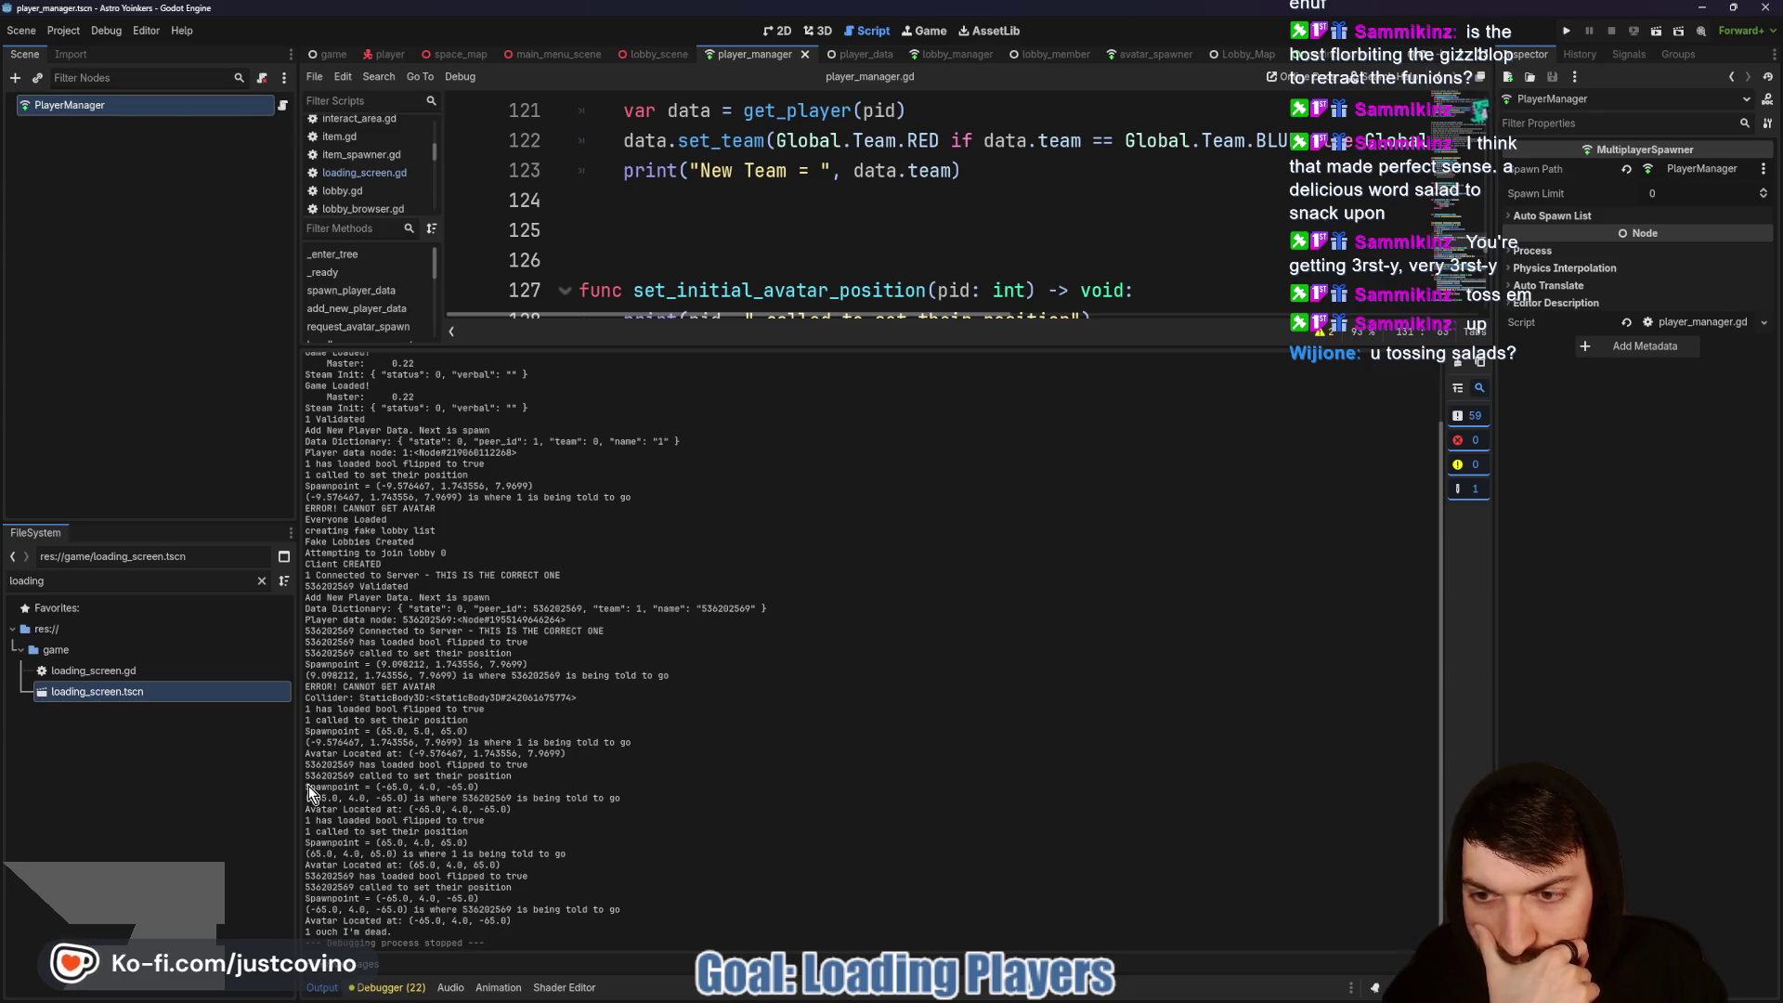
drag(320, 744, 521, 745)
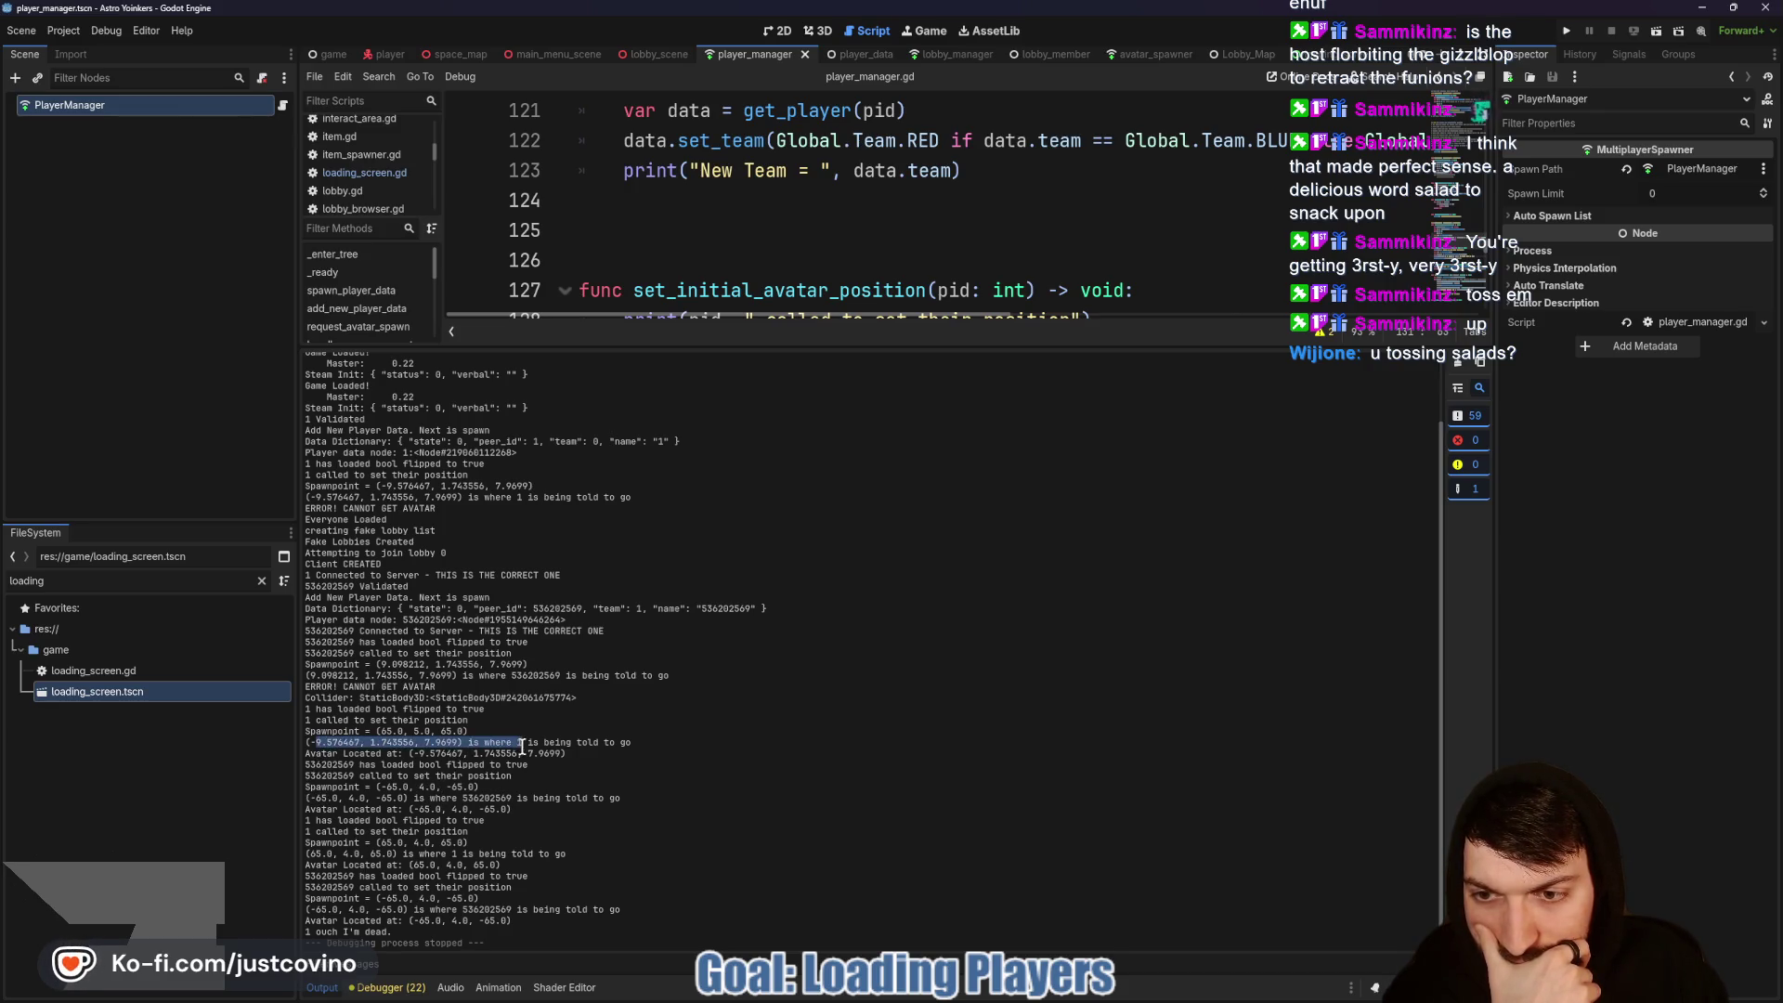
double_click(389, 688)
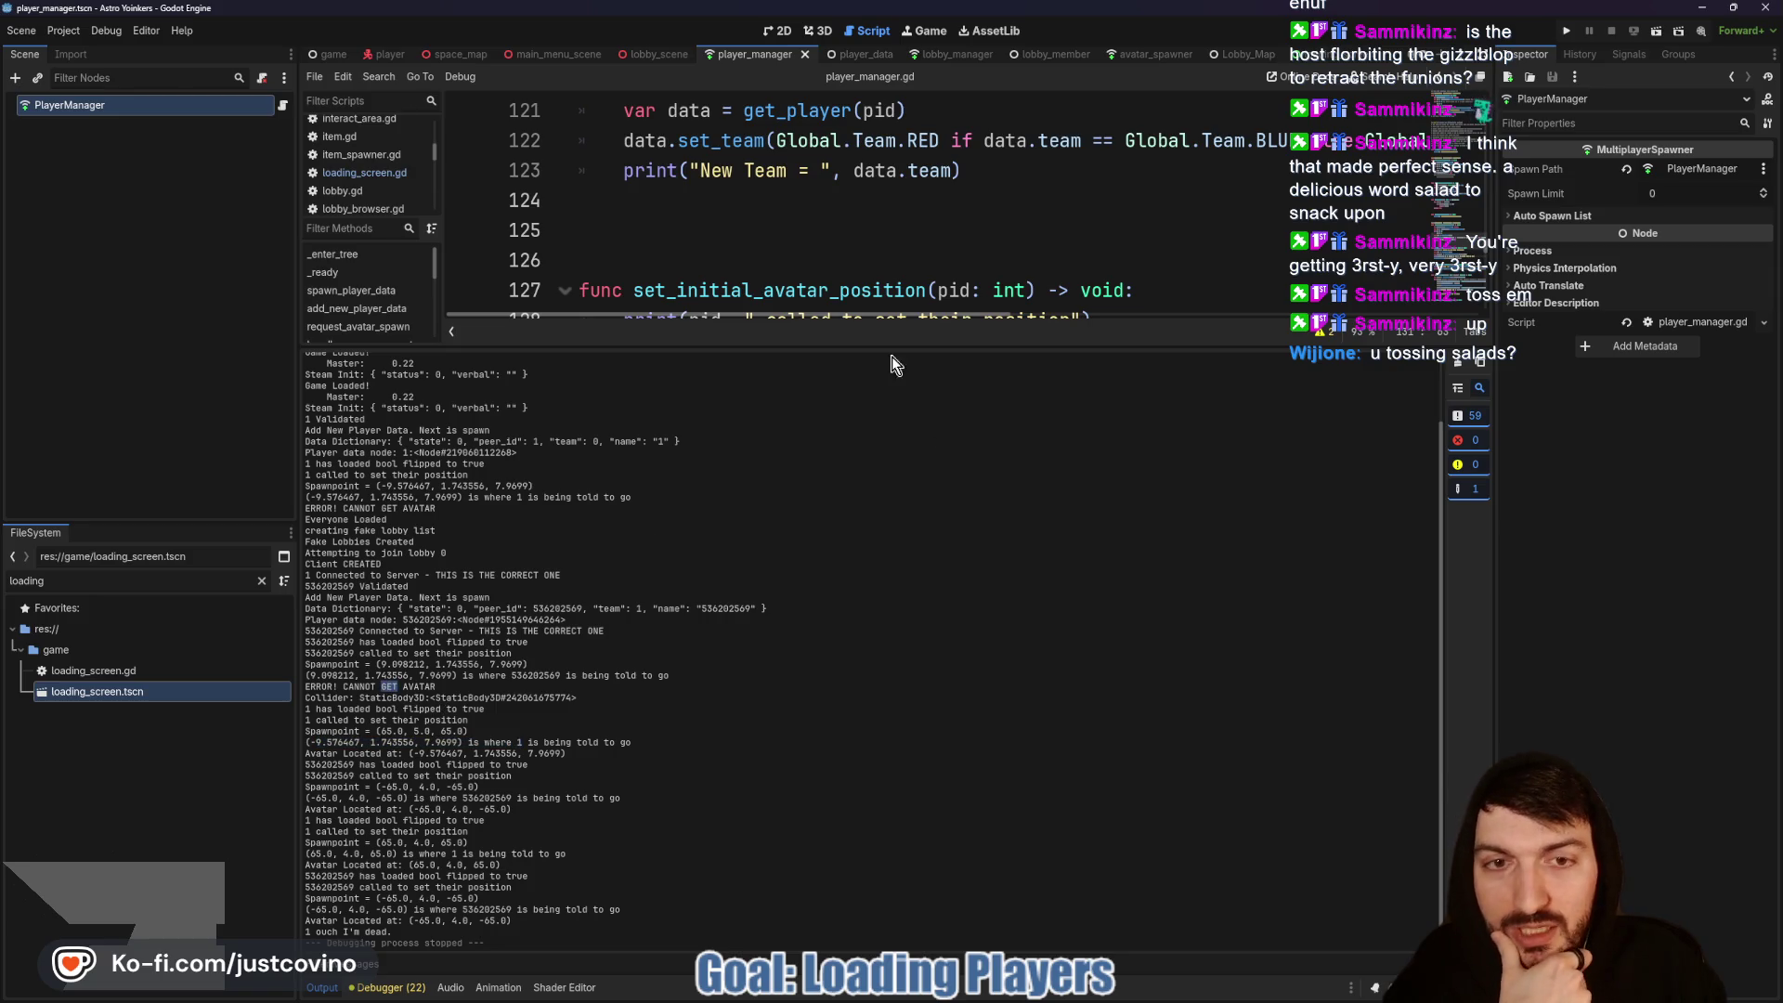
drag(877, 351, 887, 822)
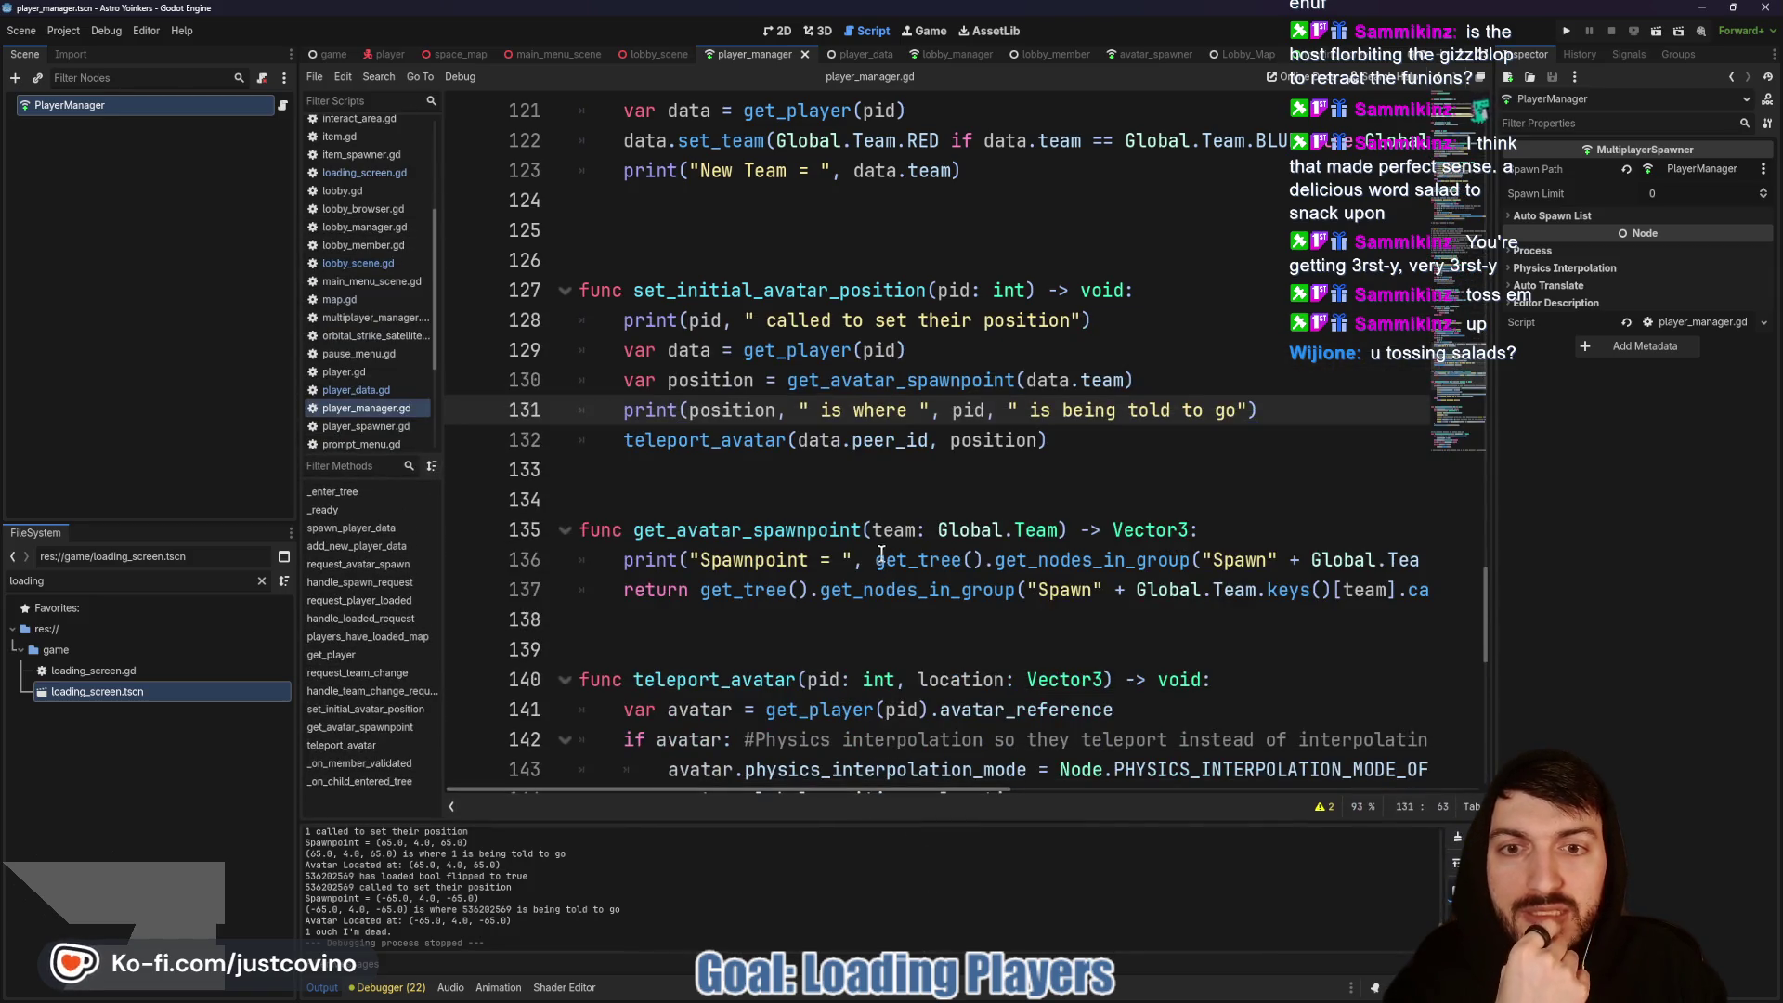
scroll(882, 538, up, 9)
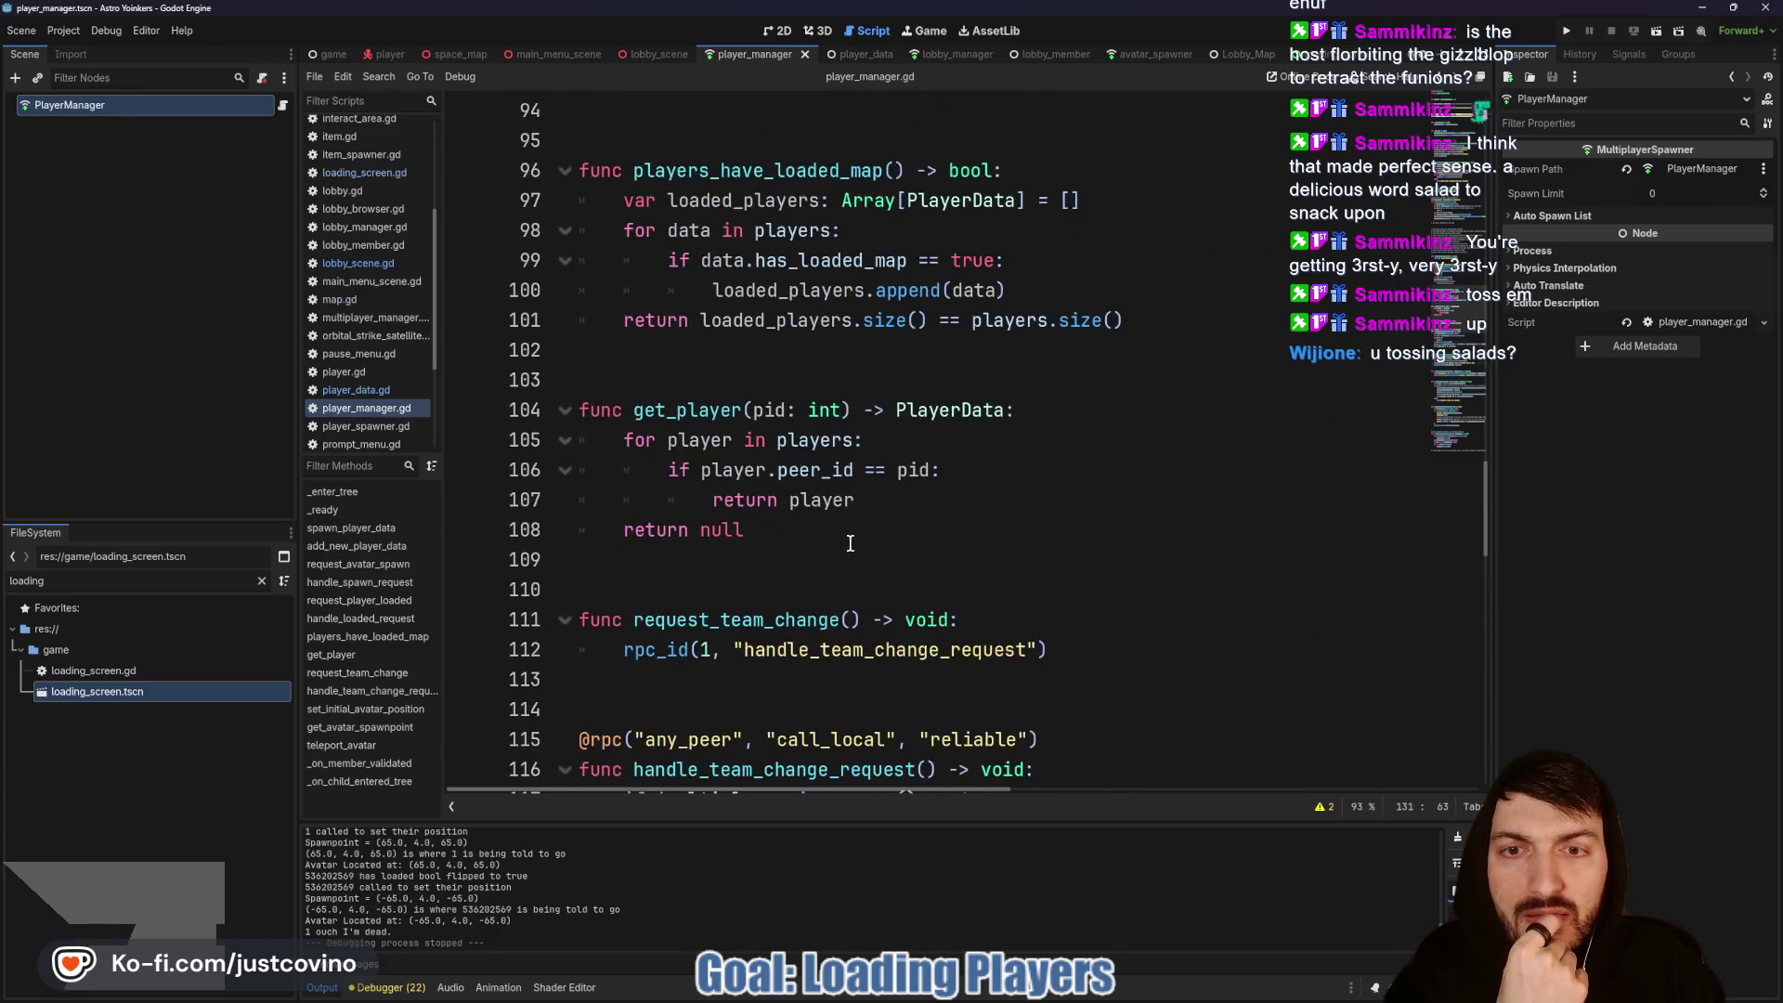
scroll(849, 543, up, 5)
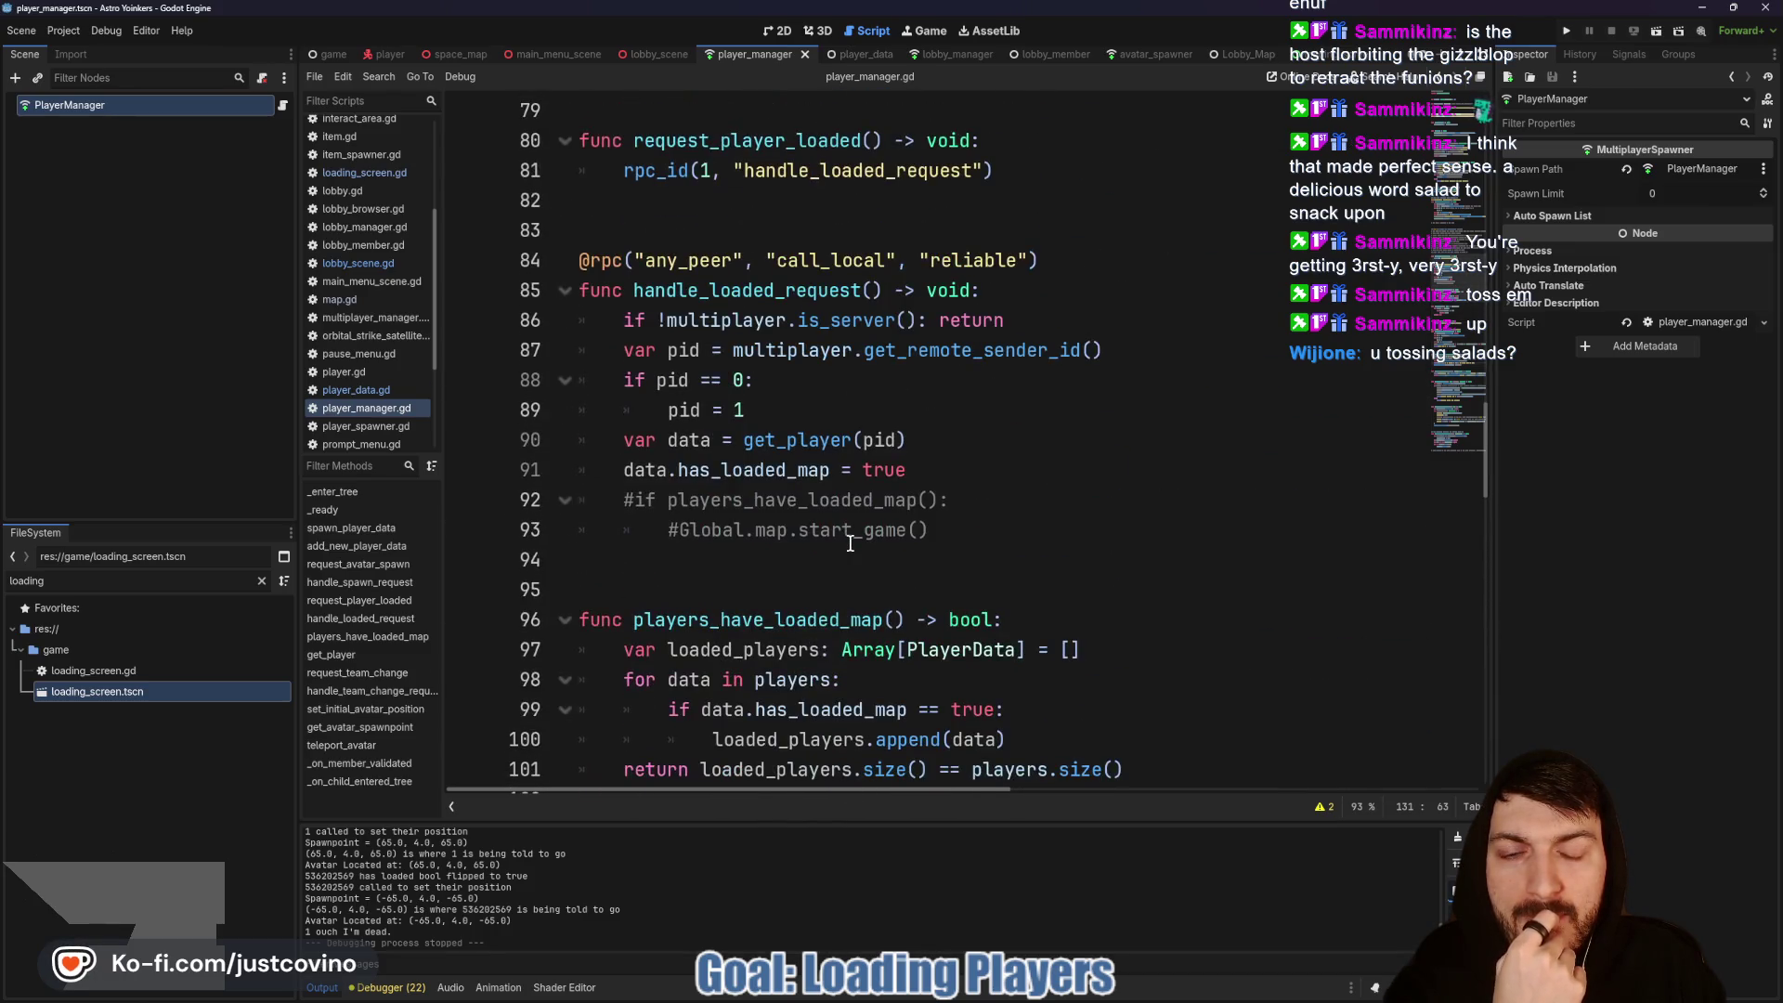
scroll(850, 543, up, 5)
scroll(850, 543, up, 5)
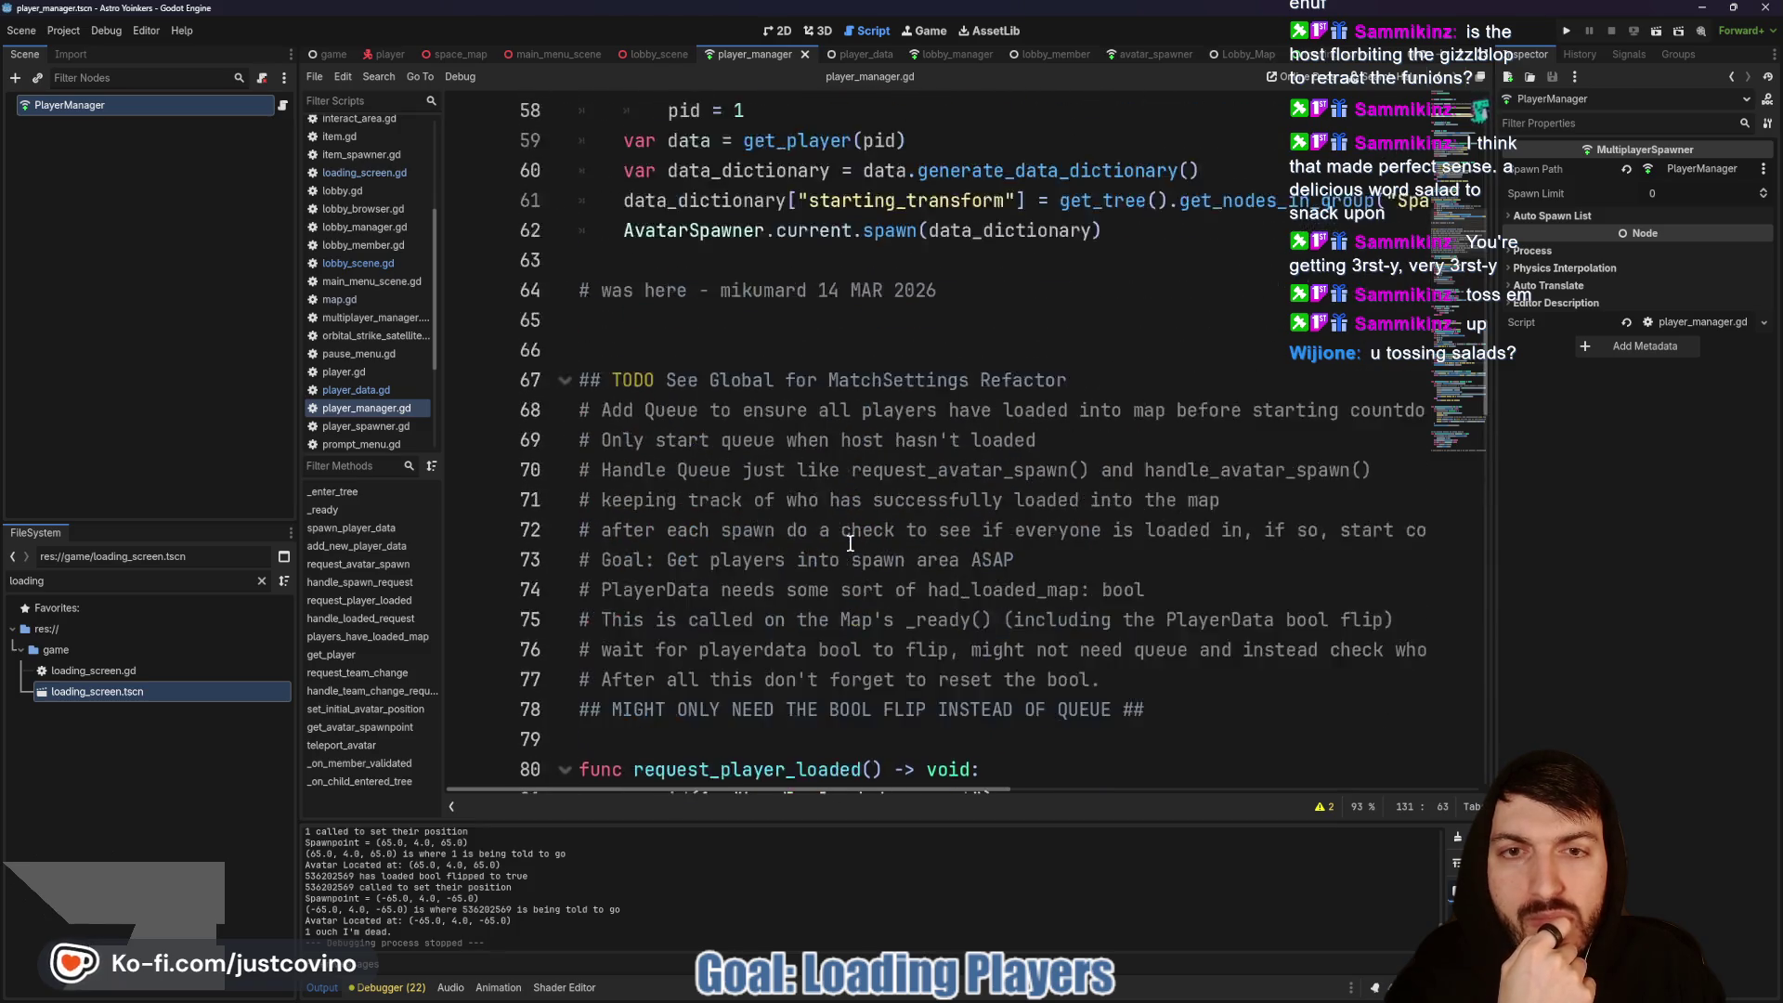
scroll(850, 543, up, 4)
scroll(850, 543, up, 1)
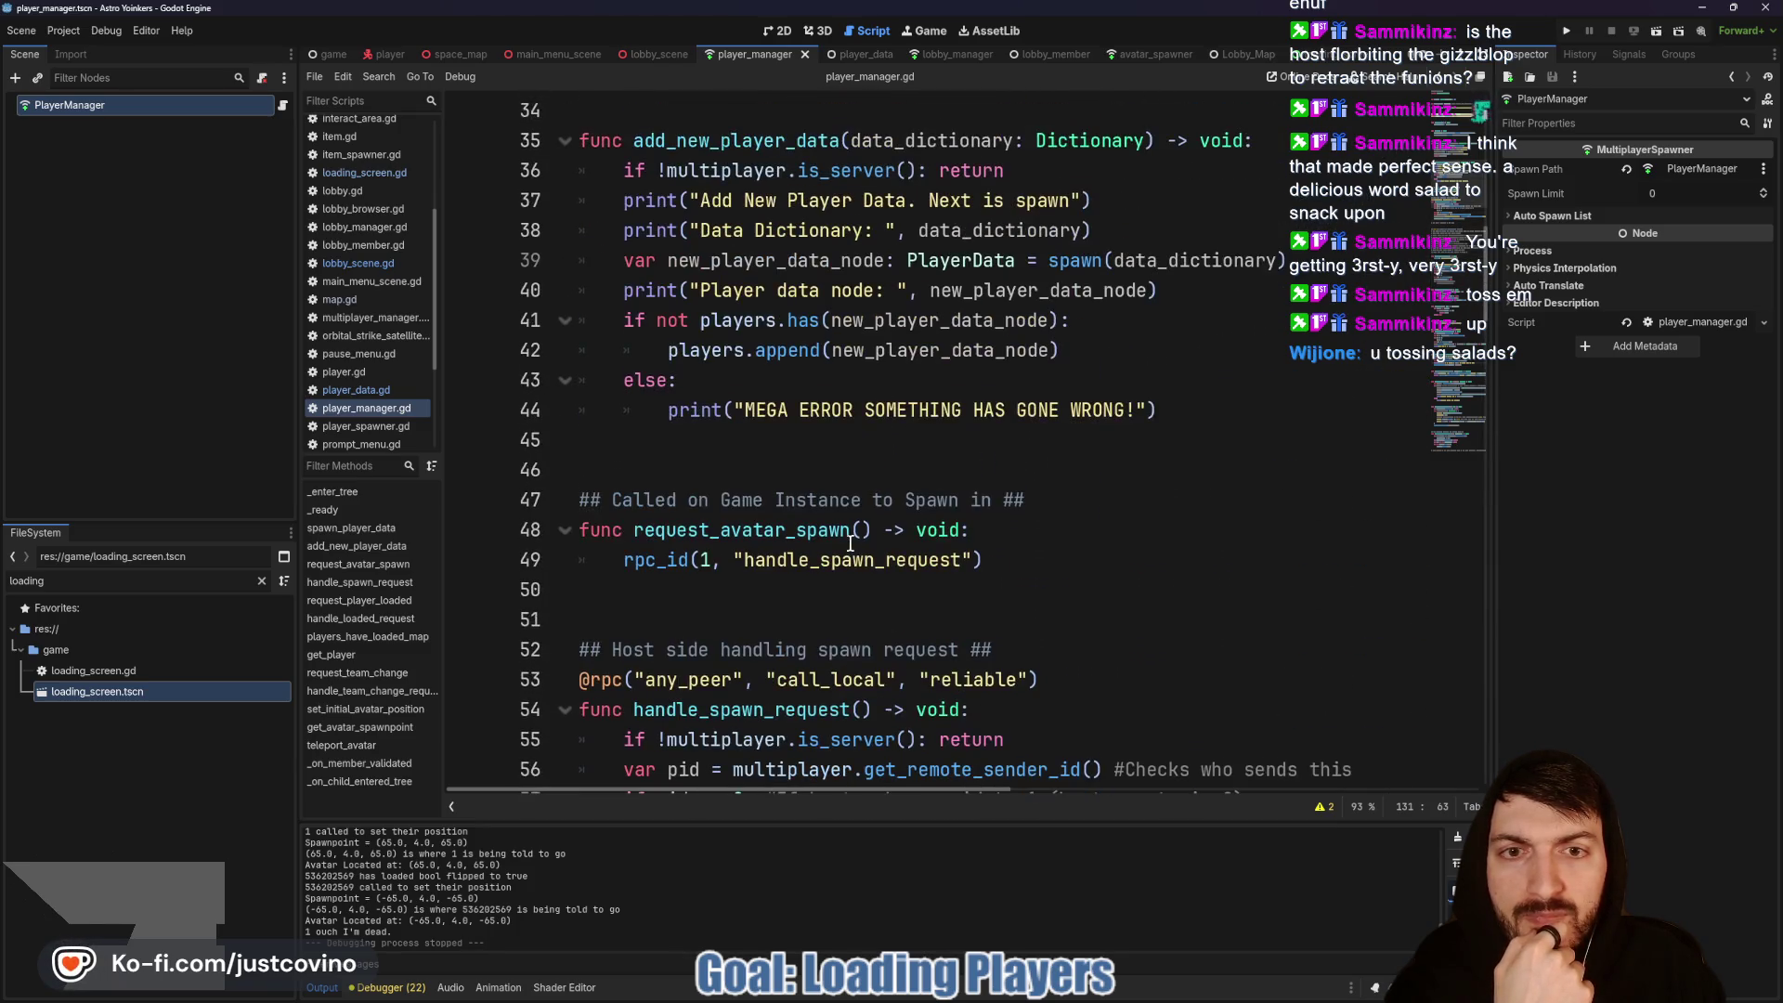
scroll(849, 544, up, 3)
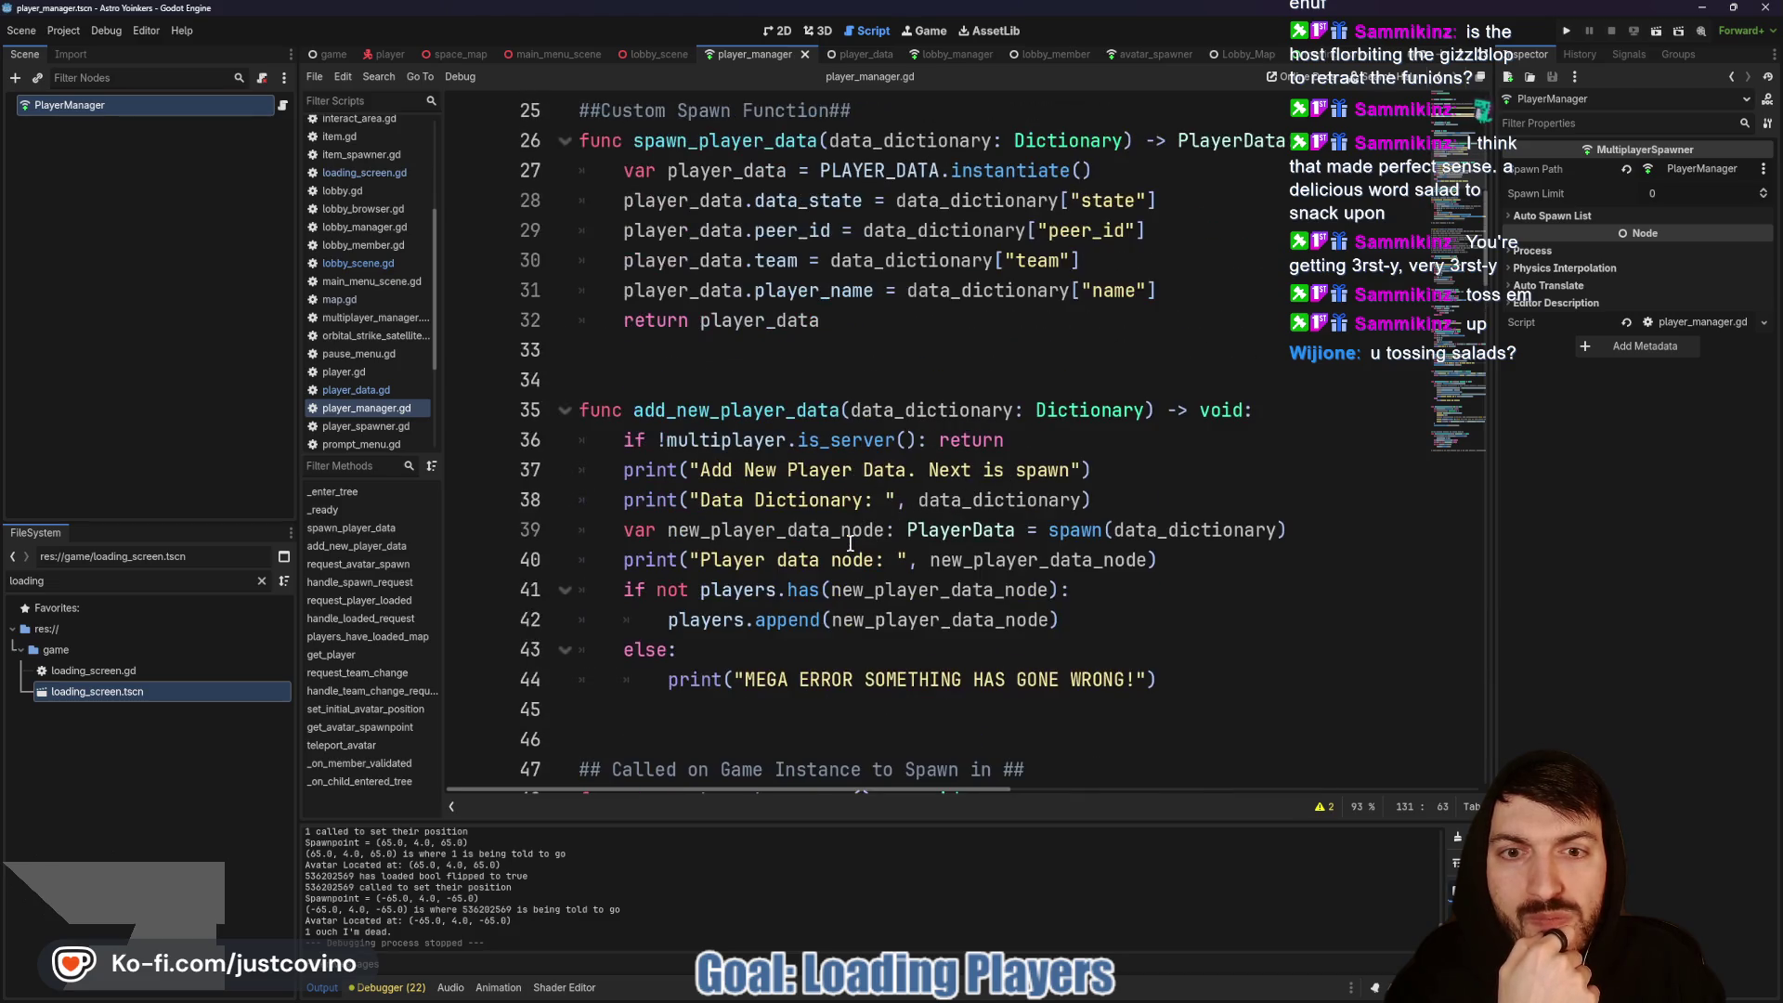
scroll(850, 543, up, 8)
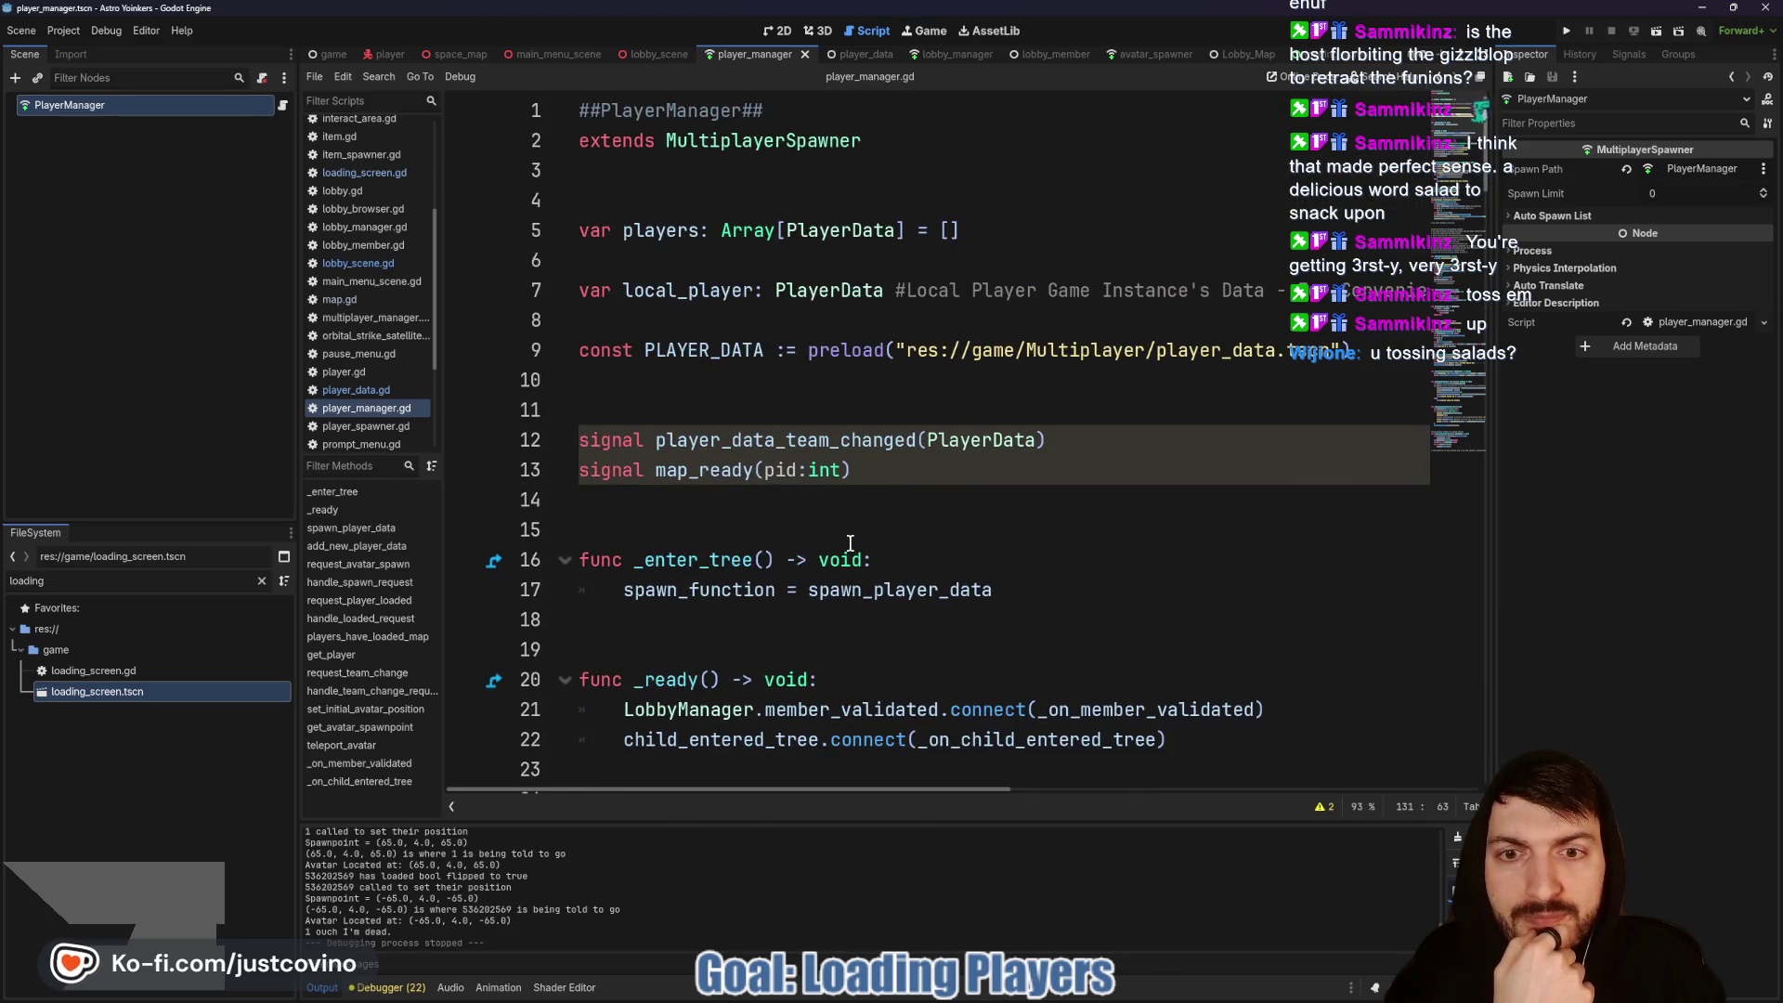
scroll(849, 543, down, 3)
scroll(850, 543, down, 20)
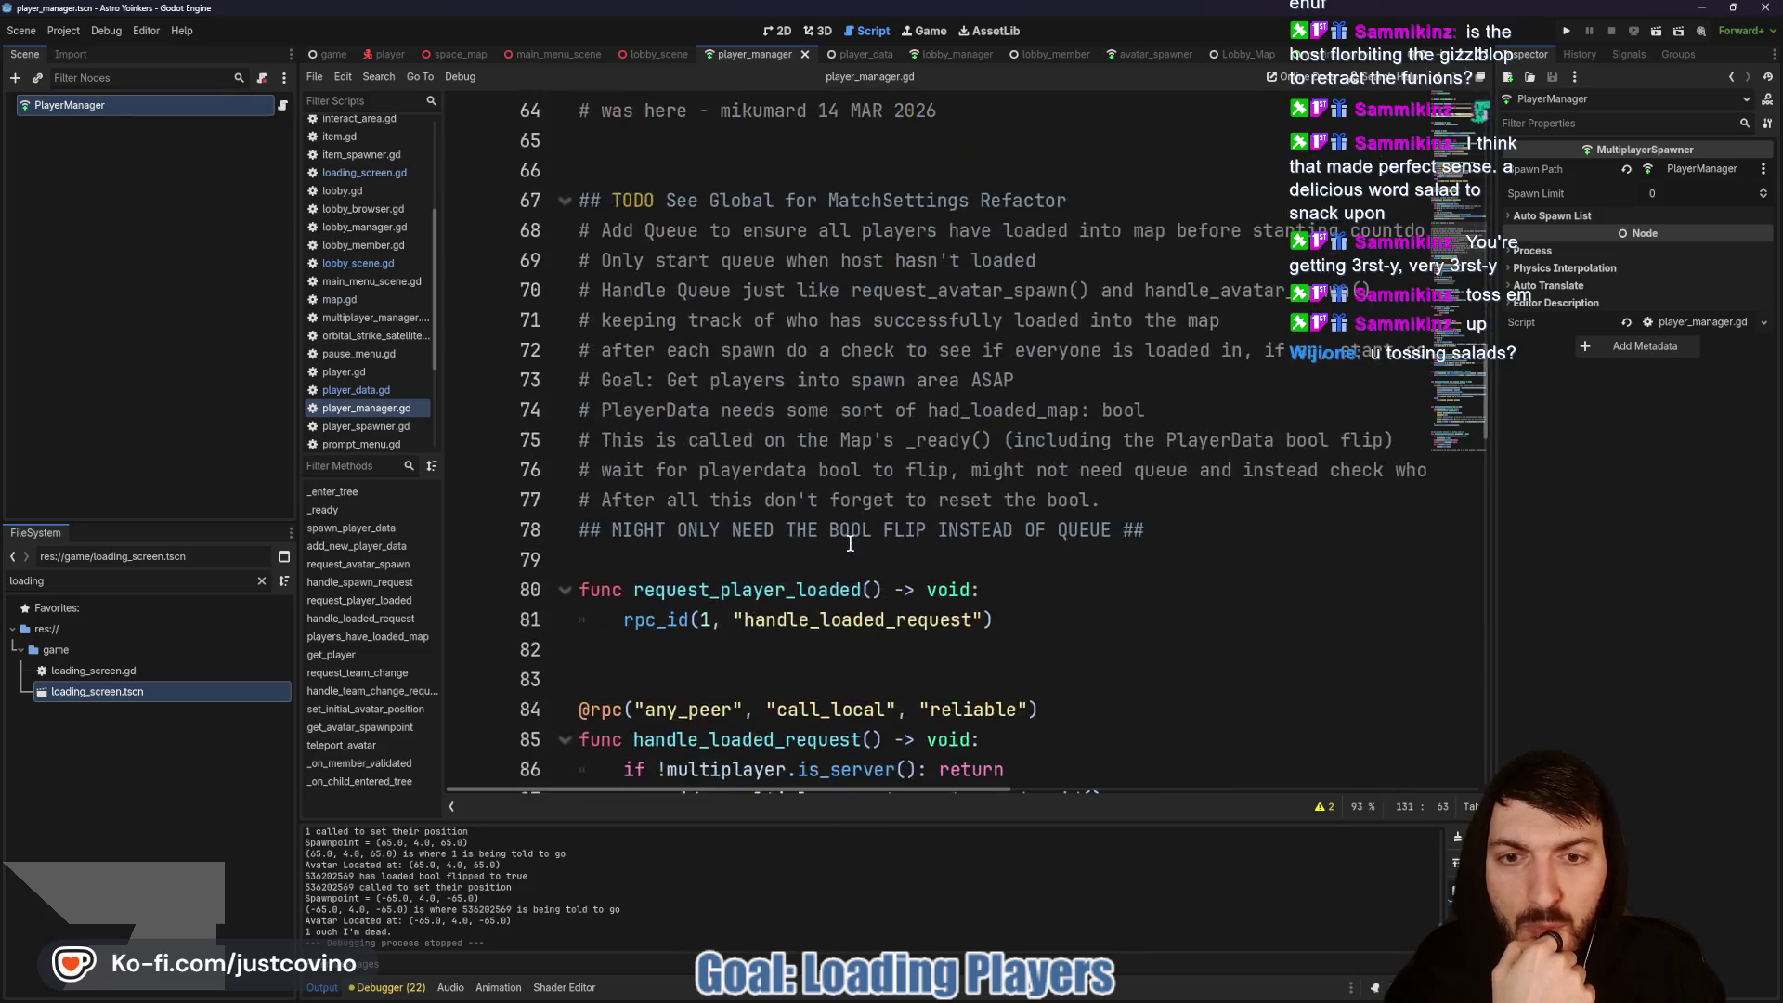
scroll(850, 544, down, 10)
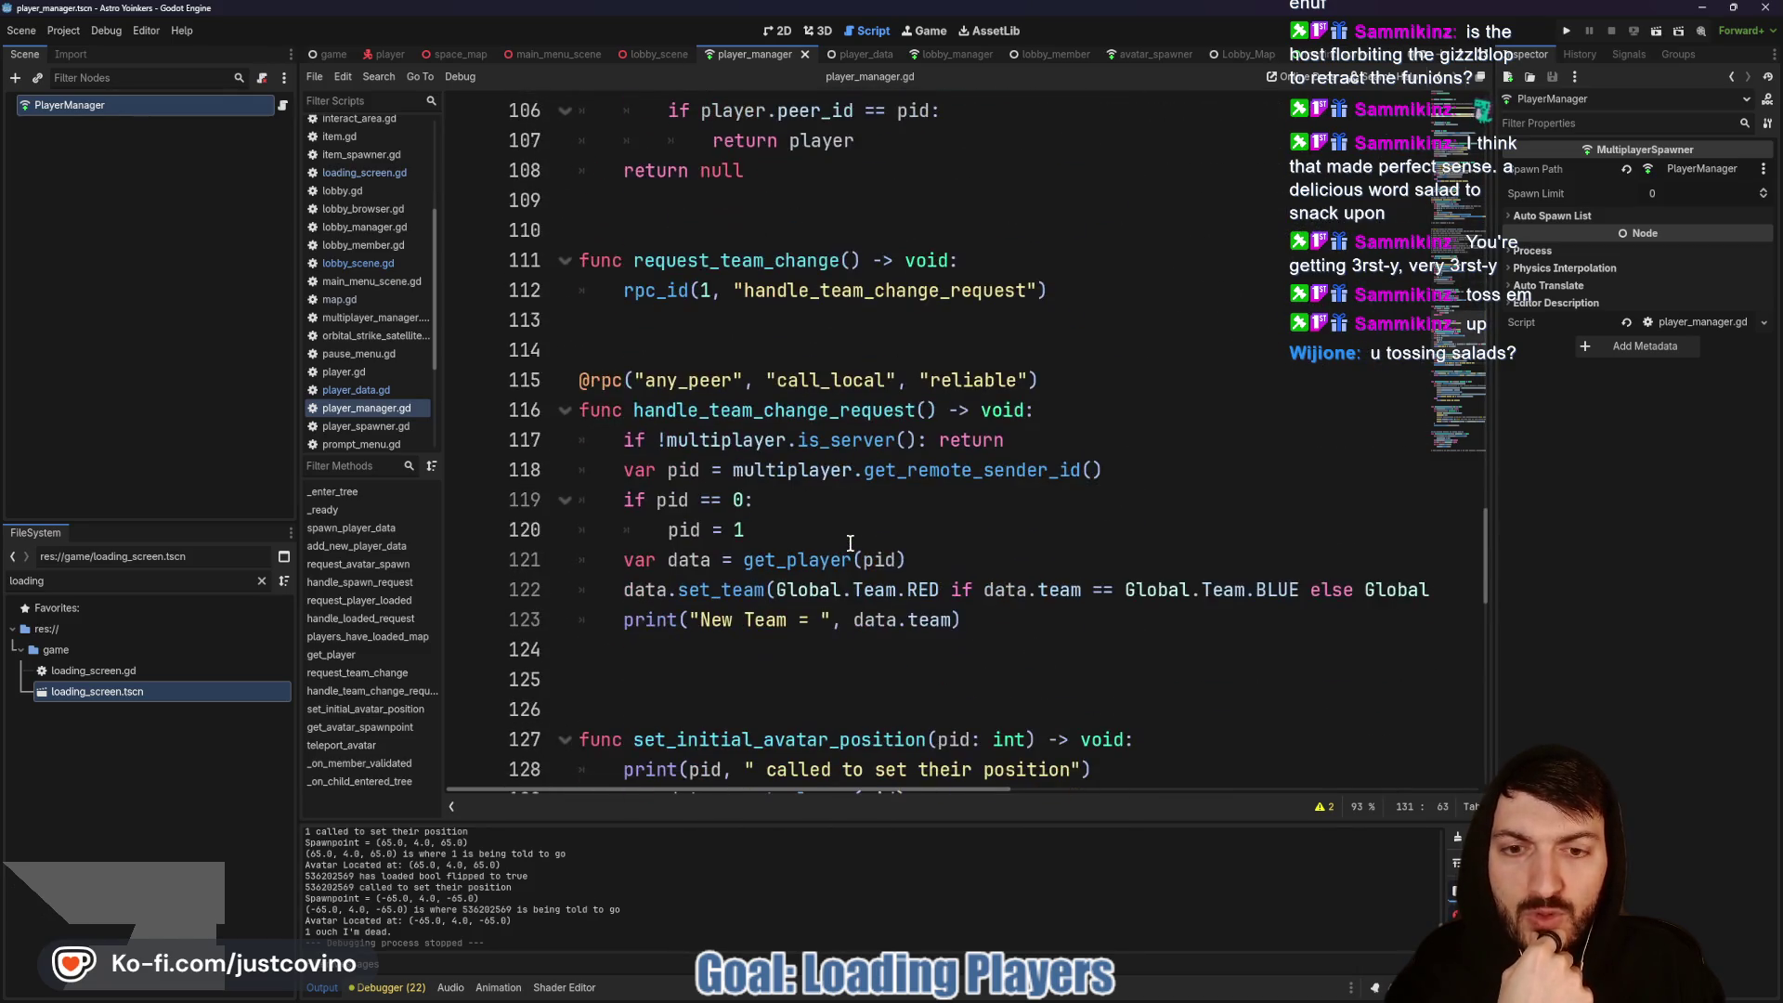
scroll(849, 543, down, 5)
scroll(850, 543, down, 4)
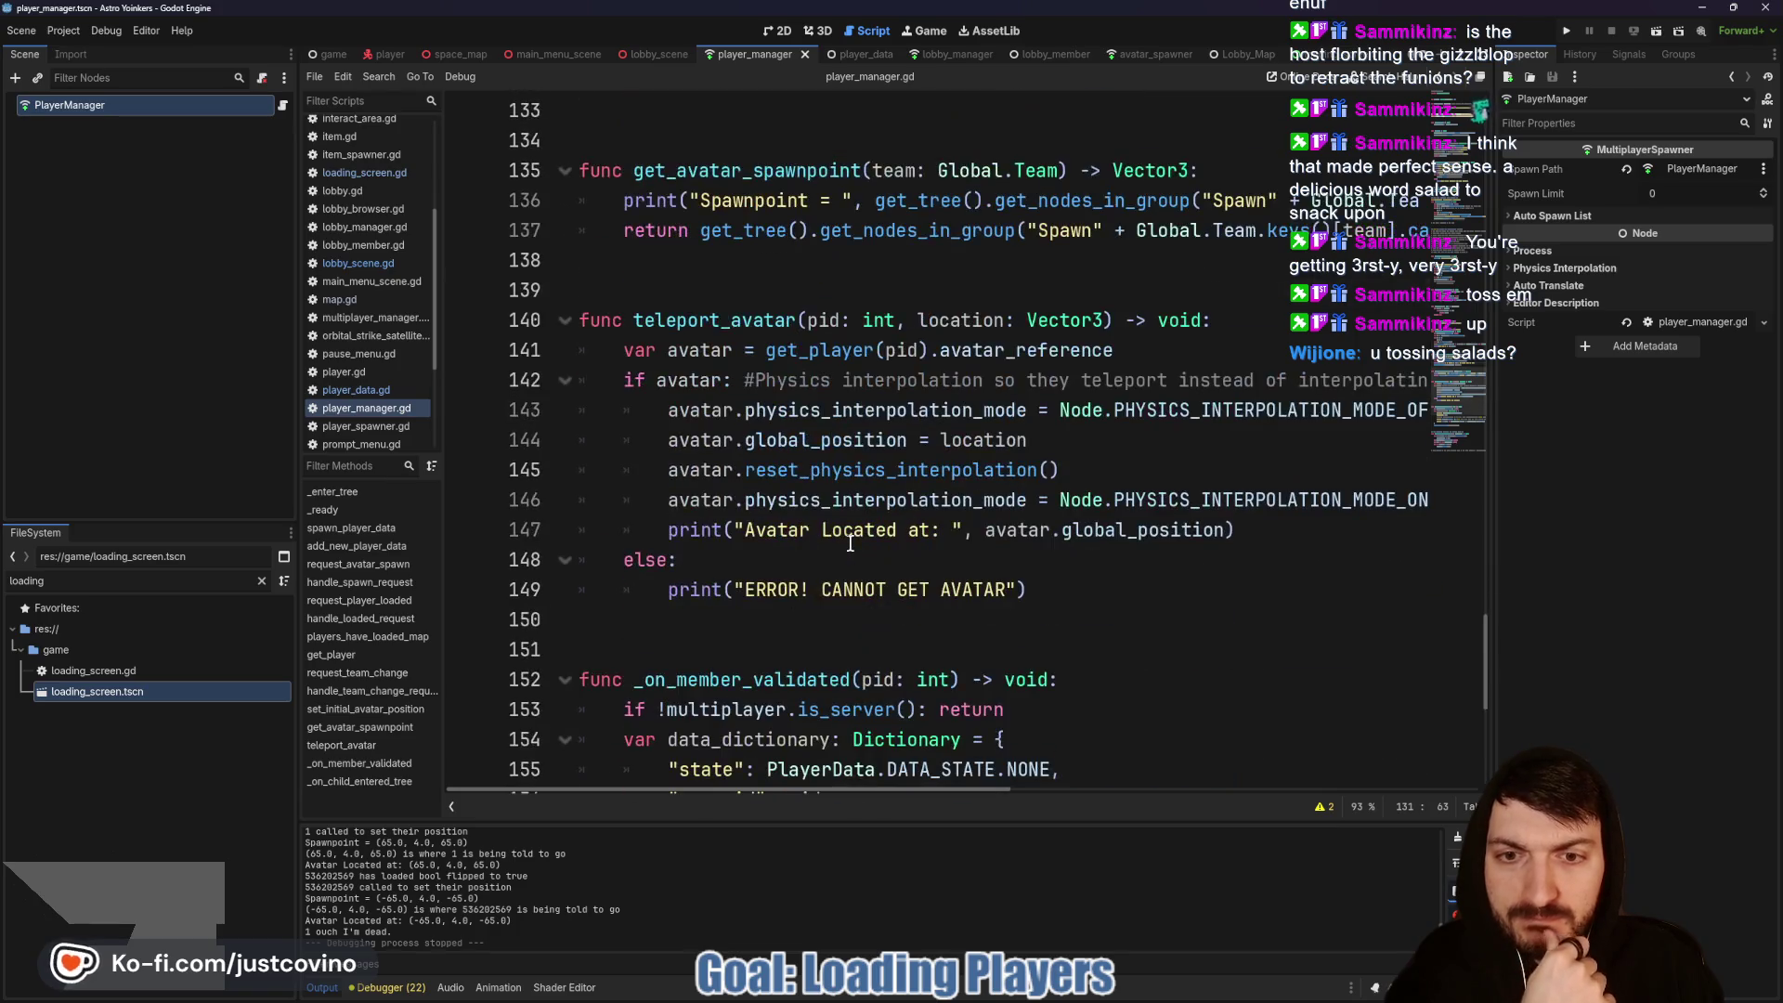
drag(1091, 583, 595, 588)
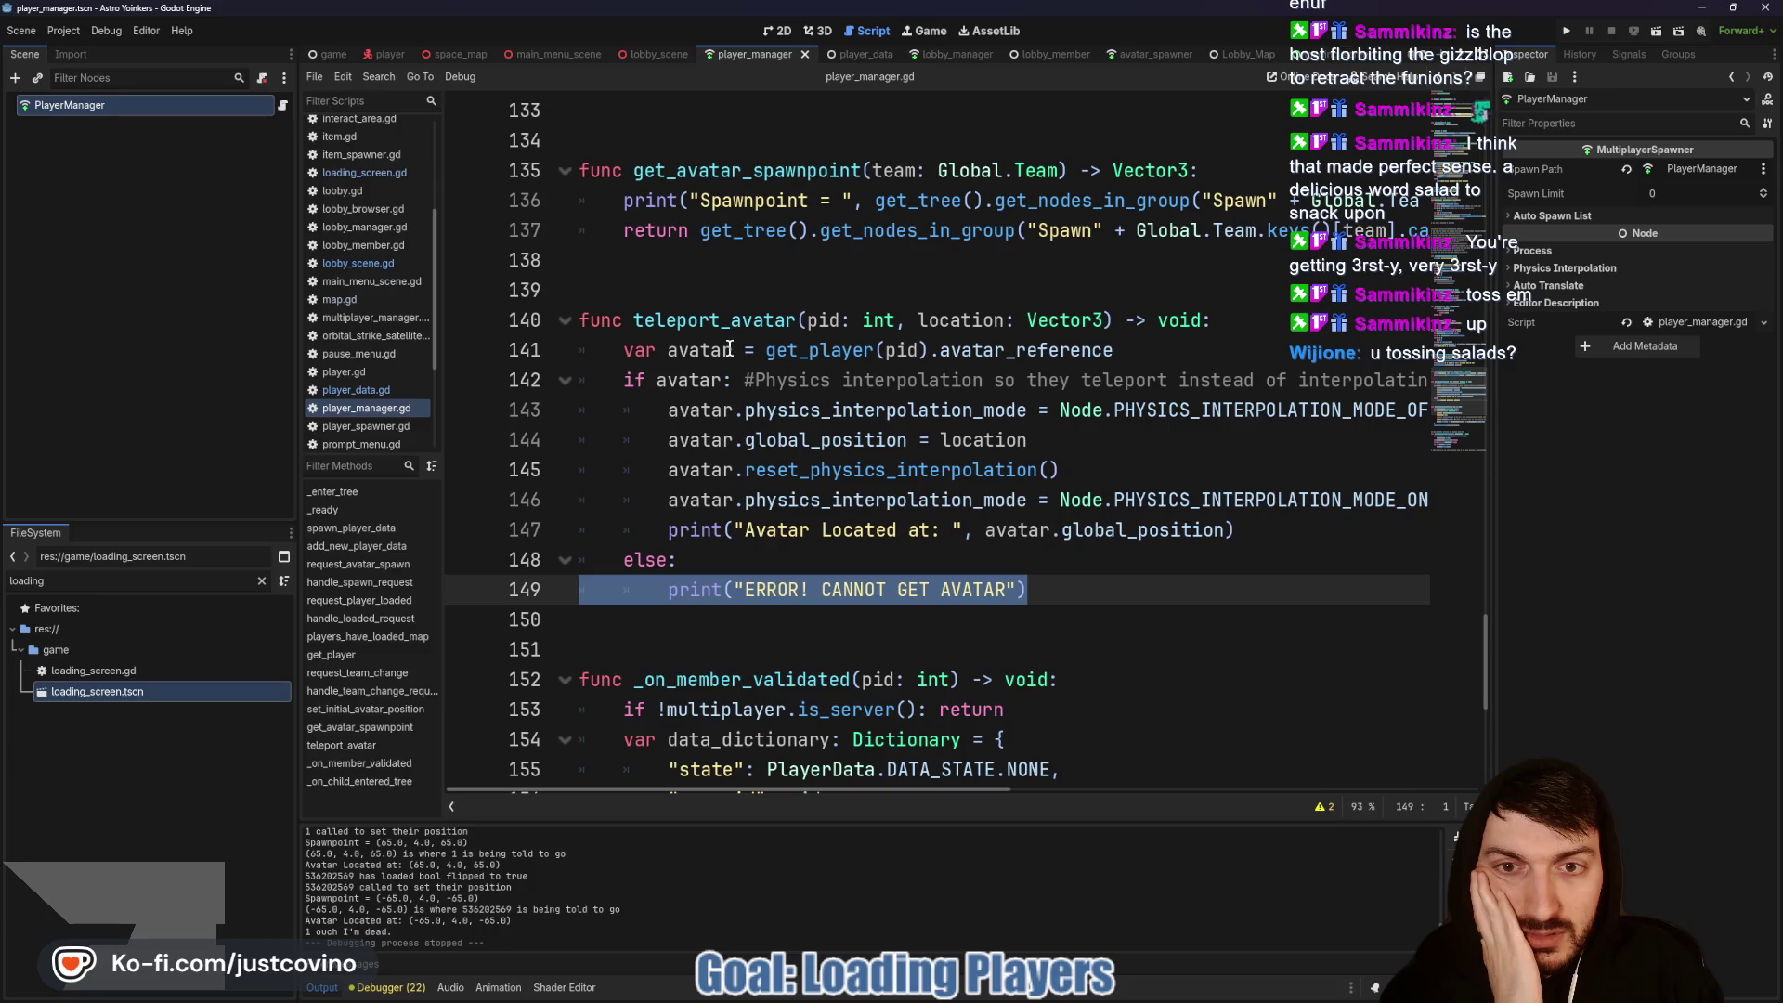
Step: In teleport_avatar, rename the variable to data and add var avatar = data.avatar_reference
drag(729, 348, 664, 348)
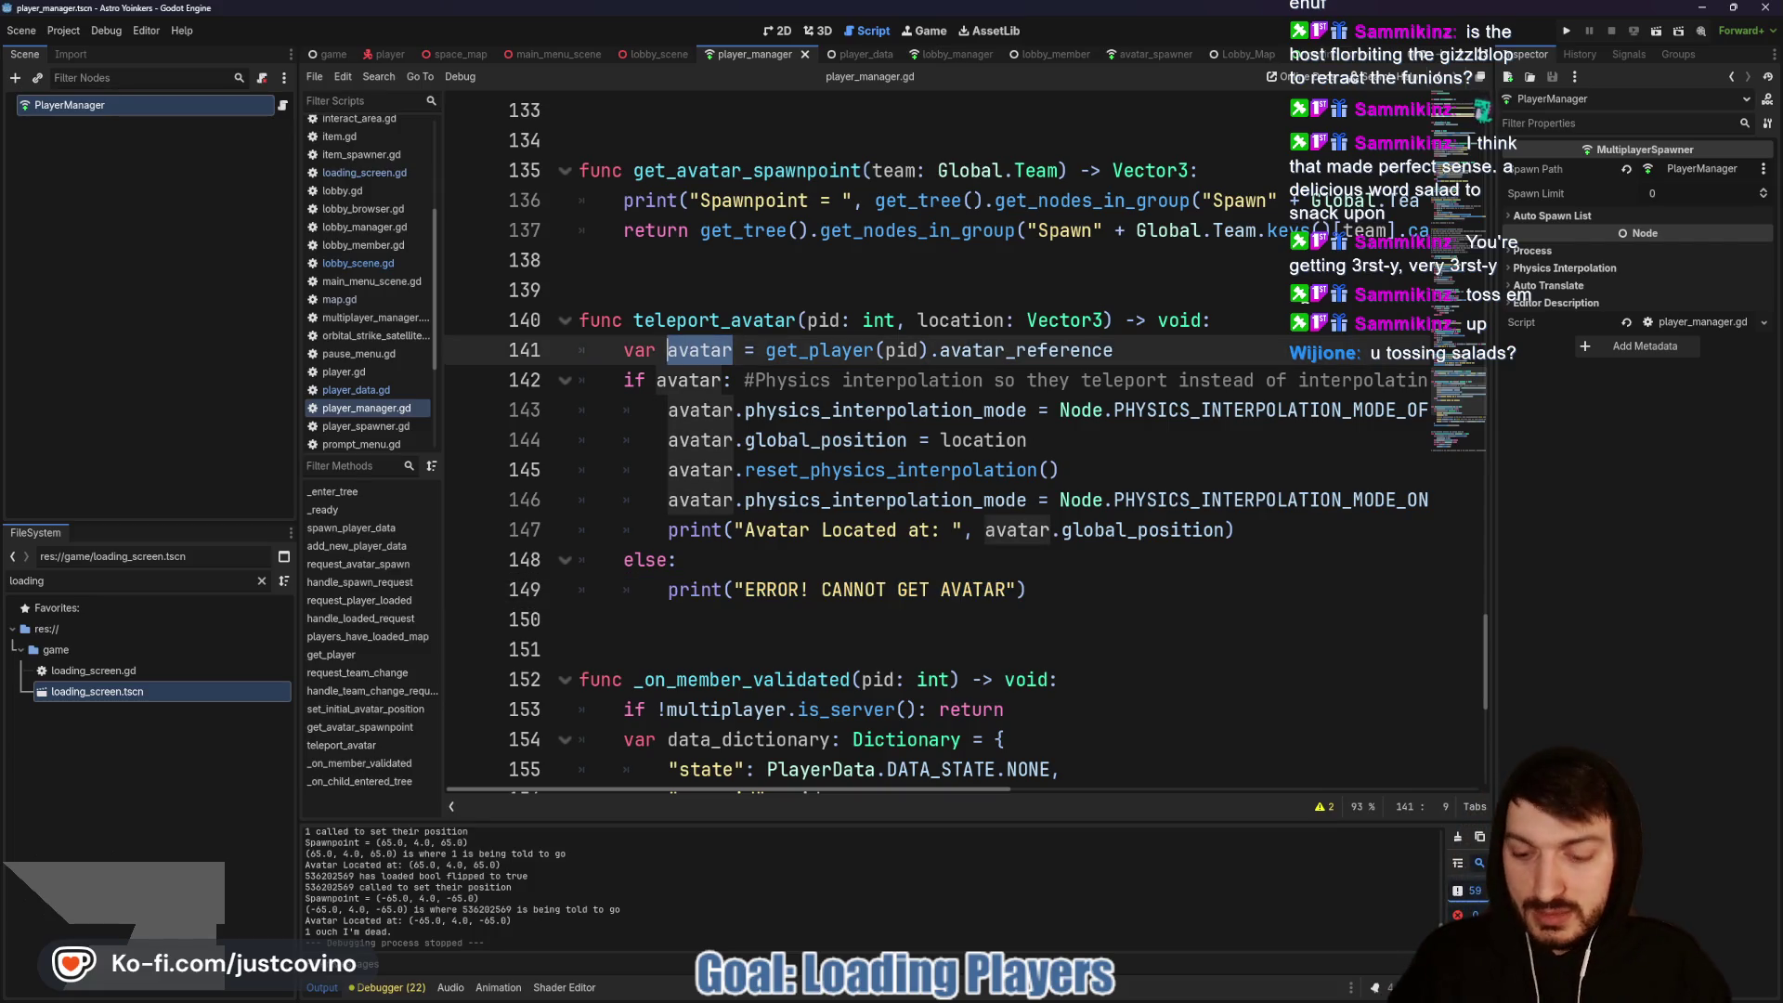
text(data)
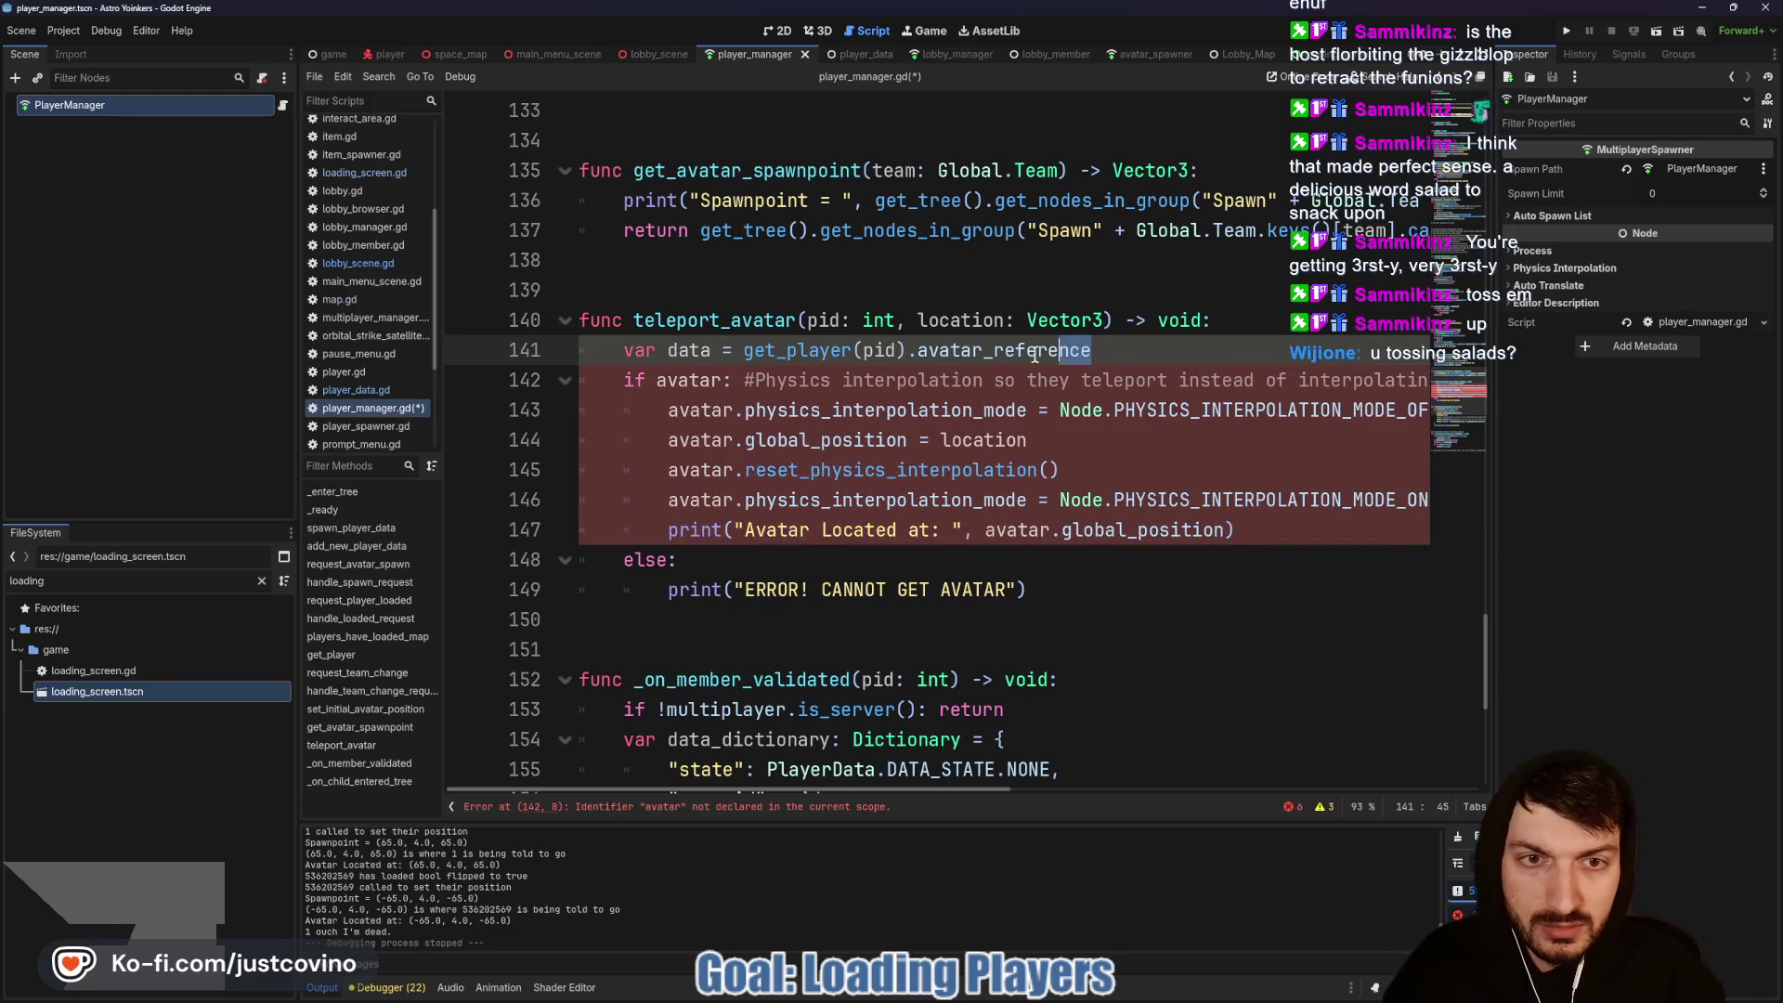
drag(1033, 356, 910, 350)
key(BackSpace)
key(Return)
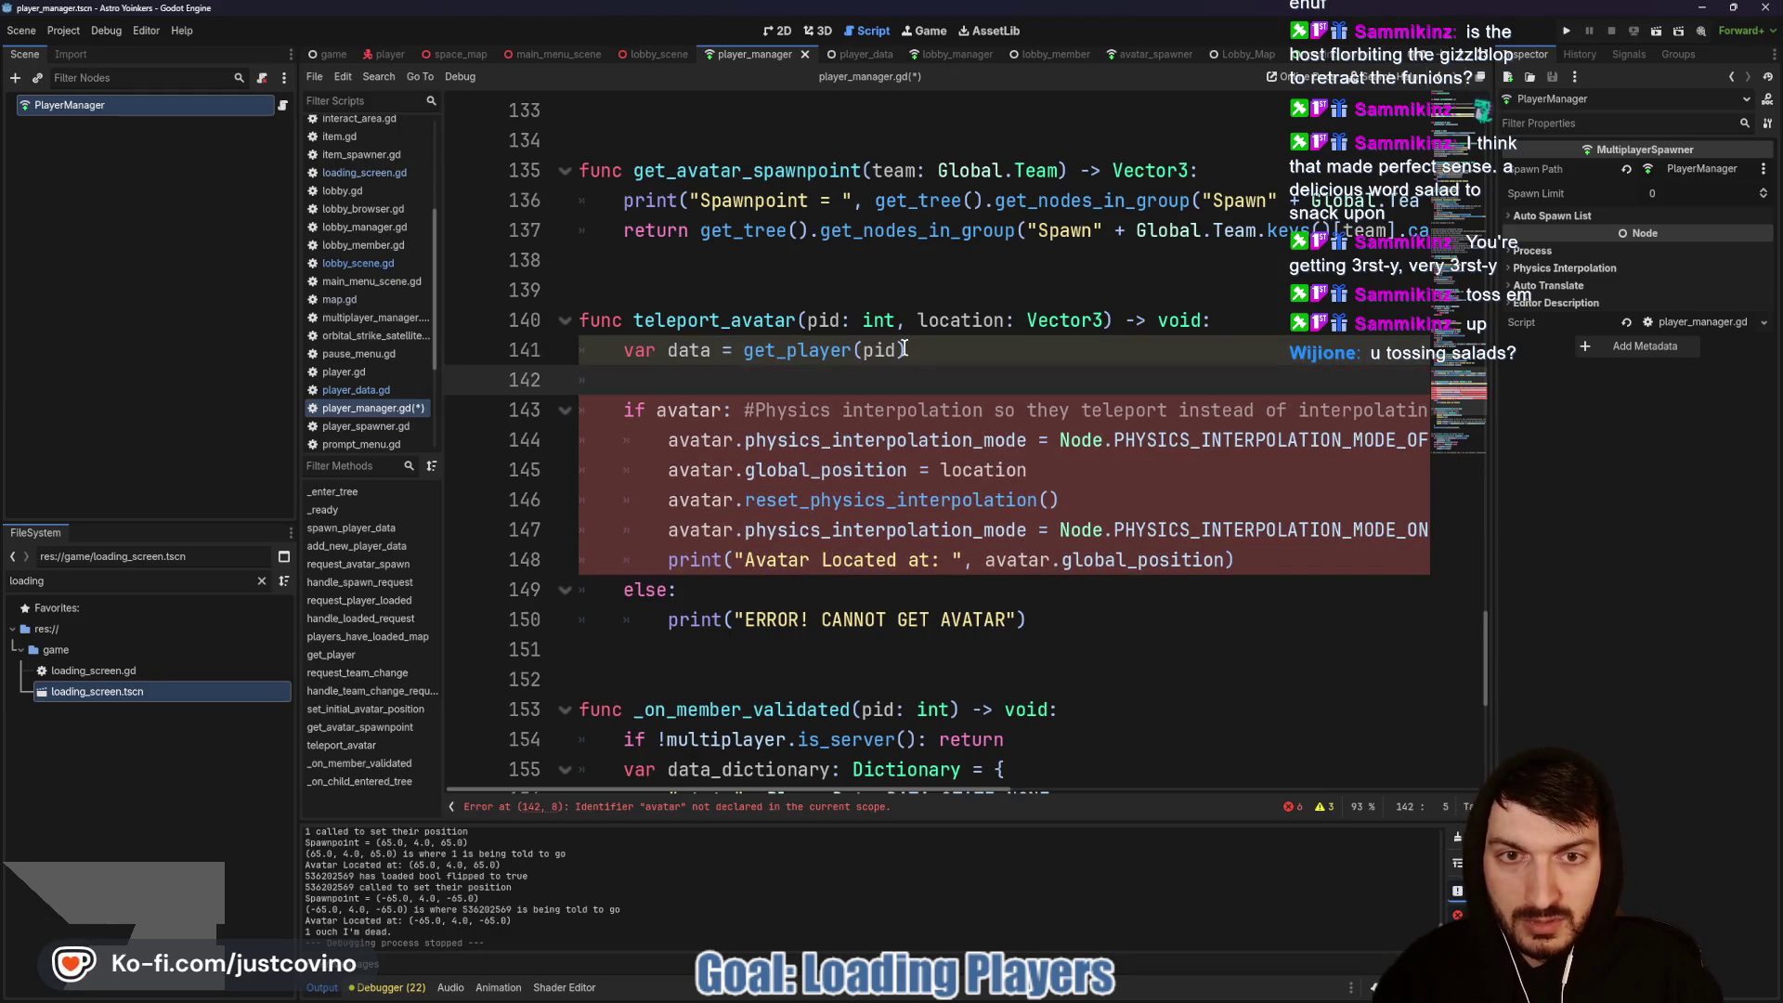
text(var avatar)
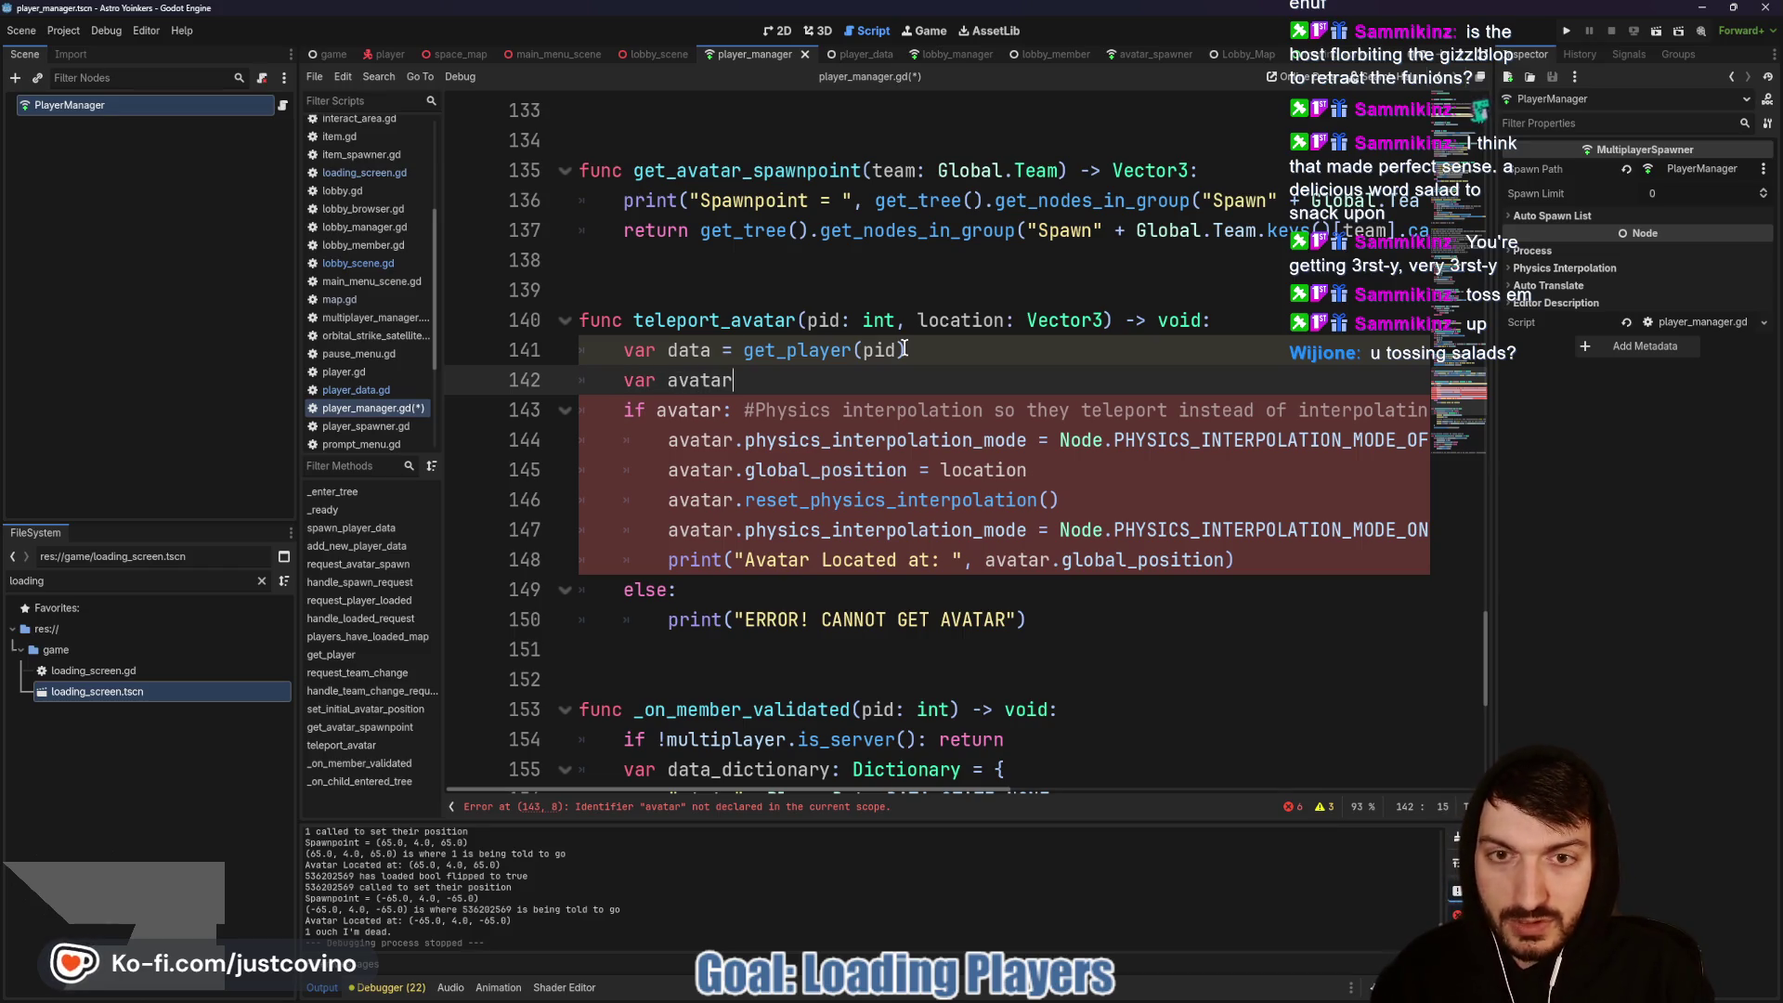
text( = data.)
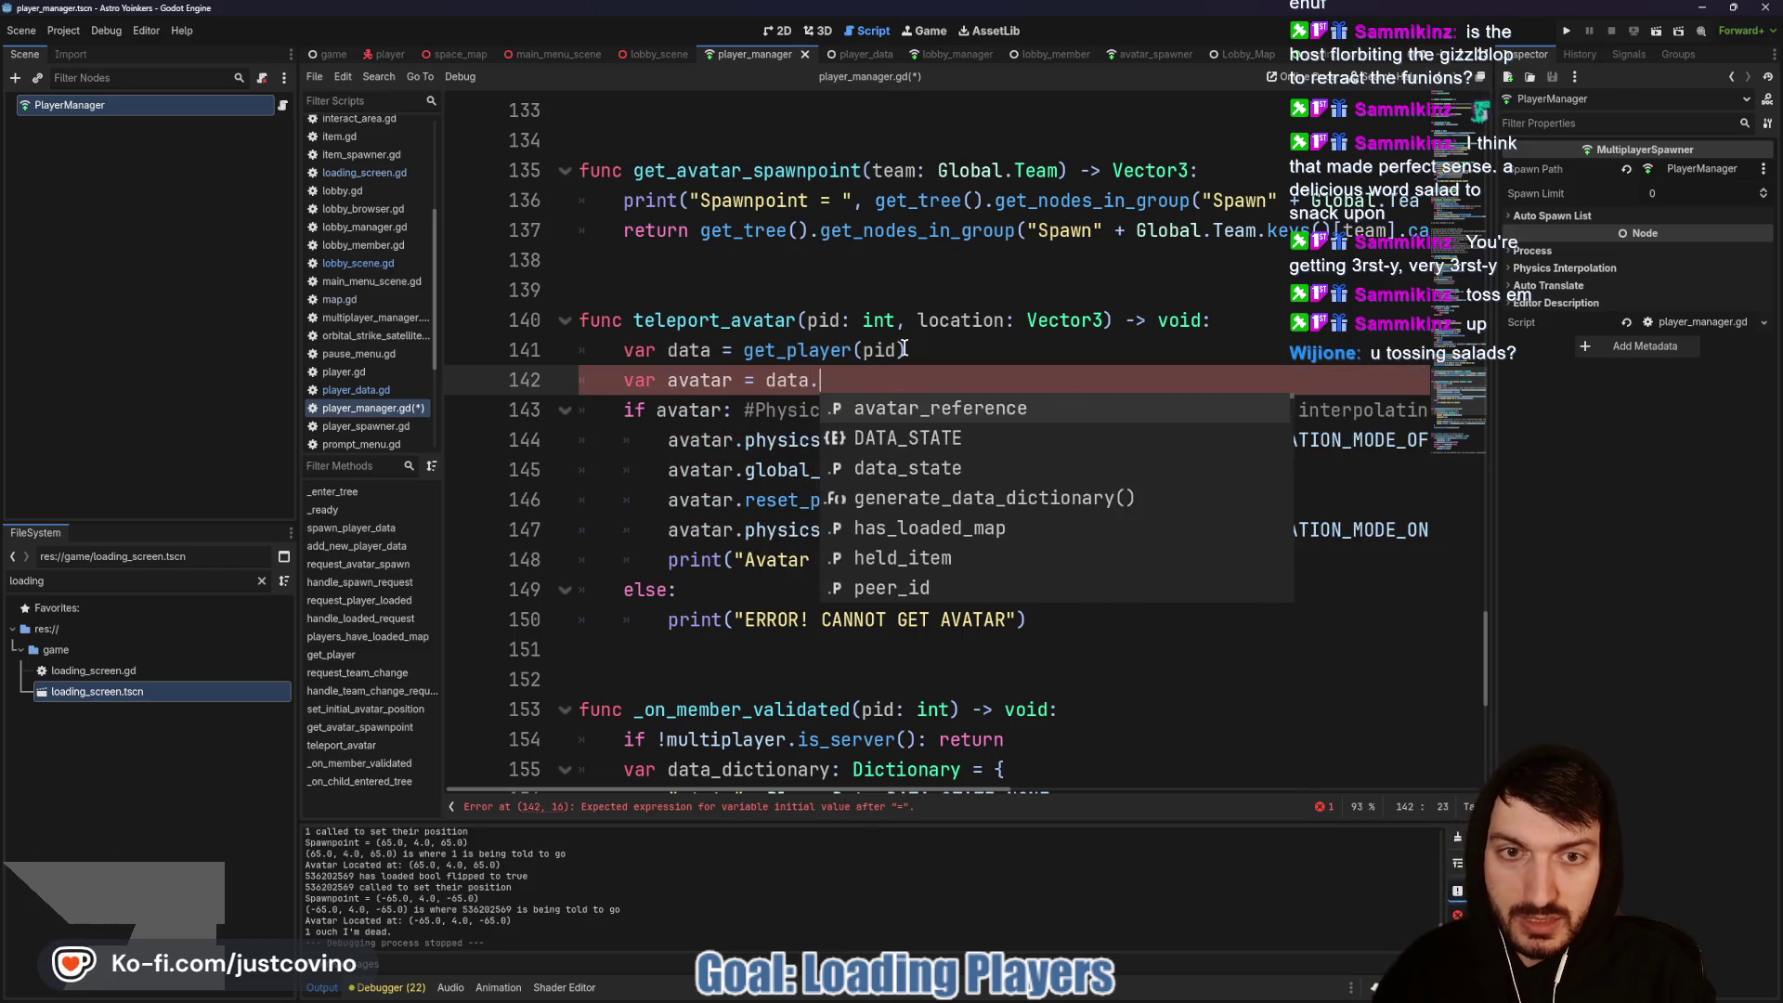
key(Return)
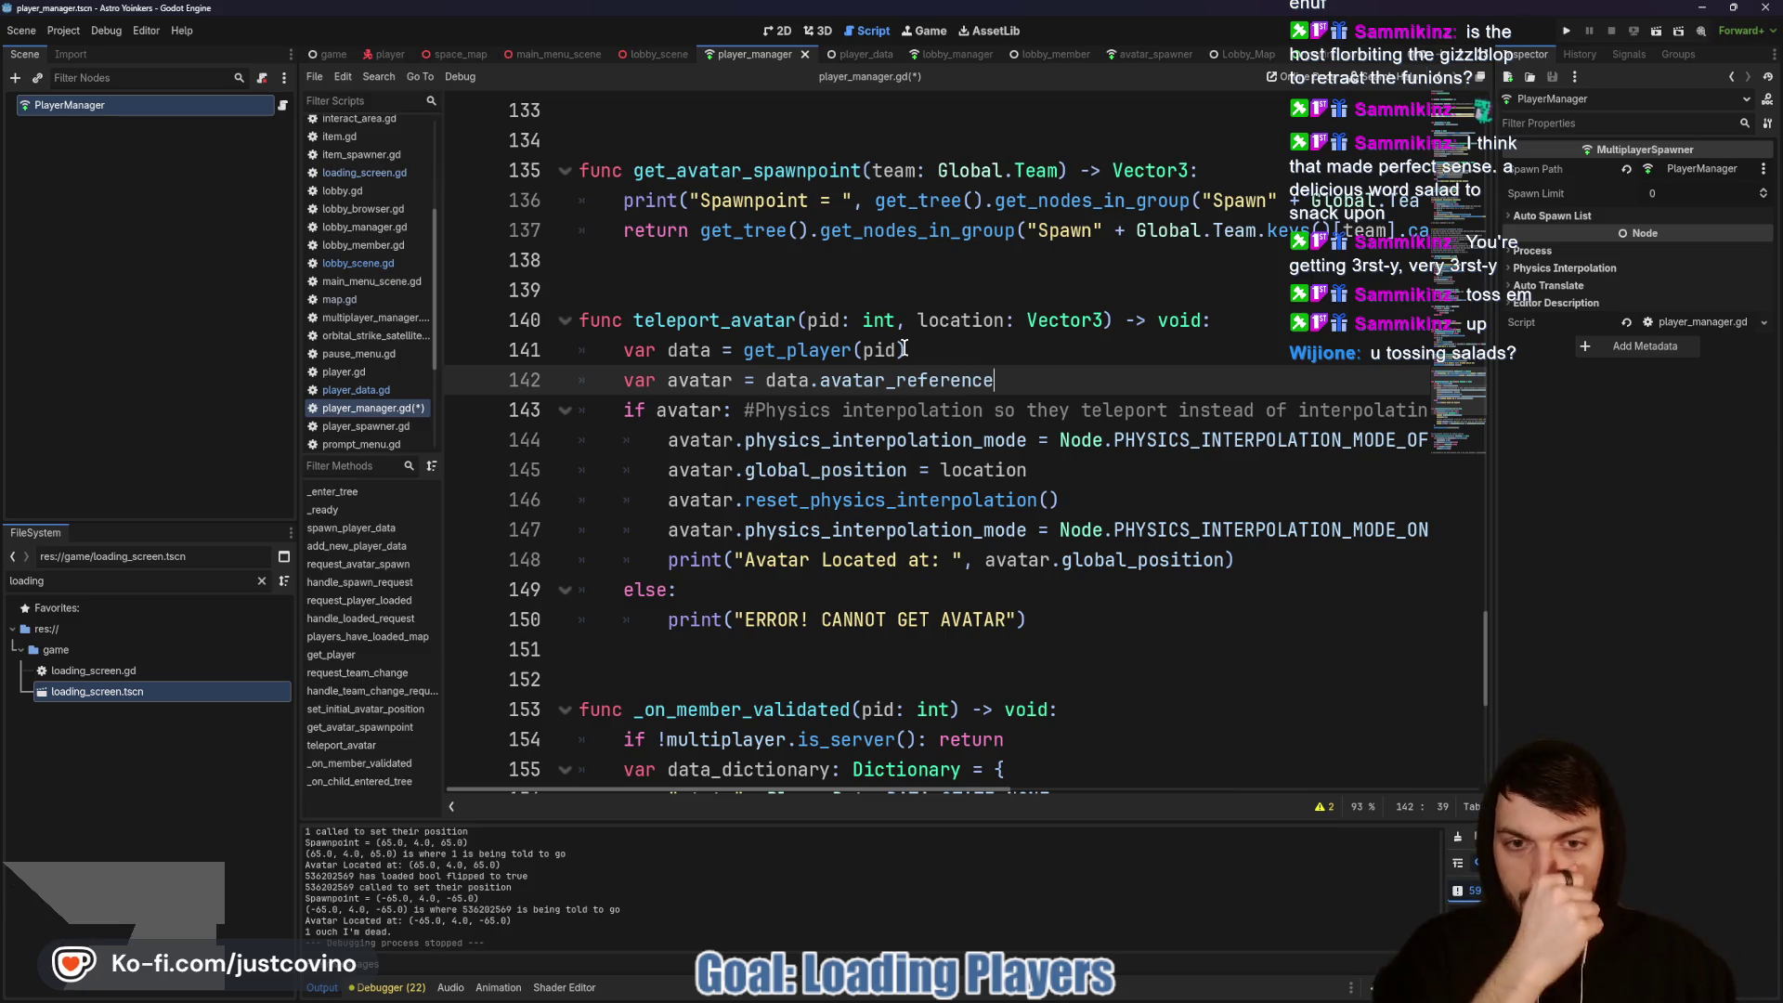
Step: Delete the Avatar Located print, then select the set_map_size call on line 46 of loading_screen.gd
mouse_move(866, 349)
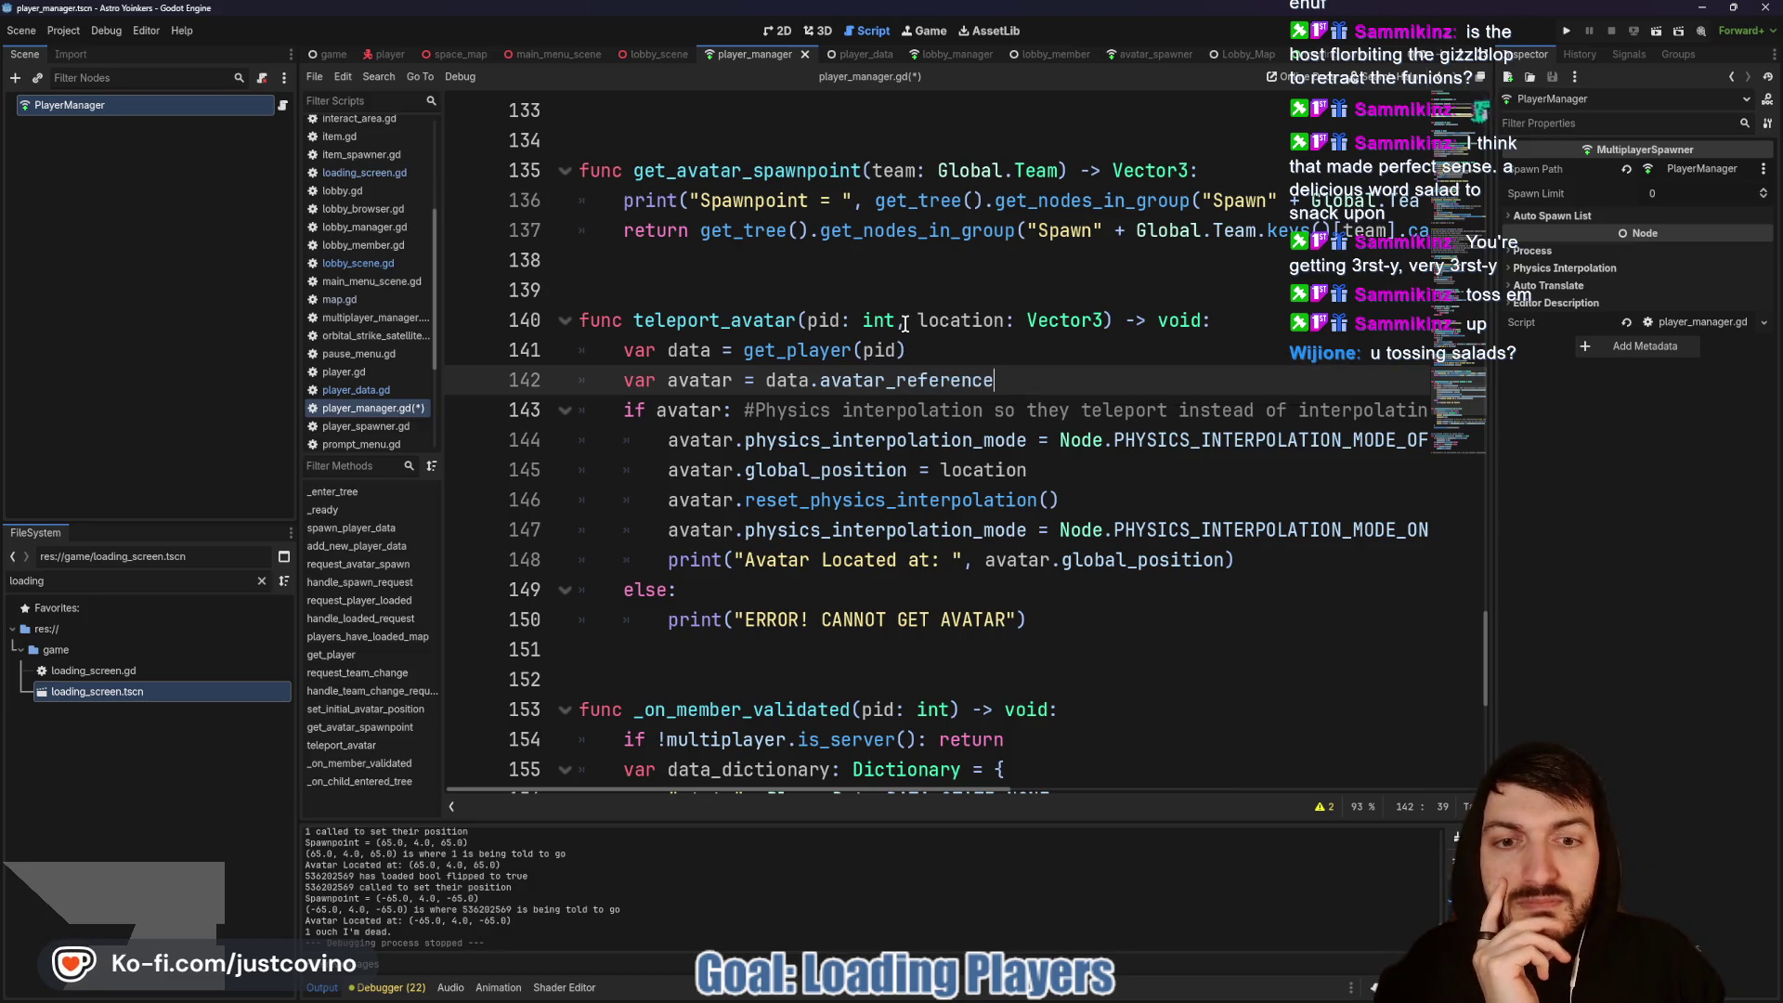
drag(1245, 558, 554, 567)
key(BackSpace)
key(BackSpace)
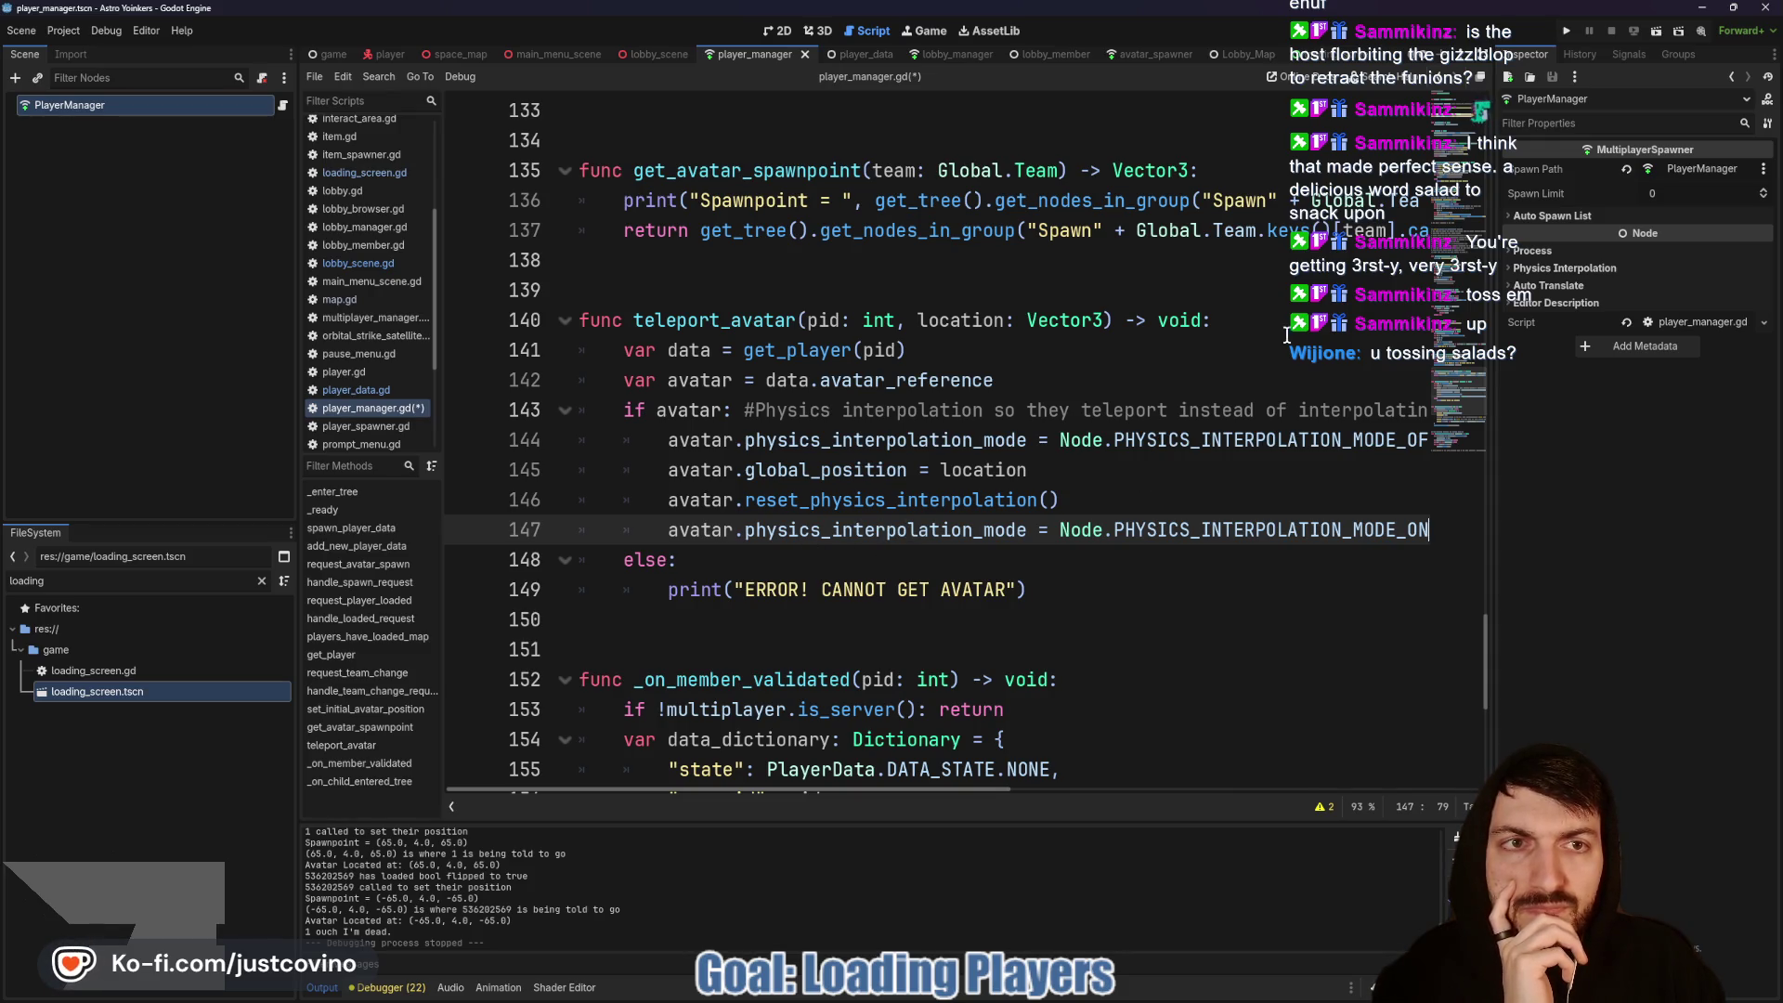
key(alt+Left)
drag(957, 531, 668, 531)
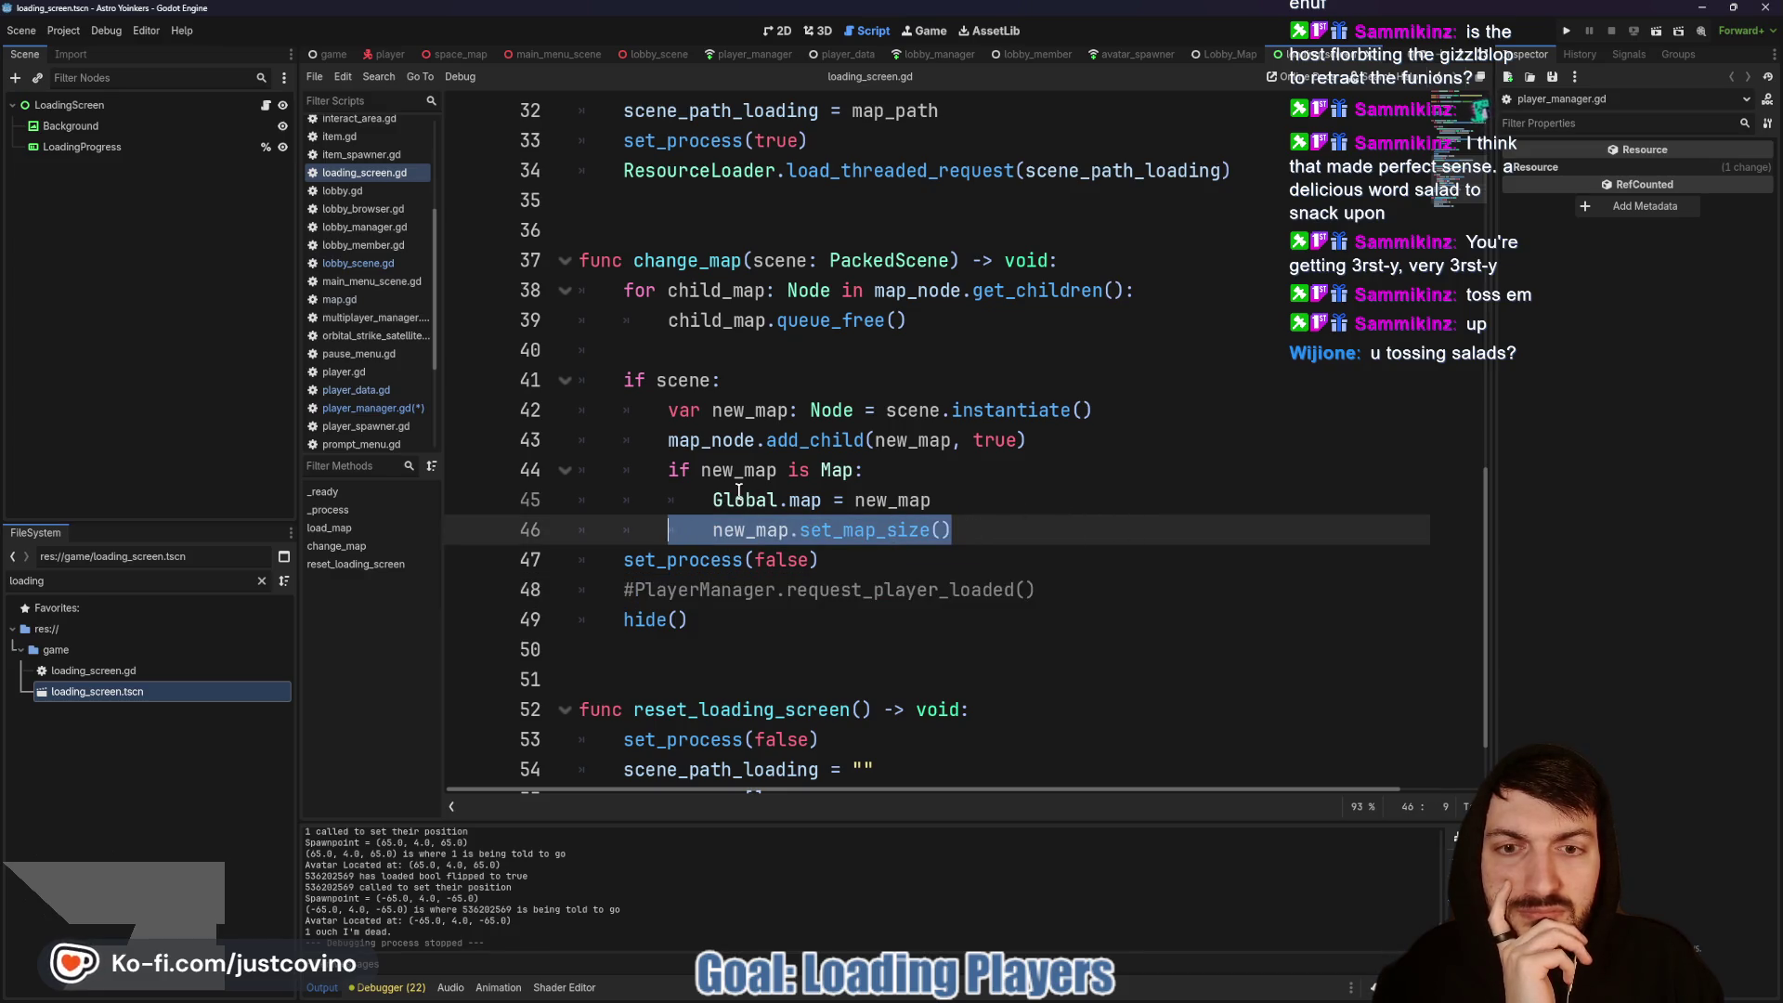
Step: Inspect the set_map_size call on line 46, then switch to the space map's map.gd
mouse_move(746, 501)
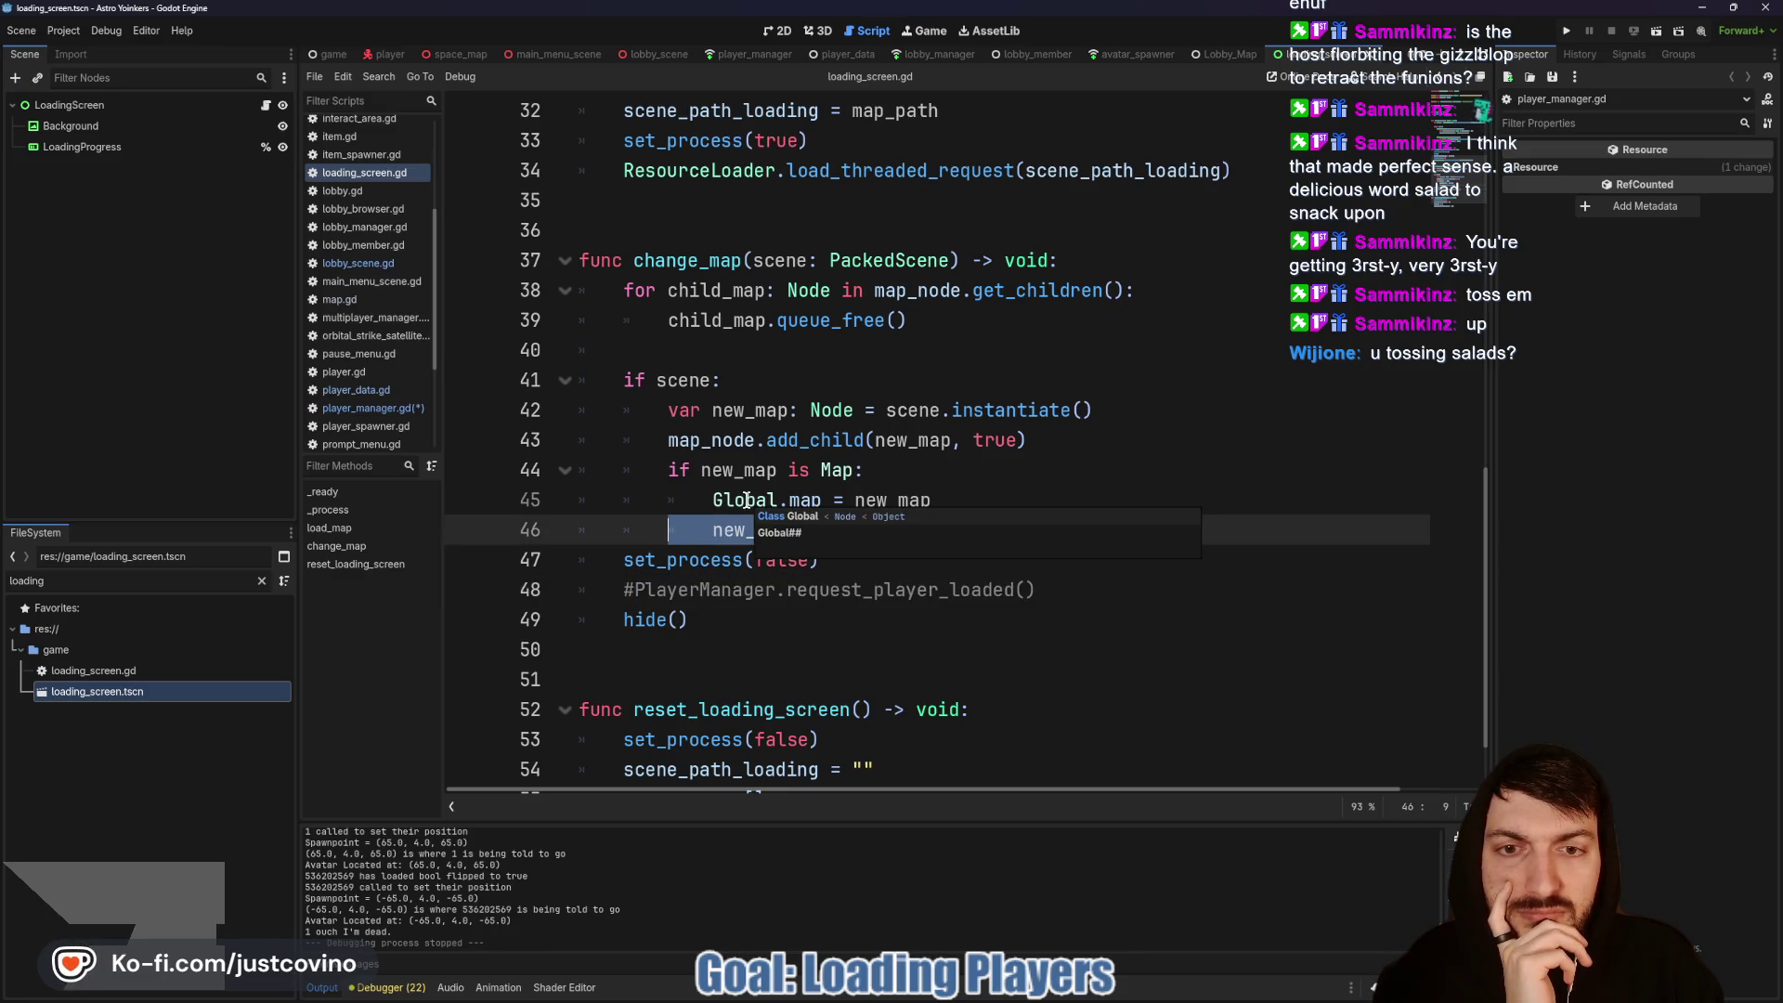
click(769, 471)
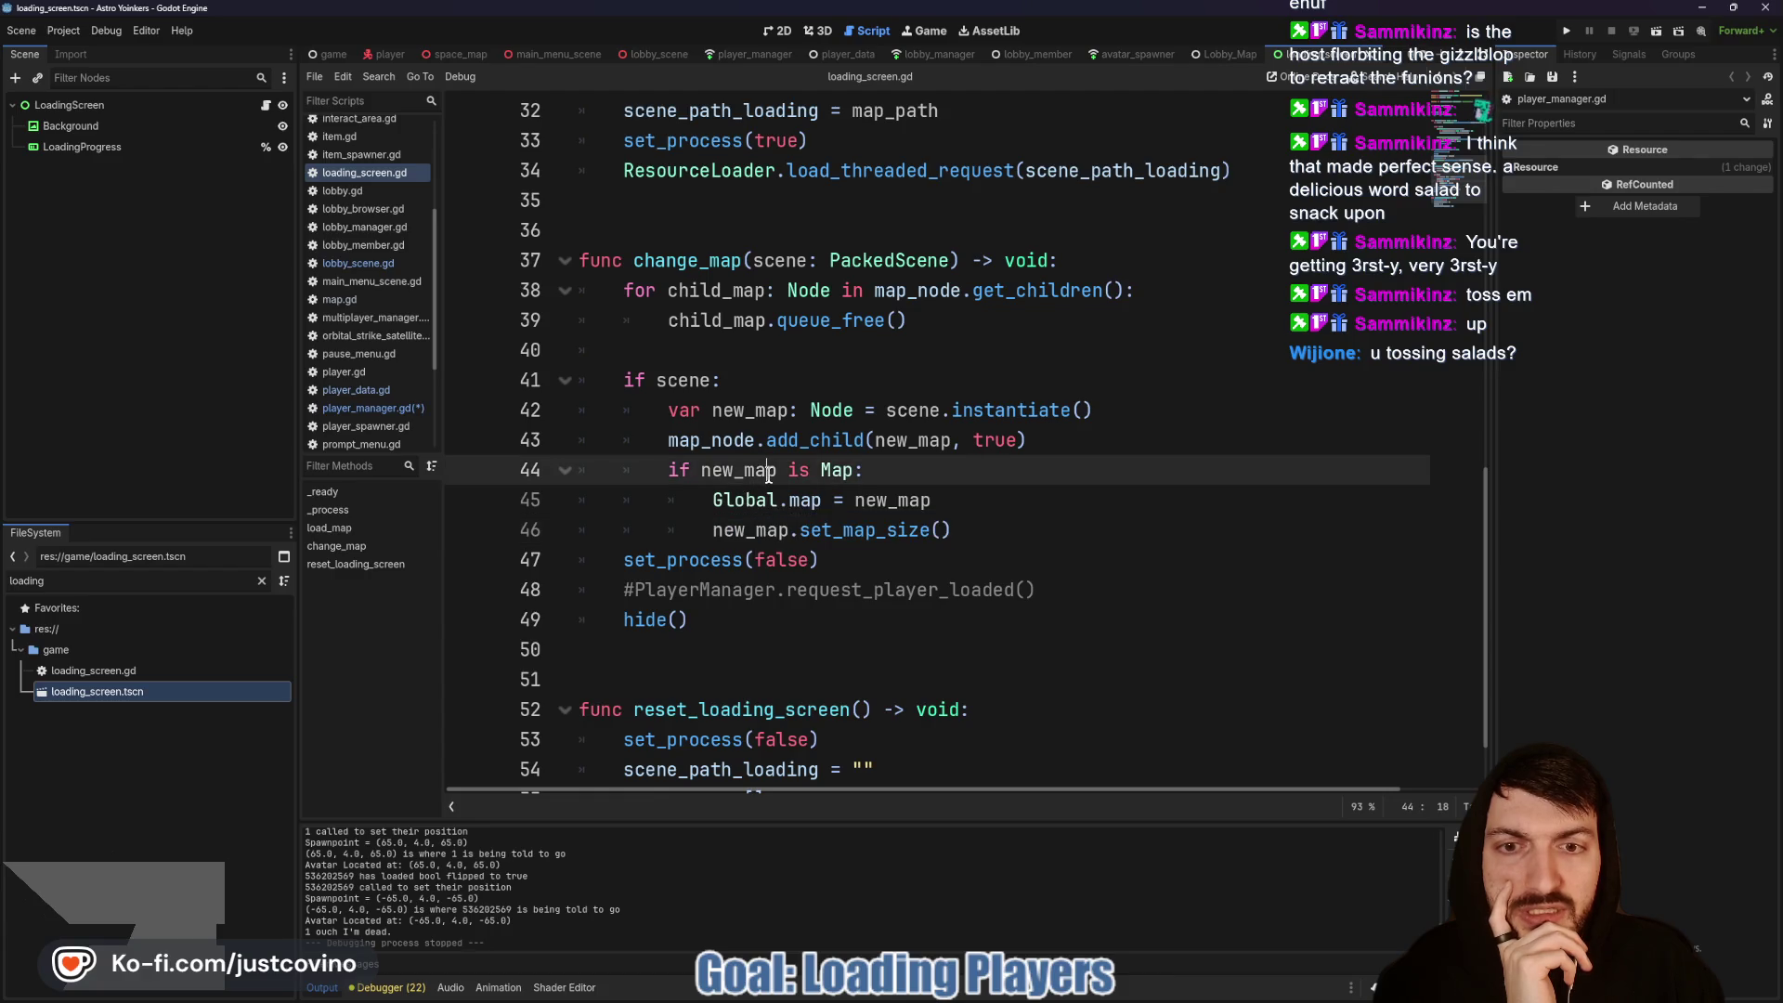
click(859, 529)
double_click(859, 530)
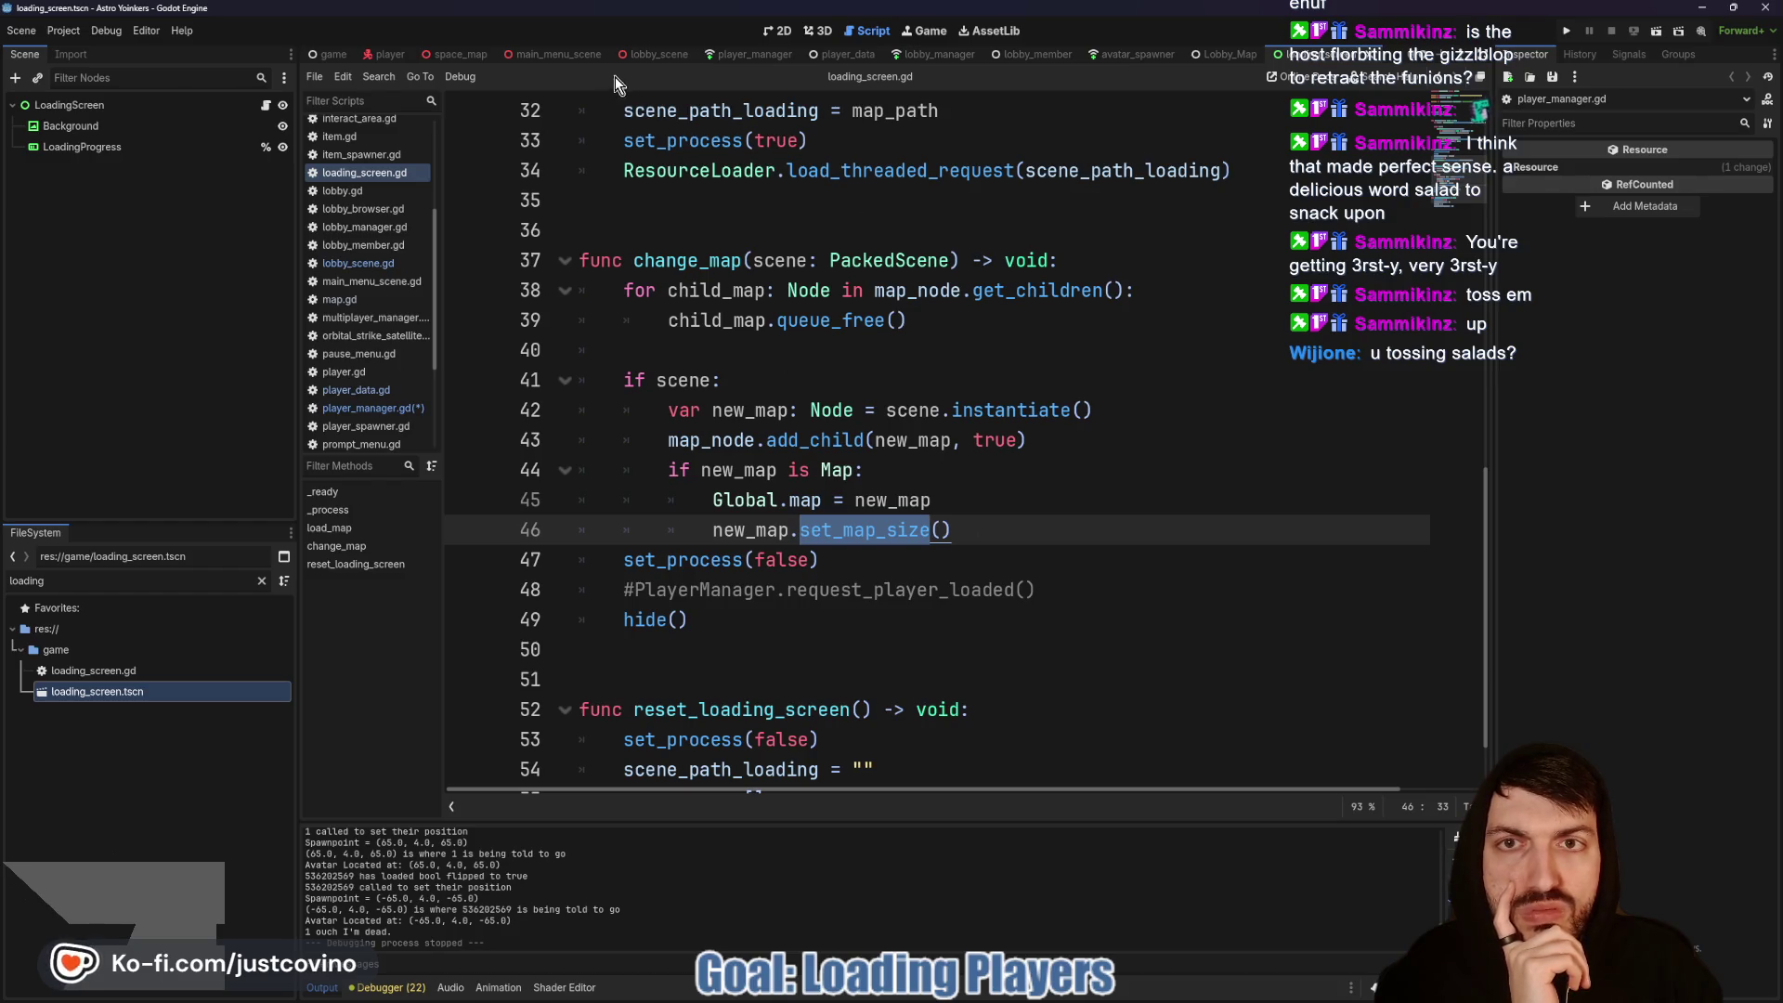
click(462, 59)
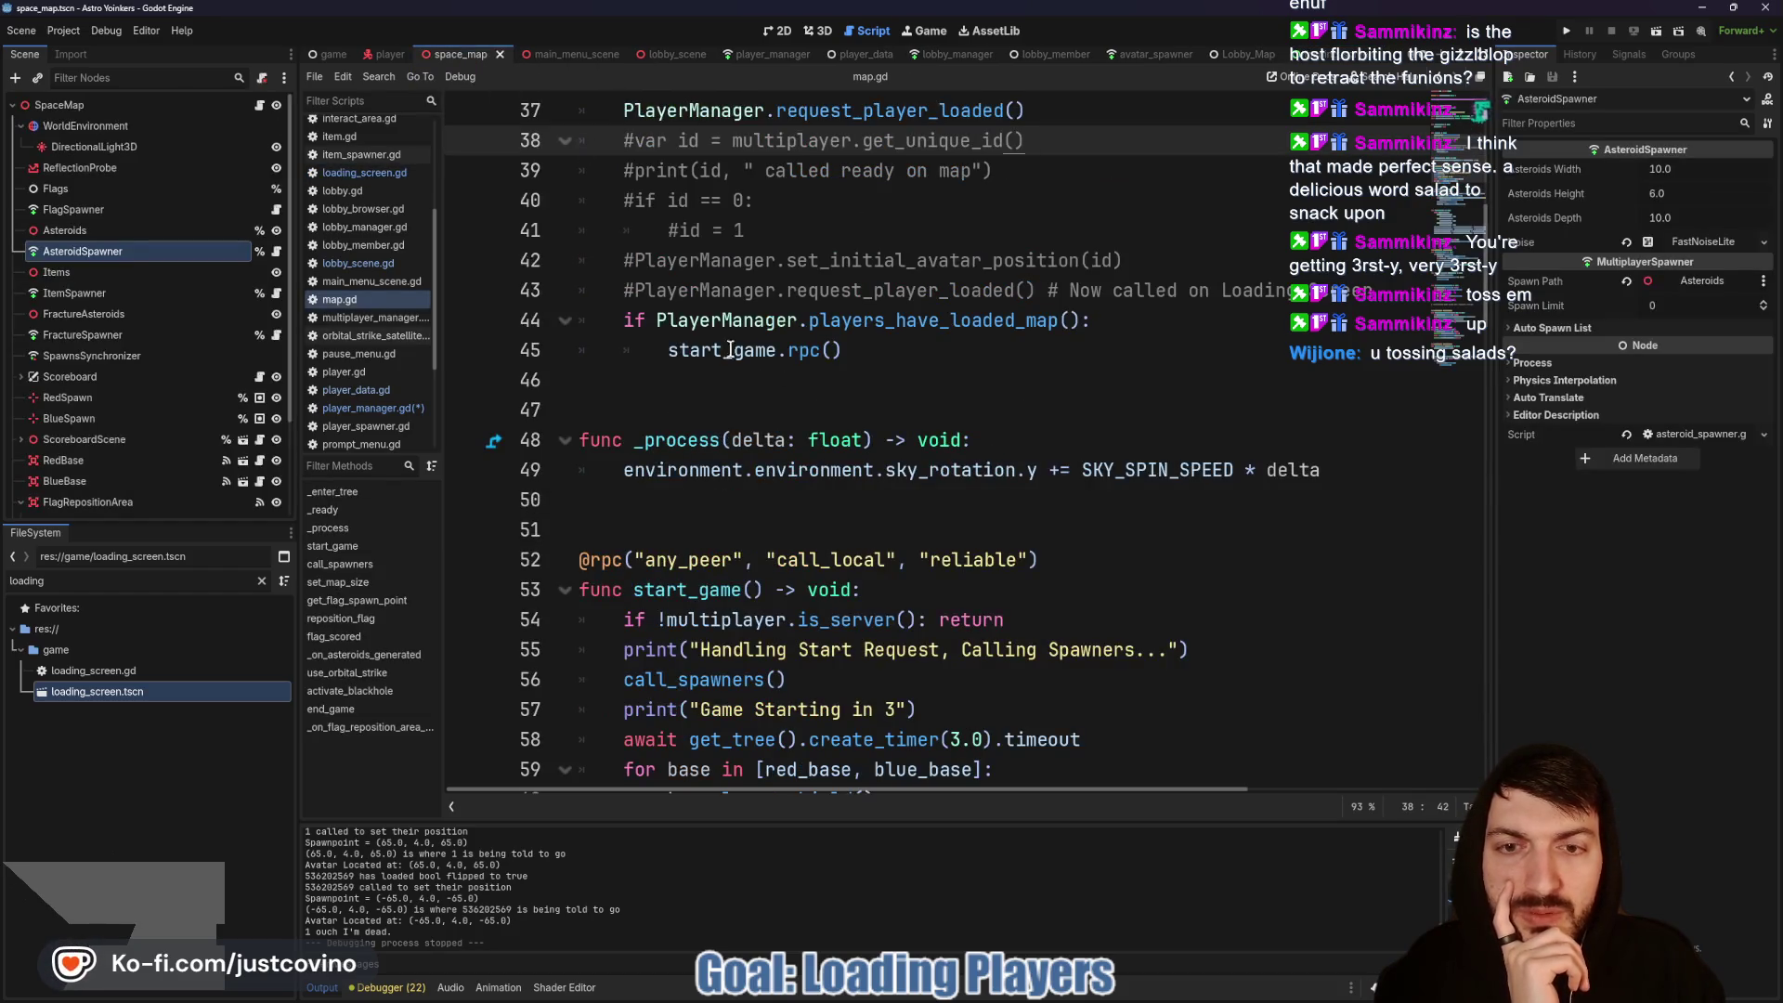
Step: Change start_game.rpc() on line 45 to start_game.rpc_id(1) and save map.gd
scroll(851, 455, up, 4)
double_click(888, 469)
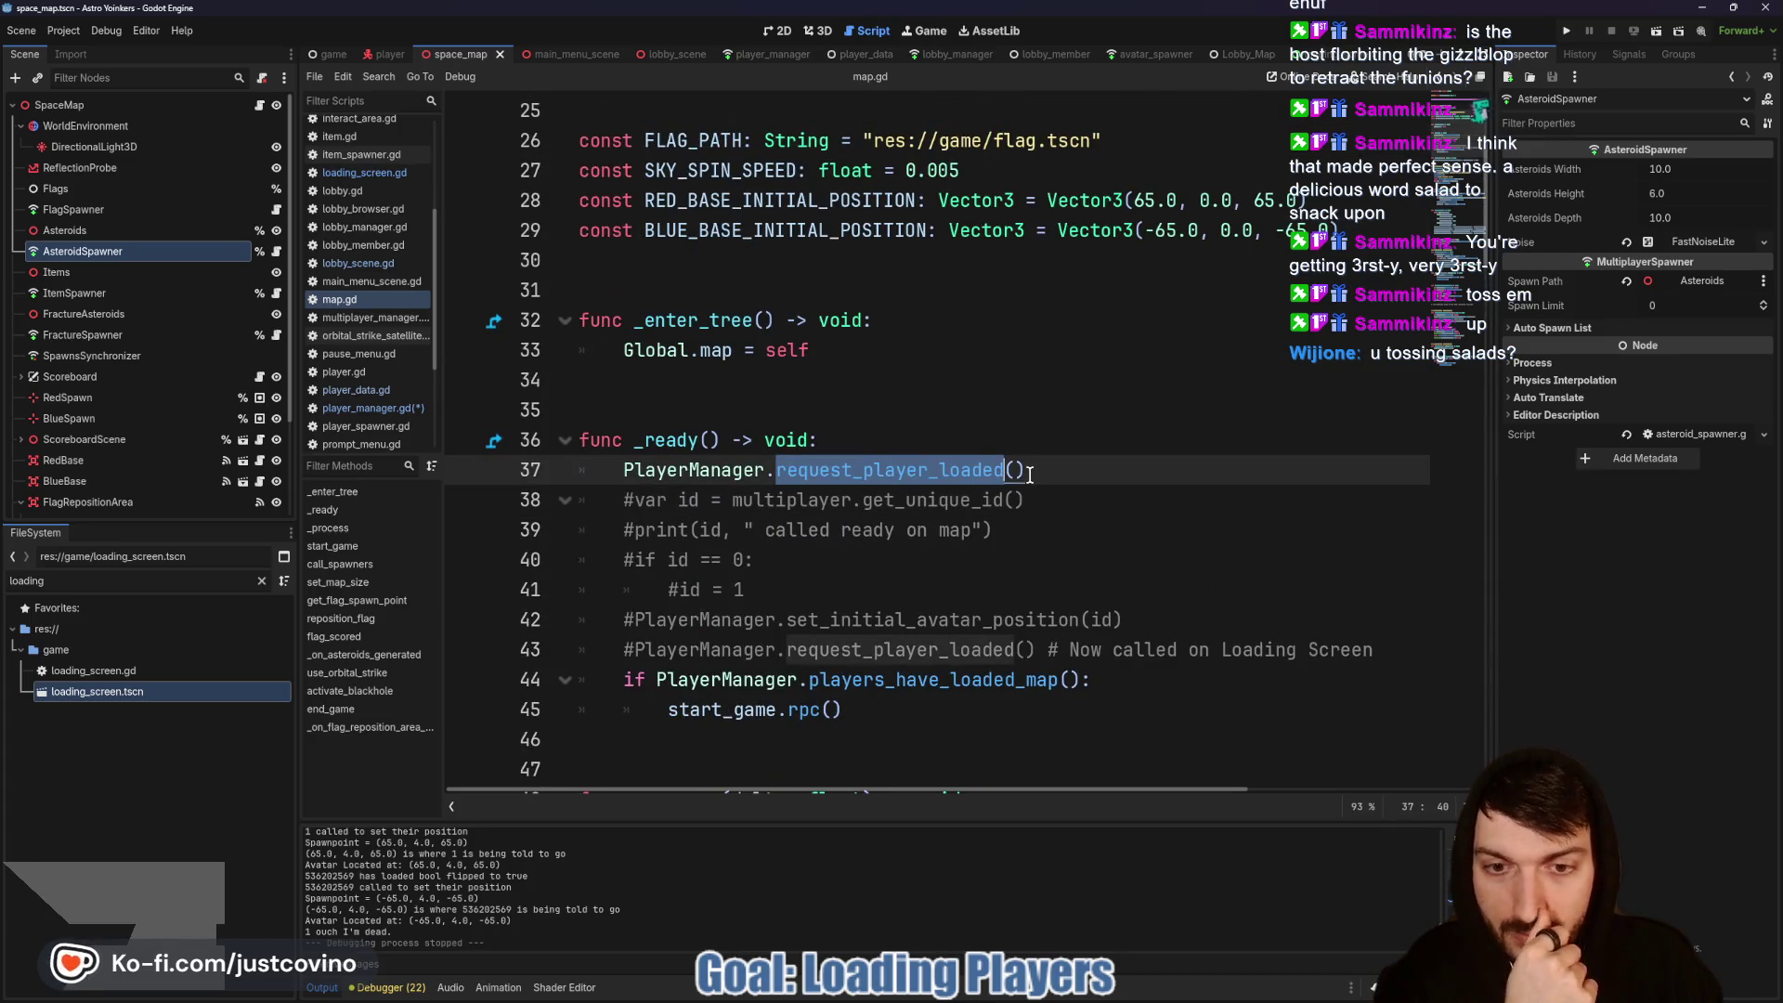
scroll(1020, 595, down, 1)
scroll(1021, 594, down, 2)
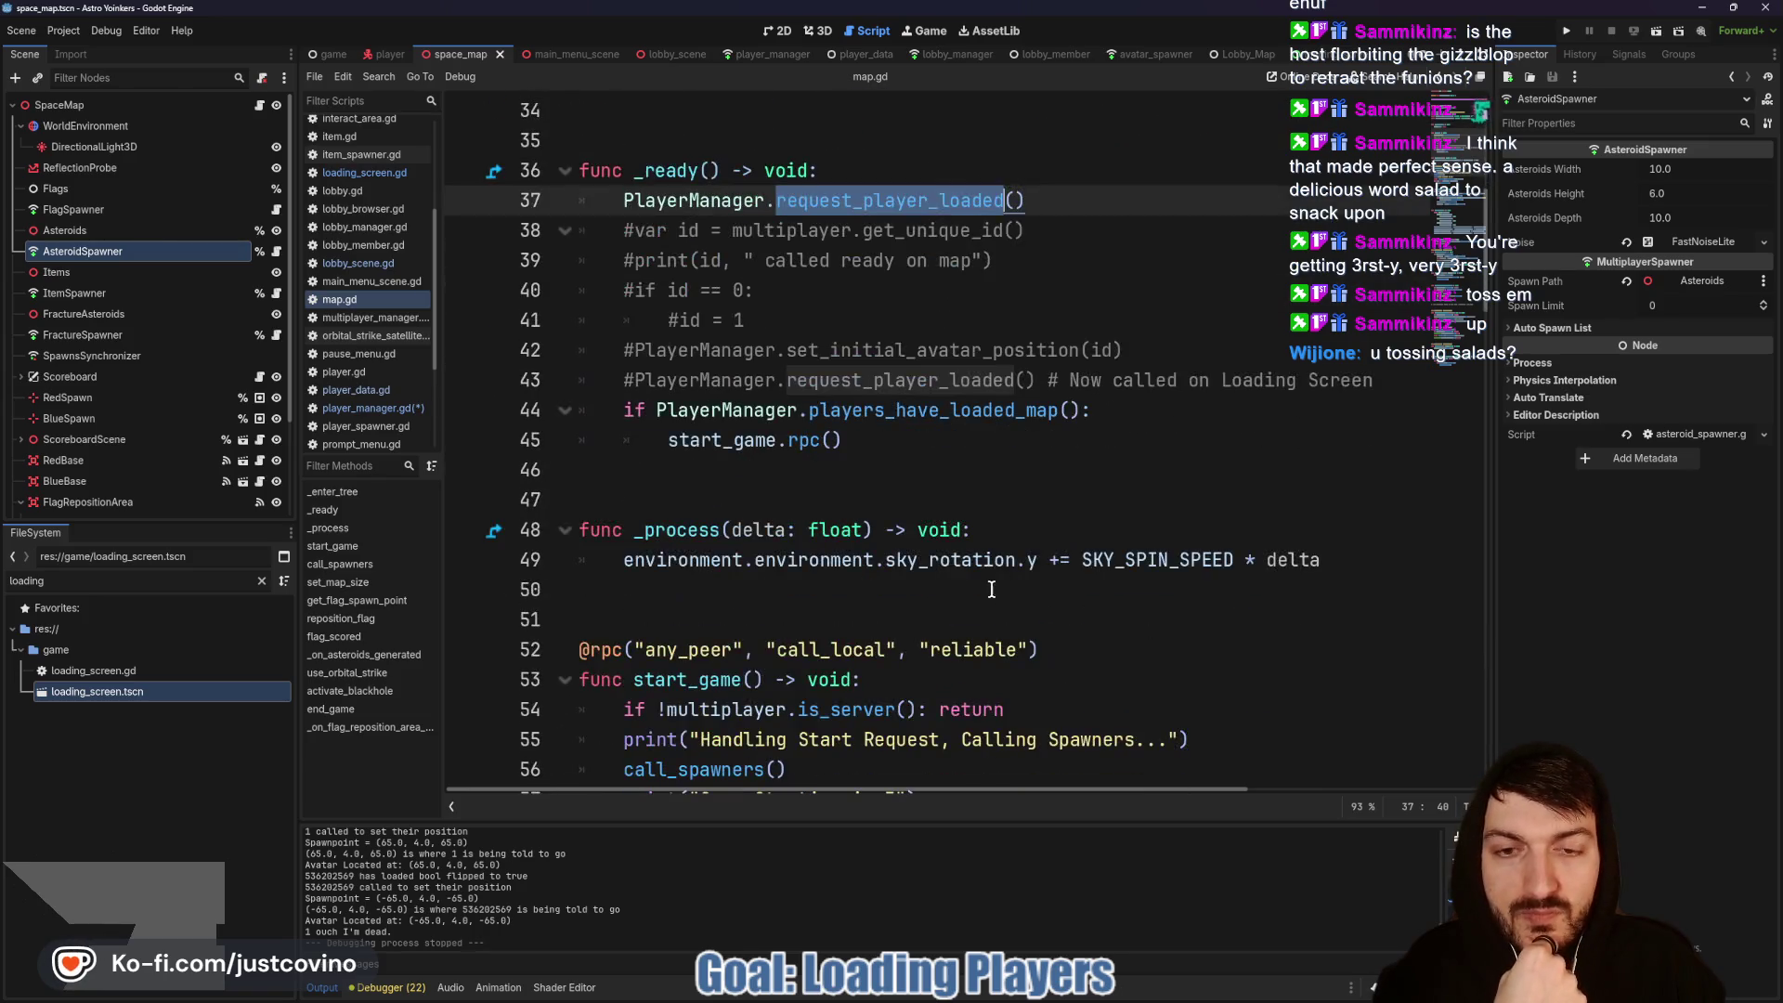
double_click(737, 446)
scroll(910, 487, down, 3)
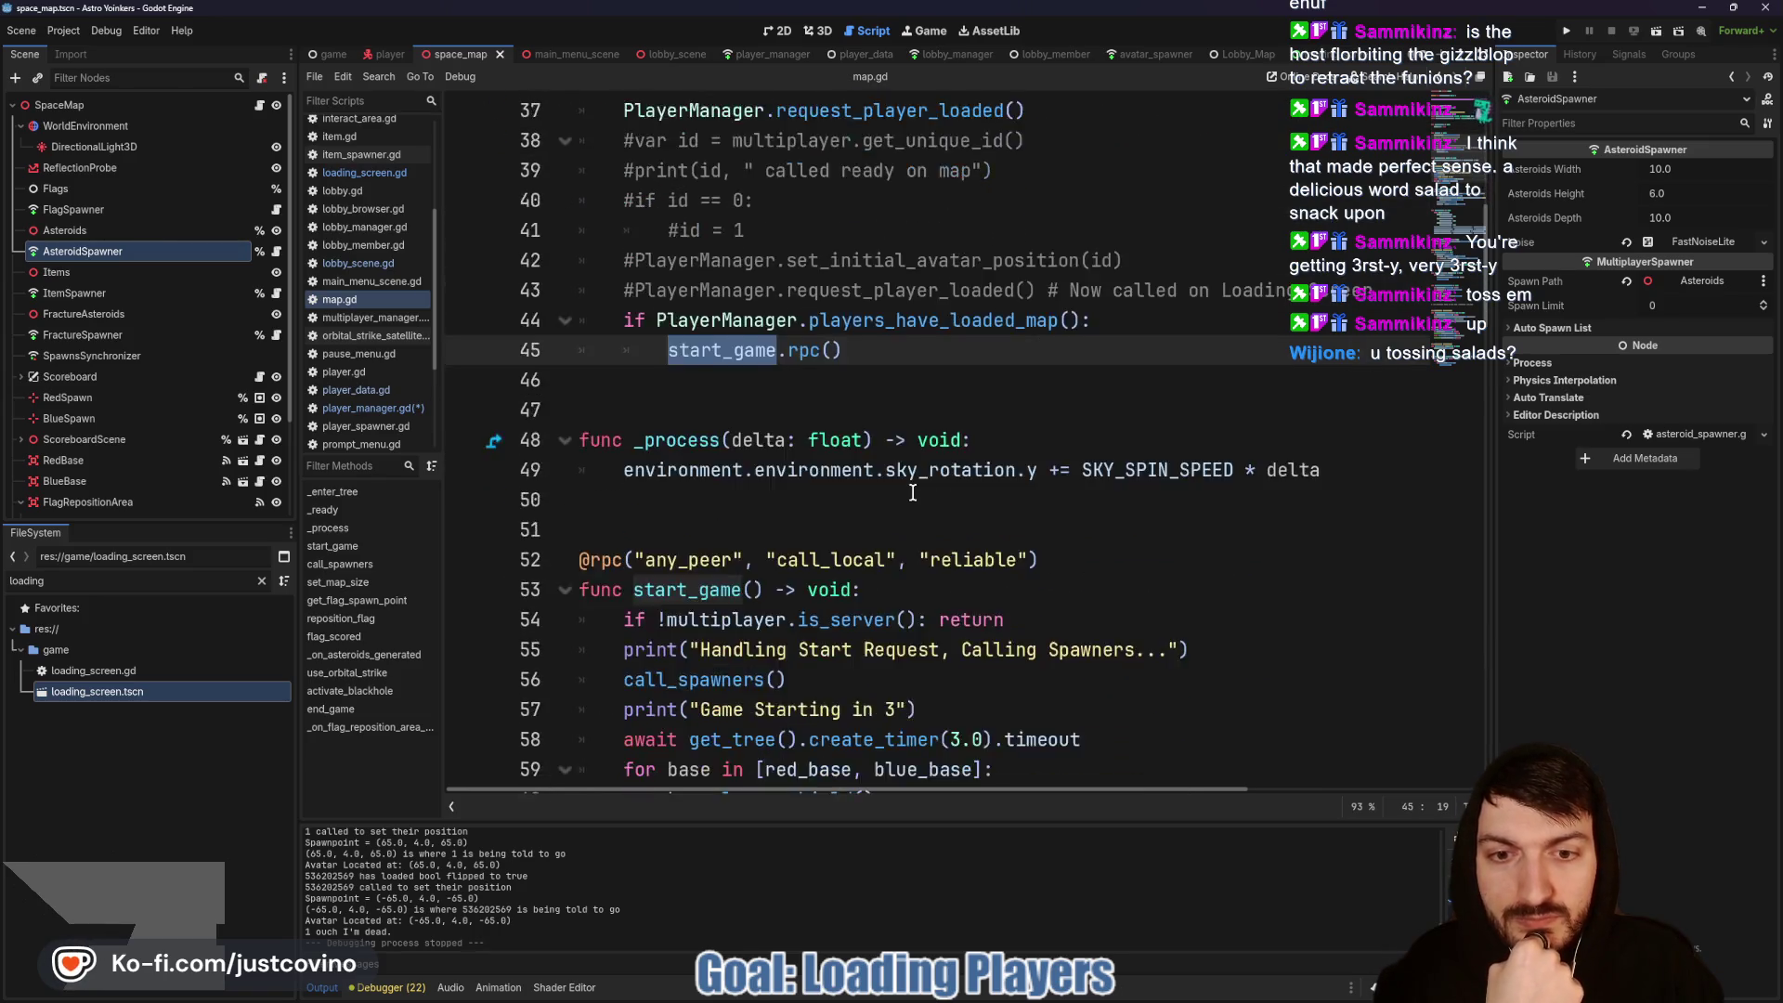
scroll(887, 473, up, 2)
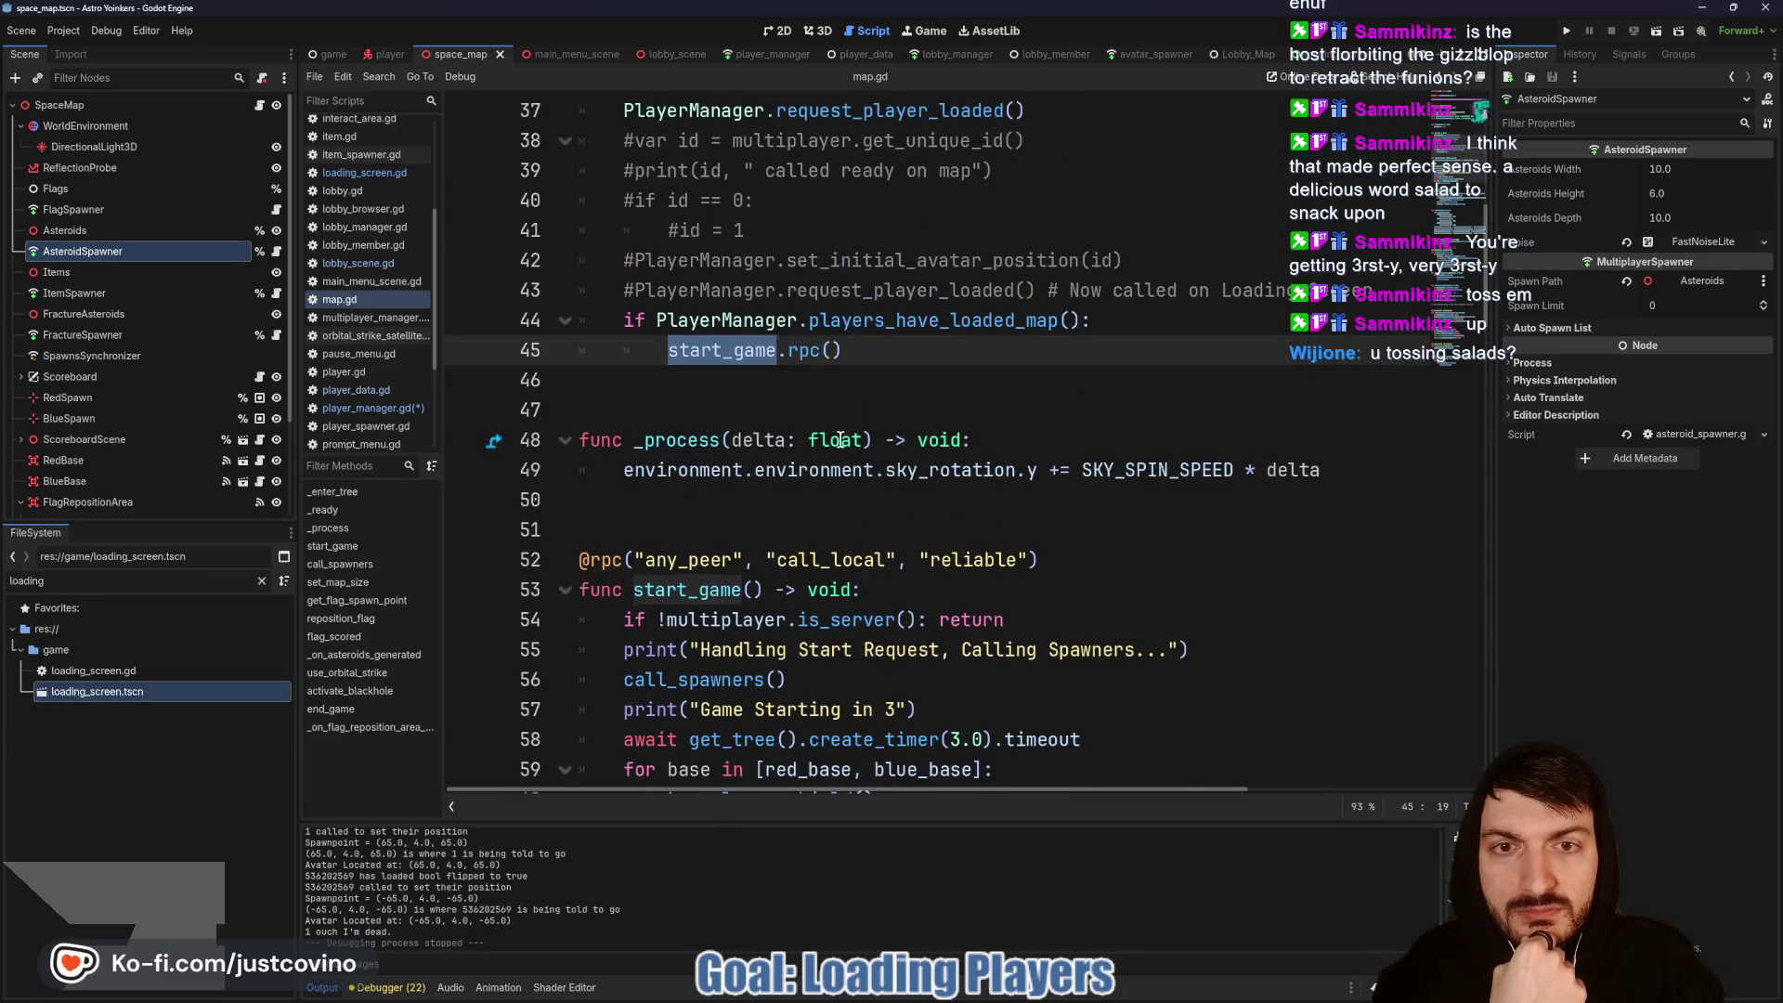
click(822, 350)
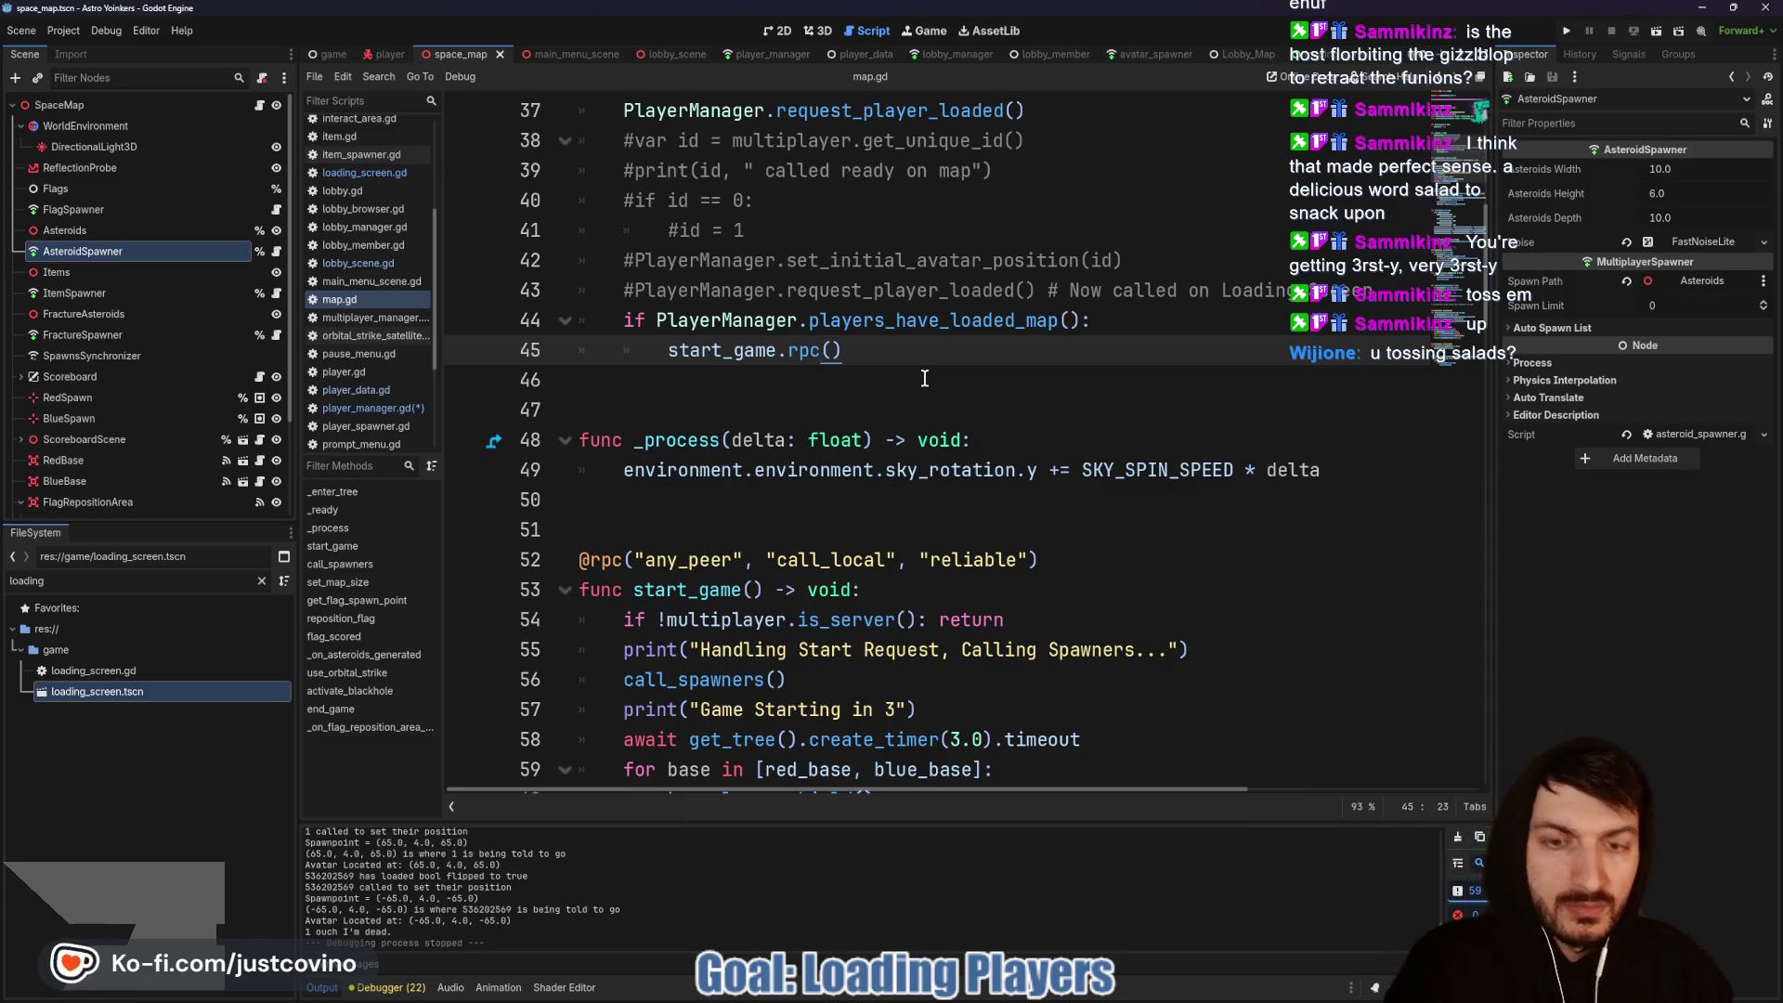
text(_id)
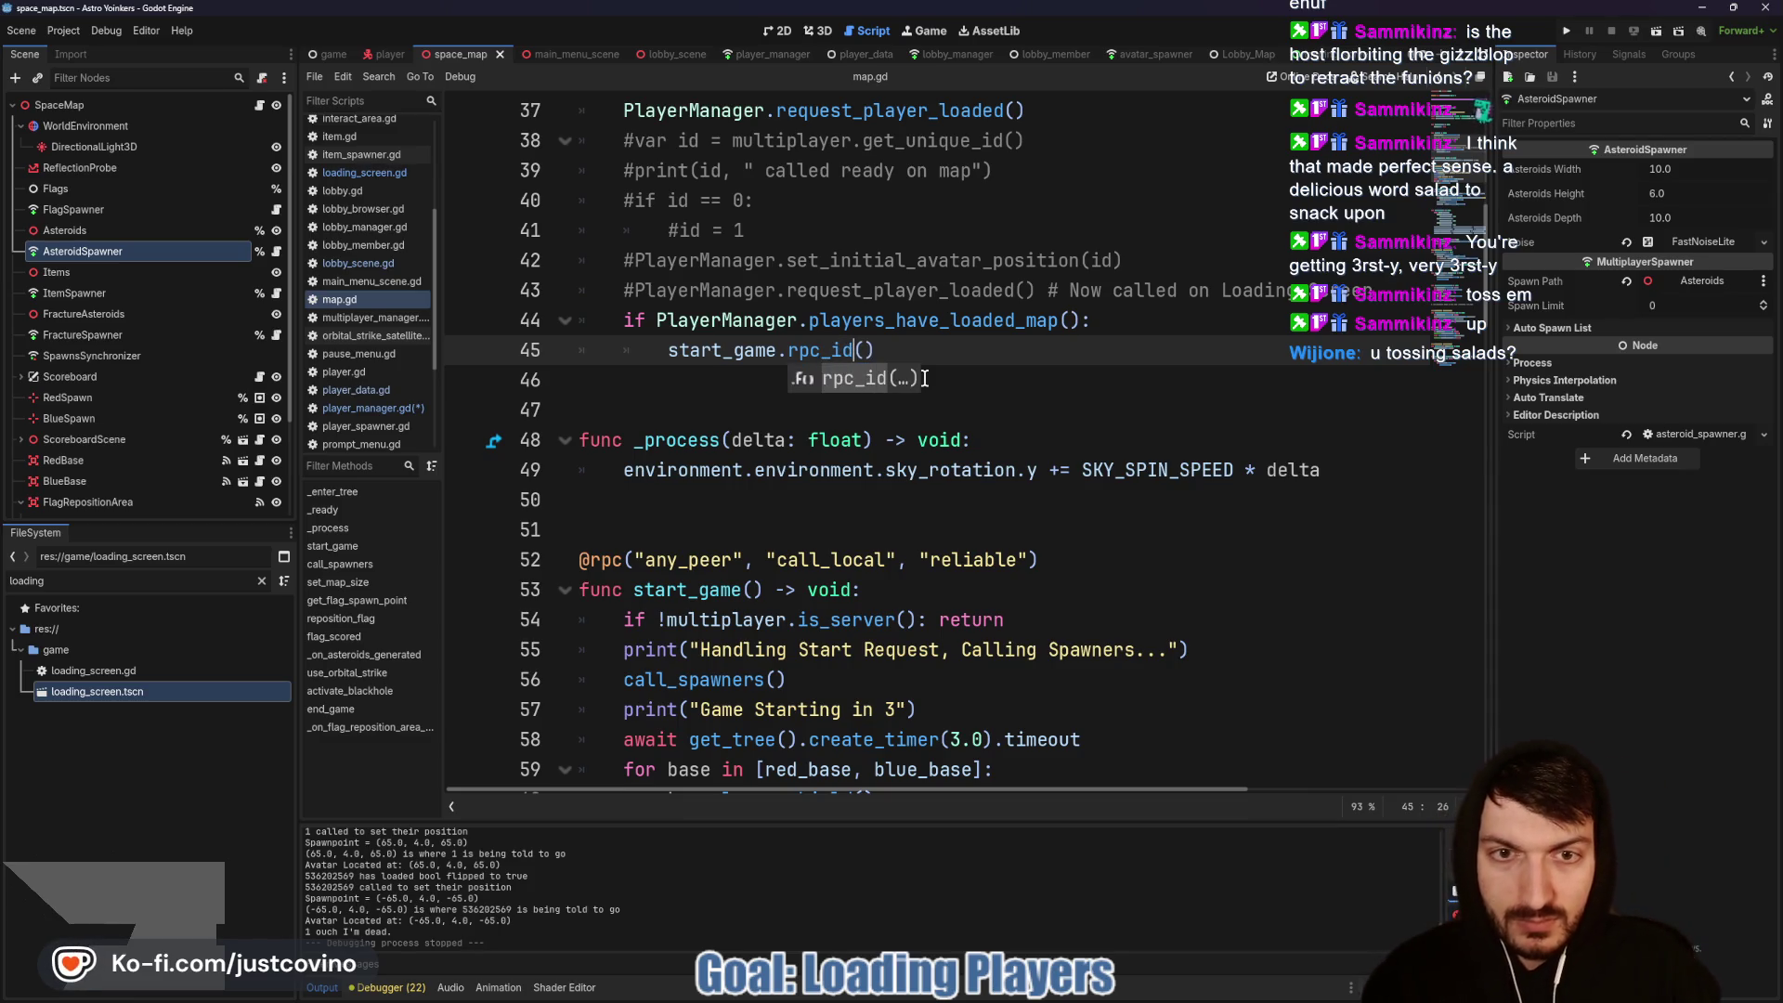
key(Return)
text(1))
key(ctrl+s)
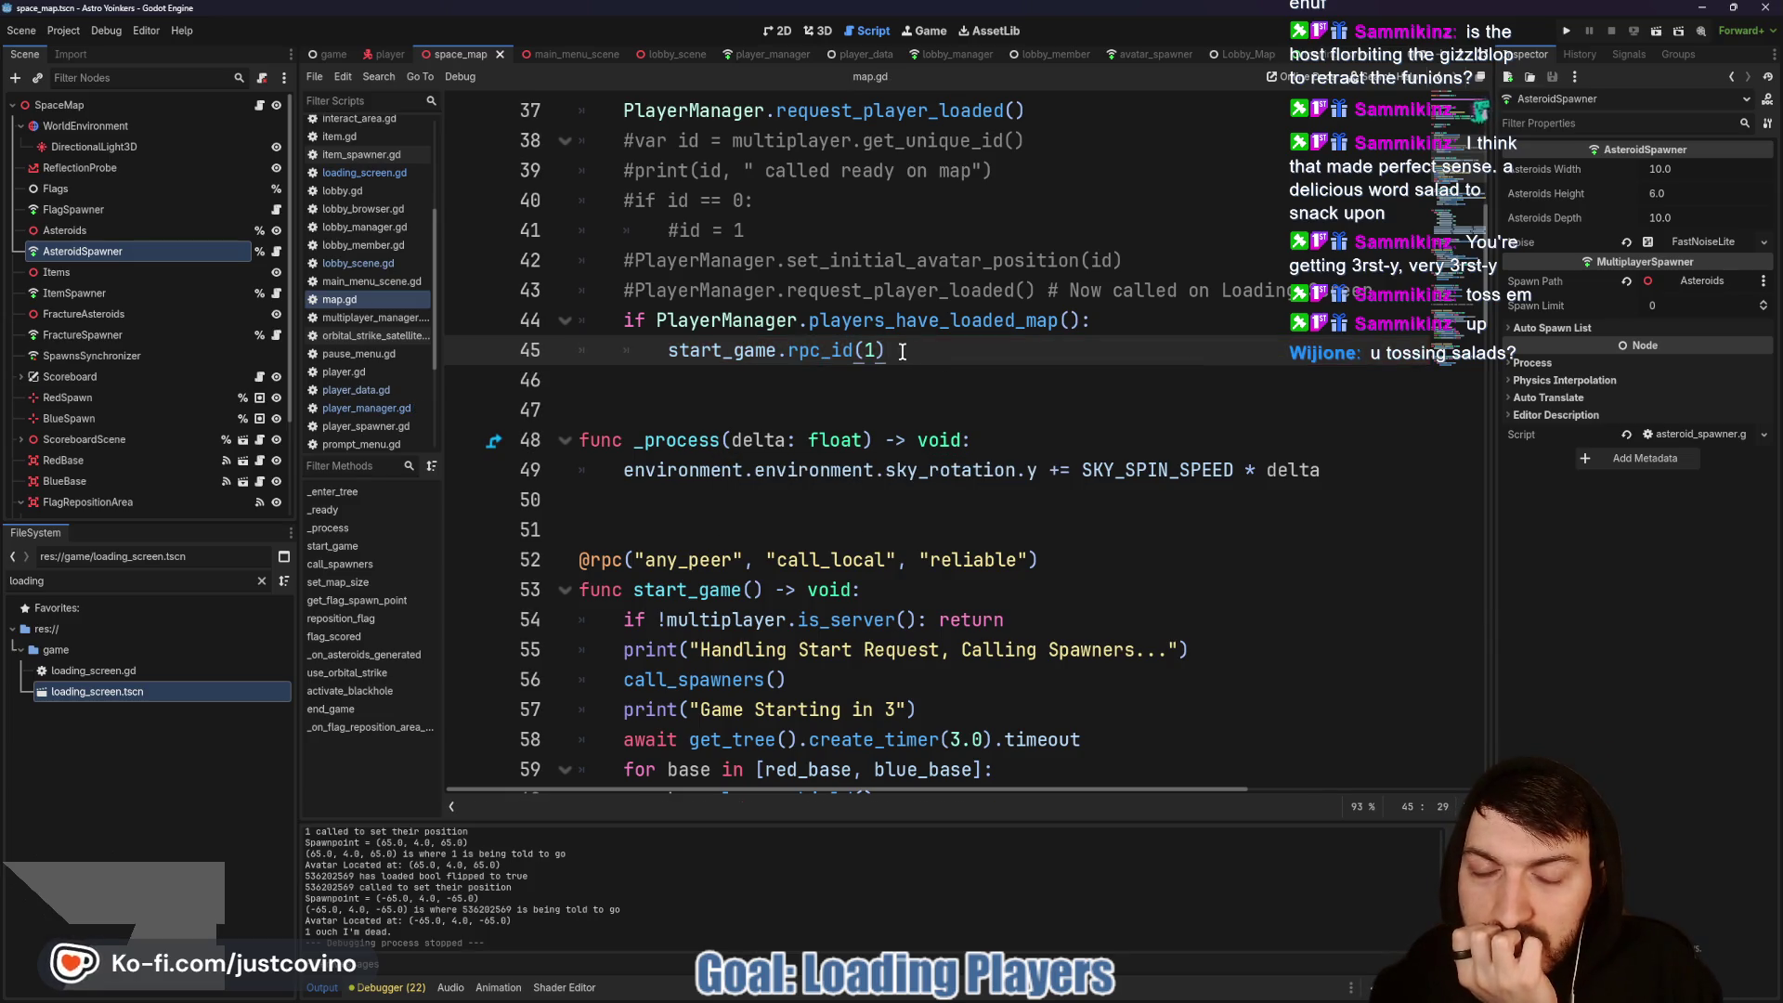
Step: Review the updated _ready code, then switch to the avatar spawner's player_spawner.gd
scroll(902, 352, down, 1)
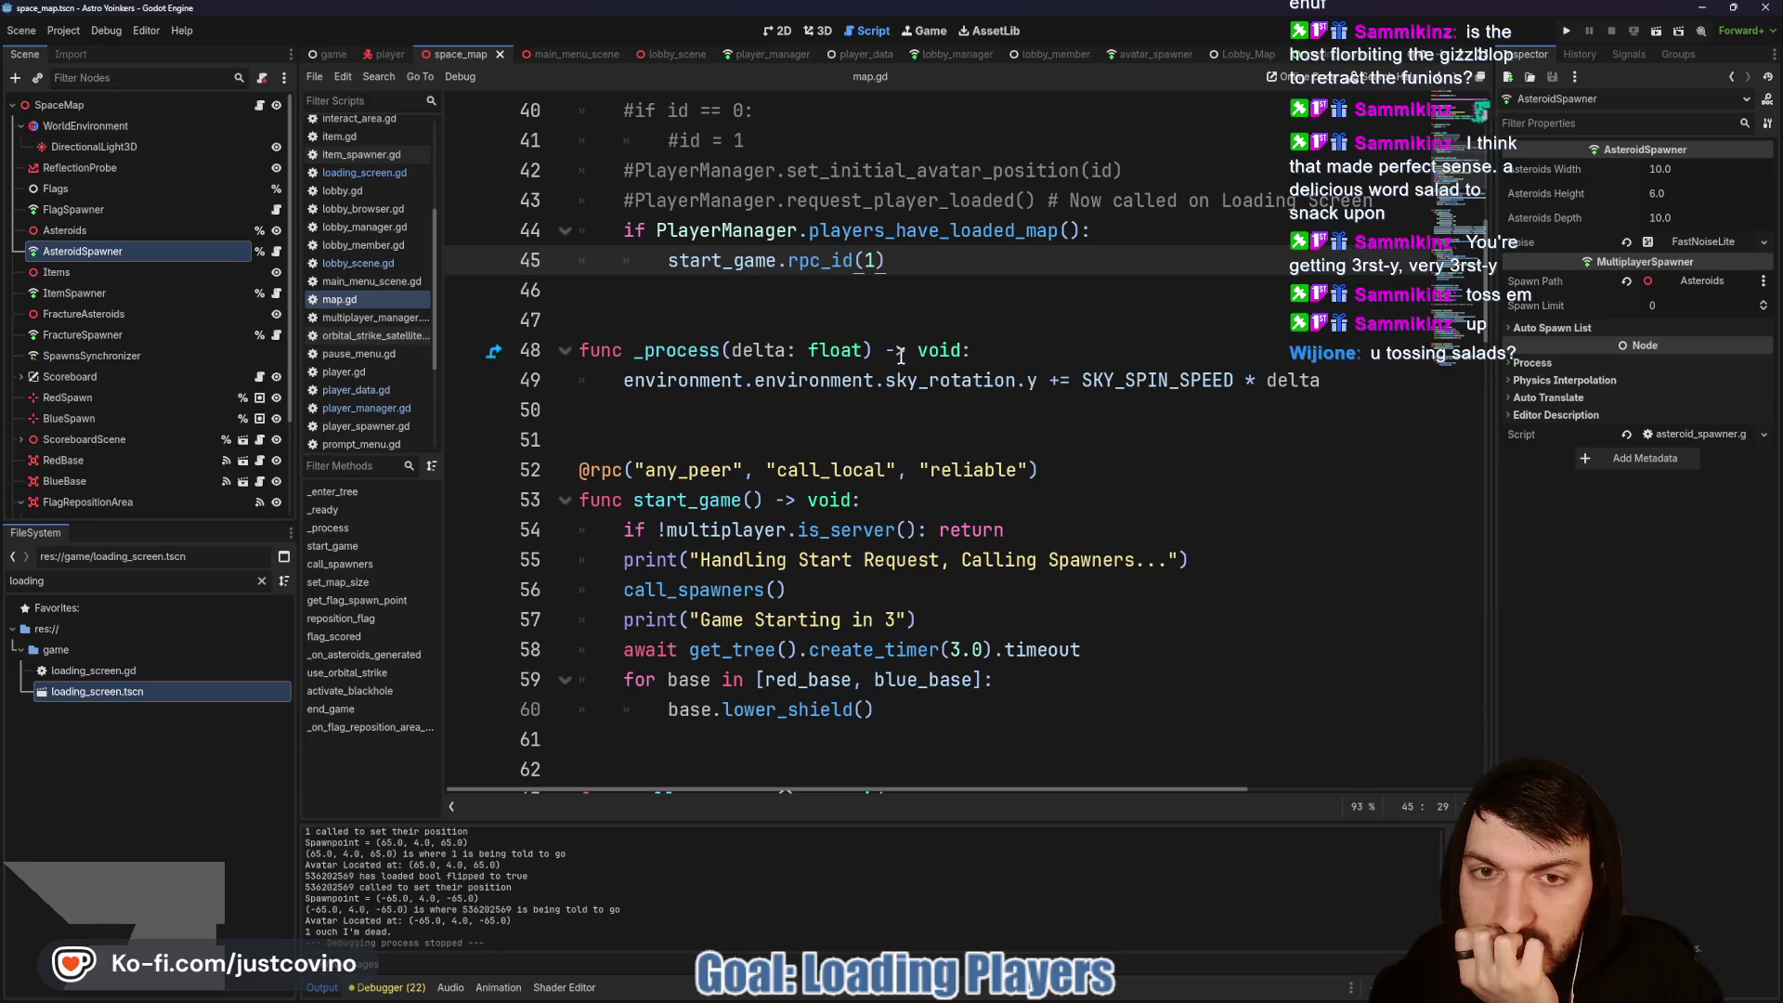
scroll(901, 356, up, 2)
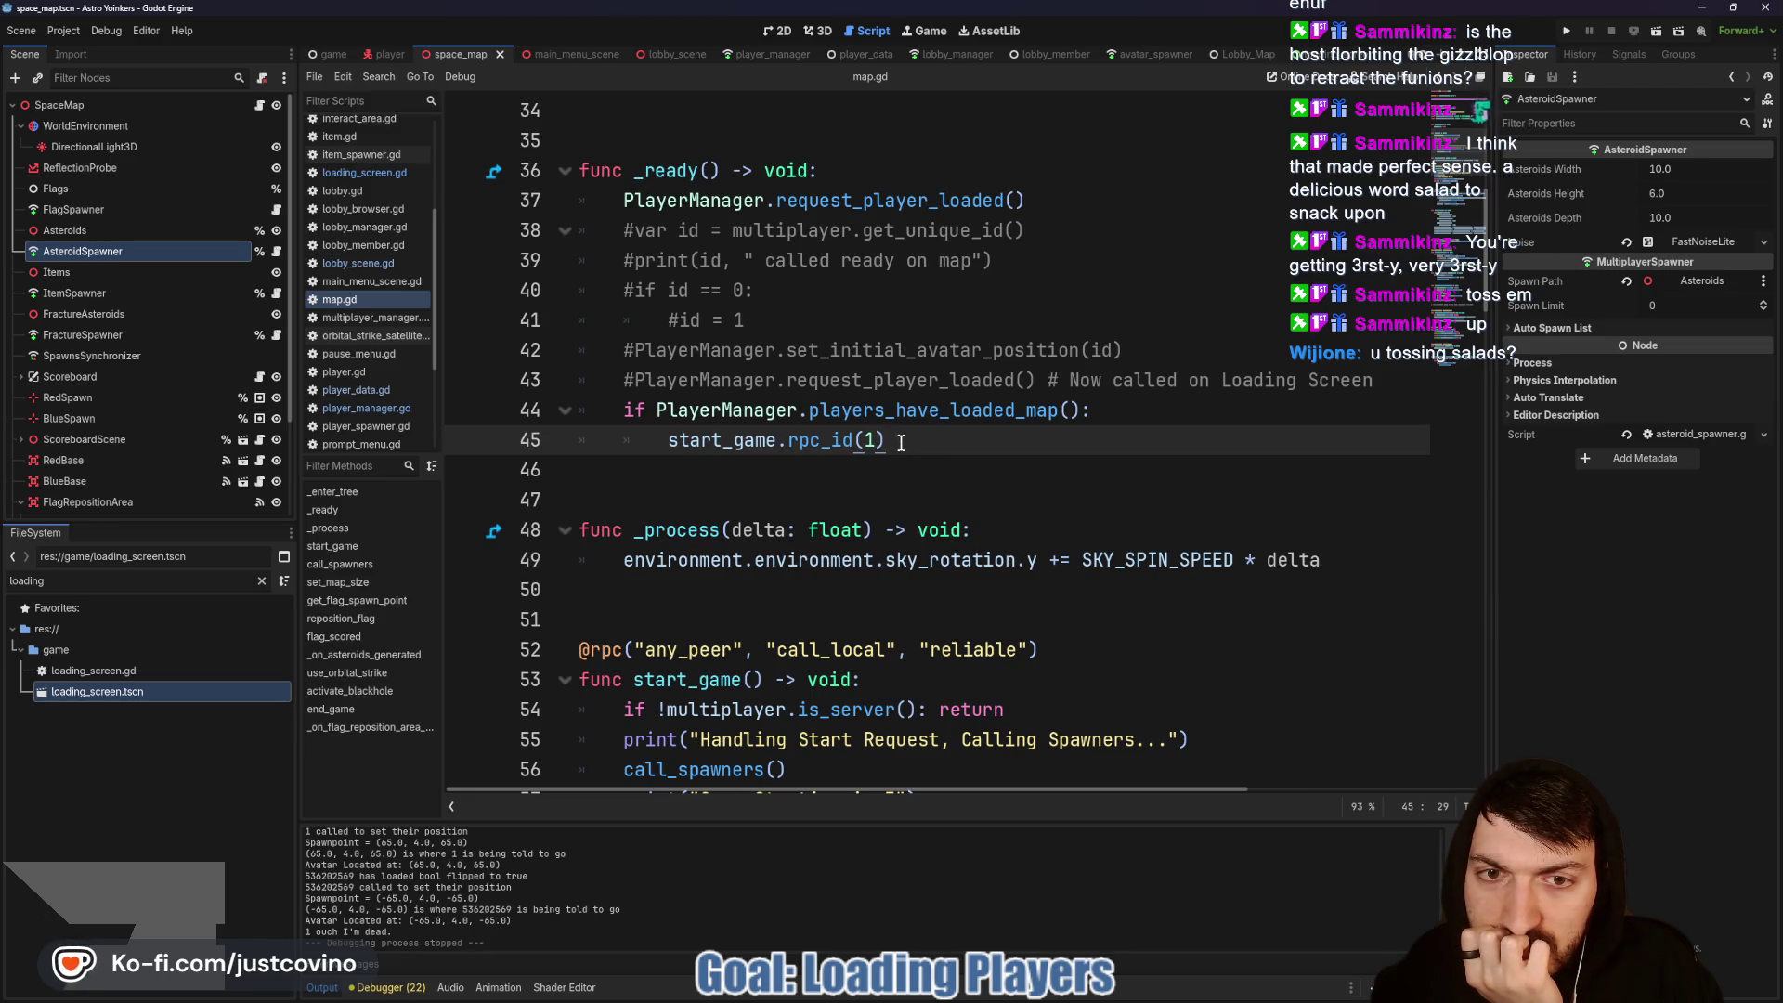
mouse_move(819, 442)
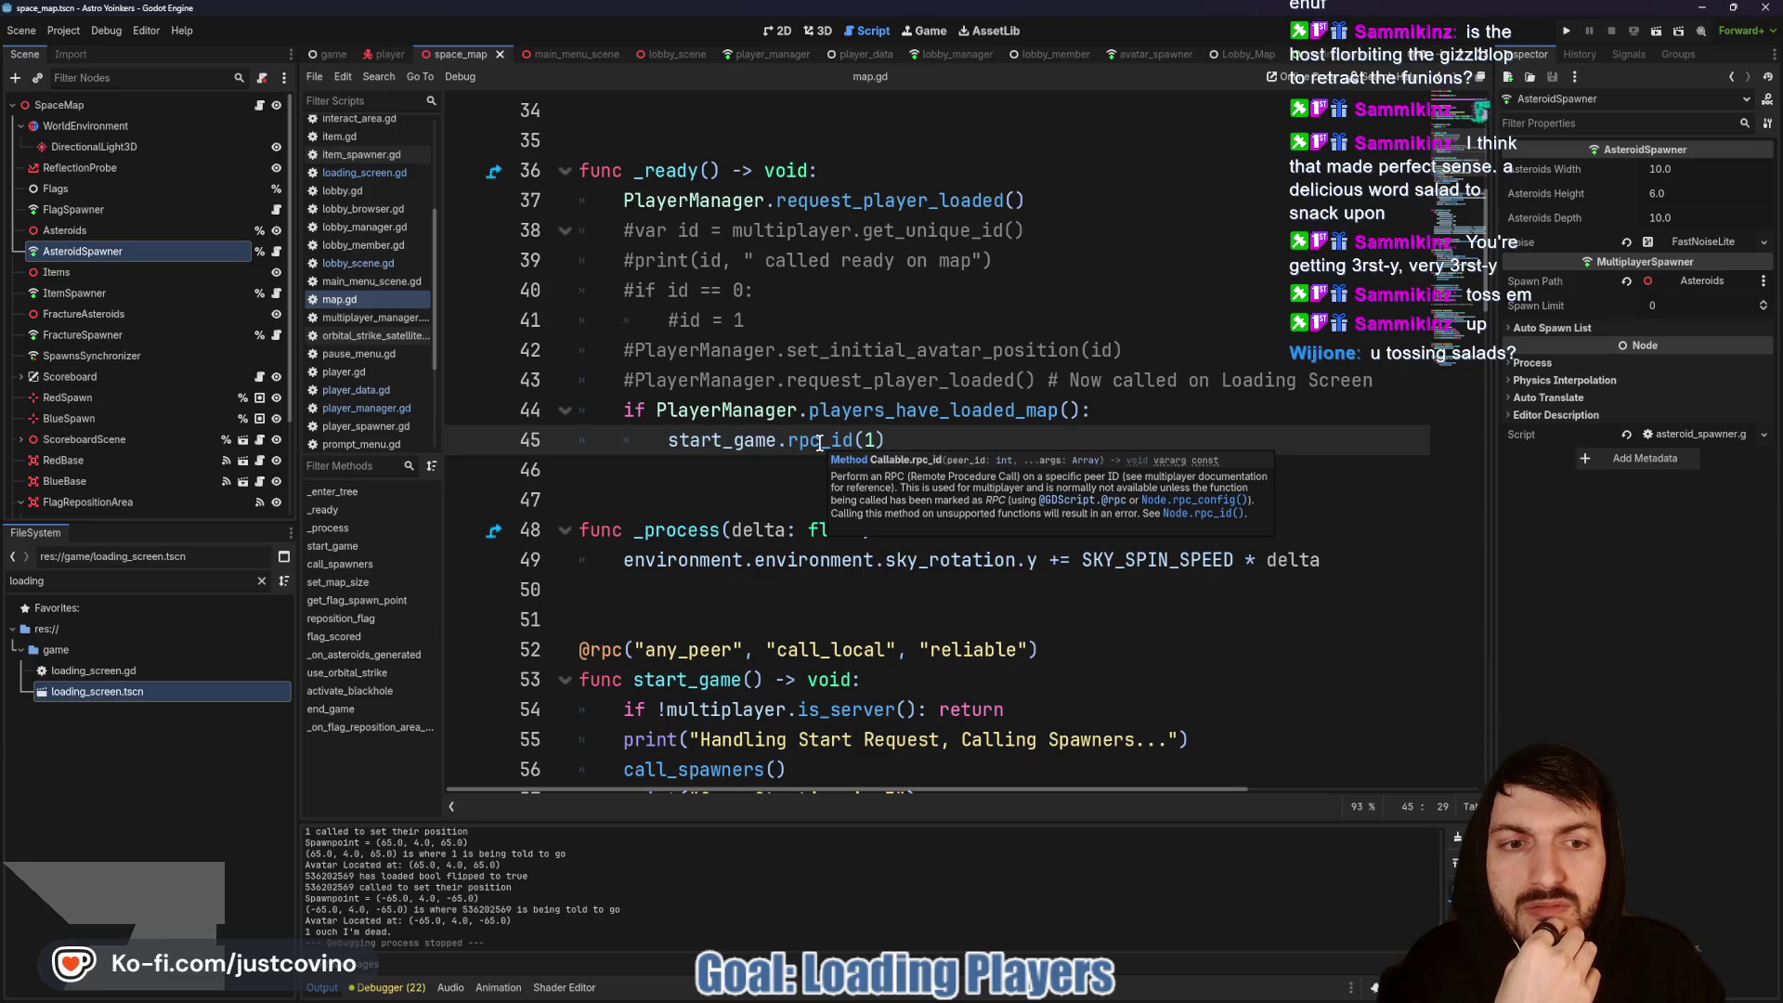
scroll(906, 437, down, 1)
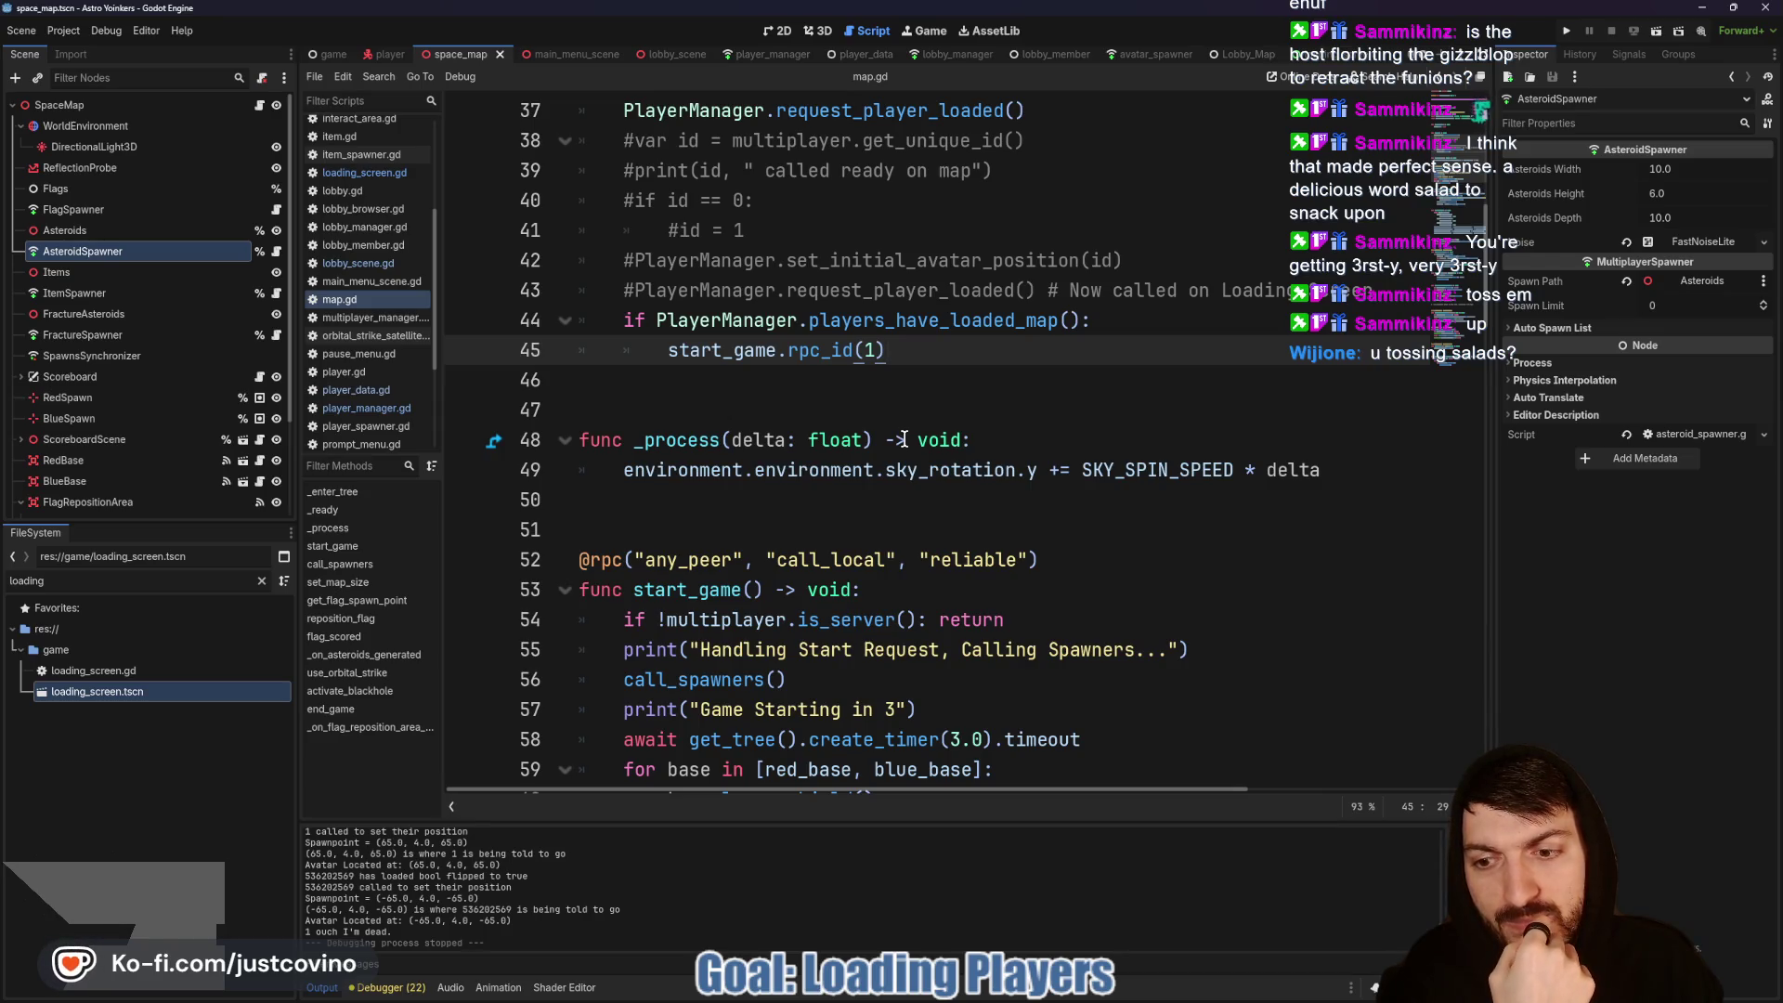
click(1155, 52)
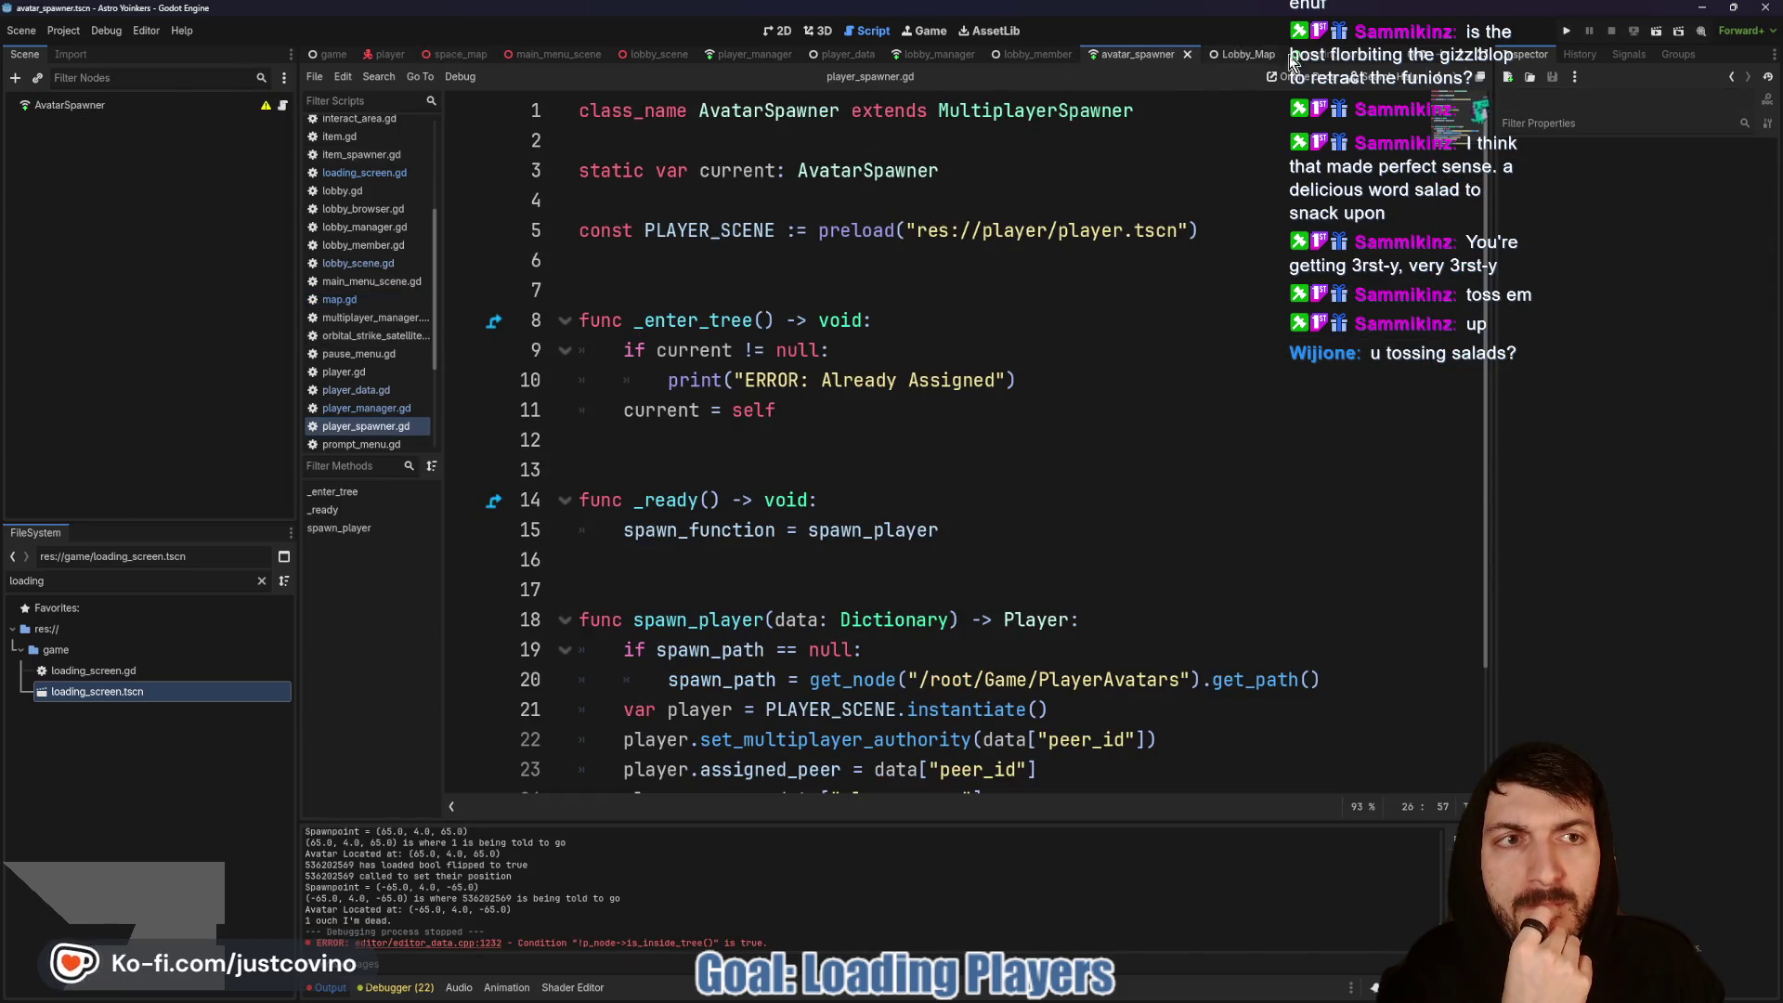
Step: Check new_map's occurrences on loading_screen.gd line 46, then run the project
click(1288, 54)
click(985, 539)
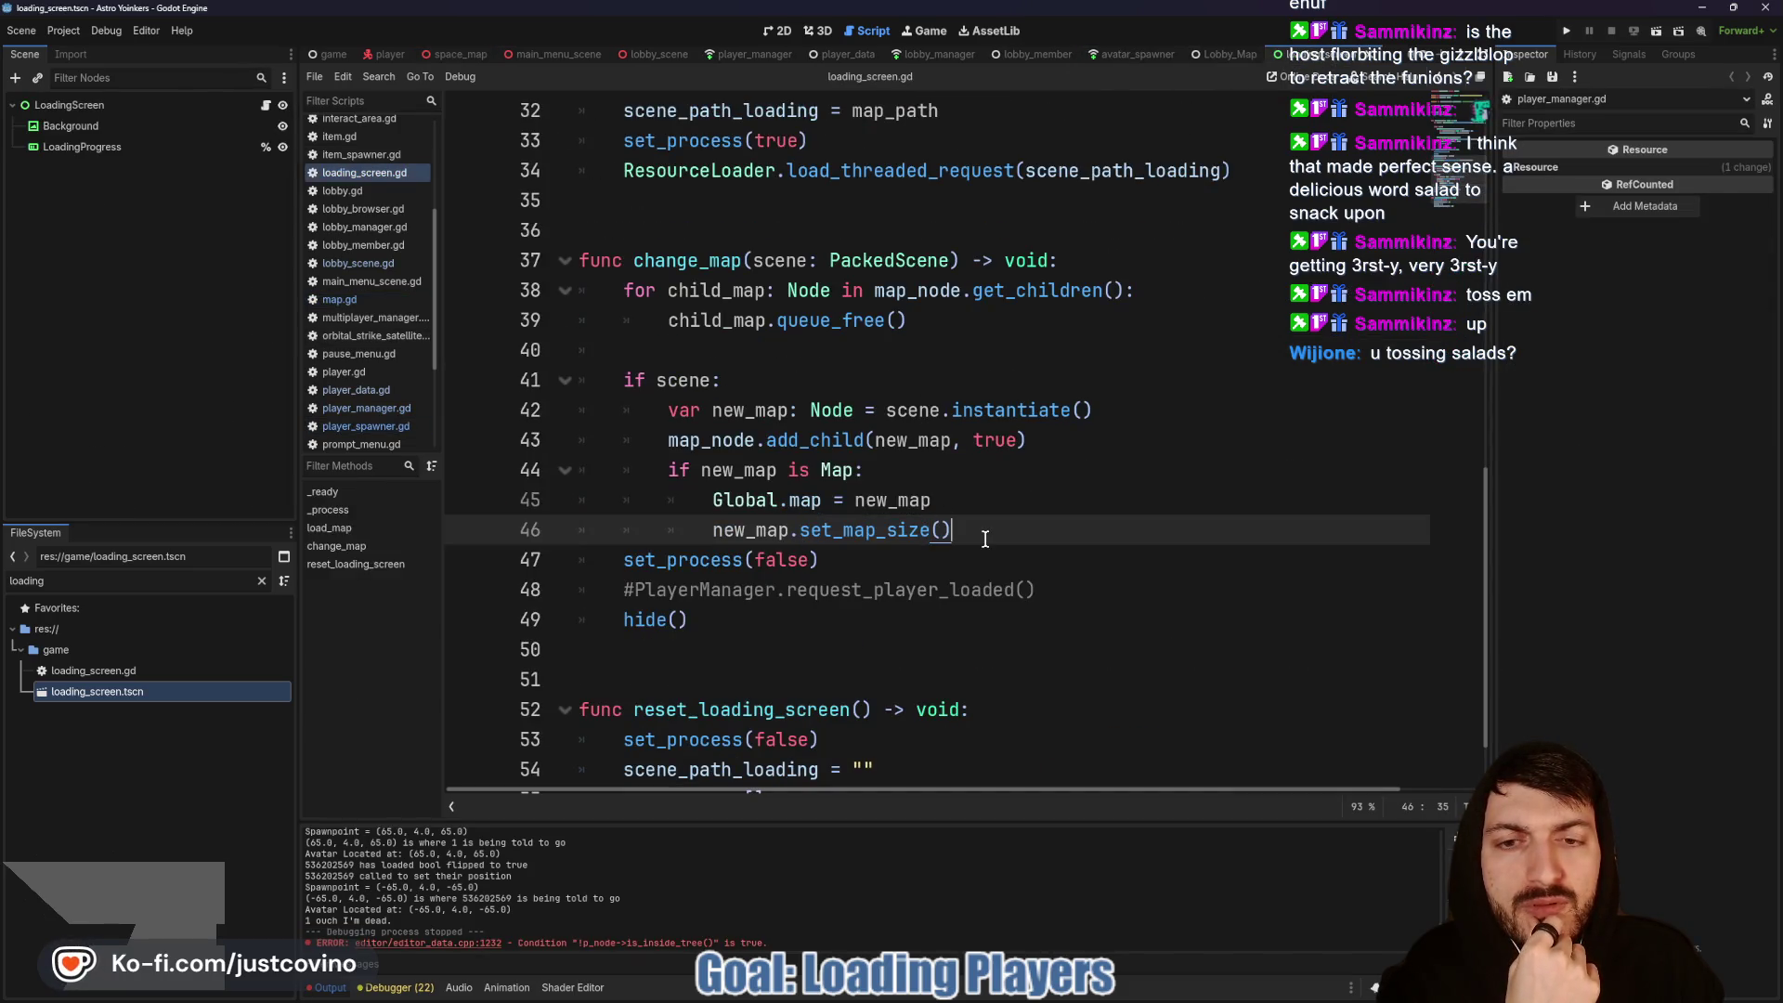
double_click(761, 531)
click(855, 531)
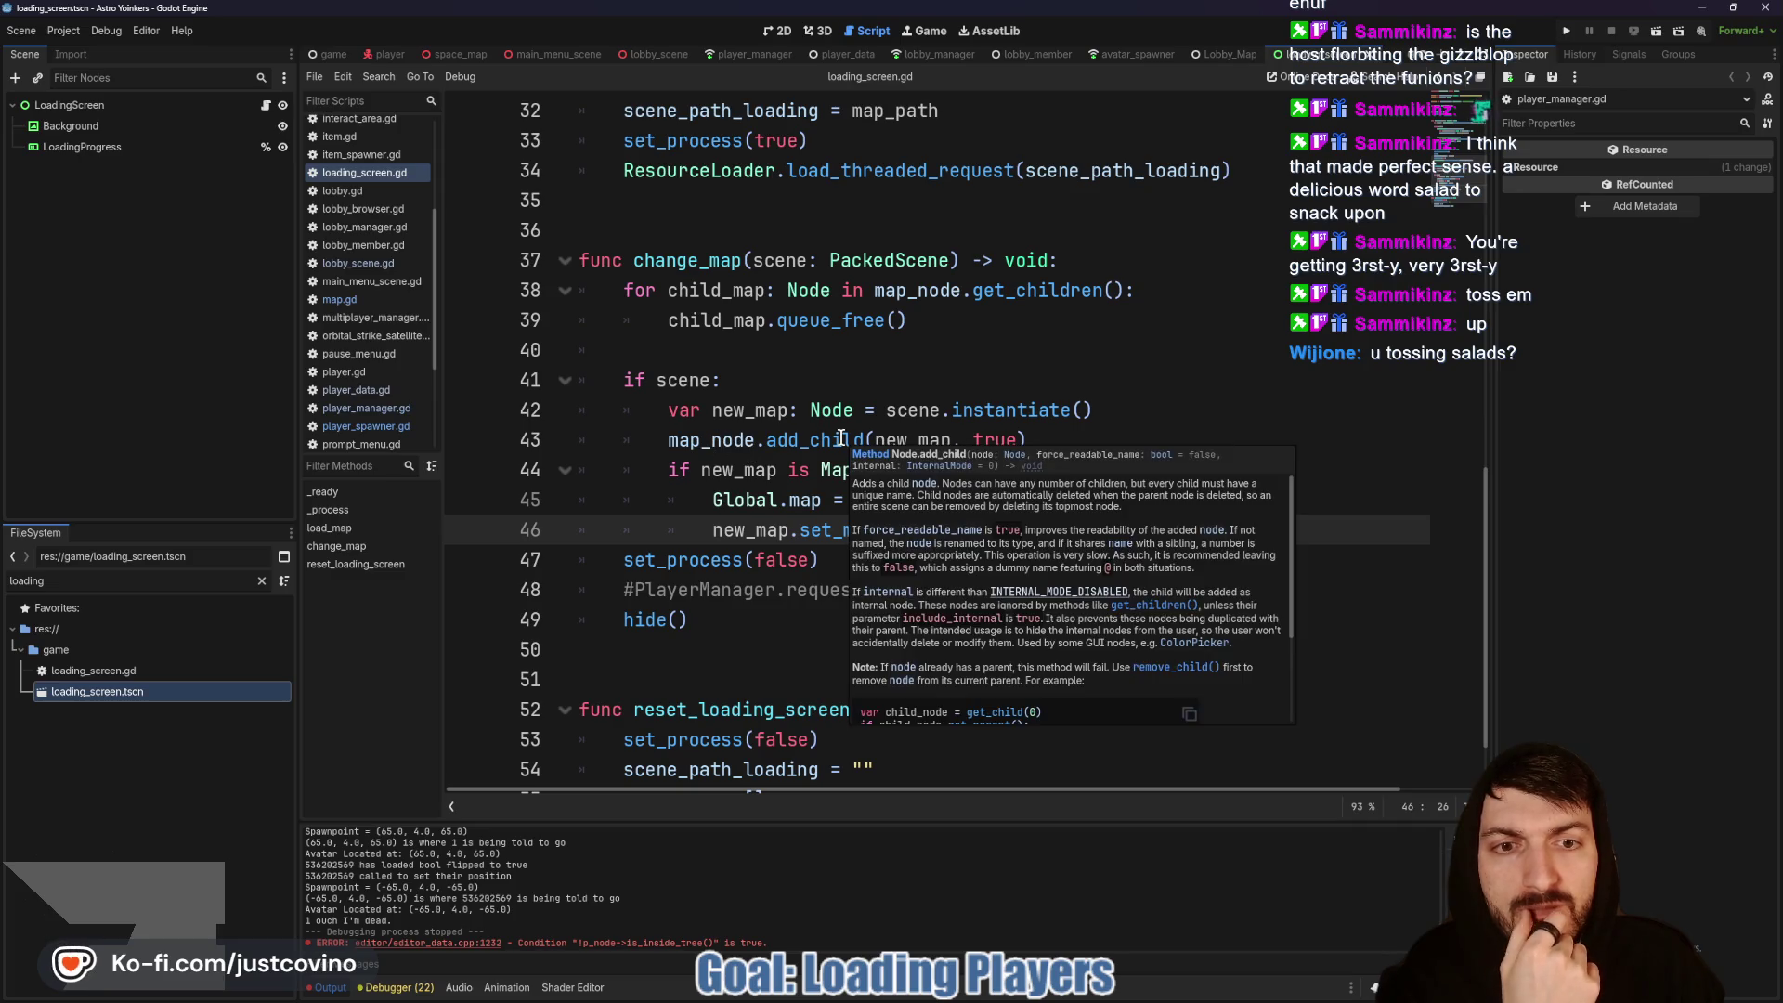
click(1567, 31)
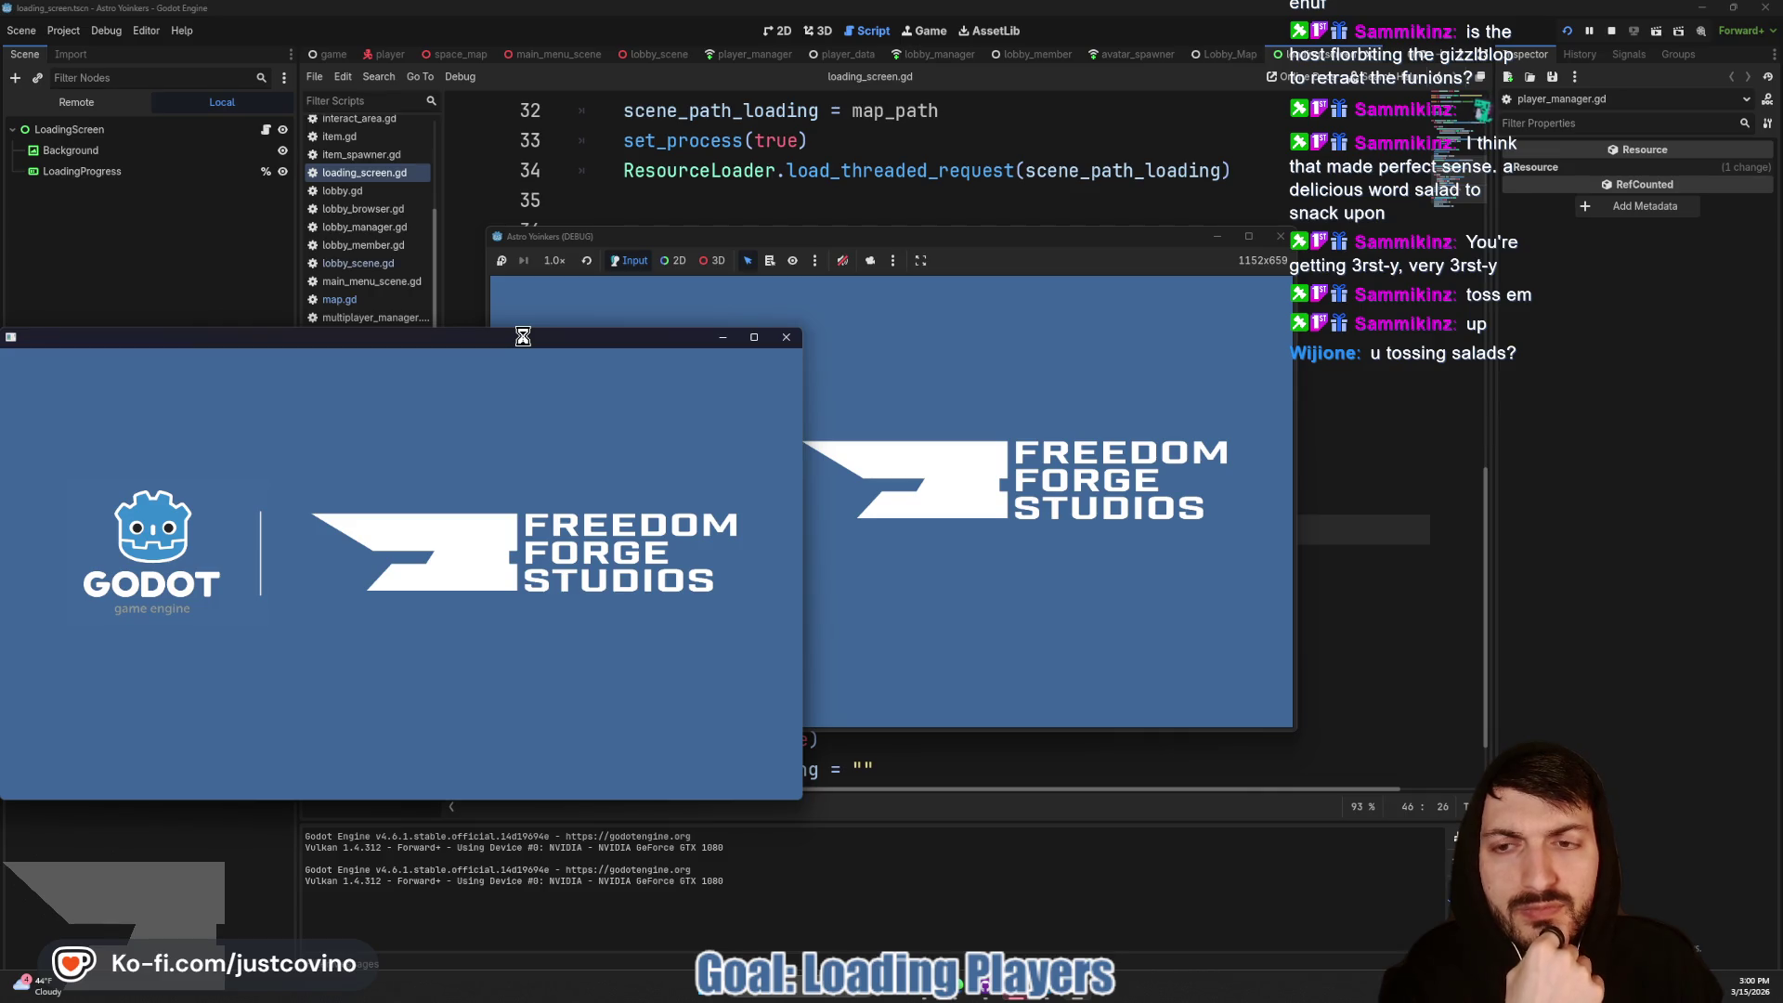
Step: Arrange the two game windows side by side, host a private lobby on the left and join it on the right
mouse_move(523, 336)
mouse_down()
mouse_move(1223, 339)
mouse_move(1460, 294)
mouse_up()
drag(1044, 244, 683, 276)
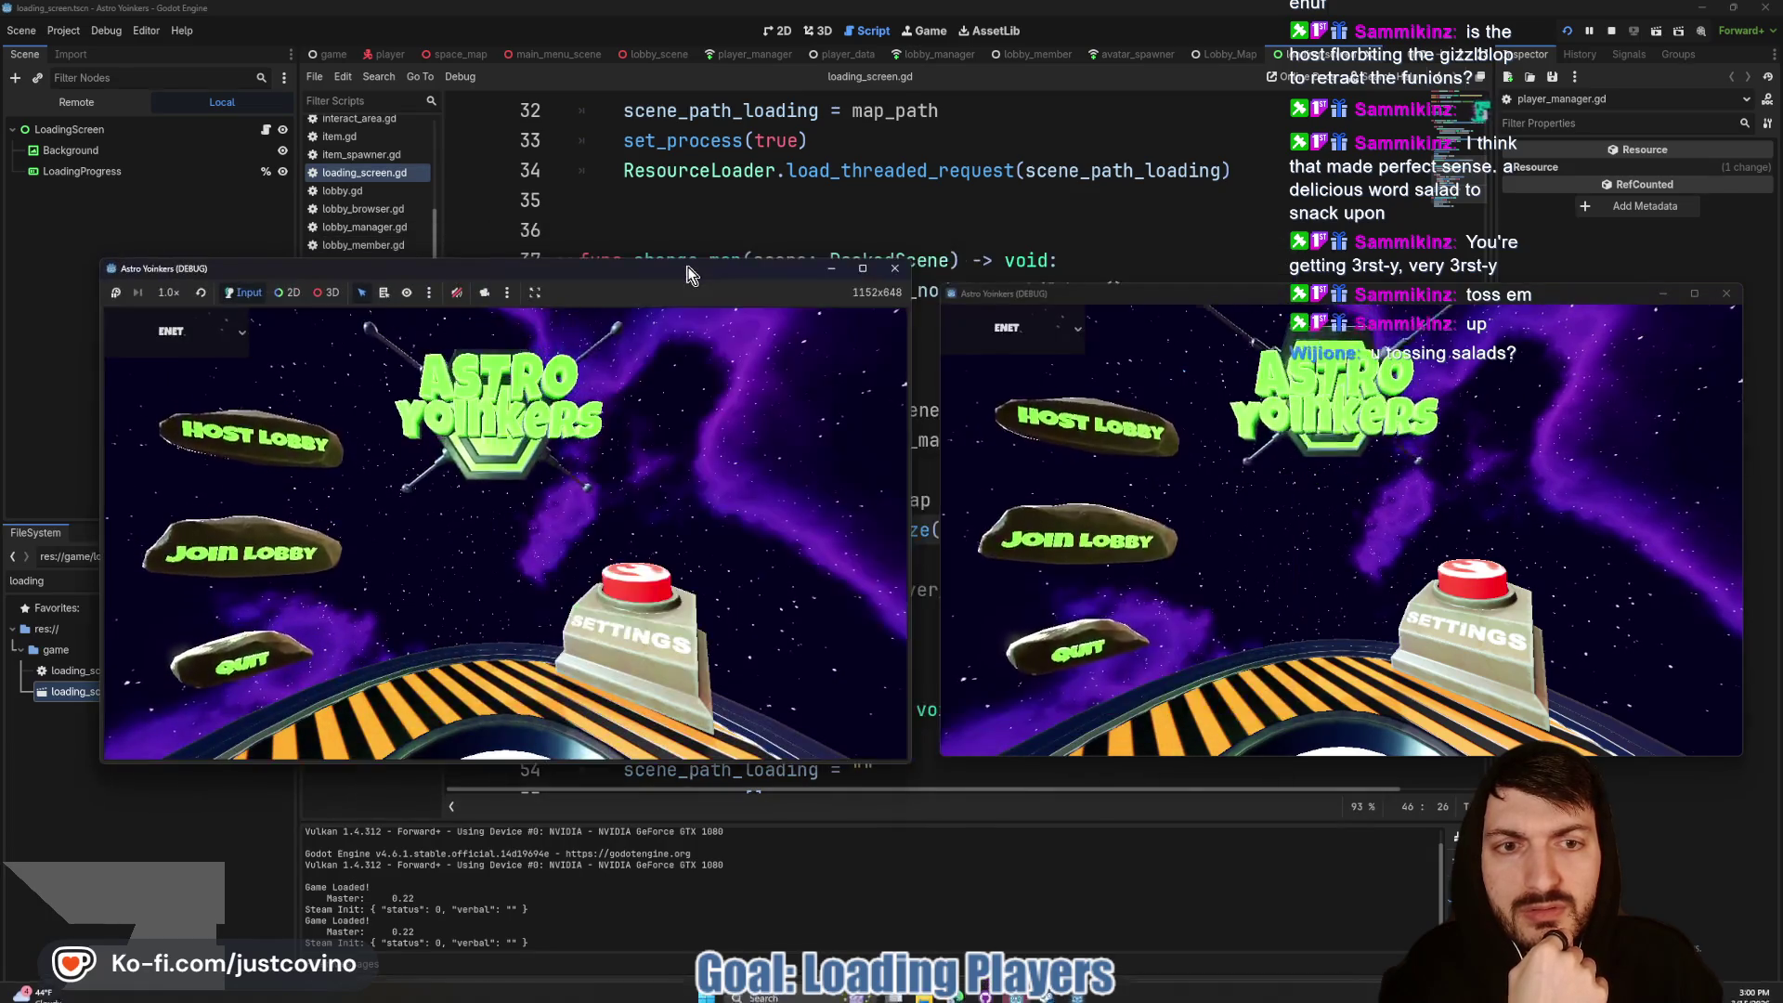
click(231, 461)
click(445, 450)
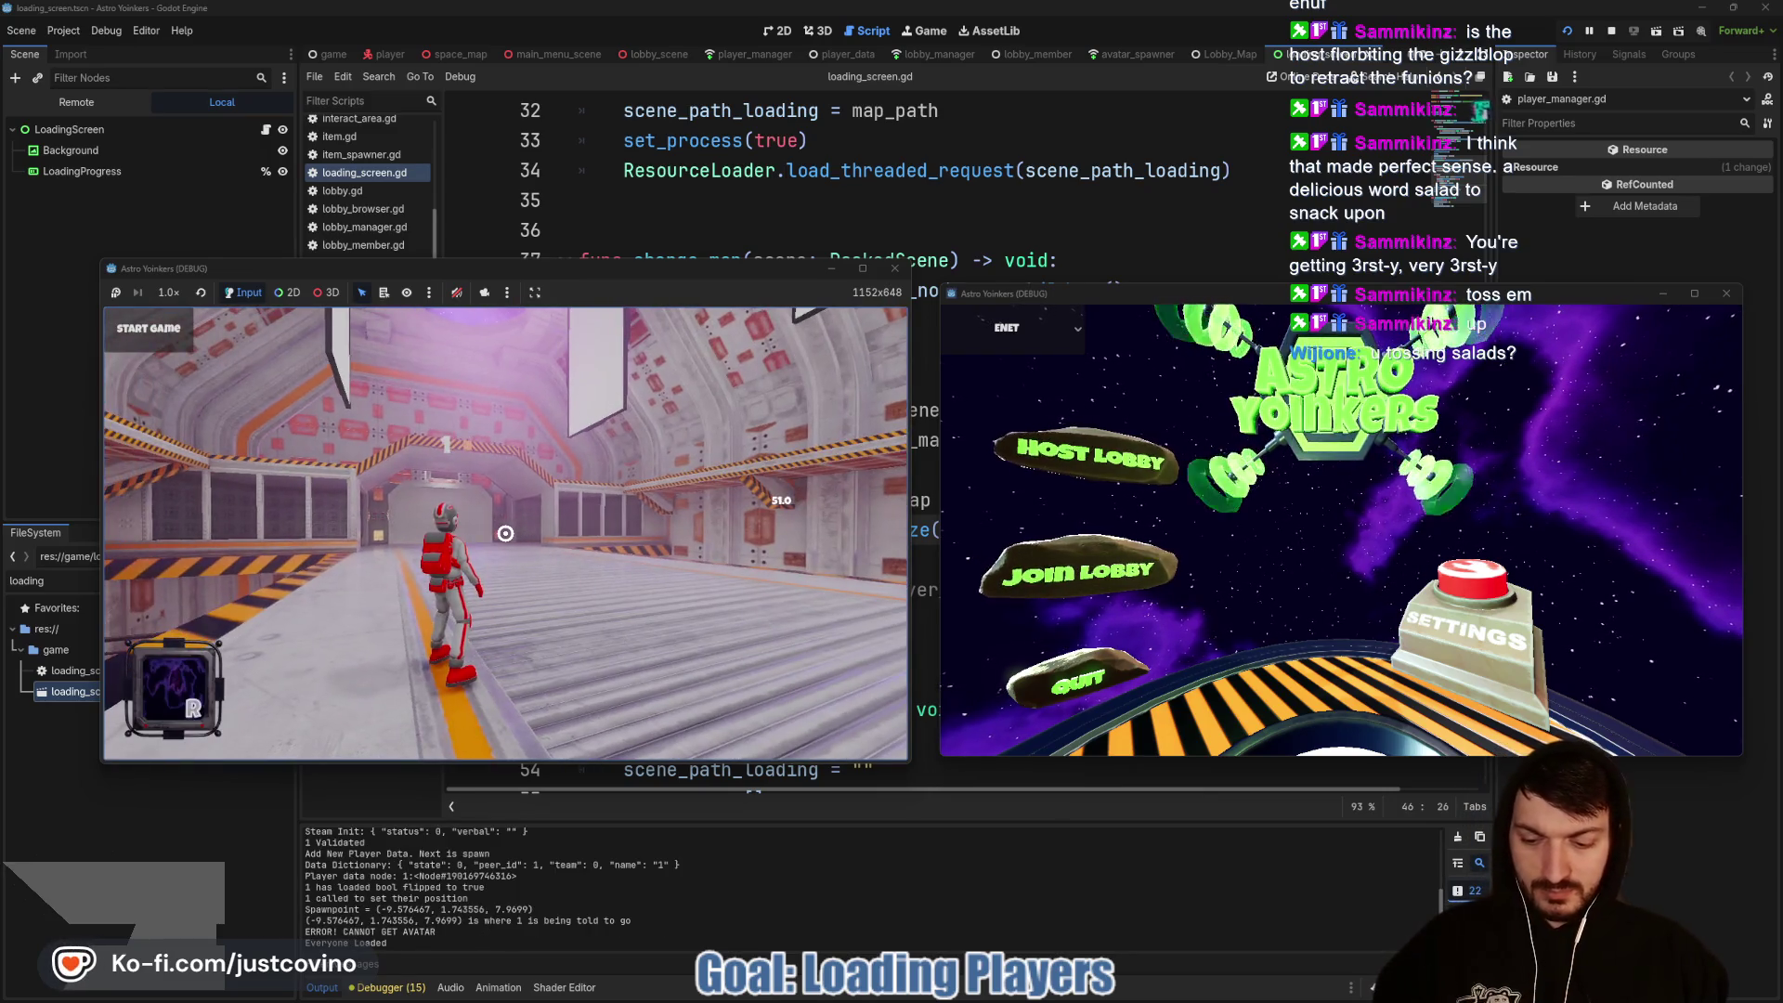
click(988, 567)
click(1378, 371)
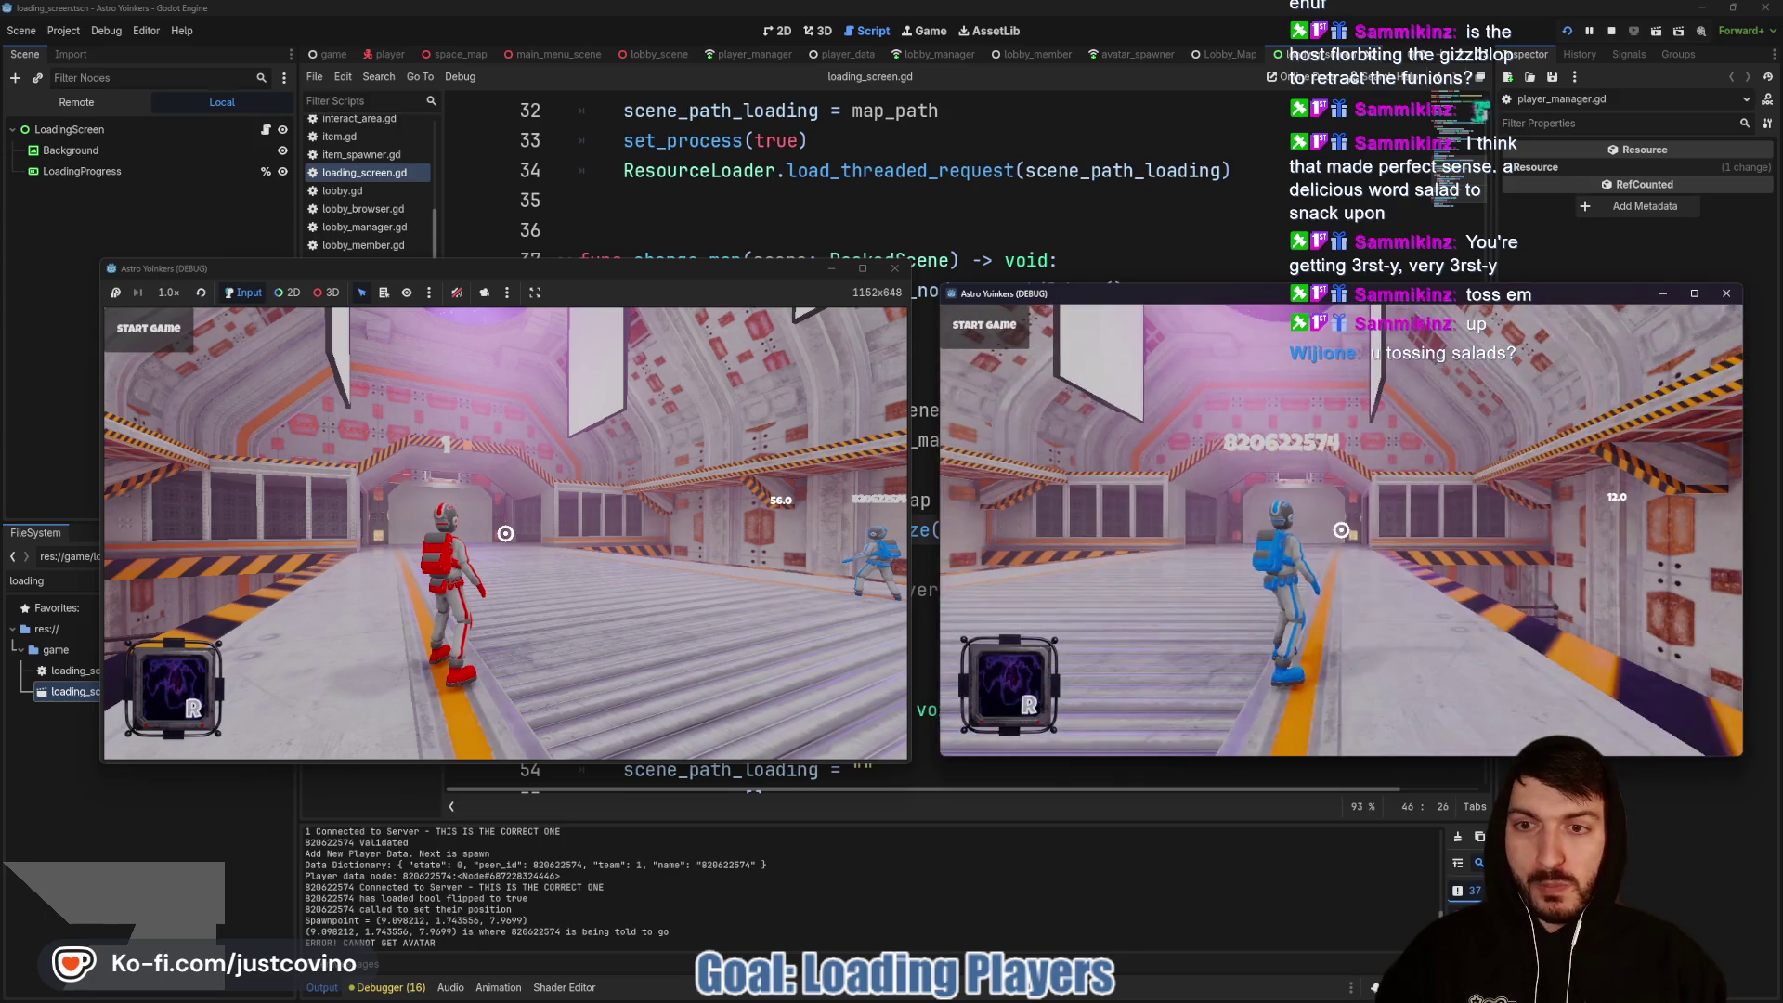
Step: Move and jump the red player with W and Space in the left window to test spawning
click(582, 313)
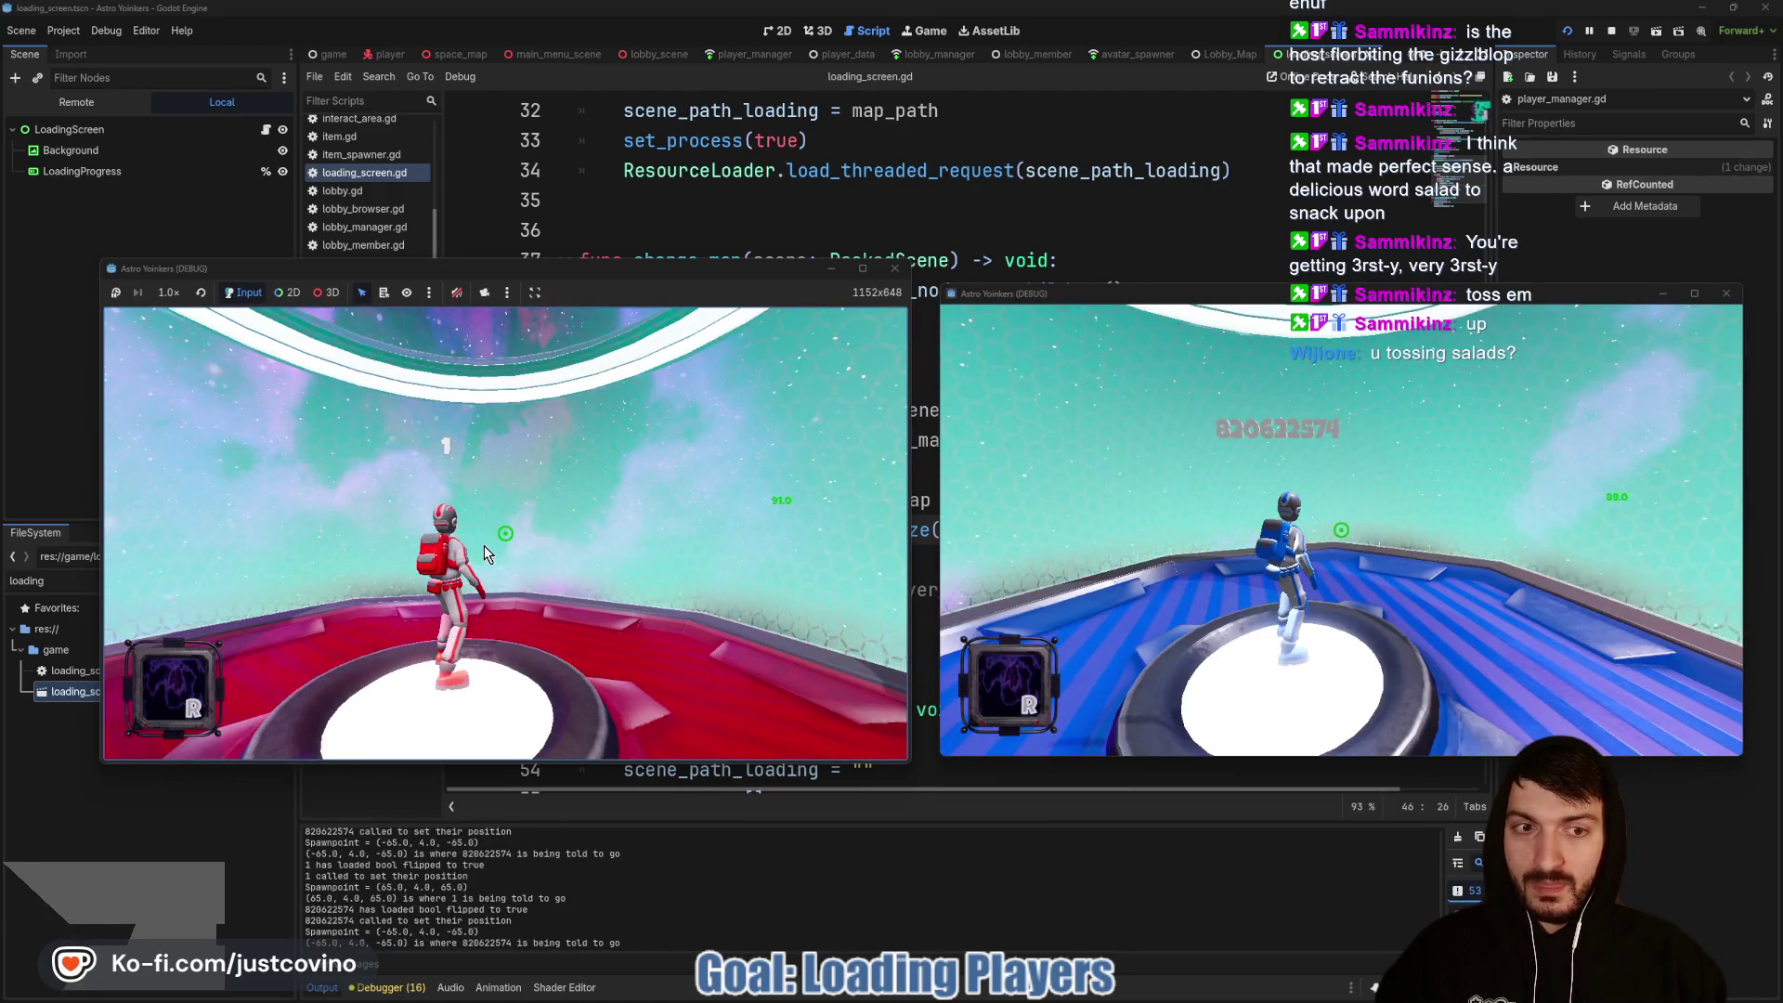
key(w)
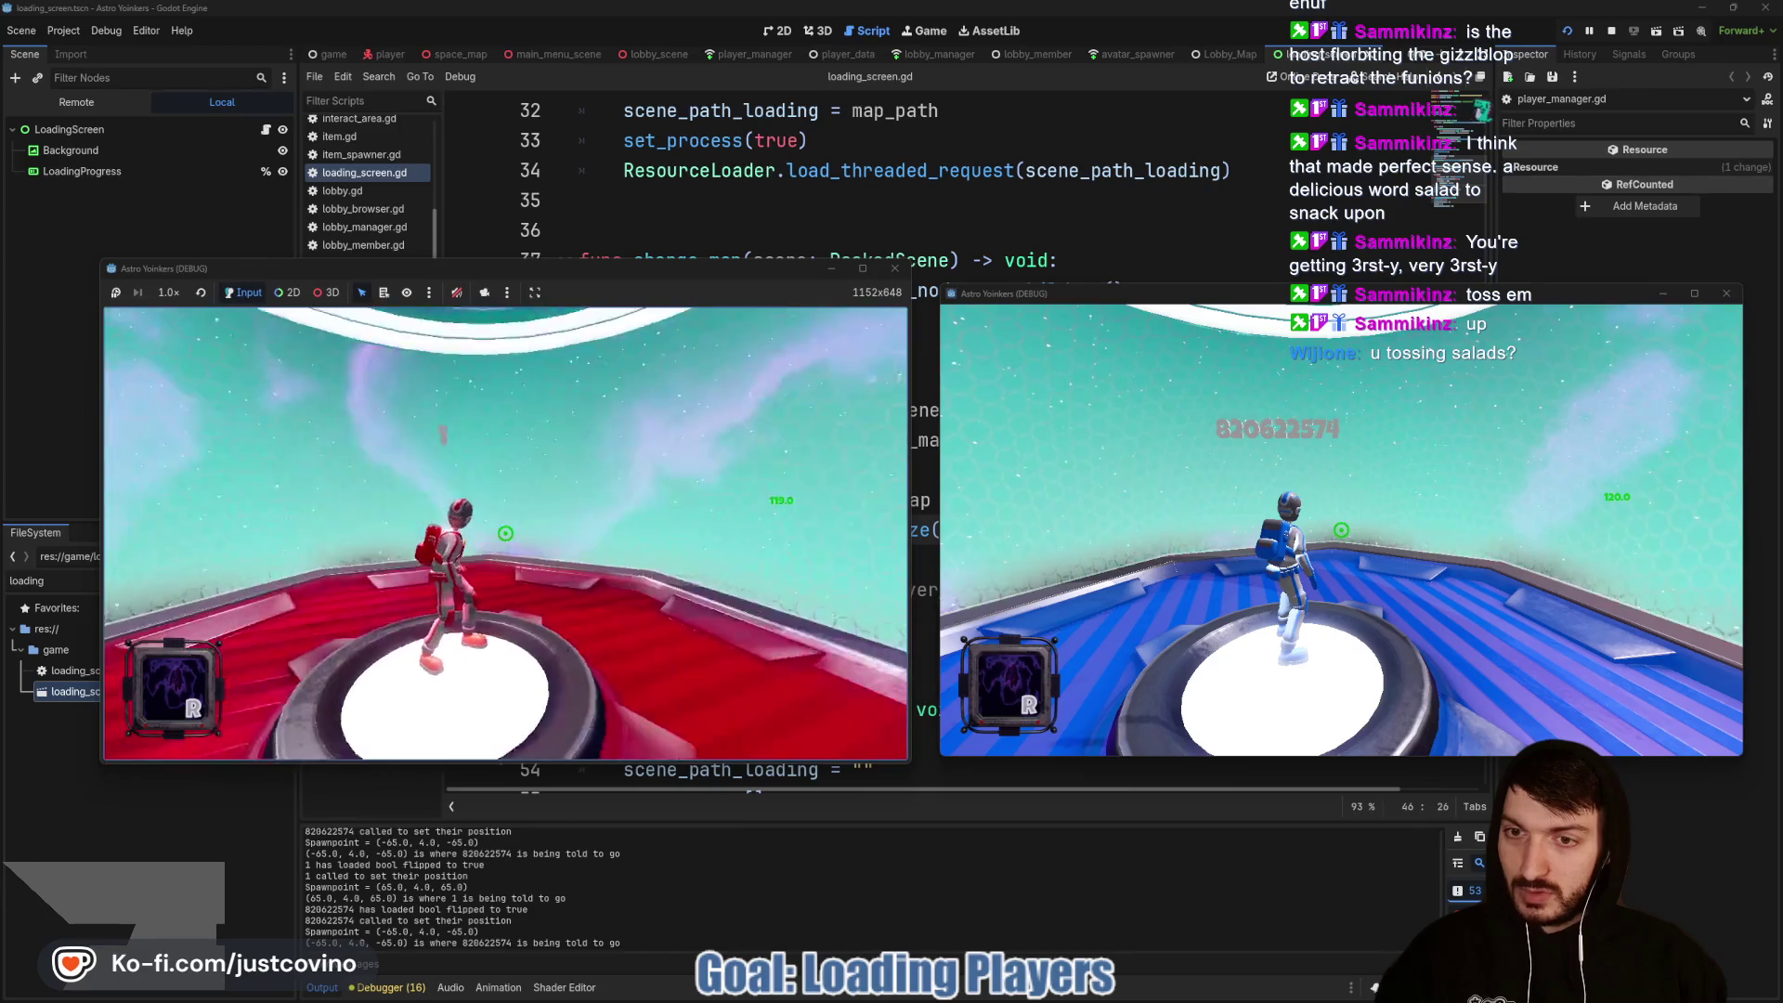
key(w)
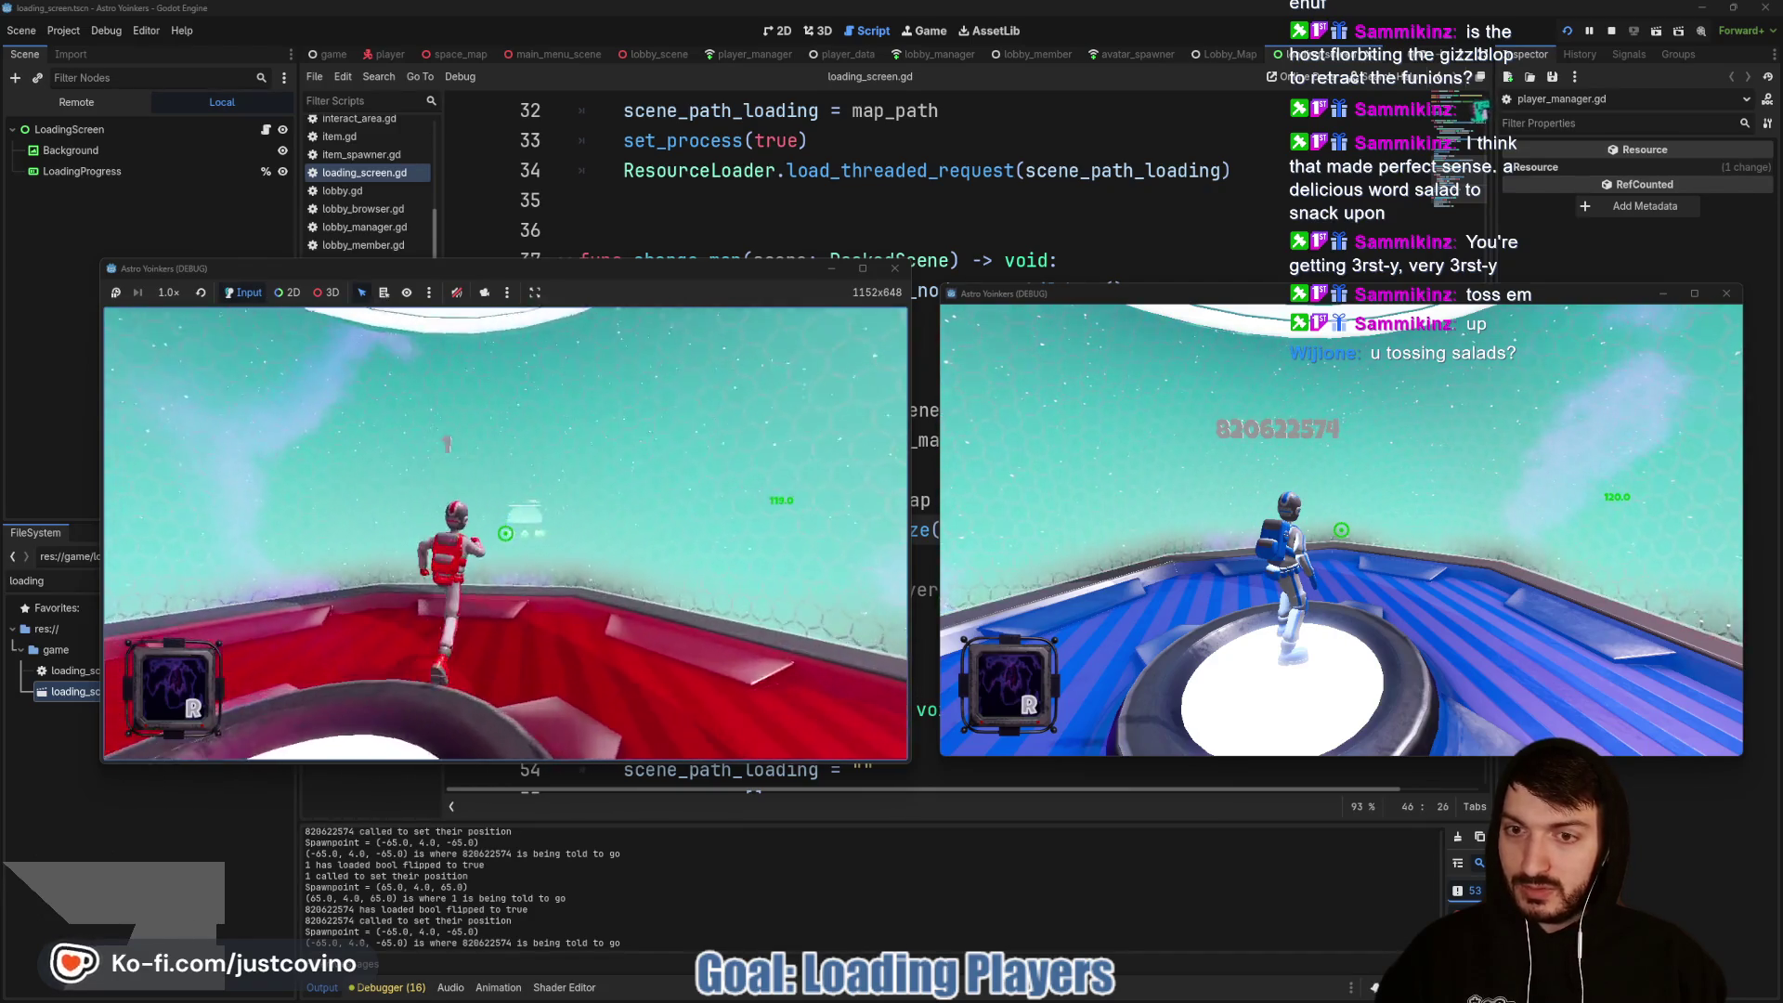
key(space)
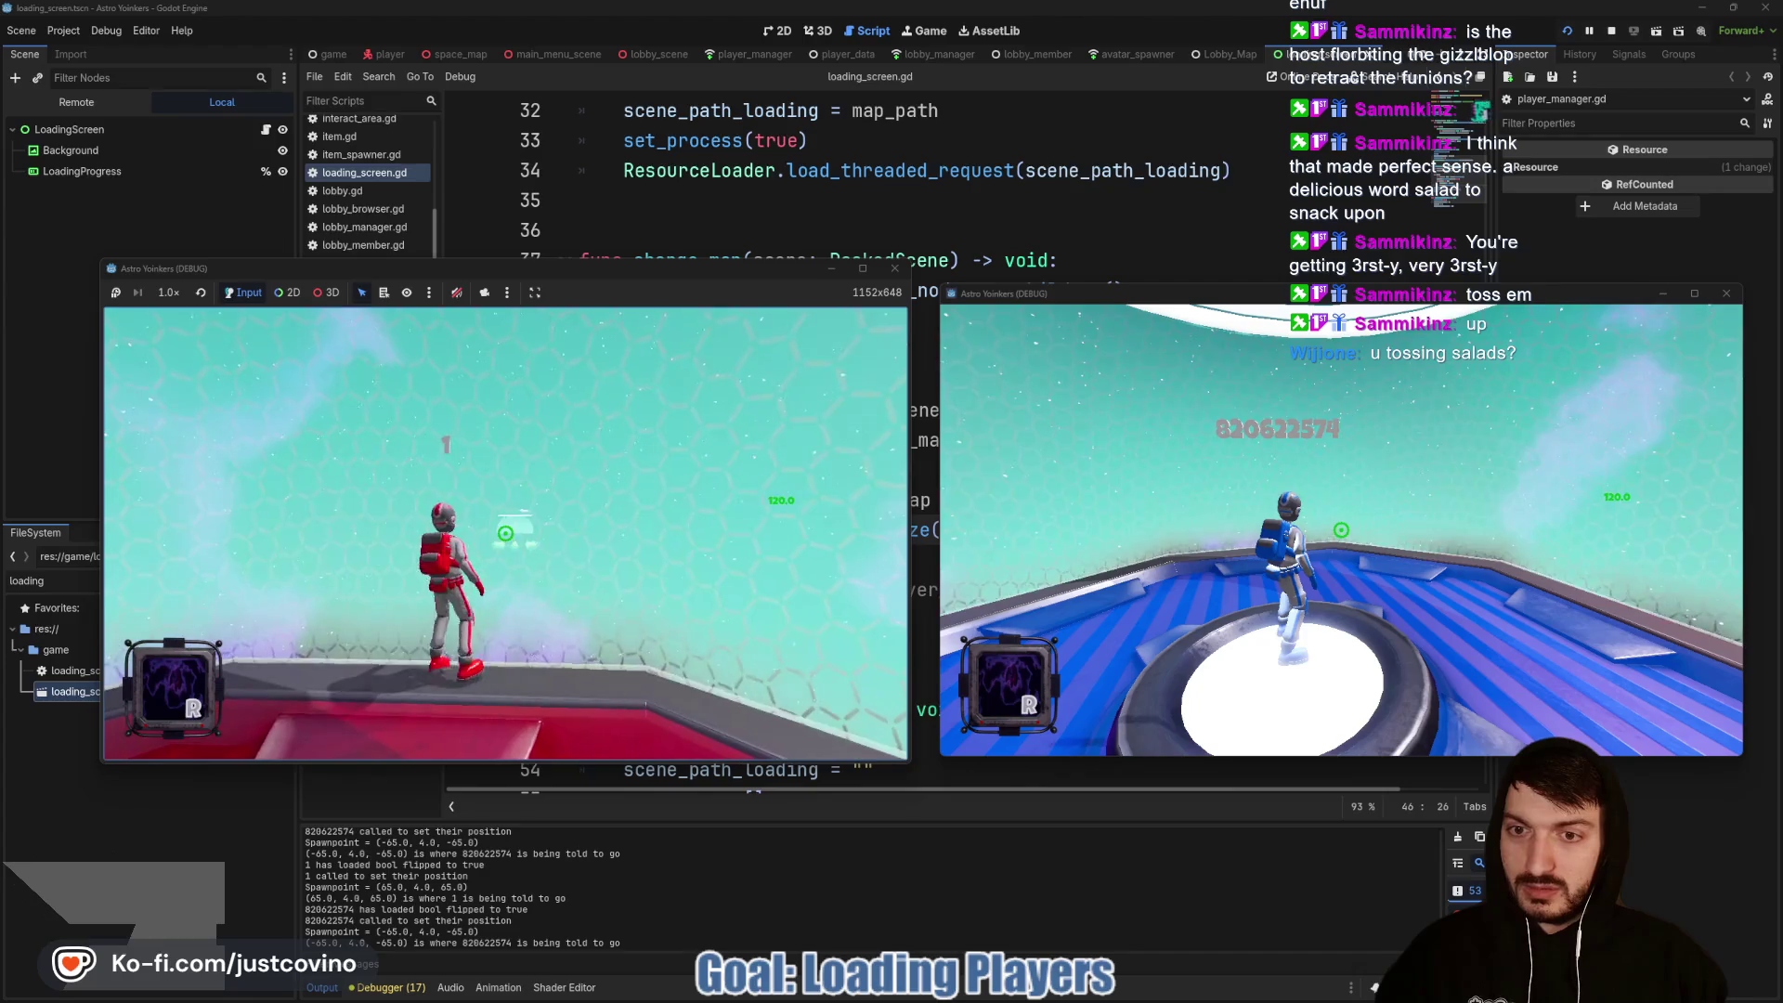
key(space)
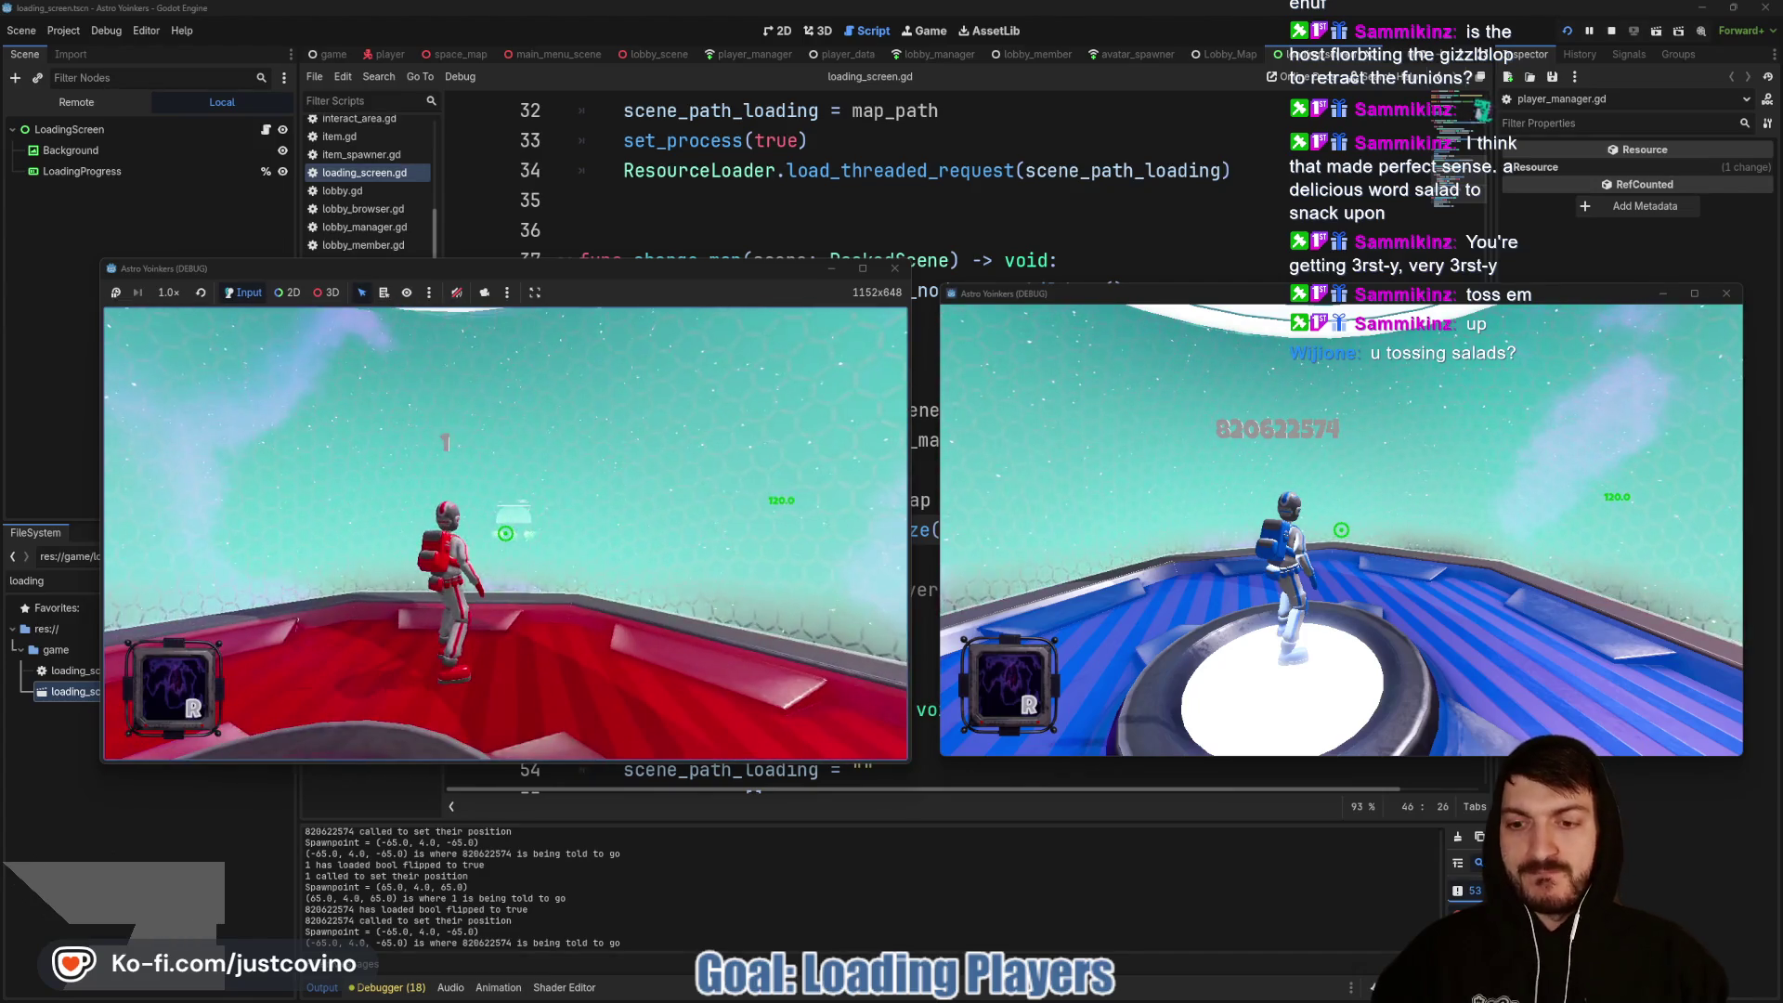
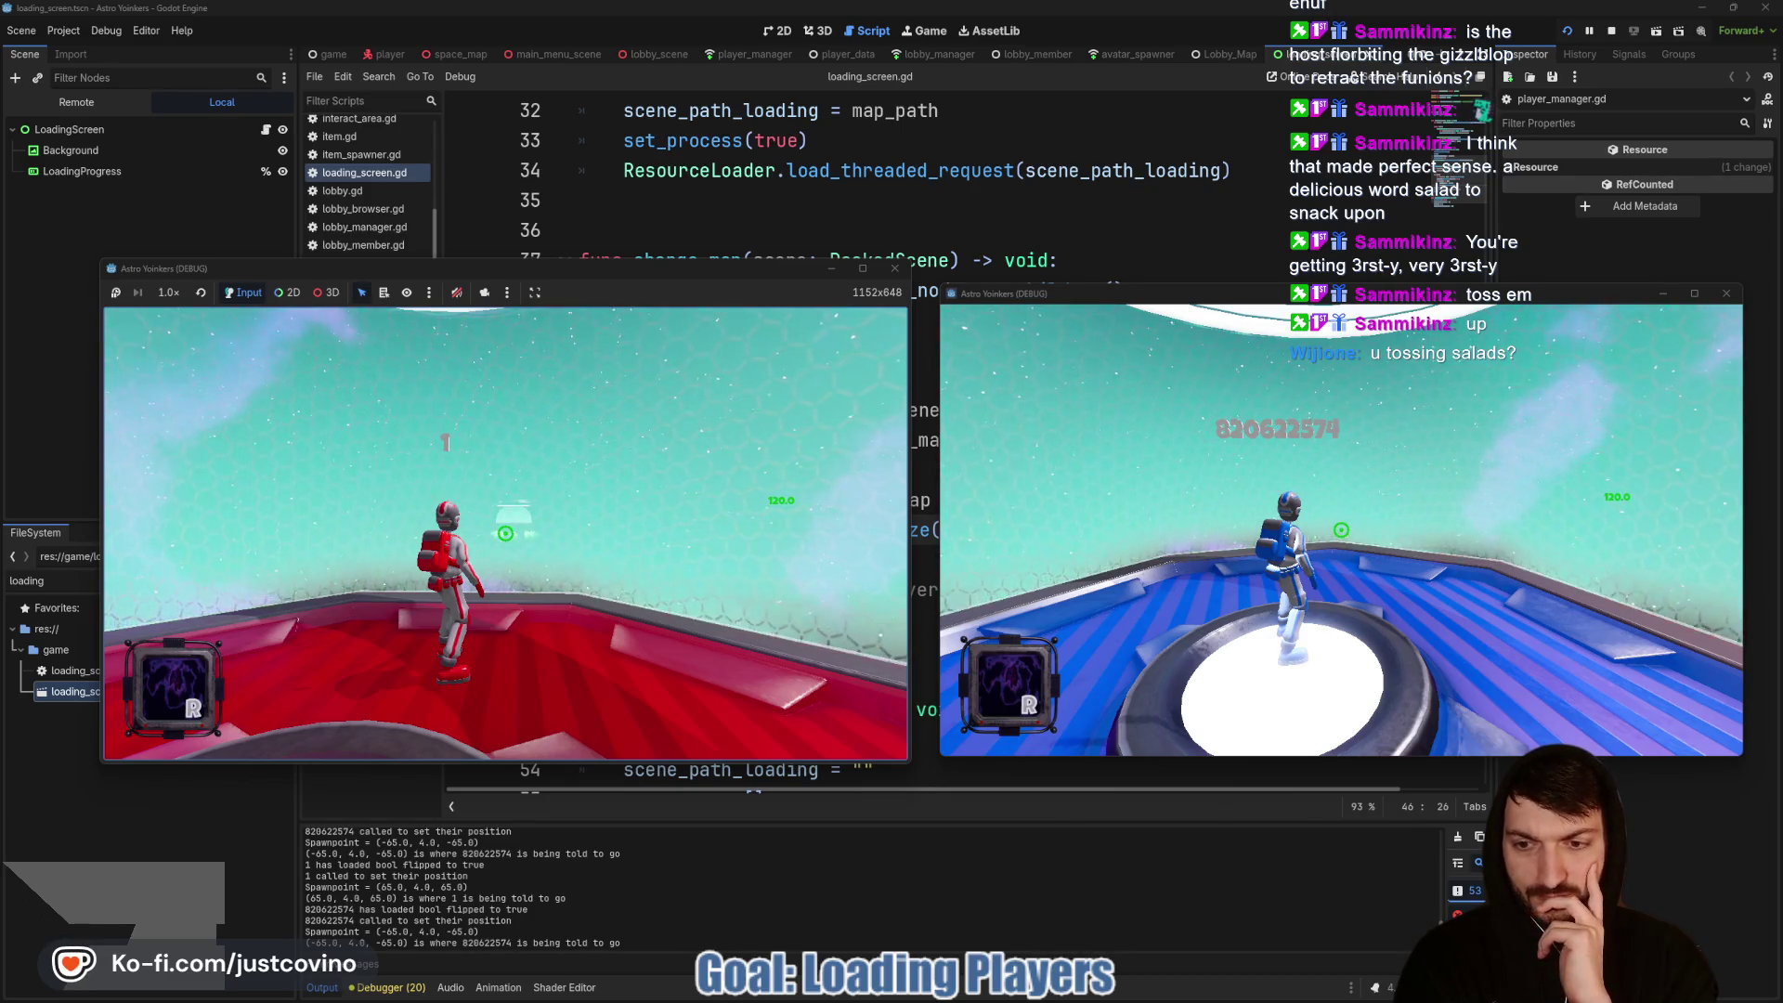
Step: Stop the game and comment out new_map.set_map_size() in loading_screen.gd's change_map
key(F8)
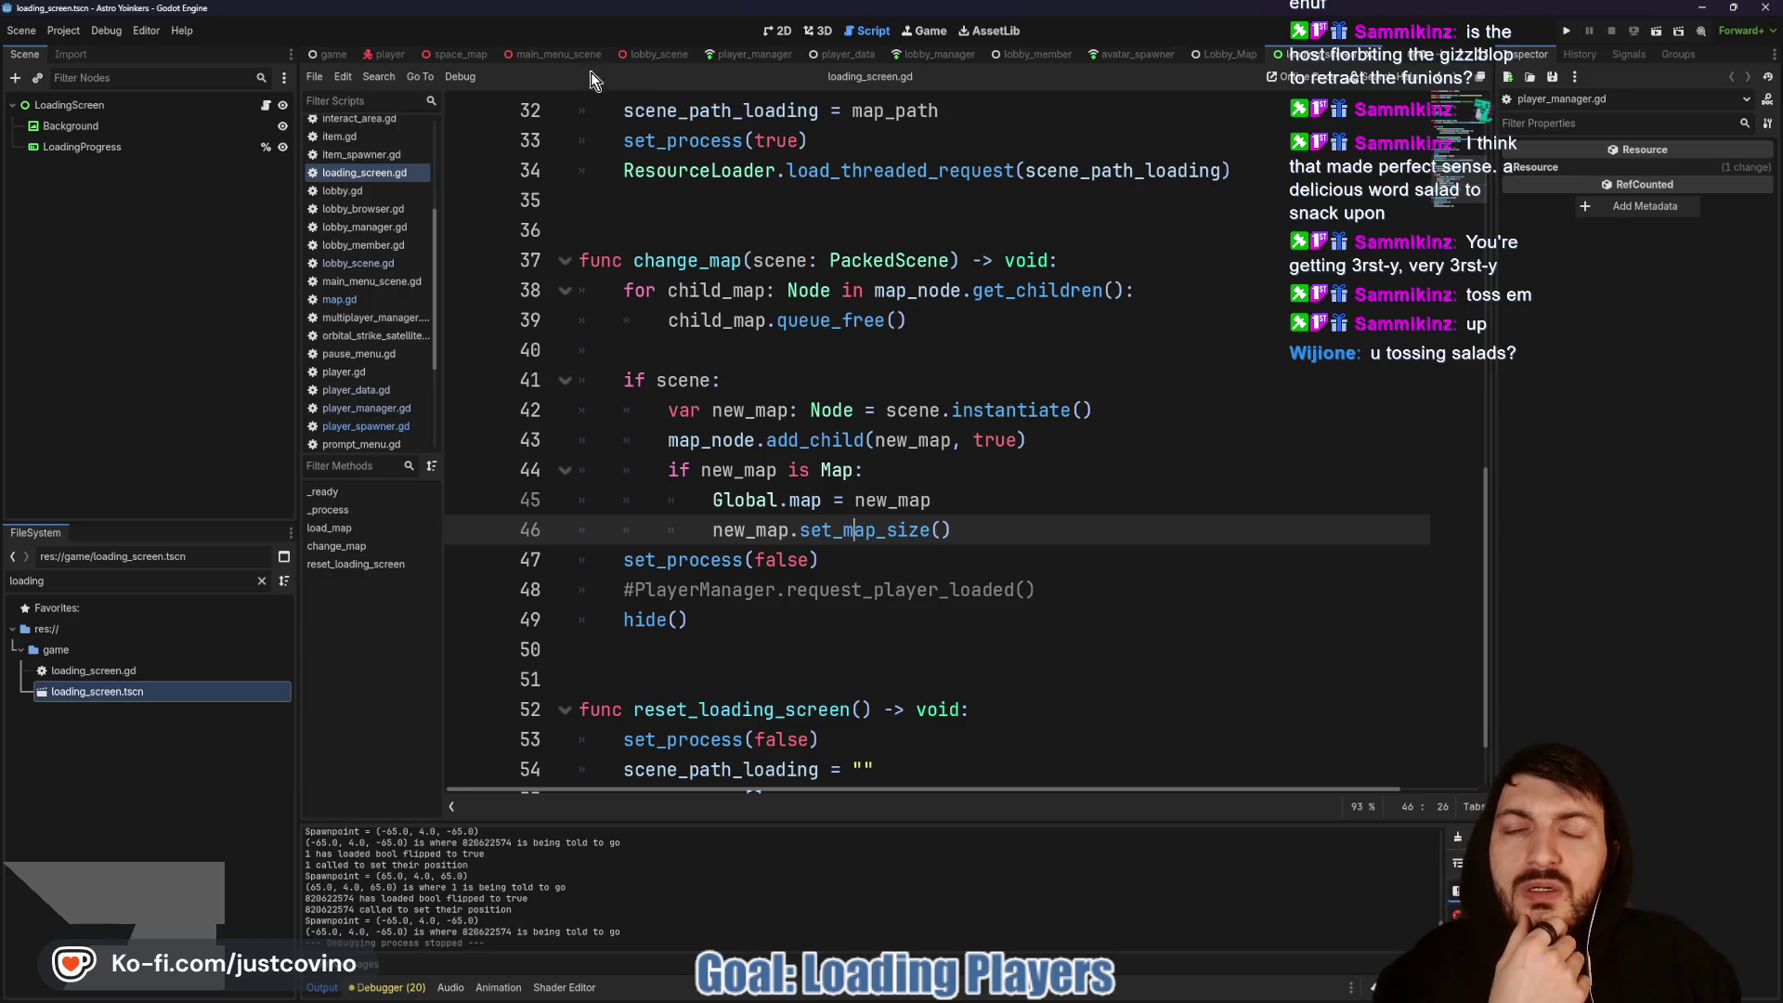
click(476, 54)
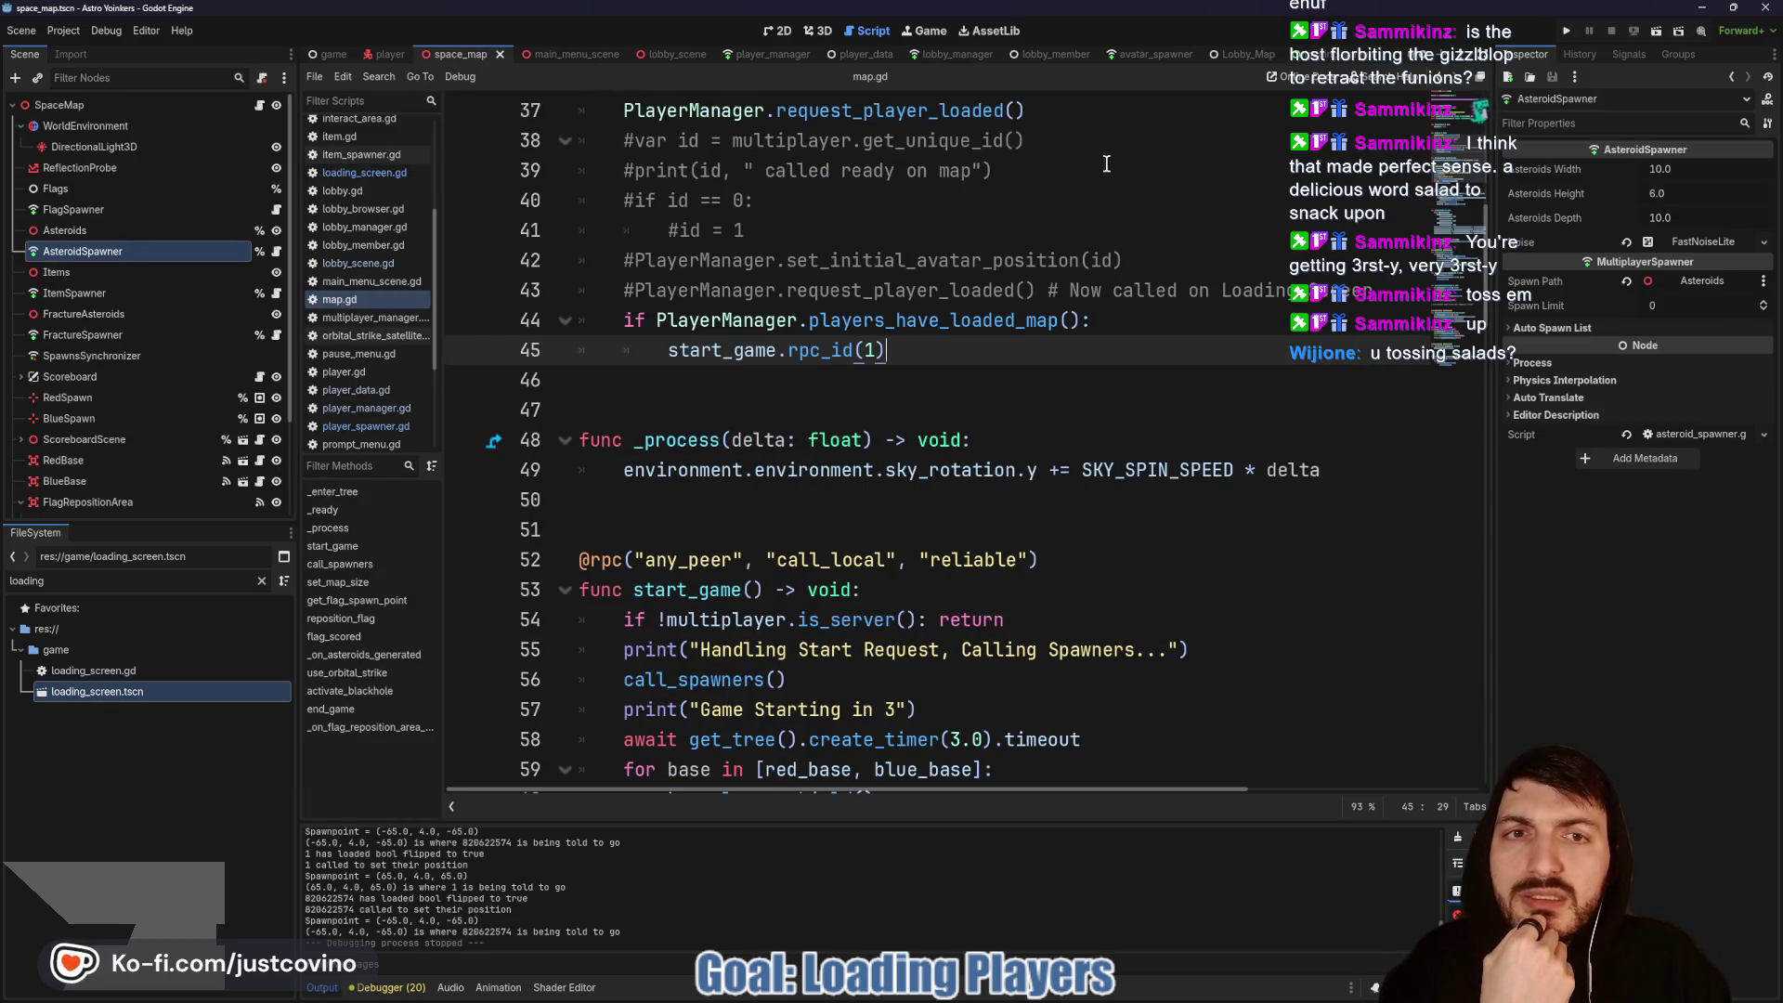
click(1309, 53)
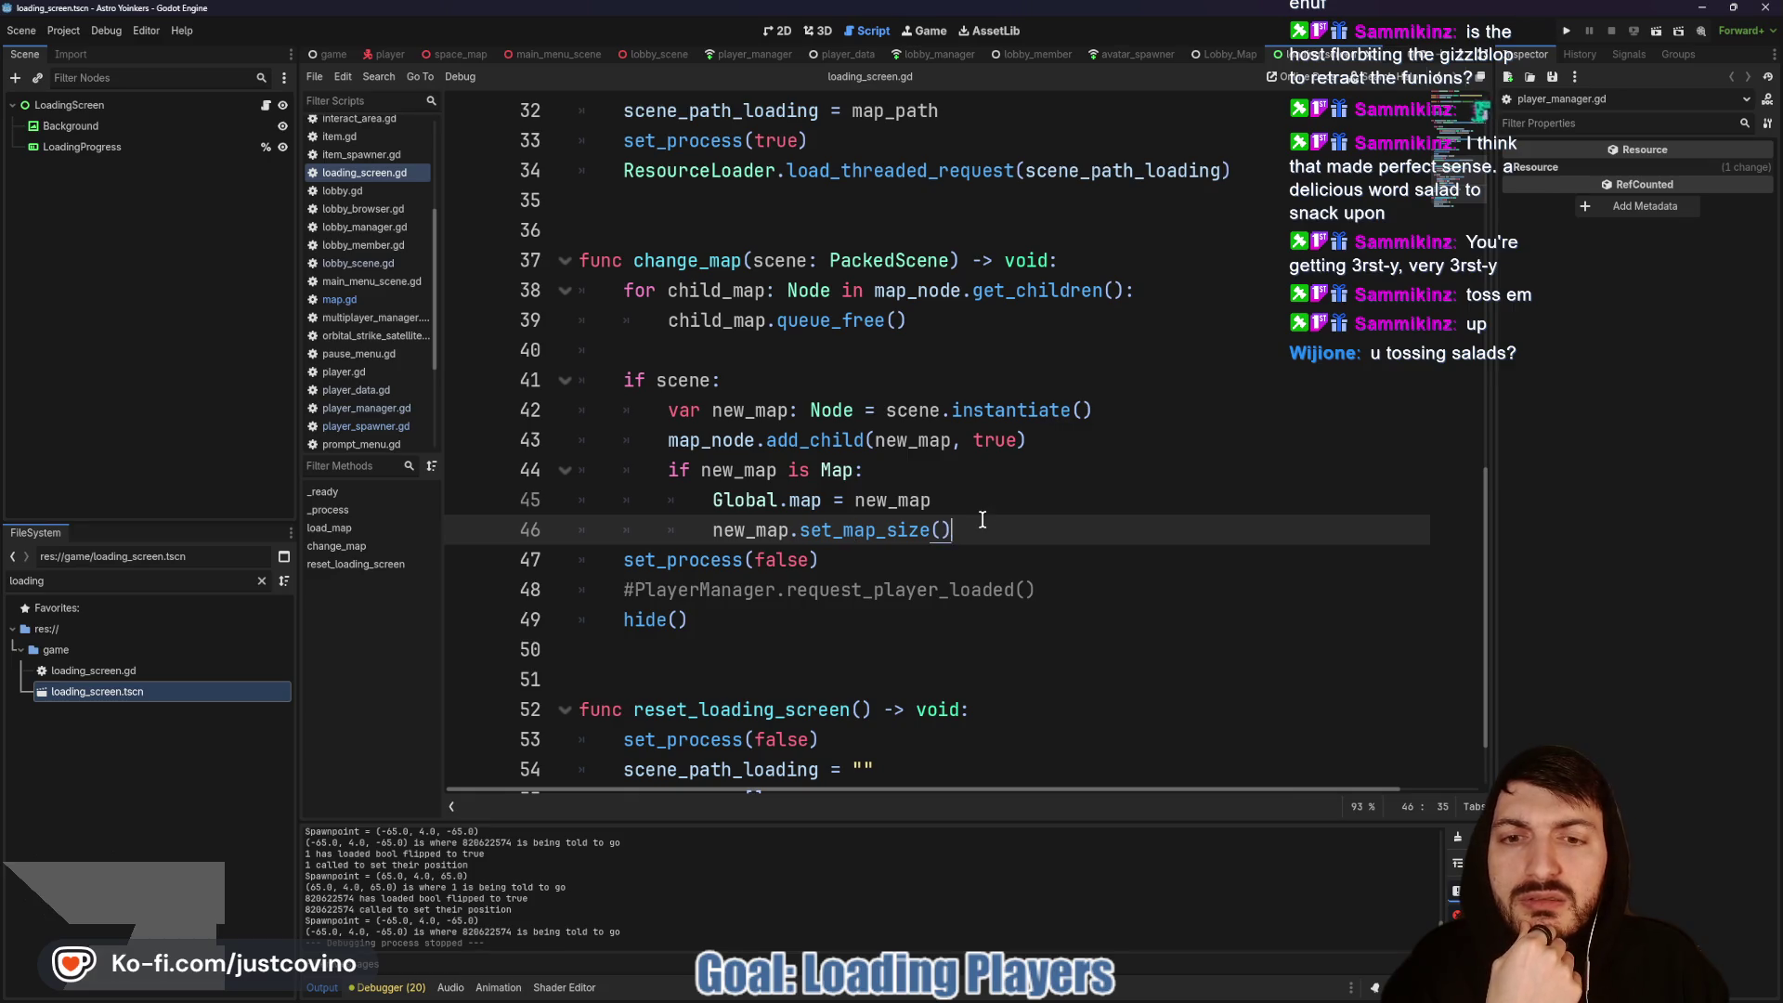
drag(982, 520, 698, 517)
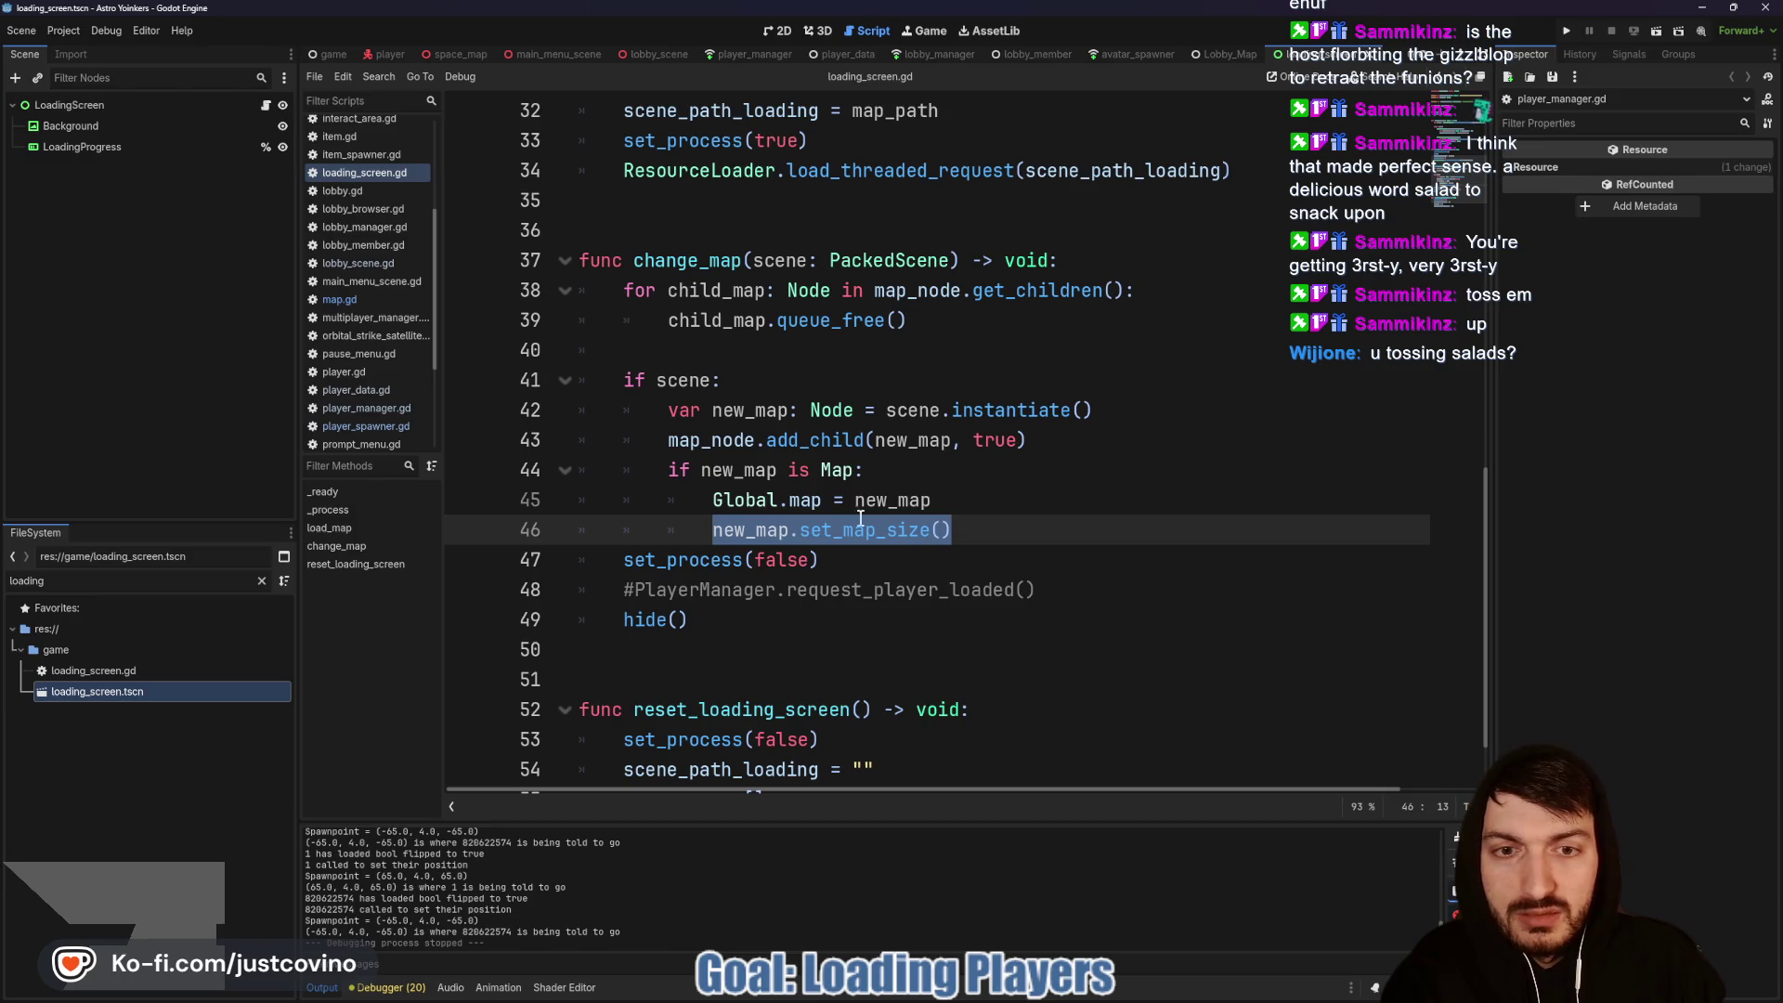
click(701, 530)
text(#)
Step: Call set_map_size() first in map.gd's _ready, save, and run two game instances
click(464, 55)
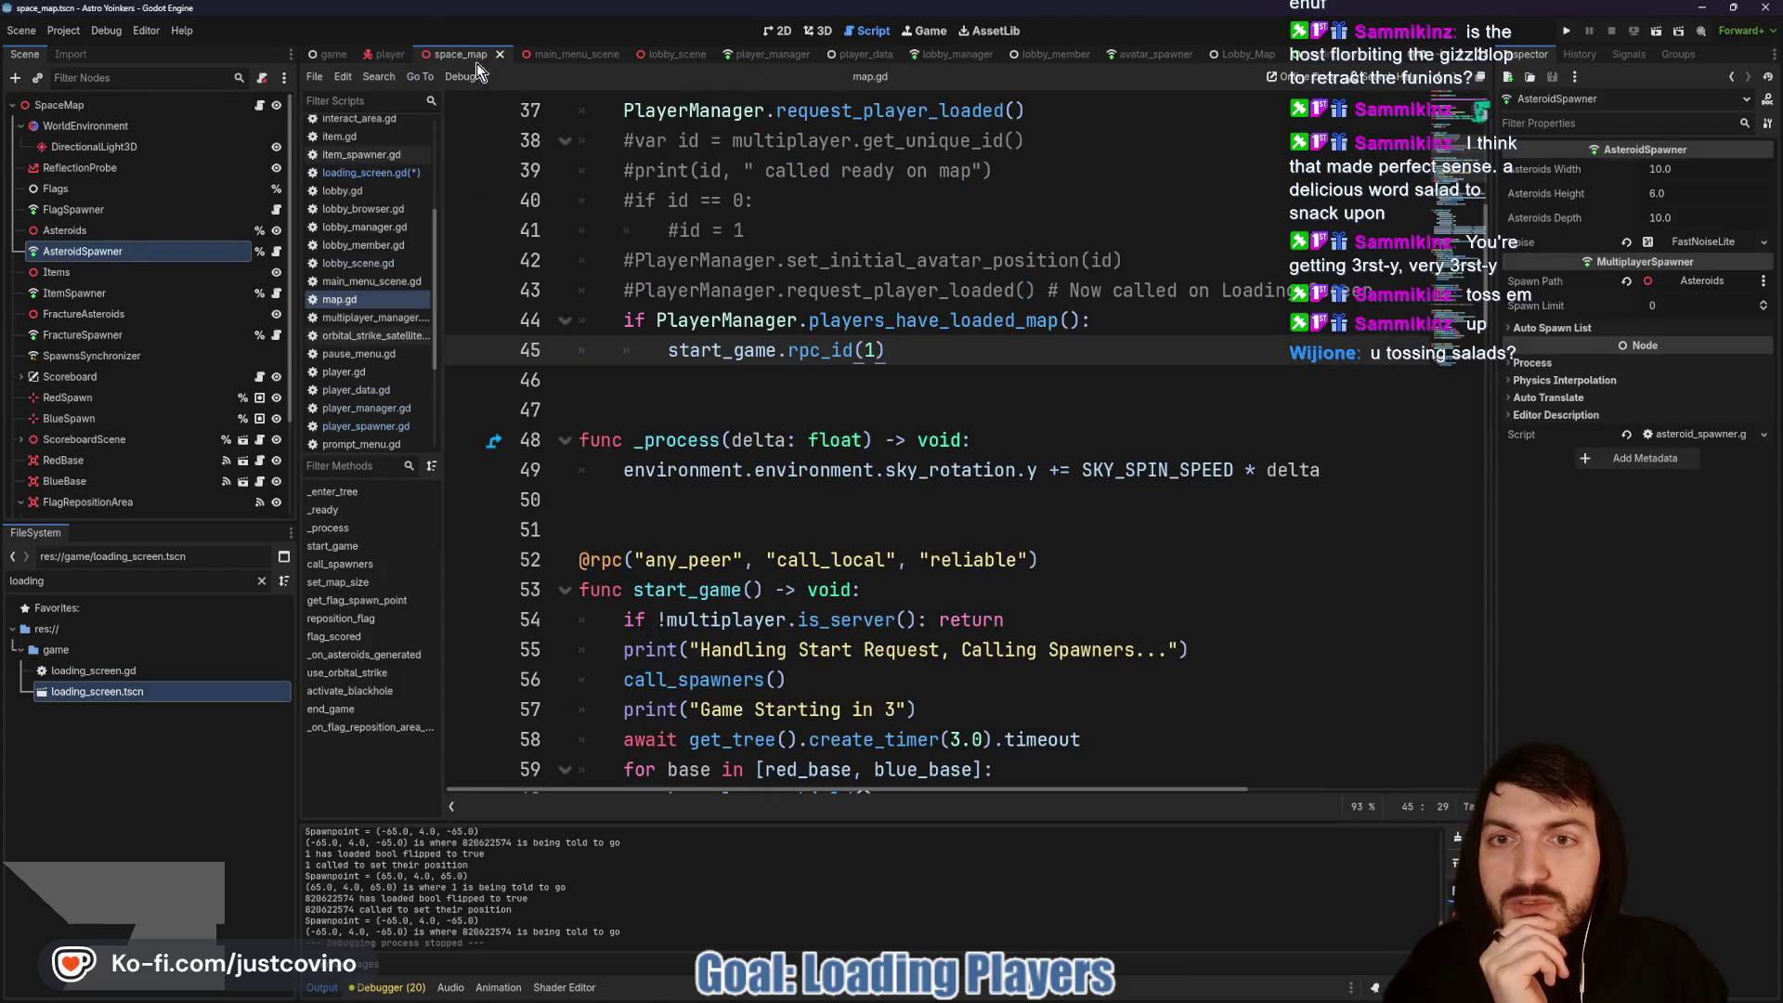
scroll(1003, 425, up, 1)
click(860, 270)
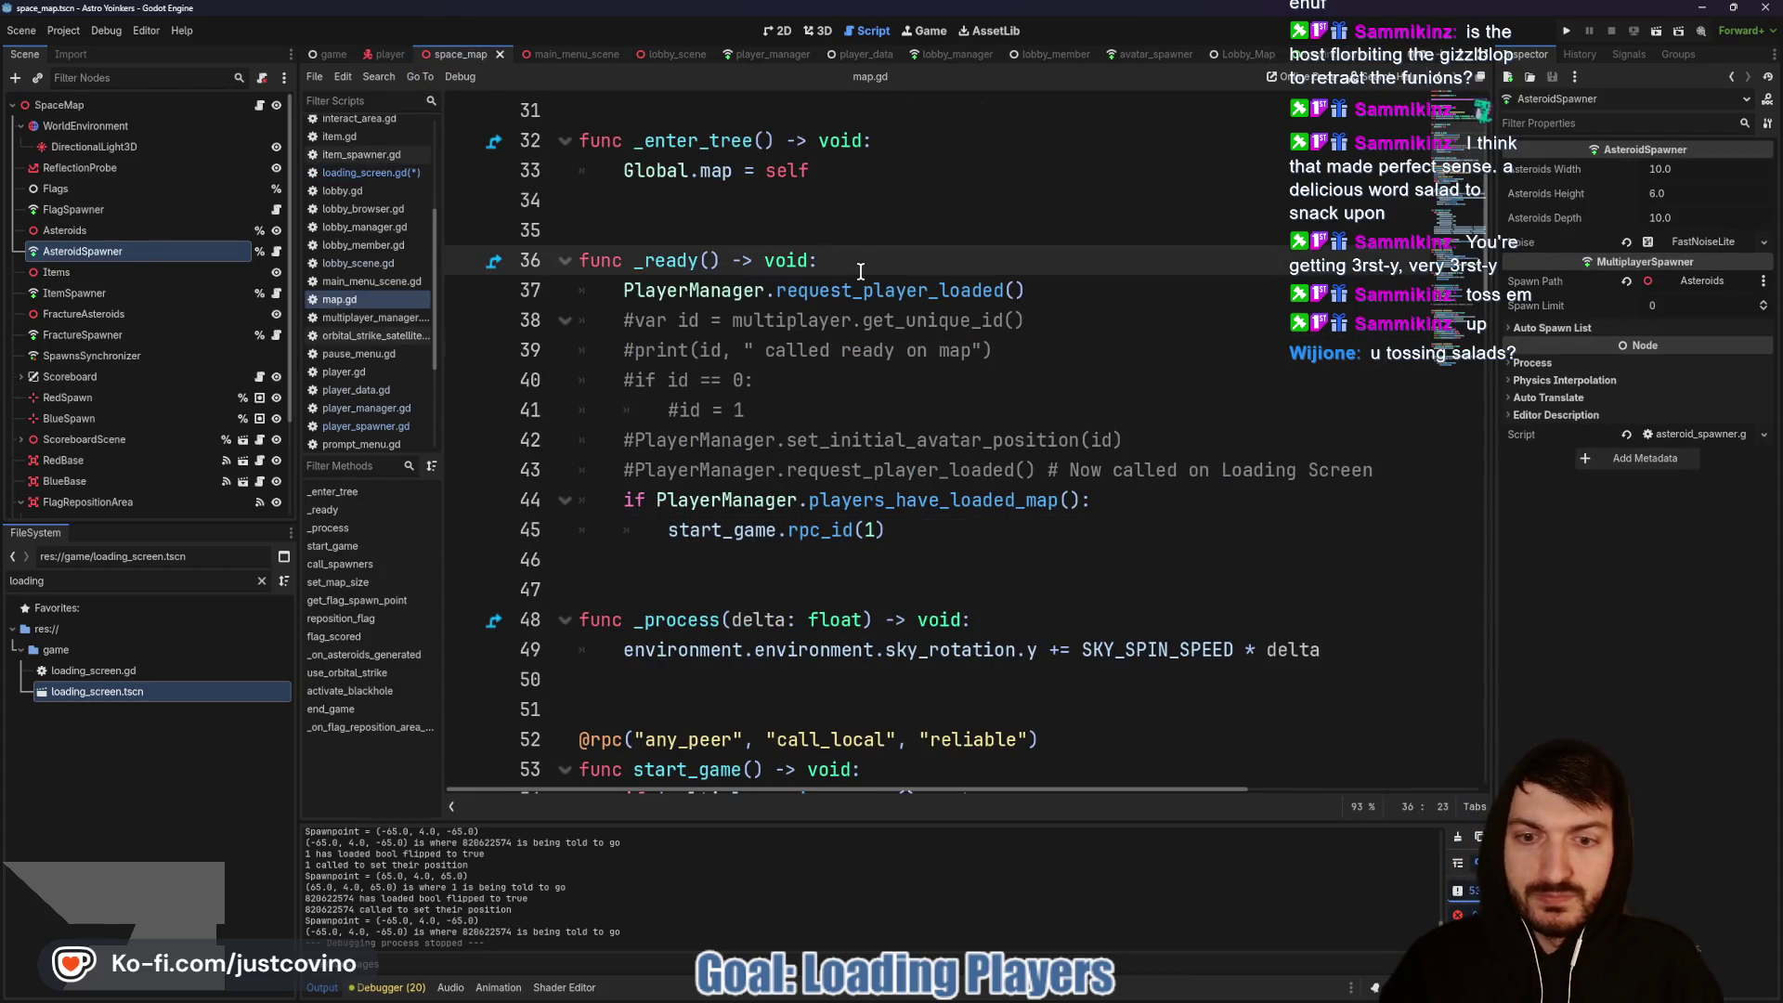
key(Return)
text(set)
key(Return)
key(ctrl+s)
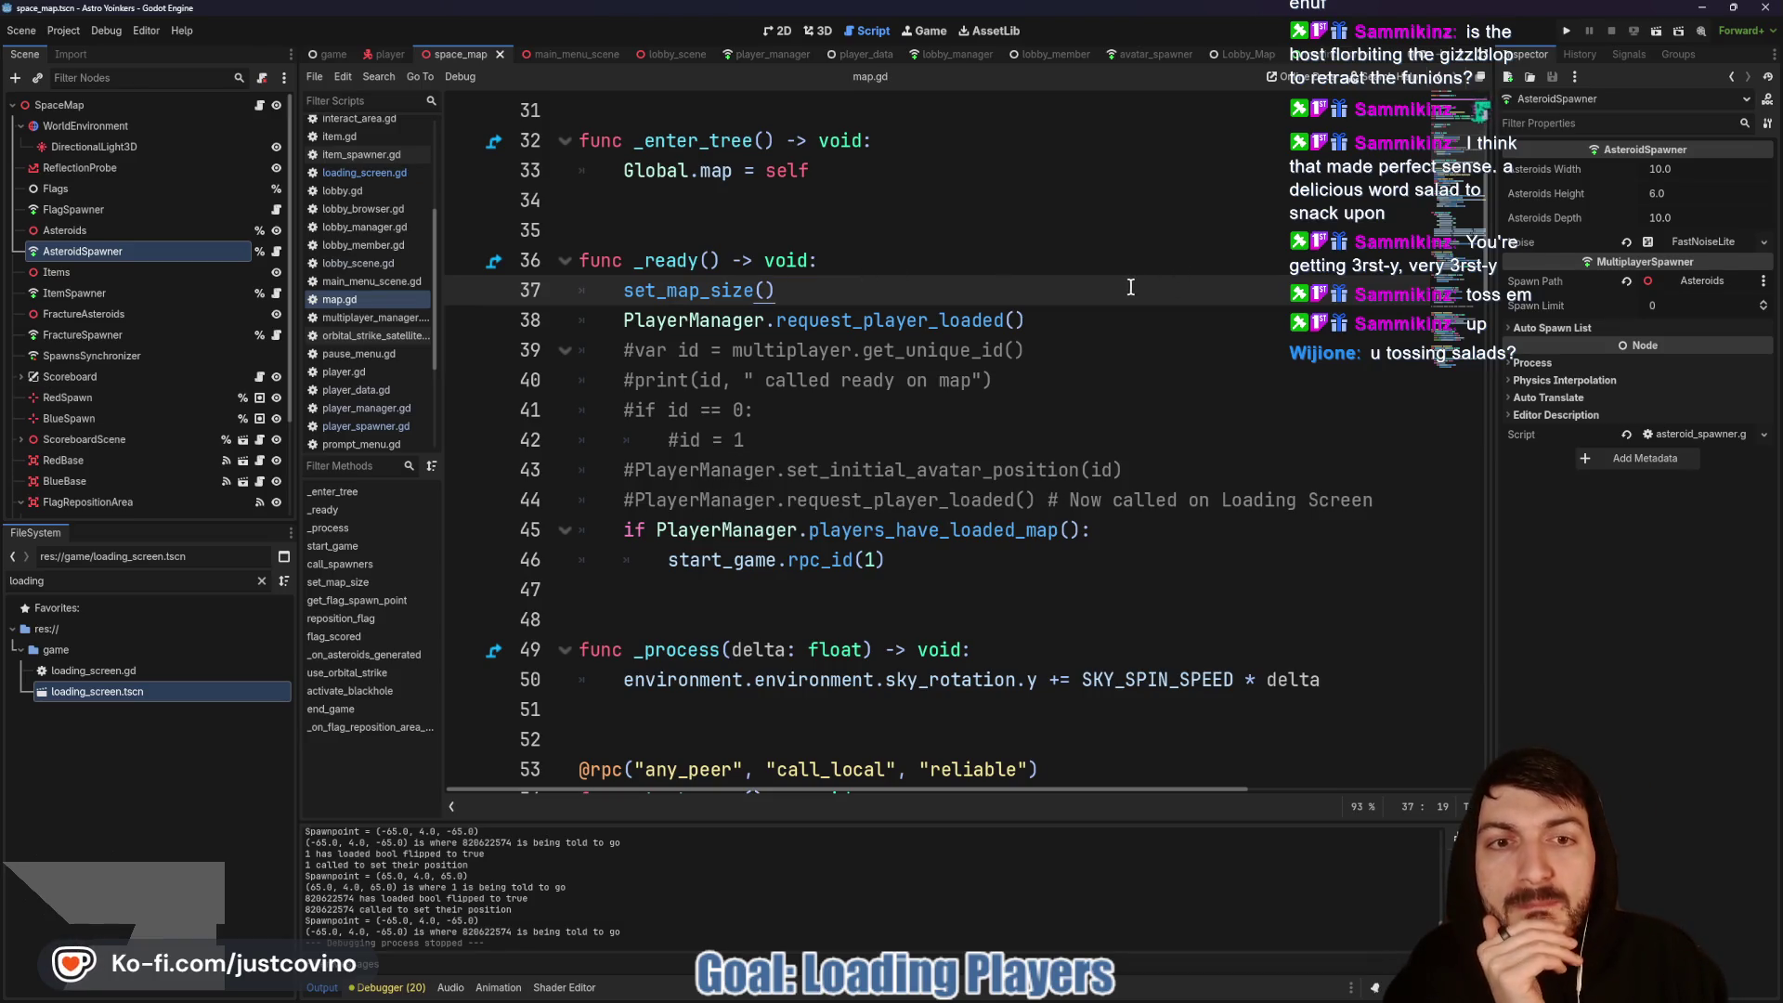
click(1567, 28)
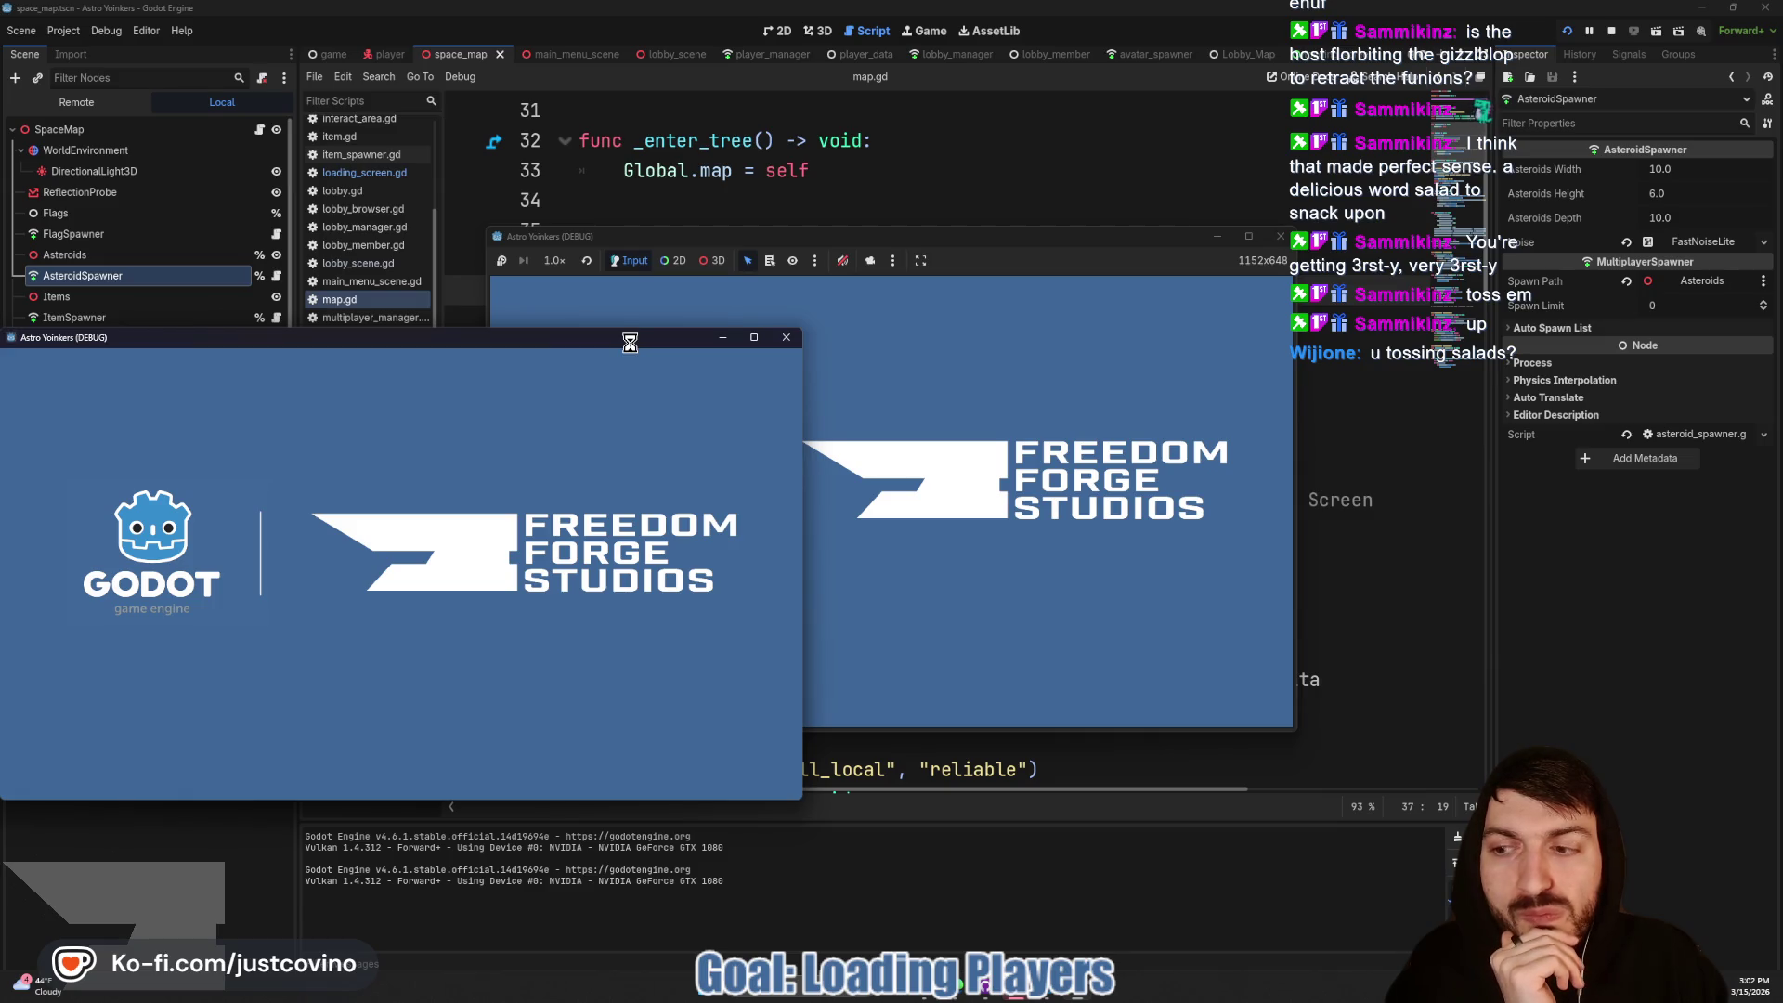
Step: Place the two game windows side by side and host a lobby in the first
drag(630, 342, 1531, 302)
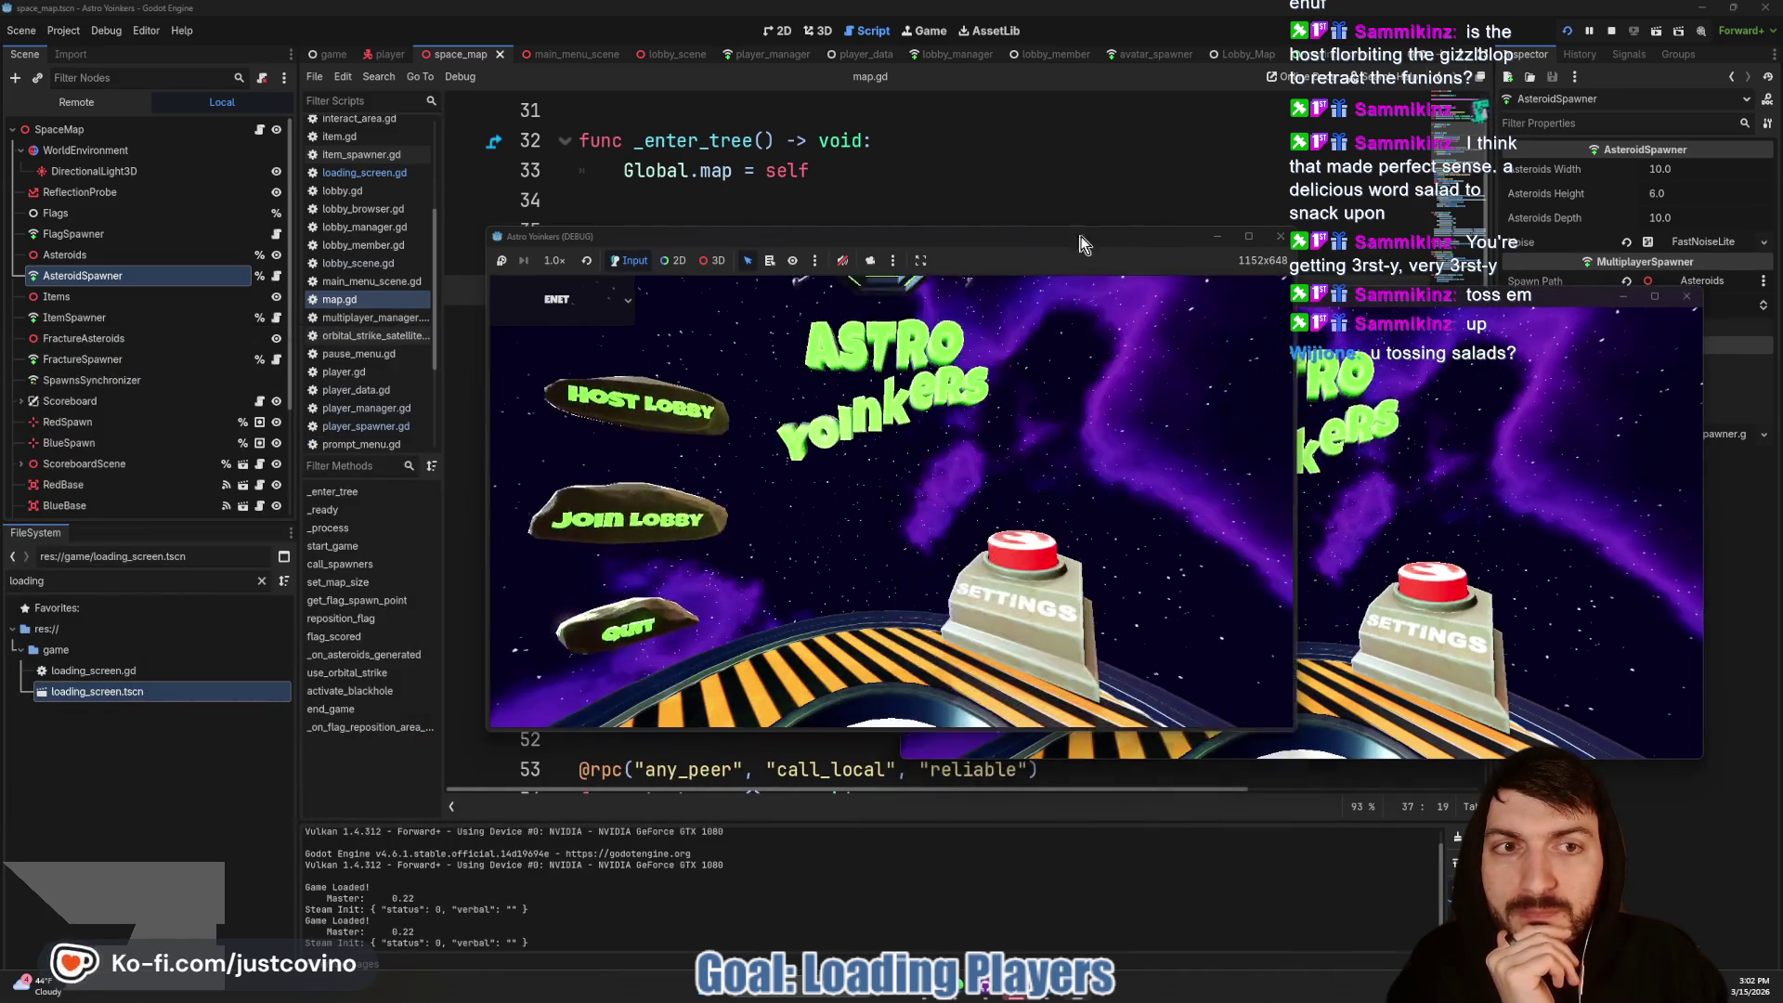
drag(1080, 244, 661, 266)
click(218, 423)
click(471, 478)
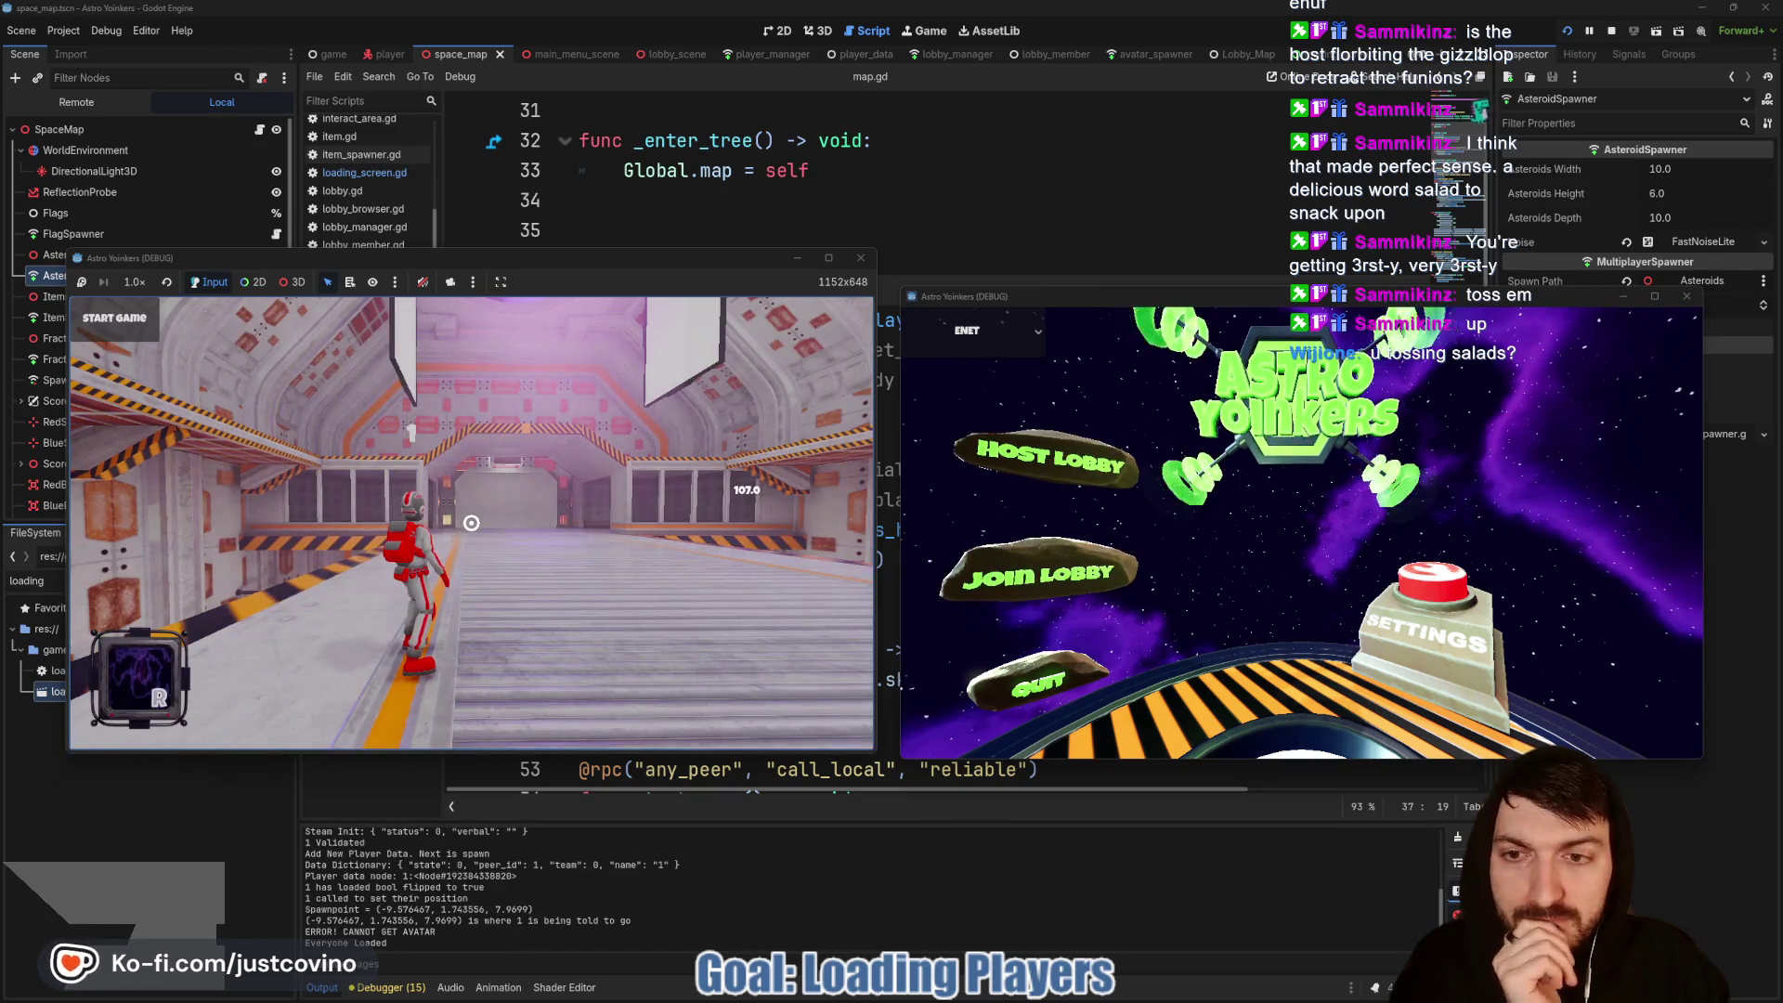
Step: Join the lobby from the second window, run the red player around, then stop the test
click(1074, 571)
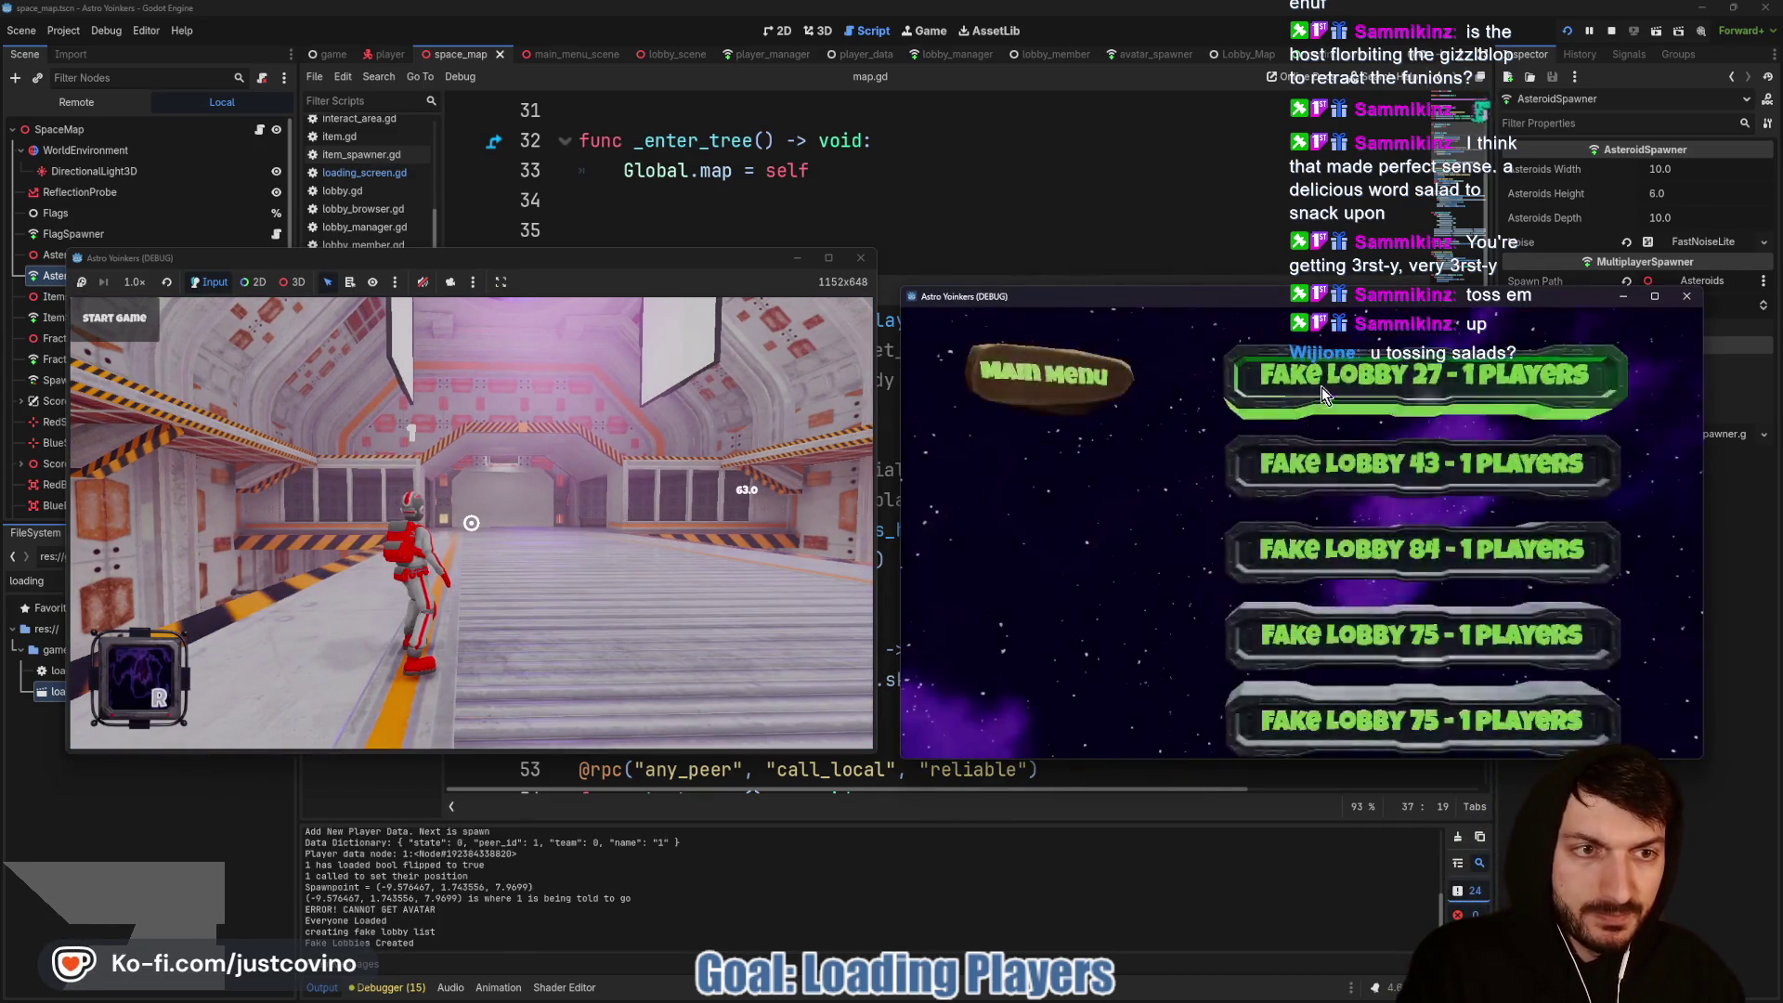
click(1322, 387)
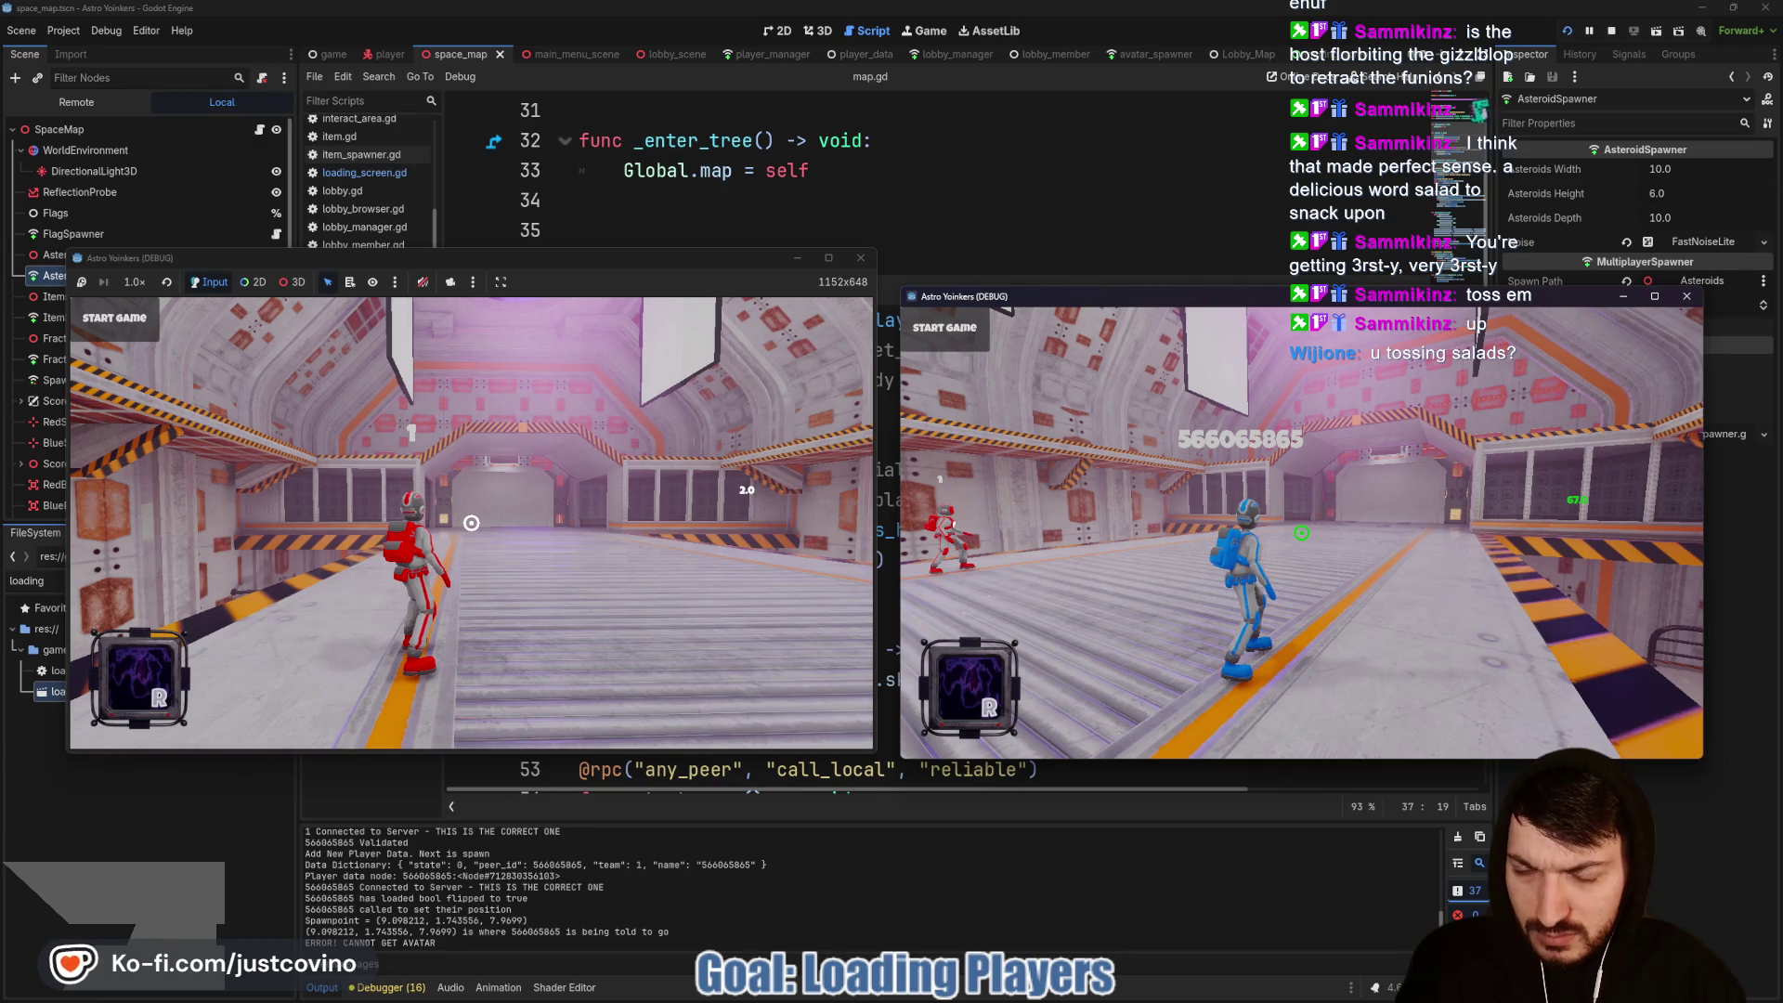
click(471, 522)
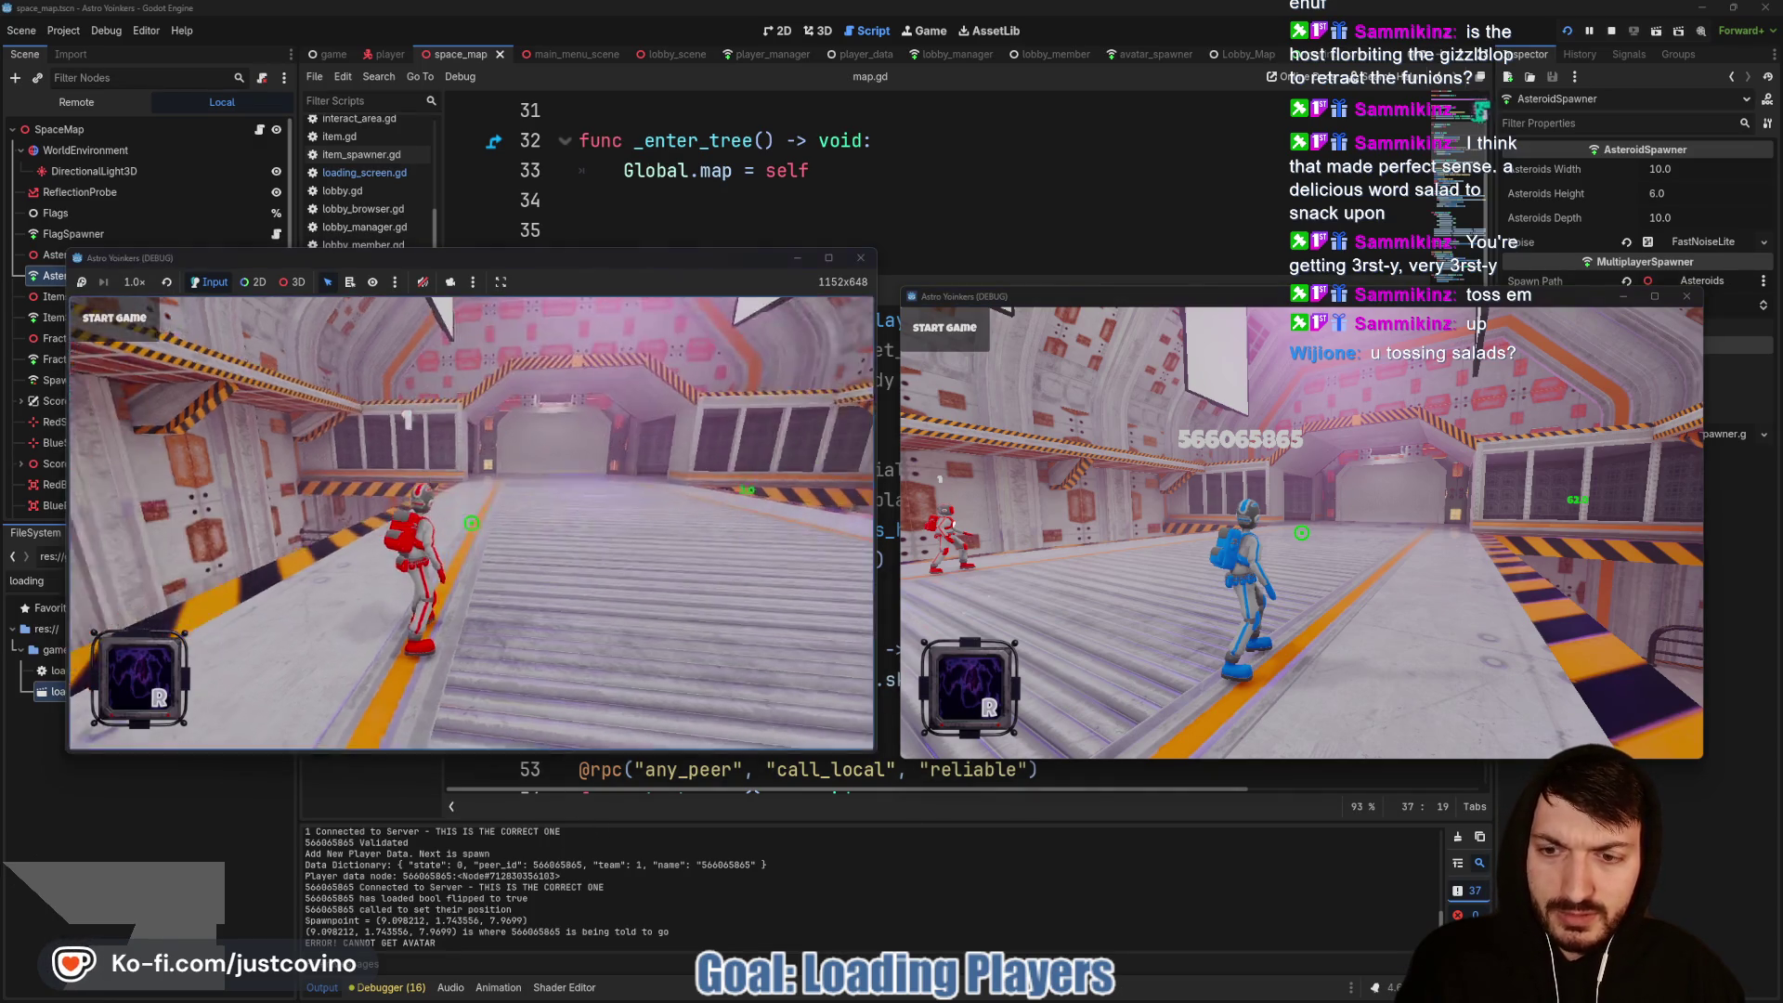
key(w)
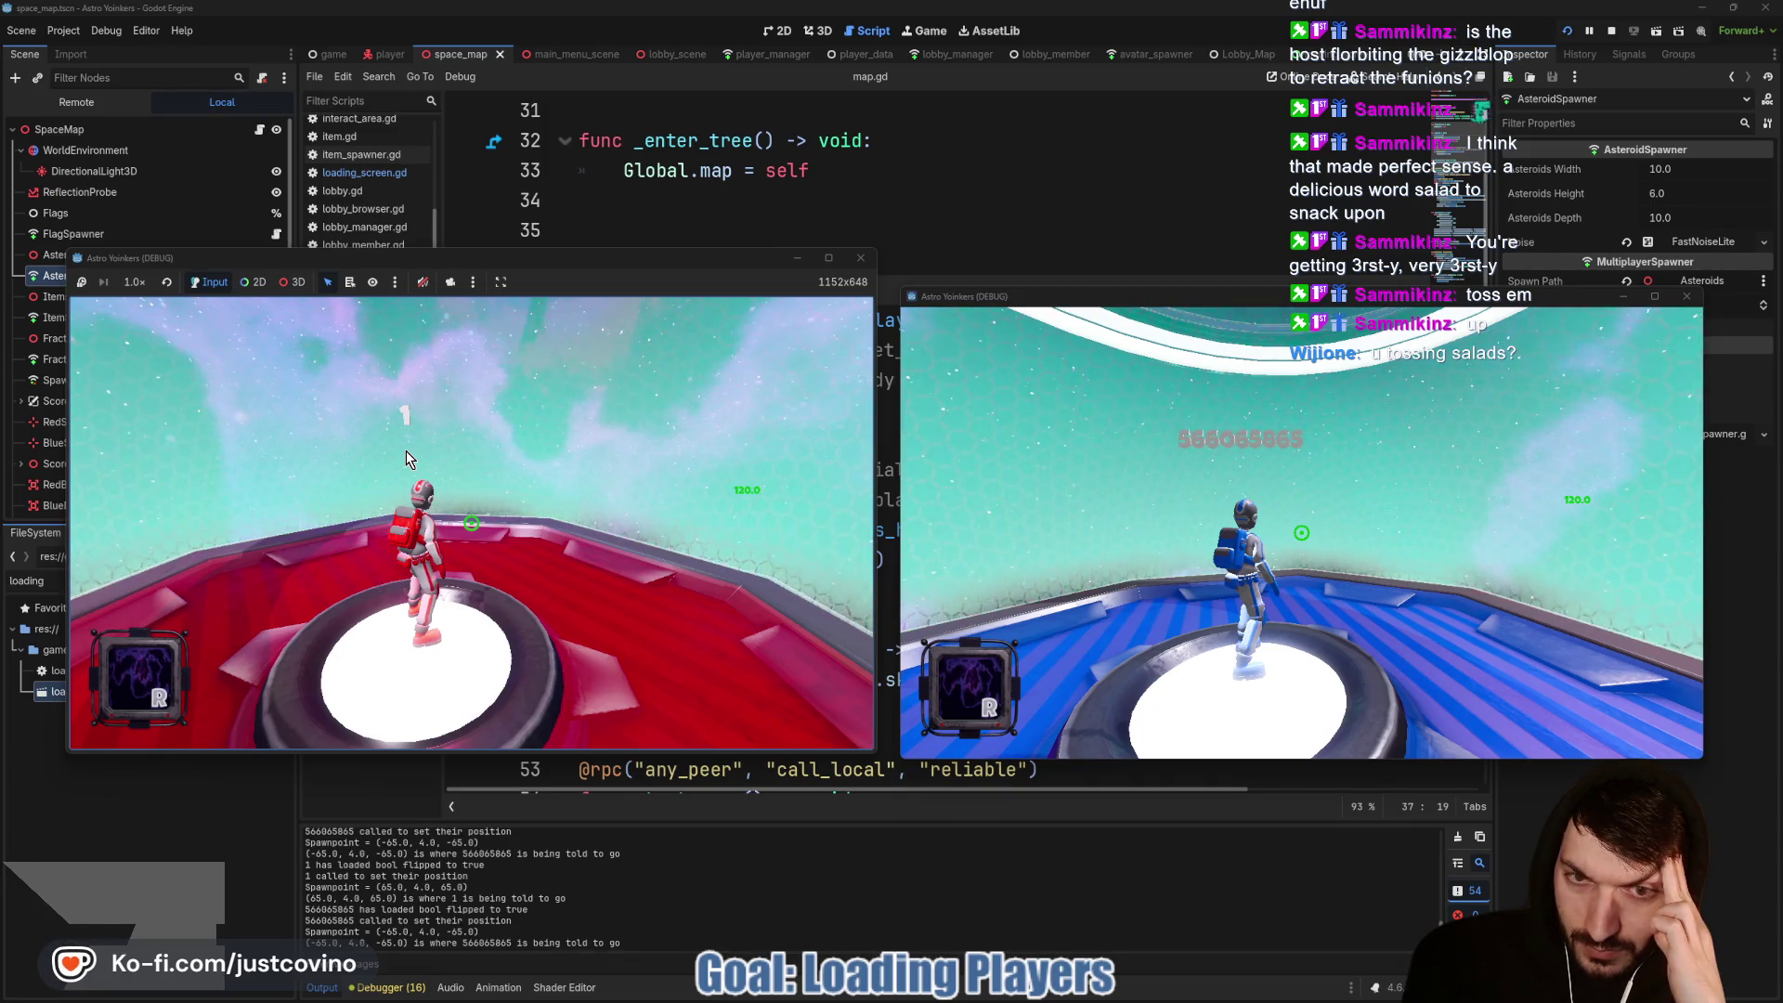
click(405, 449)
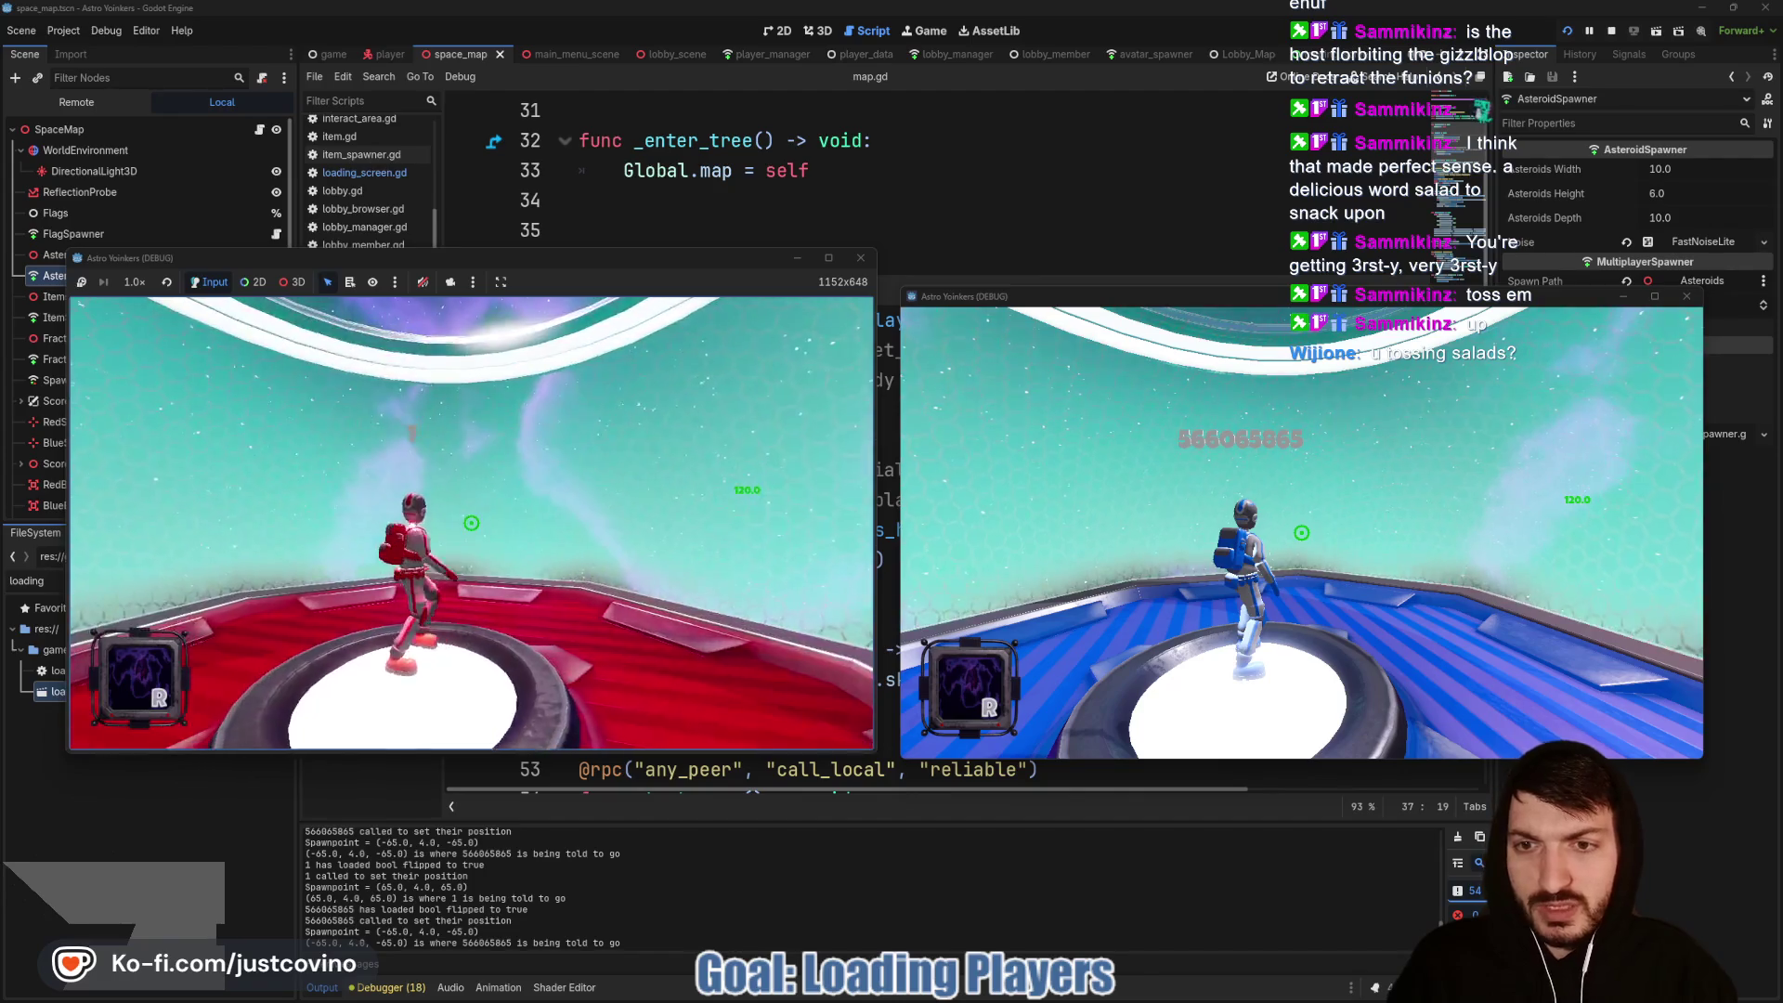
key(w)
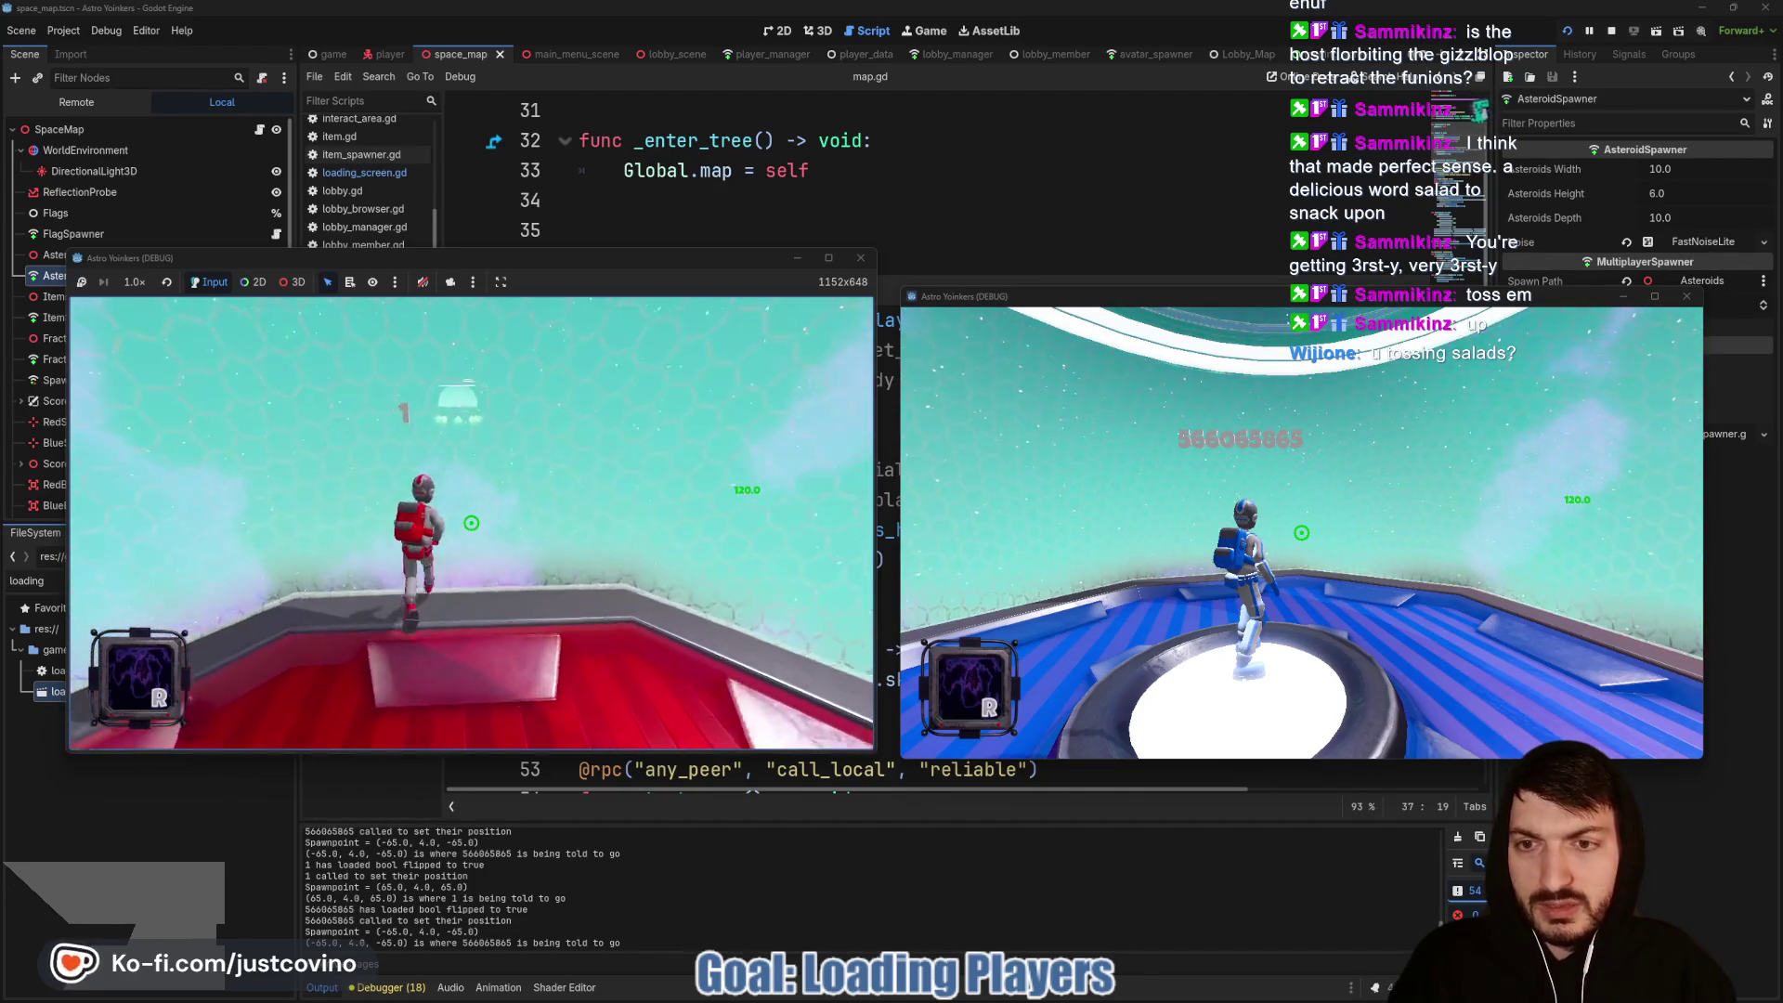
key(F8)
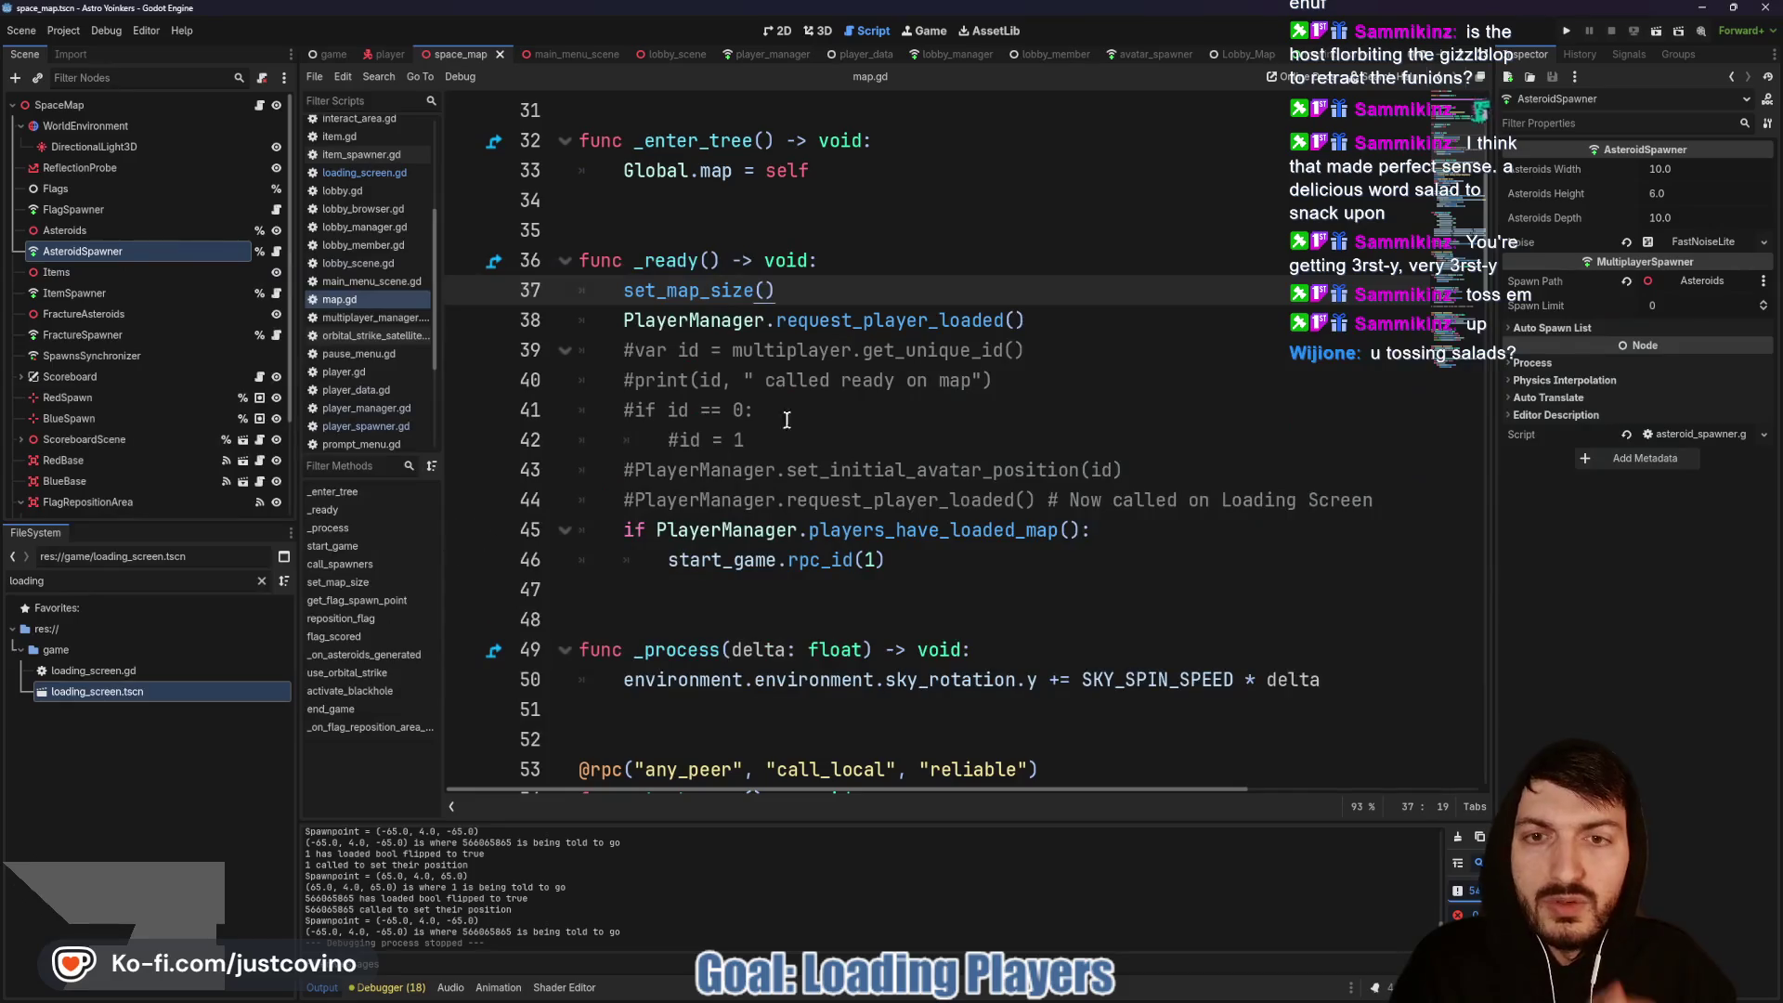
Step: Inspect map.gd's _ready: request_player_loaded and the players_have_loaded_map start_game check
scroll(835, 430, down, 1)
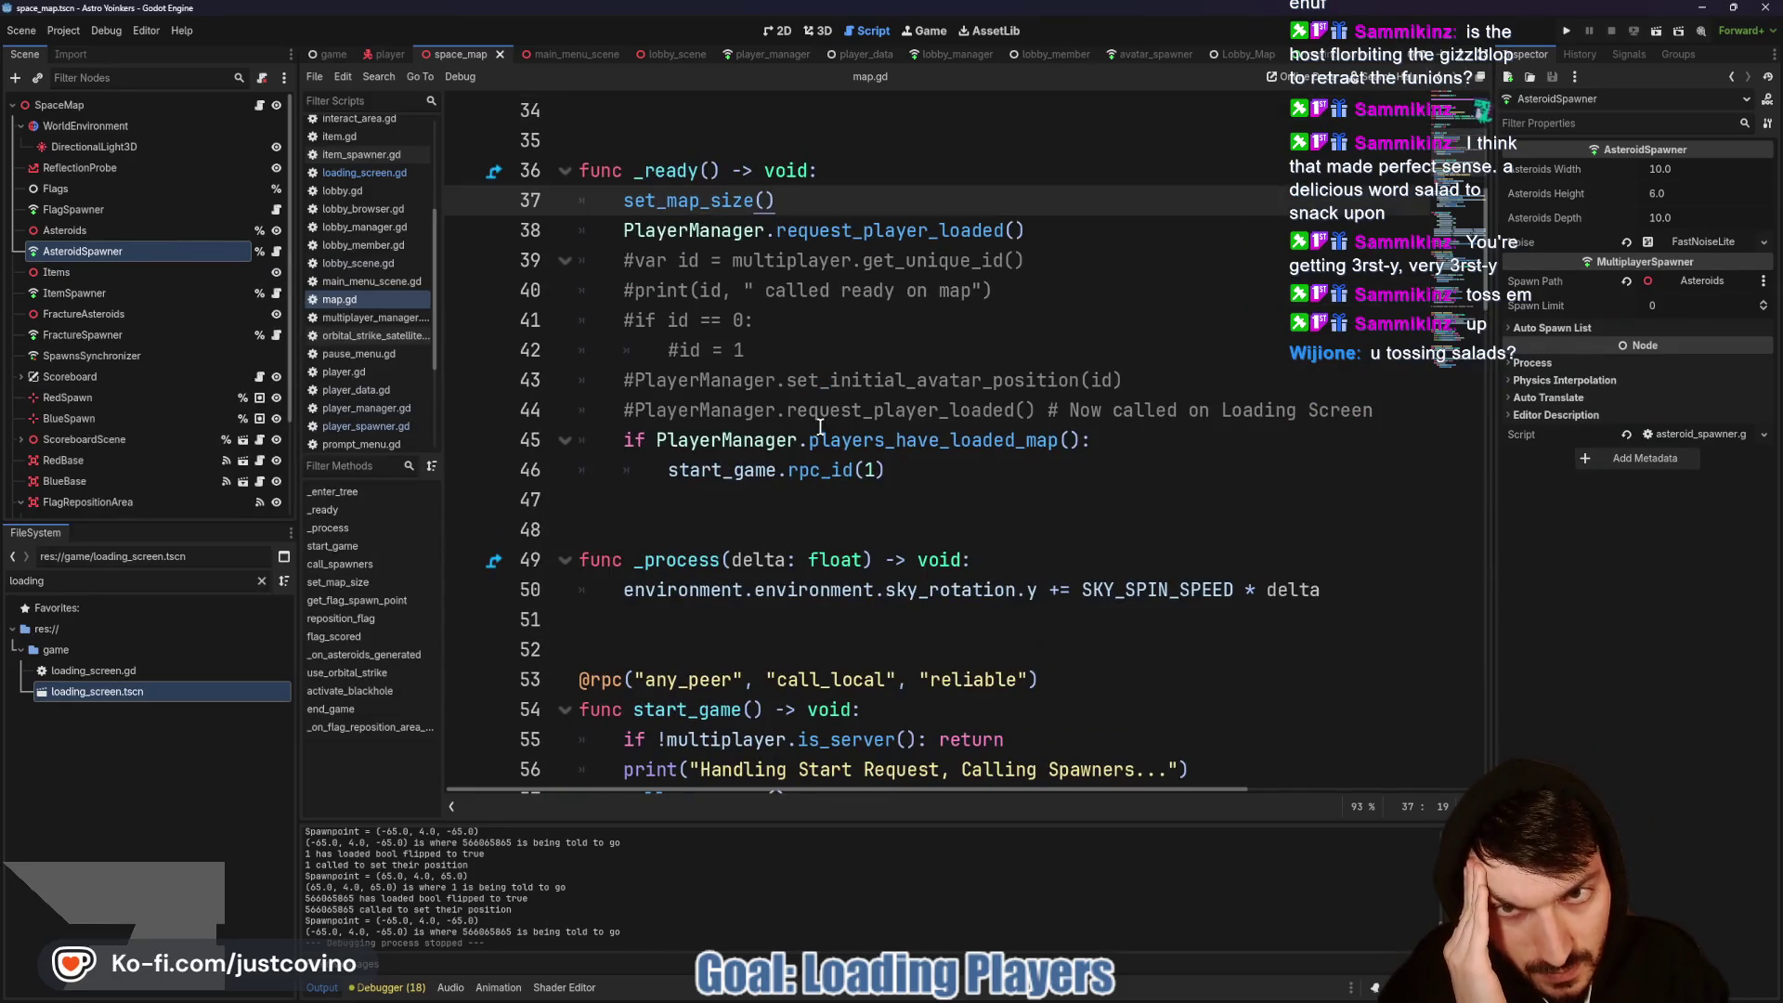
scroll(819, 426, down, 2)
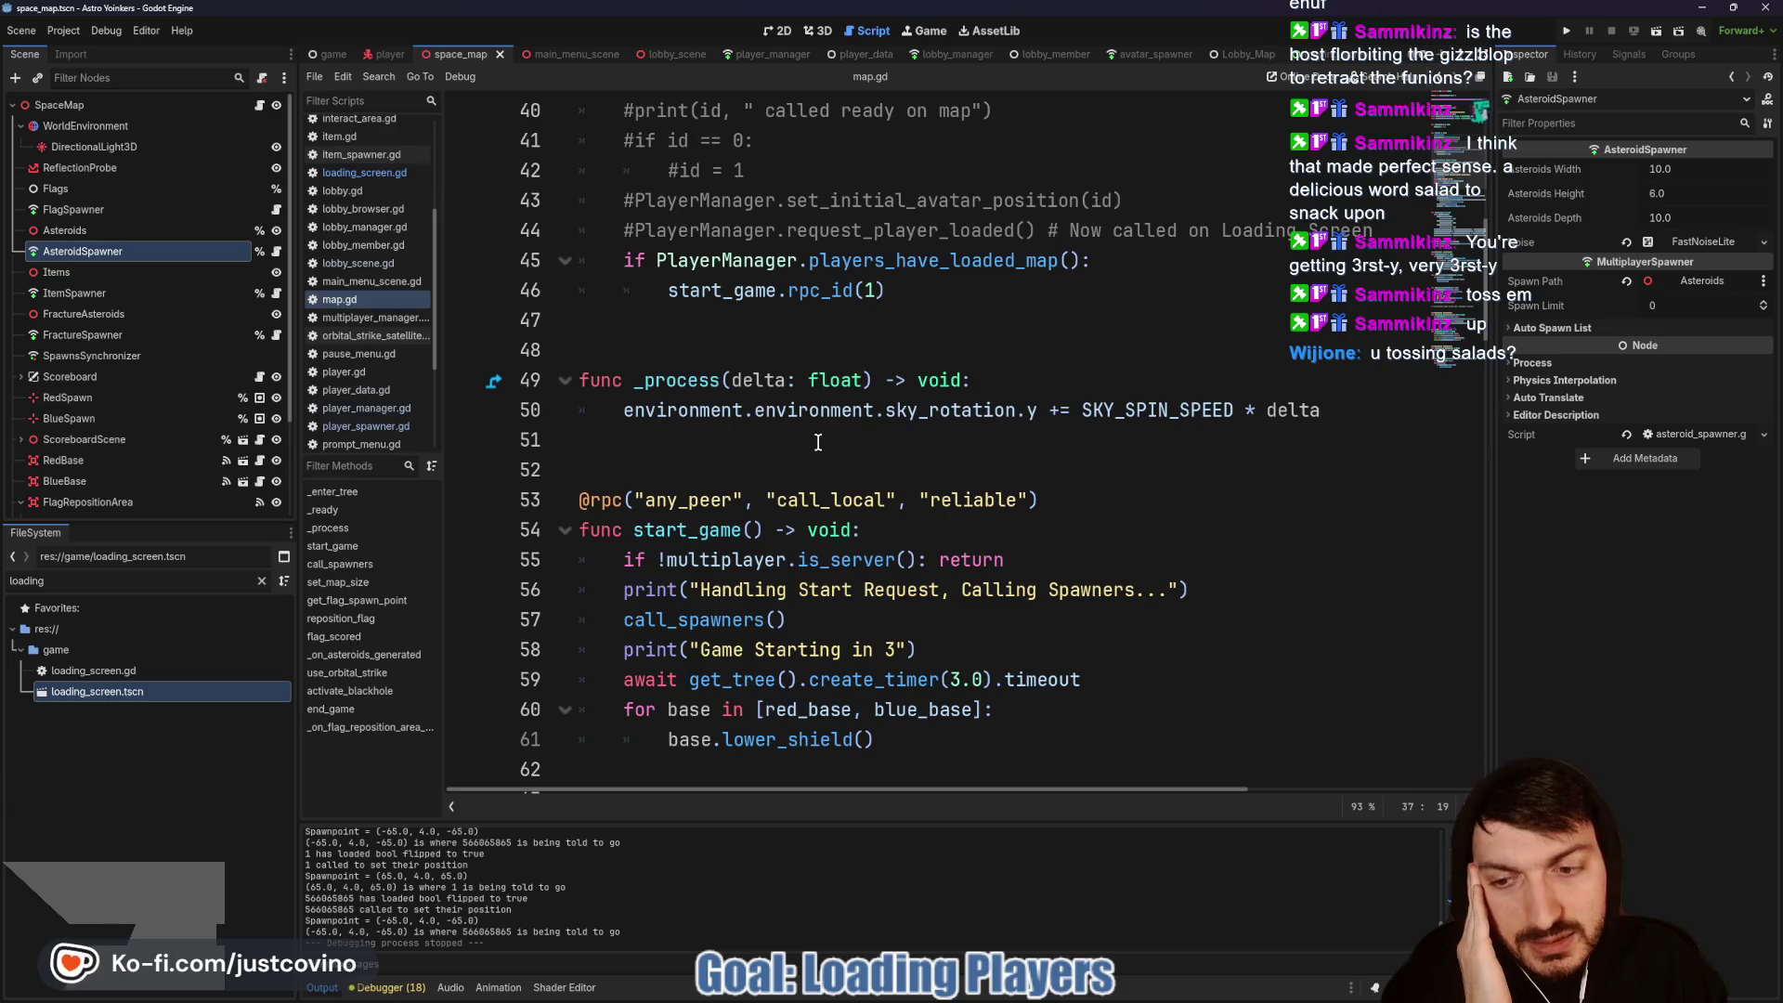
scroll(821, 446, down, 1)
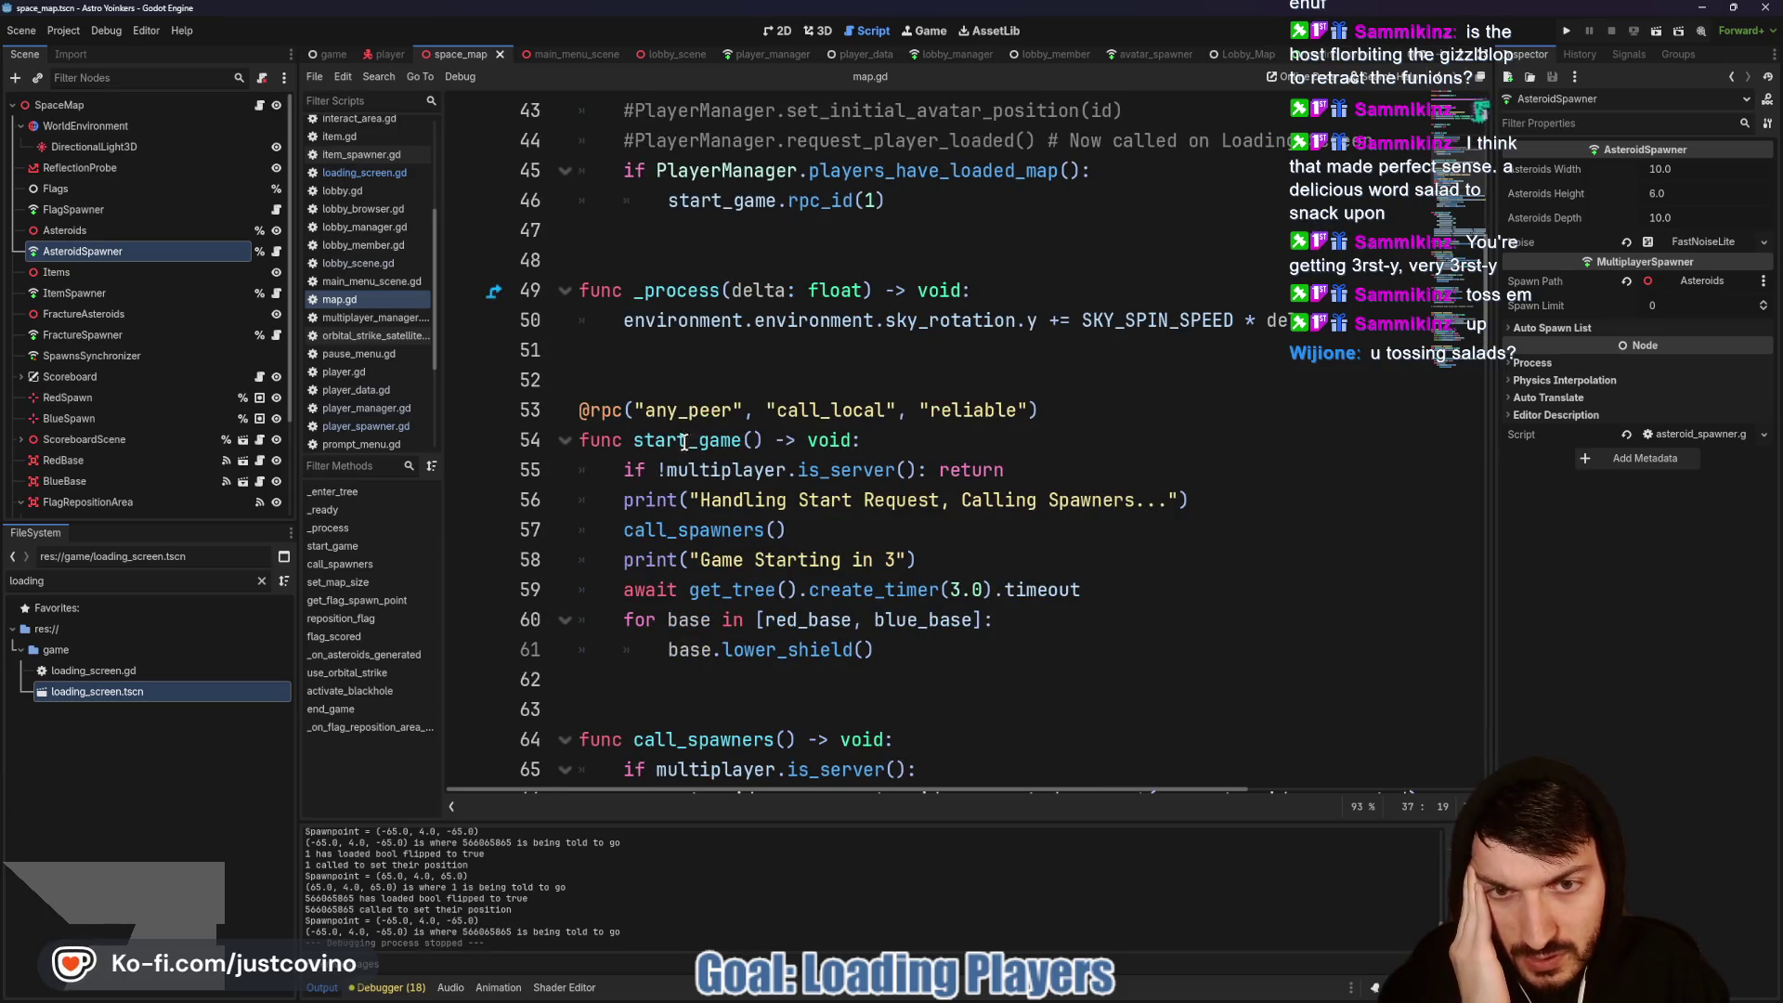
scroll(1045, 430, up, 3)
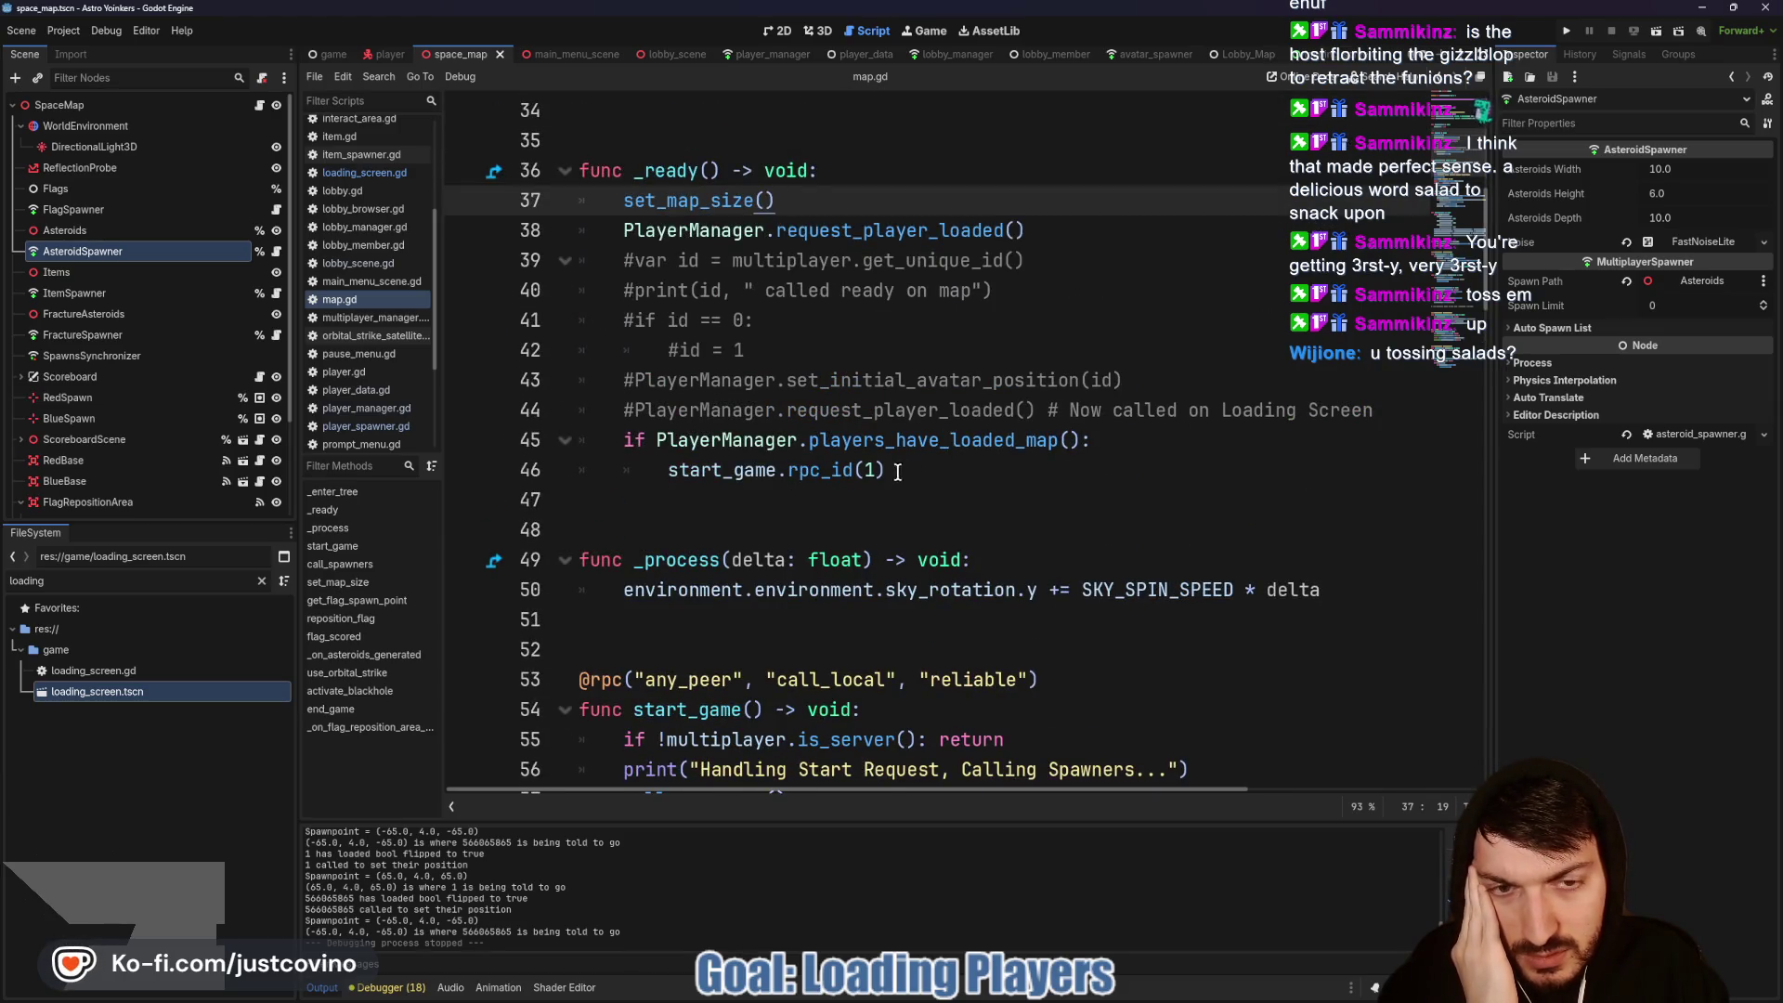
drag(600, 439, 1126, 454)
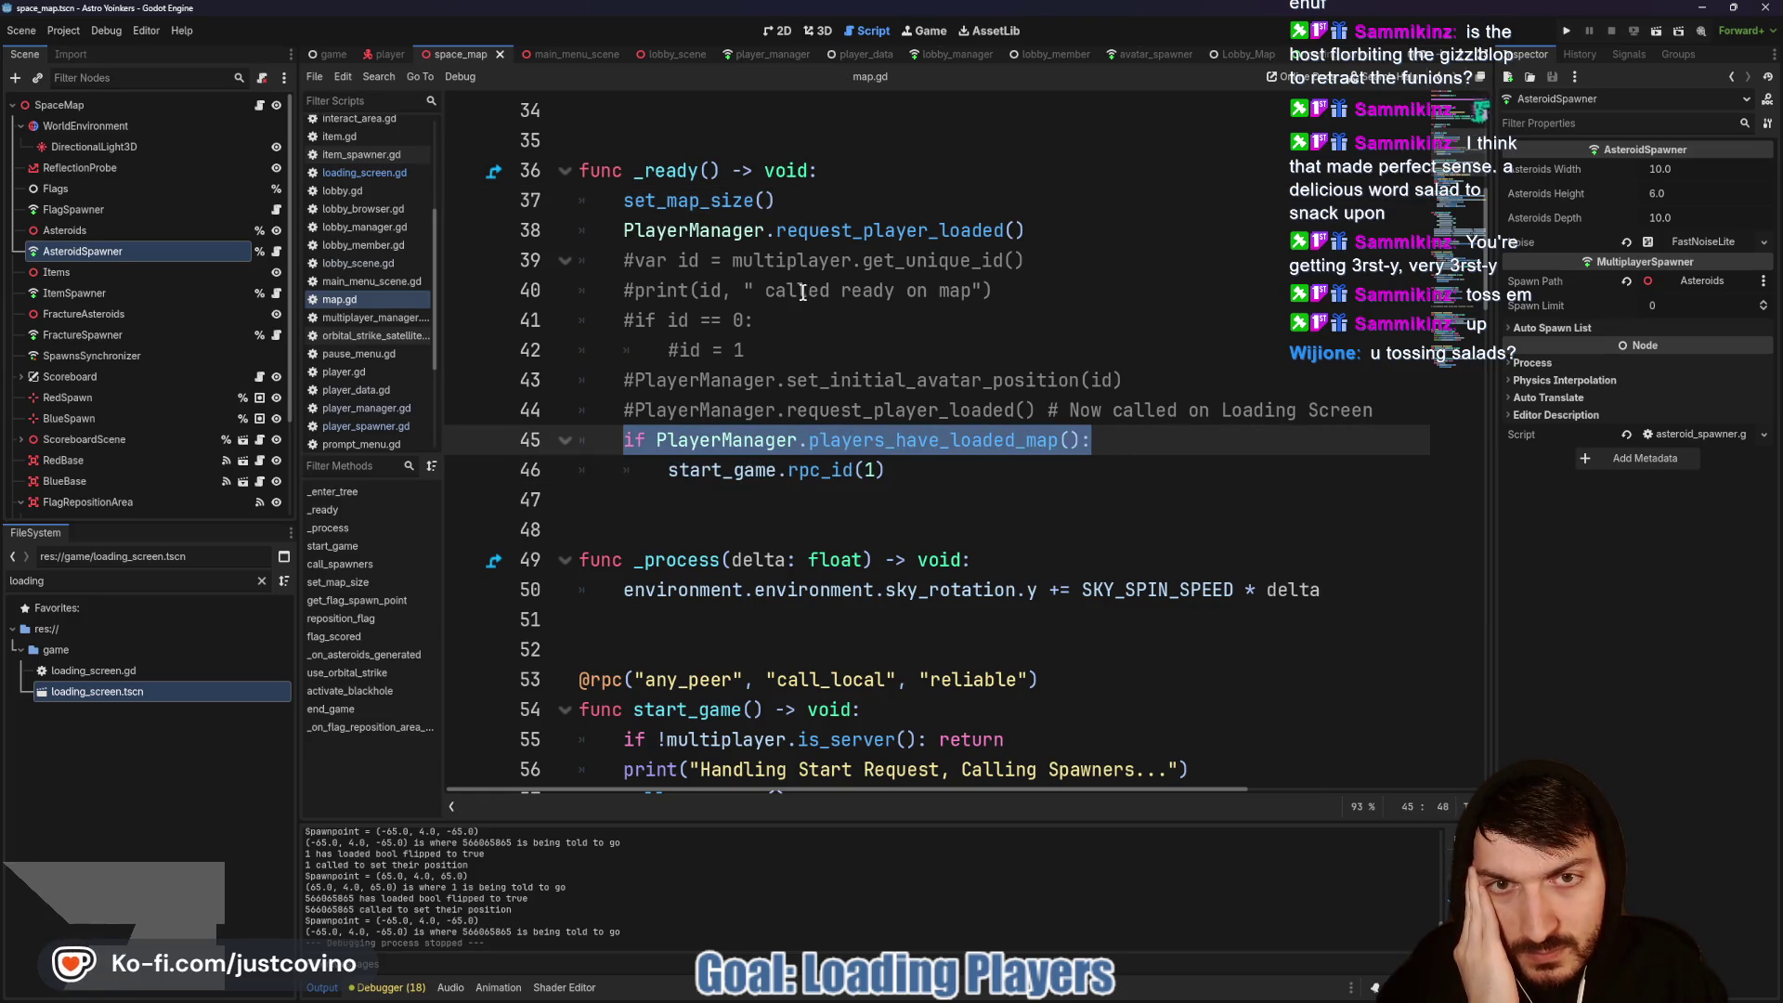
double_click(843, 230)
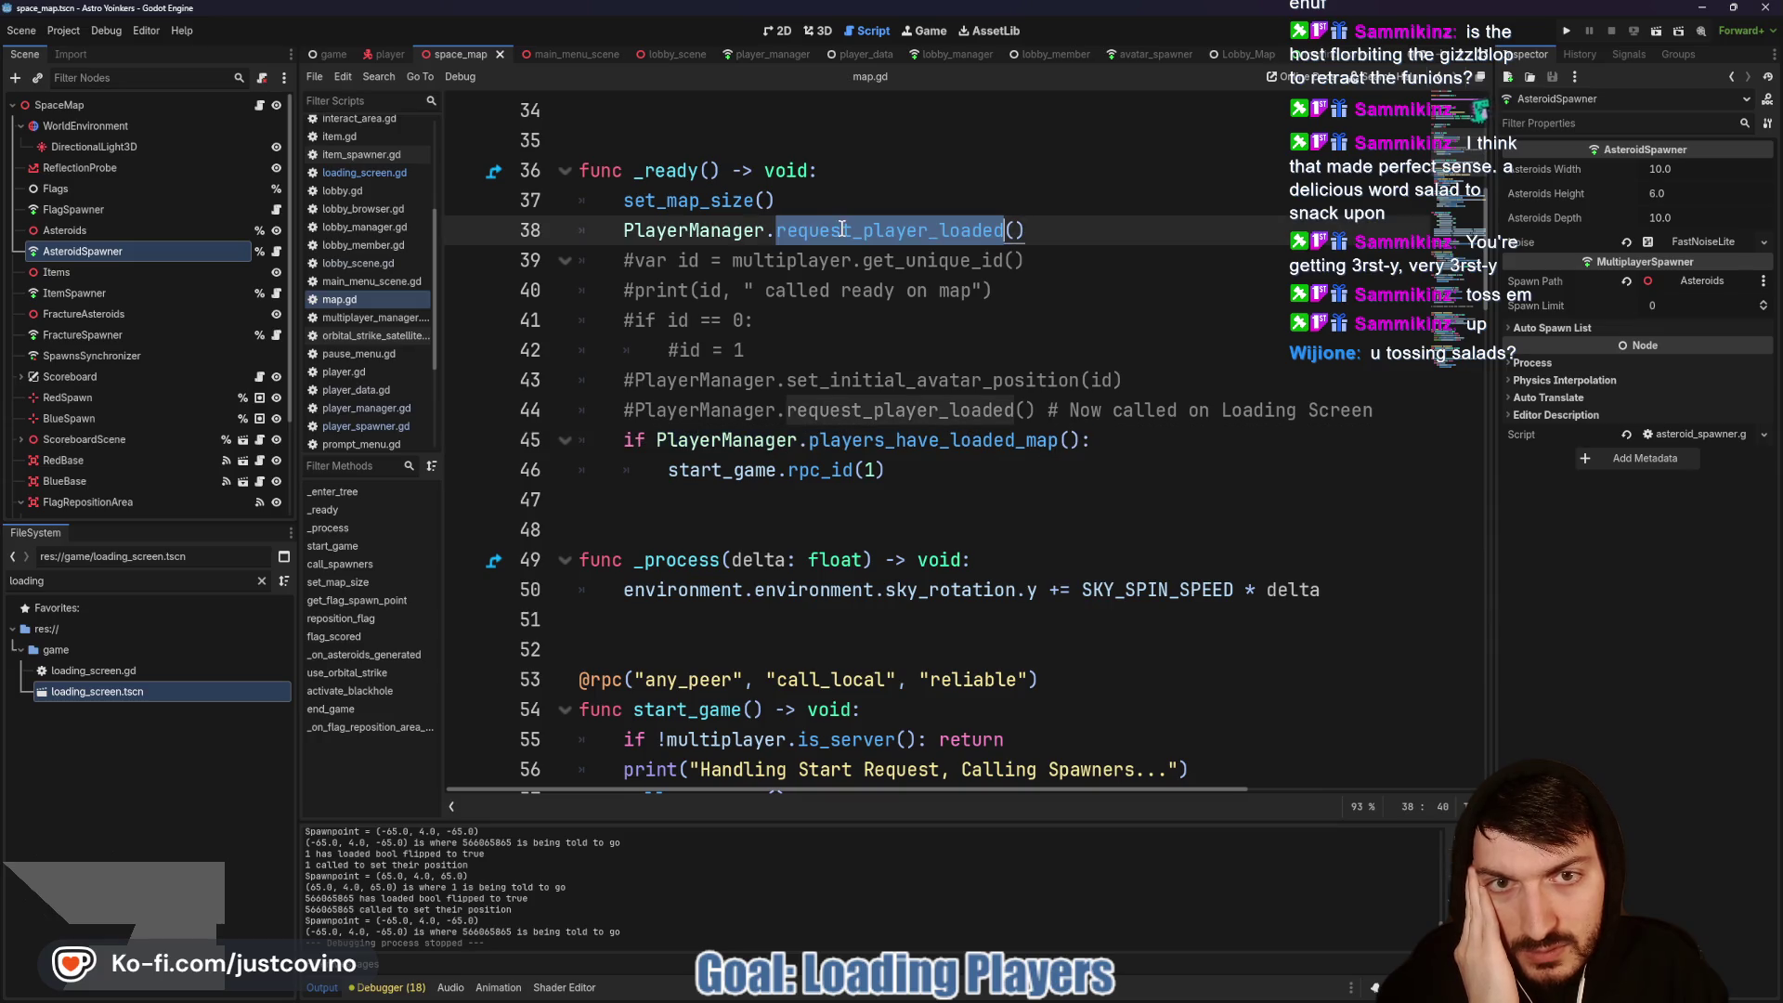
click(961, 443)
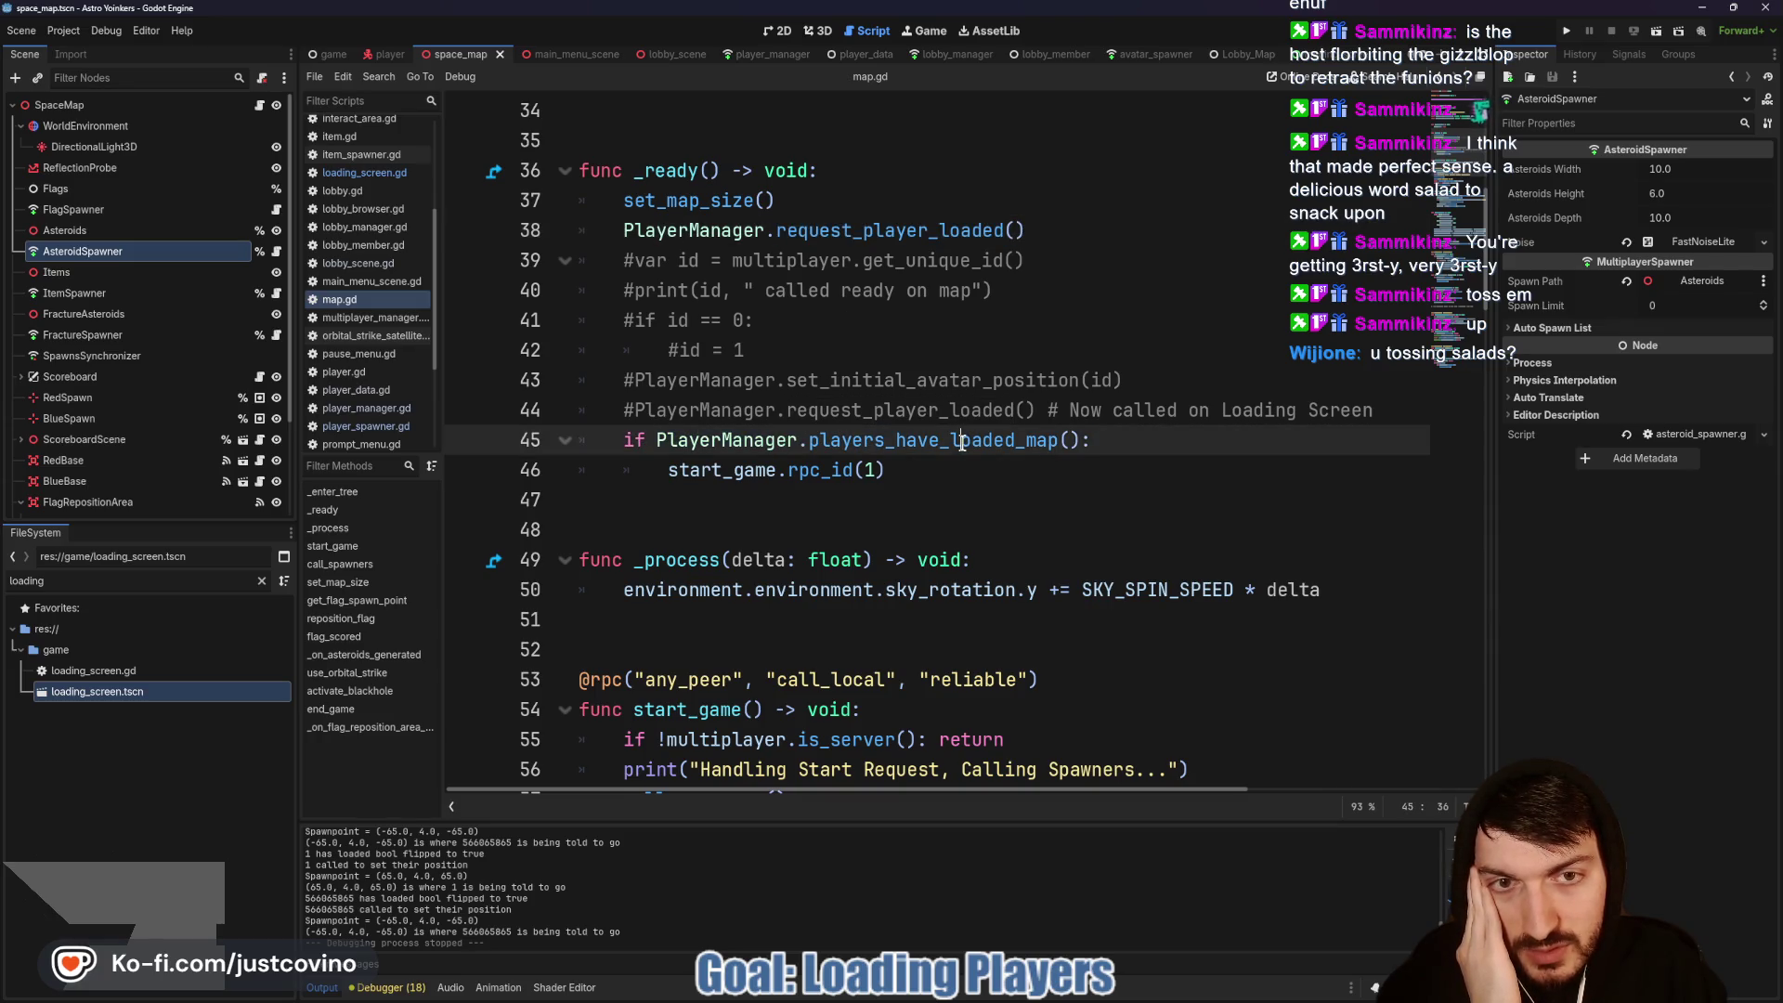
click(894, 475)
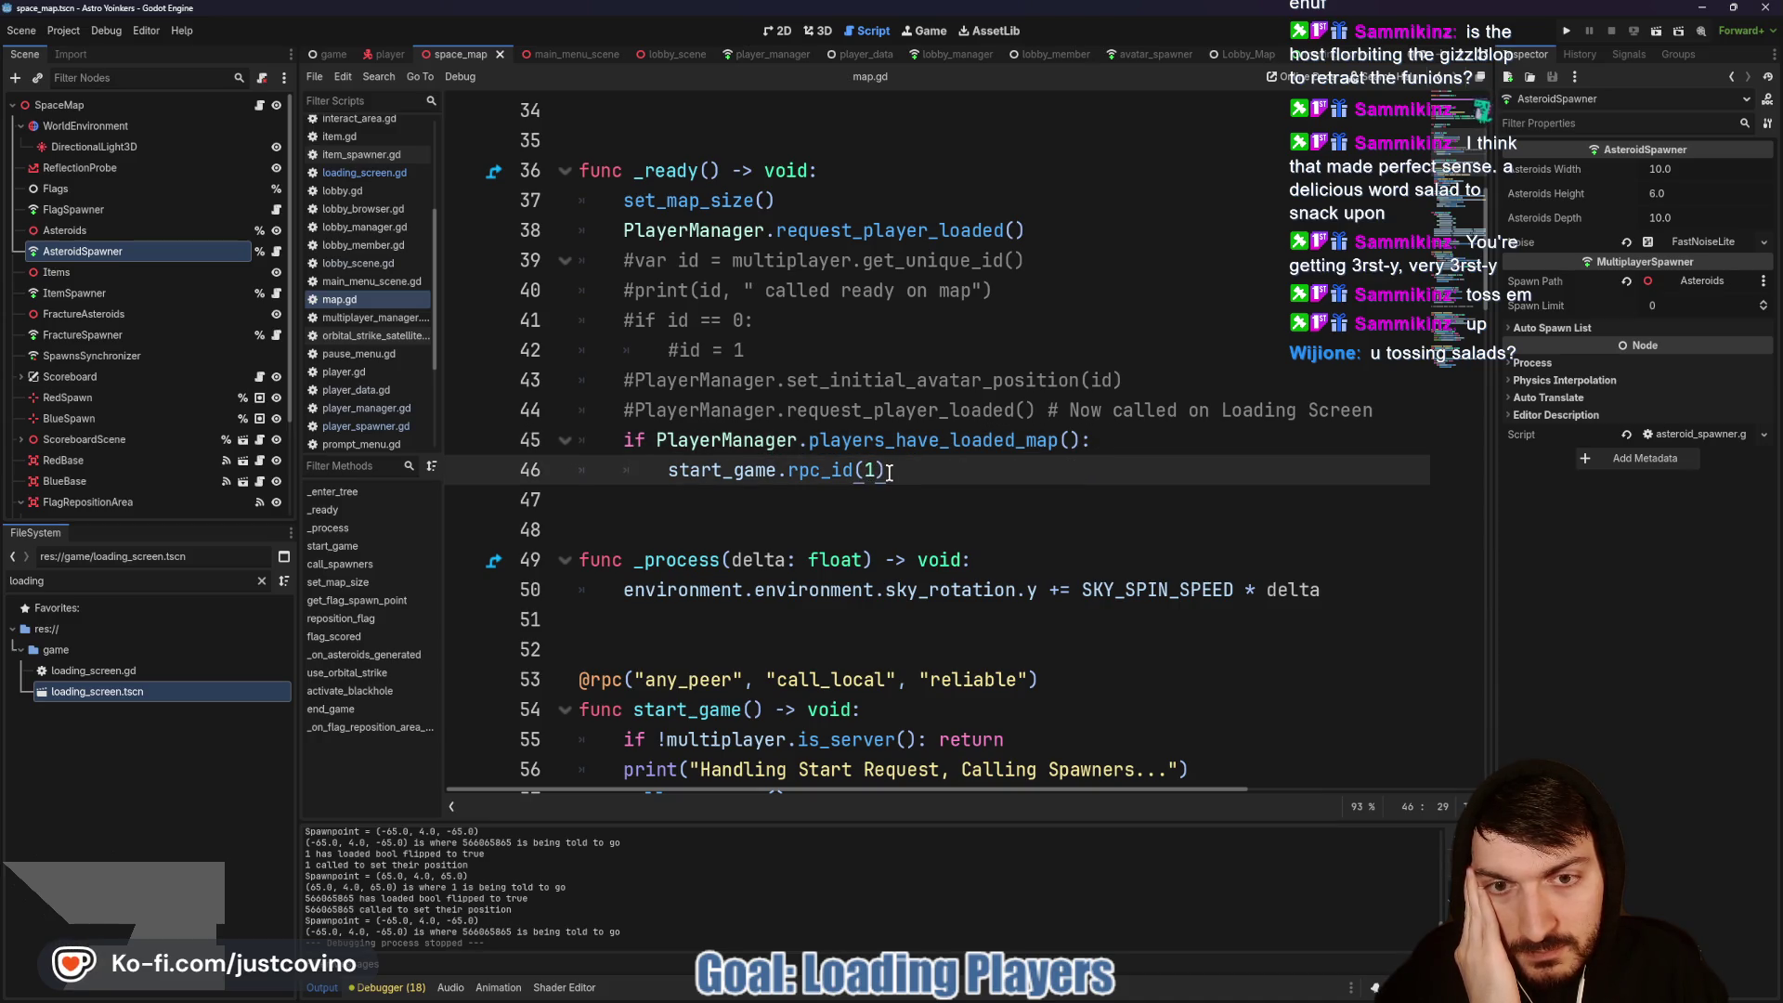
Step: Scroll around start_game and place the caret on empty line 52
scroll(889, 473, down, 1)
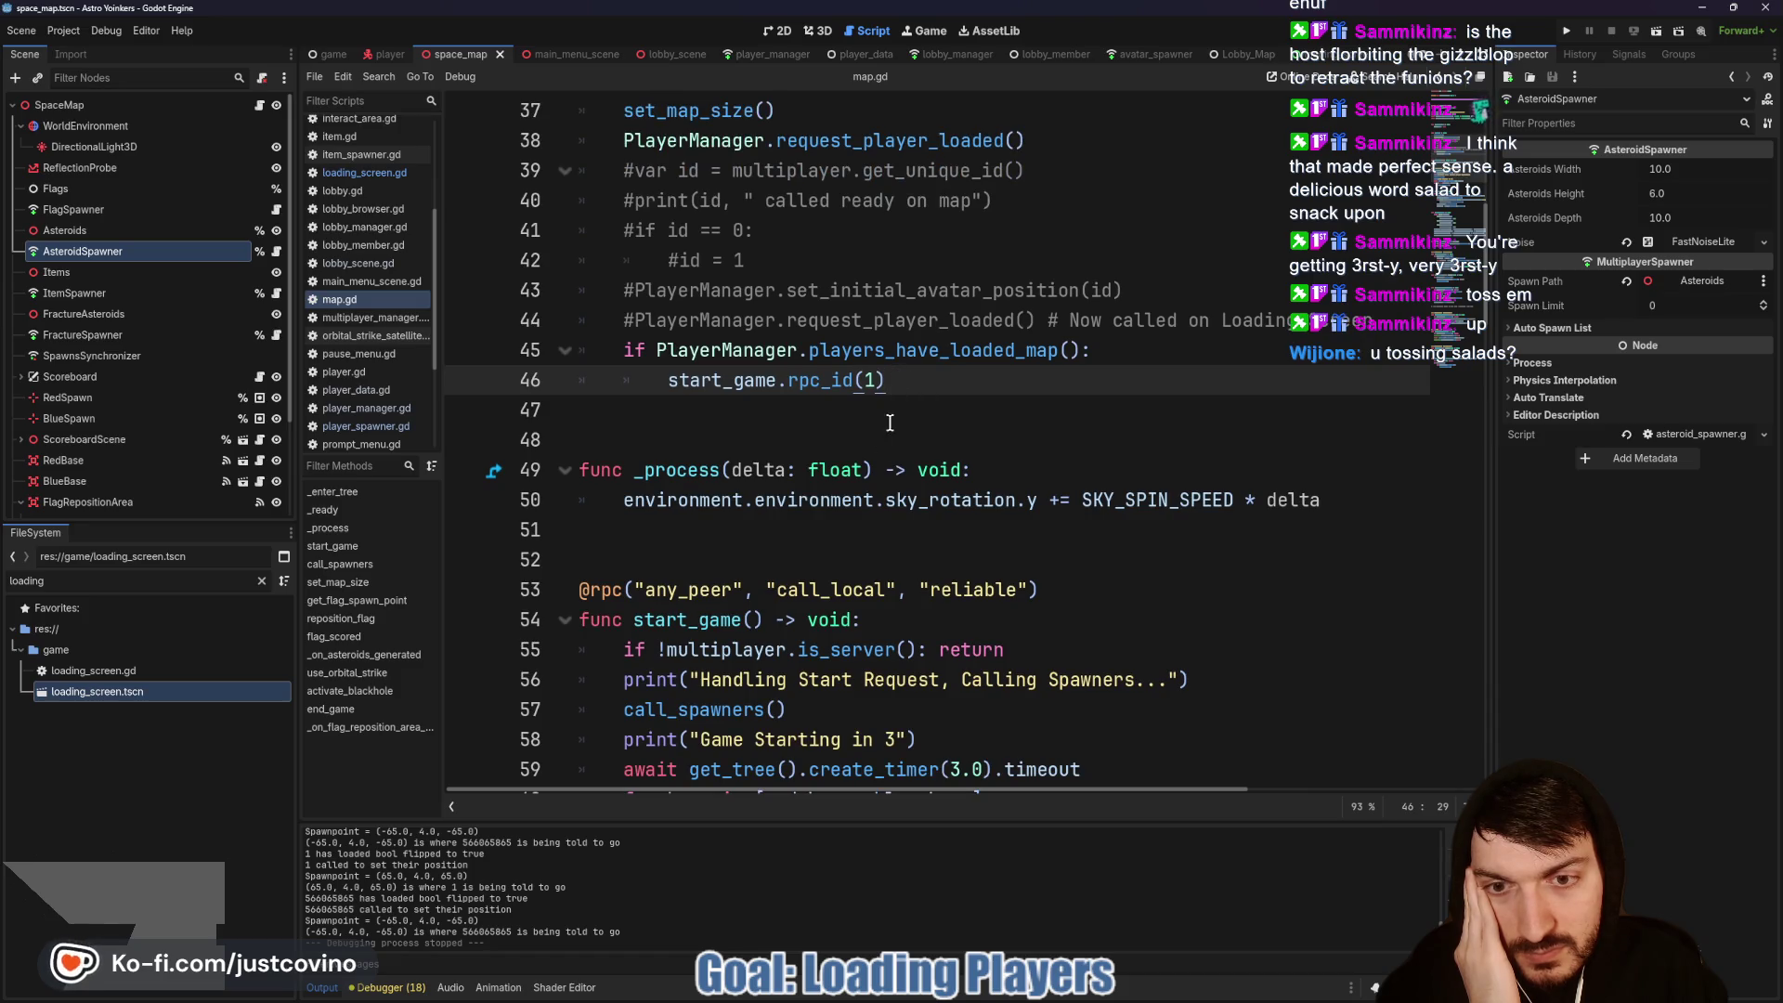
scroll(680, 554, down, 3)
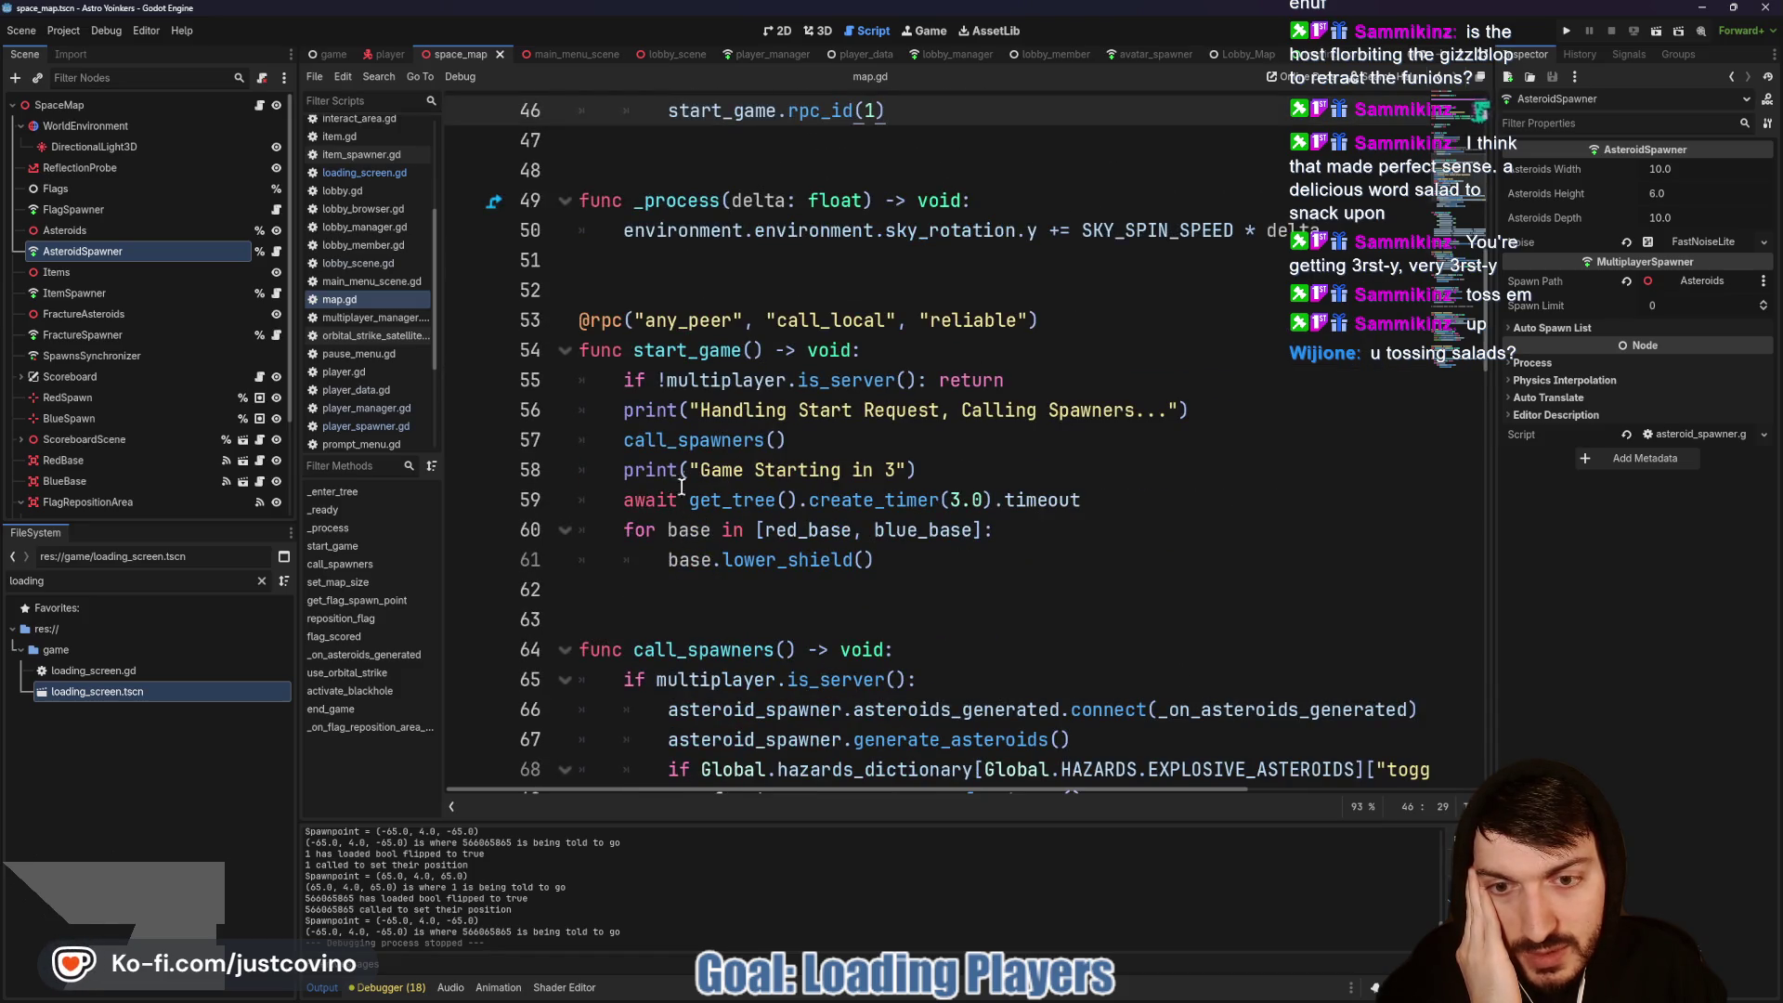
scroll(655, 286, up, 3)
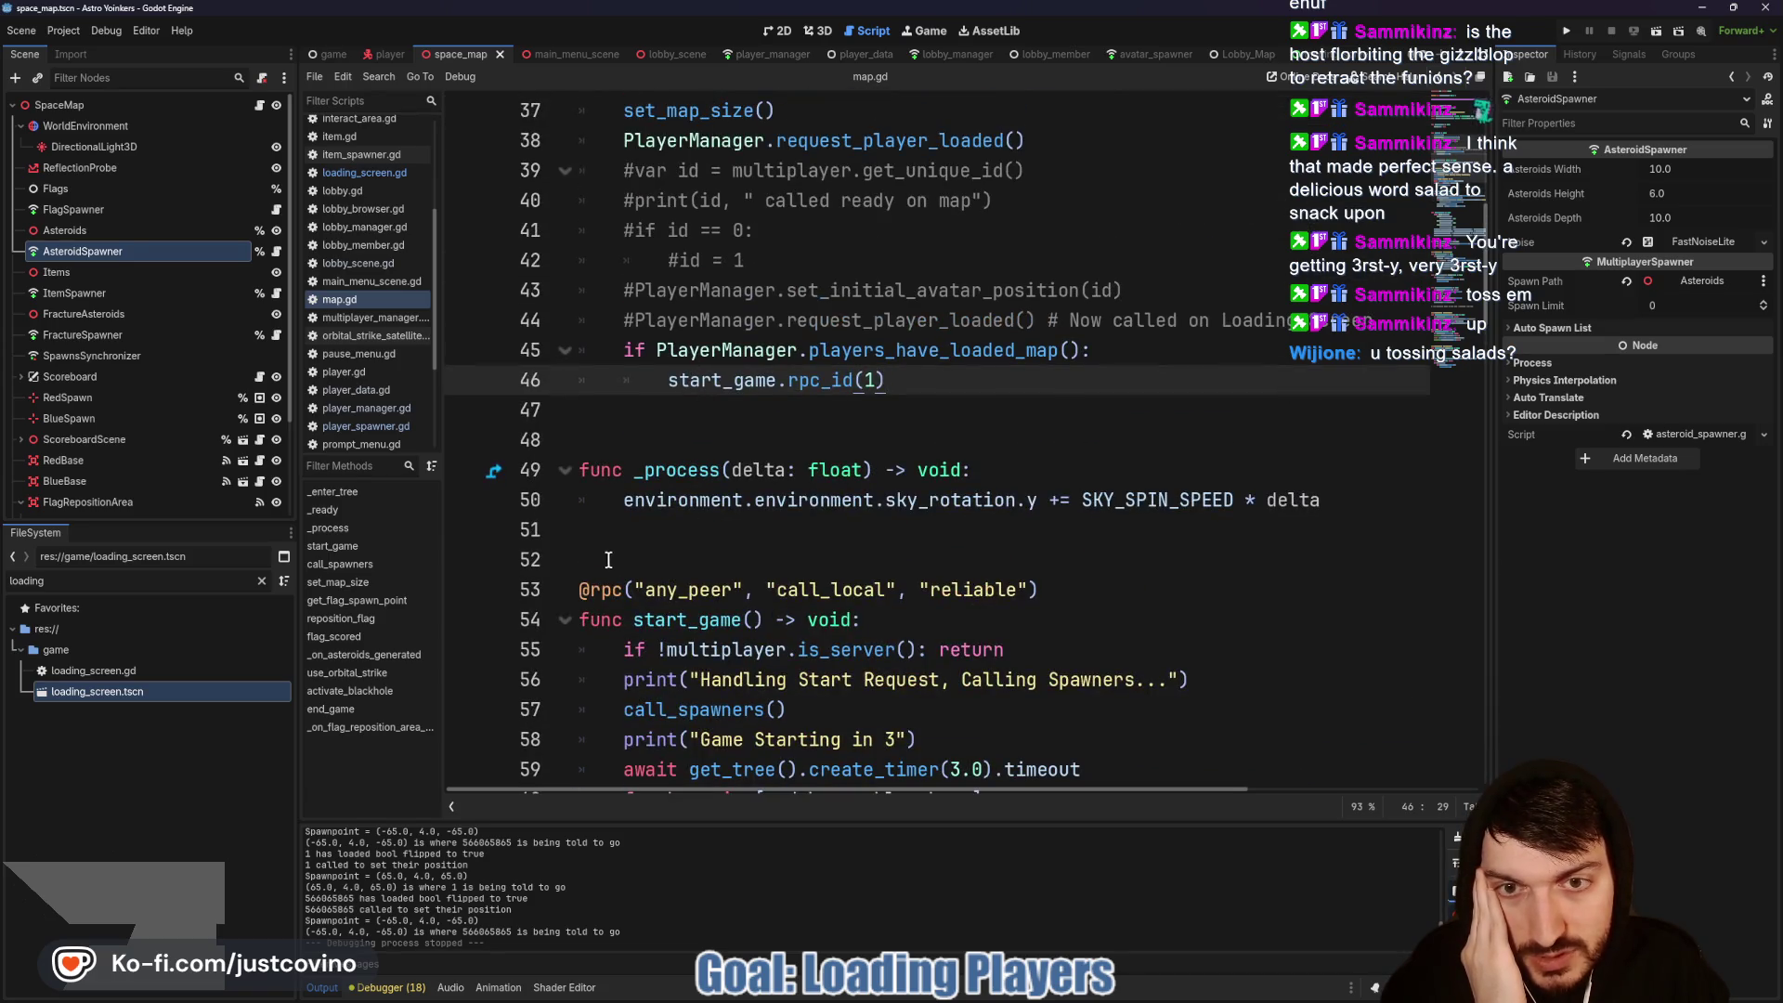
click(650, 554)
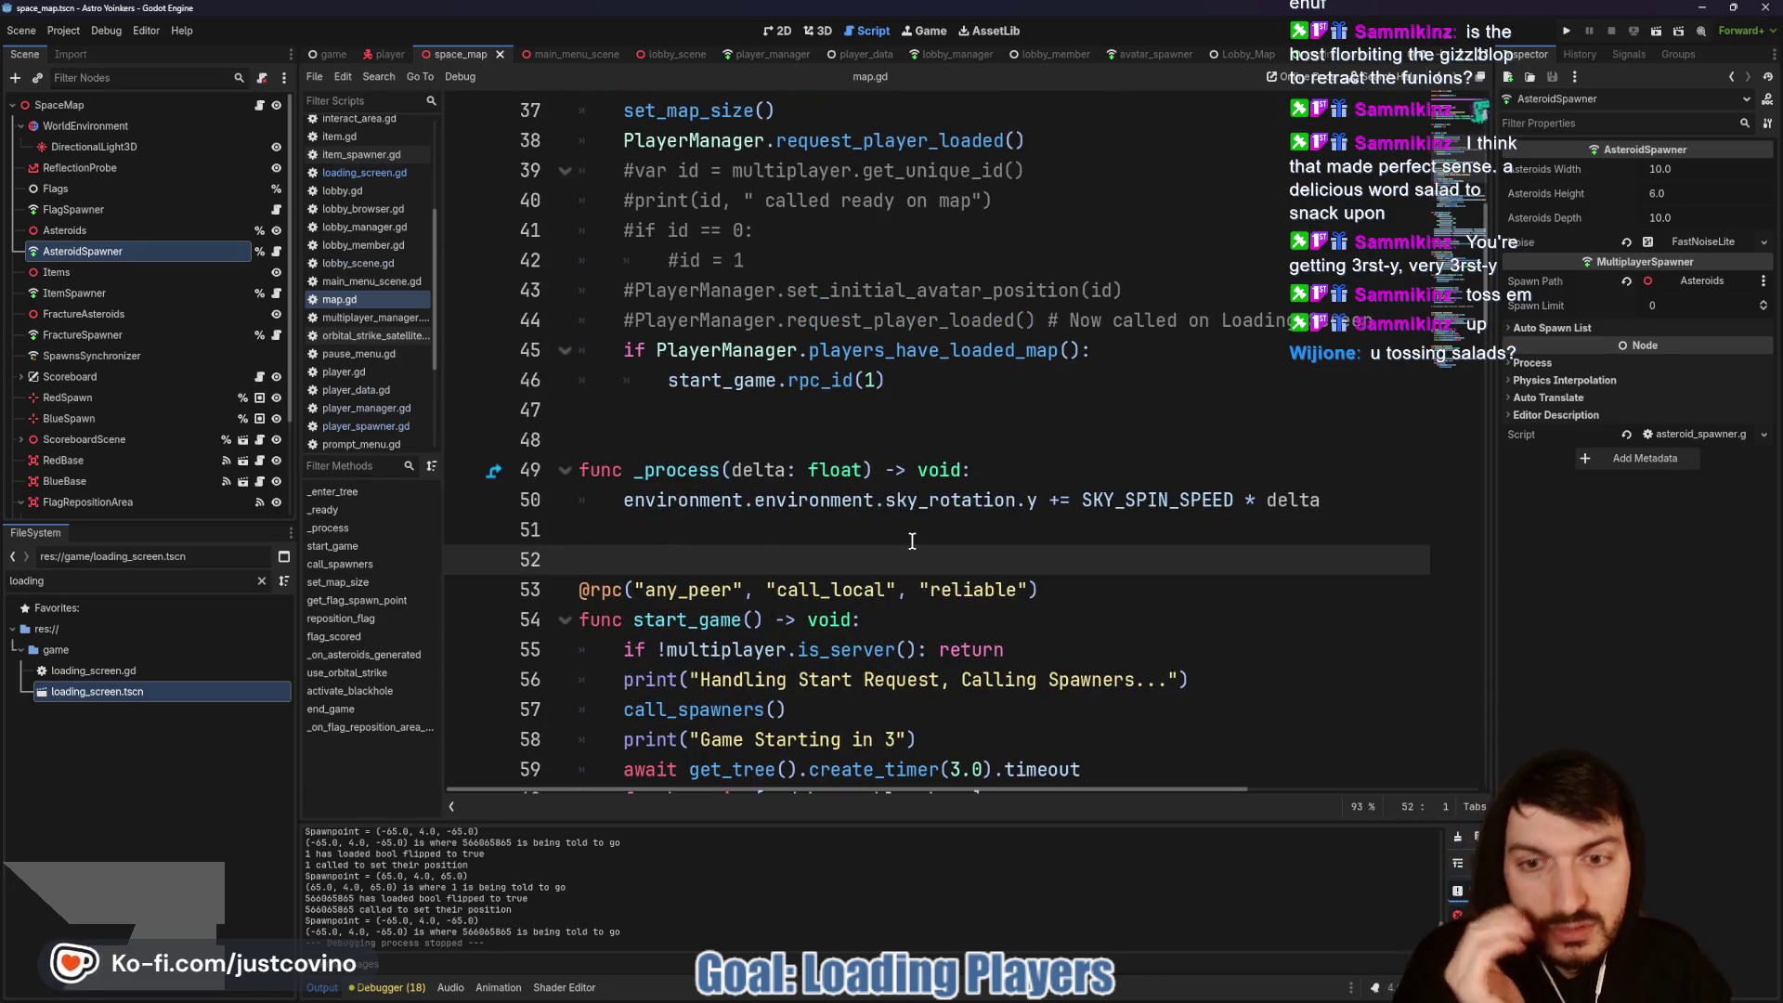
Step: Add func request_game_start() -> void: calling rpc_id(1, "start_game") above start_game
key(Return)
key(Return)
key(Up)
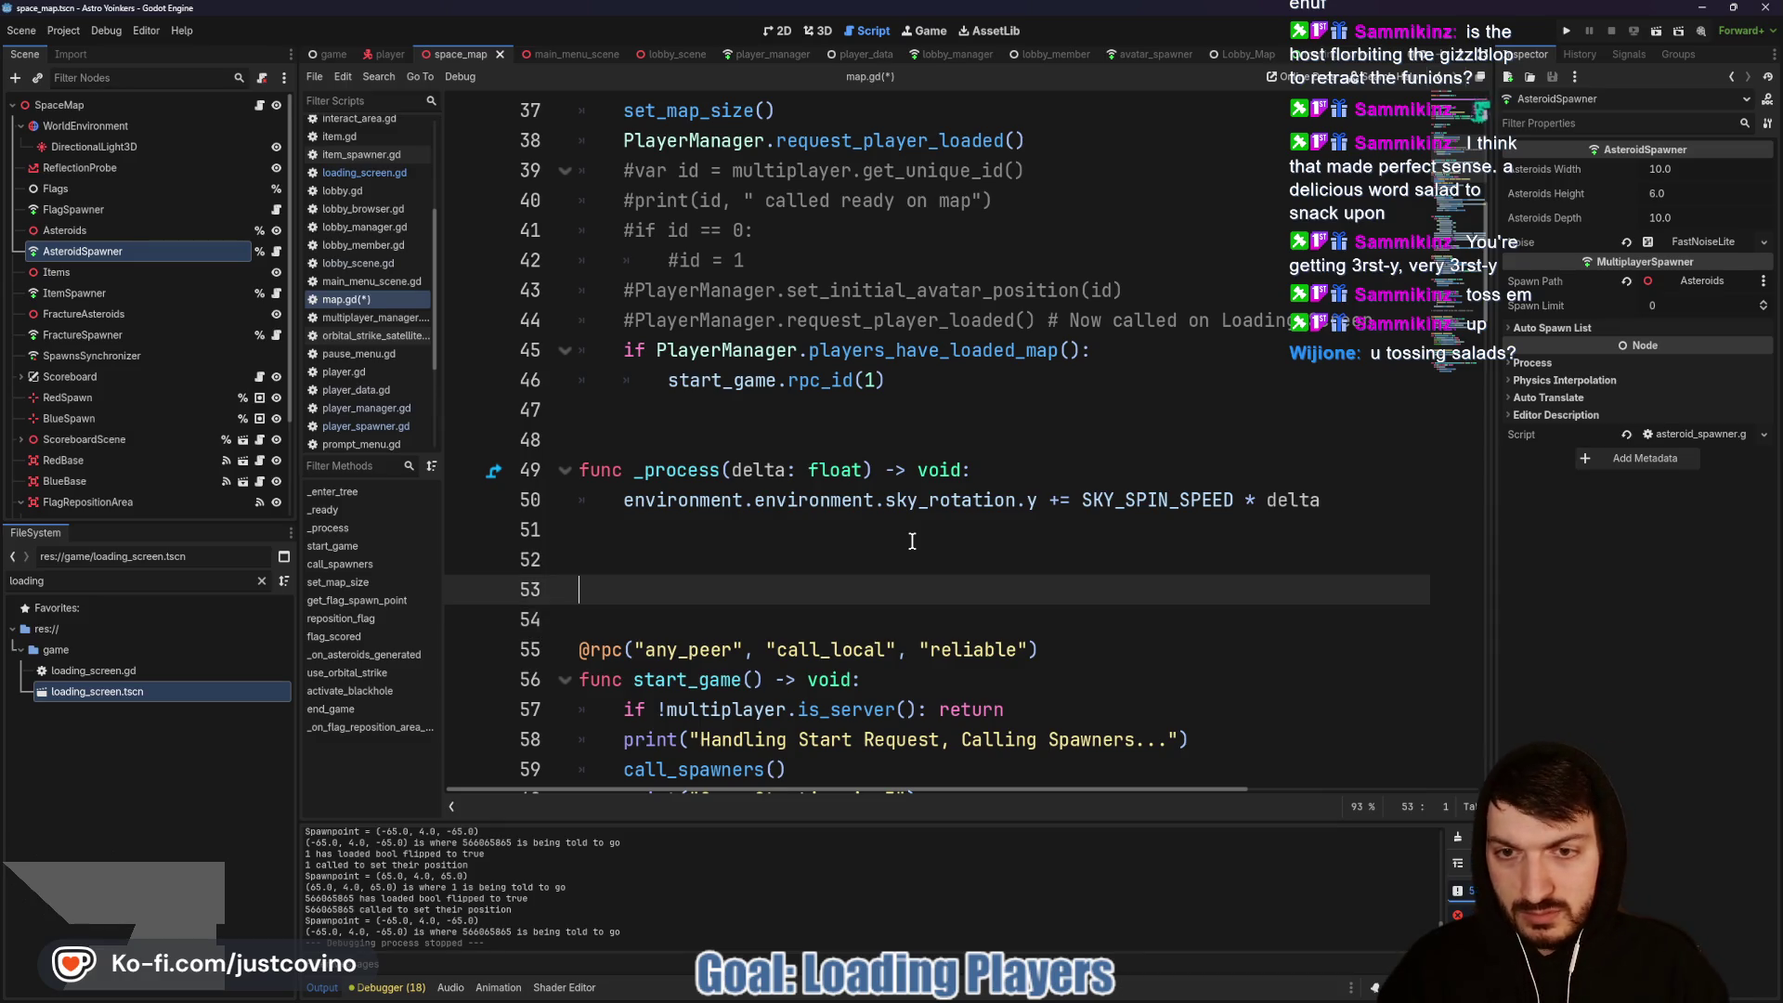
text(func request)
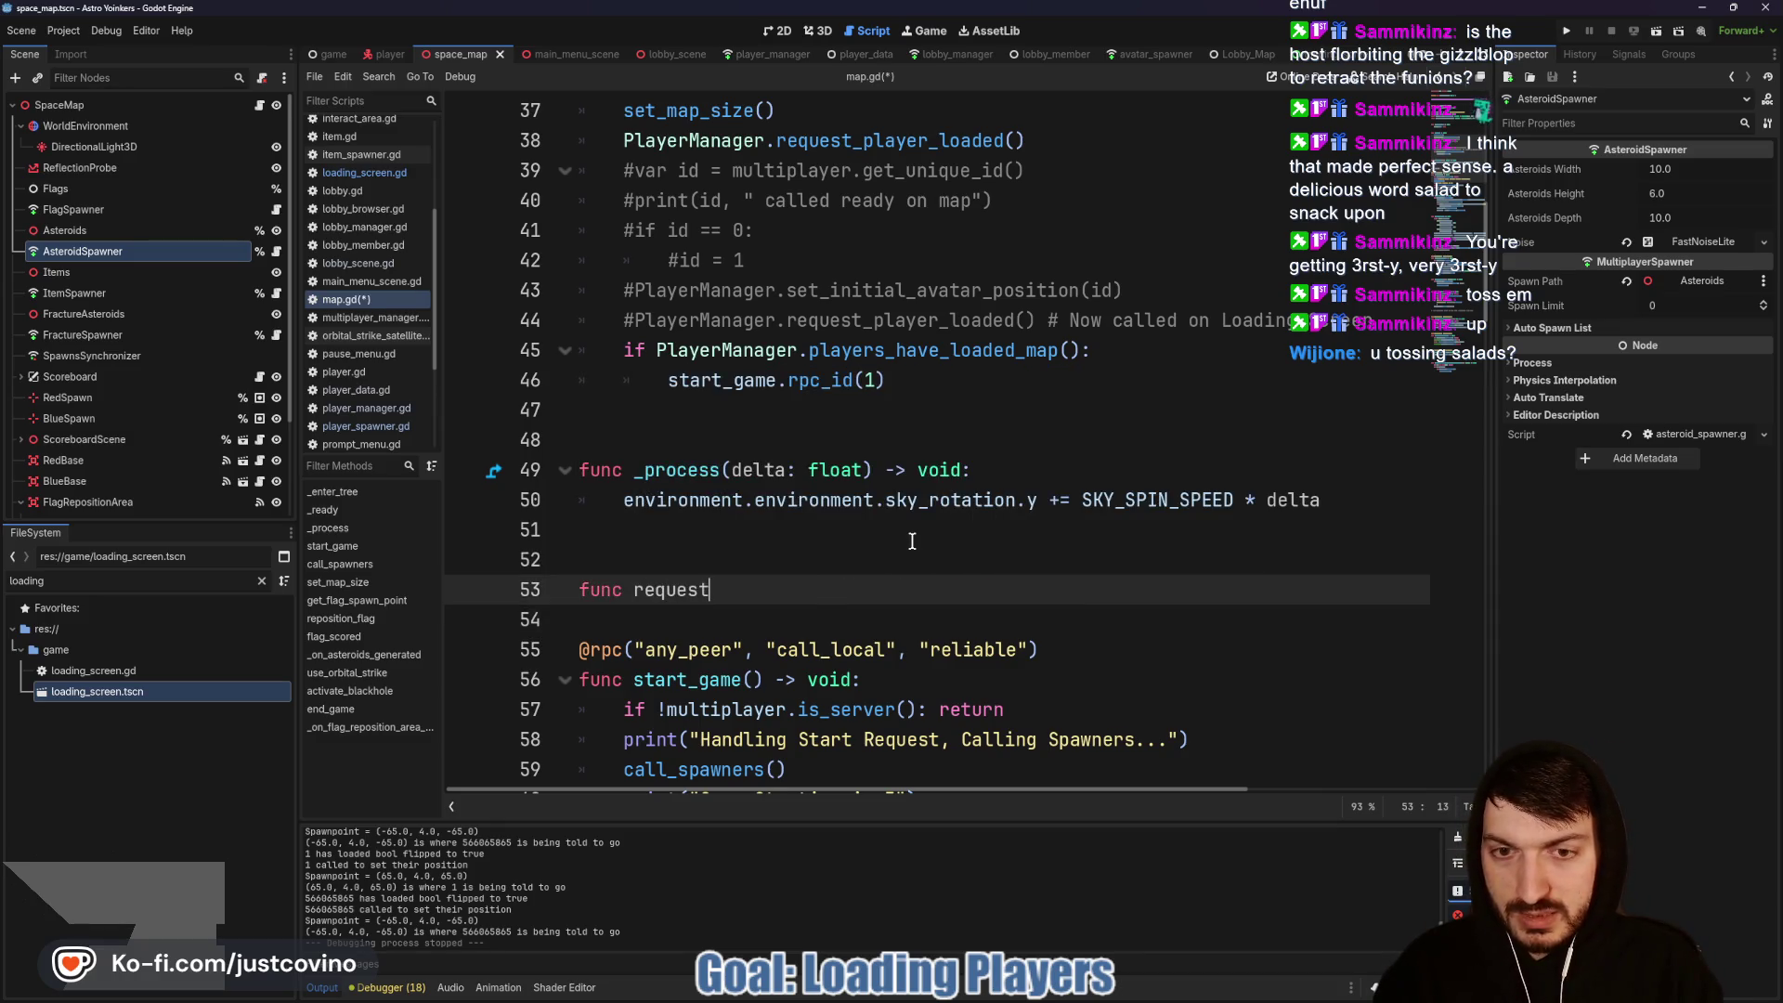
text(_game_start() -> )
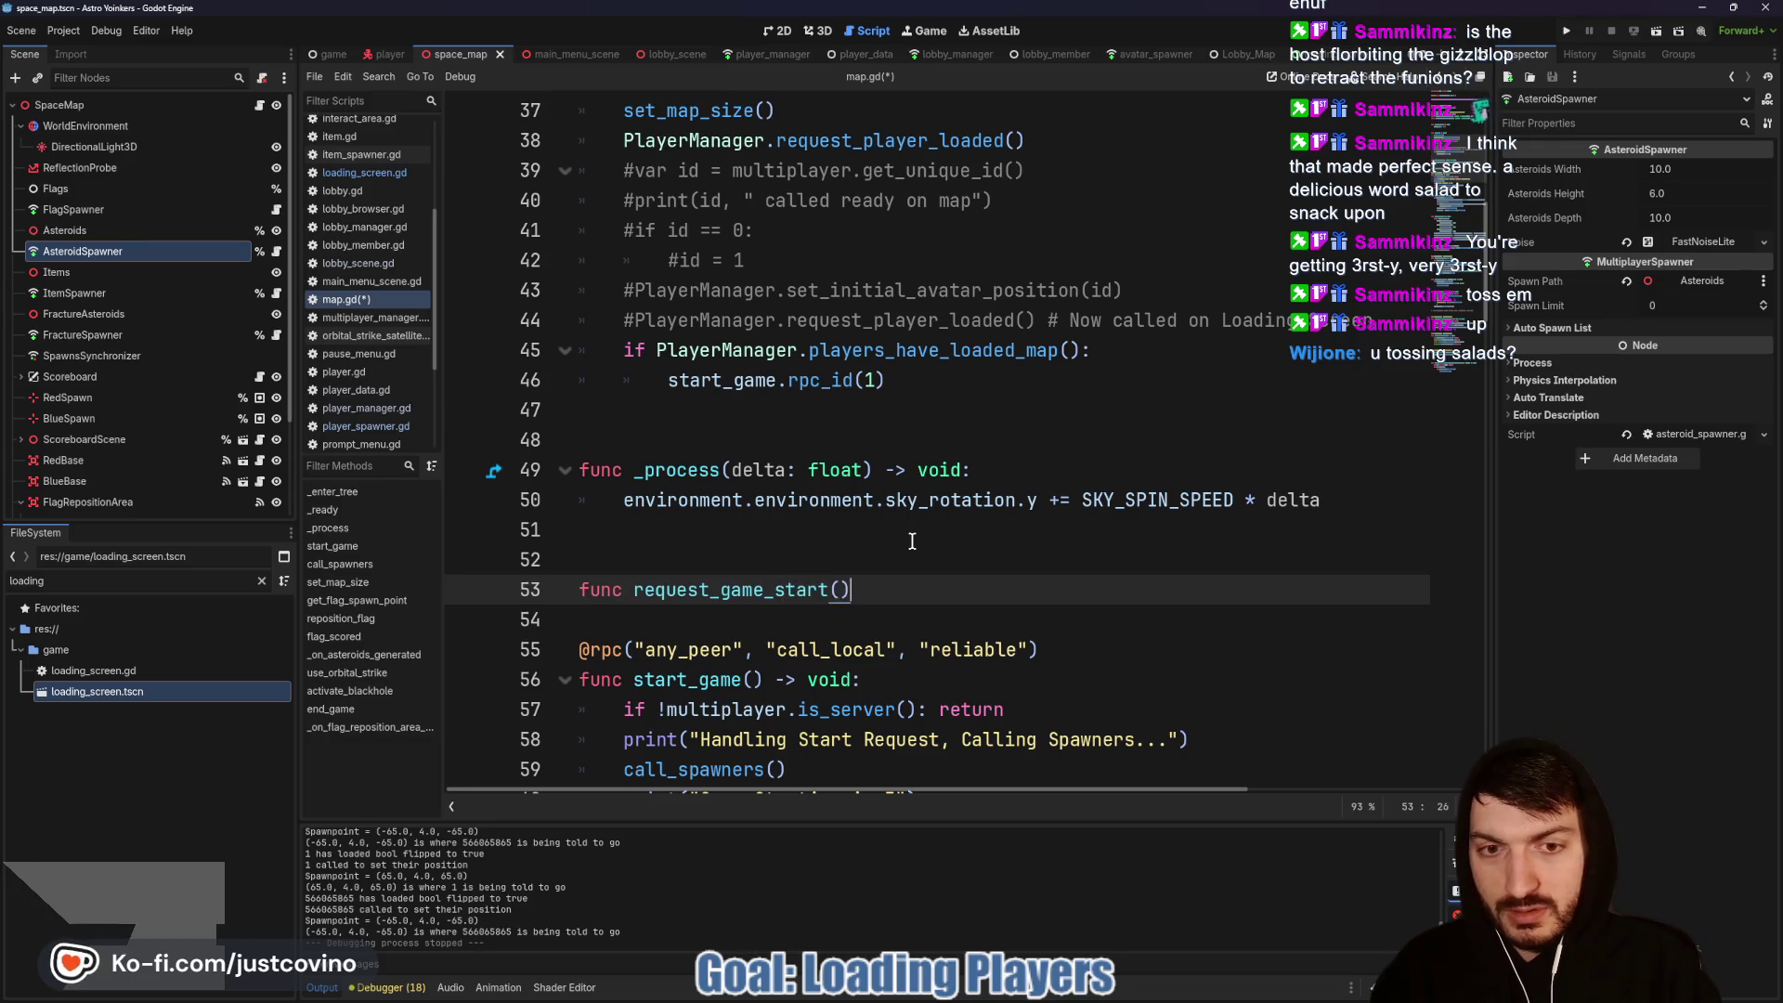
text(void:)
key(Return)
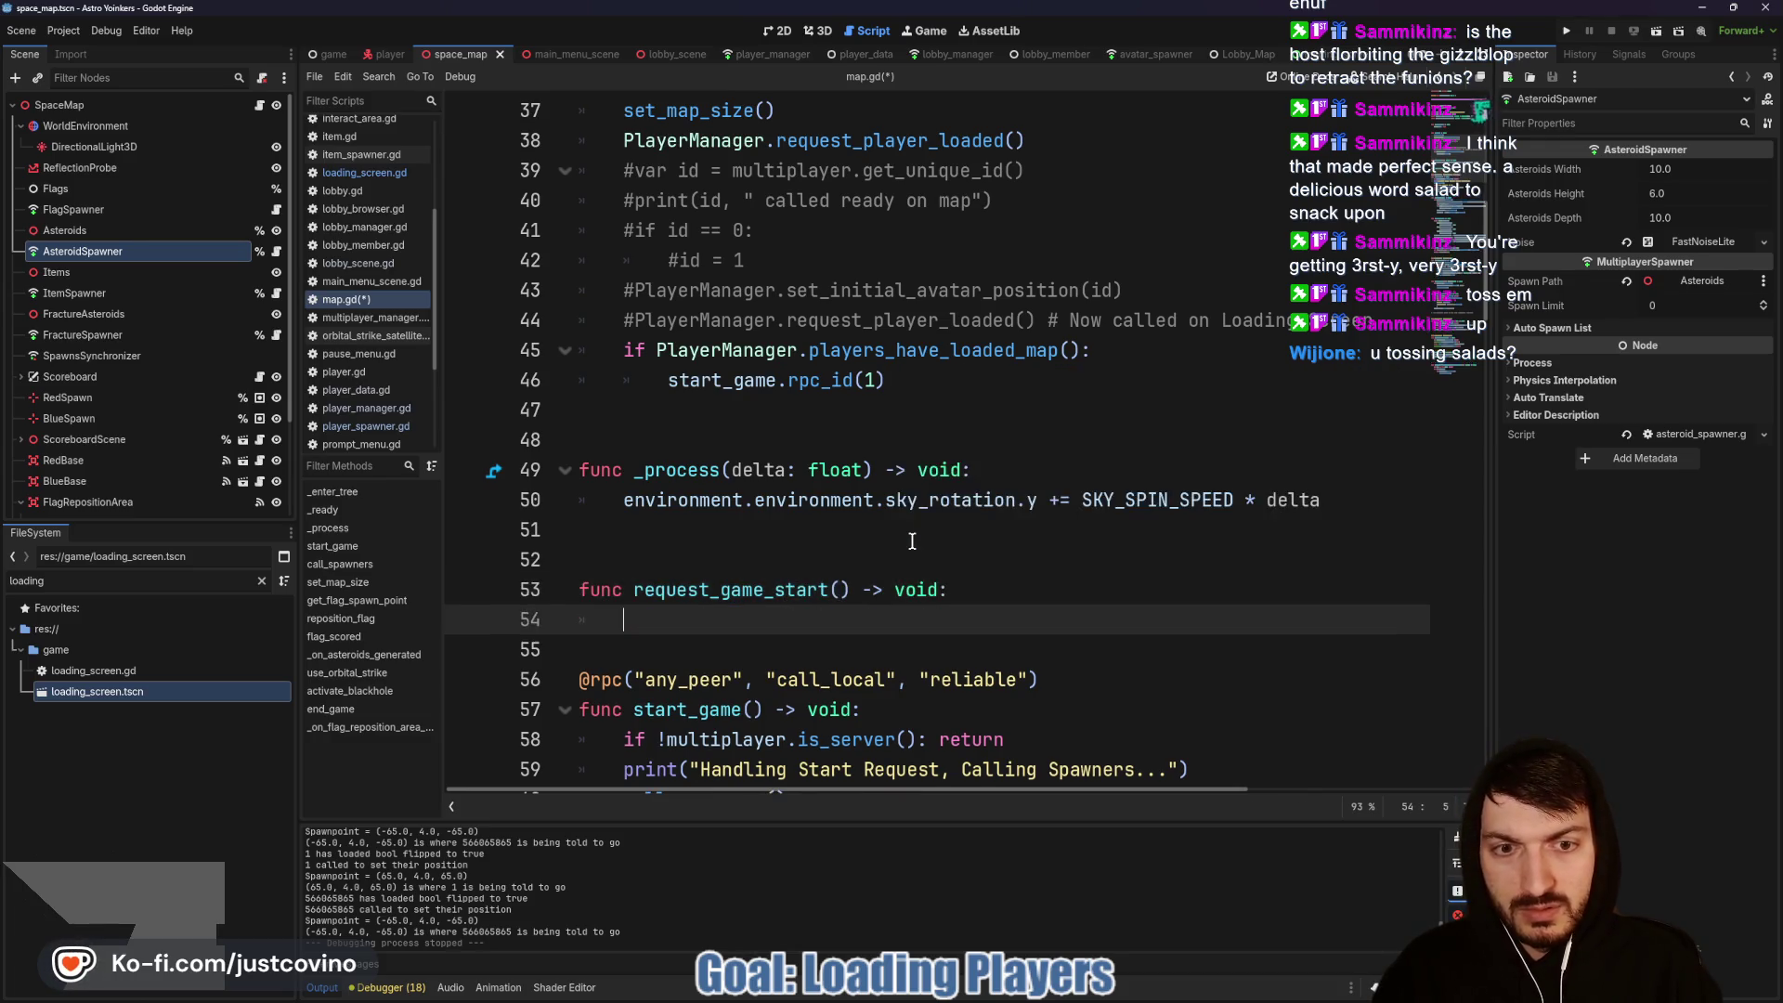
text(rpc_)
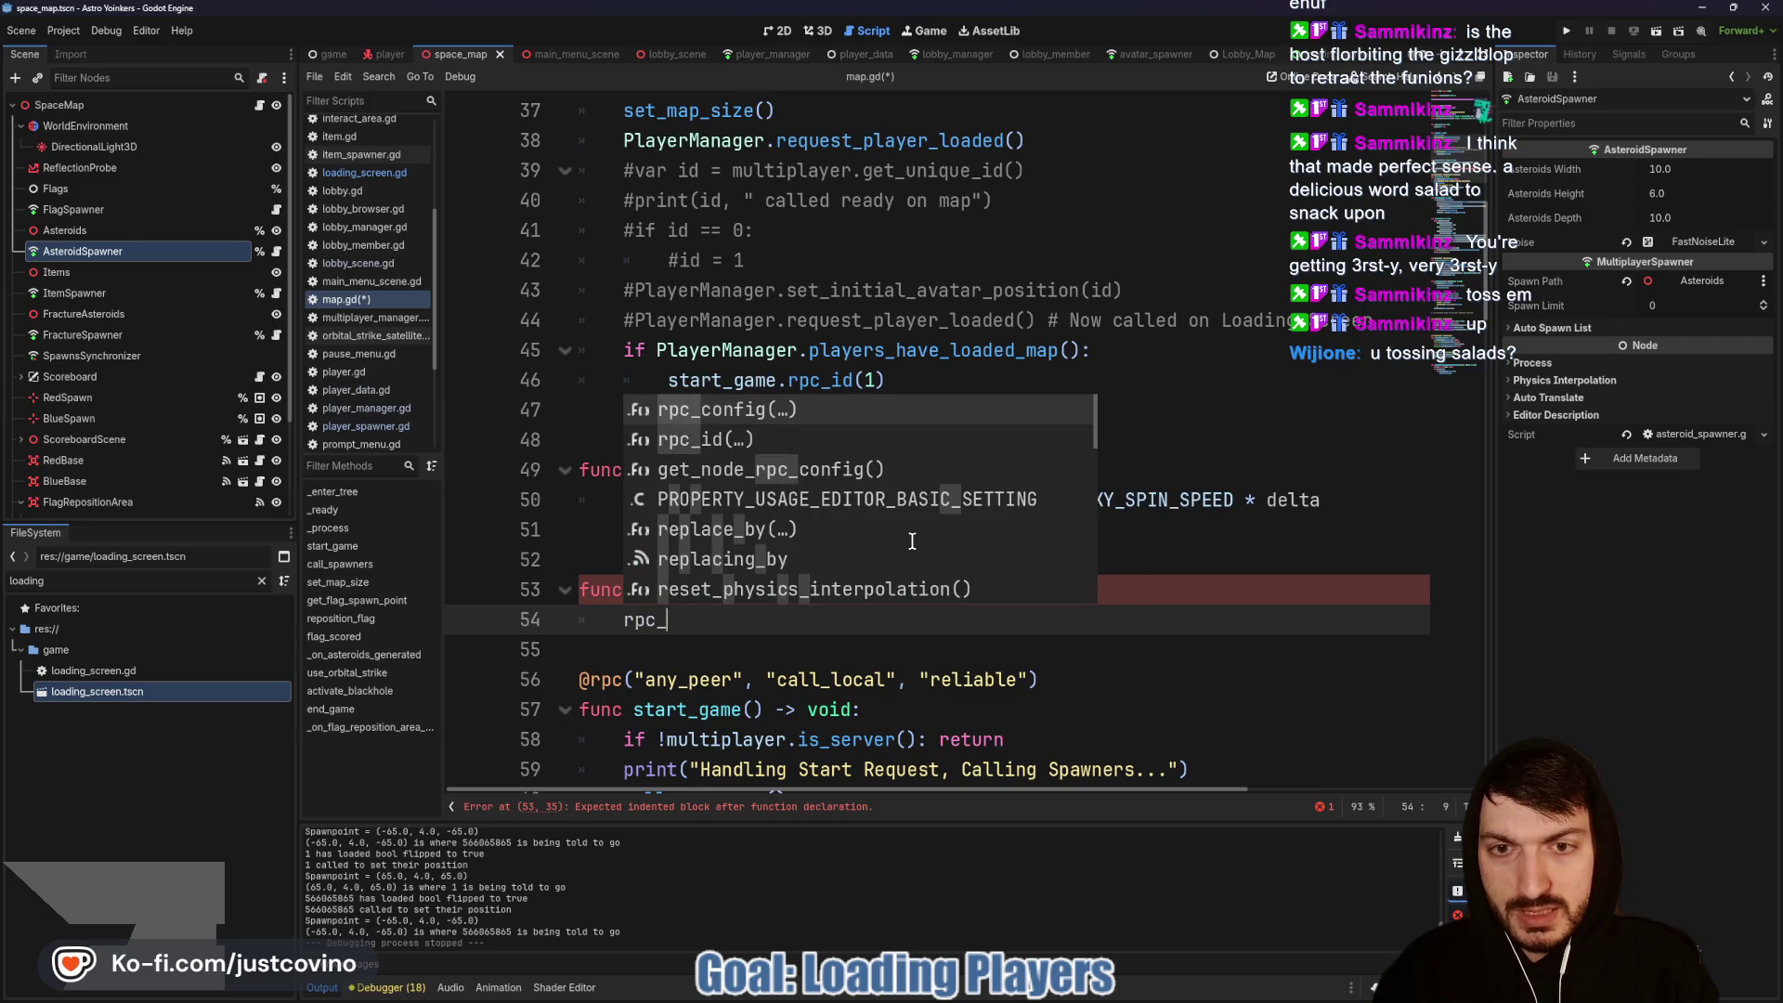
text(id(1, "start_game)
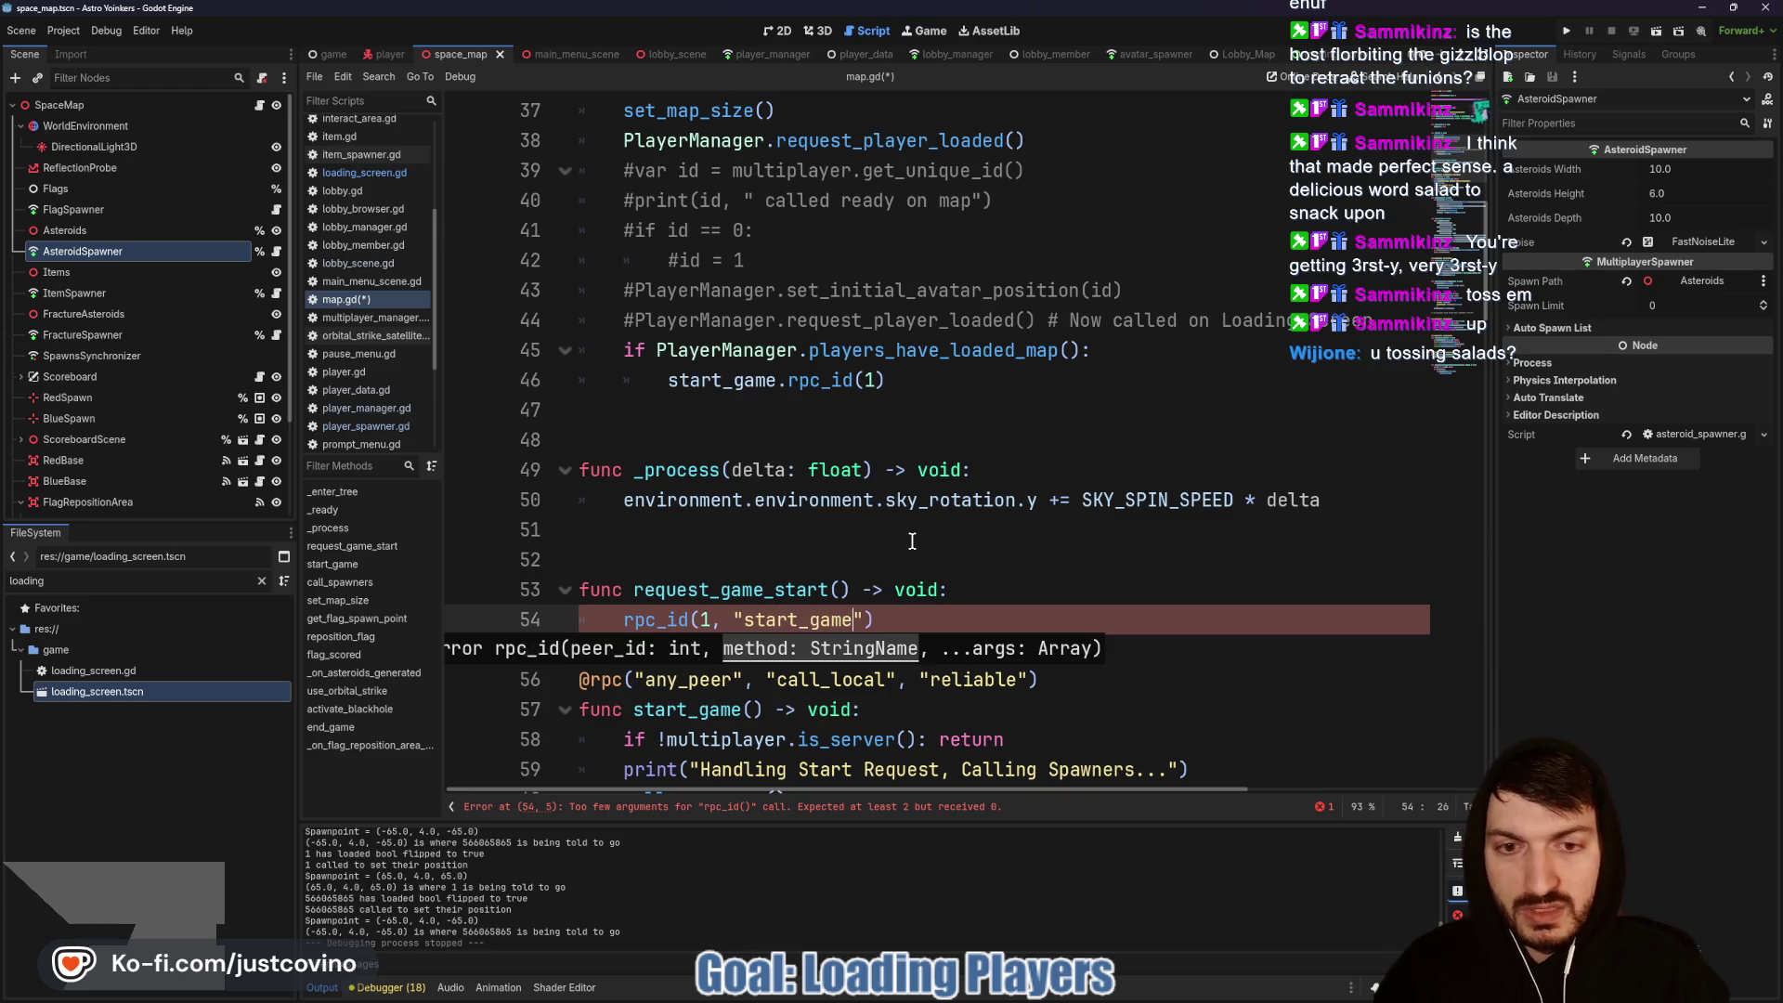
click(924, 613)
Step: Replace the old start_game rpc call on line 46 with request_game_start() and save
drag(885, 380, 659, 381)
key(BackSpace)
text(re)
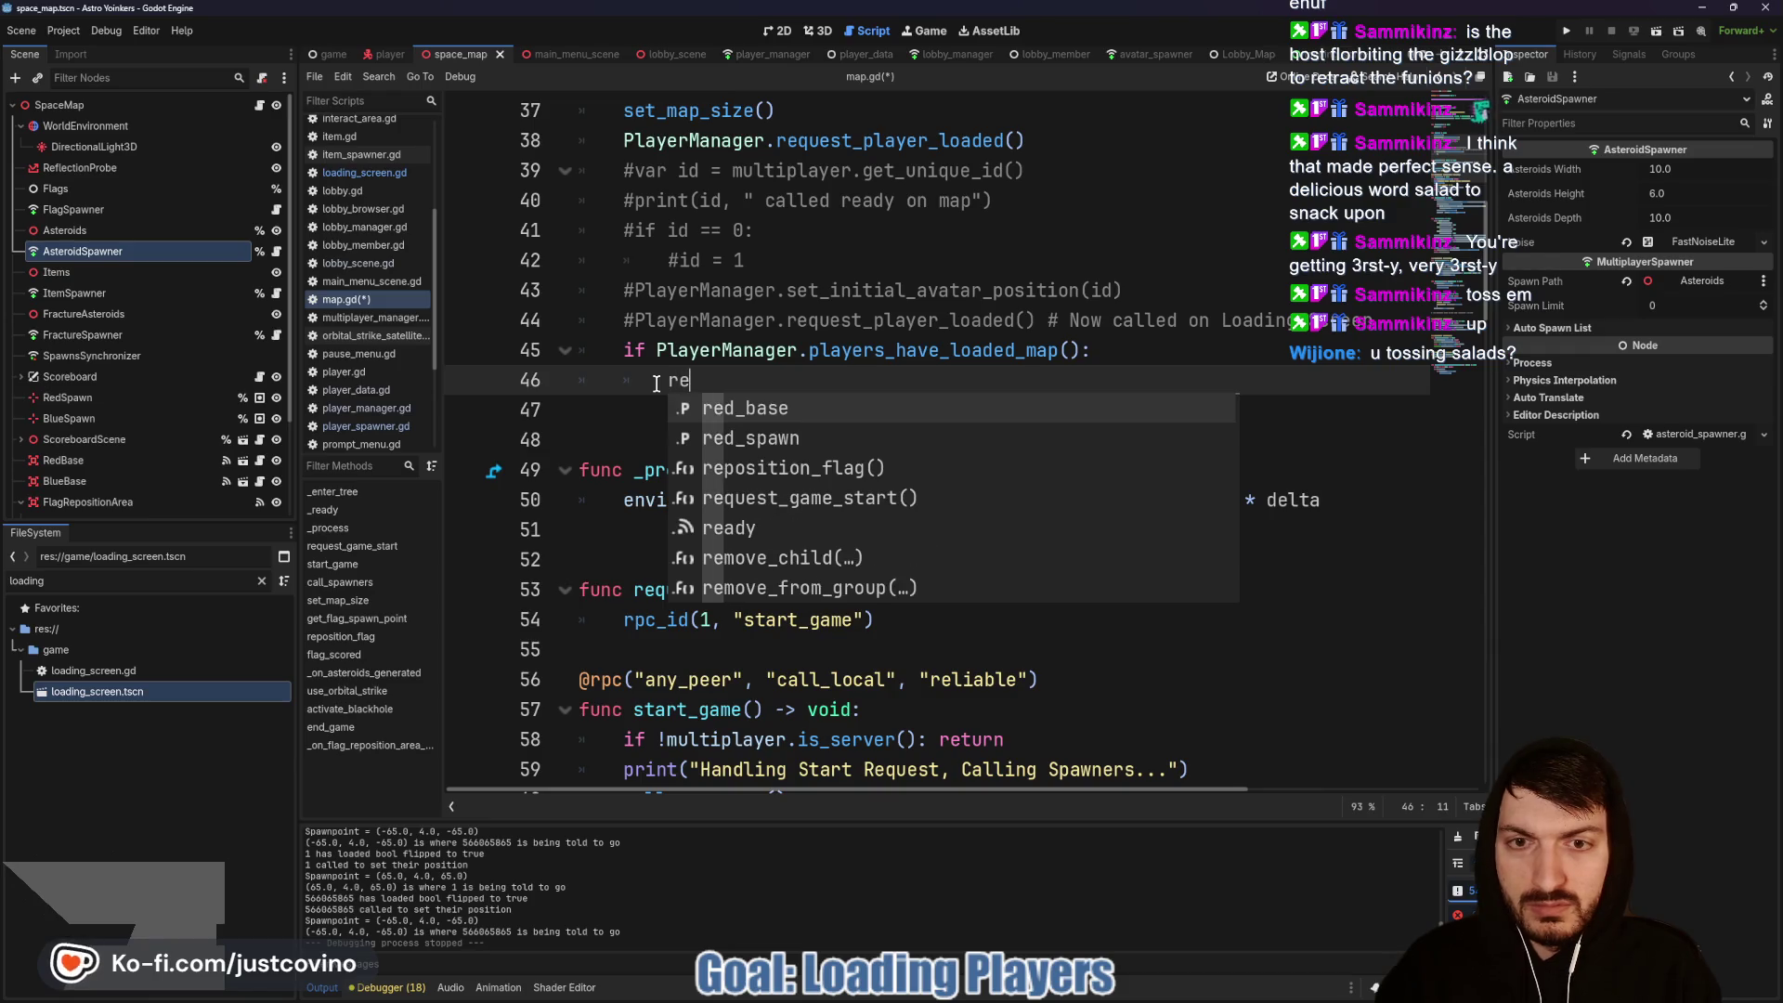
key(Down)
key(Down)
key(Down)
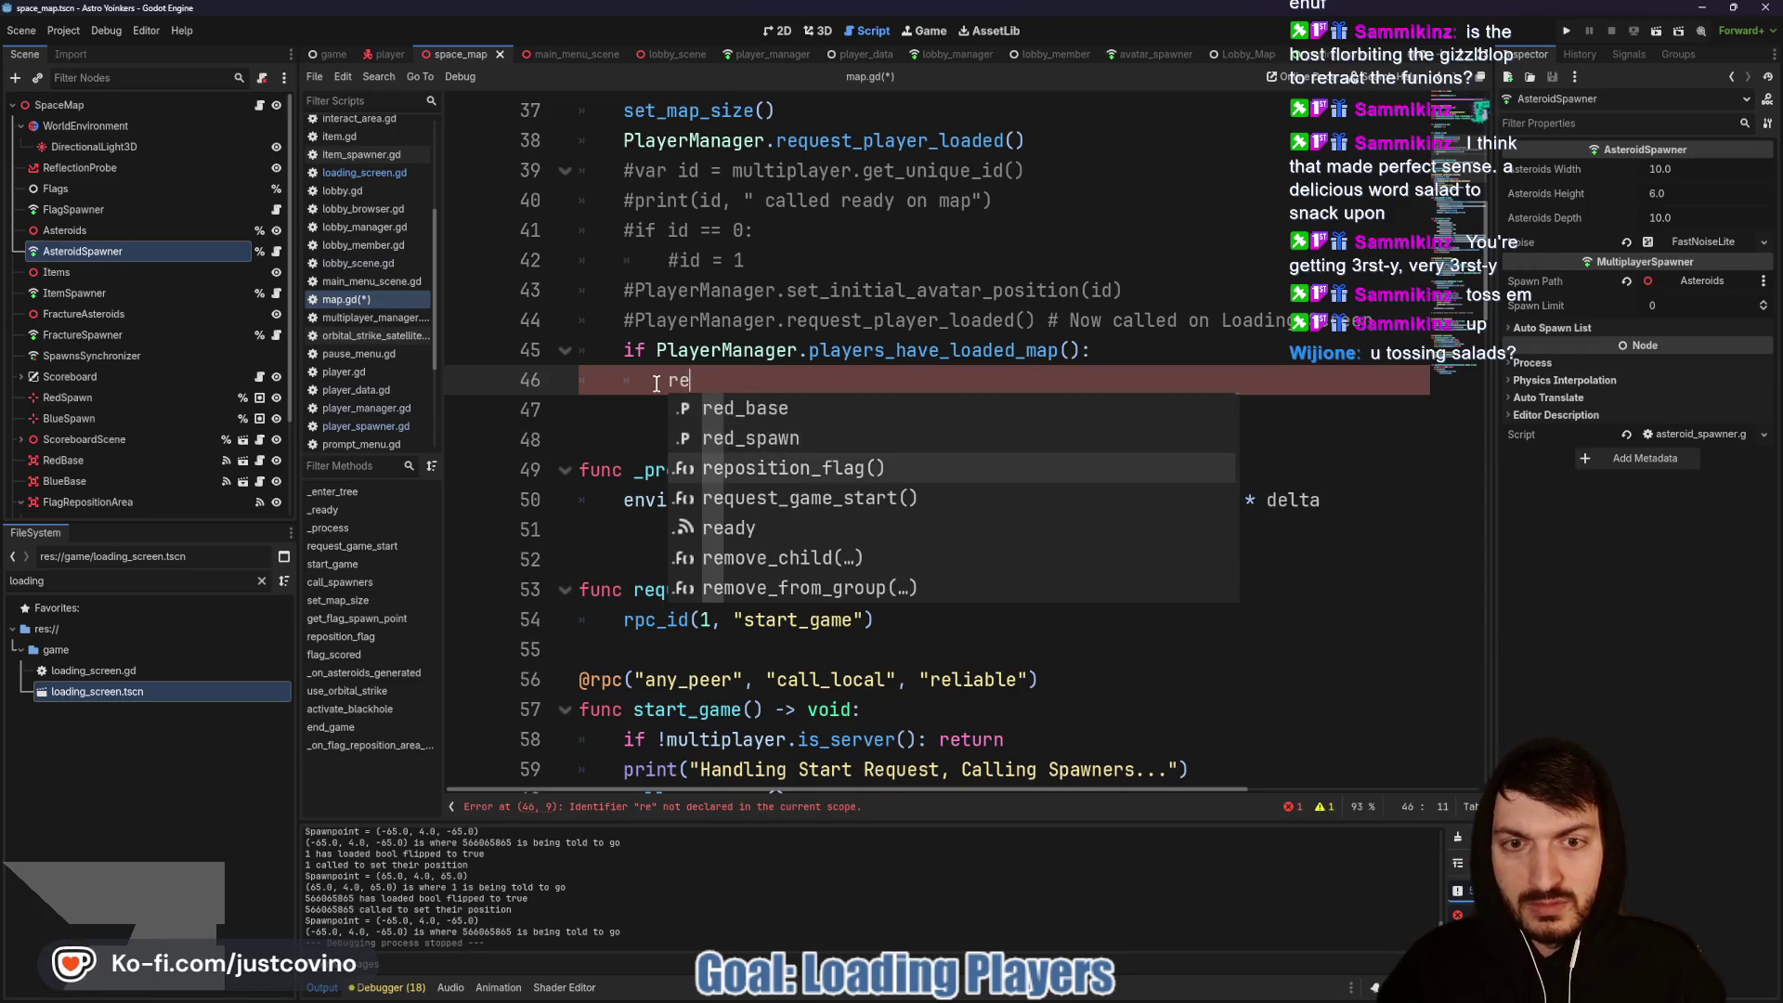
key(Return)
key(ctrl+s)
Step: Add a print statement under the players-loaded check, save, and run the project with F5
click(1145, 353)
key(Return)
text(print("All Pl)
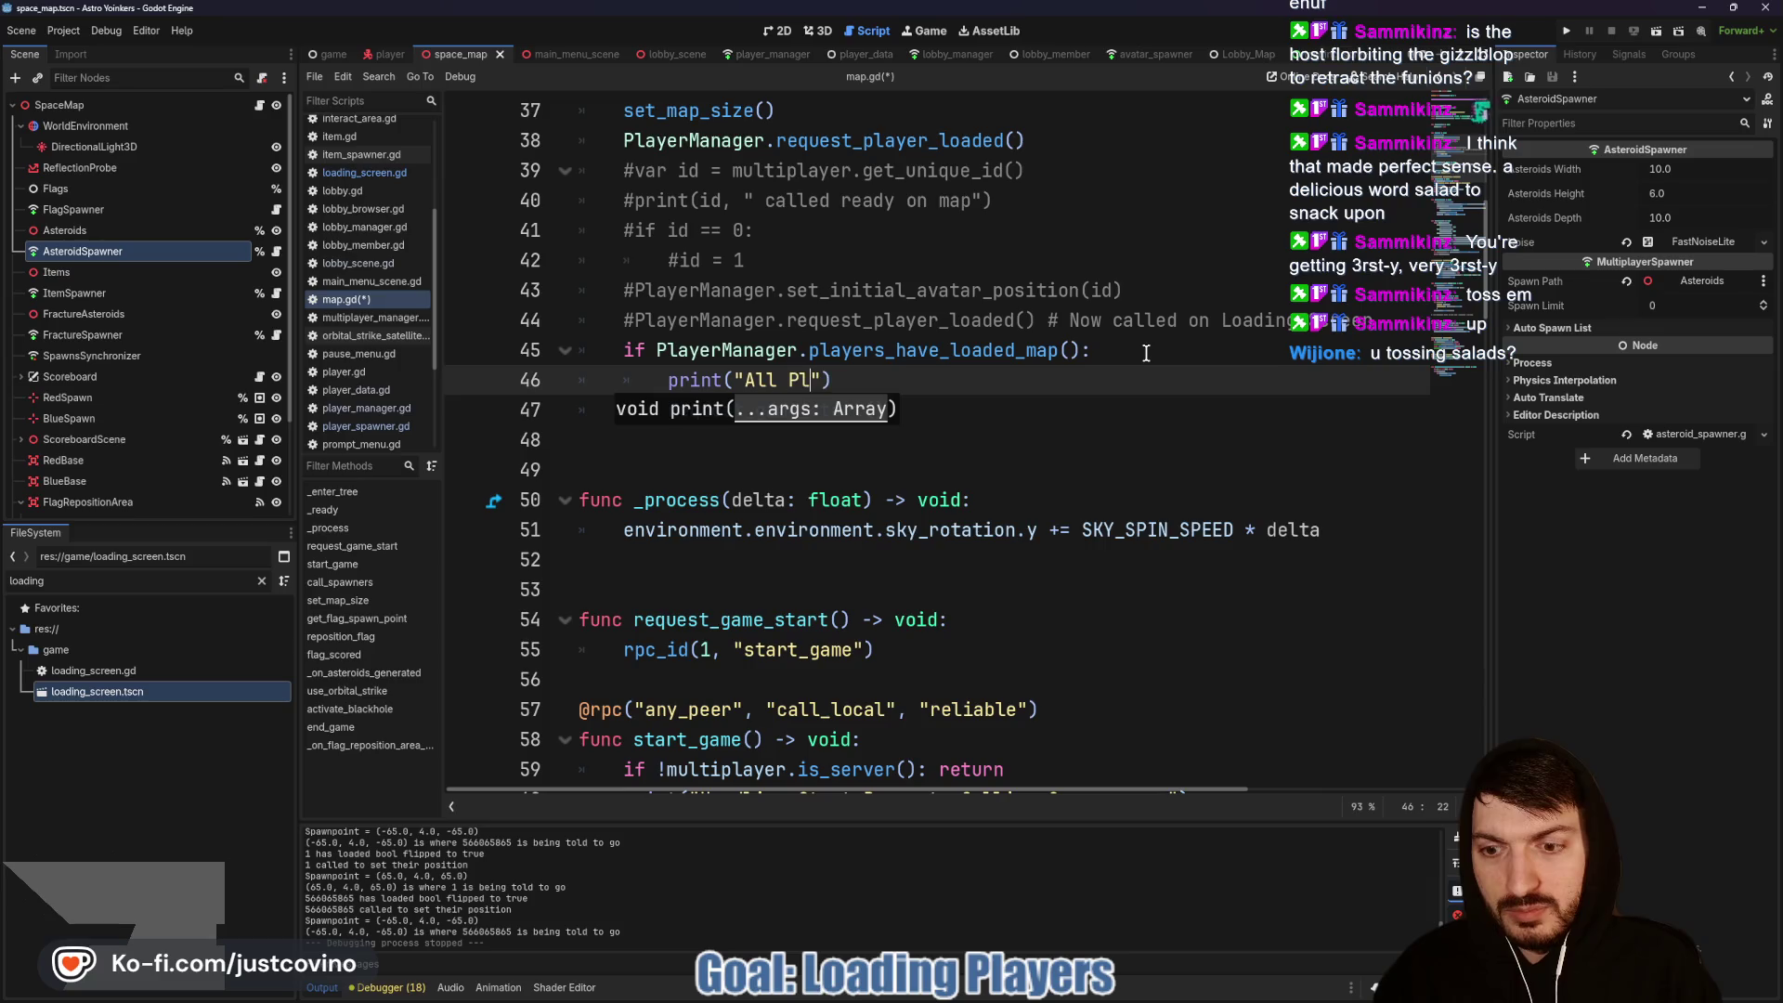
text(lo)
key(BackSpace)
key(BackSpace)
key(BackSpace)
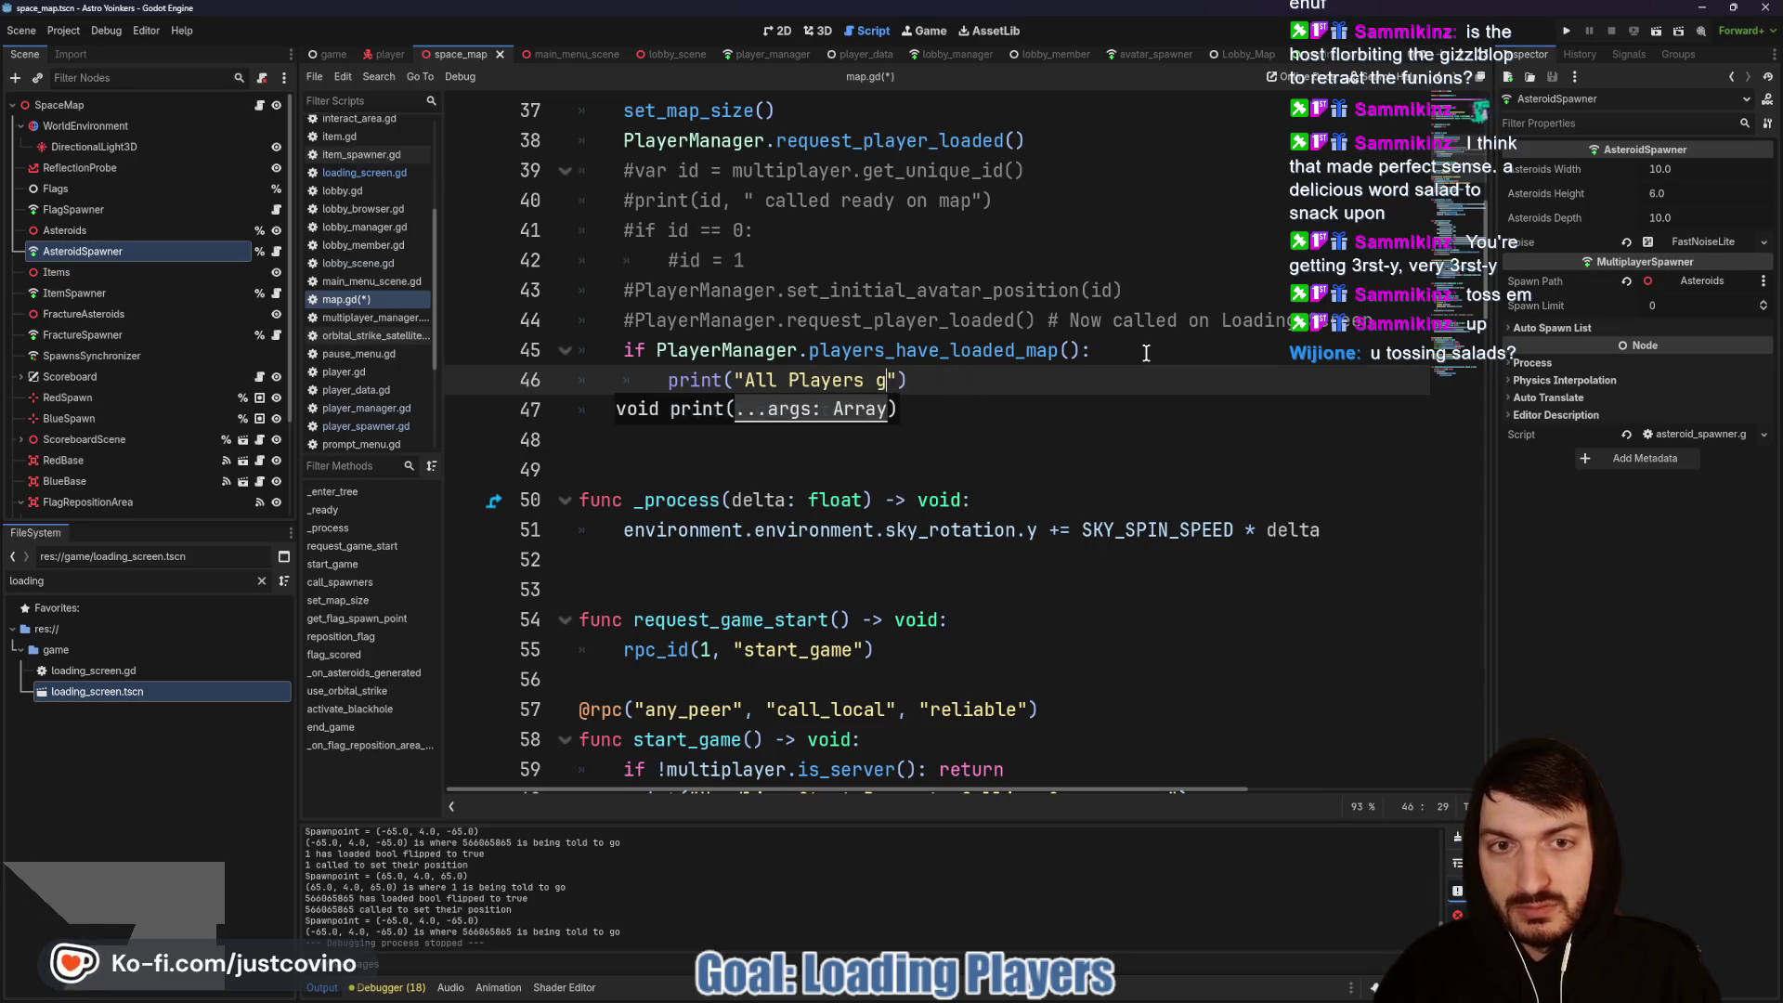
text(have loaded)
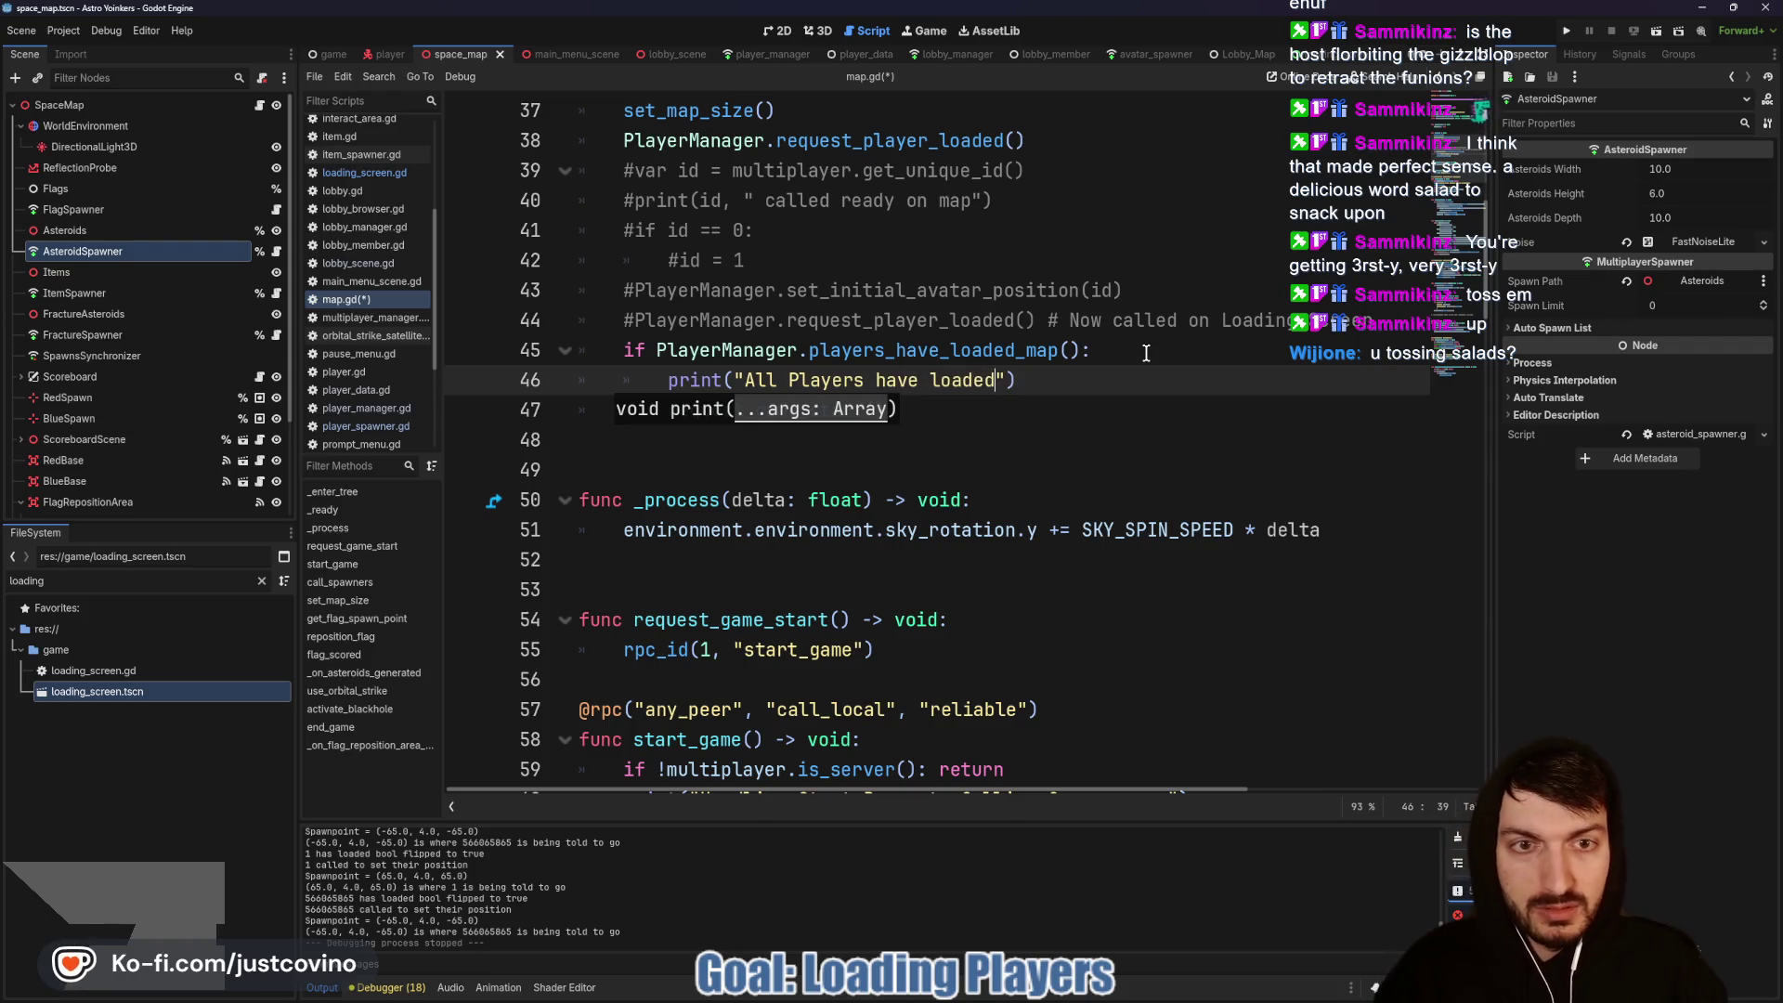
click(1137, 375)
key(ctrl+s)
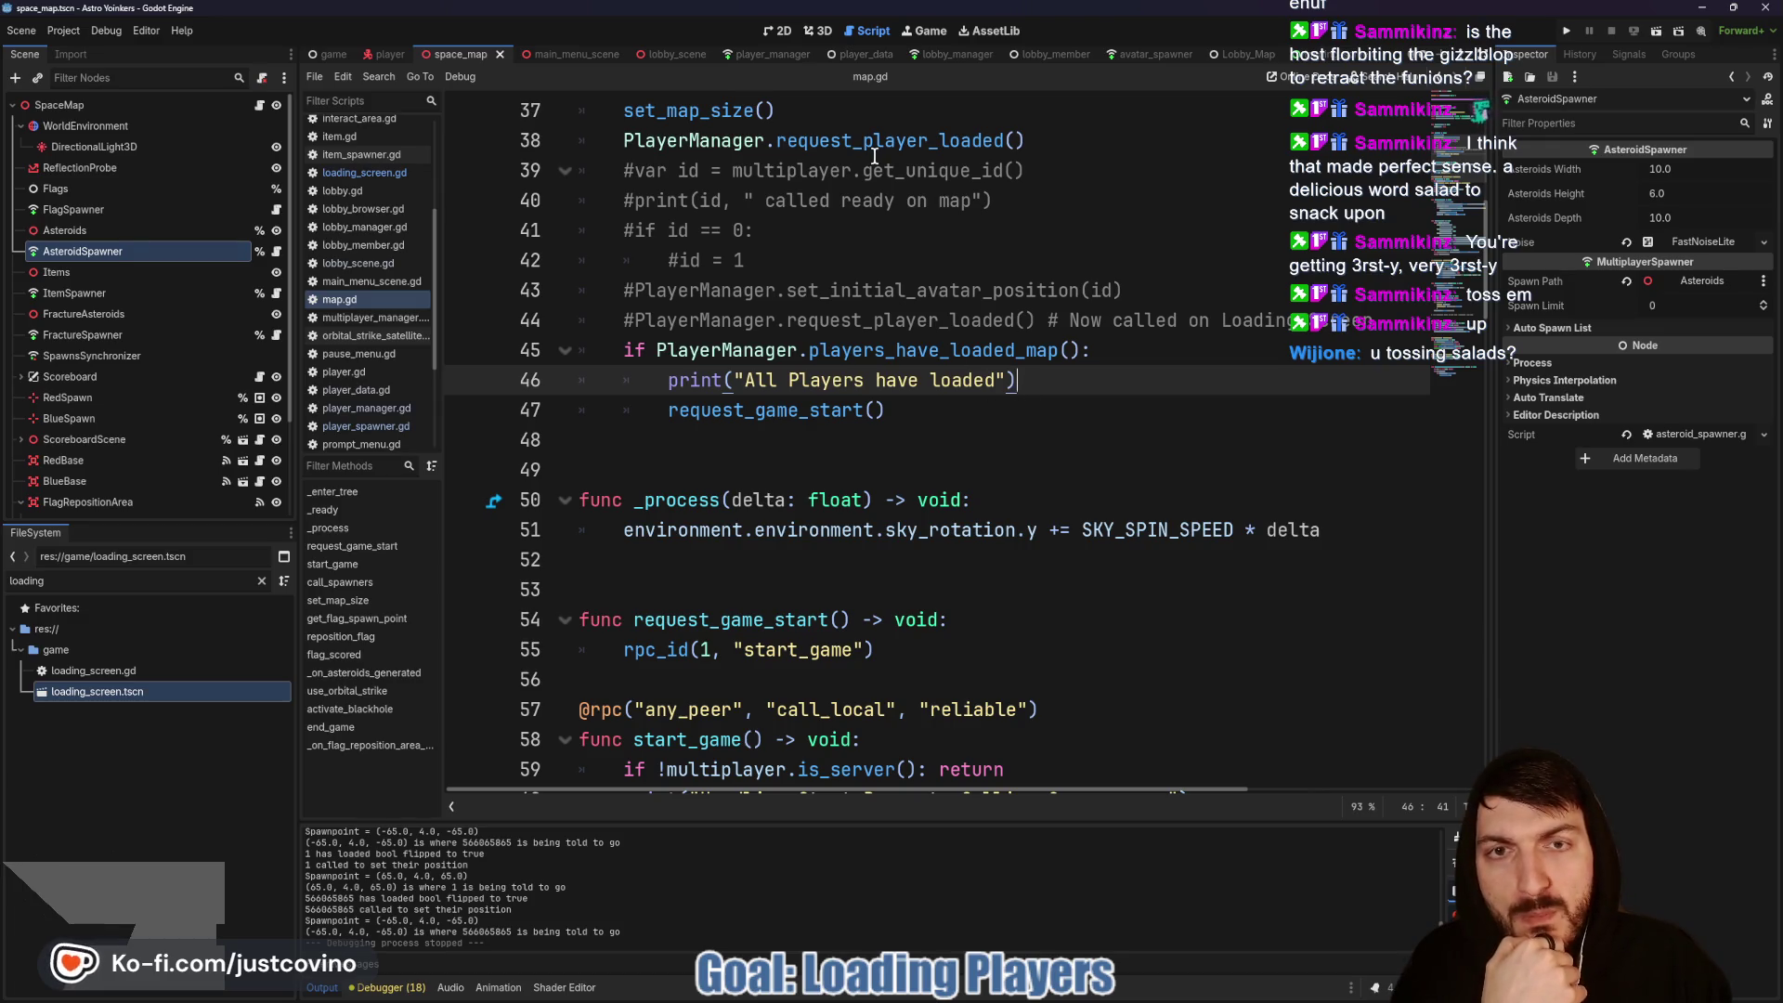
mouse_move(849, 144)
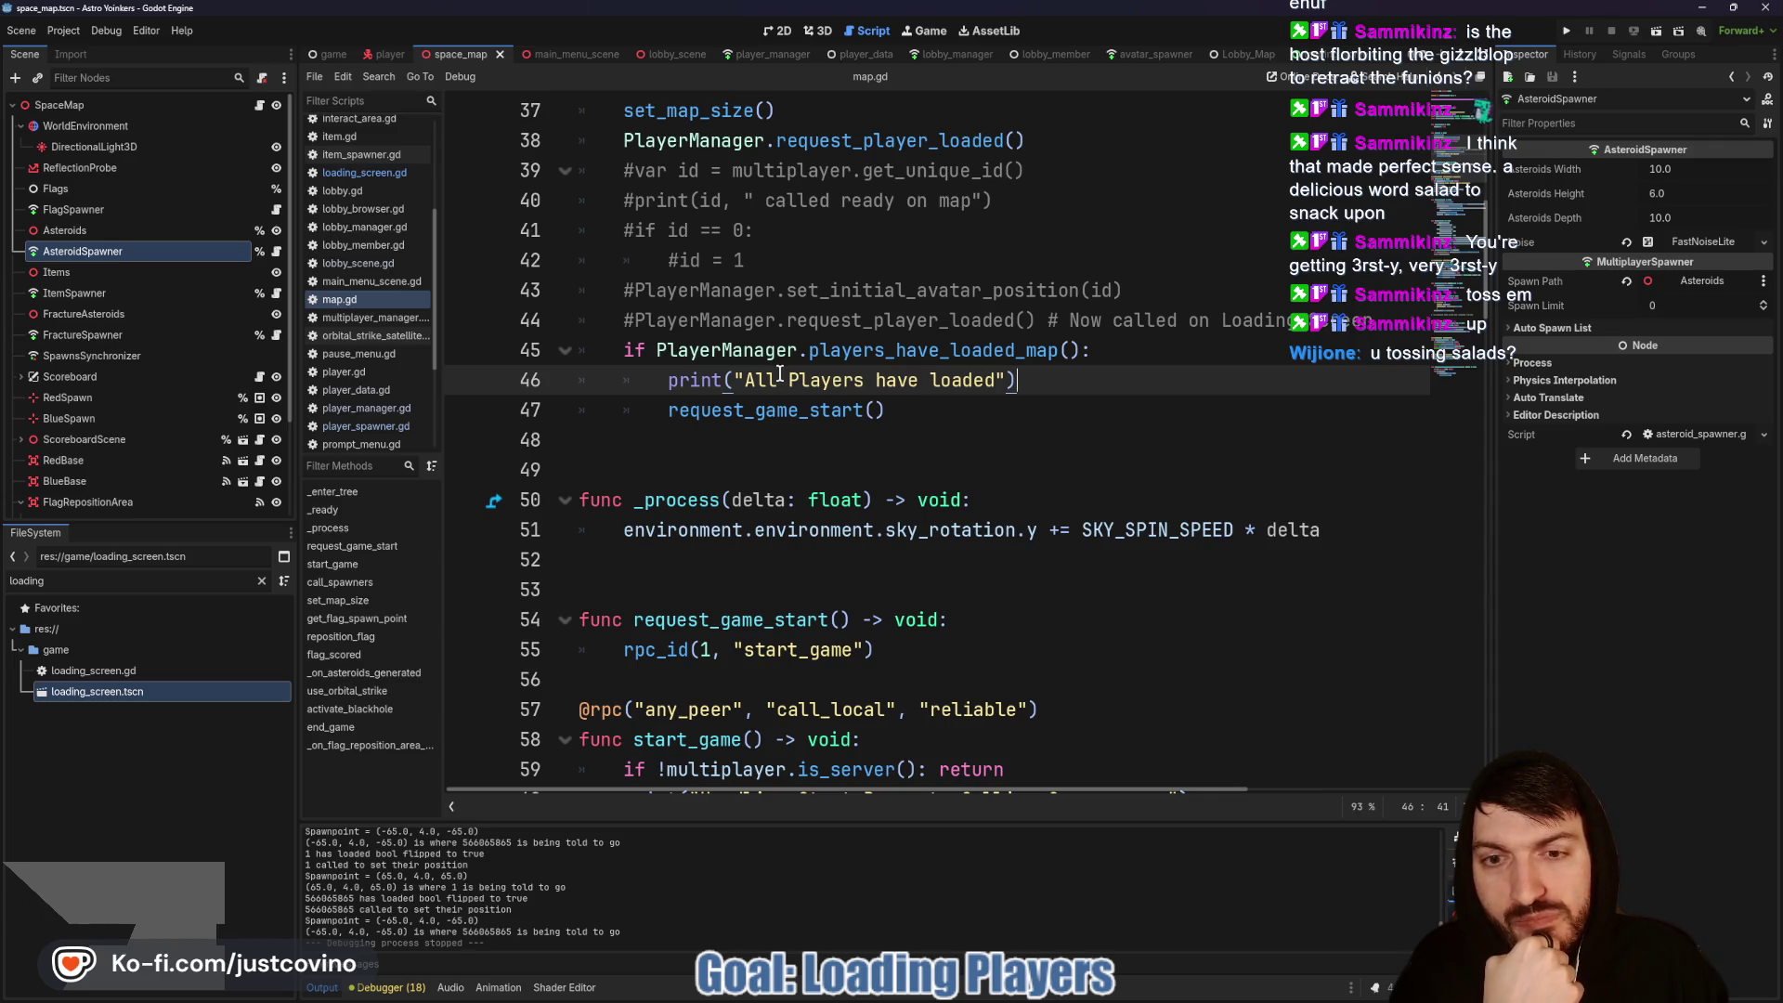
key(F5)
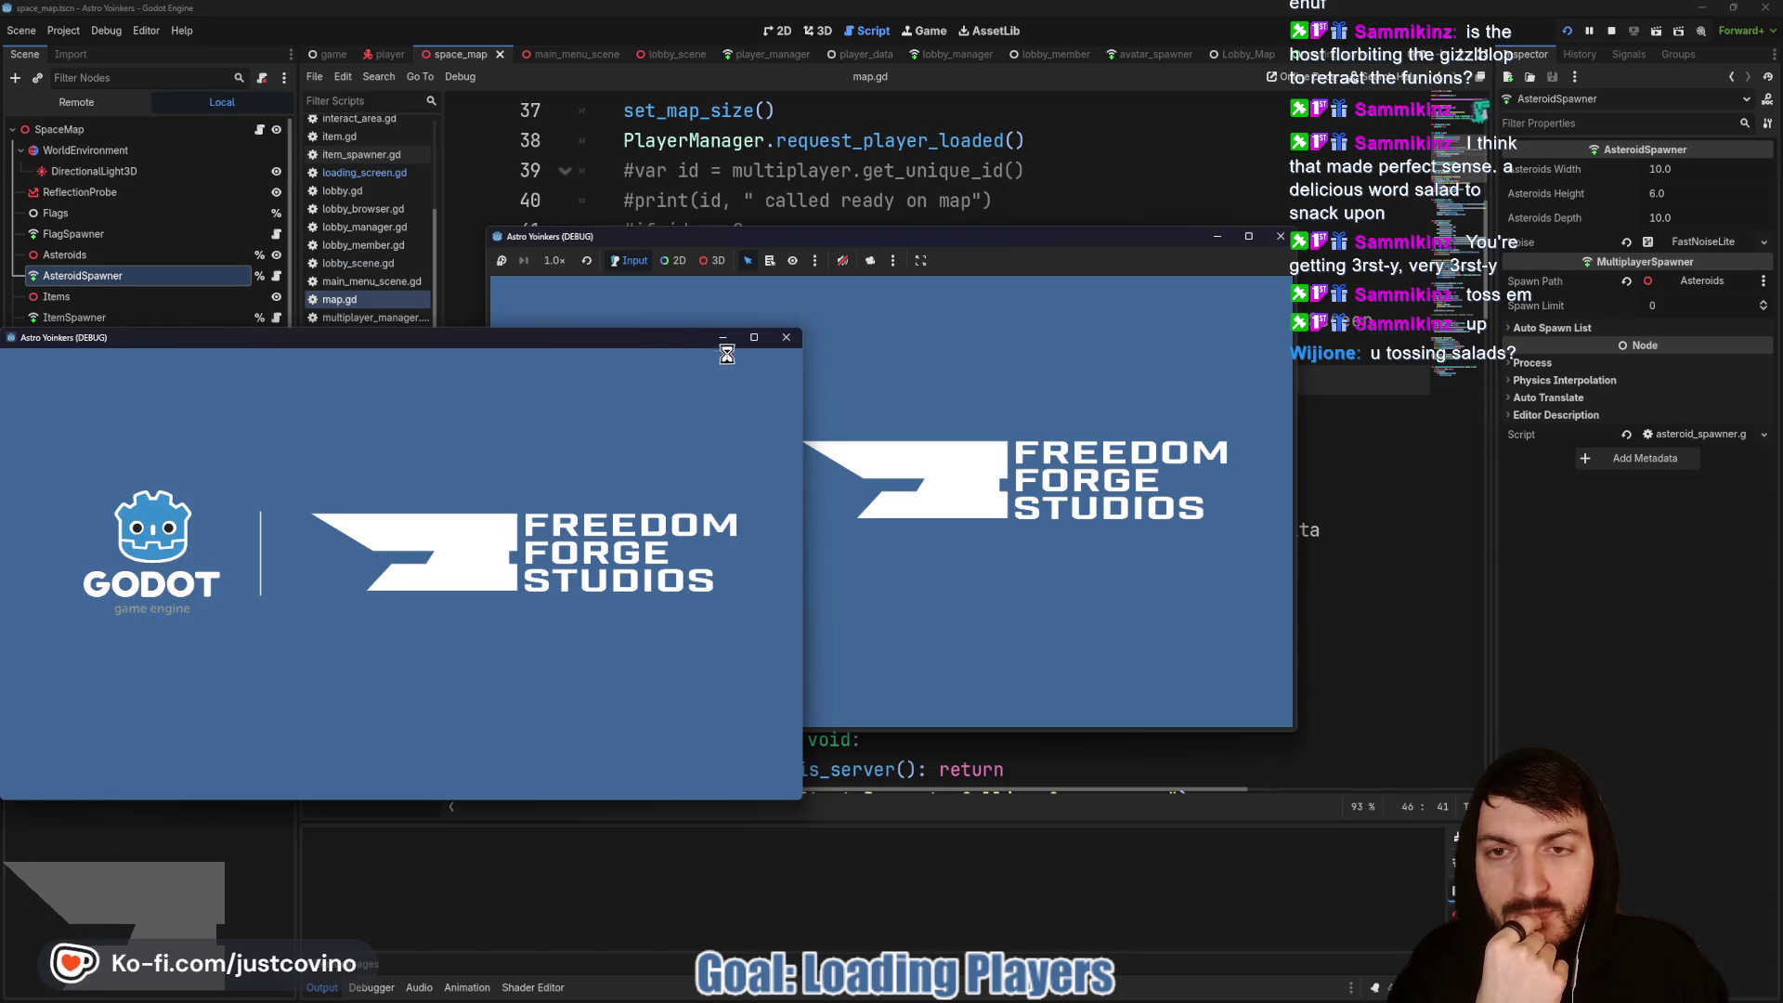
Step: Move the game window left, host a lobby there, and join it from the right window
drag(1089, 235, 683, 193)
click(236, 382)
click(482, 471)
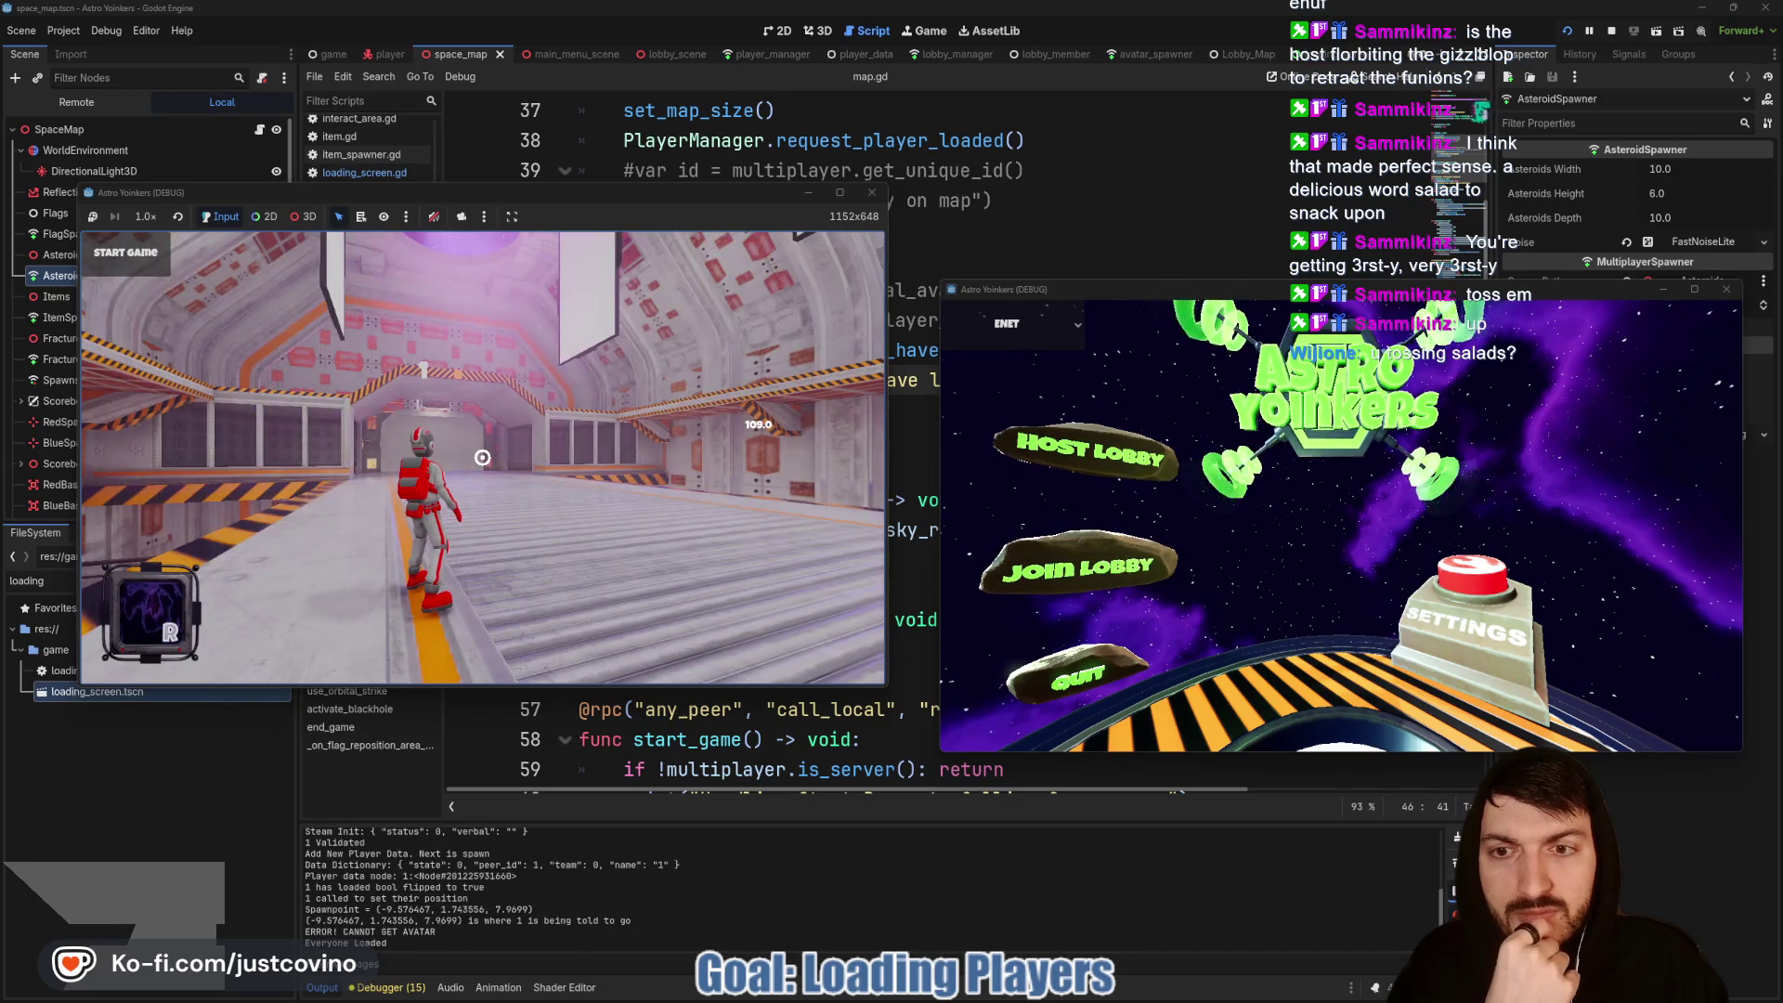
click(1114, 562)
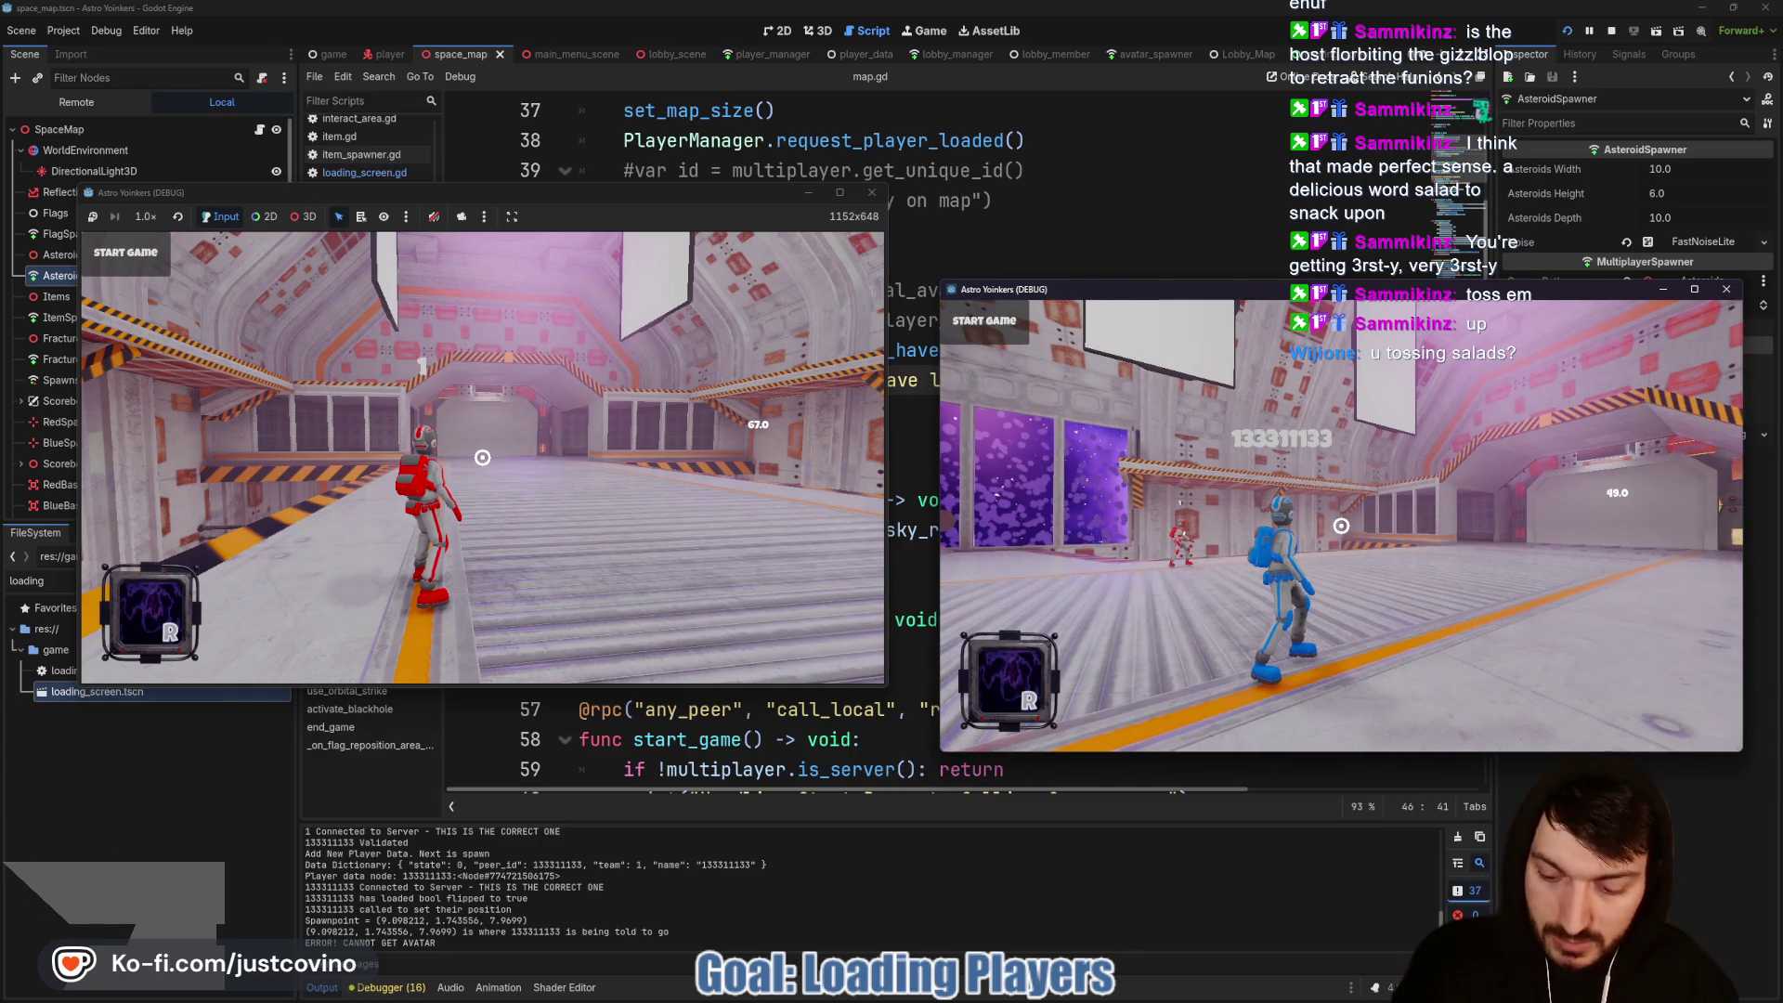
Step: Look around in the host game, release the mouse, and show the Remote scene tree
click(670, 242)
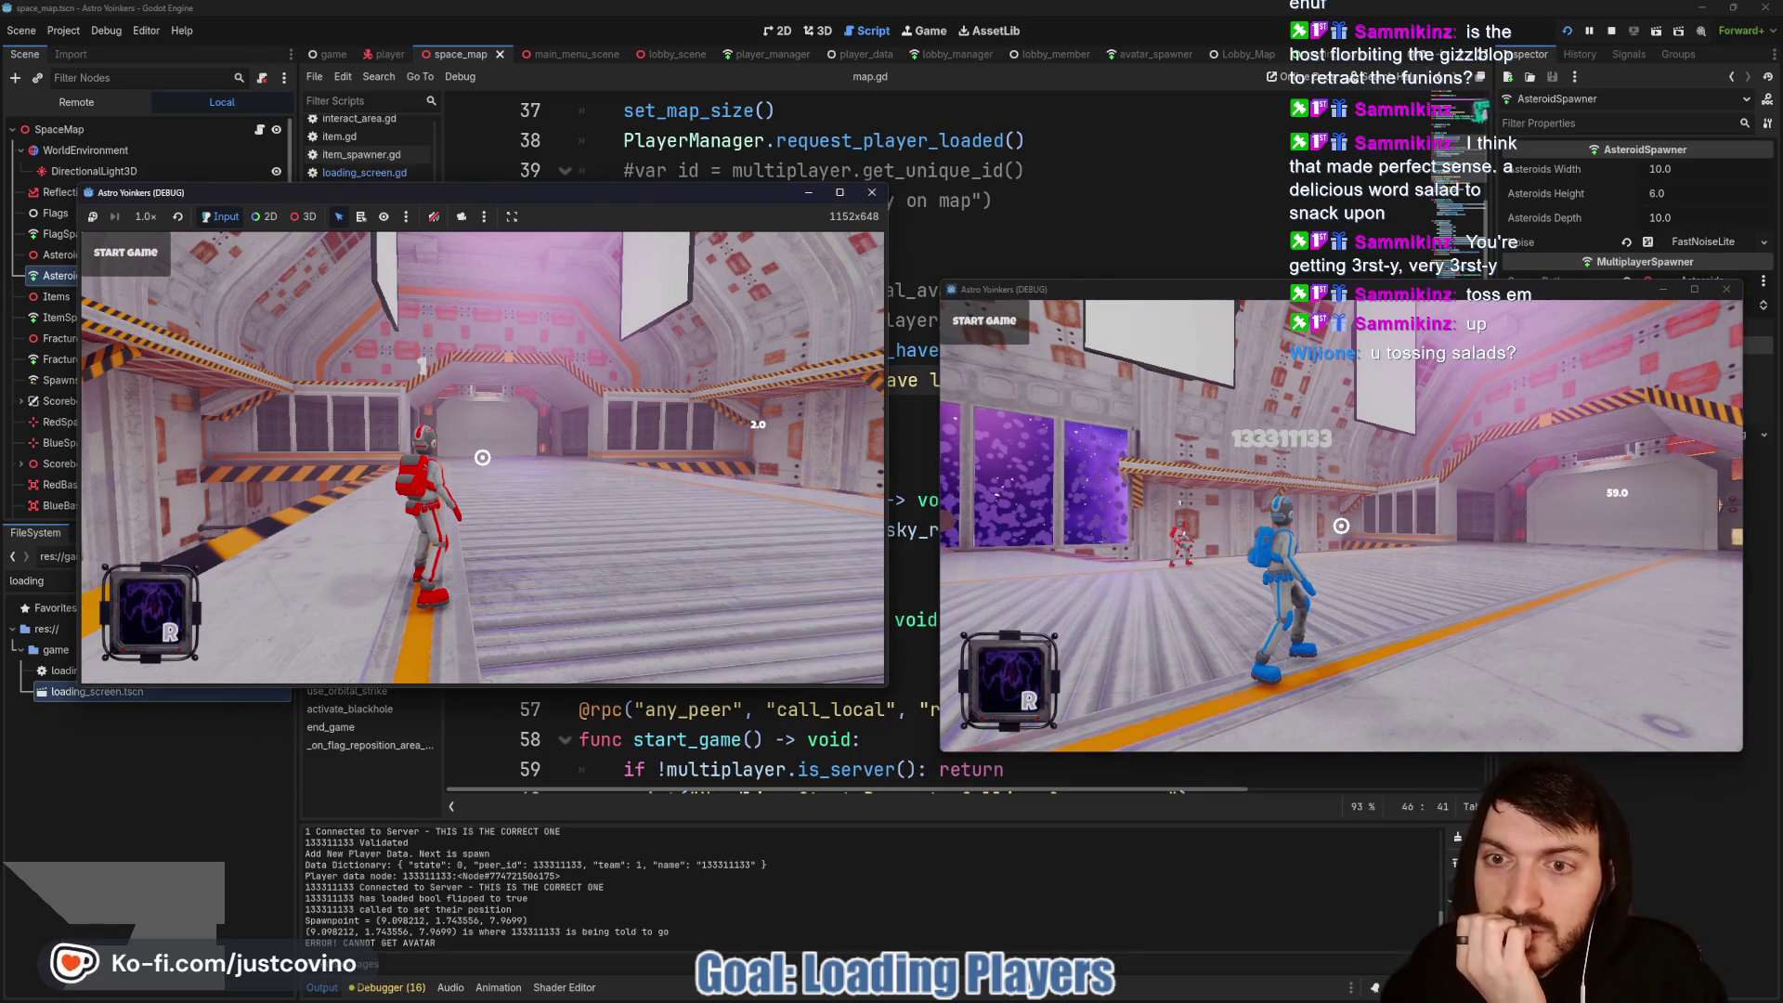
click(143, 258)
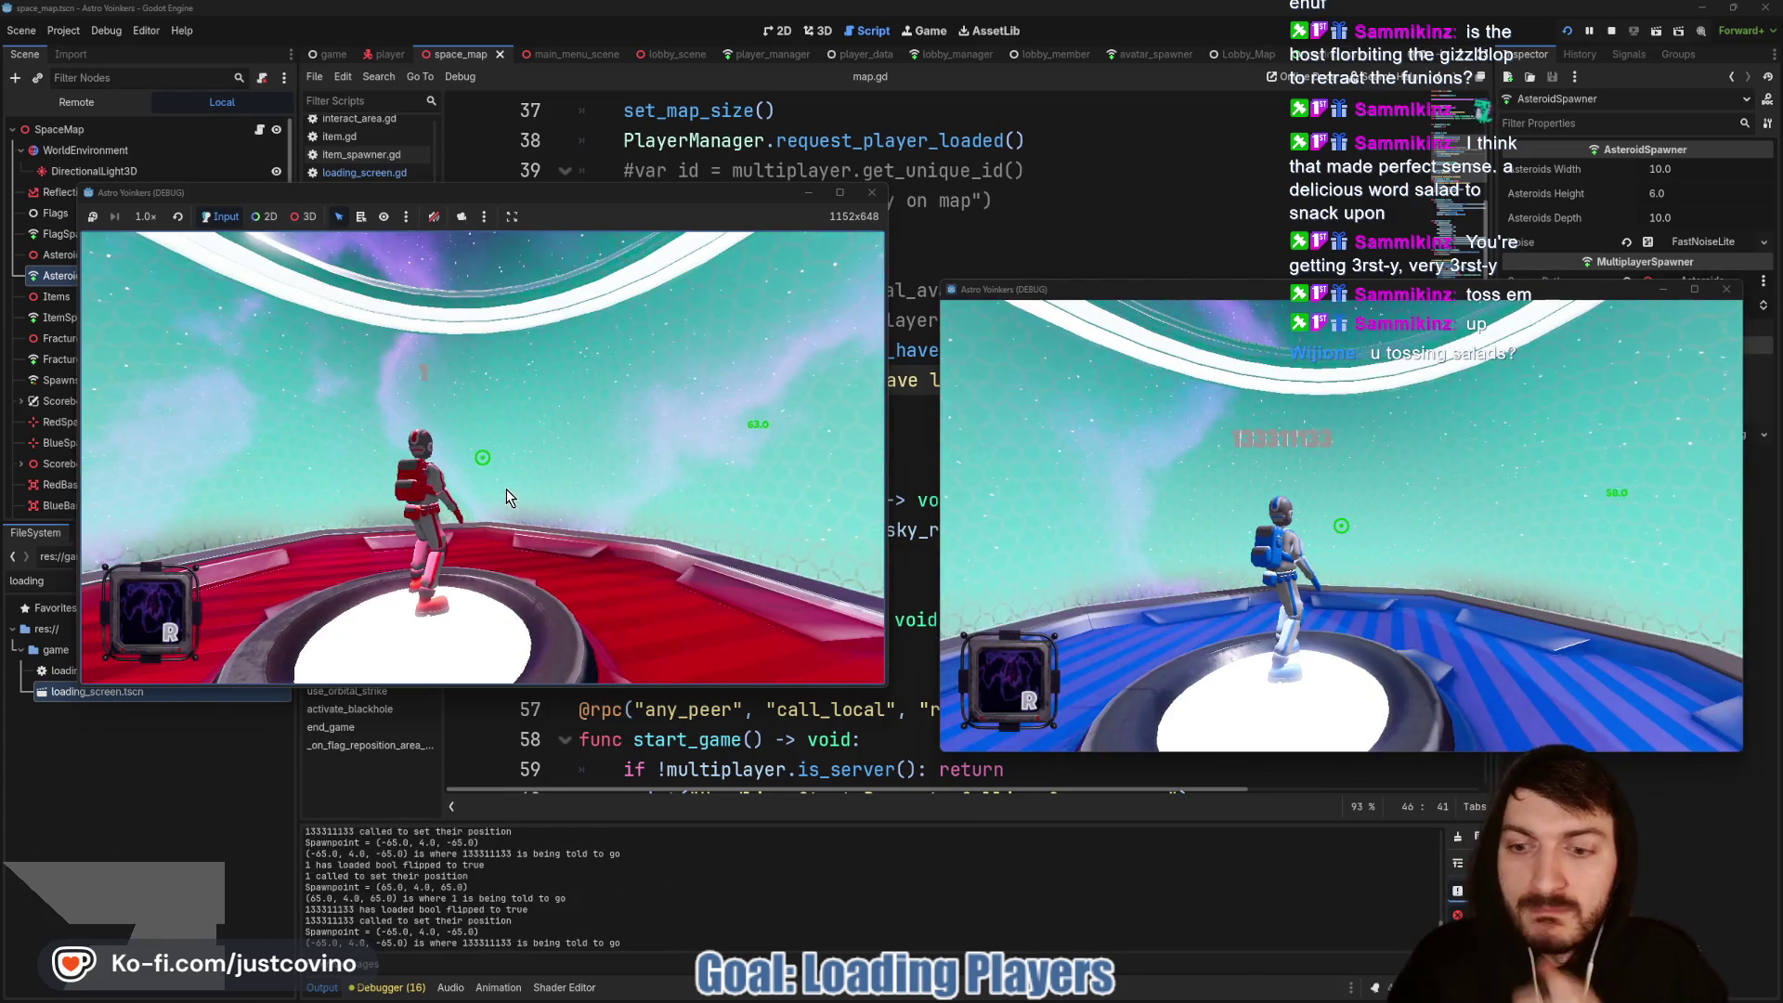
click(504, 481)
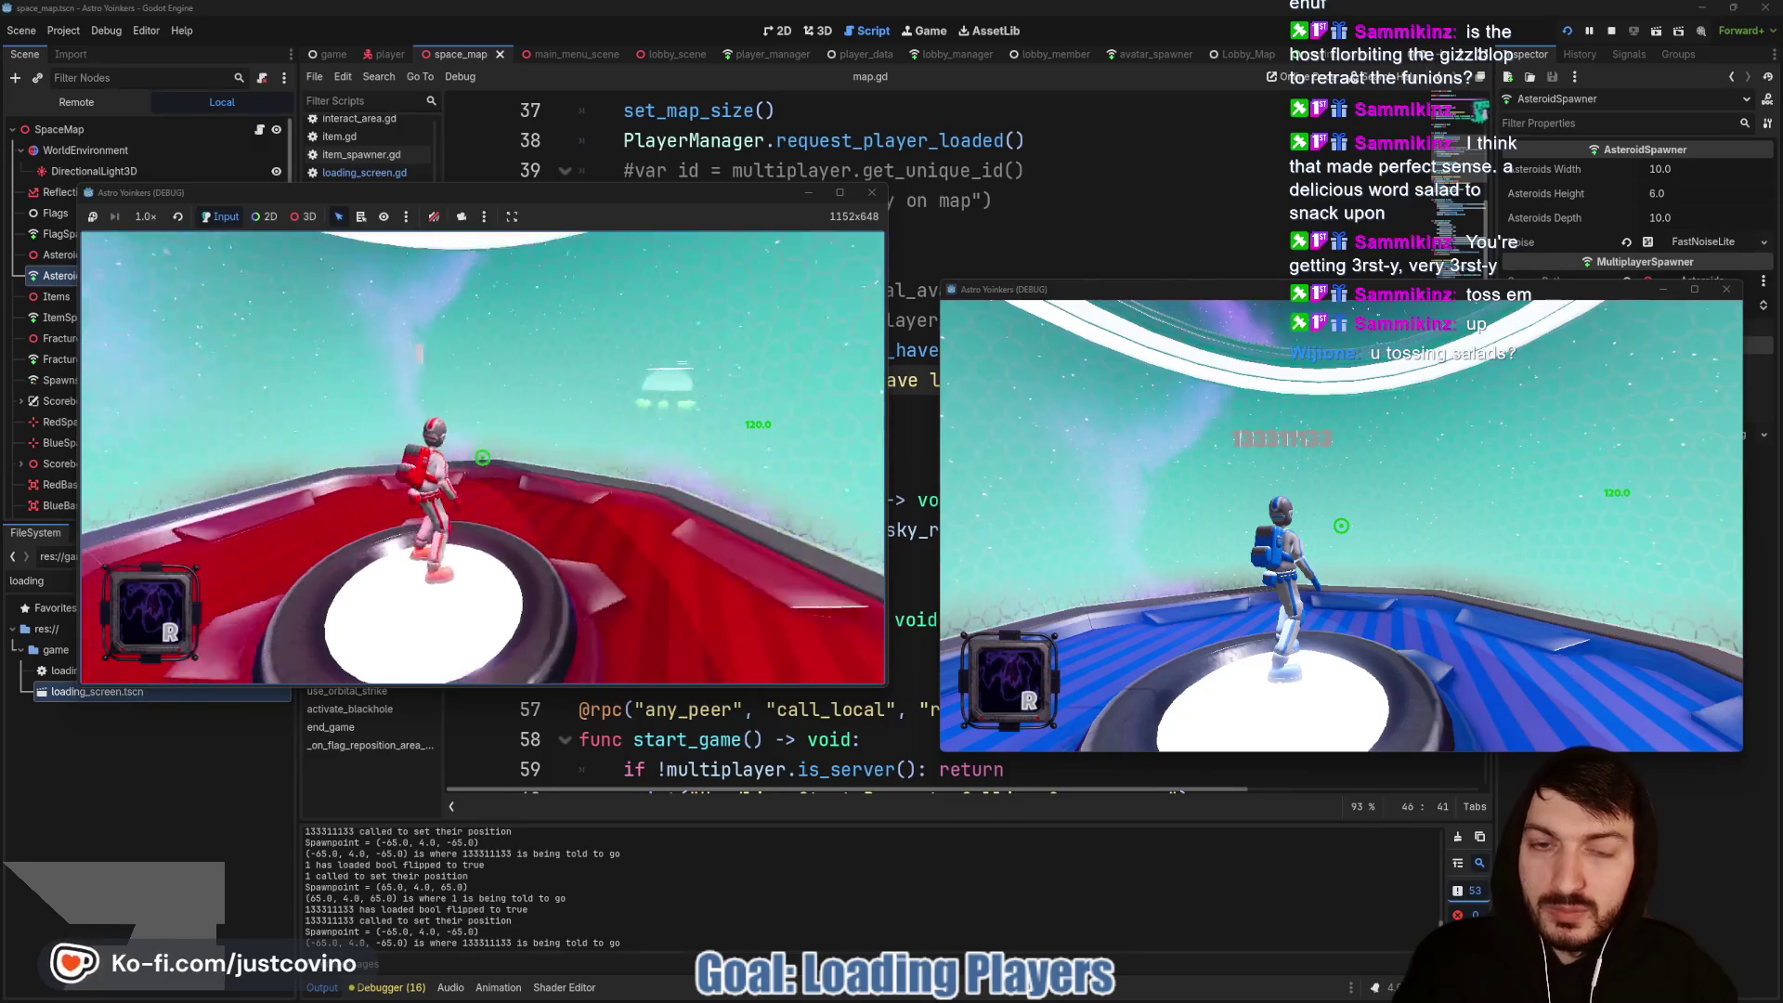
key(Escape)
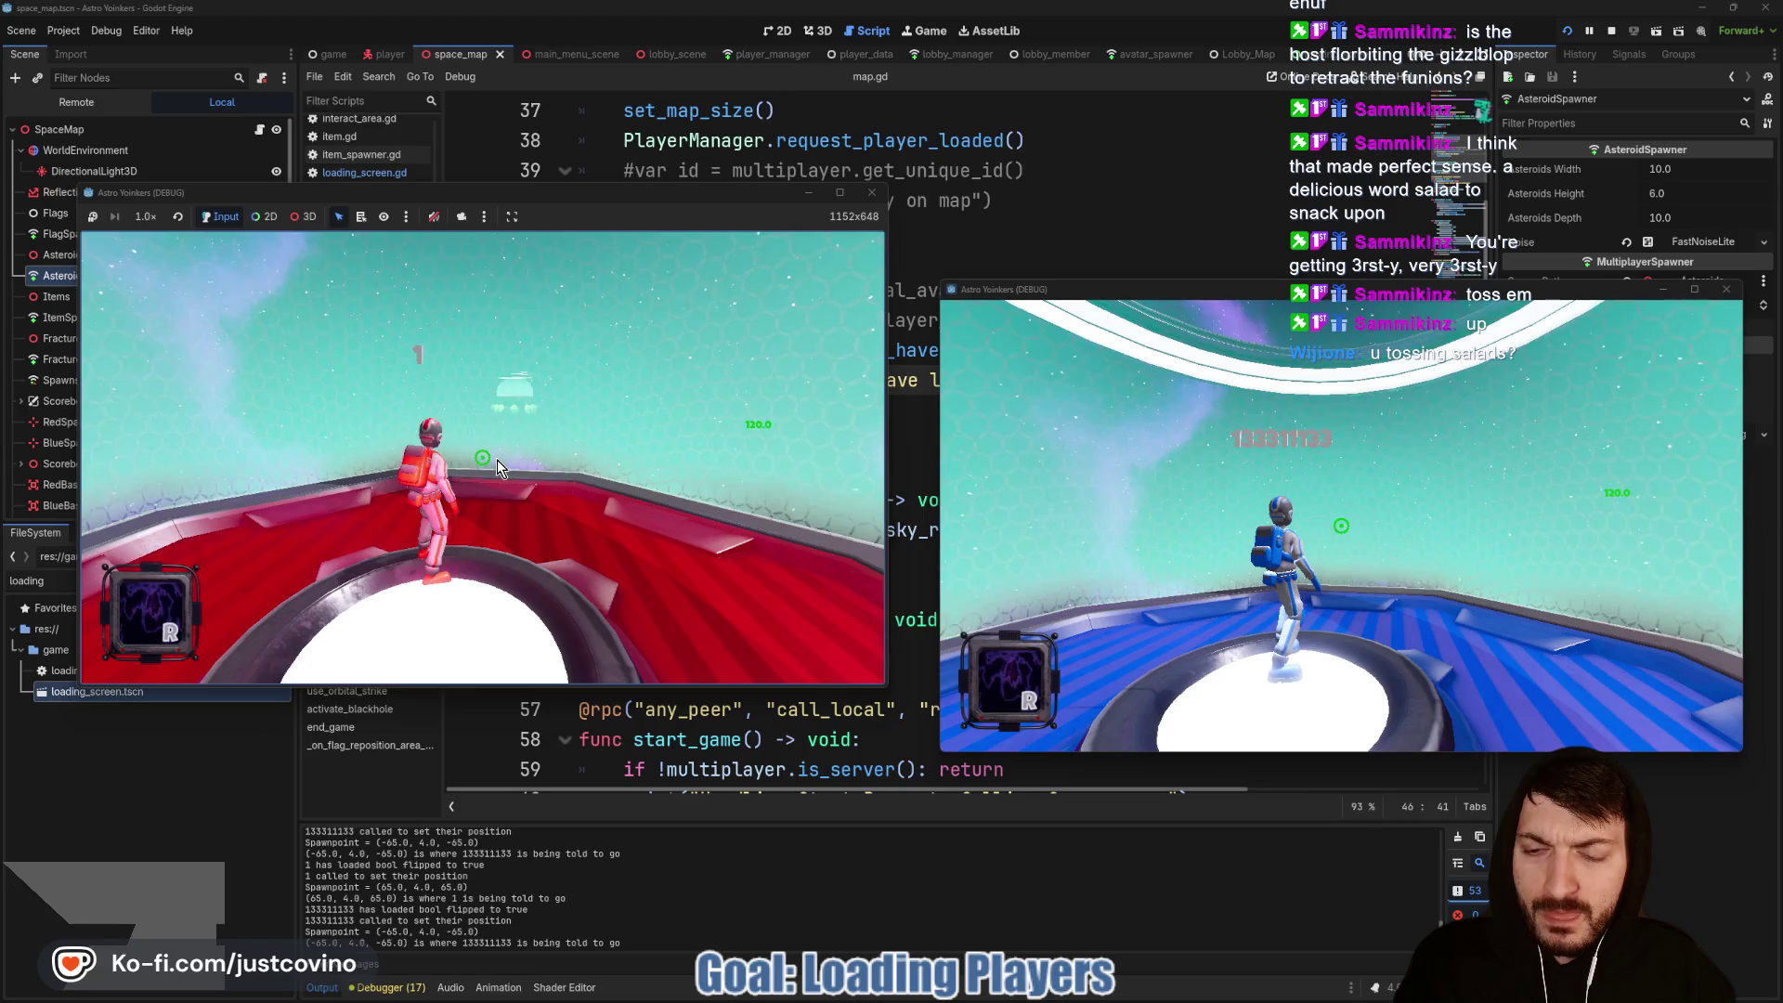
click(76, 102)
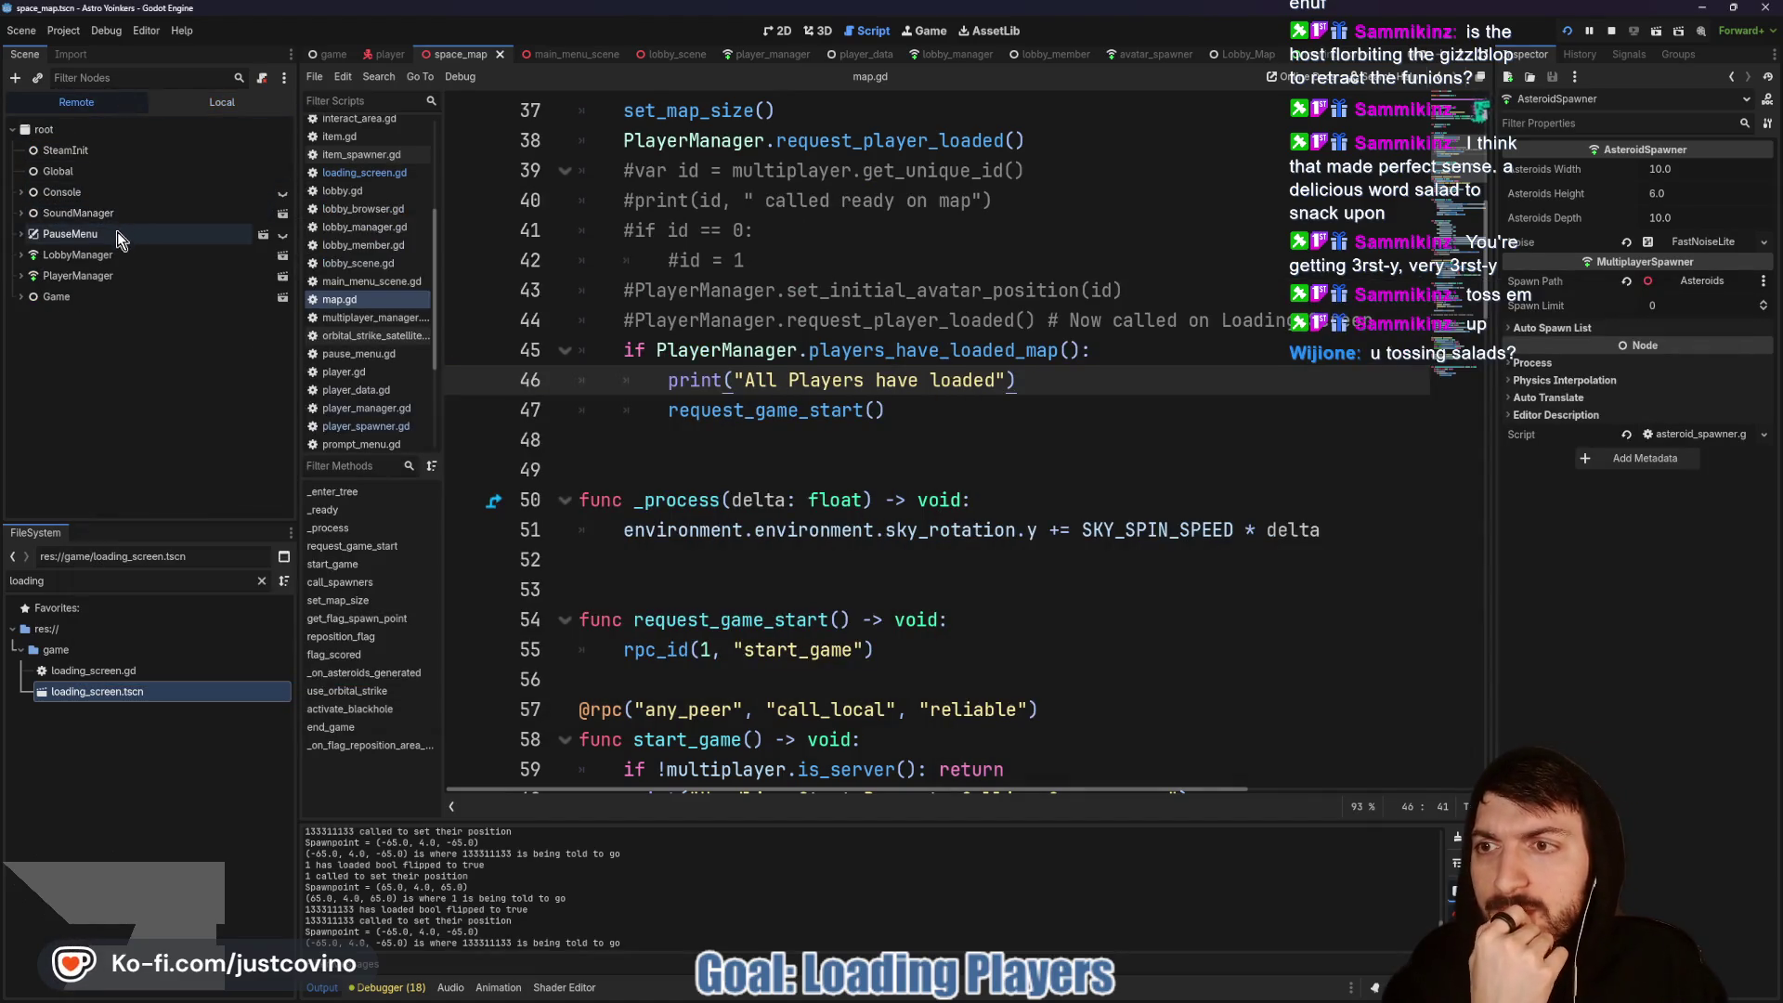
Step: Expand PlayerManager and check each player node's Has Loaded Map, with Debugger Errors open
click(119, 276)
click(122, 295)
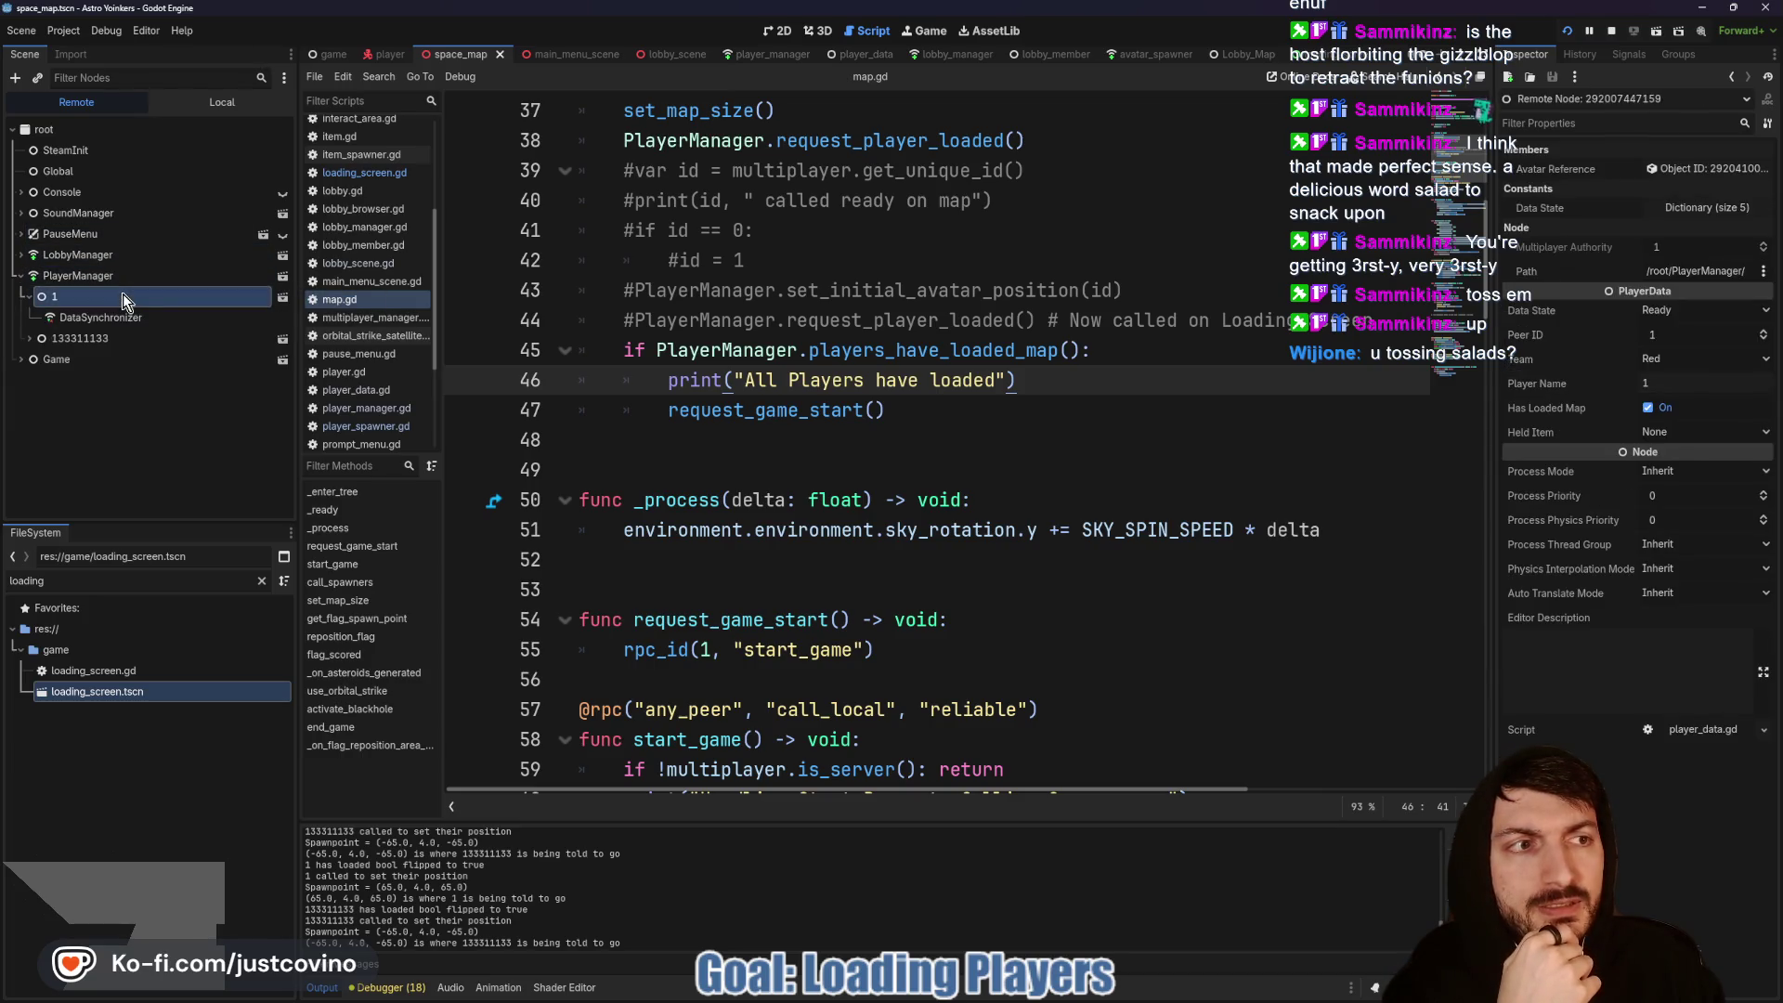
click(112, 338)
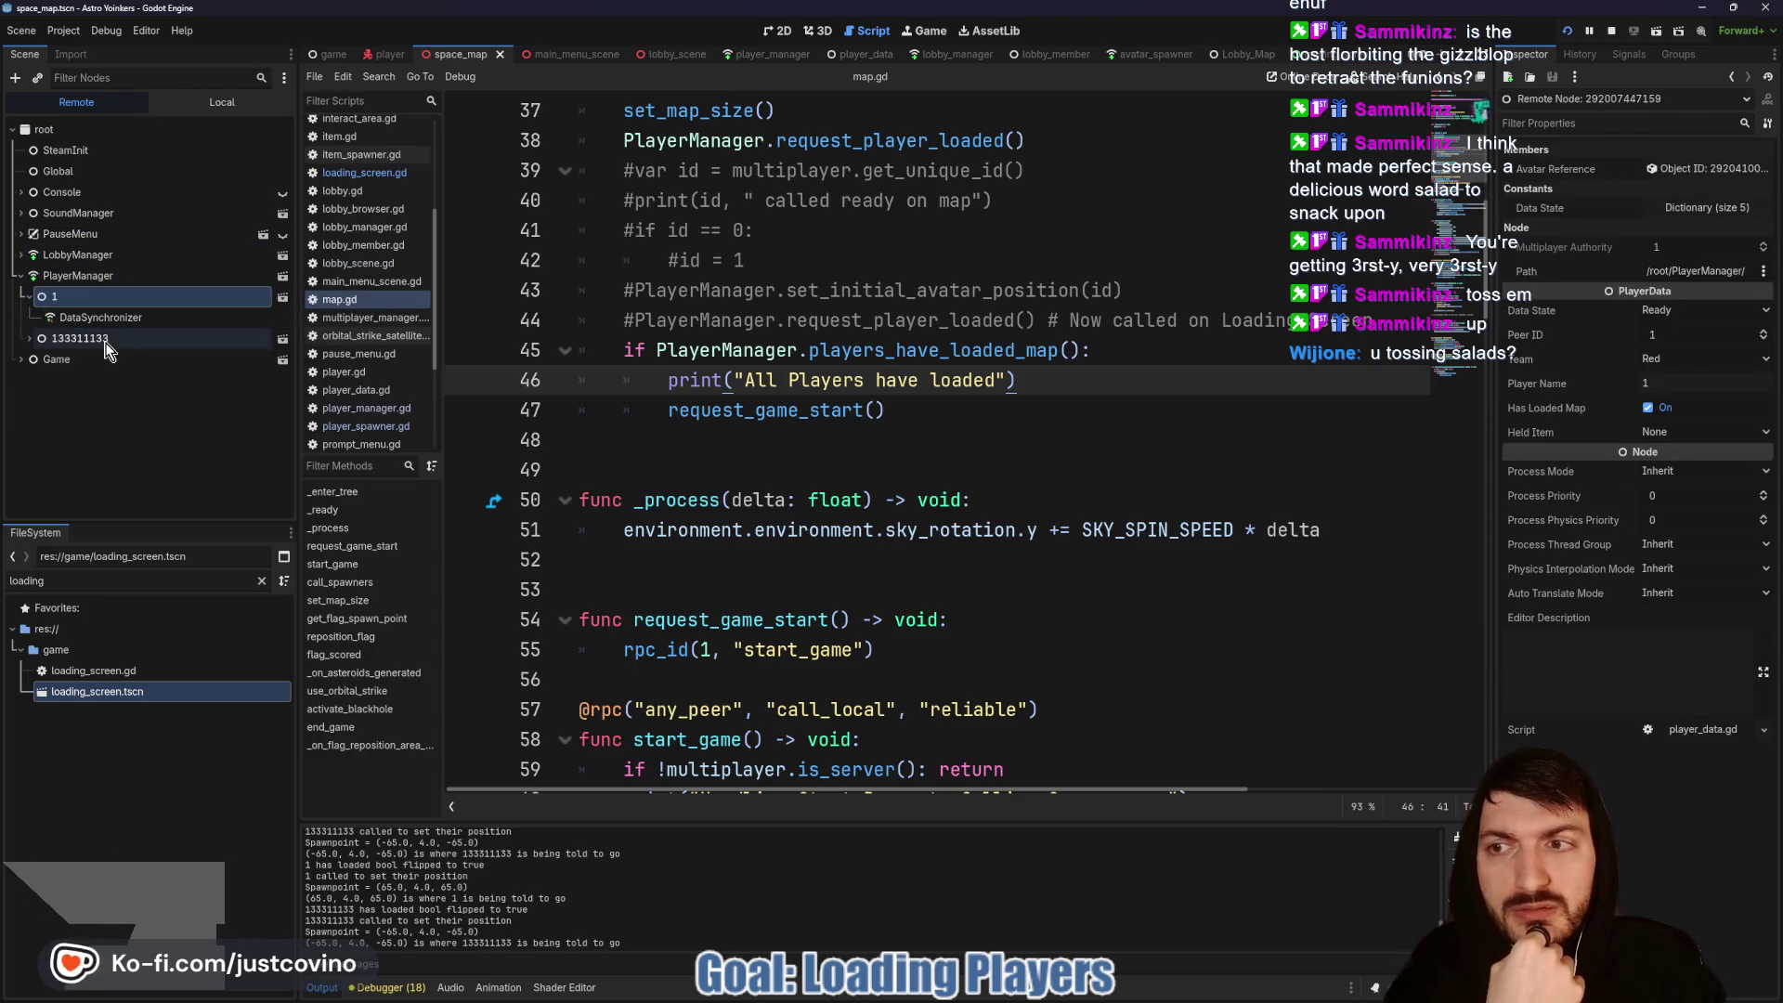
click(390, 988)
click(92, 297)
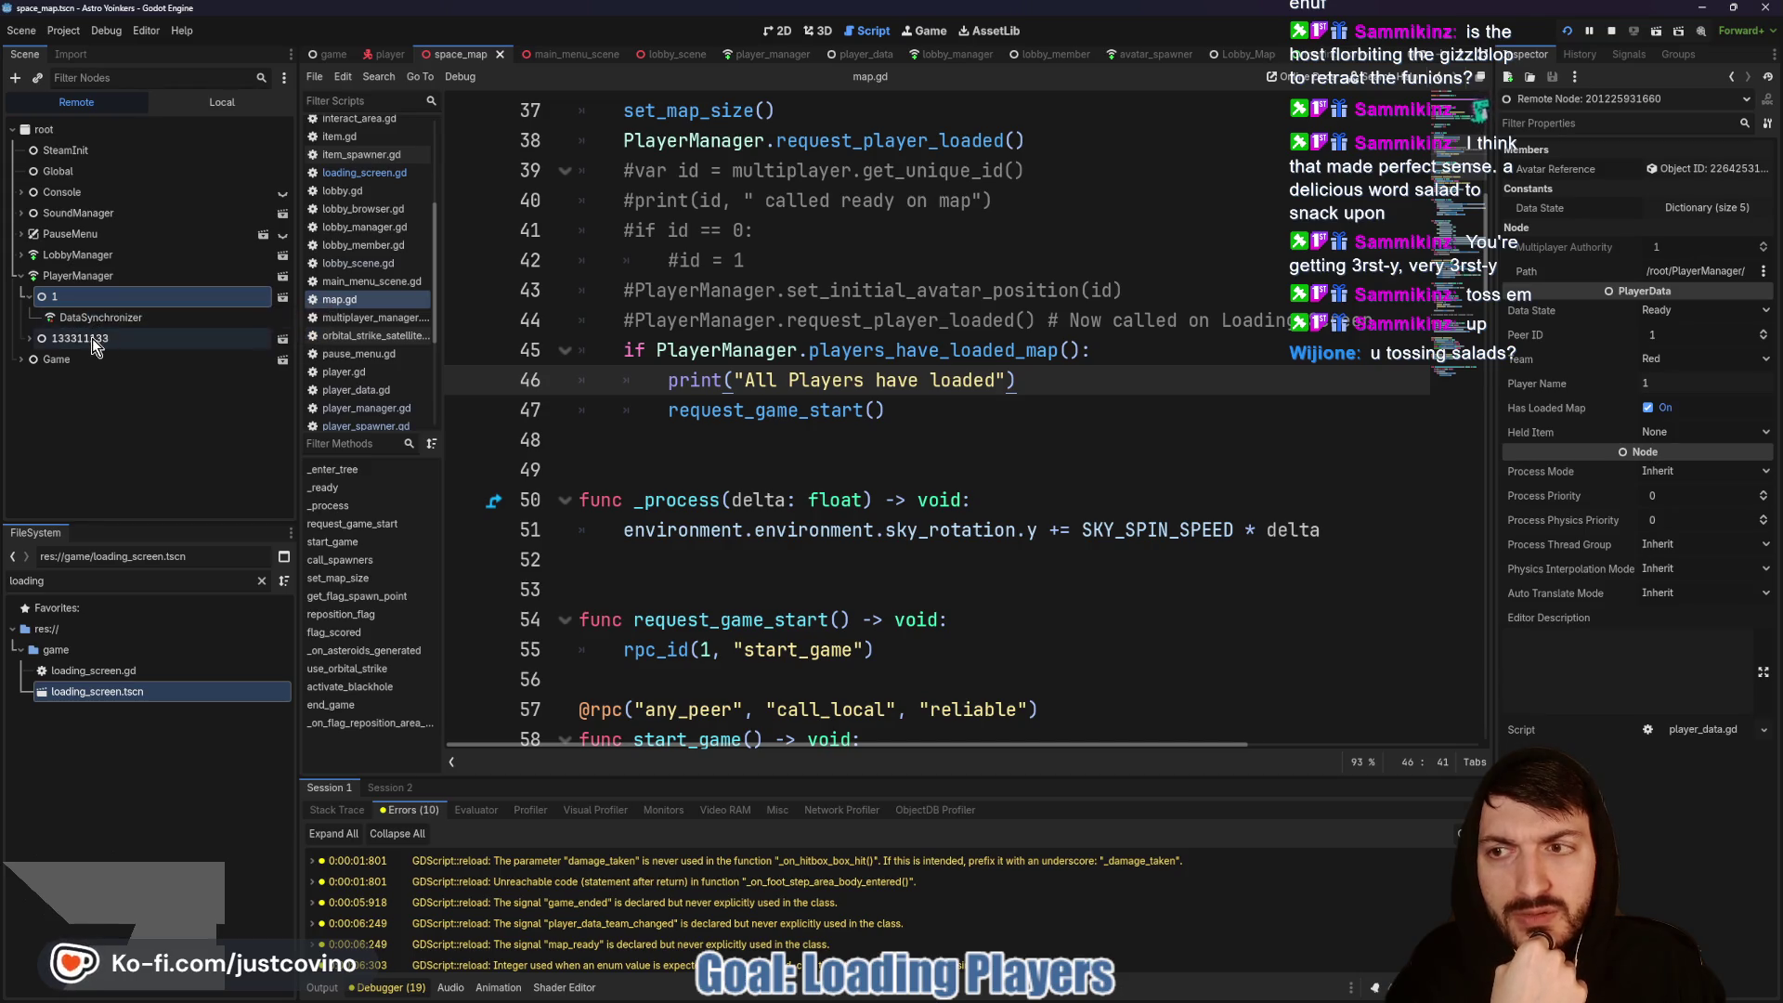
click(92, 338)
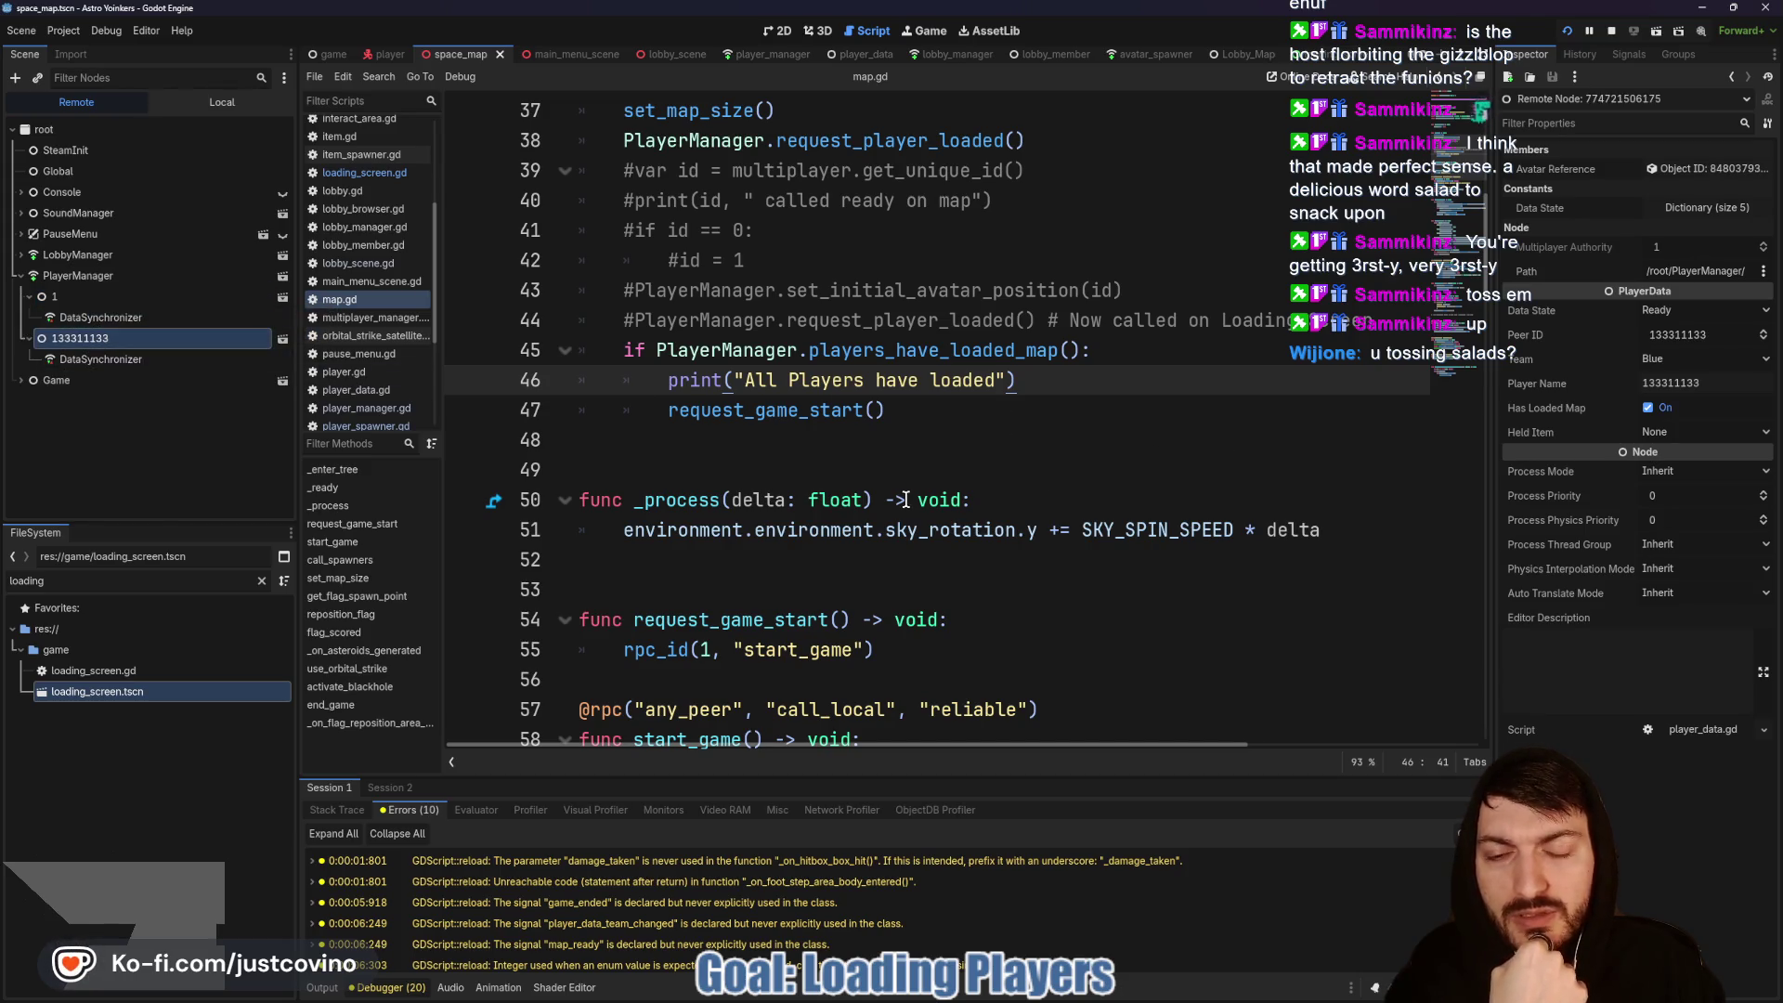
Step: Clear the debugger's error list and switch to the Output log
scroll(826, 577, down, 2)
scroll(580, 886, down, 4)
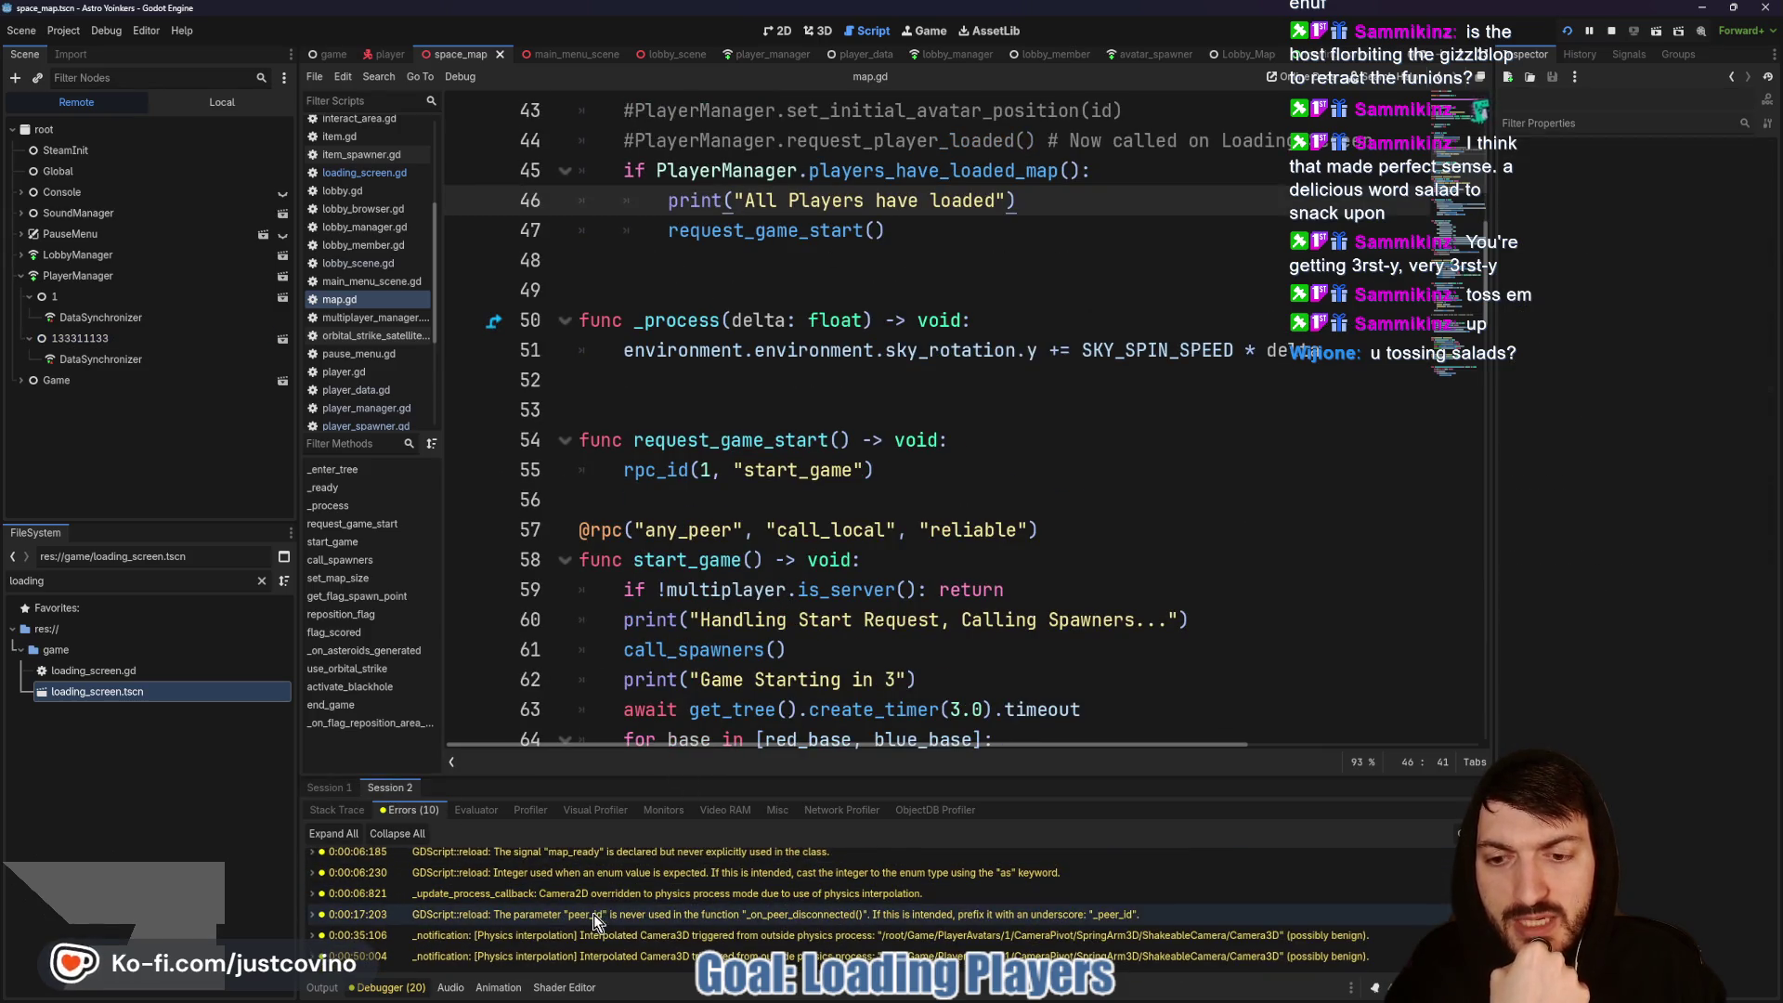
click(1460, 833)
click(323, 988)
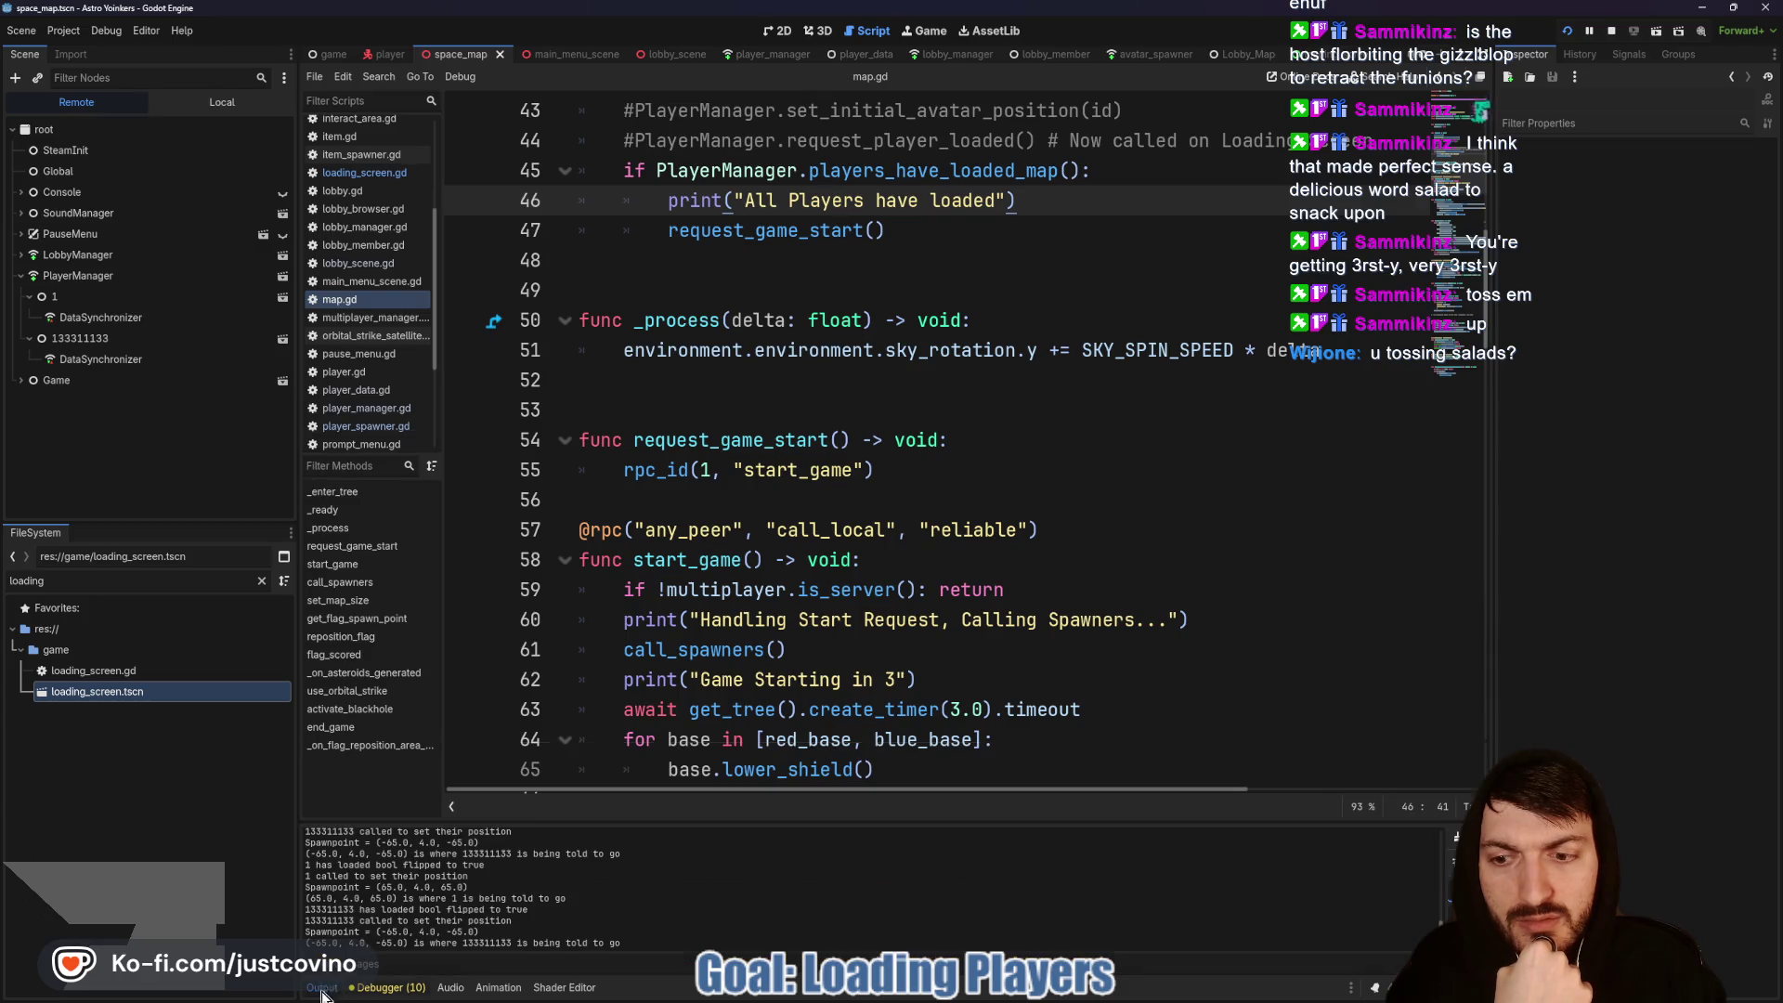
Step: Hide the output panel and run the project again from map.gd
click(322, 988)
scroll(817, 439, up, 3)
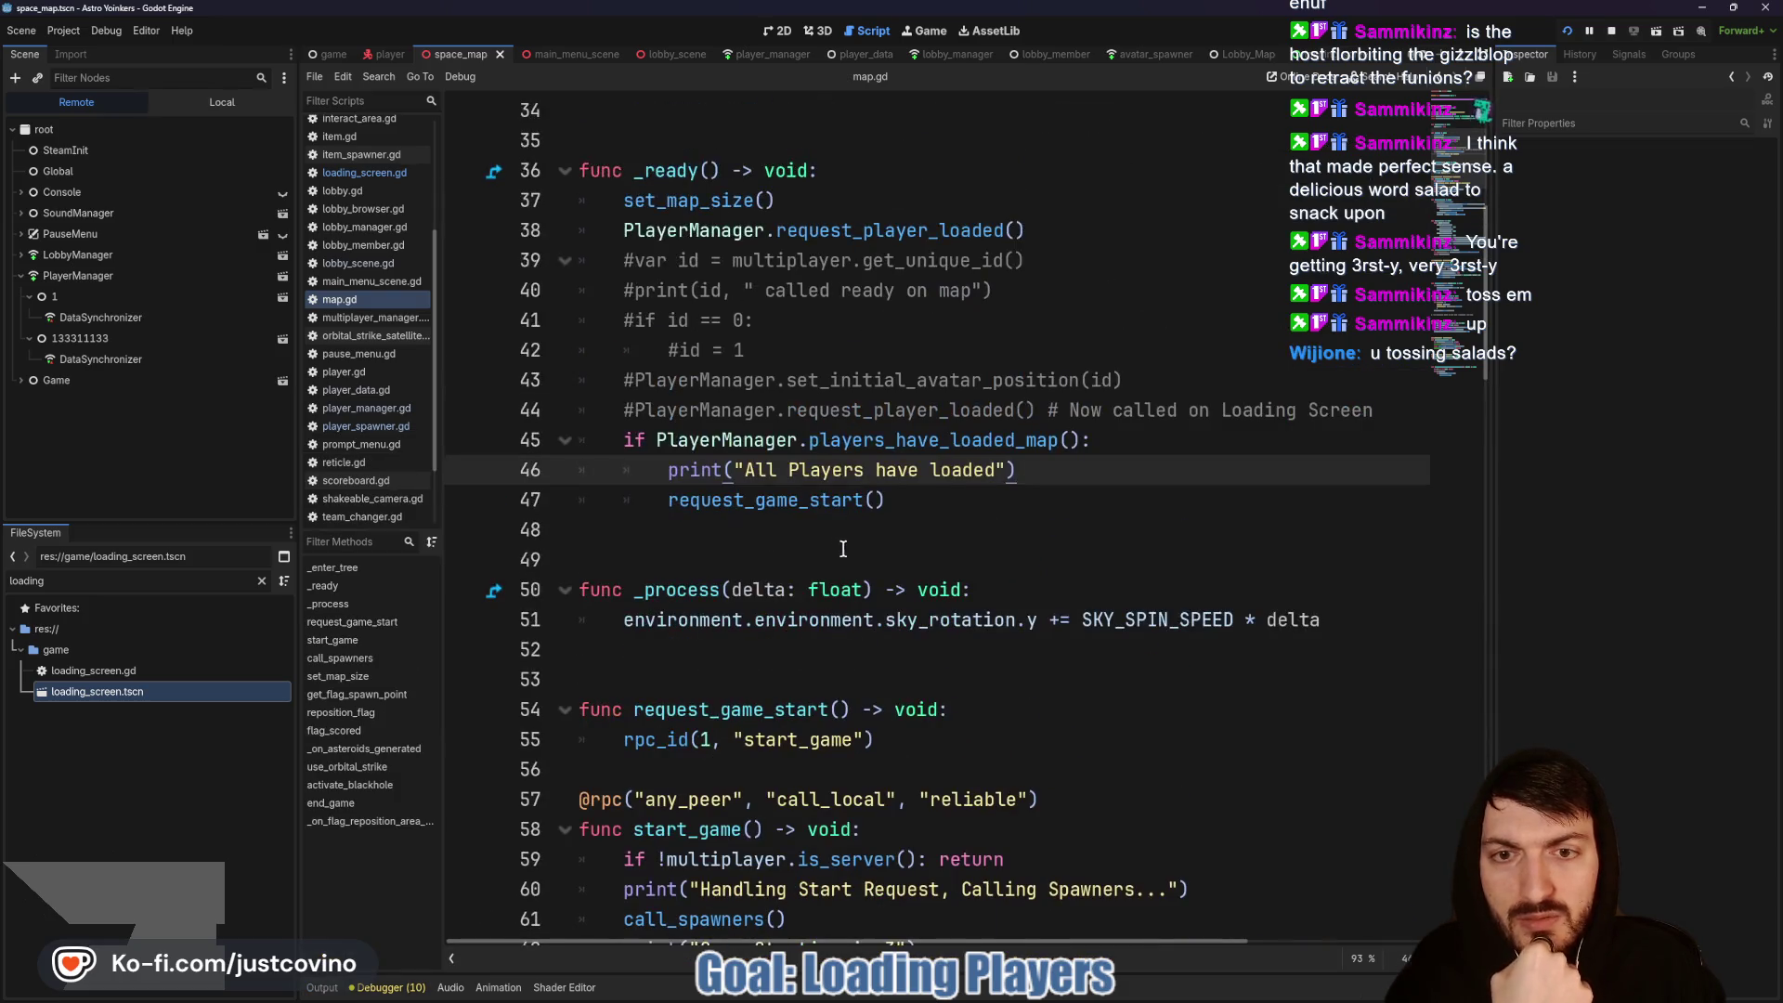
click(950, 504)
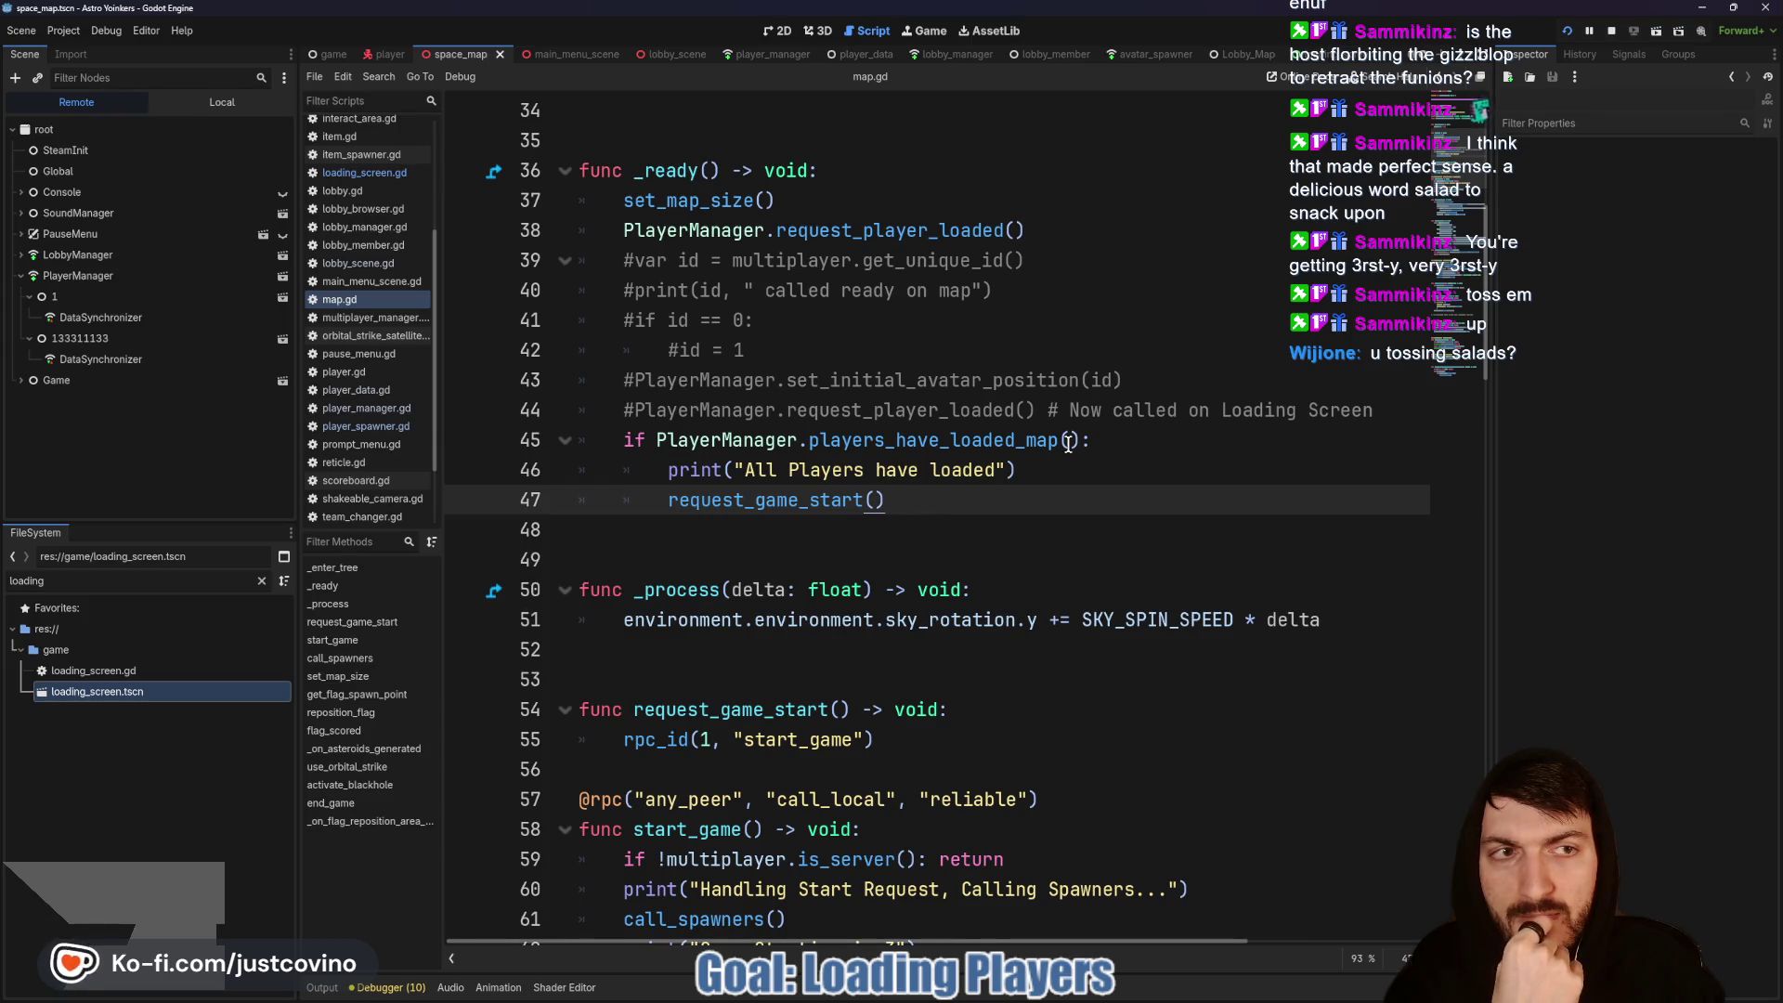
click(1612, 28)
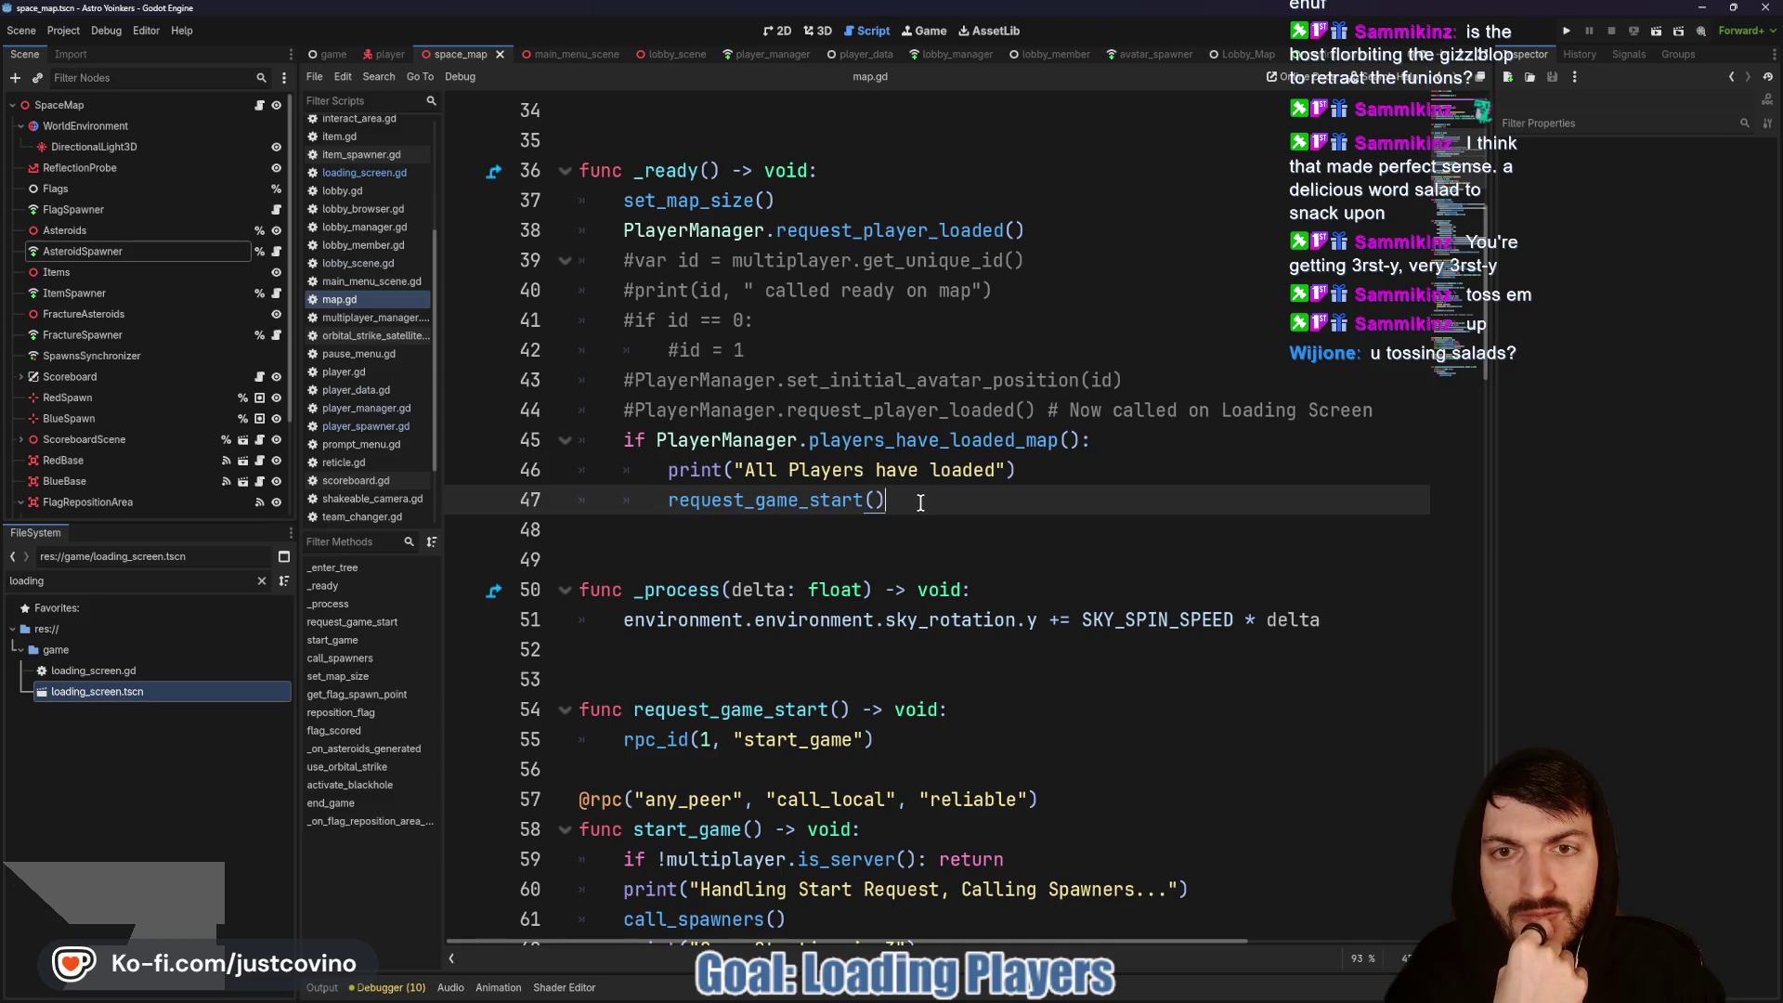
scroll(923, 557, down, 3)
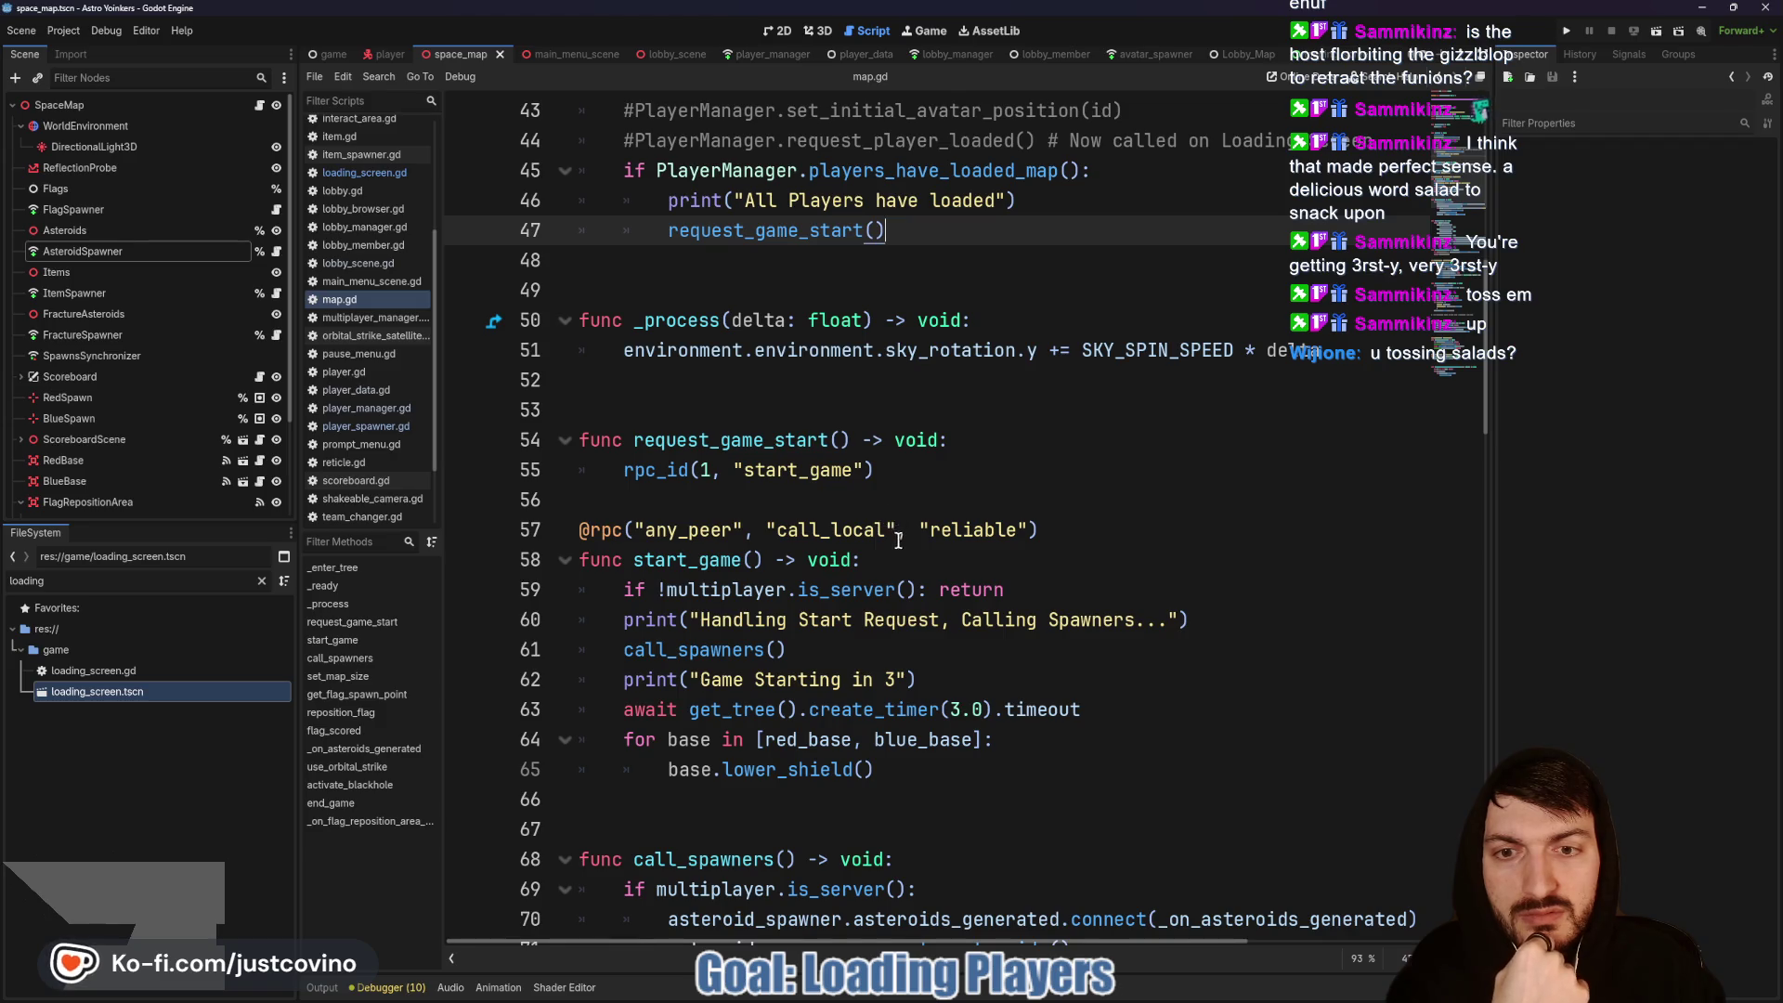
scroll(882, 520, up, 2)
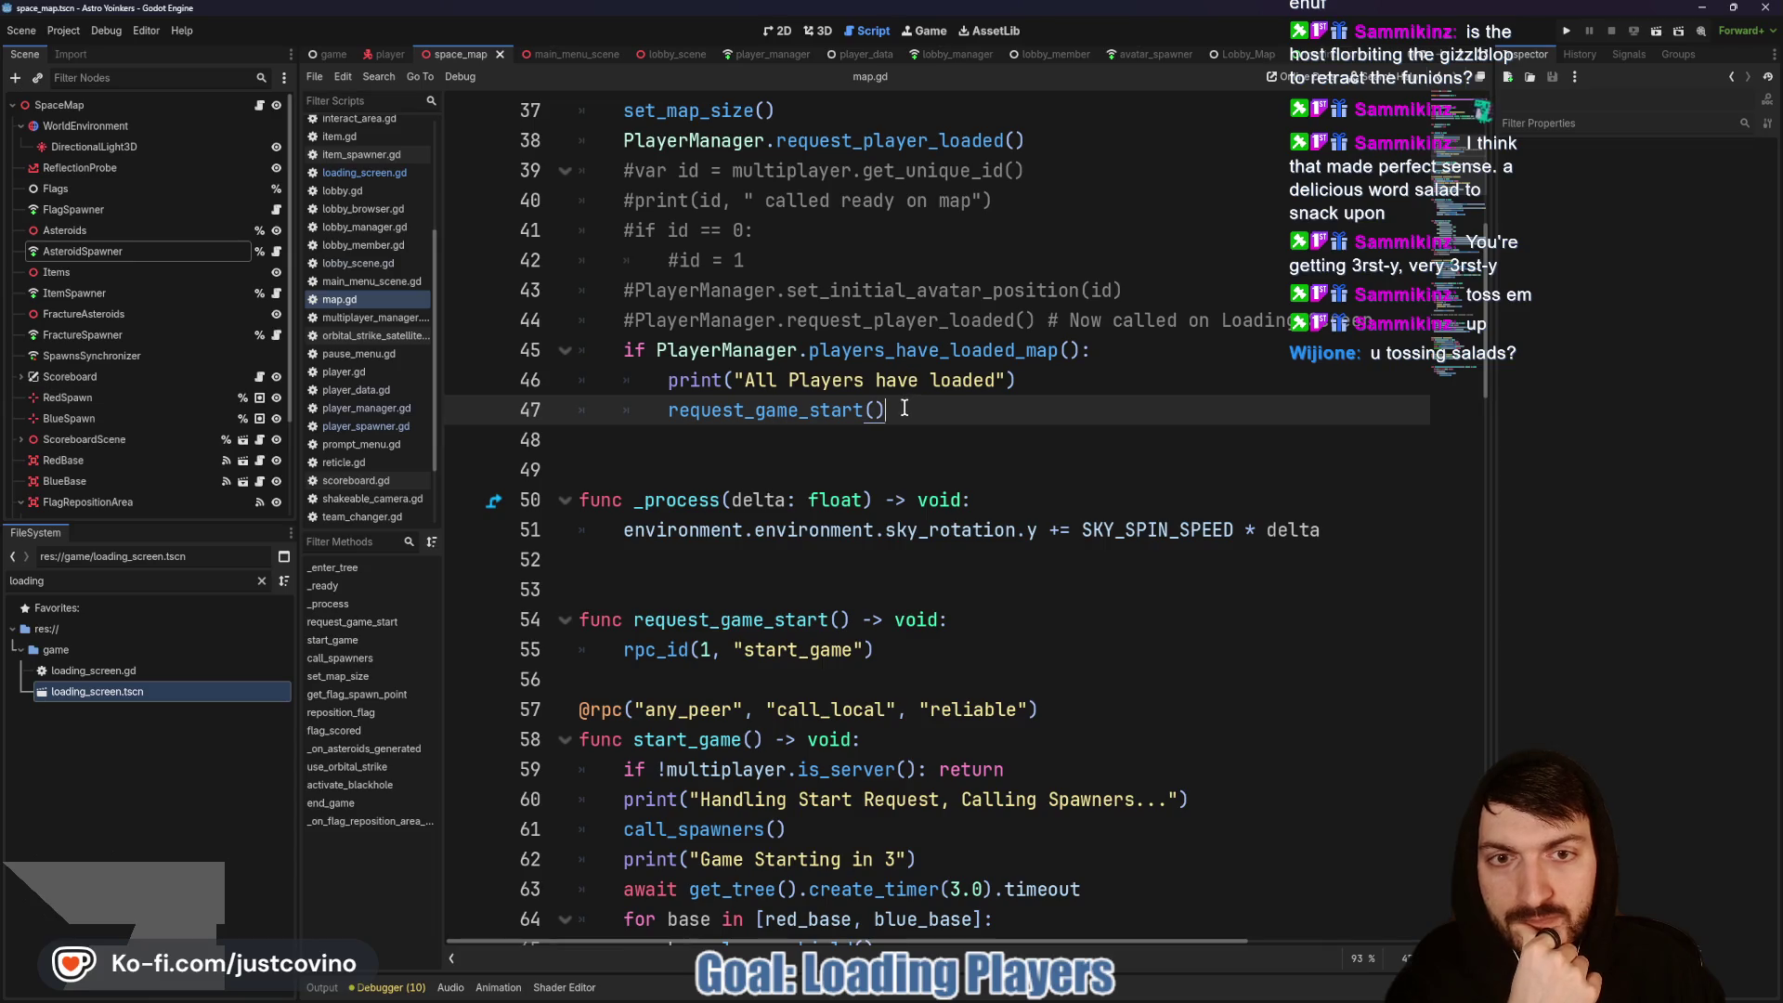
Step: Delete the players_have_loaded_map if block (lines 45–47) and jump to request_player_loaded's definition
mouse_move(885, 409)
mouse_down()
mouse_move(580, 381)
mouse_move(580, 351)
mouse_up()
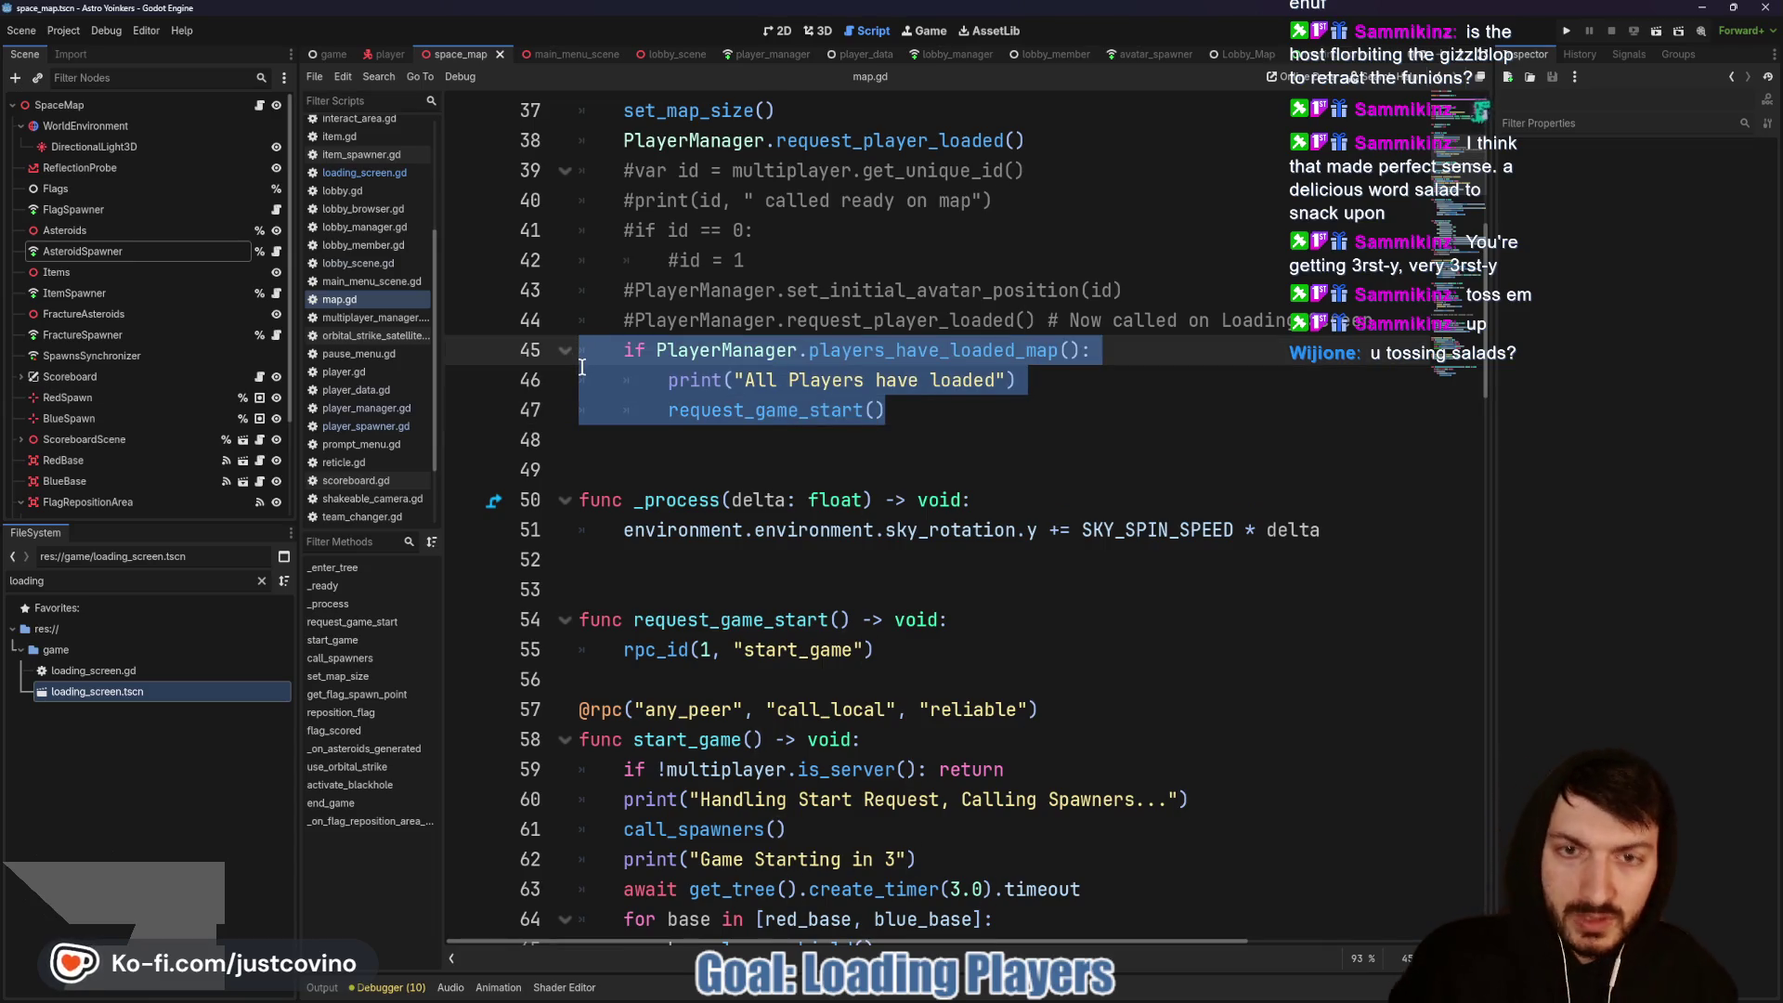
key(BackSpace)
scroll(836, 379, up, 2)
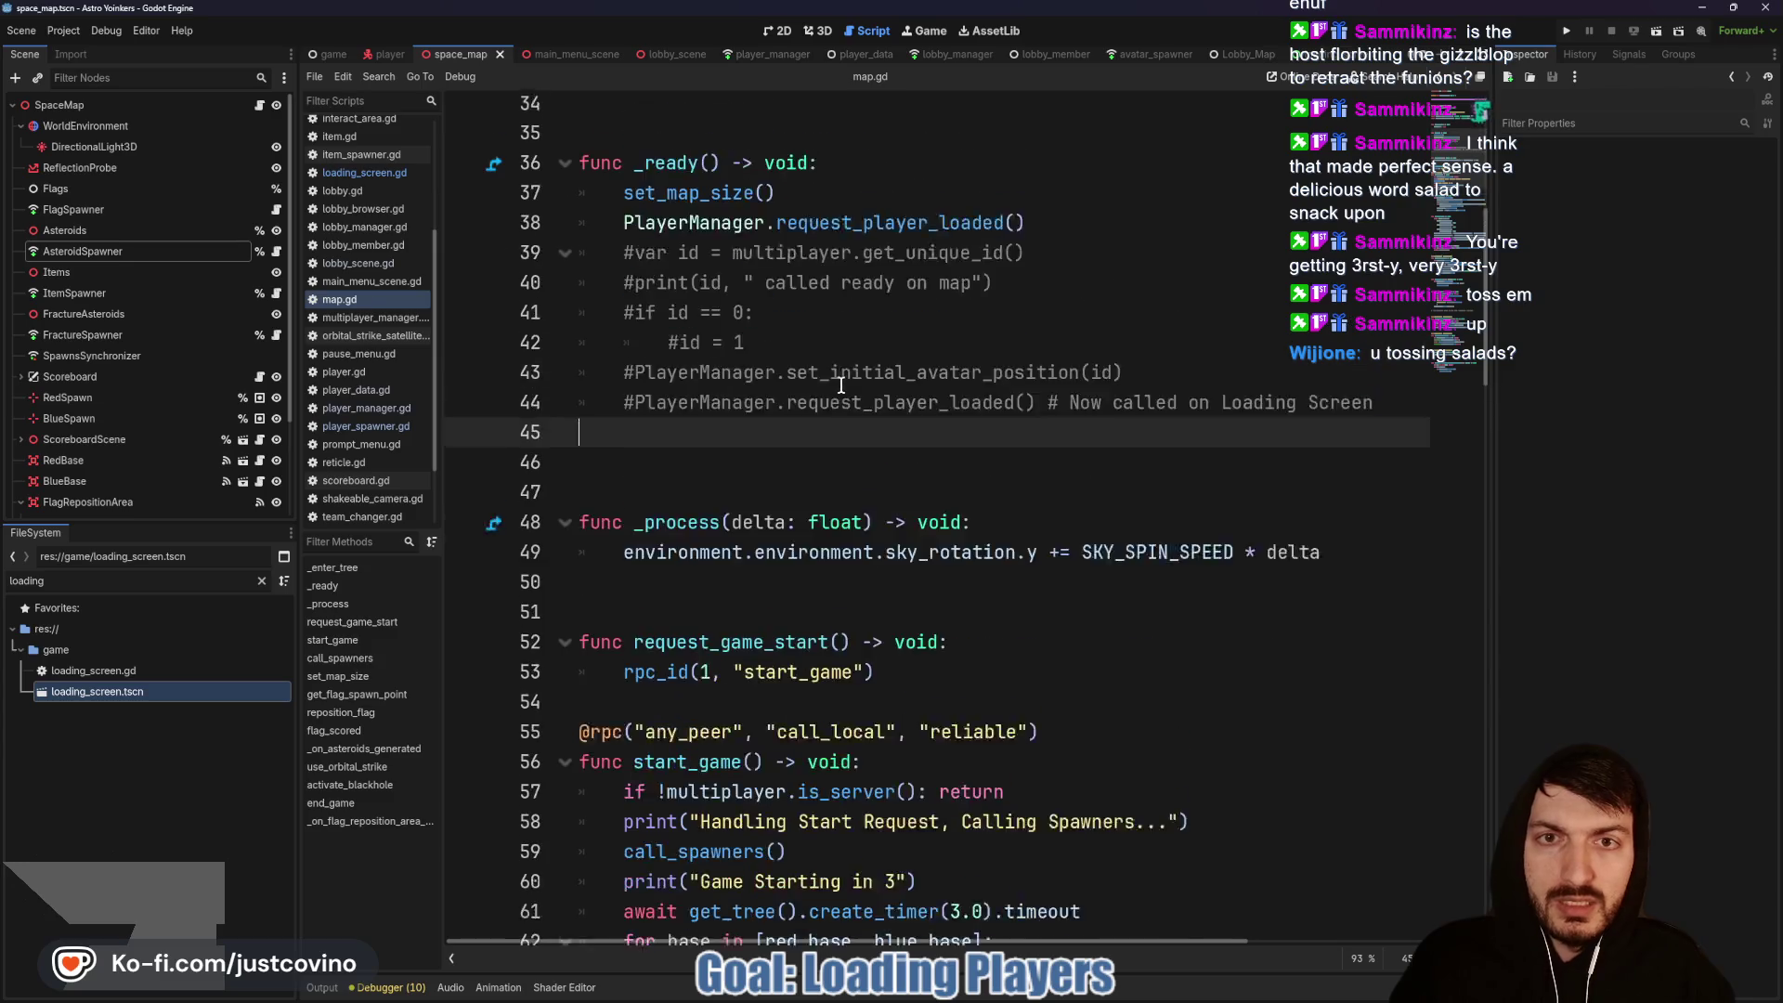
ctrl+click(838, 322)
scroll(882, 557, down, 2)
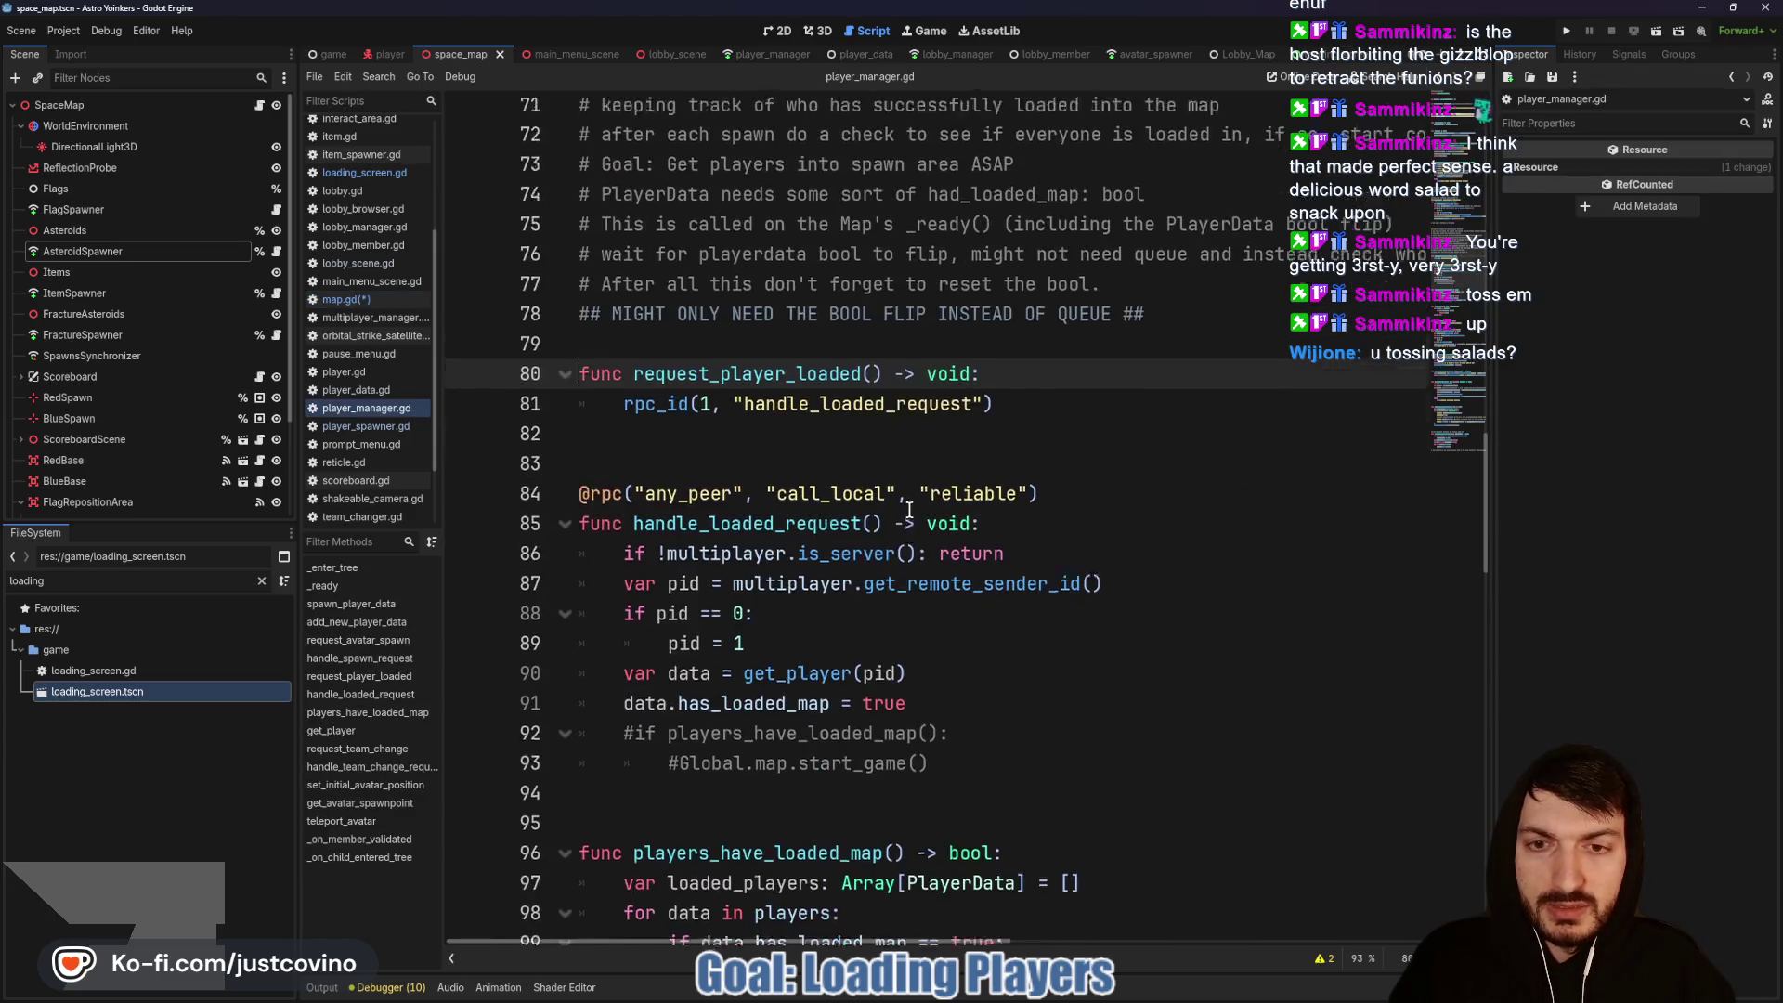
Step: Uncomment the players-loaded check and start call on lines 92–93 in player_manager.gd
click(625, 623)
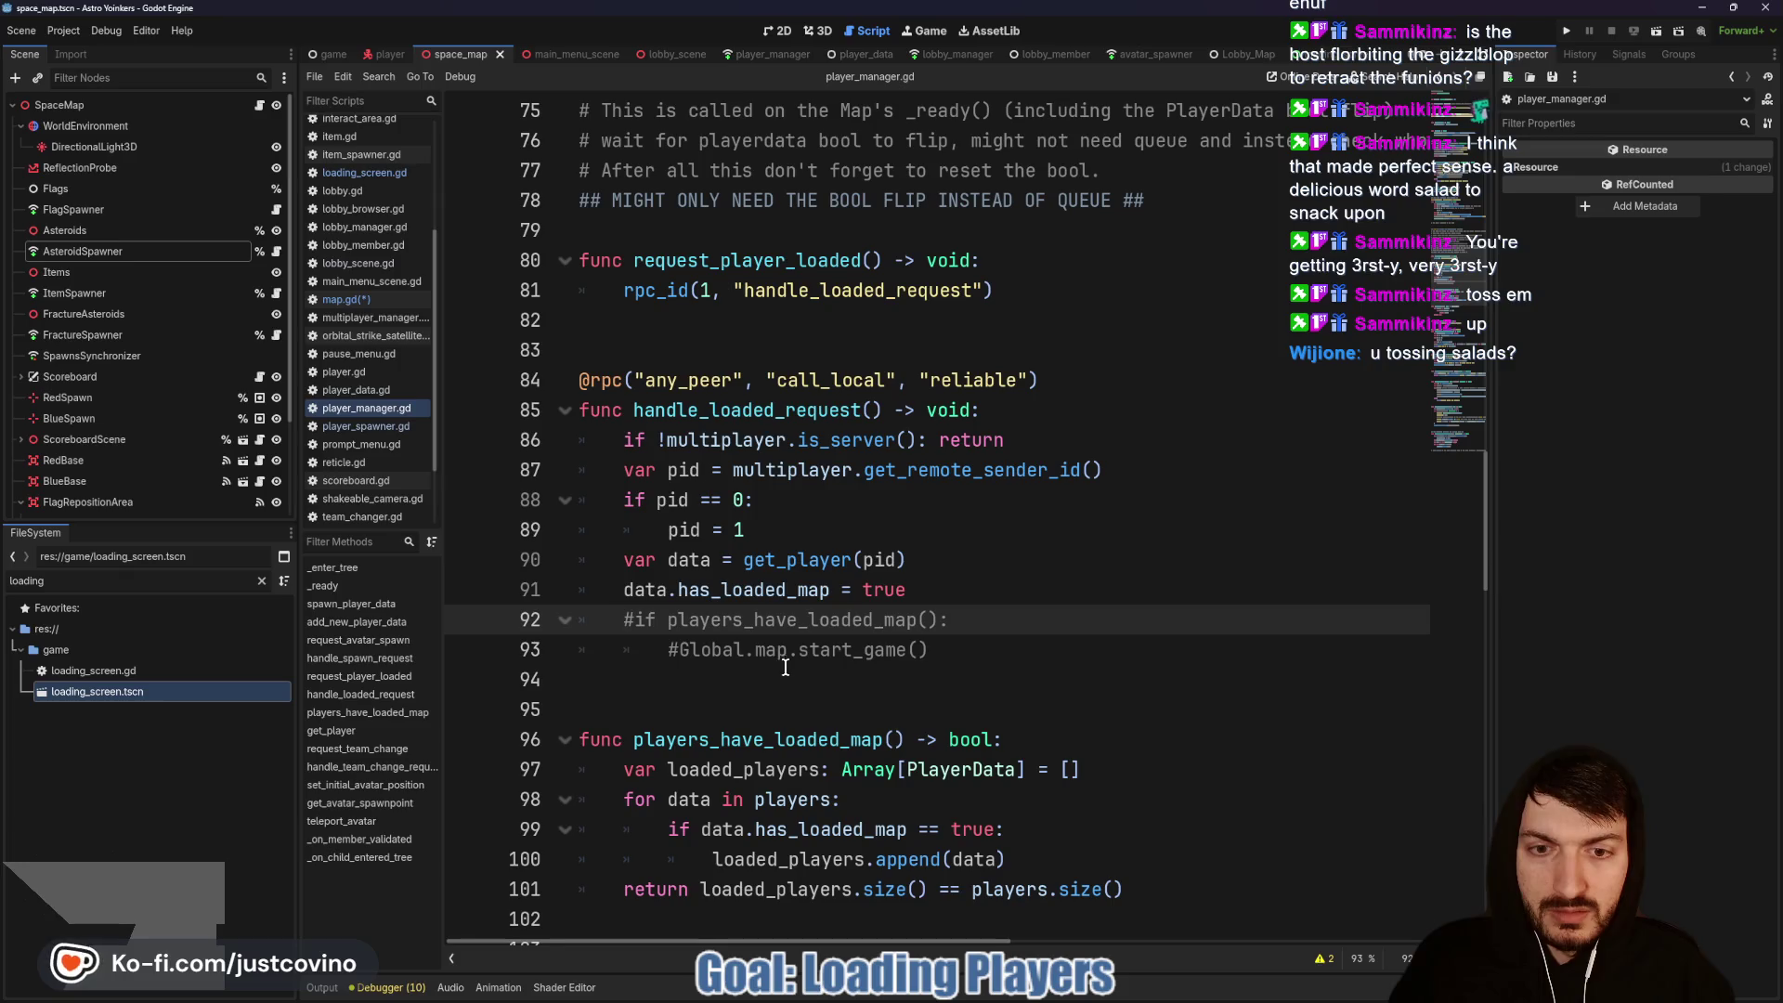
key(BackSpace)
key(Tab)
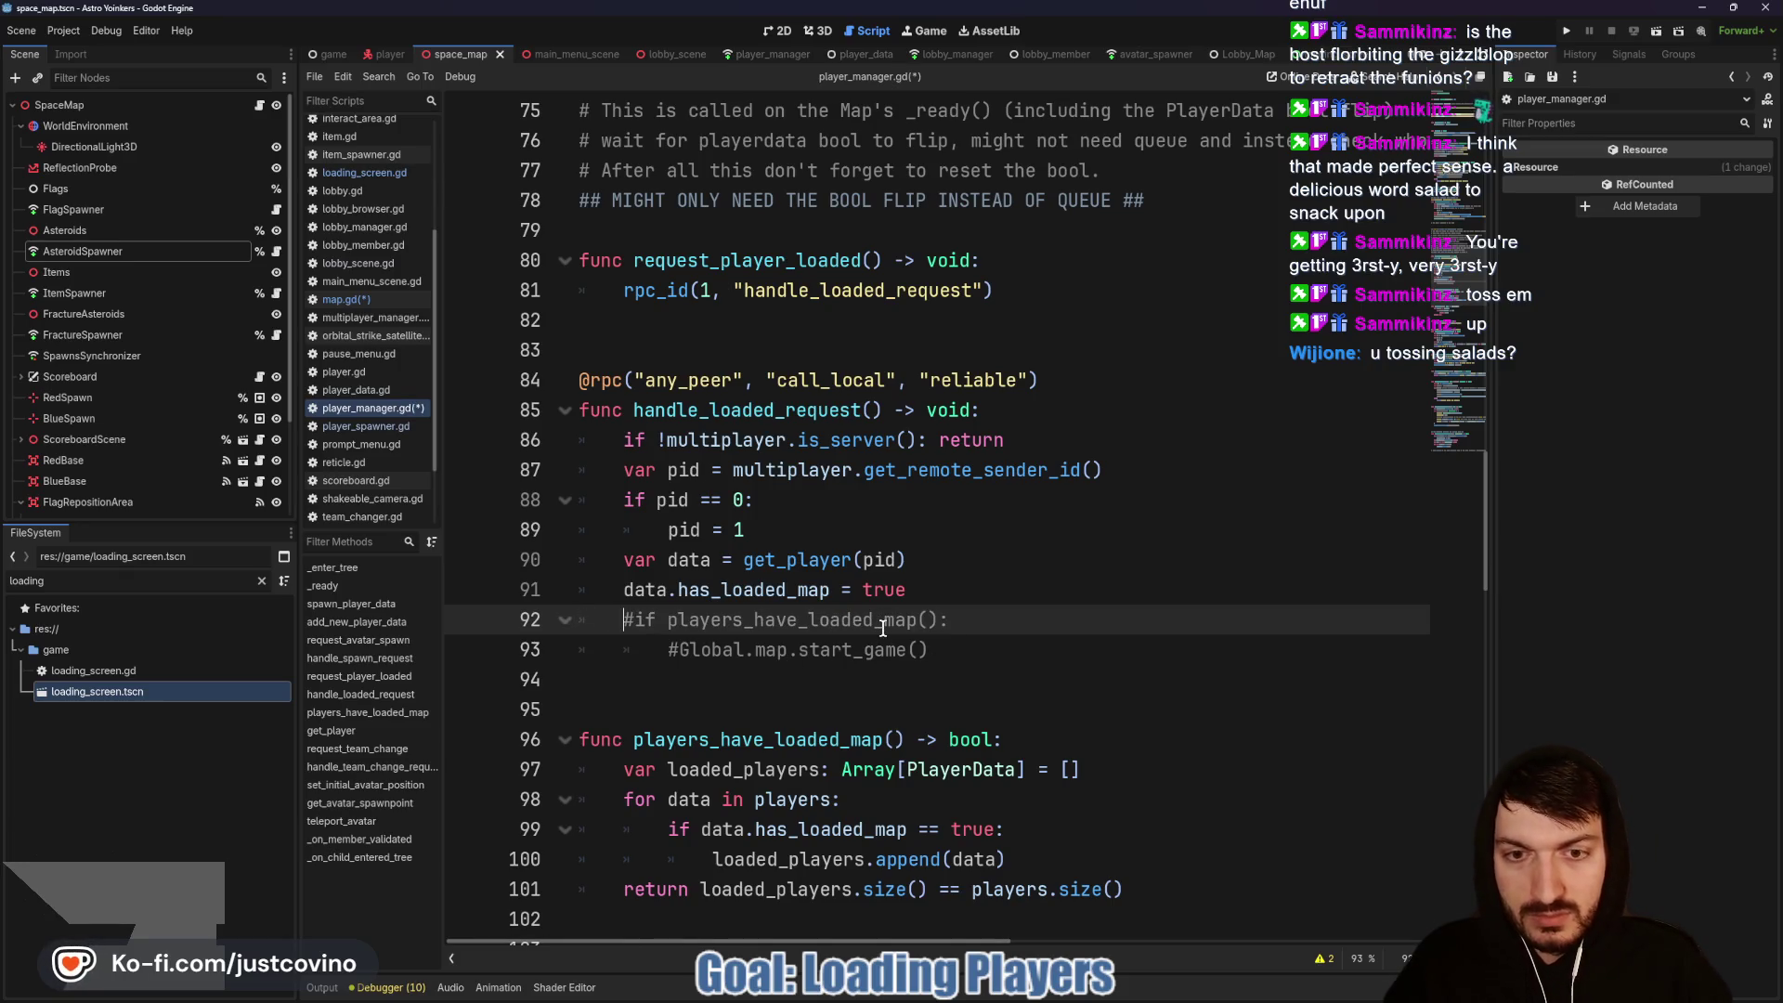
drag(954, 662, 577, 619)
key(ctrl+k)
click(904, 653)
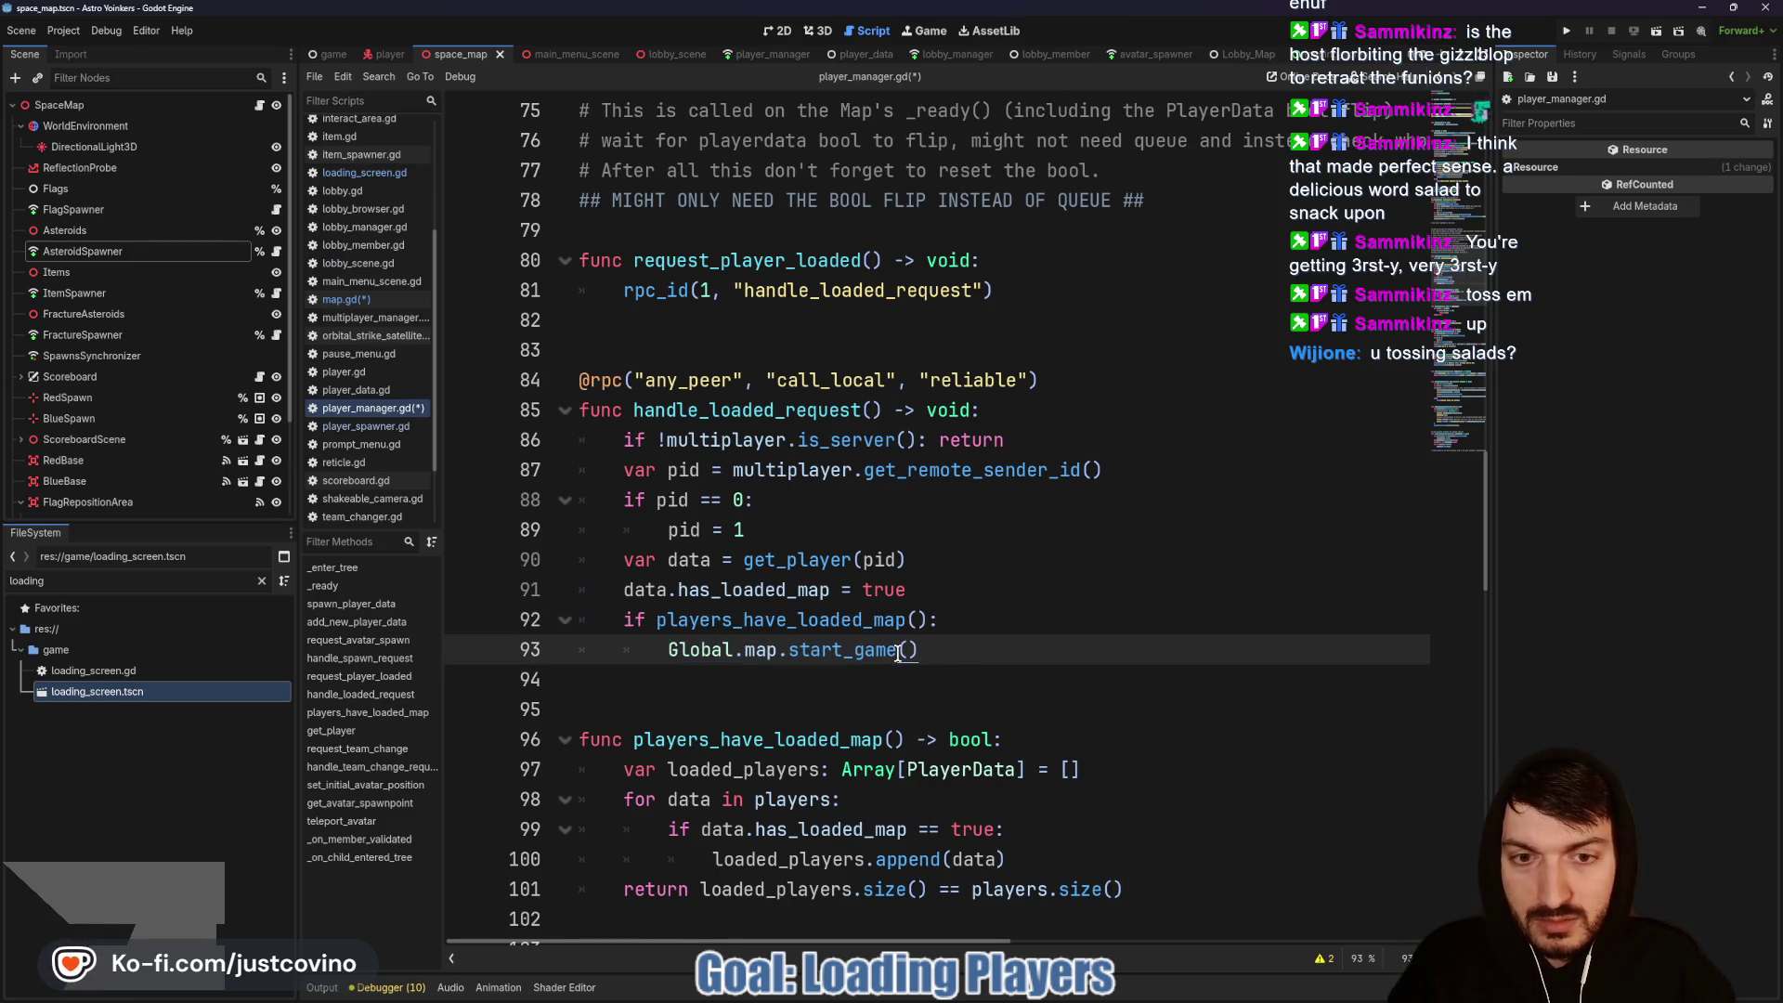
Step: Change the call to Global.map.request_game_start(), save, and run the project
drag(839, 652, 784, 649)
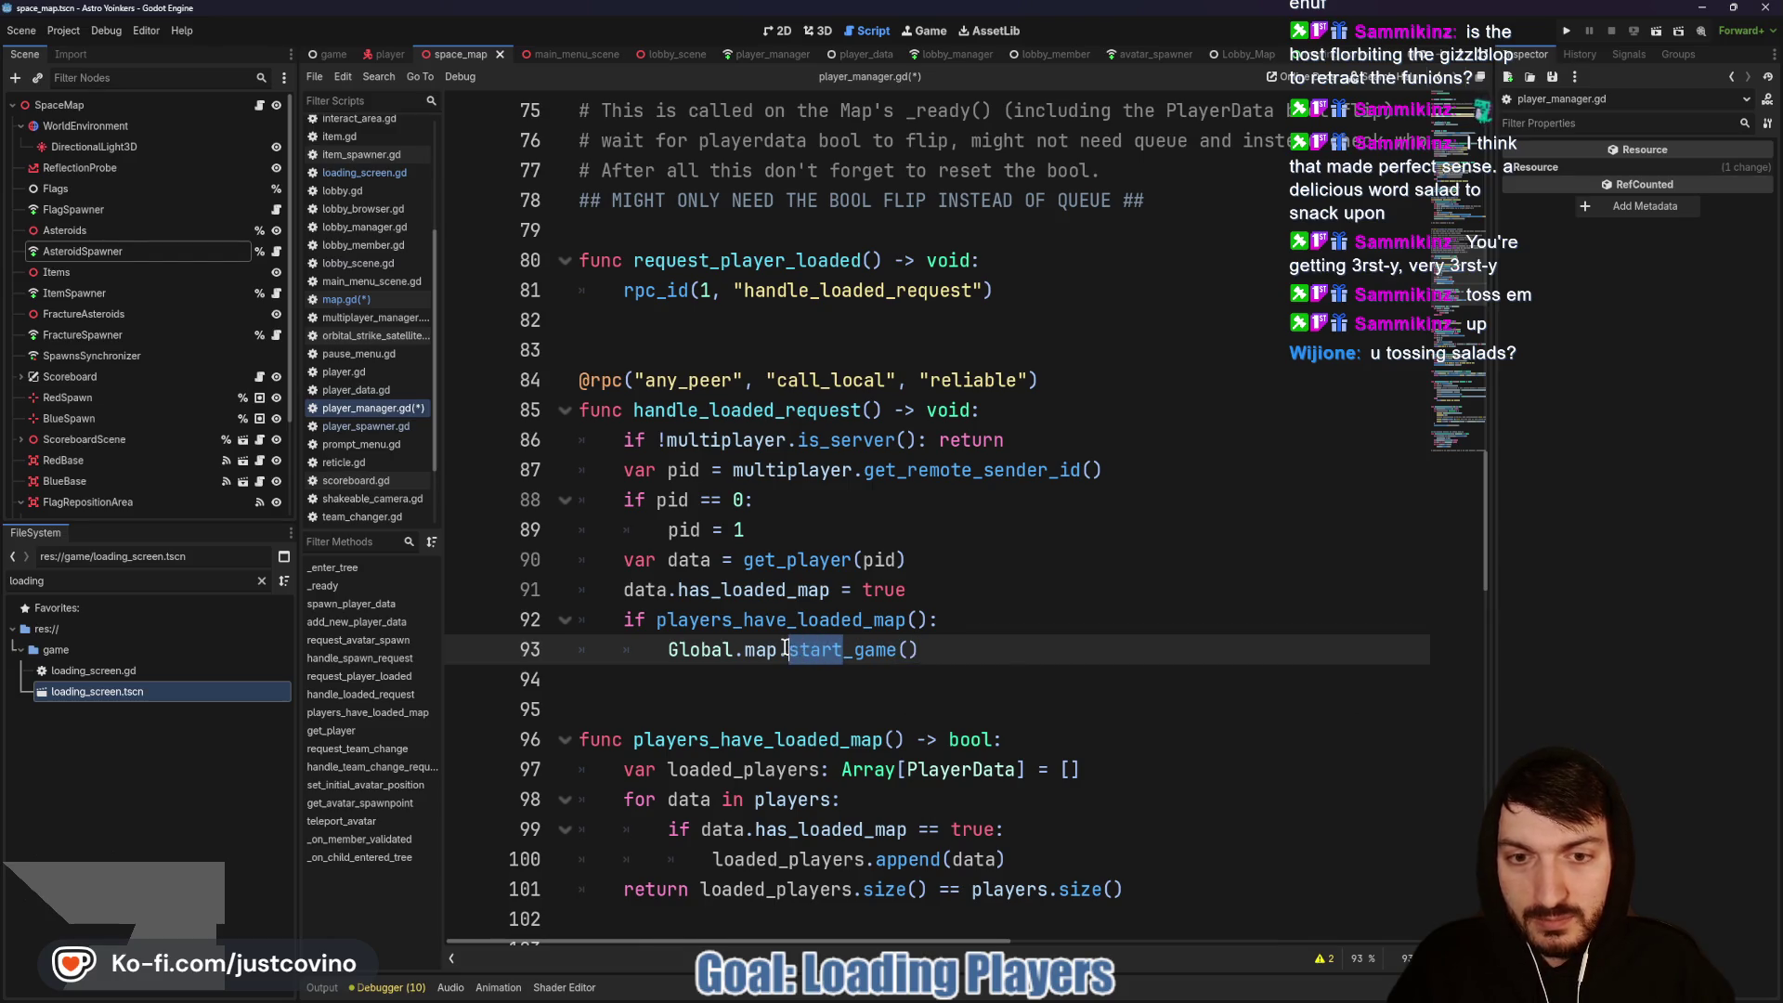
key(Left)
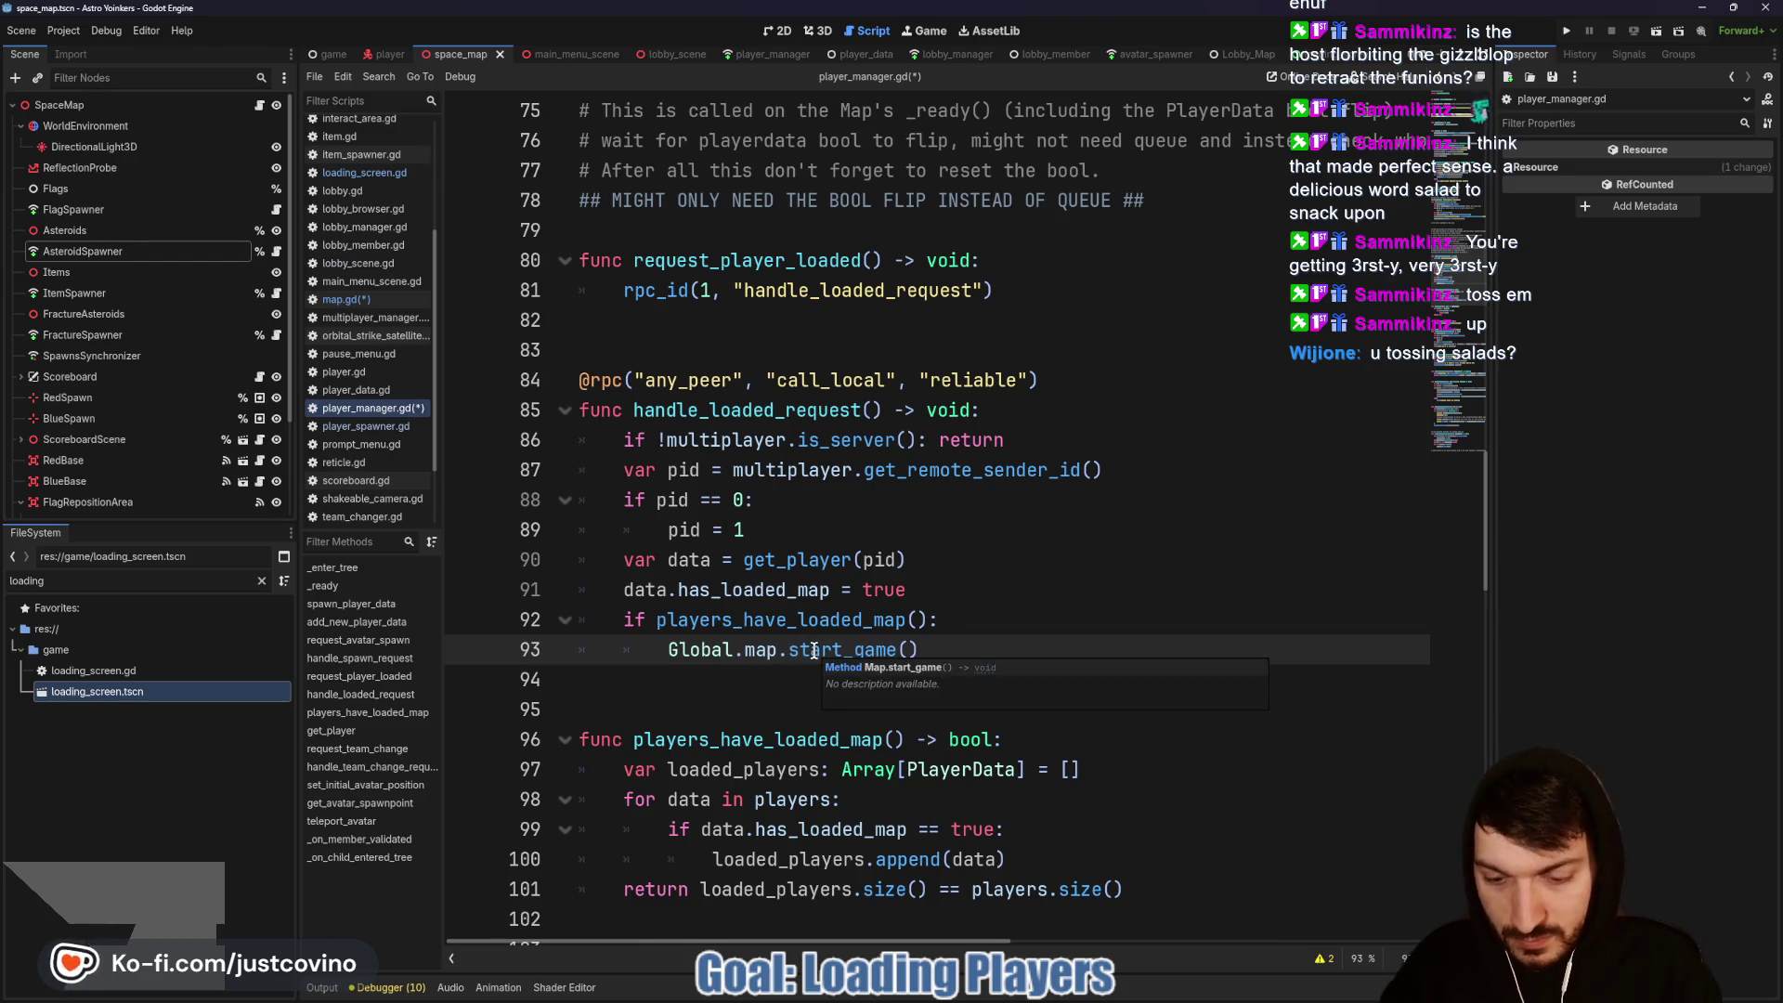
text(reques)
key(Tab)
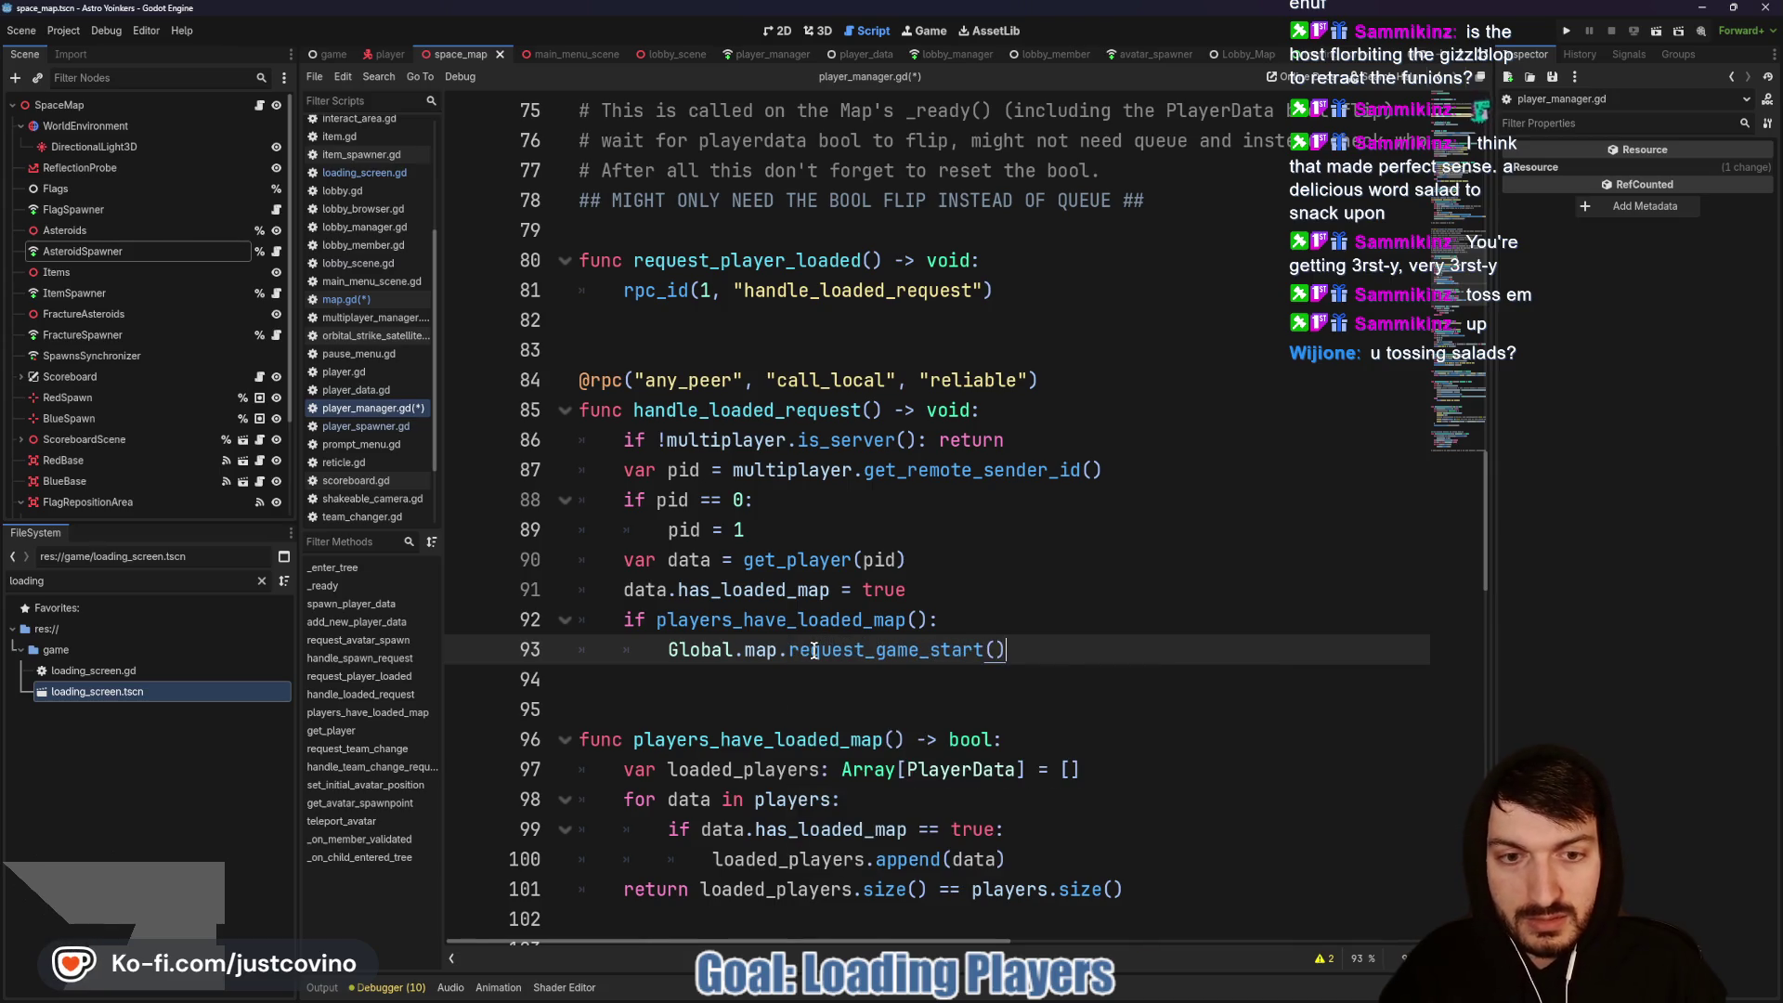
key(ctrl+s)
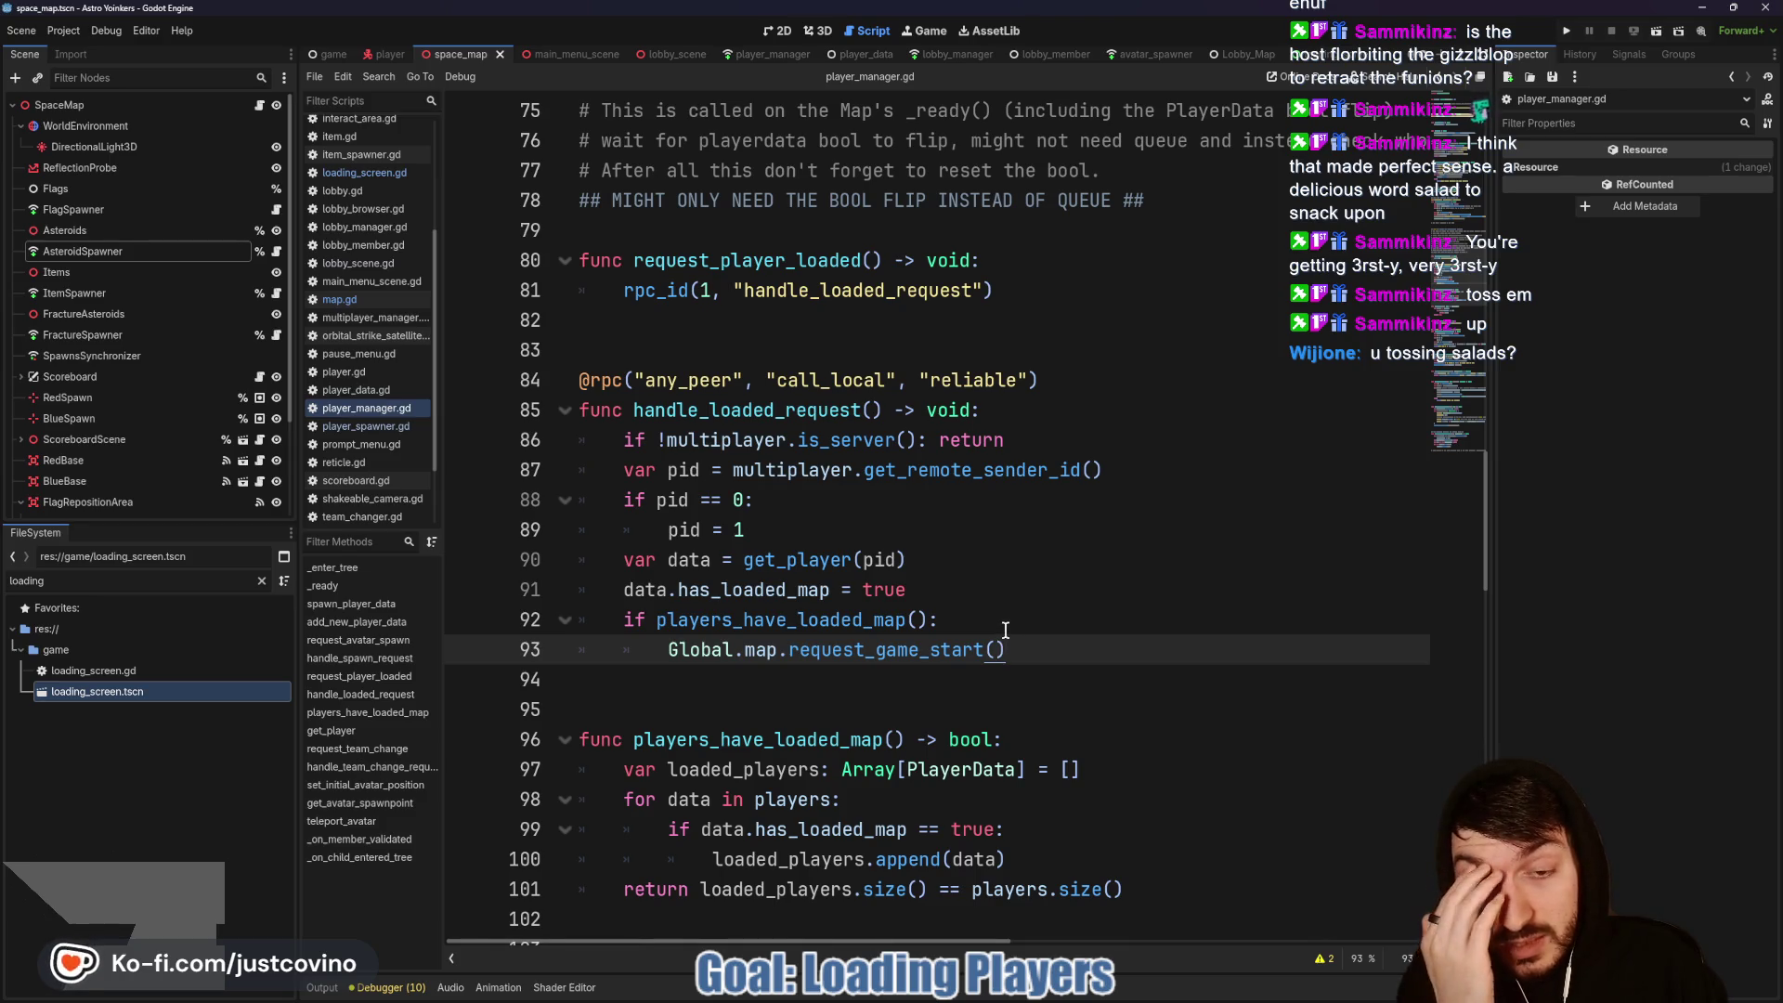
mouse_move(926, 657)
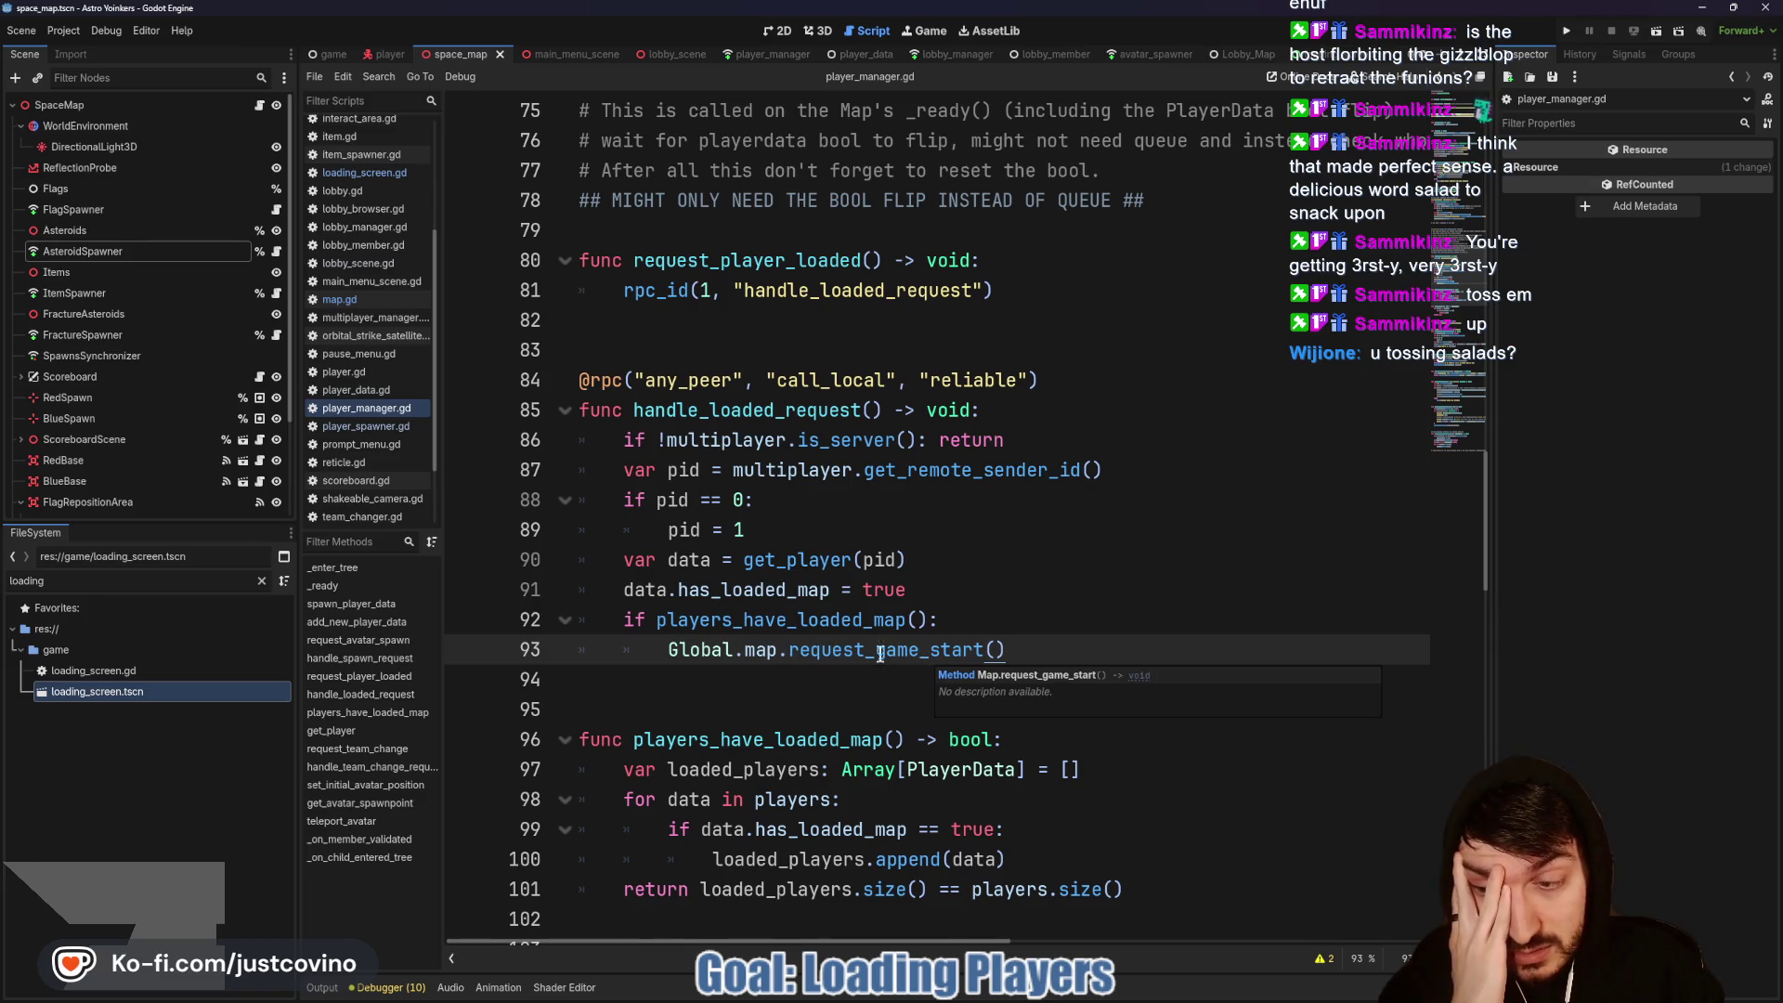
click(1566, 31)
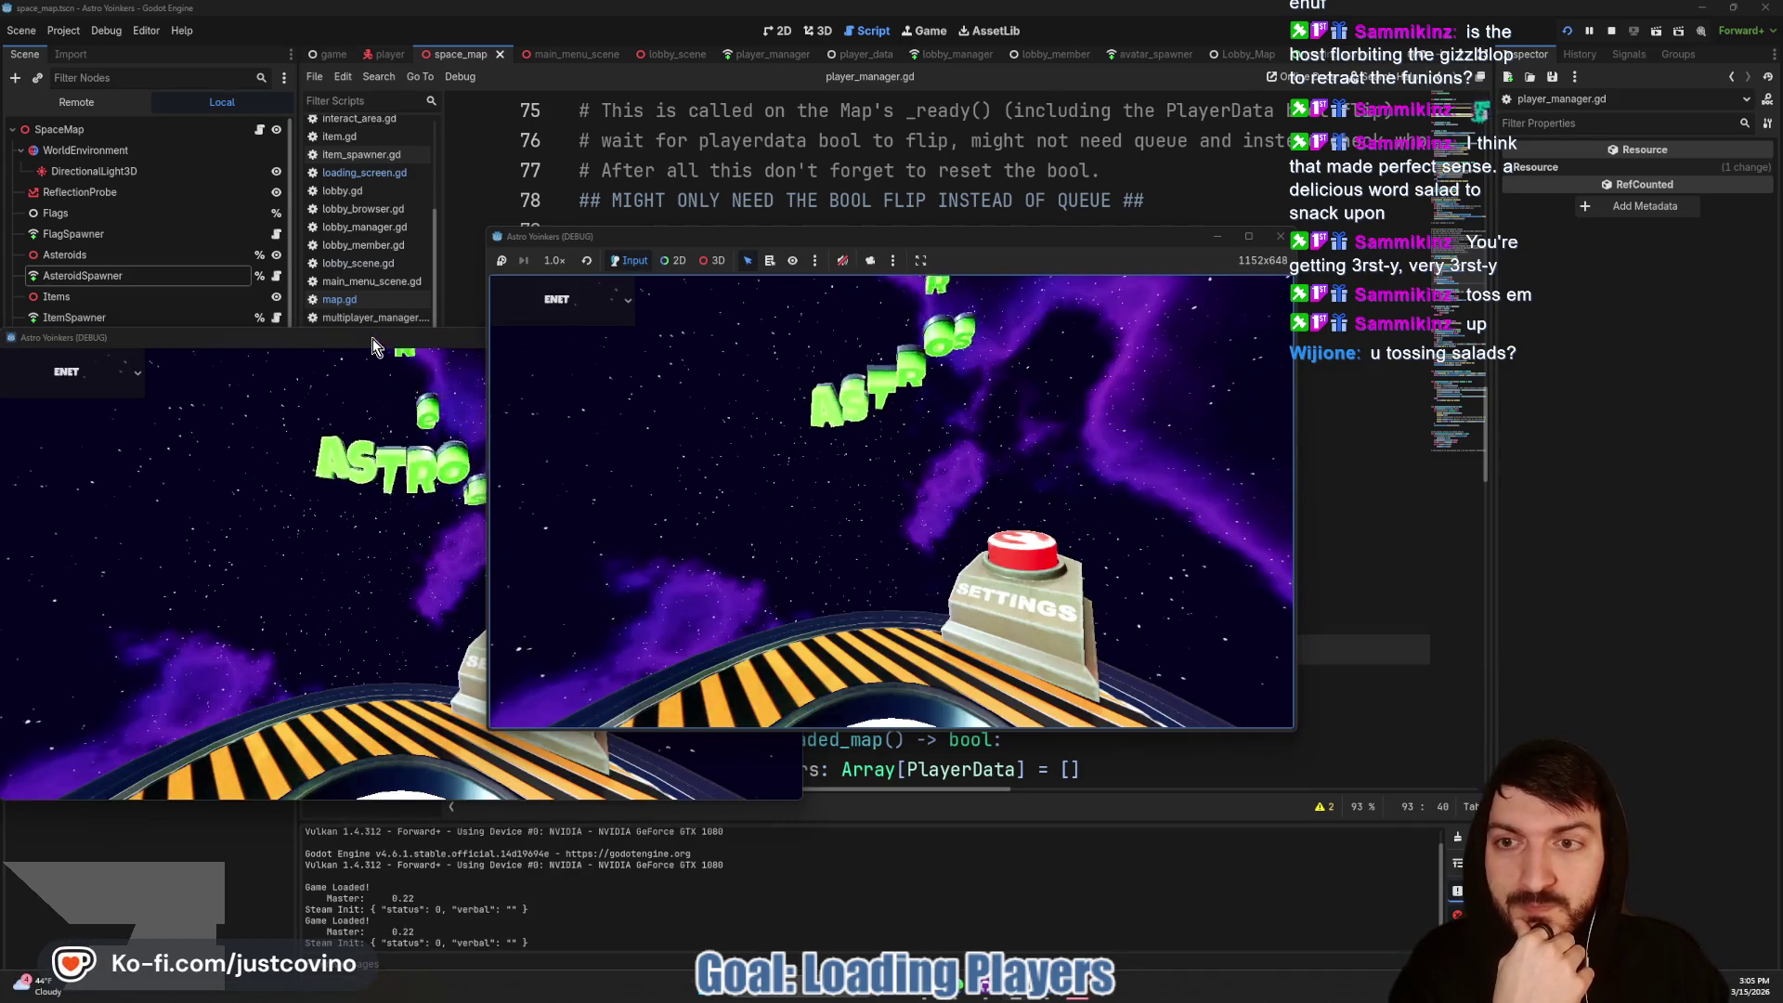
Step: Arrange both clients, host in the left, join from the right, watch both spawn, then stop
drag(371, 338, 1328, 280)
mouse_move(1048, 241)
mouse_down()
mouse_move(571, 265)
mouse_move(702, 267)
mouse_up()
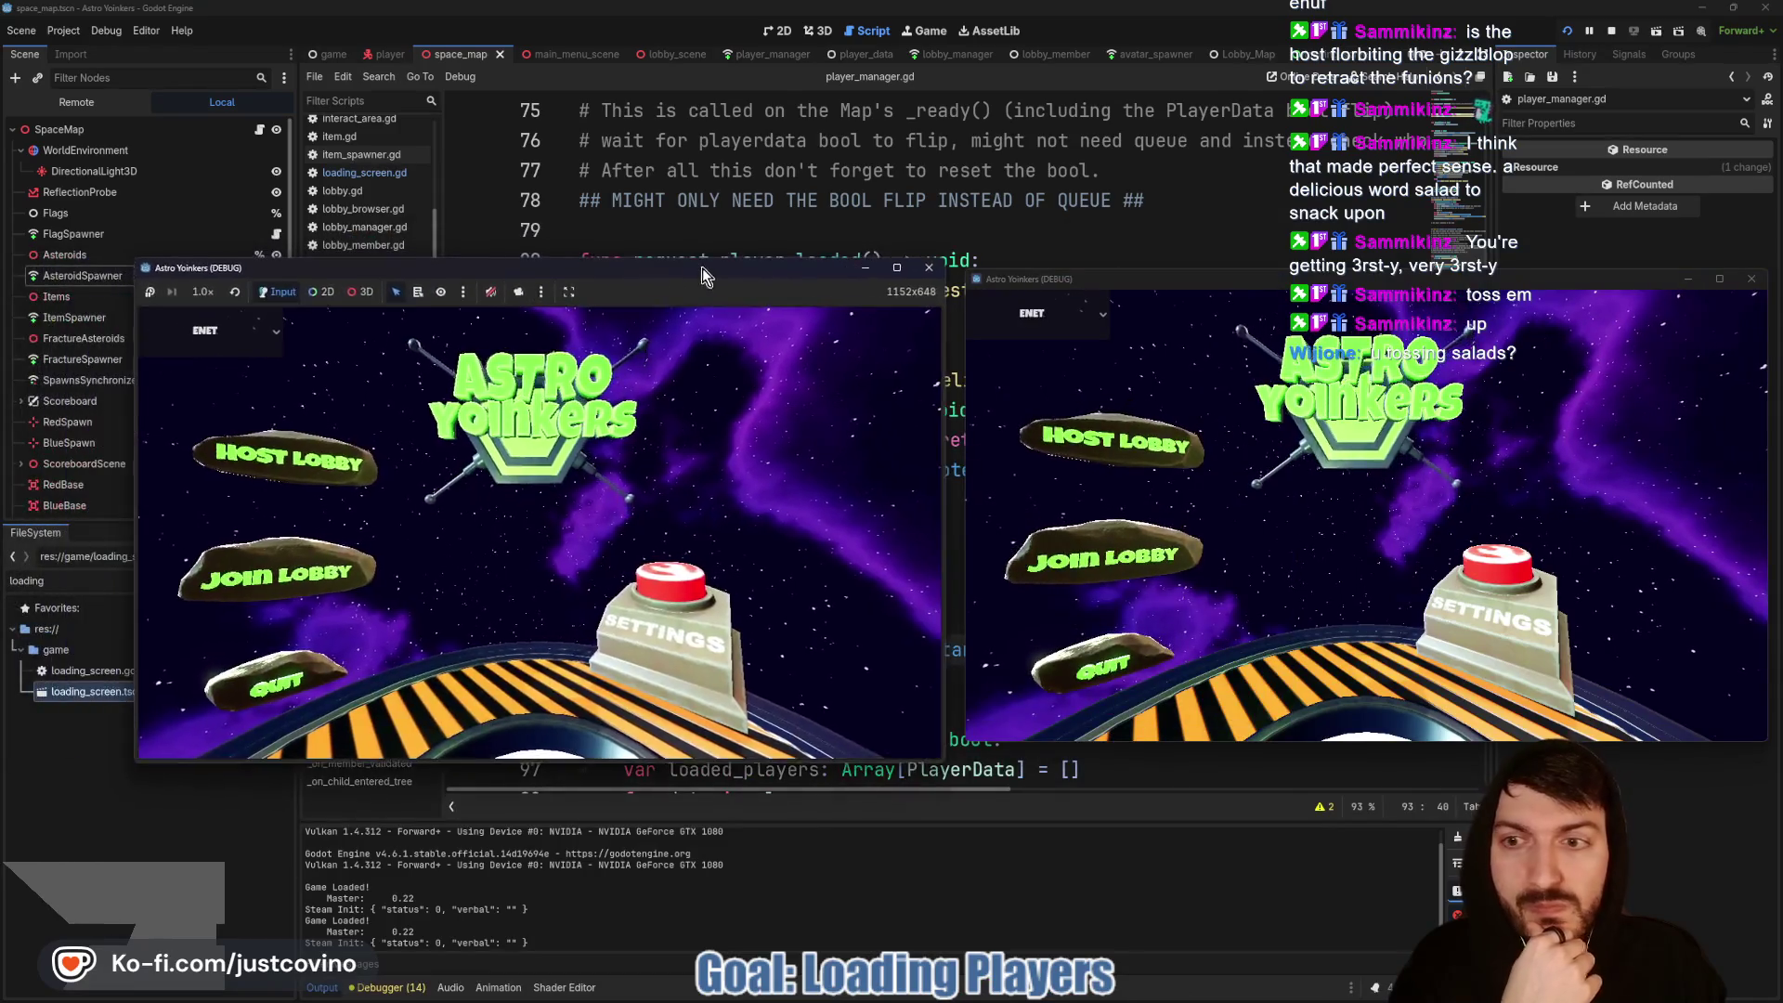
click(283, 455)
click(553, 461)
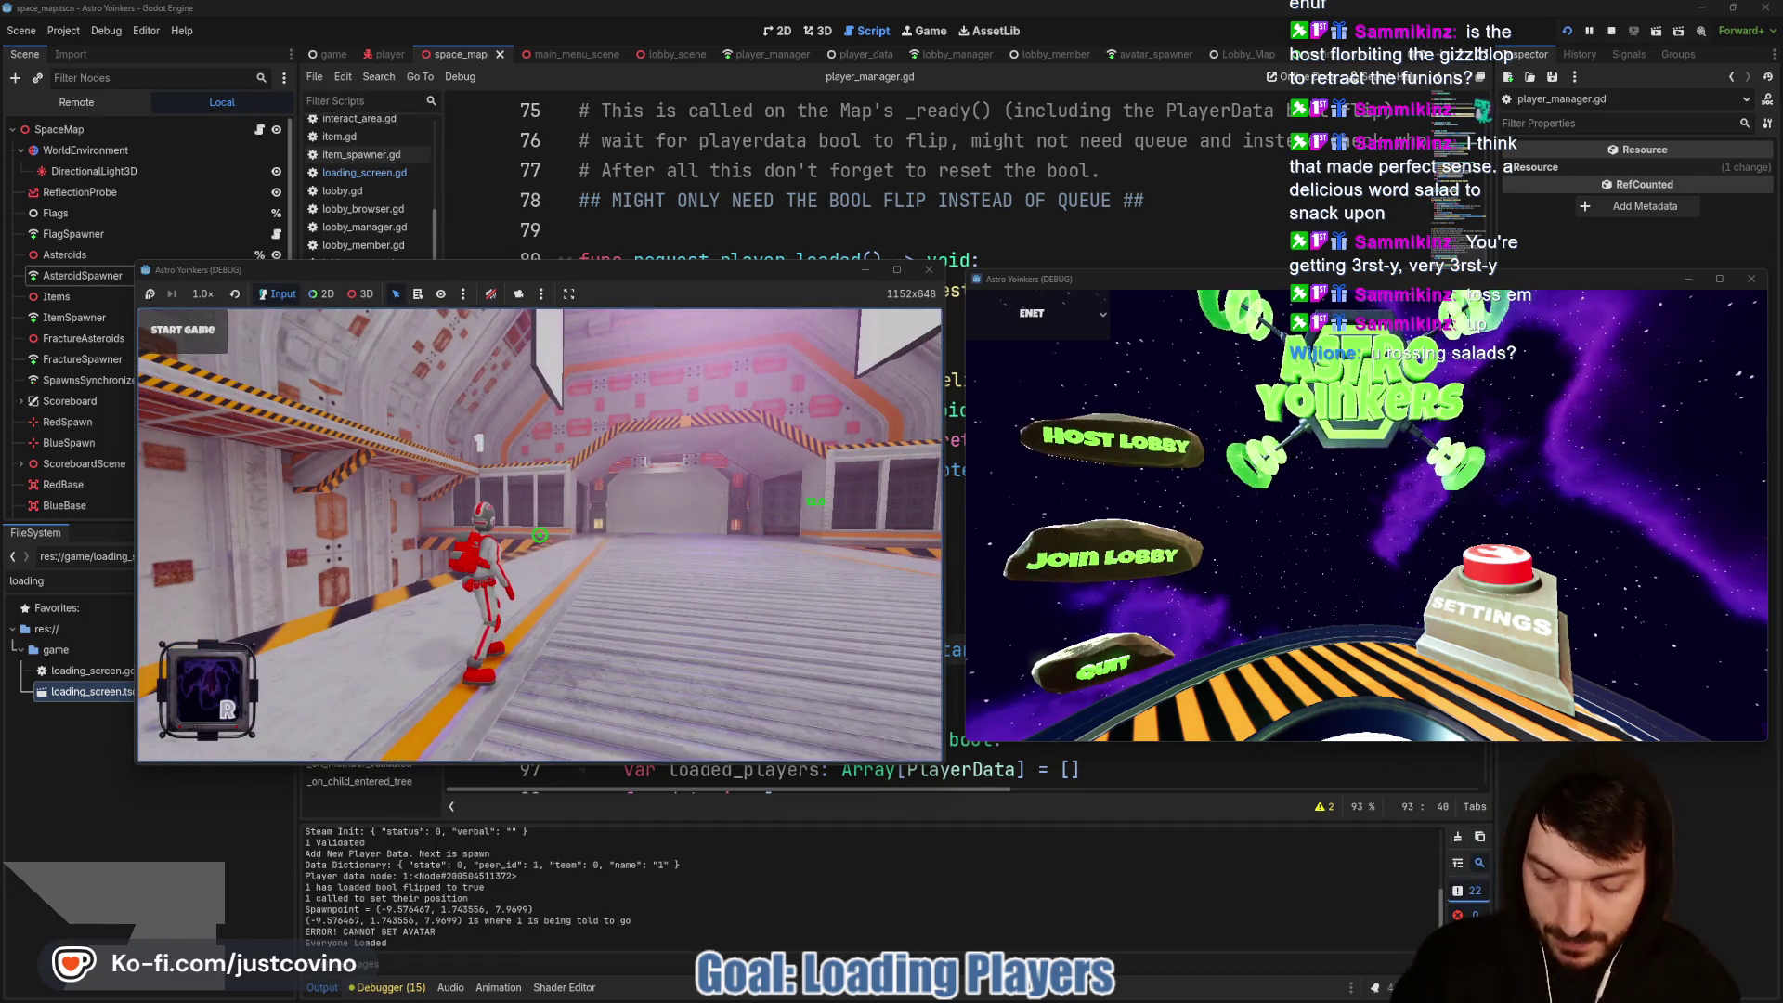
click(1174, 563)
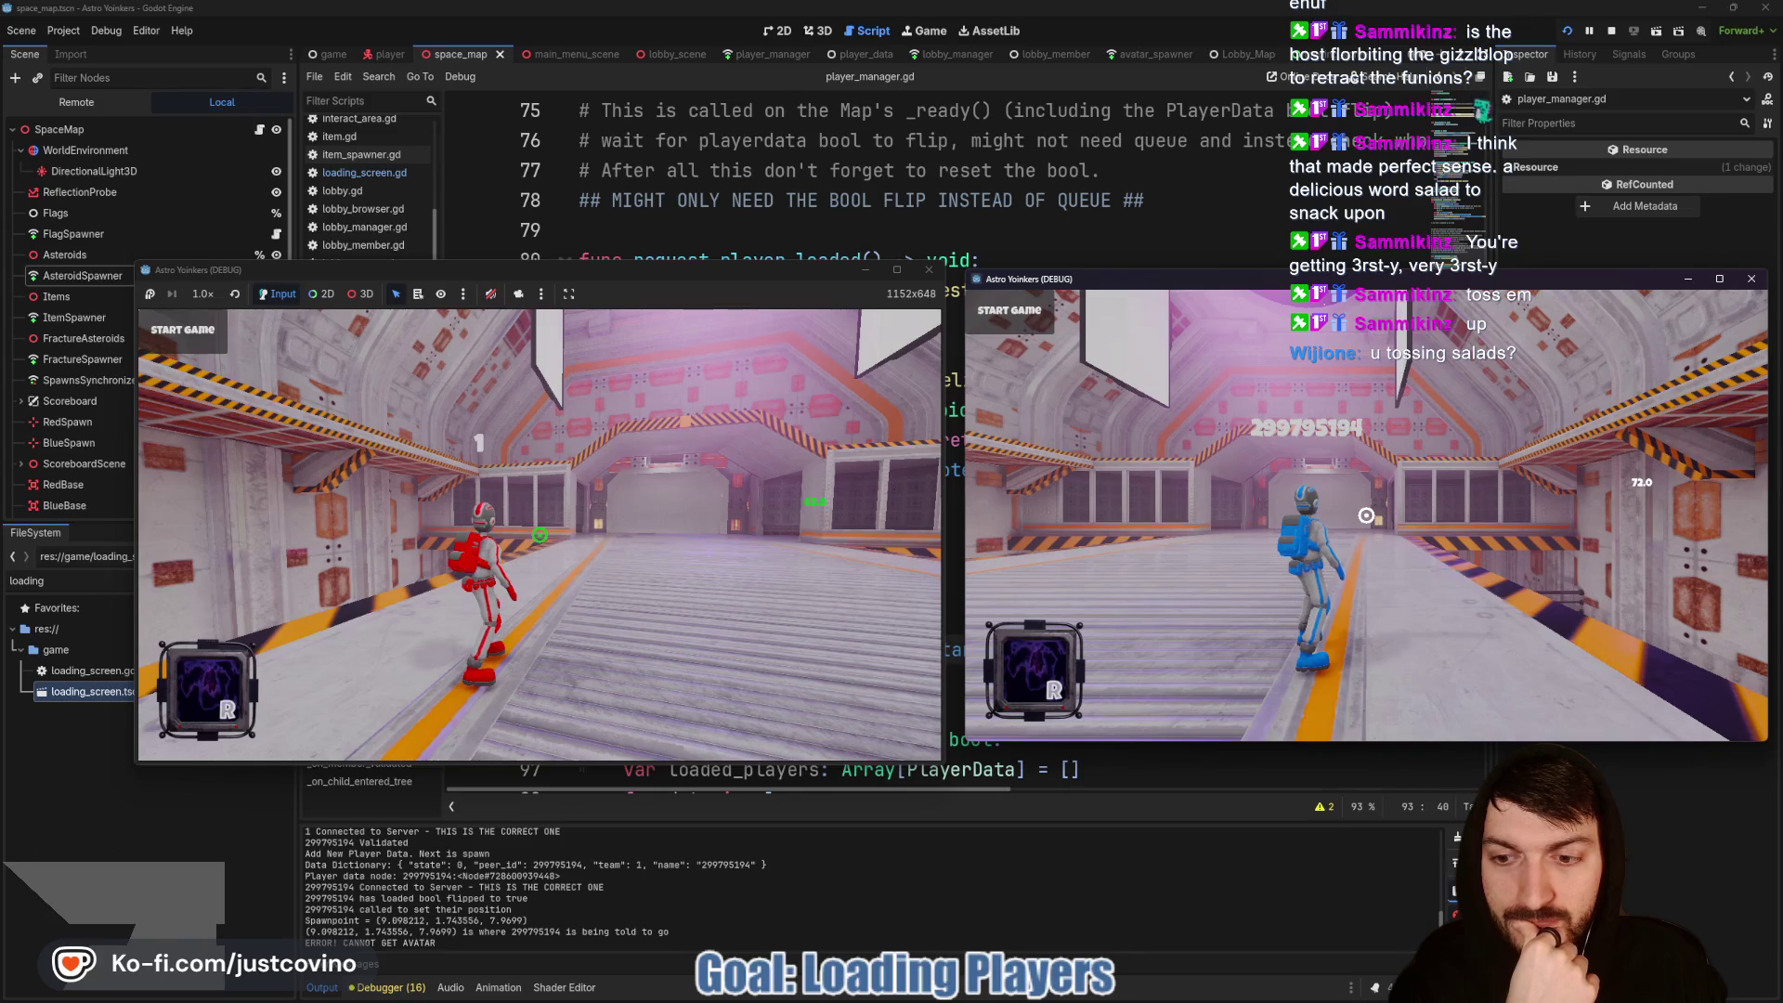
mouse_move(1366, 515)
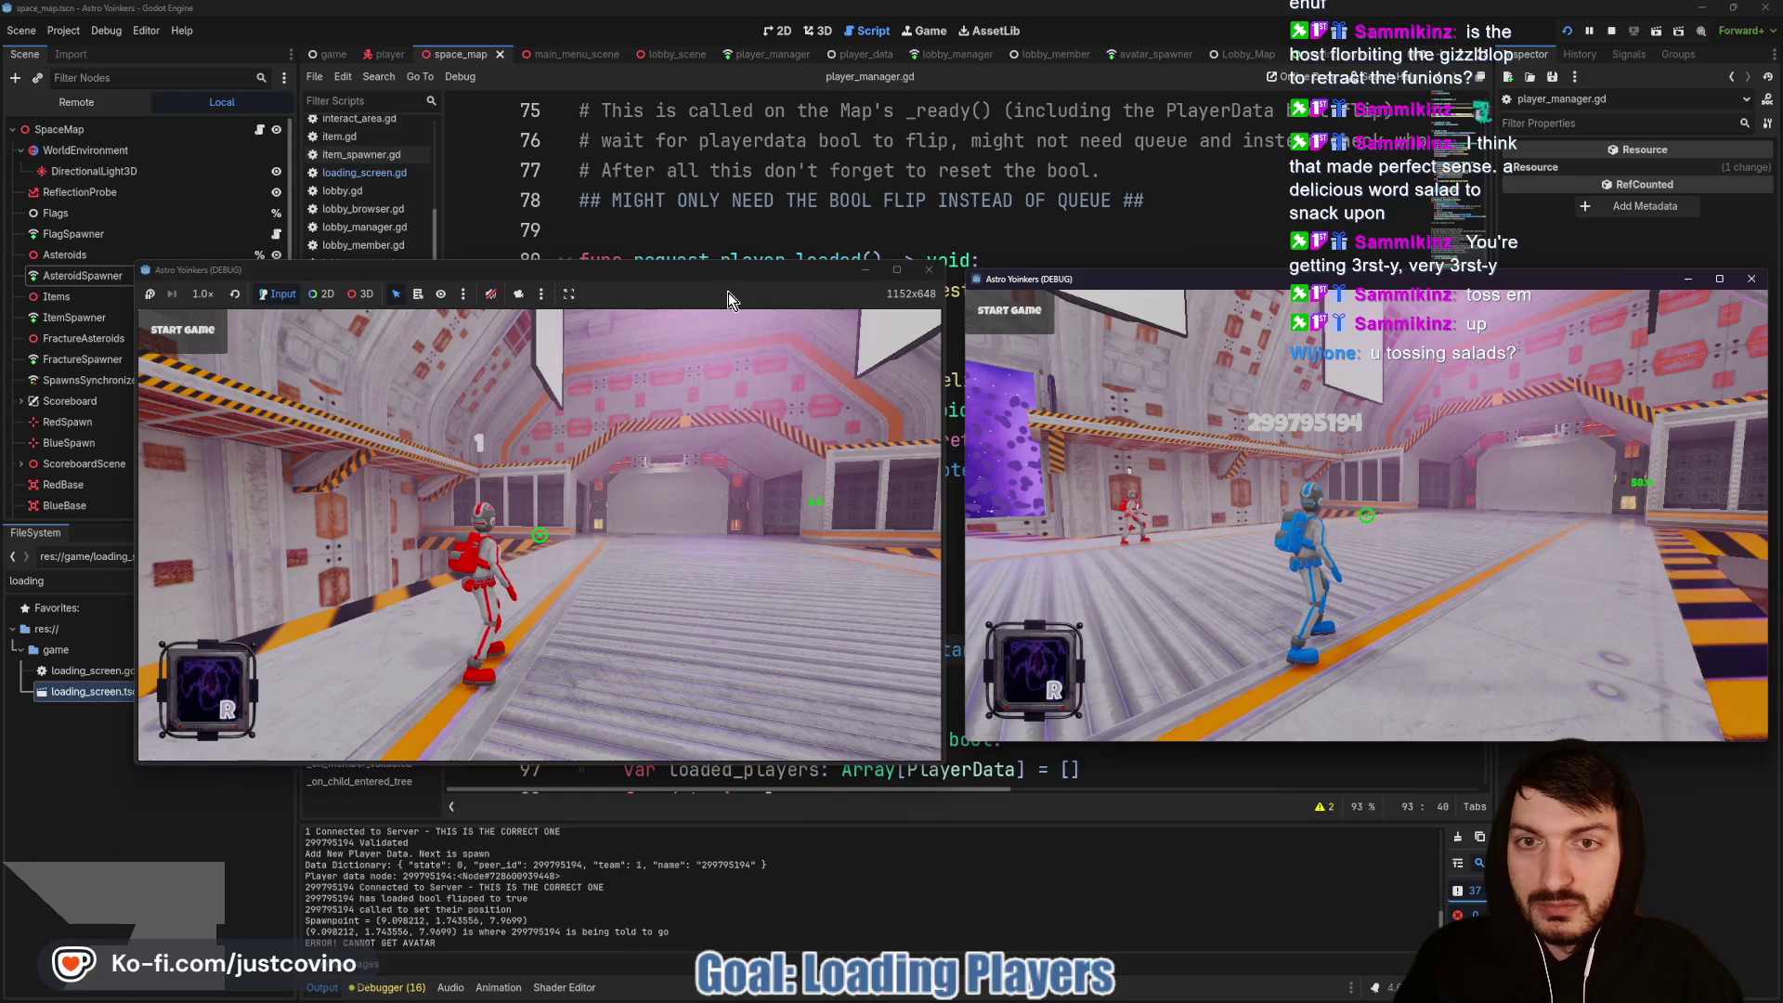
mouse_move(539, 534)
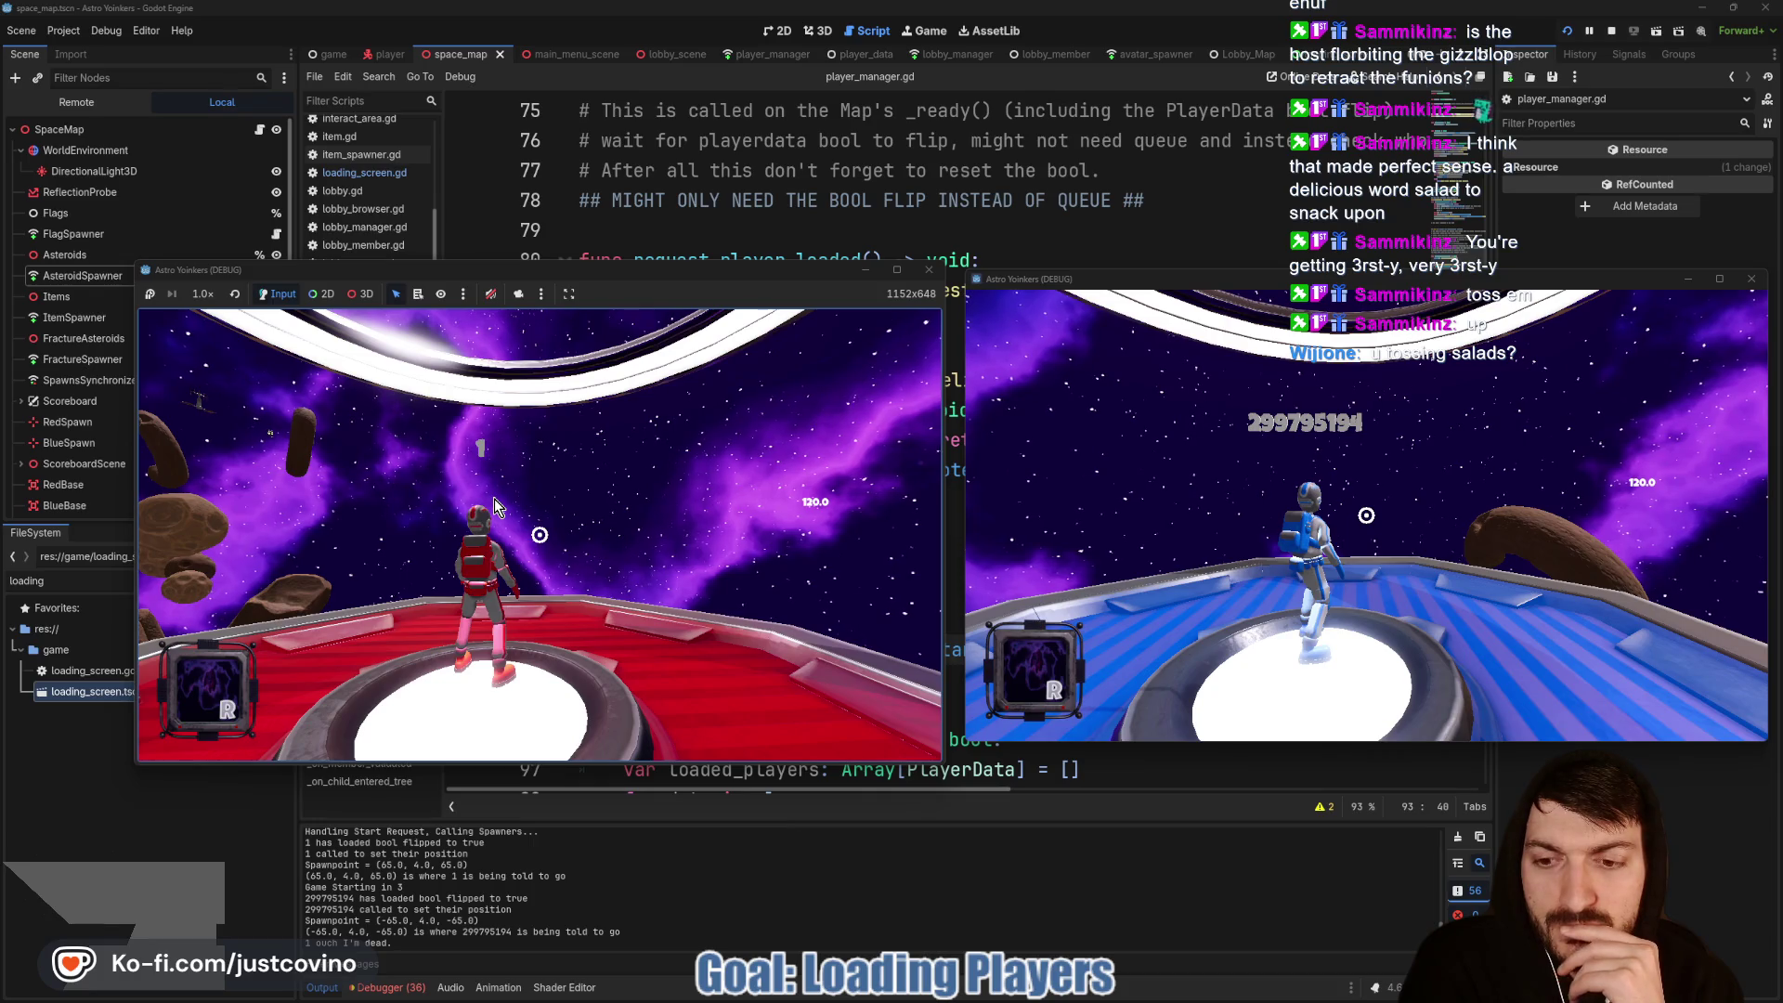
key(F8)
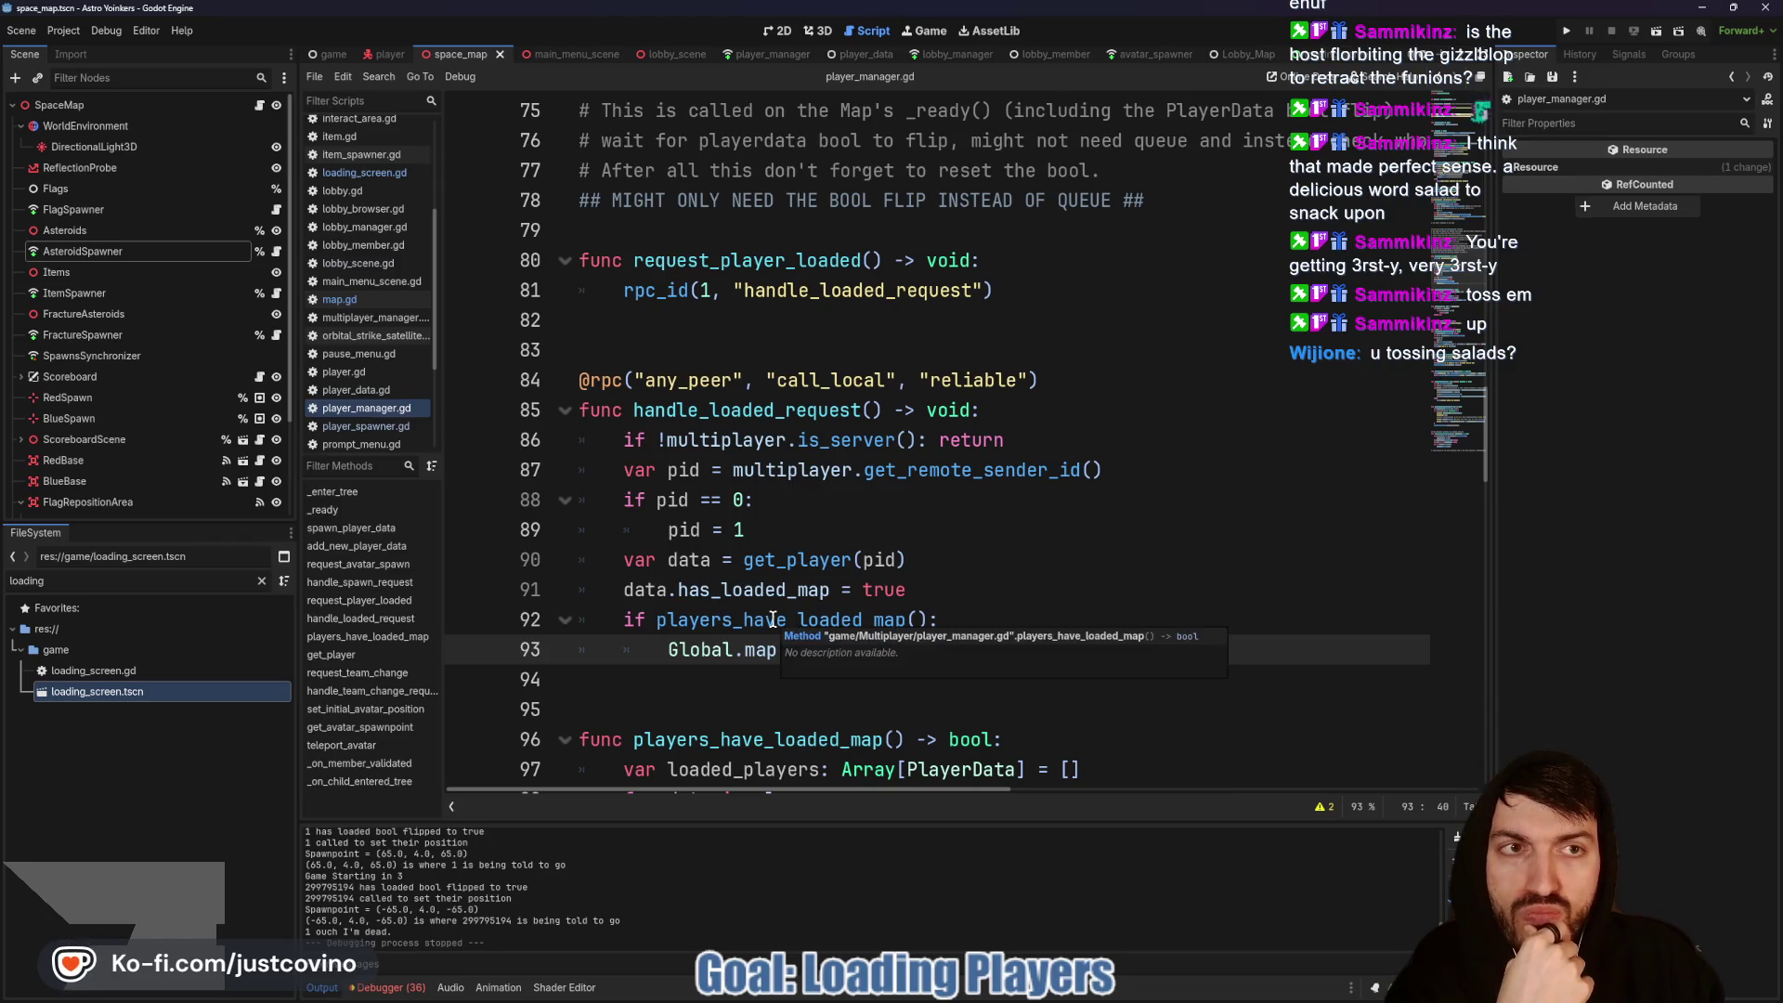
Step: Check request_player_loaded across player_manager.gd and map.gd, ending on loading_screen.gd's change_map
key(alt+Left)
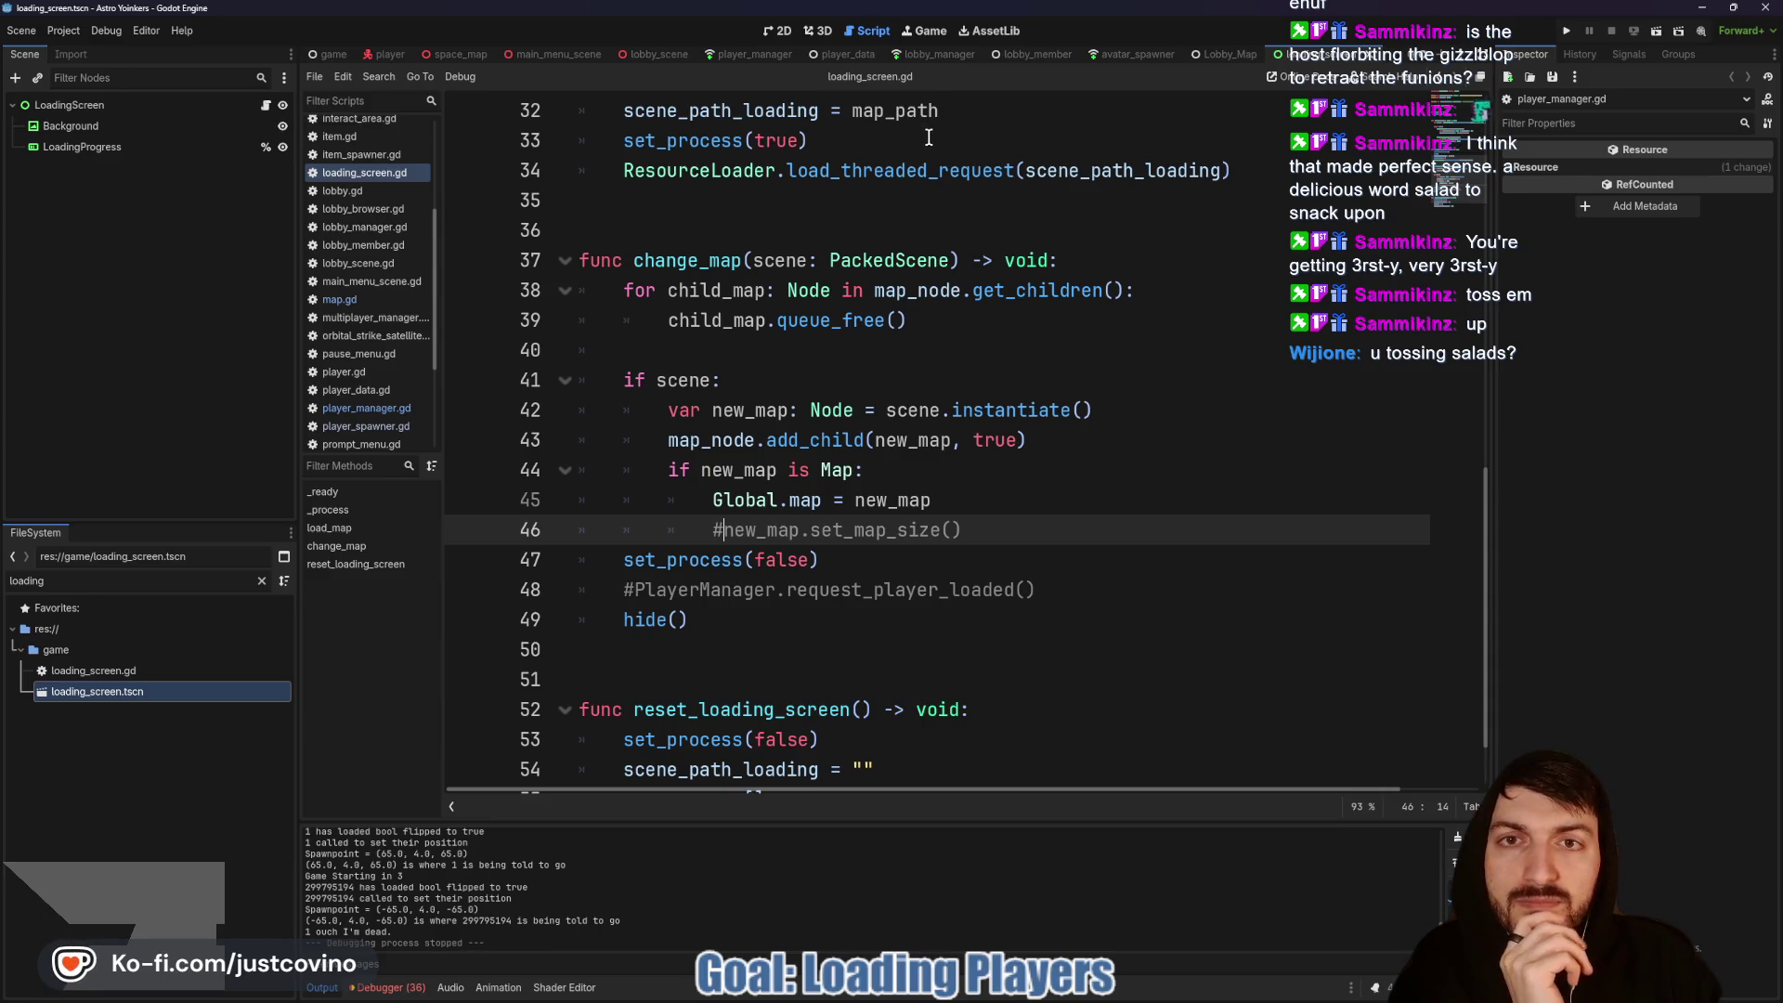
click(744, 55)
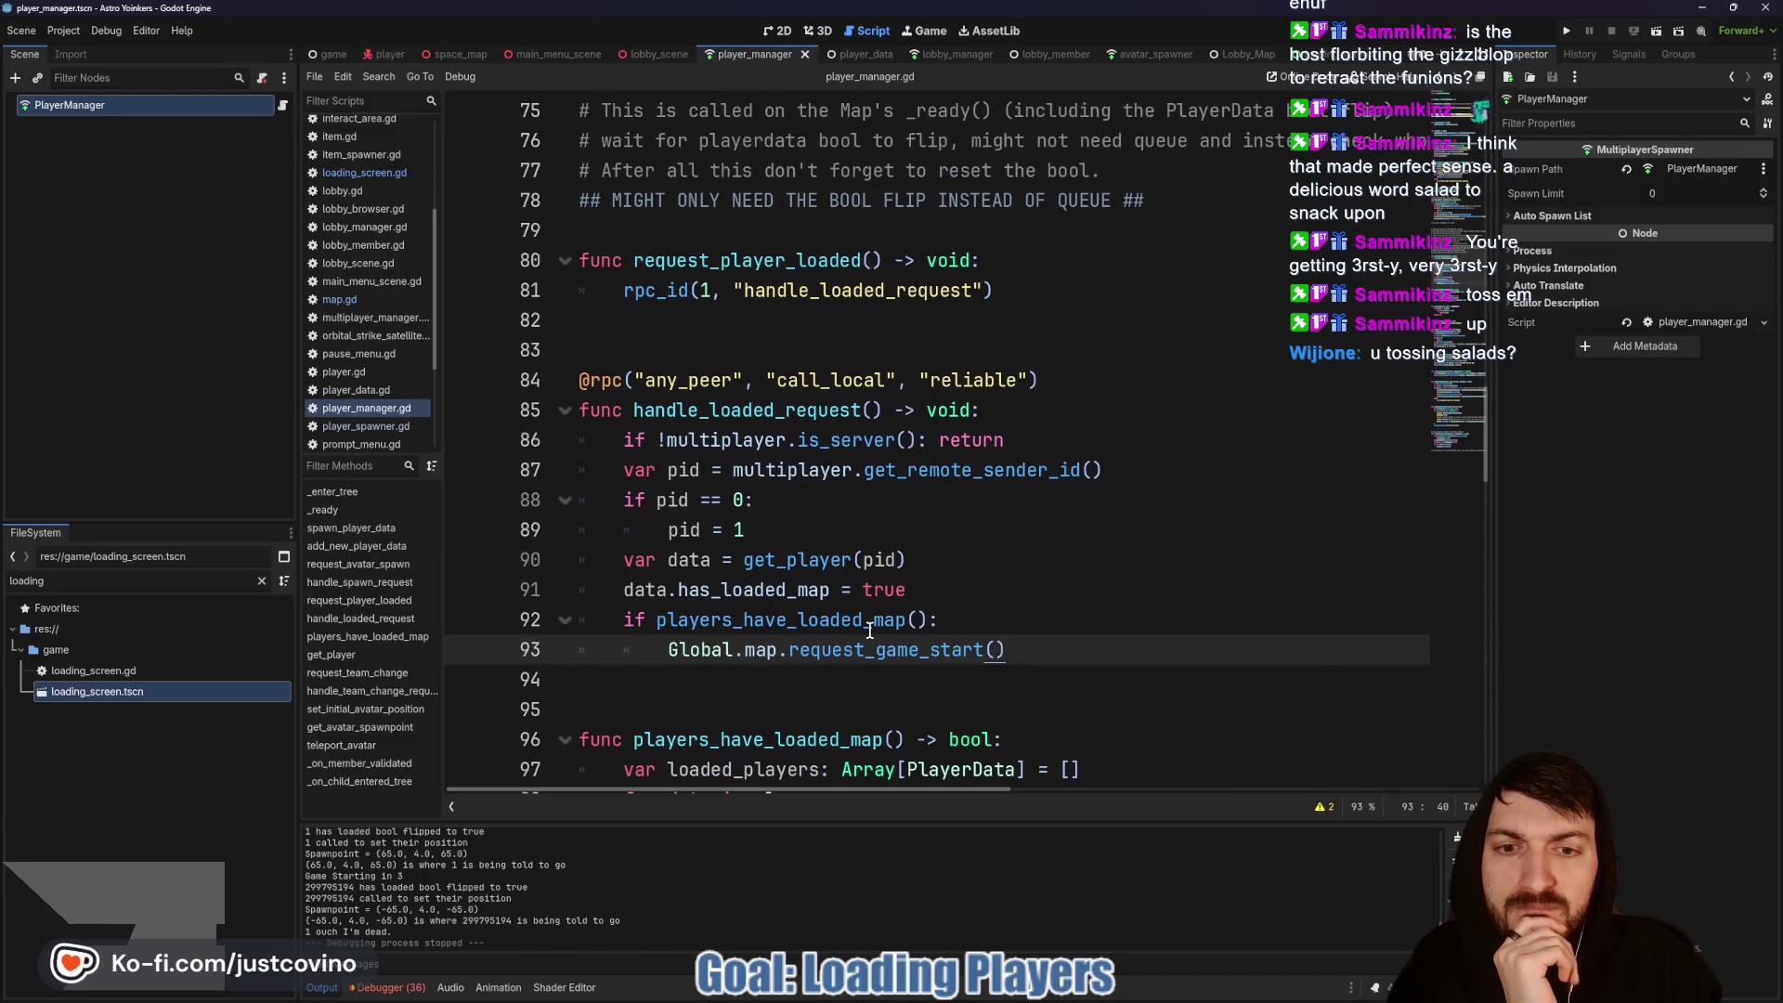
scroll(901, 511, down, 1)
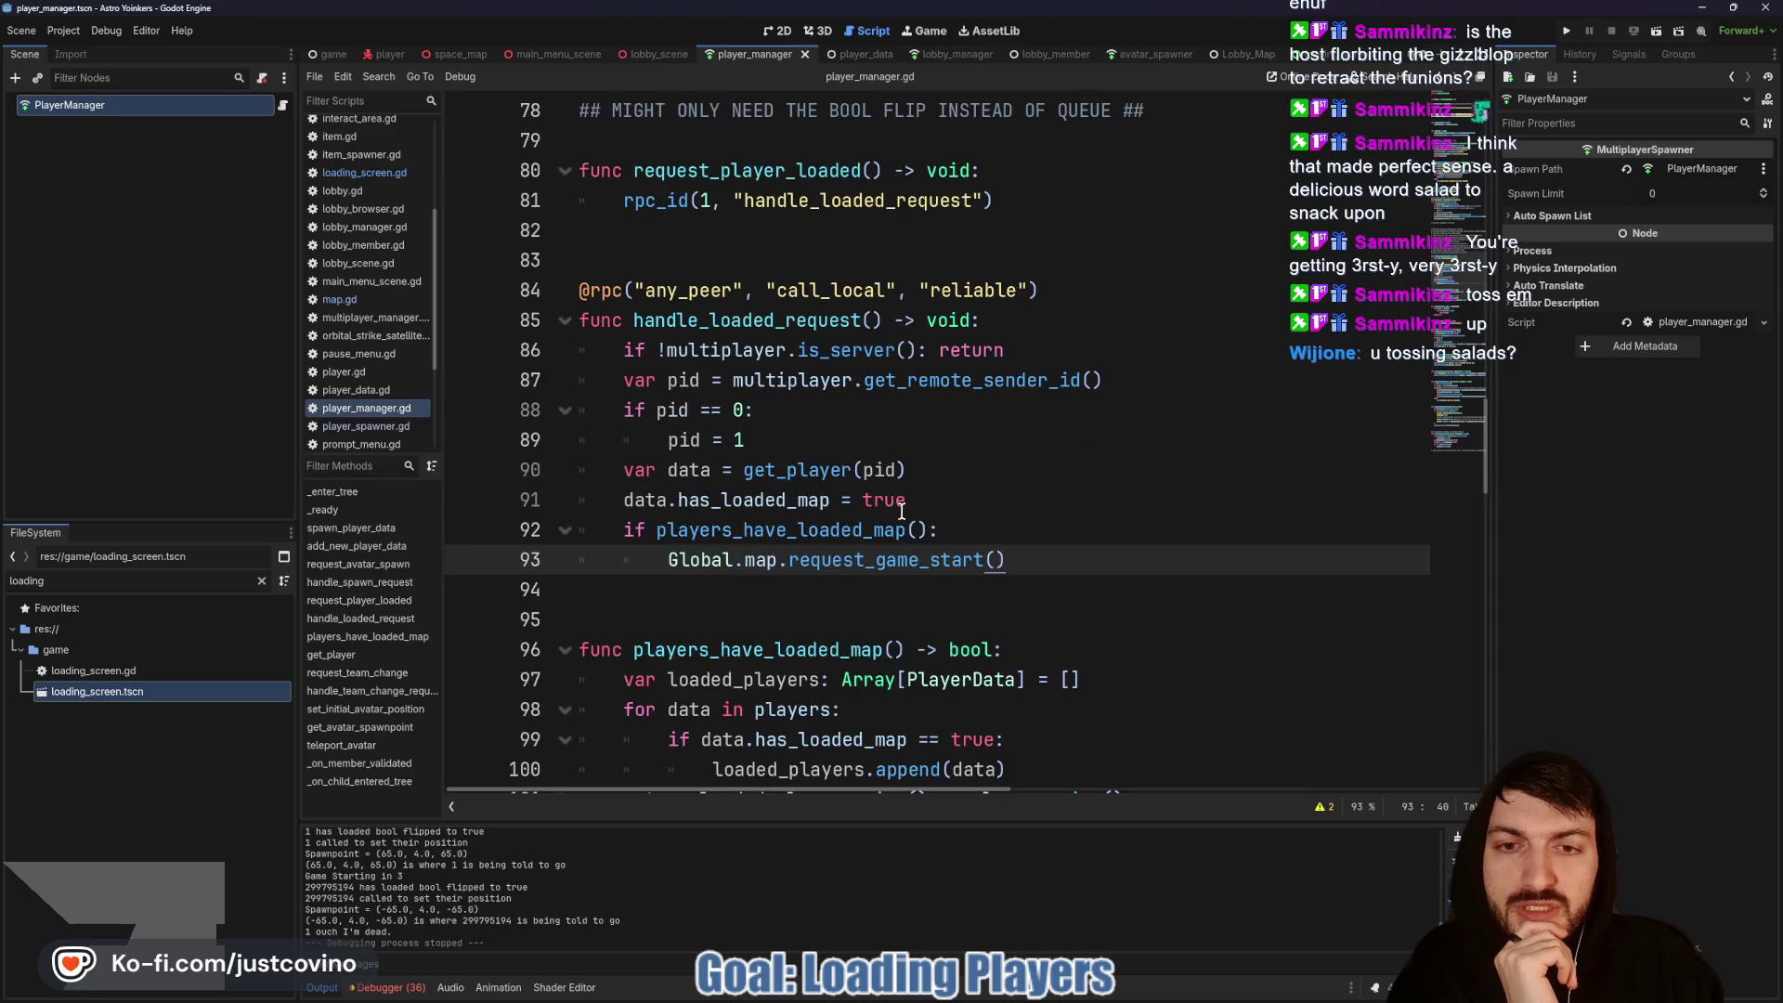
click(455, 53)
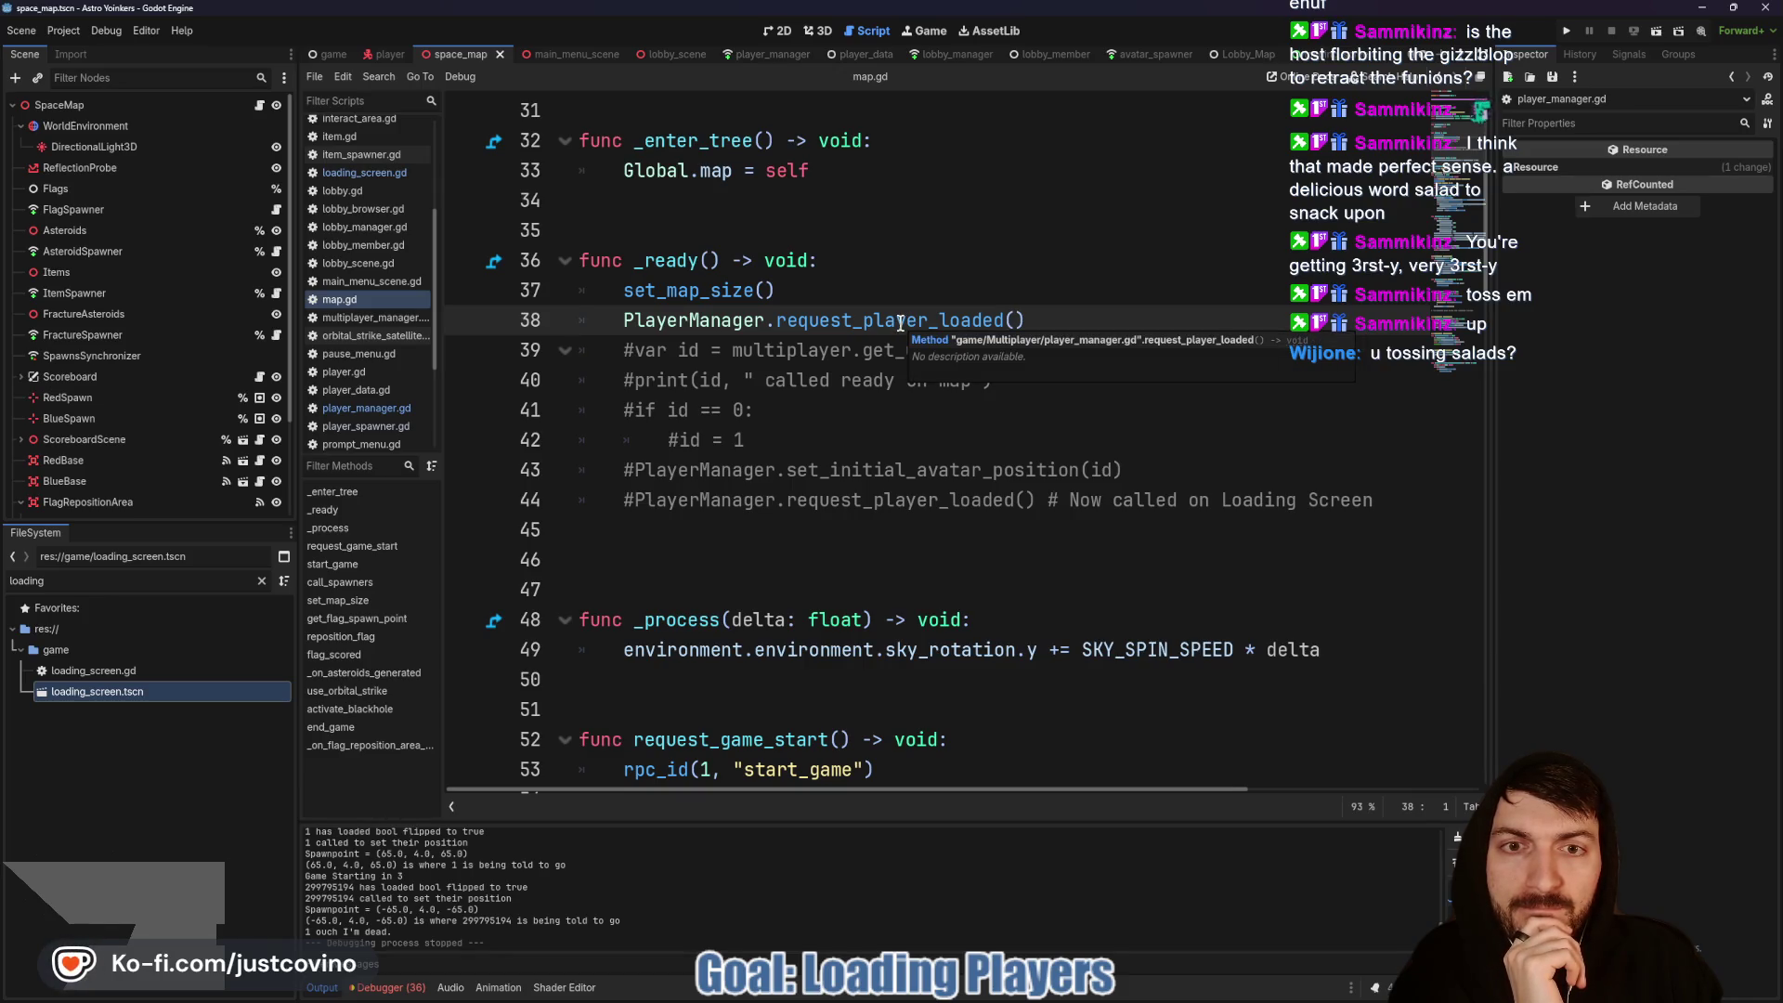
double_click(899, 322)
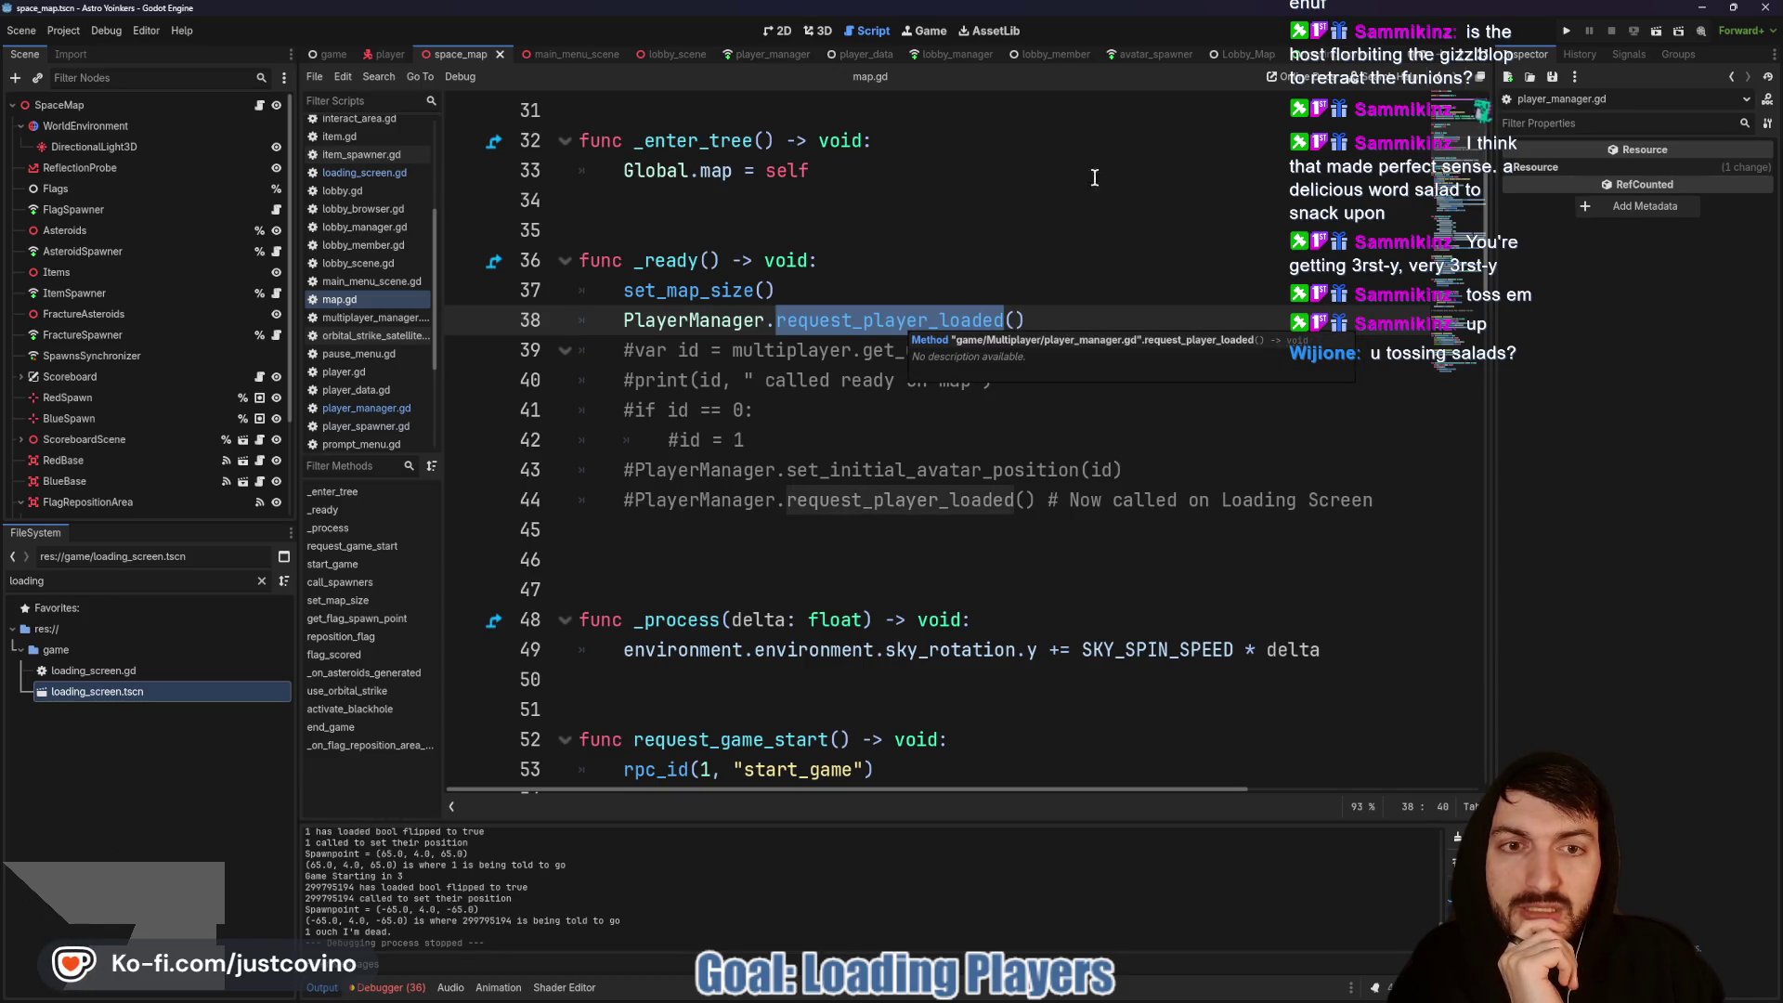
click(1295, 54)
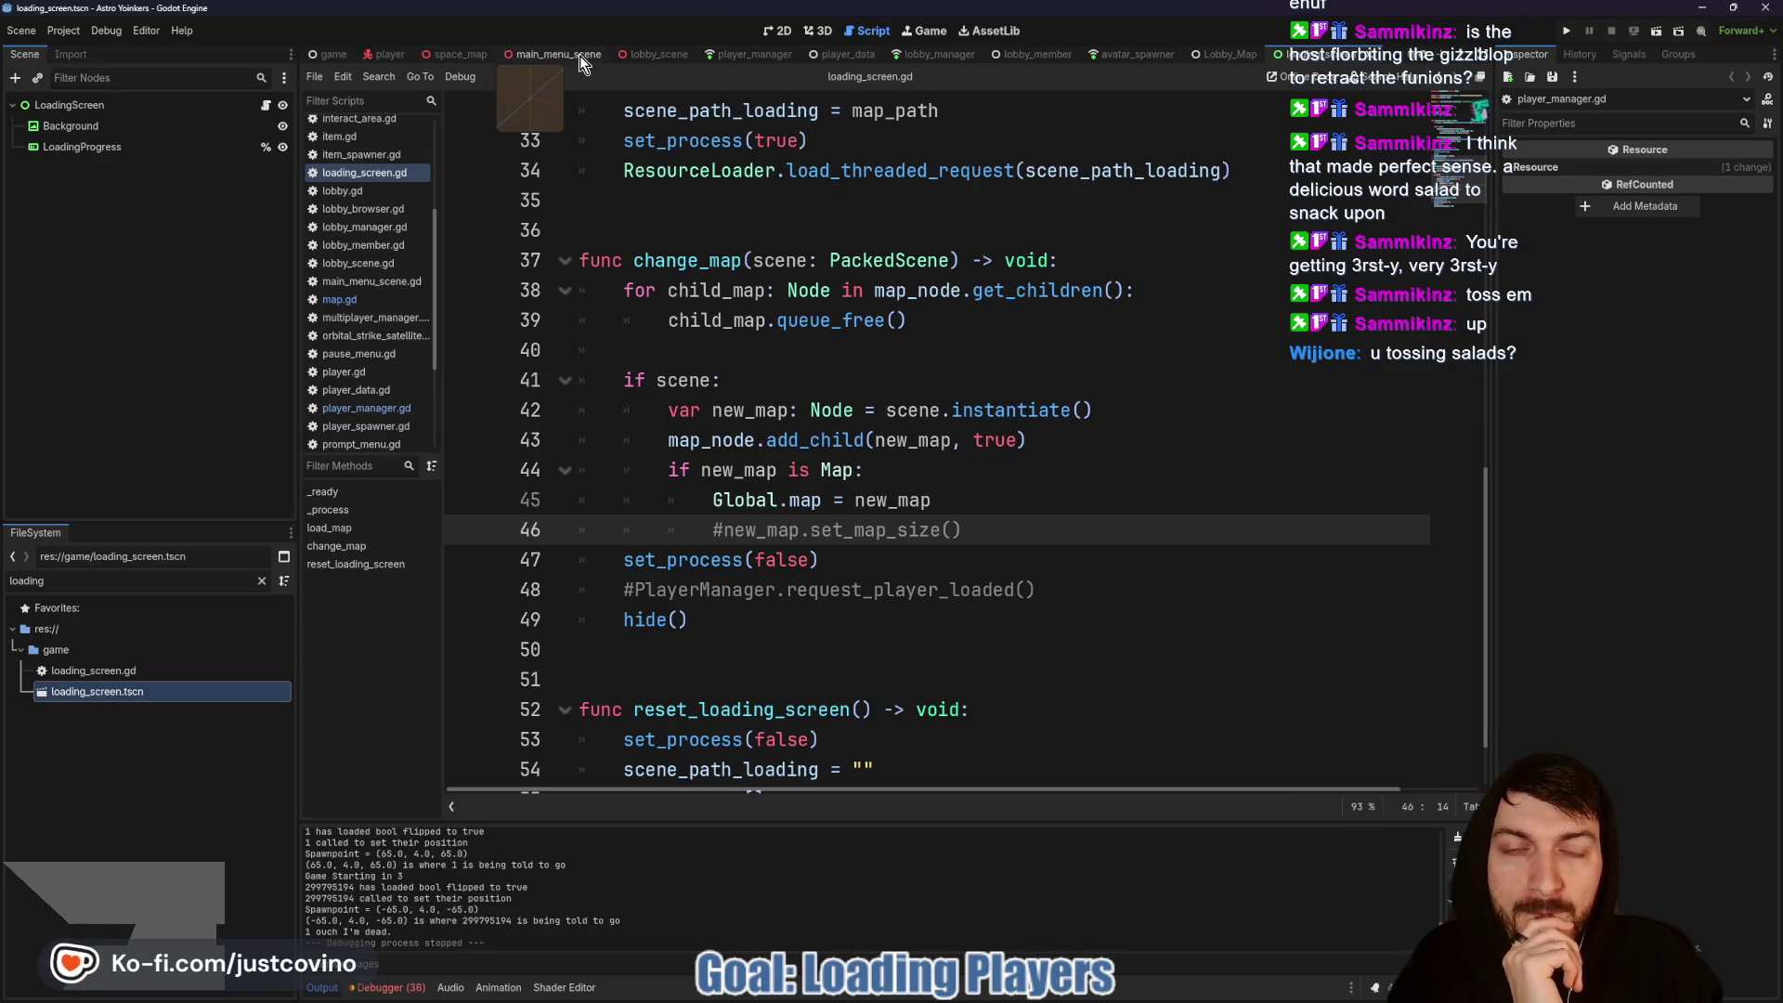
Step: Show lobby_scene.gd's _ready() code, which sets has_loaded_map and calls request_avatar_spawn(), and enlarge the Output panel
click(654, 59)
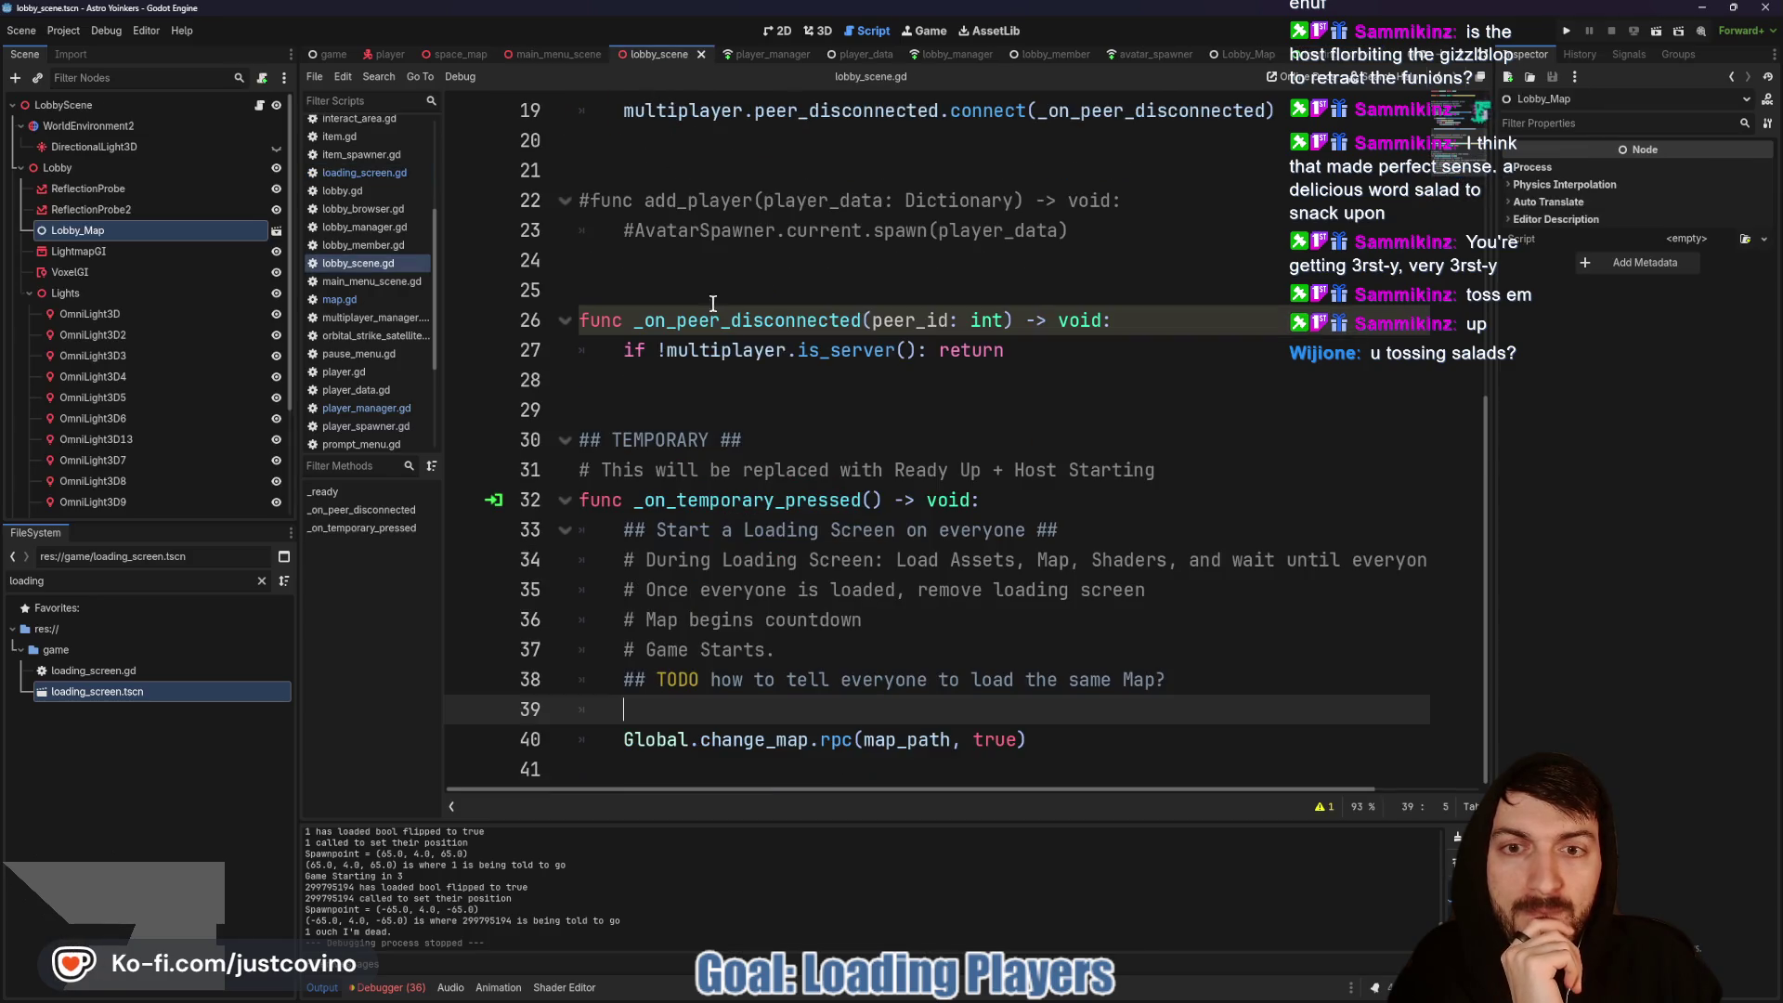
scroll(738, 336, up, 4)
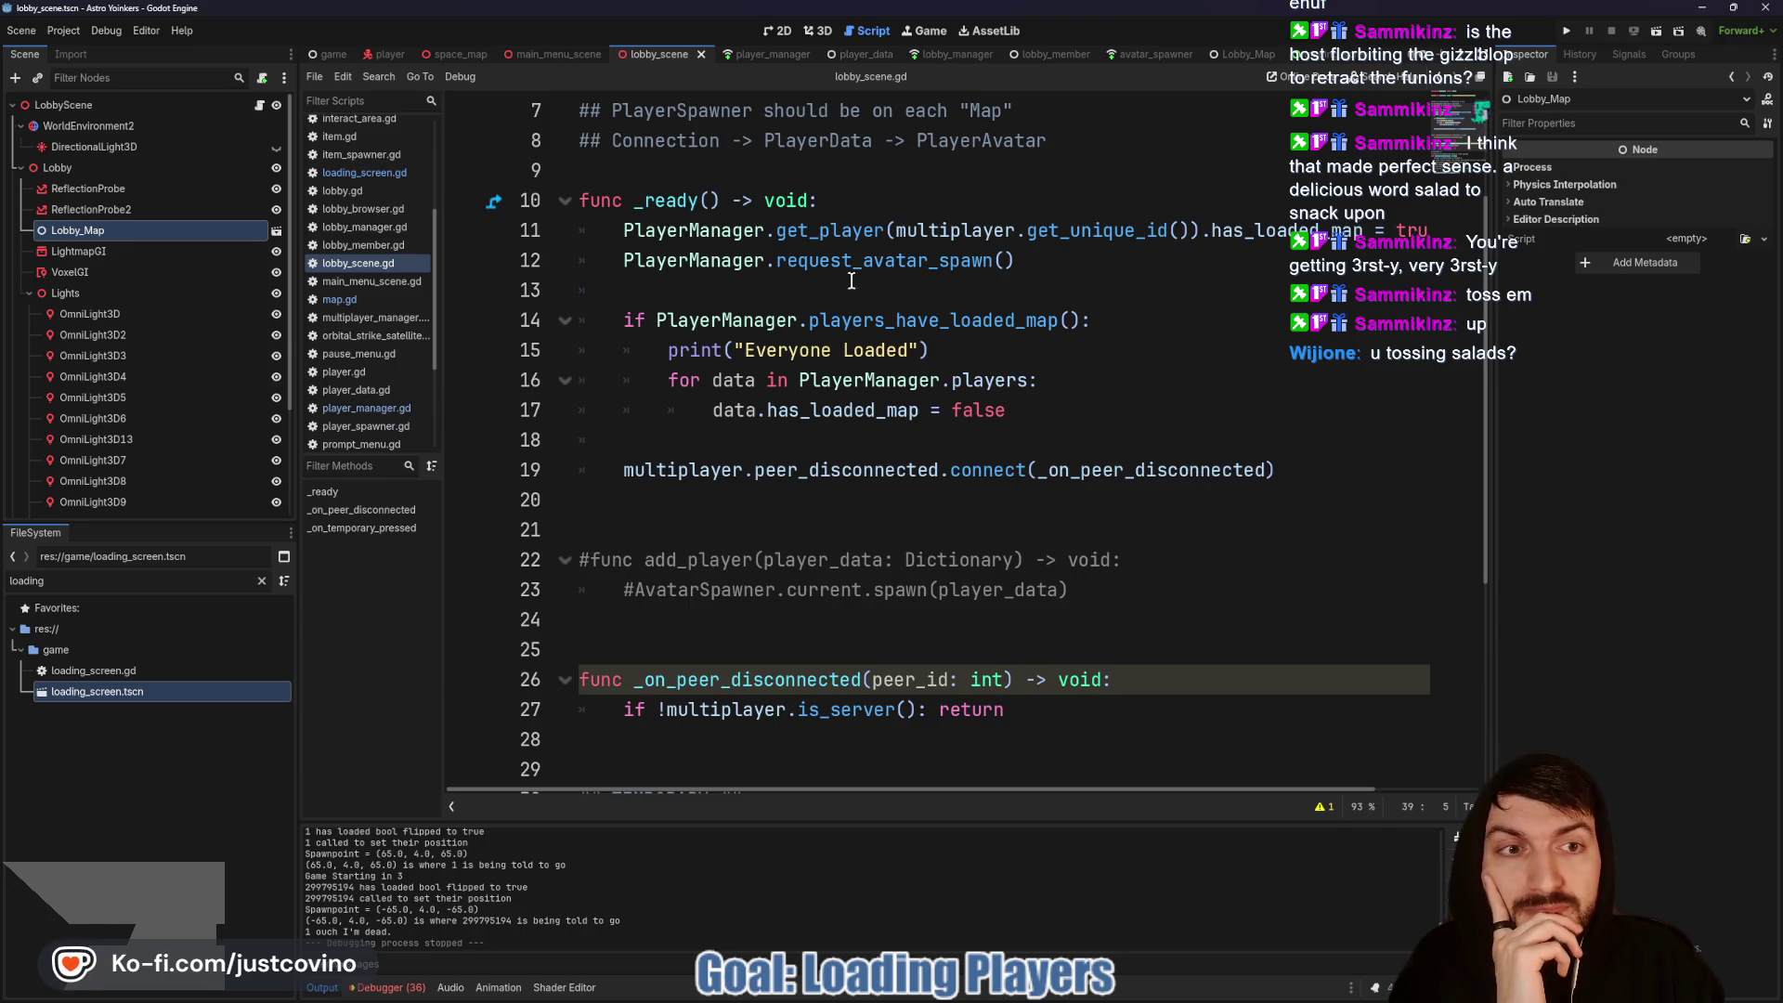
scroll(838, 350, up, 1)
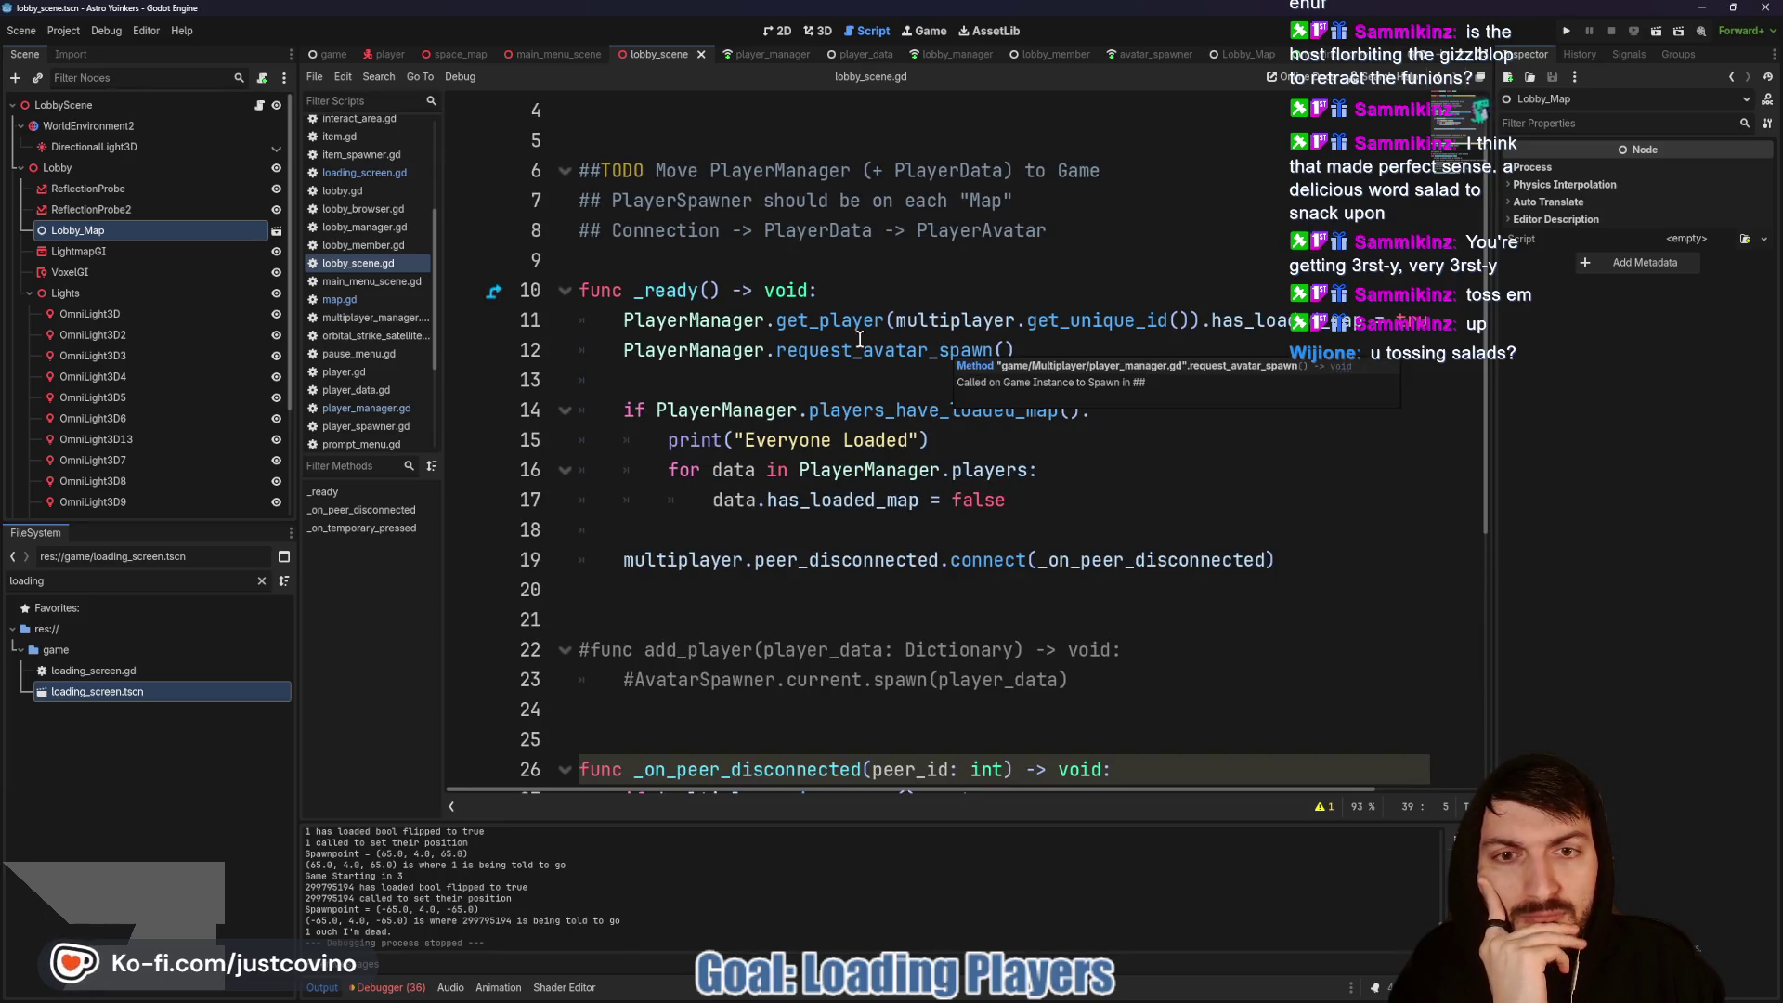
scroll(1162, 316, right, 2)
scroll(1163, 316, right, 1)
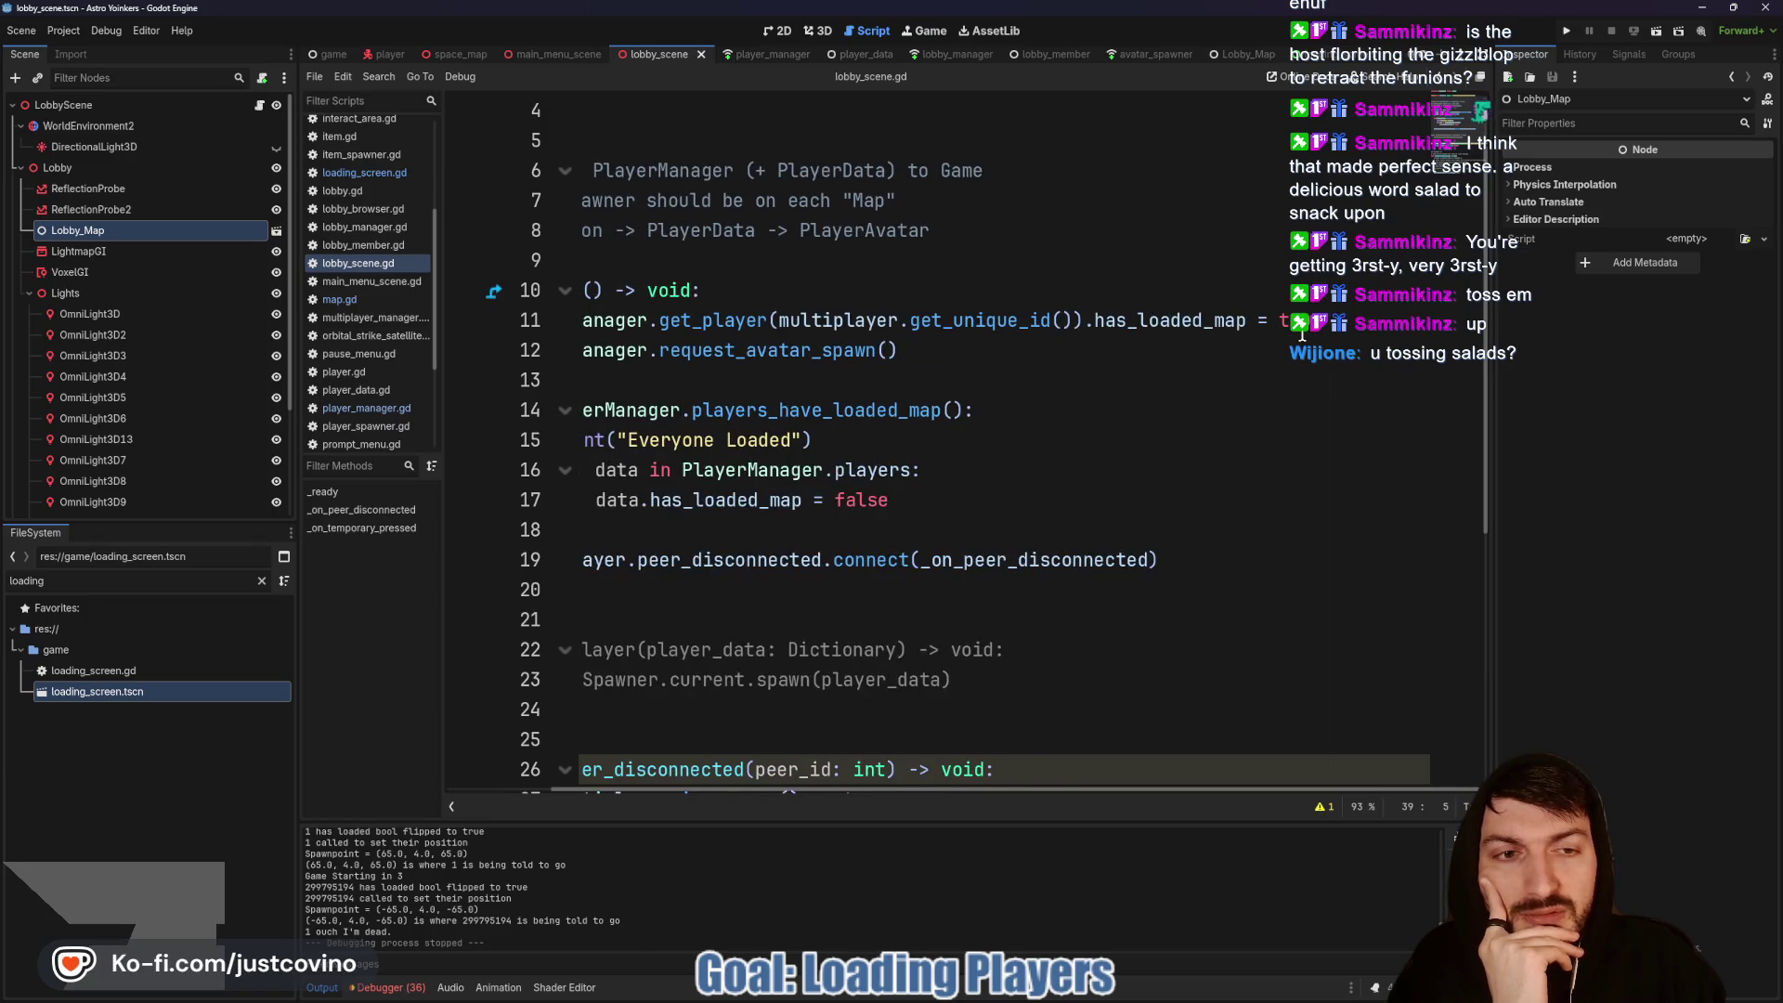
scroll(1291, 332, left, 3)
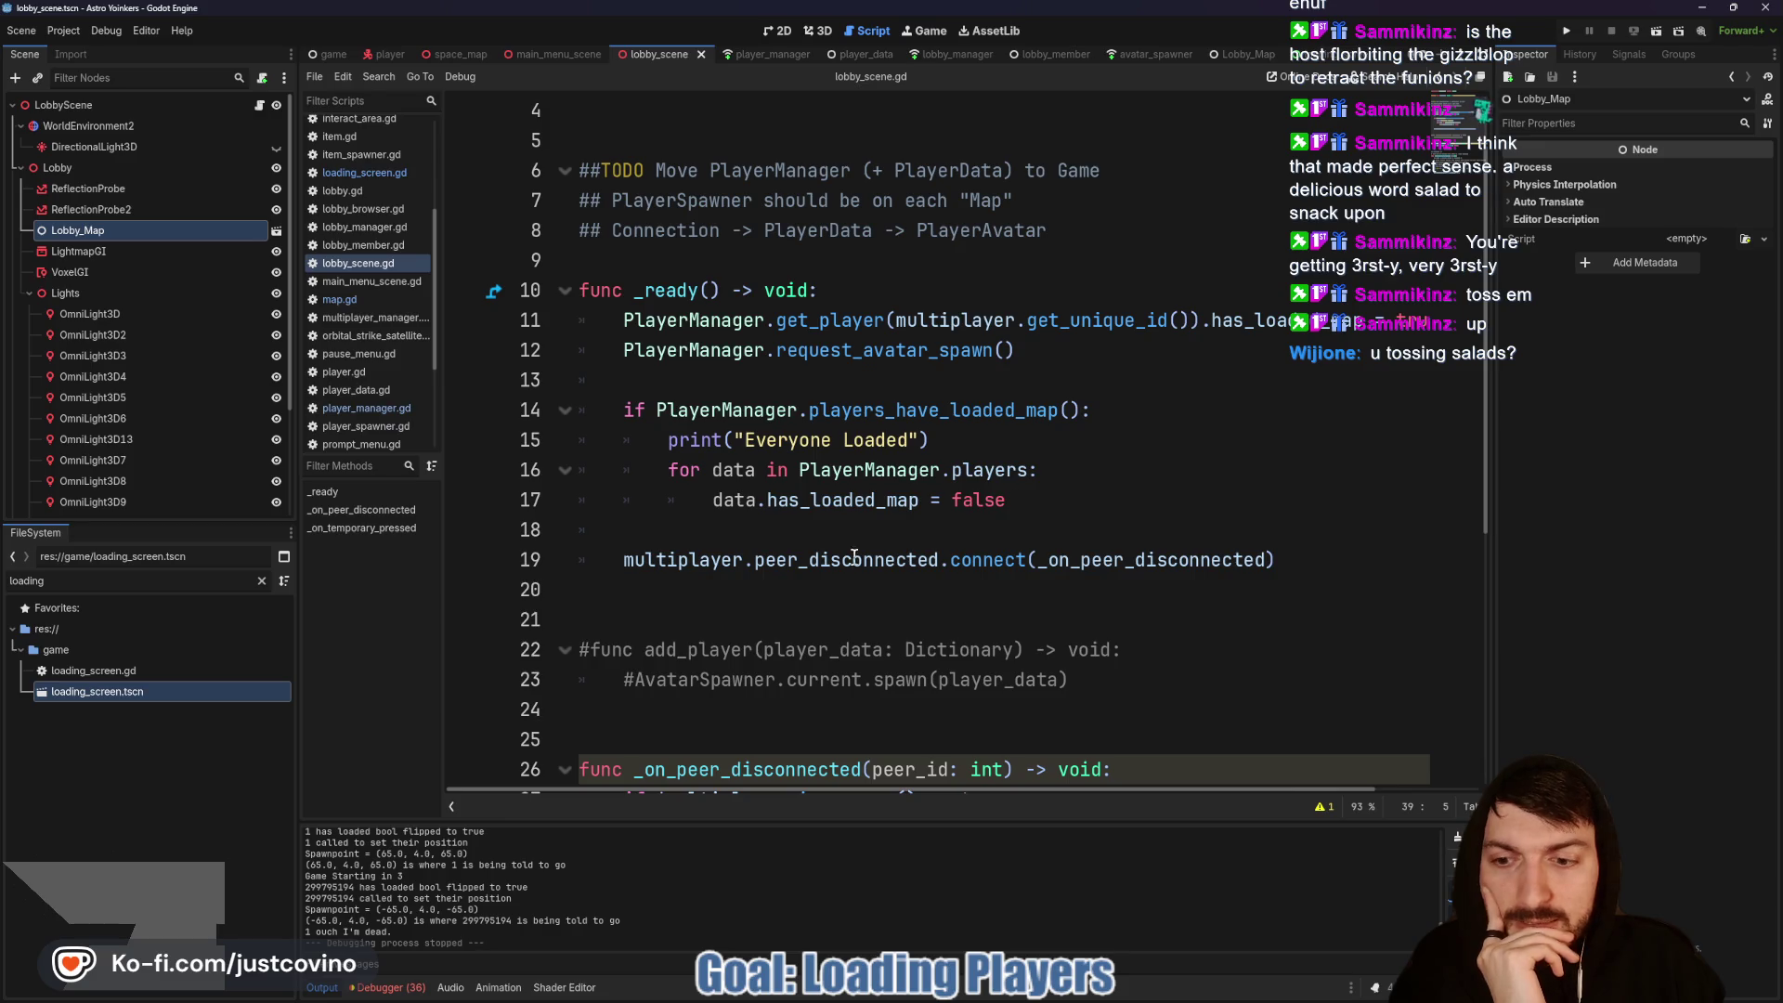
mouse_move(763, 821)
mouse_down()
mouse_move(765, 579)
mouse_move(793, 463)
mouse_up()
scroll(421, 615, up, 2)
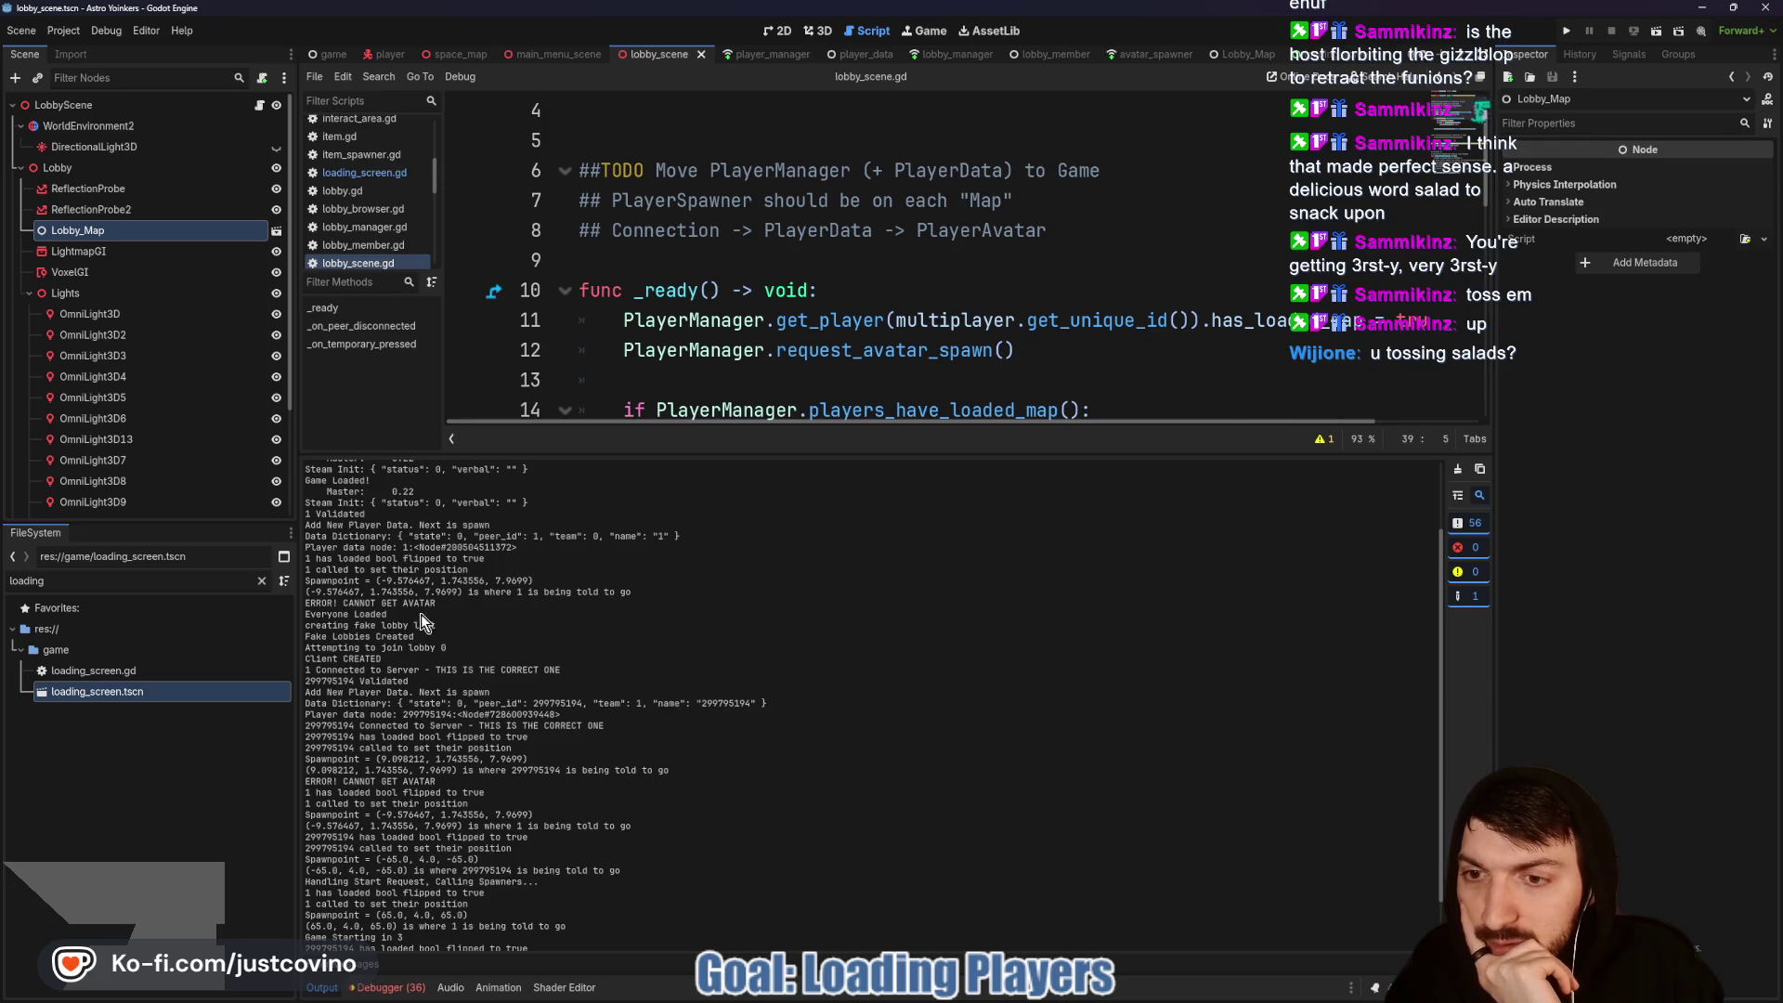